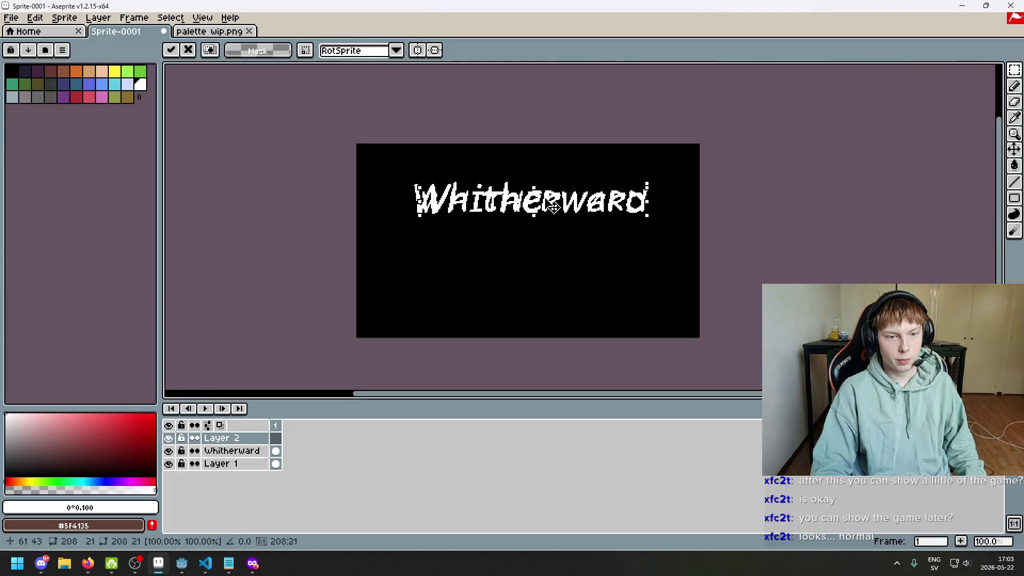
- Rename the top all-caps title layer to 'ALL CAPS'
double_click(229, 437)
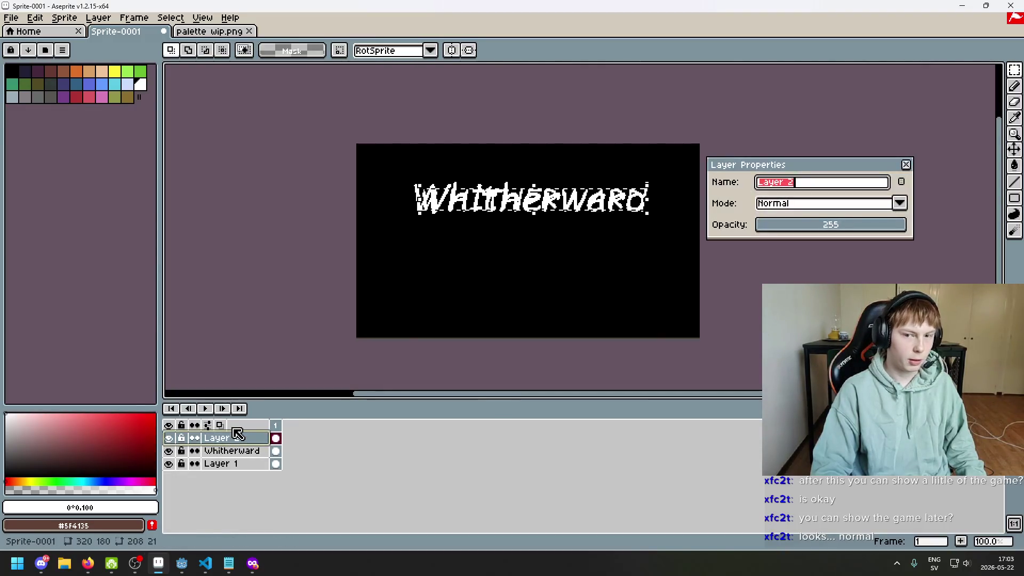
text(ALL CAPS)
key(Return)
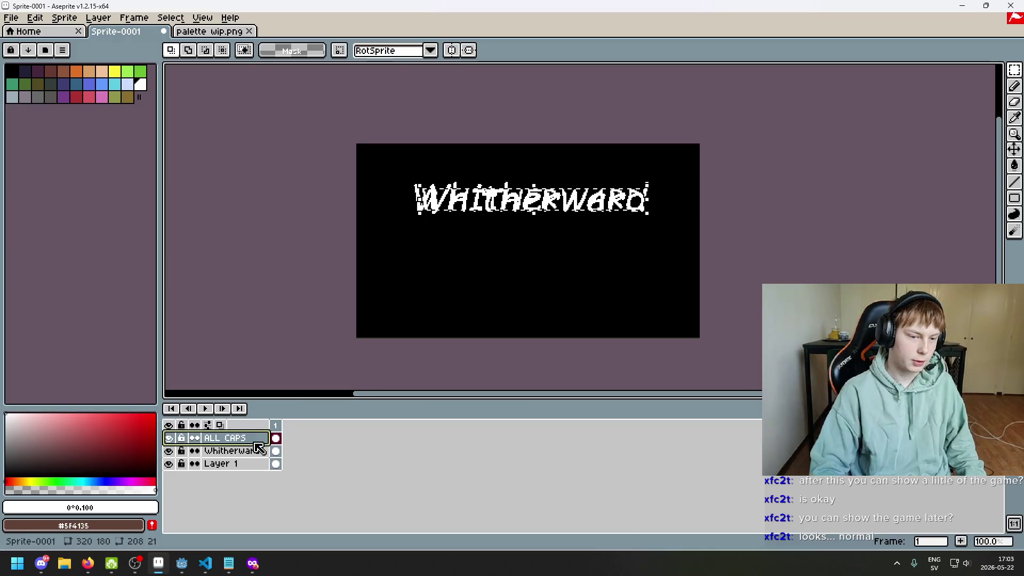
- Hide the Whitherward layer, inspect the enlarged WHITHERWARD title, and bring up ALL CAPS's layer menu
click(169, 451)
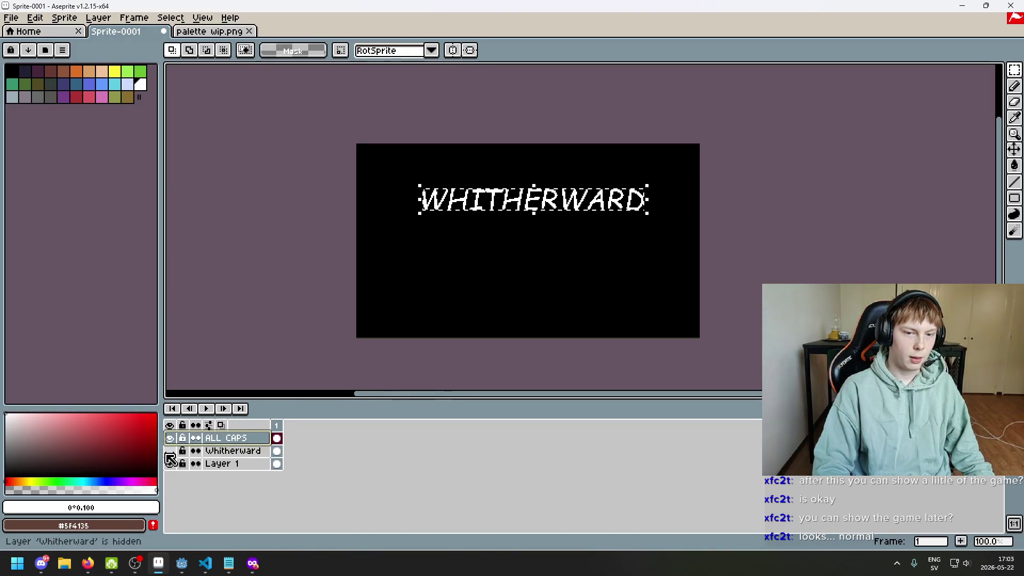
scroll(467, 338, up, 1)
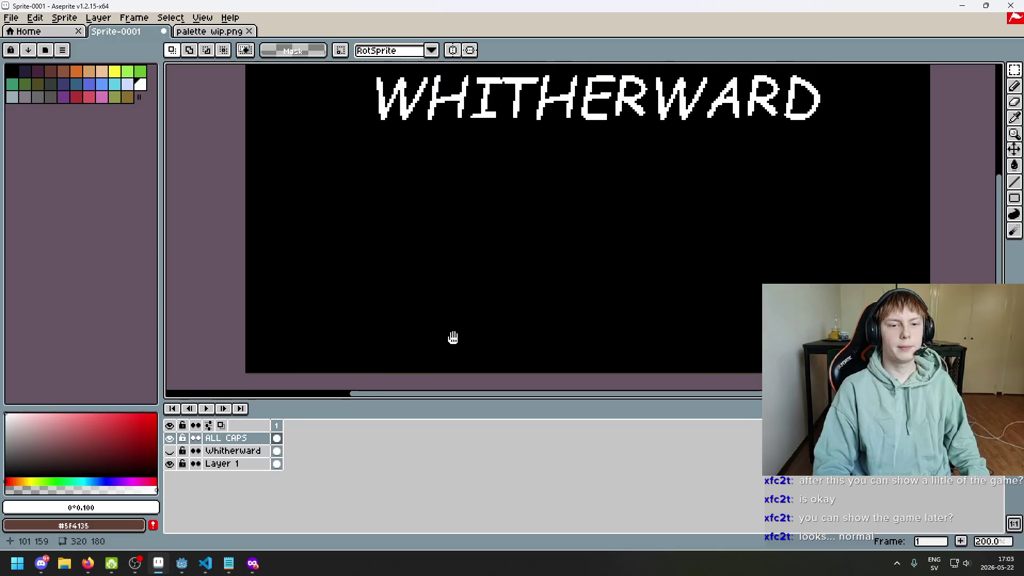
mouse_move(453, 338)
mouse_down()
mouse_move(399, 375)
mouse_move(414, 373)
mouse_move(444, 299)
mouse_up()
scroll(416, 373, down, 1)
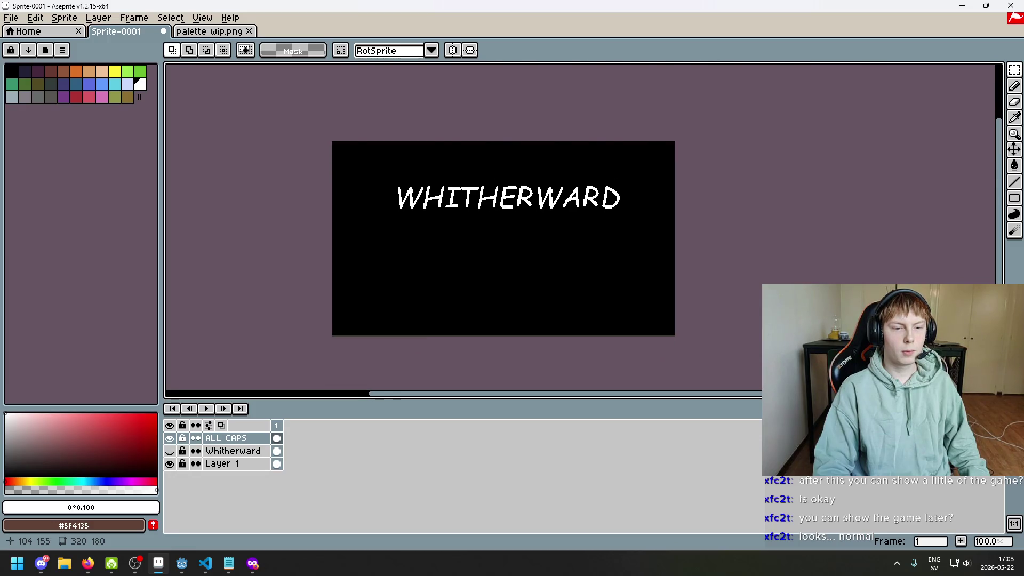
scroll(423, 355, up, 1)
drag(423, 355, 414, 364)
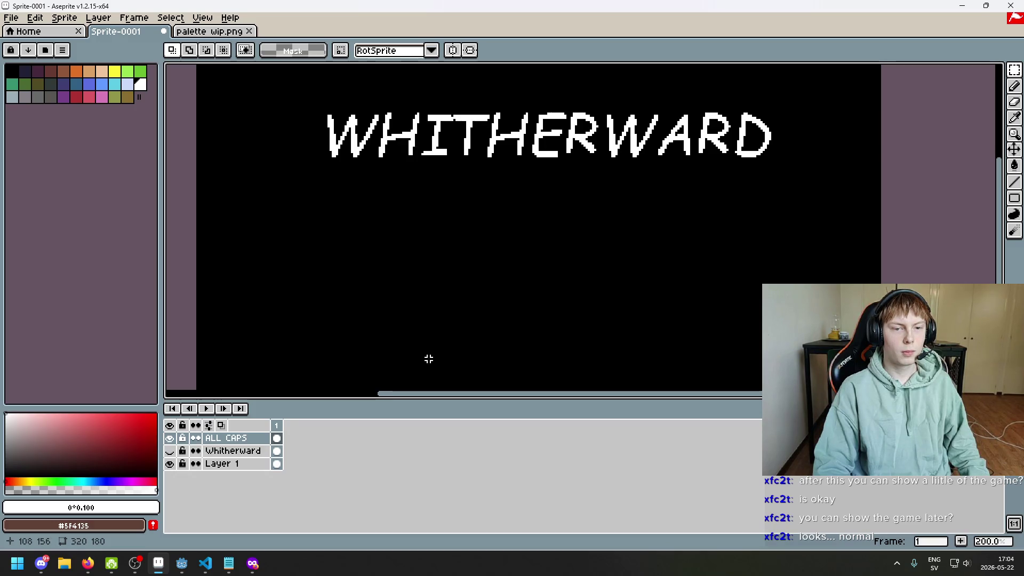
scroll(439, 357, down, 1)
drag(453, 330, 459, 288)
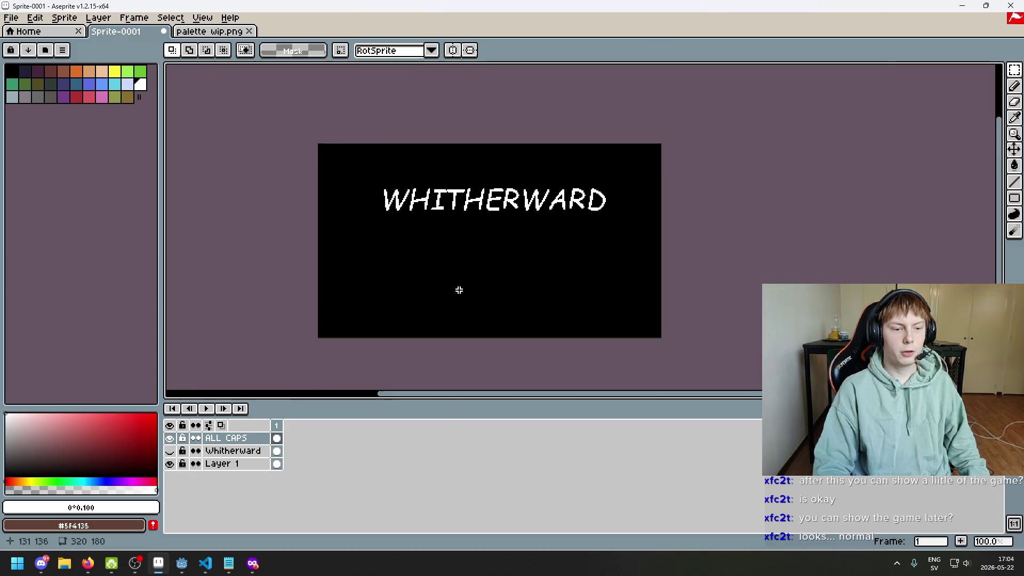
right_click(244, 438)
- Add an empty Layer 2, hide ALL CAPS, and place lowercase 'whitherward' text with Insert Text
click(287, 443)
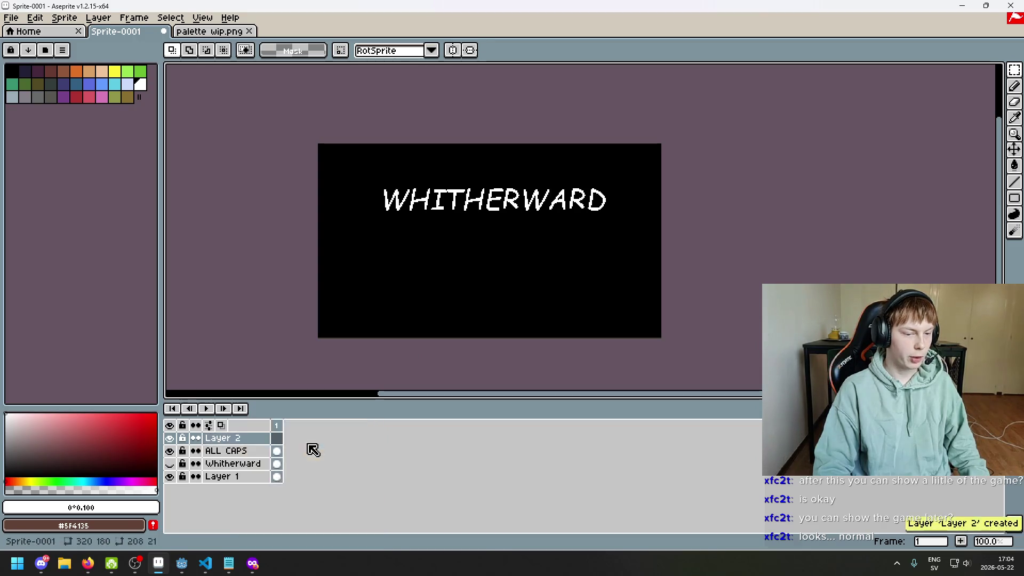
click(169, 451)
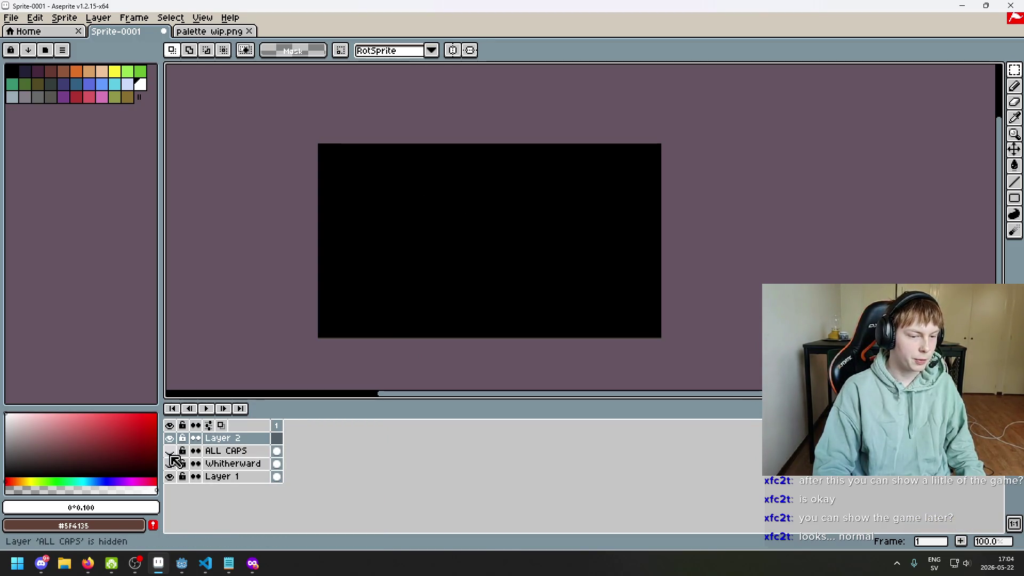
key(ctrl+t)
text(W)
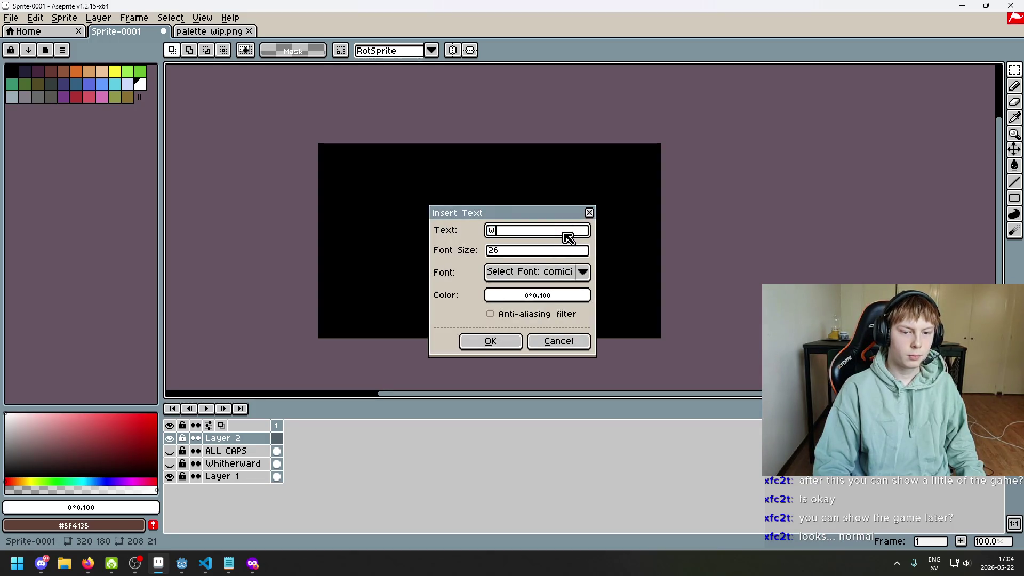
text(hih)
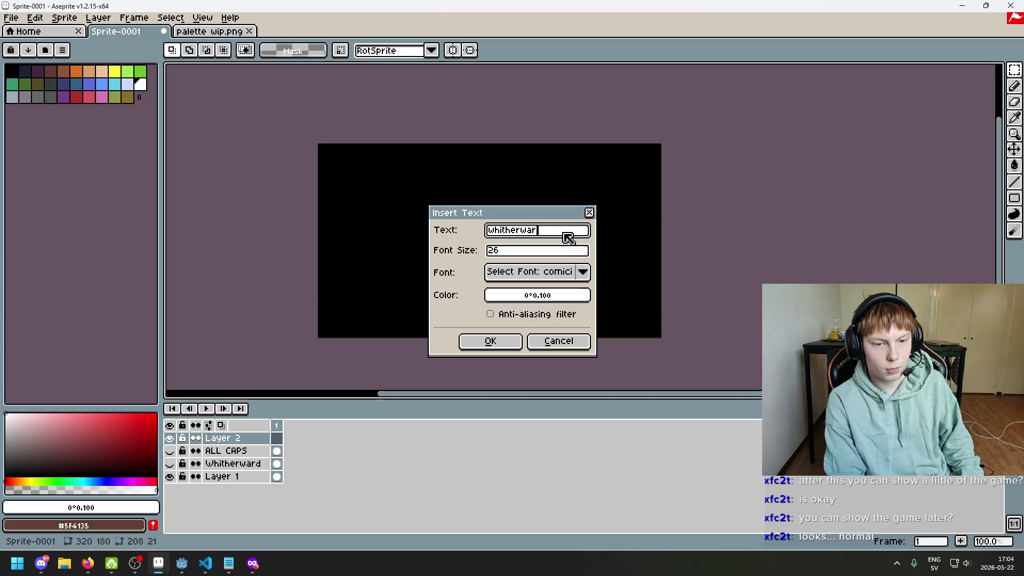
text(d)
click(510, 344)
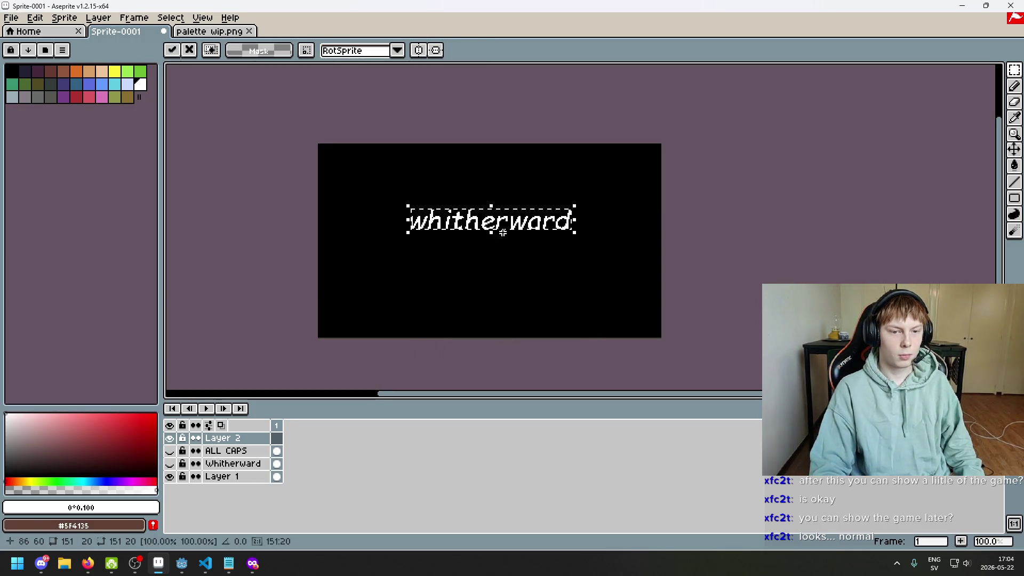
click(514, 251)
- Undo the lowercase whitherward text so Layer 2 is empty again
scroll(502, 249, up, 1)
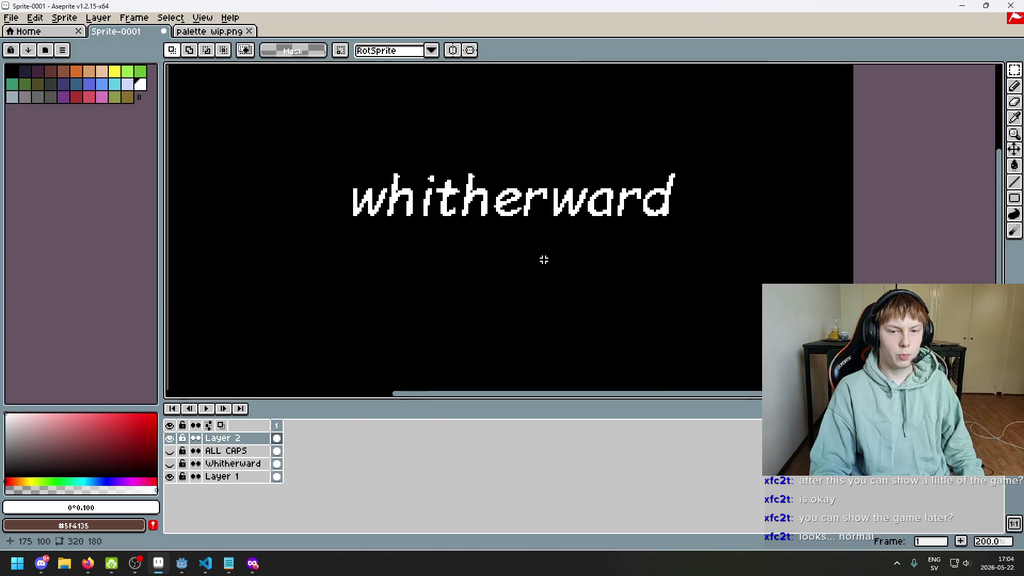
scroll(543, 260, down, 1)
key(ctrl+z)
key(ctrl+z)
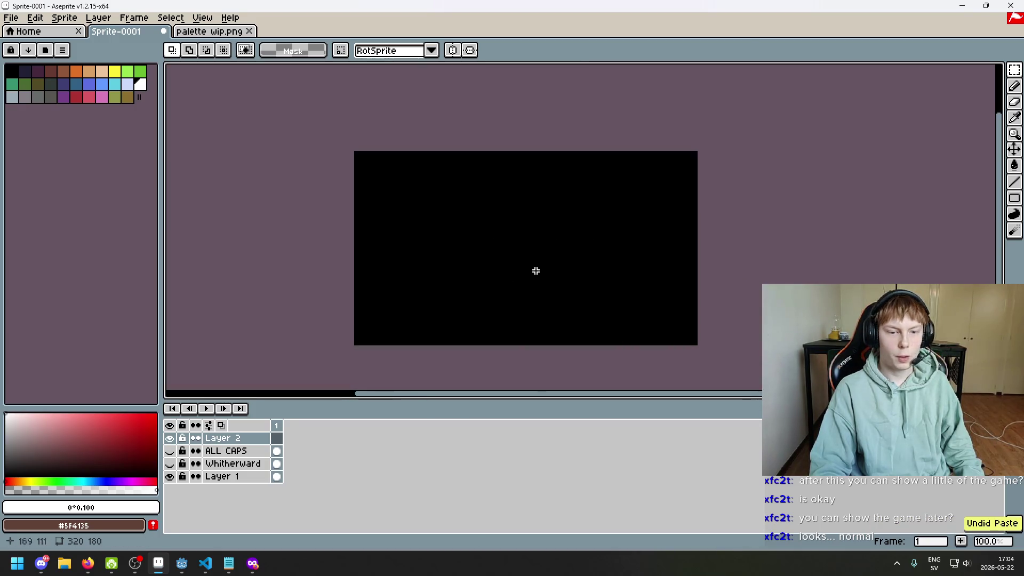
- Toggle Layer 2, ALL CAPS, Whitherward and background visibility to compare the two title versions
click(170, 438)
click(170, 451)
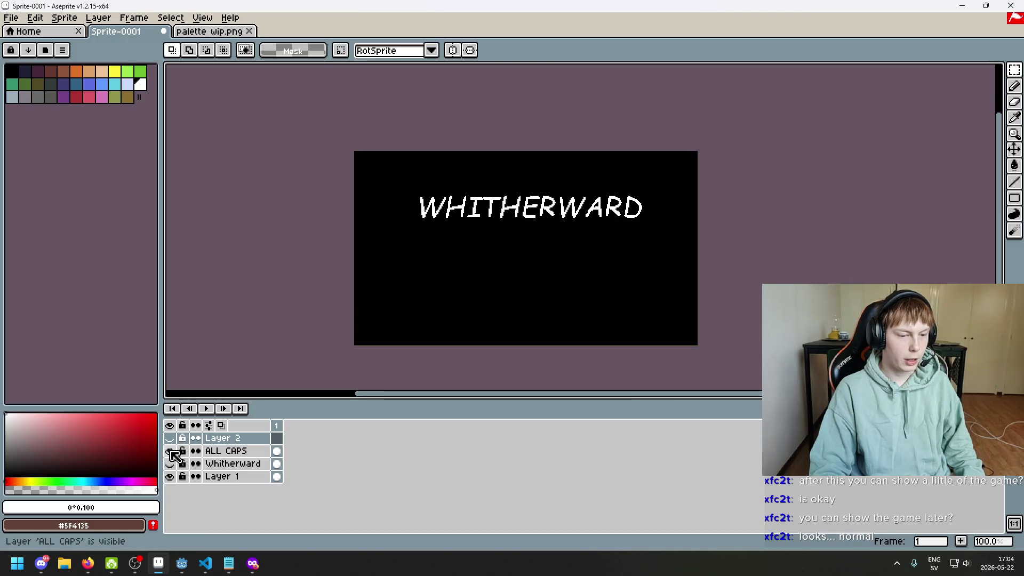
click(170, 451)
click(169, 463)
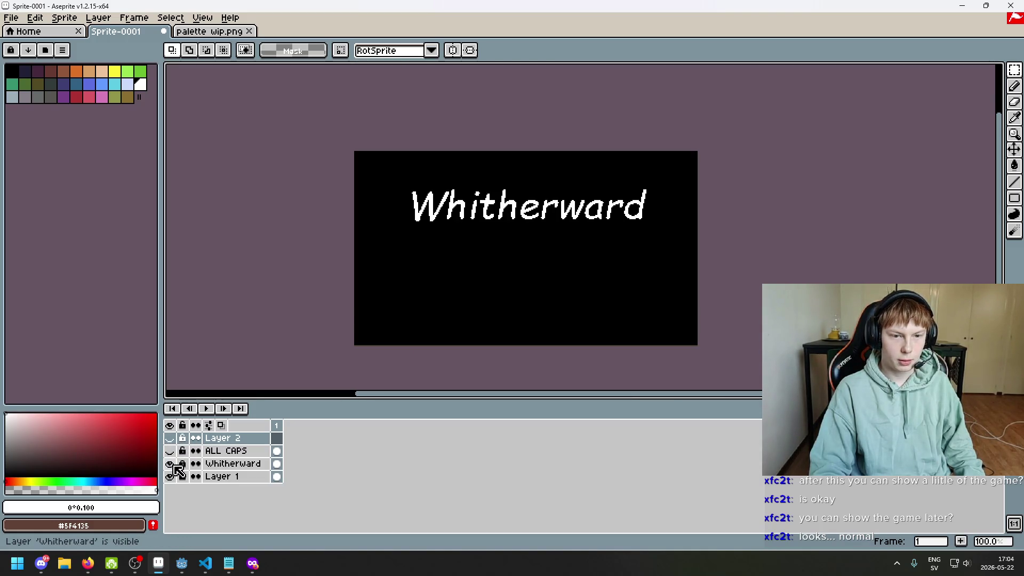
click(171, 463)
click(171, 450)
click(171, 451)
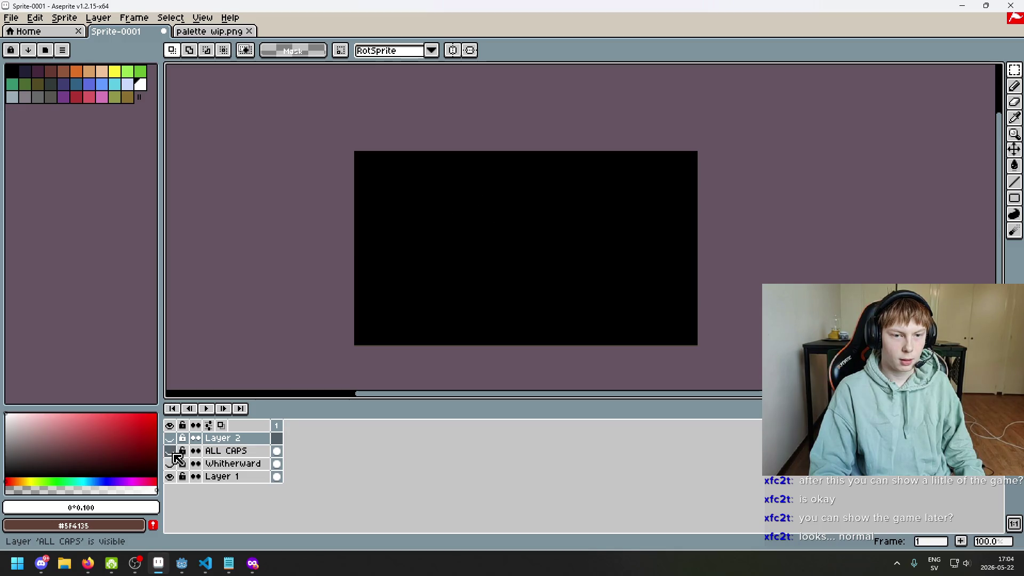
click(171, 463)
click(171, 464)
click(171, 451)
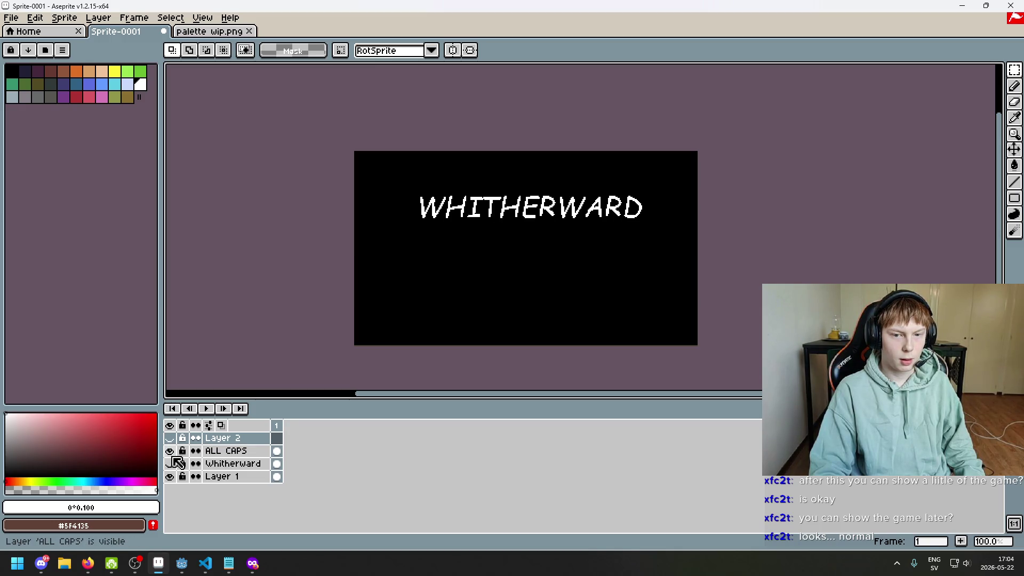
click(171, 450)
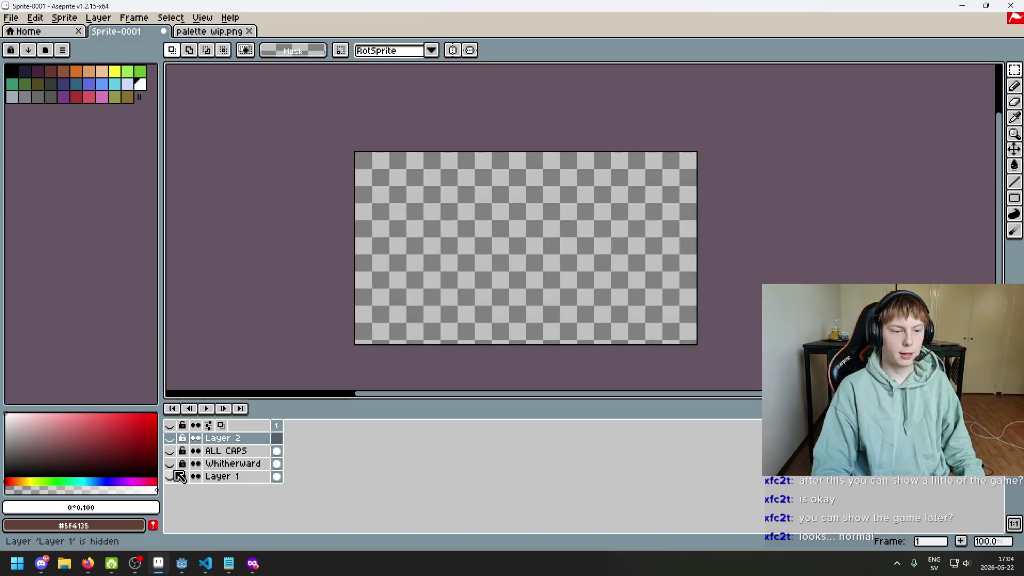
click(171, 464)
click(171, 464)
click(171, 451)
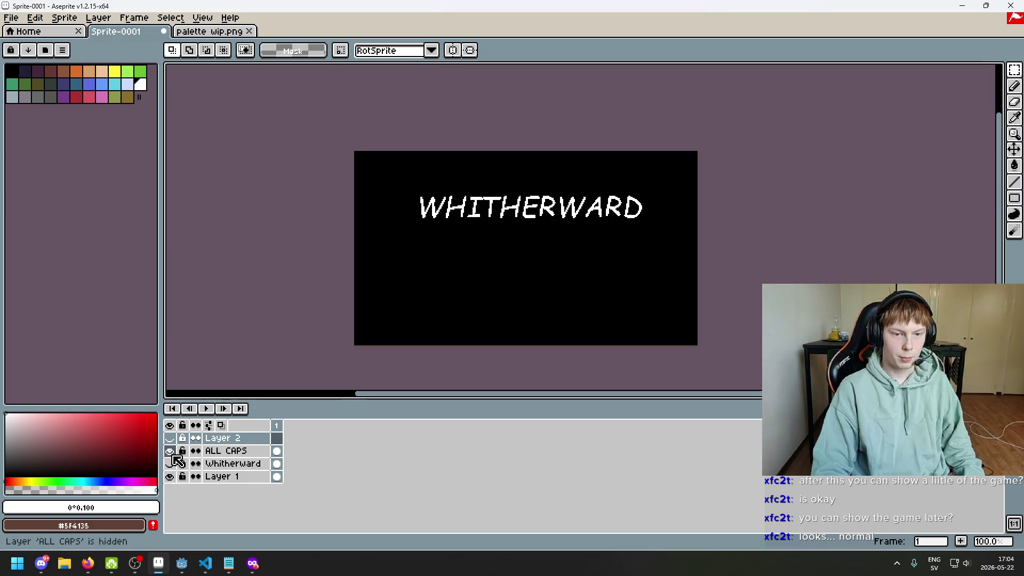
- Zoom in to inspect the letter I, then hide ALL CAPS and show Whitherward
scroll(482, 245, up, 1)
drag(483, 245, 433, 256)
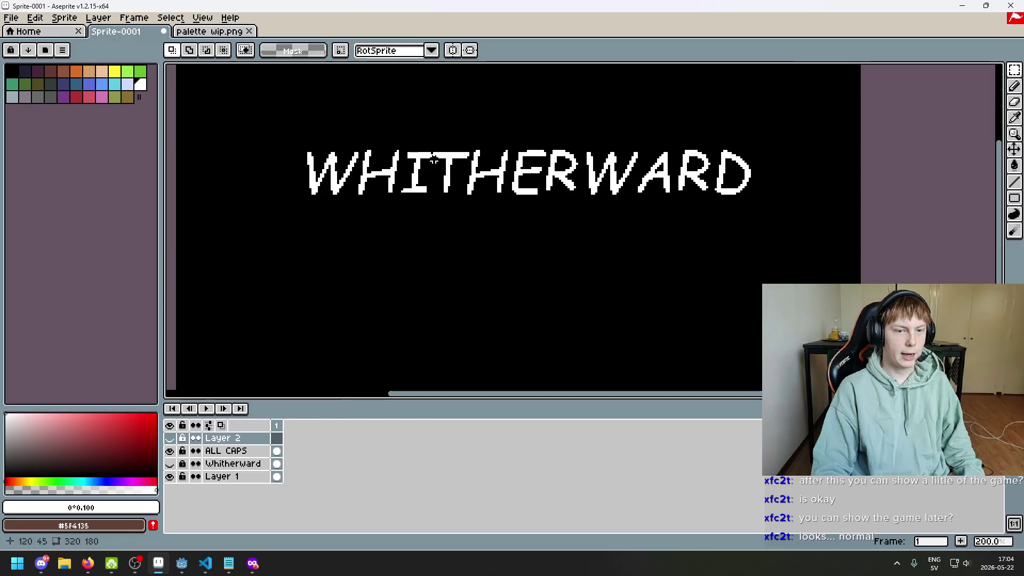
scroll(418, 160, up, 3)
drag(389, 157, 468, 191)
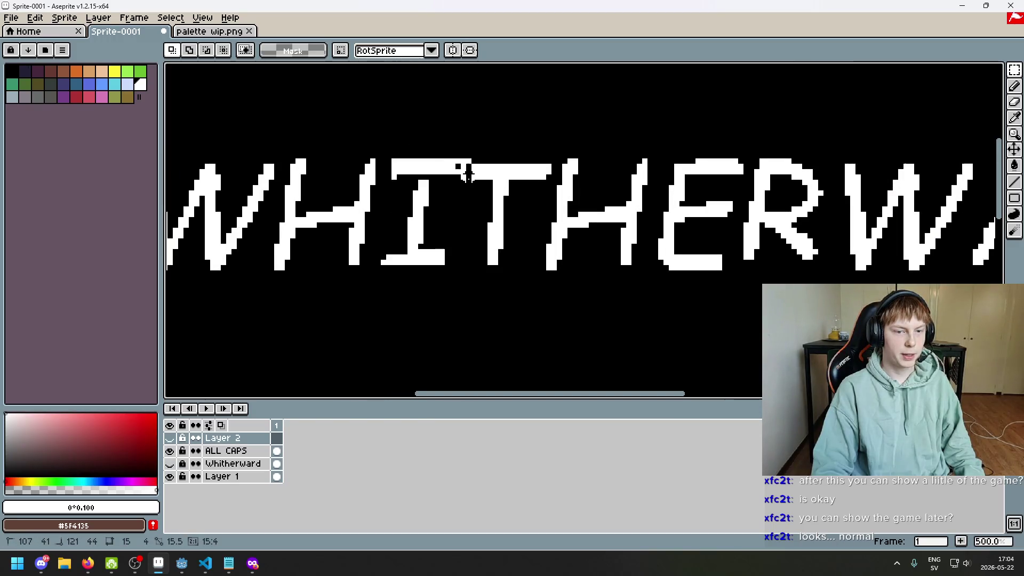
drag(395, 145, 468, 191)
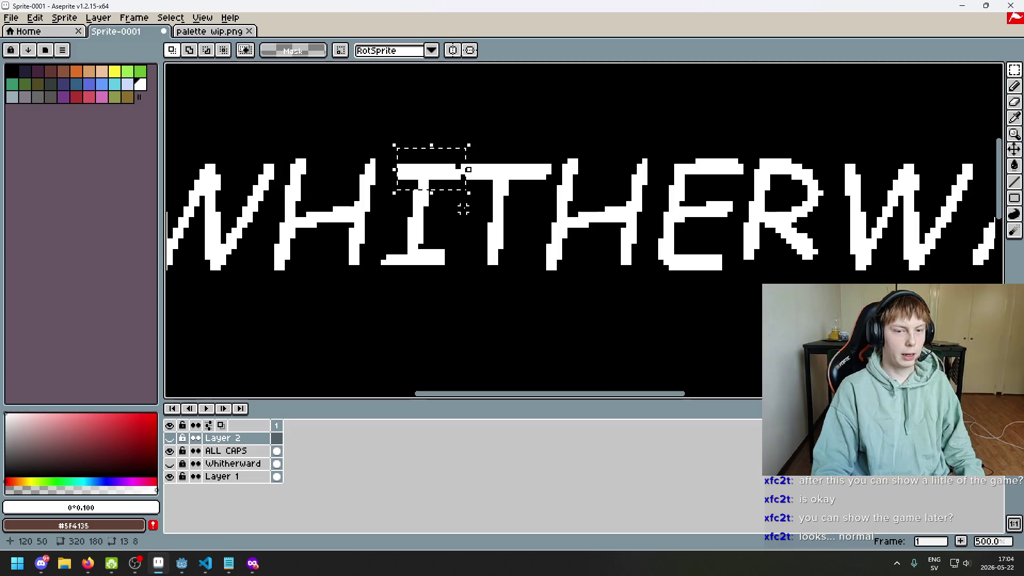
drag(384, 161, 457, 289)
scroll(457, 289, down, 3)
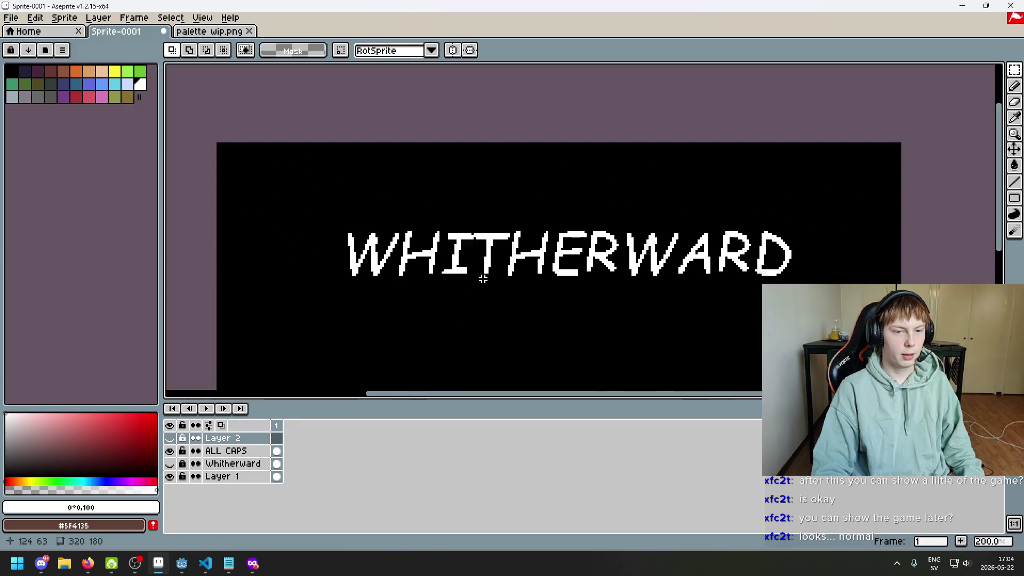
click(169, 450)
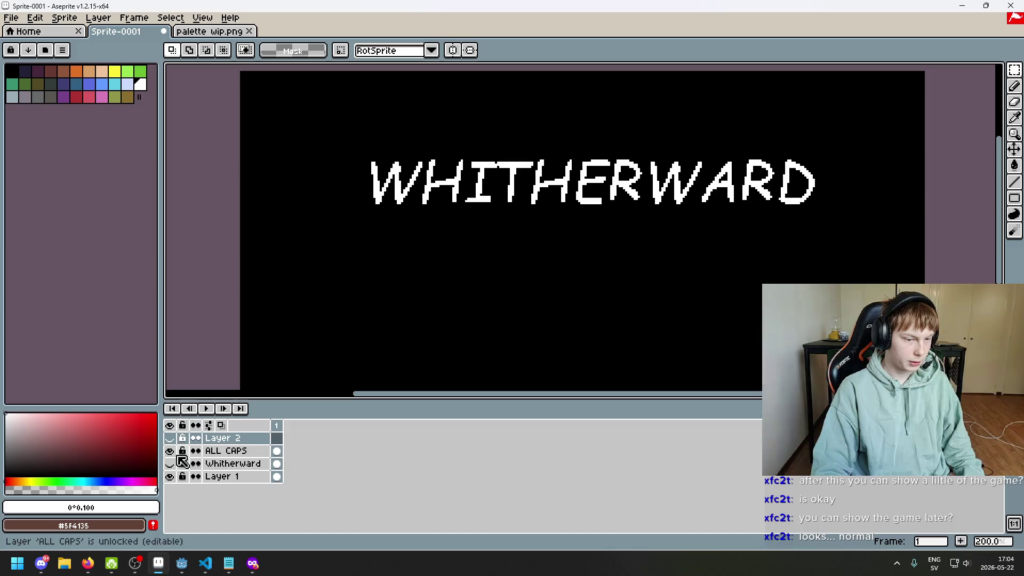
click(169, 463)
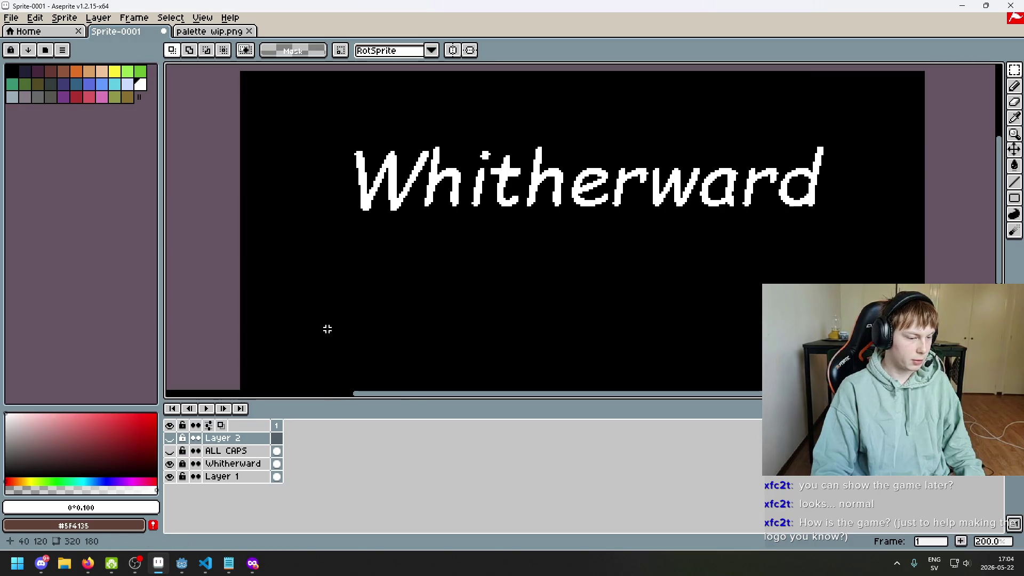
- Switch from Aseprite to the Godot editor and run the Whitherward game project
key(super)
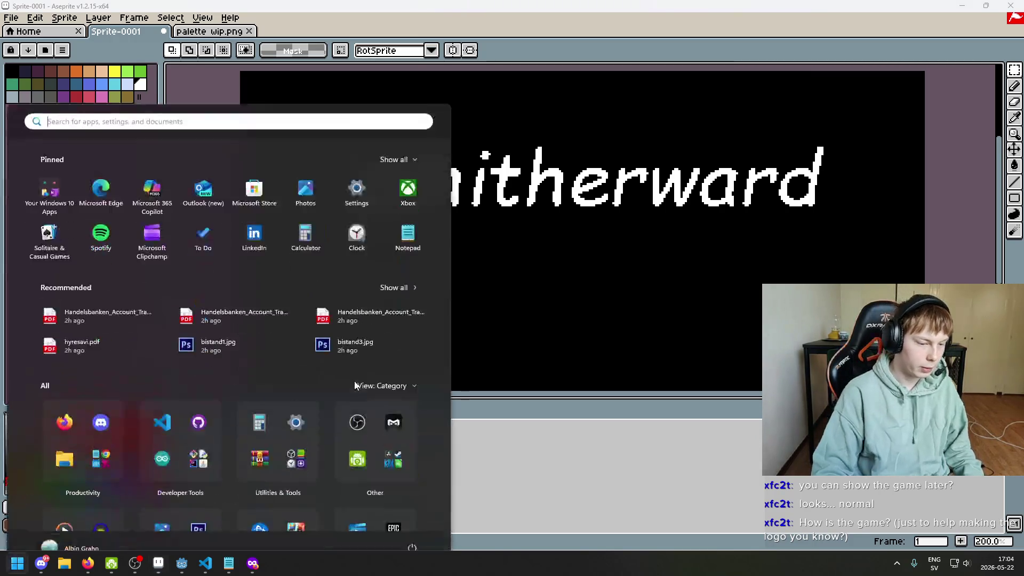
click(182, 564)
click(855, 25)
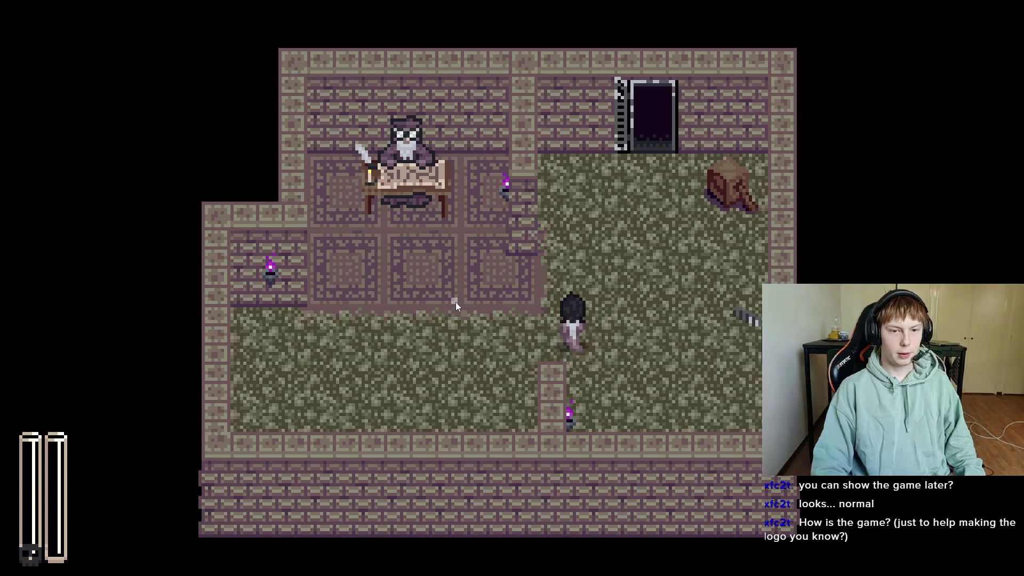
- Walk the character around the starting room up to the Cartographer's desk
key(w)
key(d)
key(w)
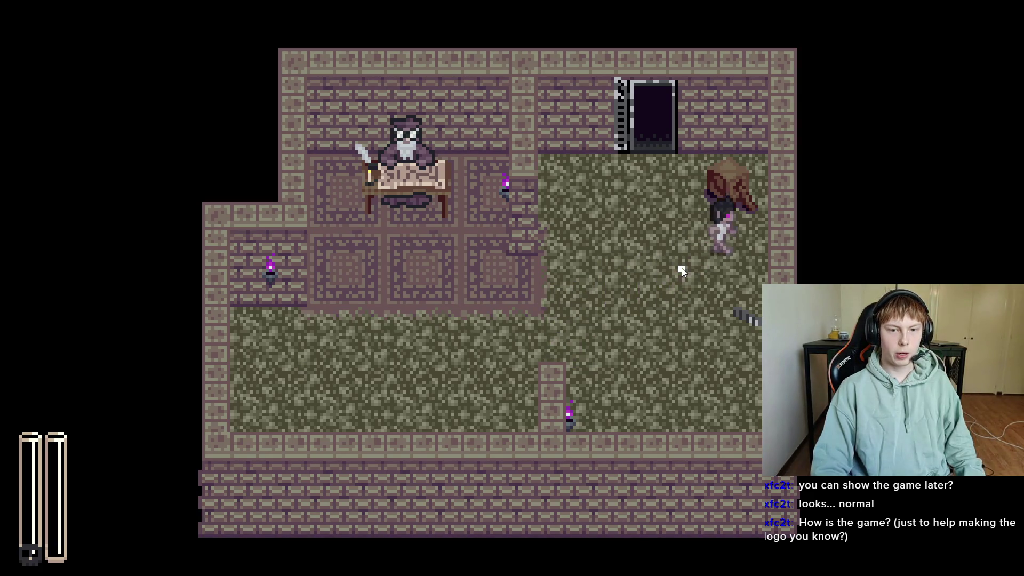
key(a)
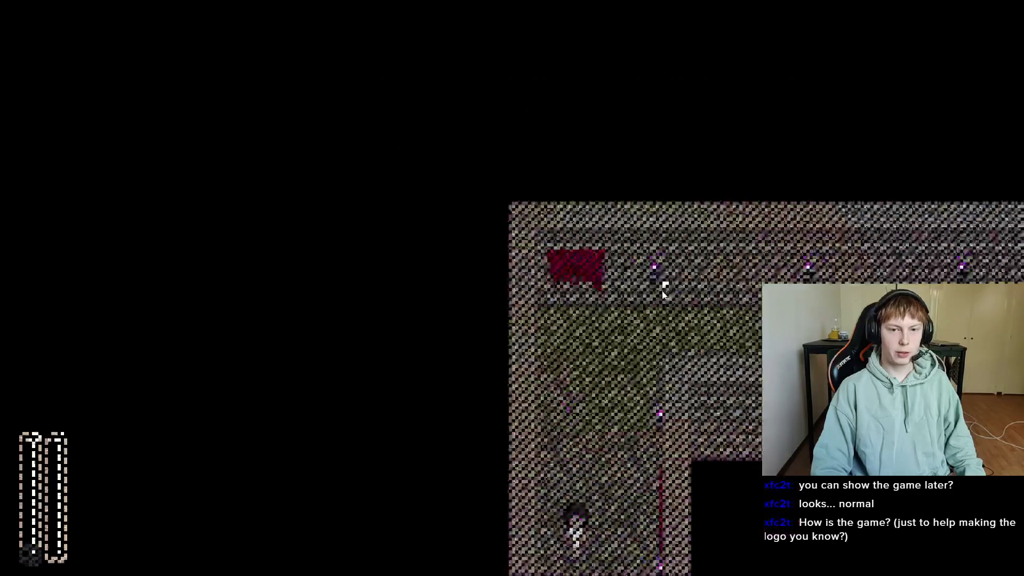
key(d)
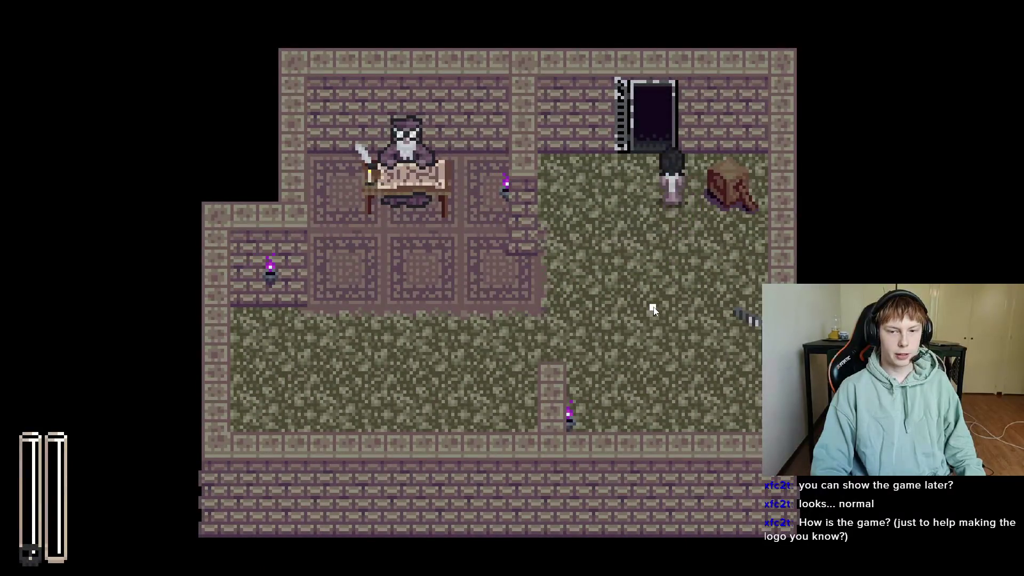
key(s)
key(a)
key(a)
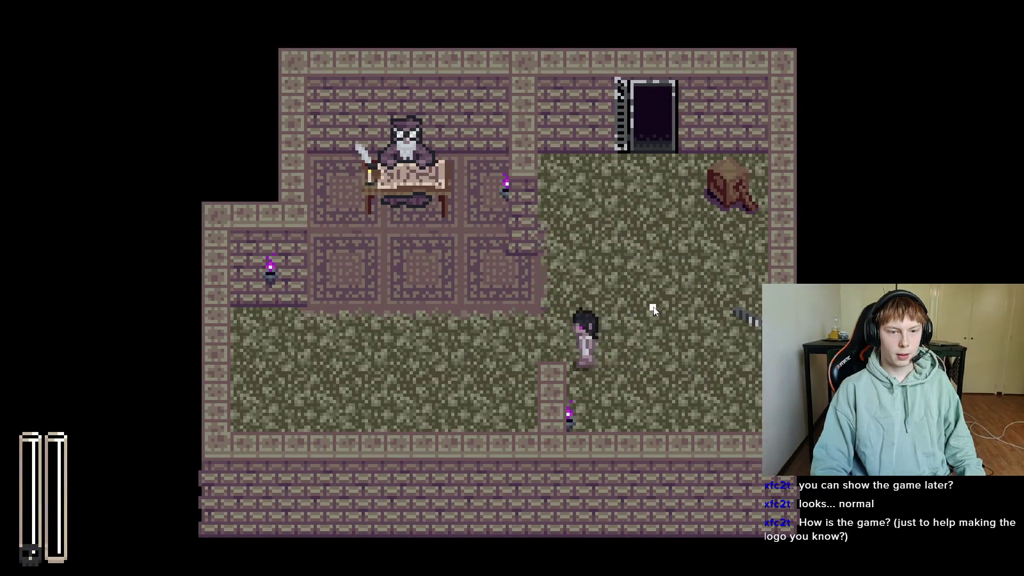
key(d)
key(w)
key(a)
key(w)
key(a)
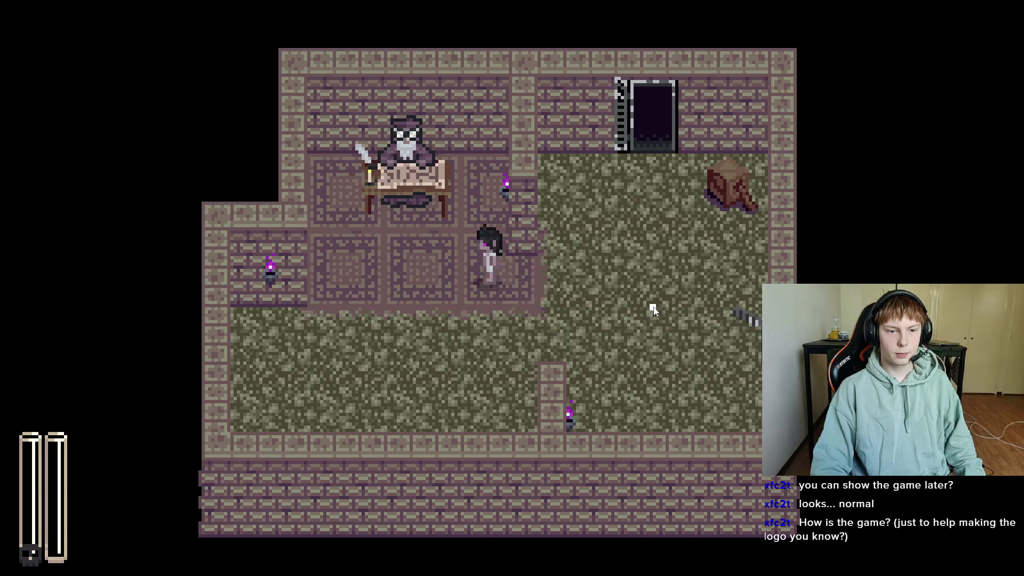
- Talk through the Cartographer's dialogue, then open and close the world map
key(e)
key(e)
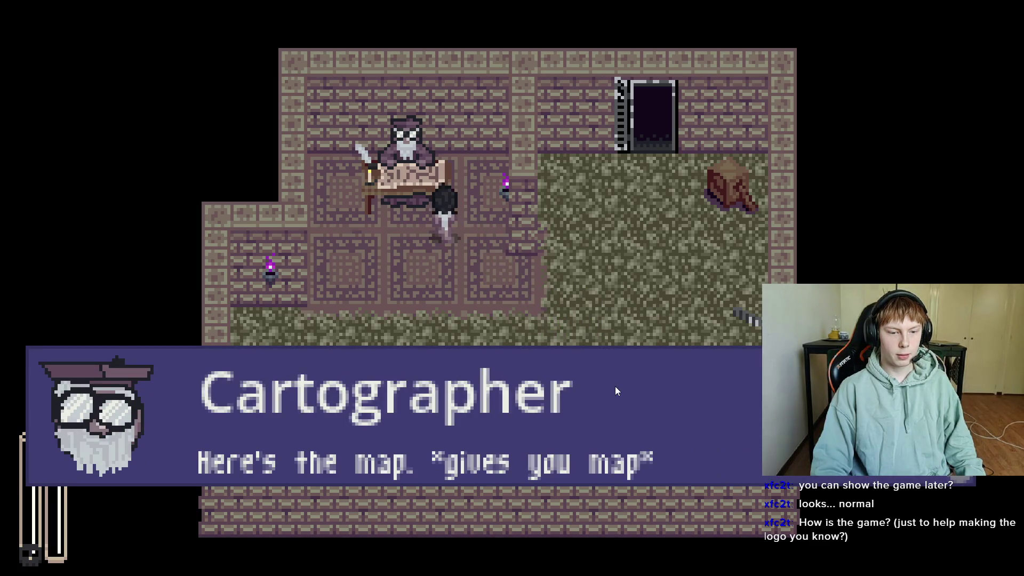
key(e)
key(s)
key(m)
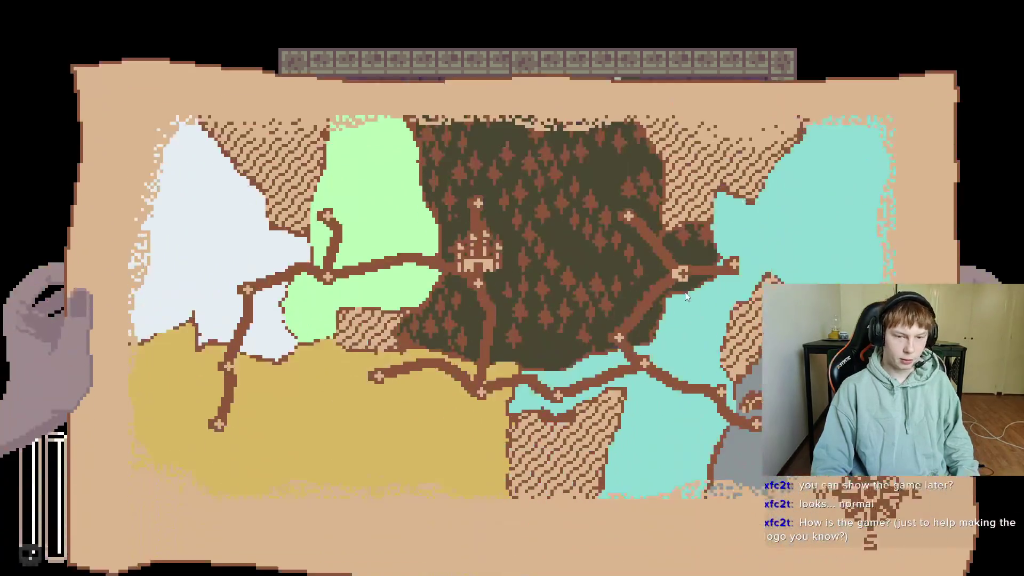
key(m)
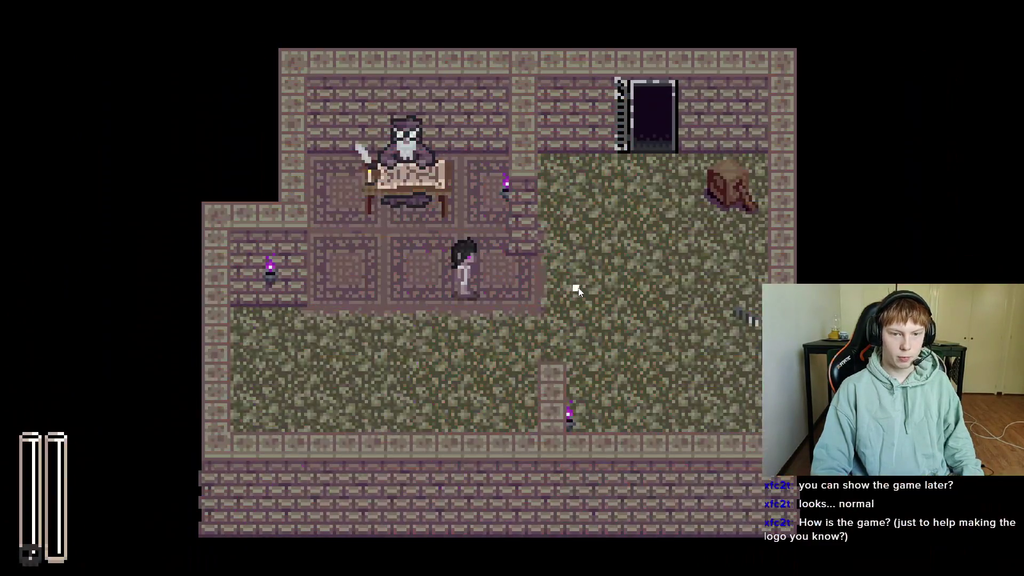
- Leave through the right exit, walk the hallway, and explore the larger room near the dark figure
key(d)
key(d)
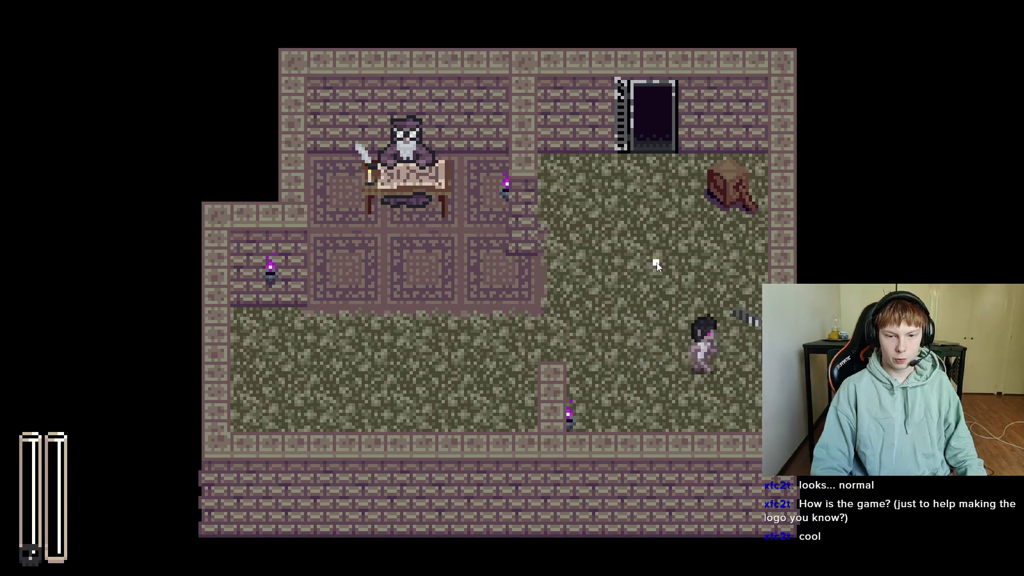
key(d)
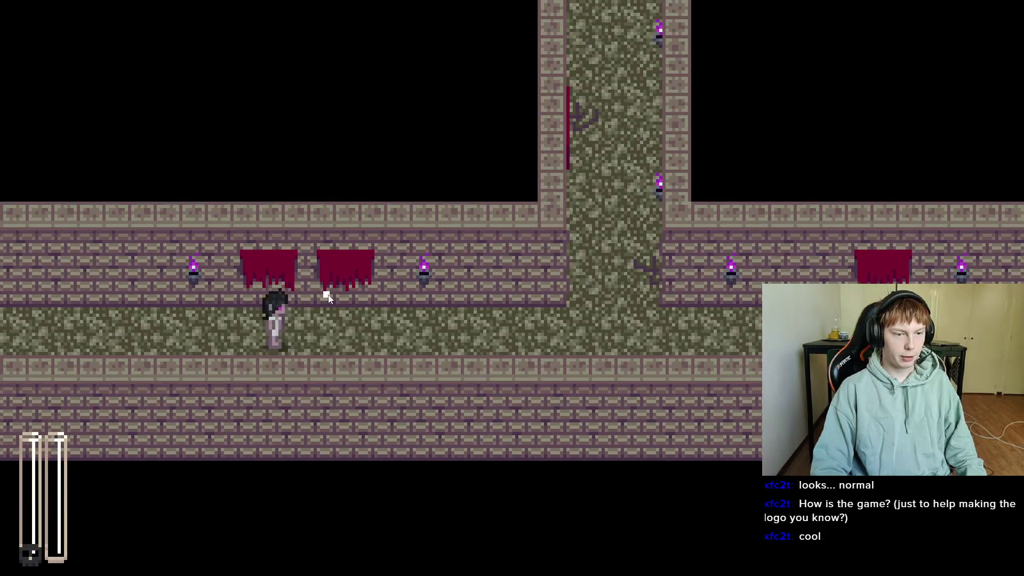
key(d)
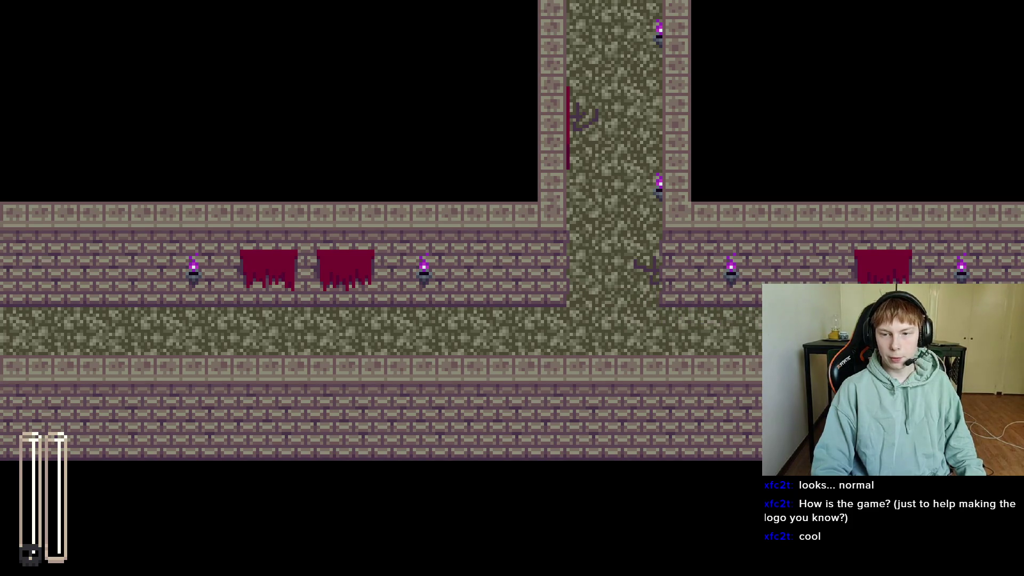
key(d)
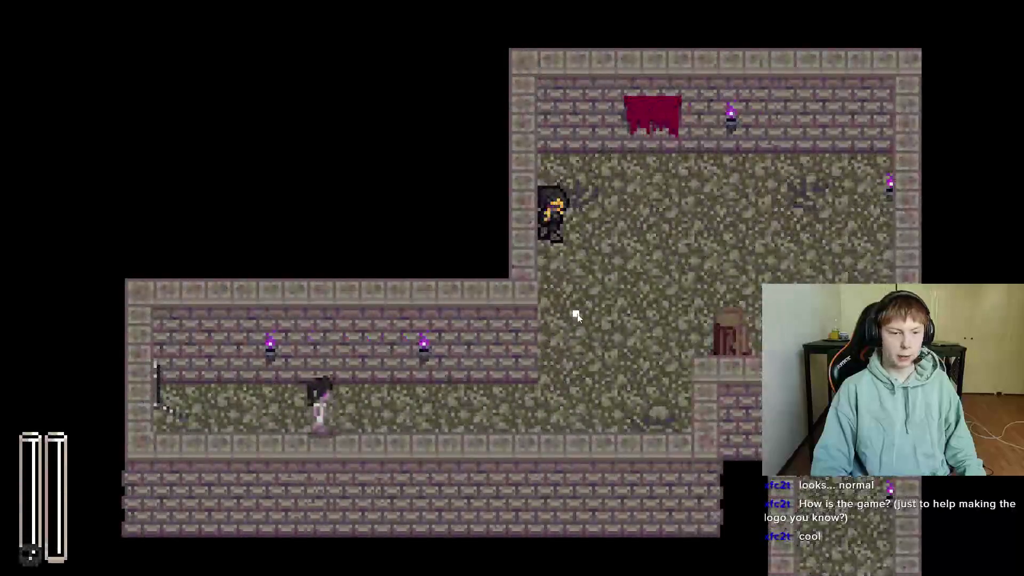
key(d)
key(w)
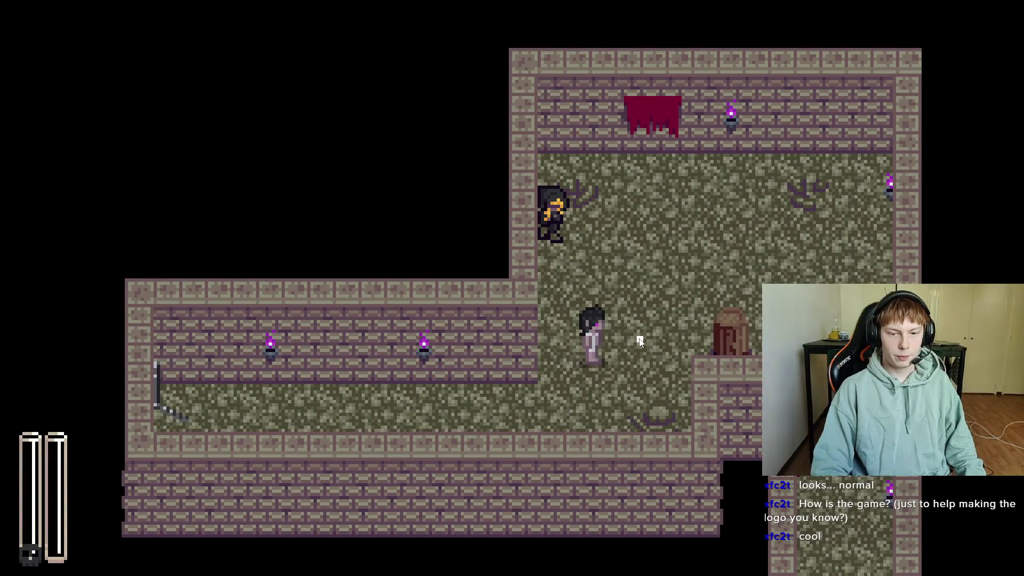
key(w)
key(d)
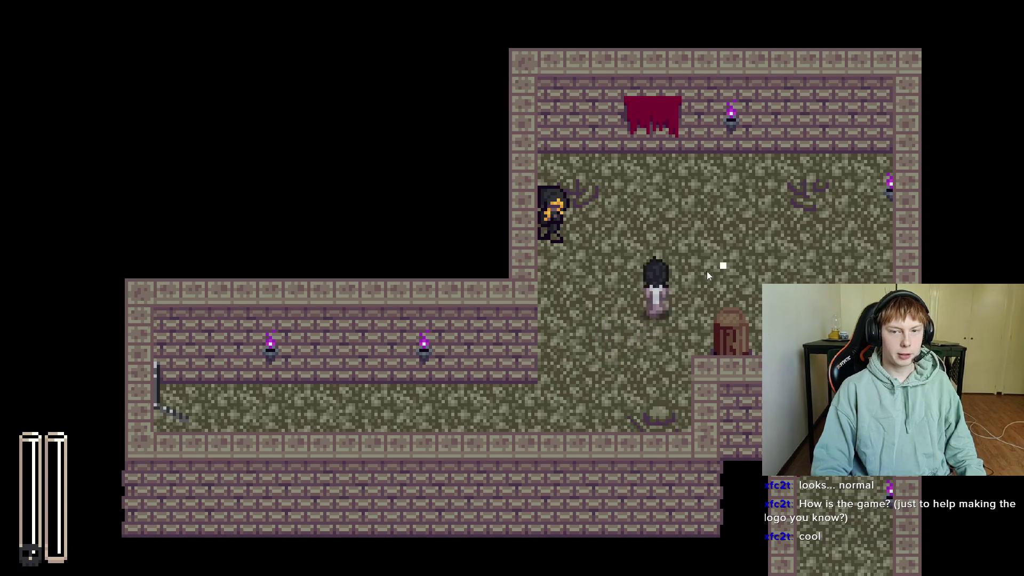
key(a)
key(s)
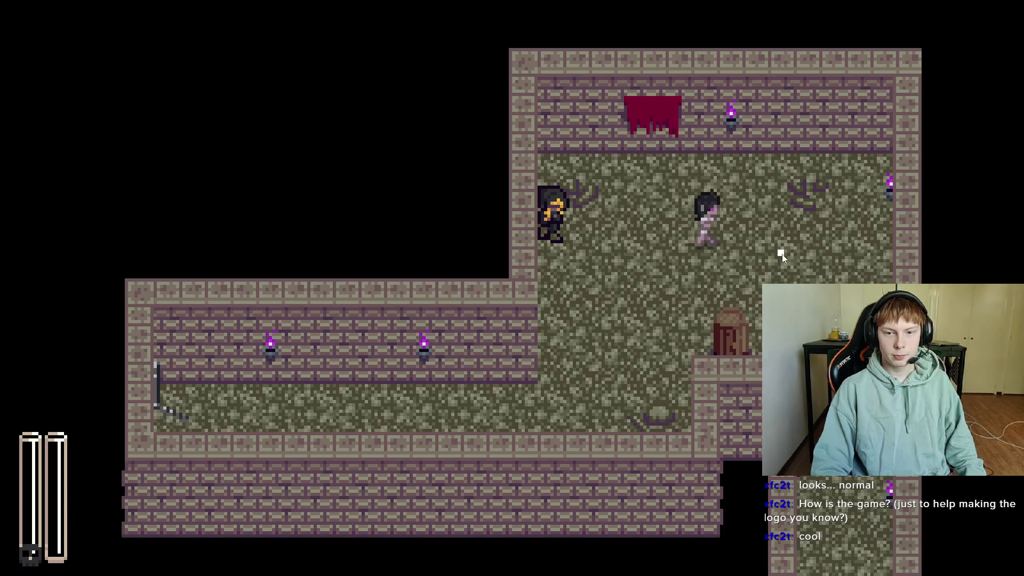
key(d)
key(a)
key(a)
key(d)
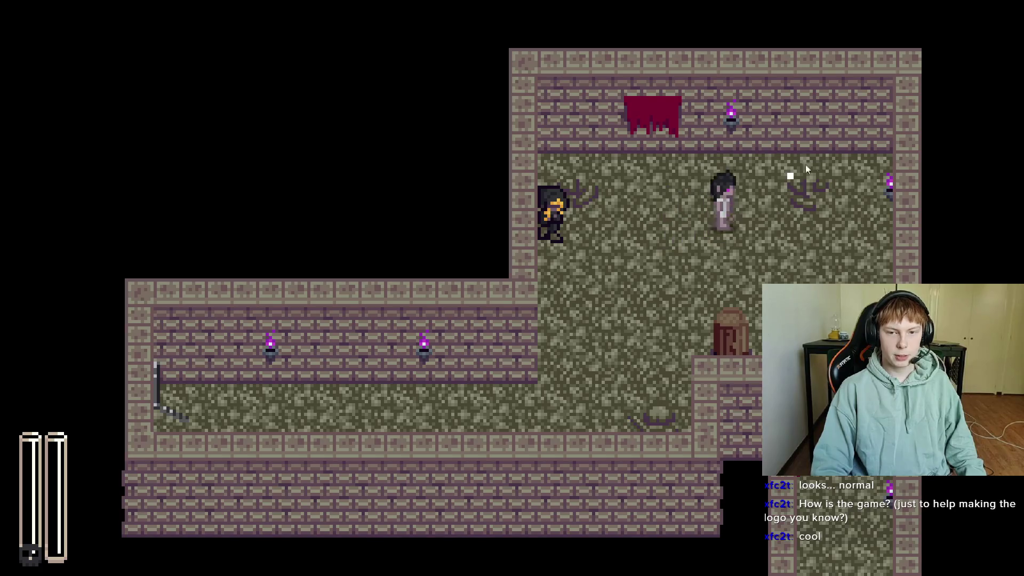
key(w)
key(s)
key(a)
key(s)
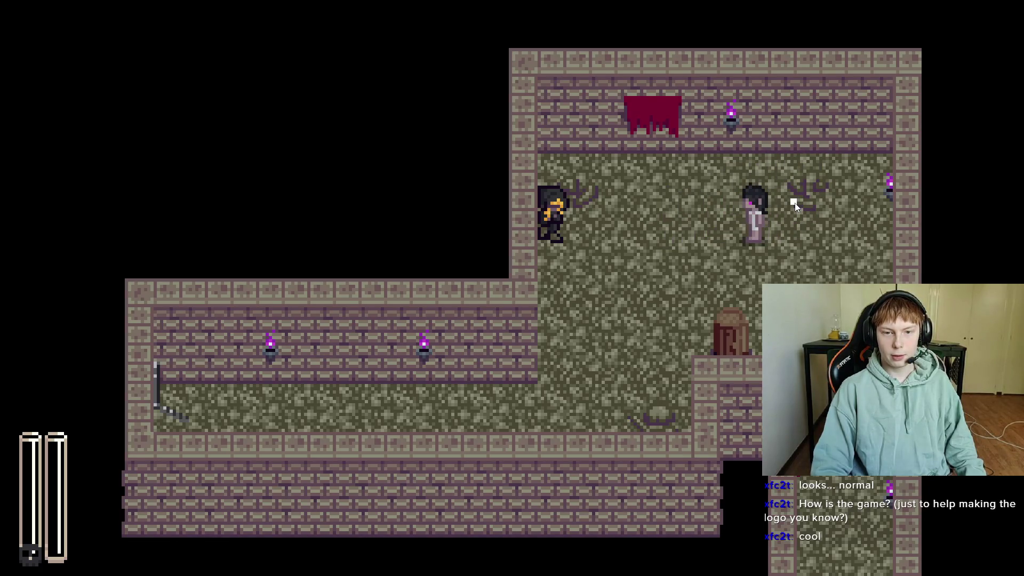
key(a)
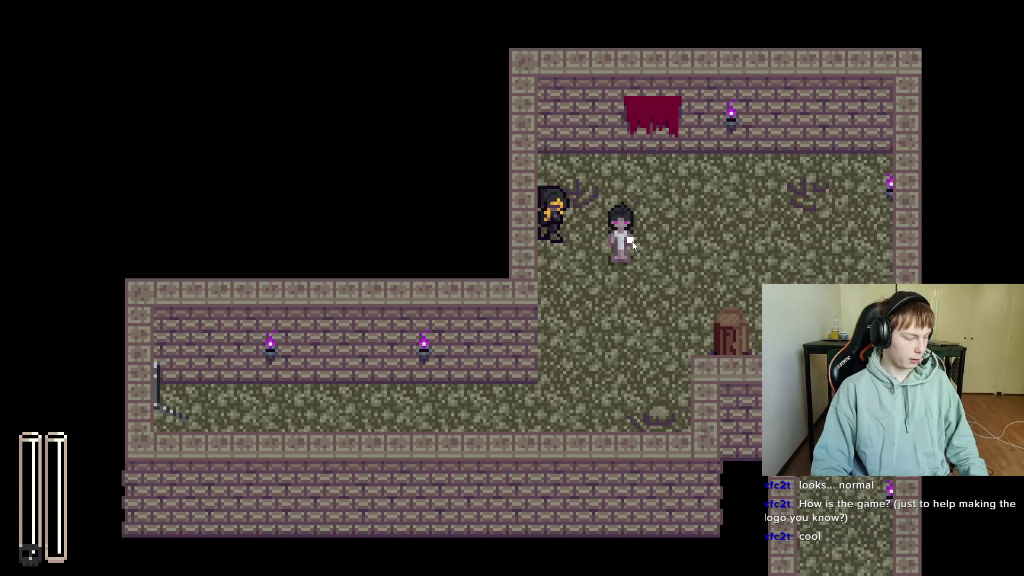
key(a)
key(d)
key(w)
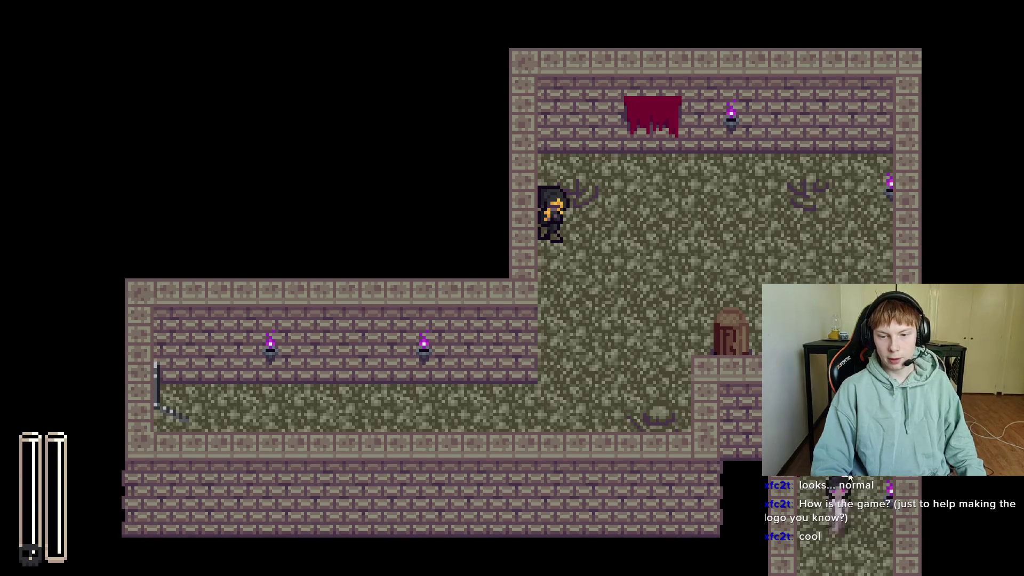
- Exit through the lower doorway and follow the corridor left into the dummy room
key(s)
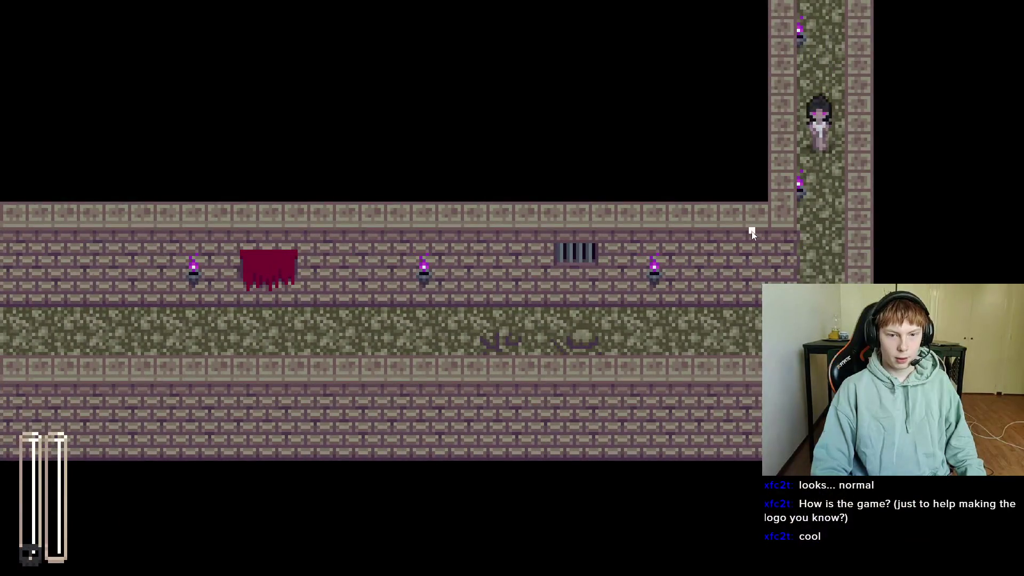
key(s)
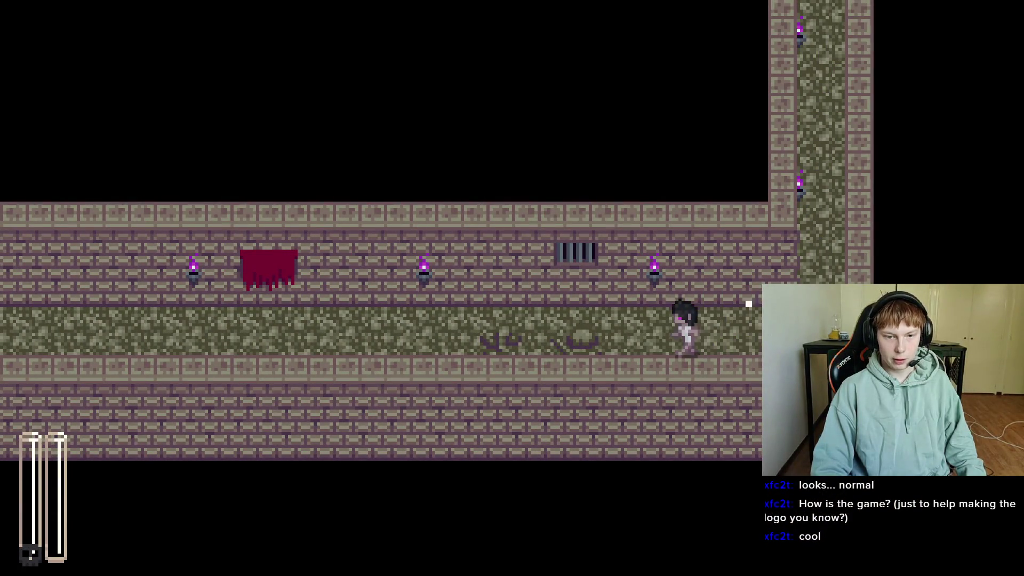
key(a)
key(w)
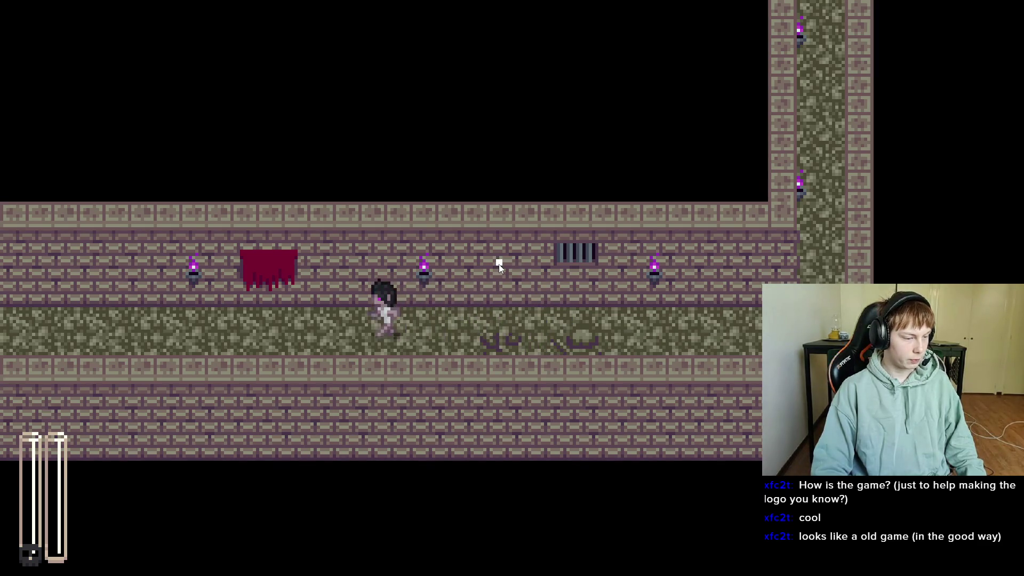
key(a)
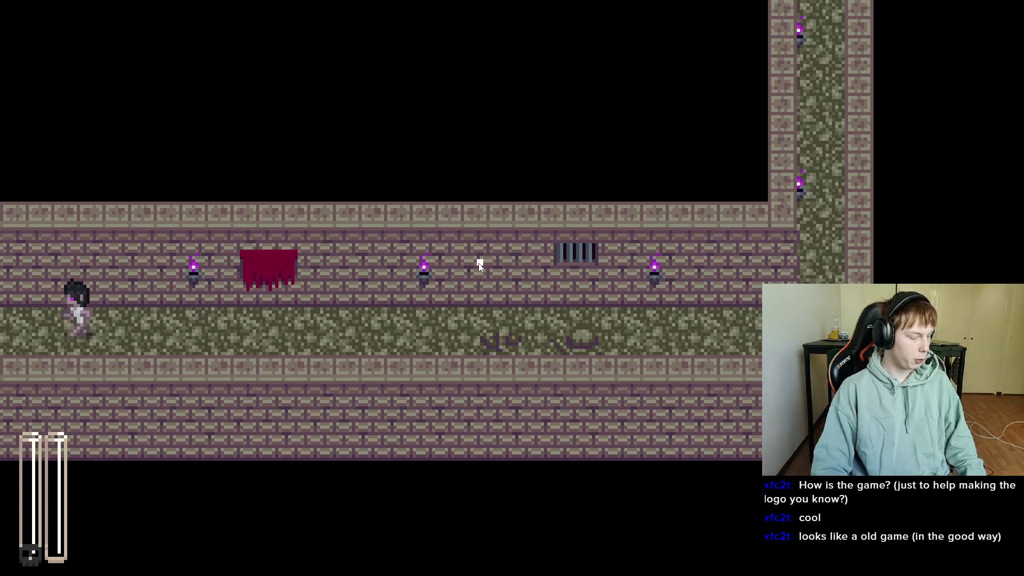
key(a)
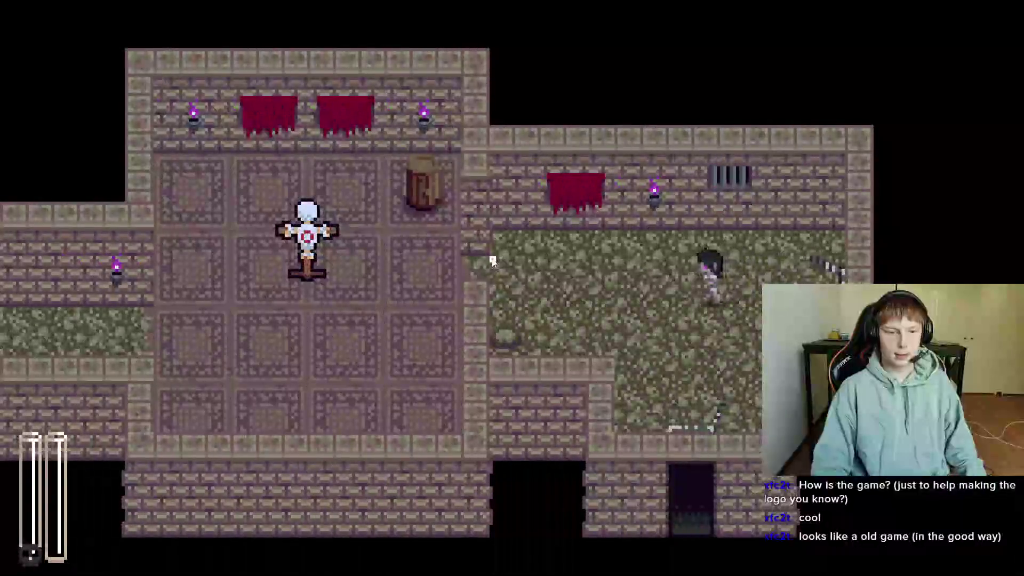
key(a)
key(s)
key(w)
key(a)
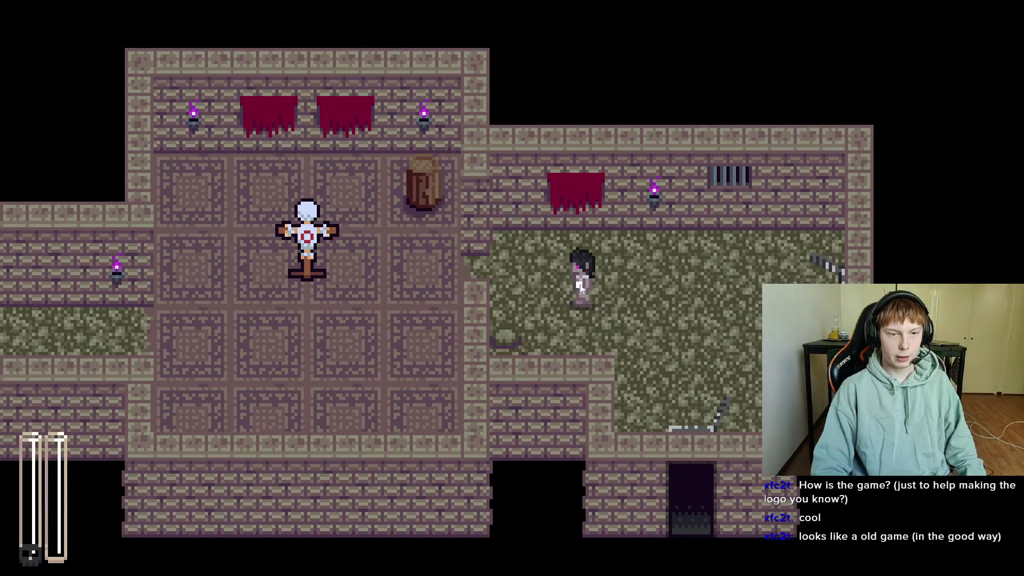
key(a)
key(a)
key(s)
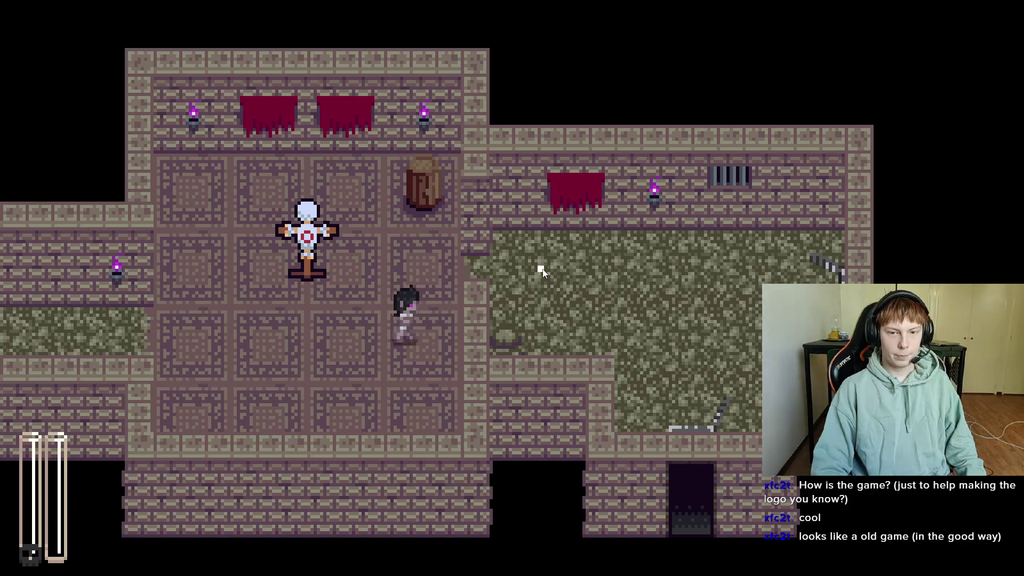
key(d)
key(w)
key(d)
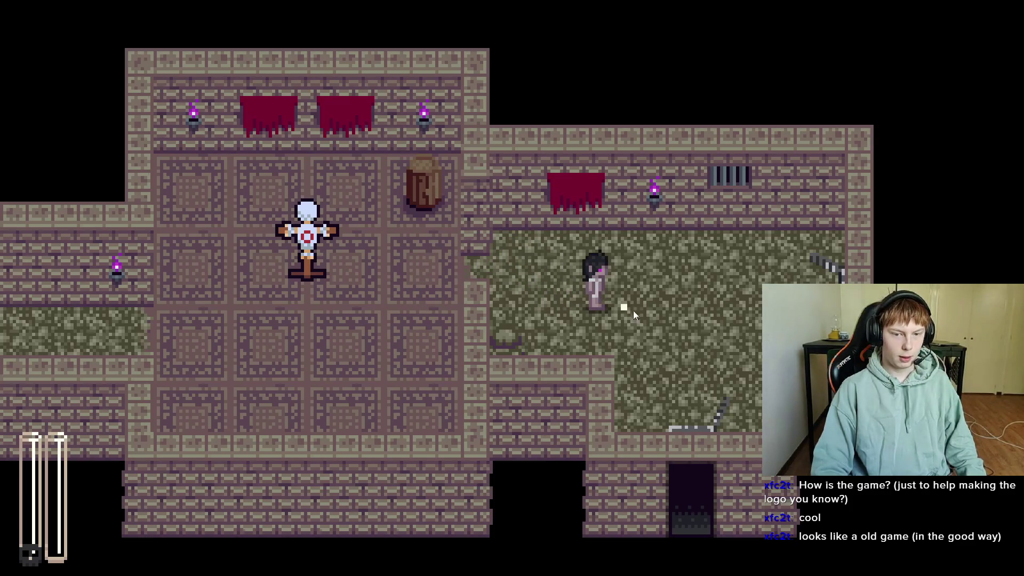
- Start a battle from the world map, slash the four goblins, then stop the game with F8
key(m)
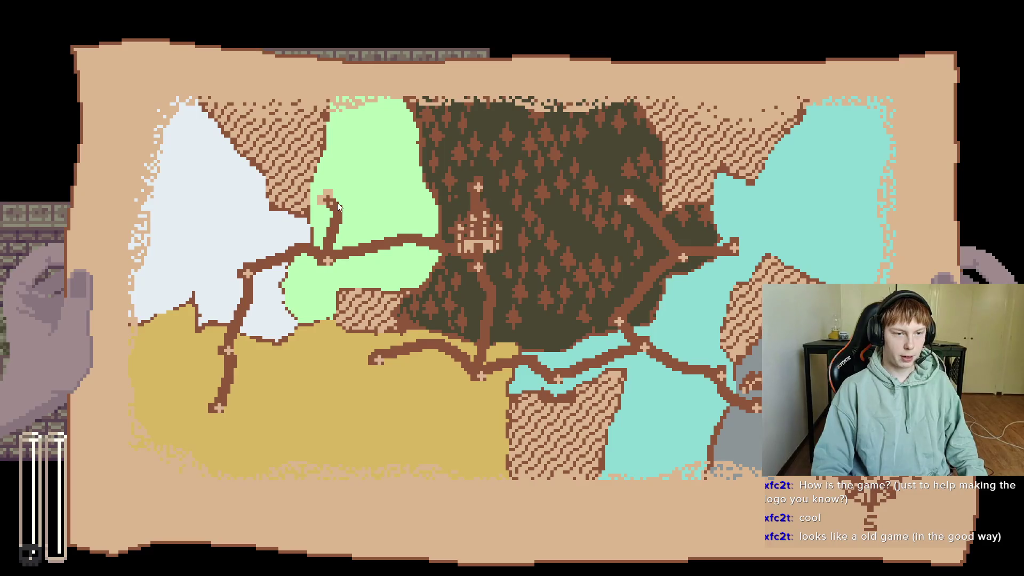
click(327, 198)
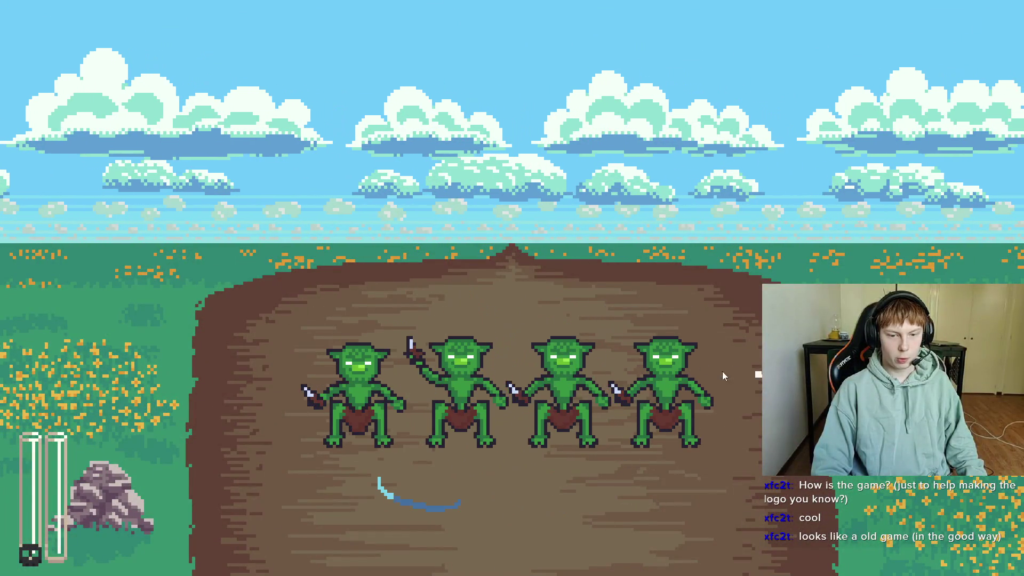
drag(754, 423, 491, 267)
drag(656, 385, 441, 281)
drag(549, 240, 309, 400)
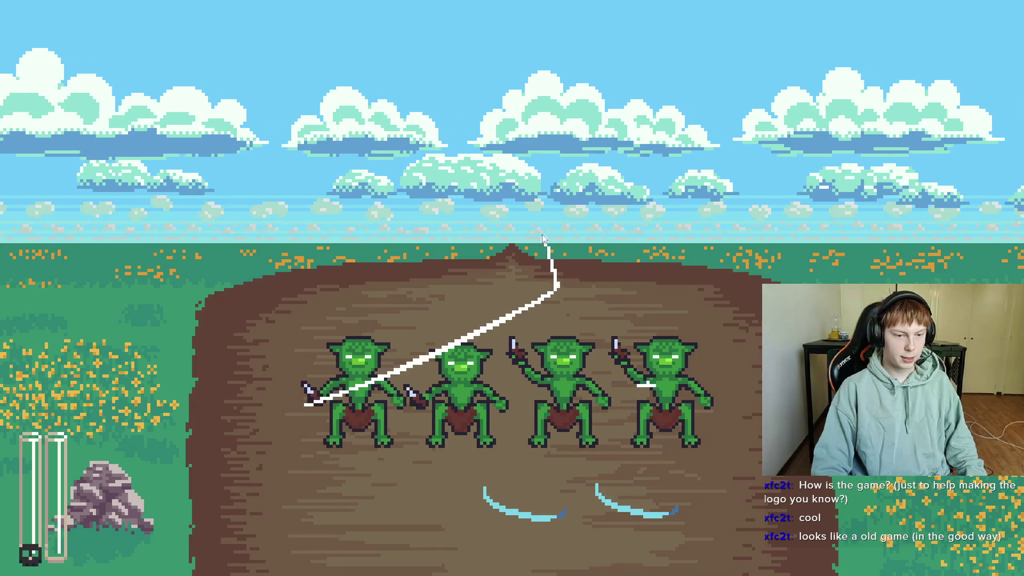
drag(446, 297, 210, 453)
mouse_move(469, 267)
mouse_down()
mouse_move(240, 389)
mouse_move(417, 275)
mouse_up()
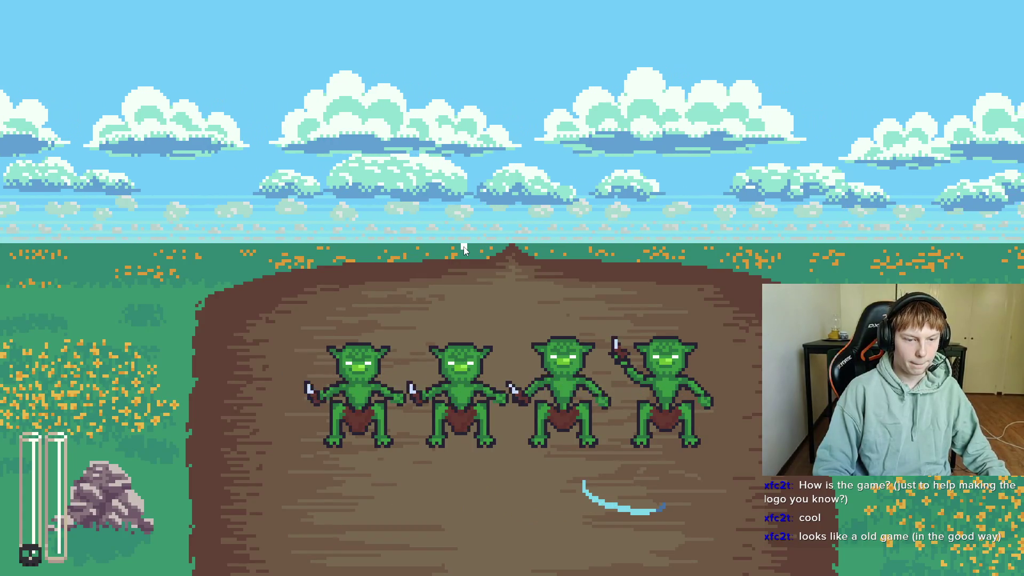
key(F8)
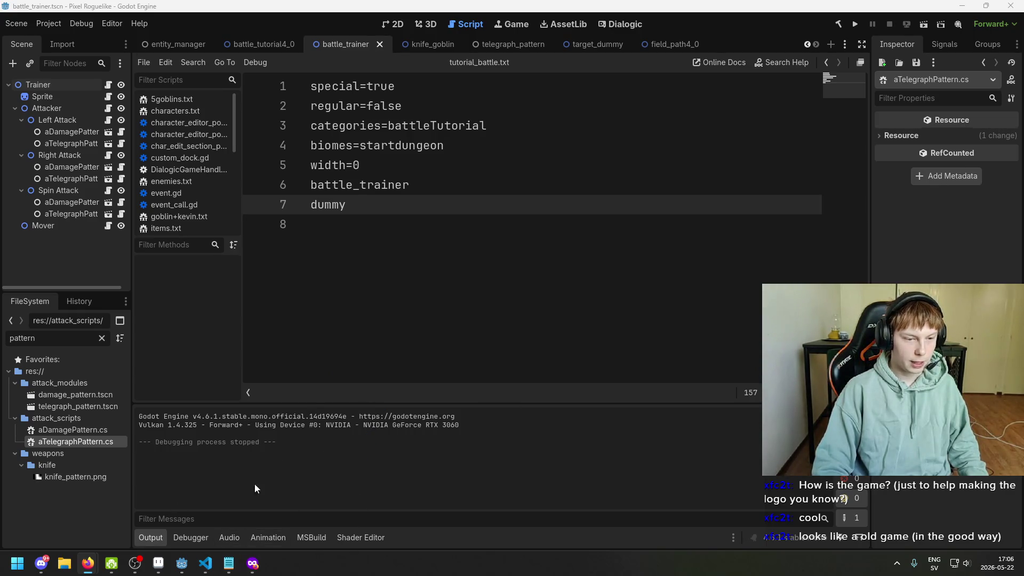
- Return to the Whitherward logo sprite in Aseprite, starting and then cancelling a save
click(160, 567)
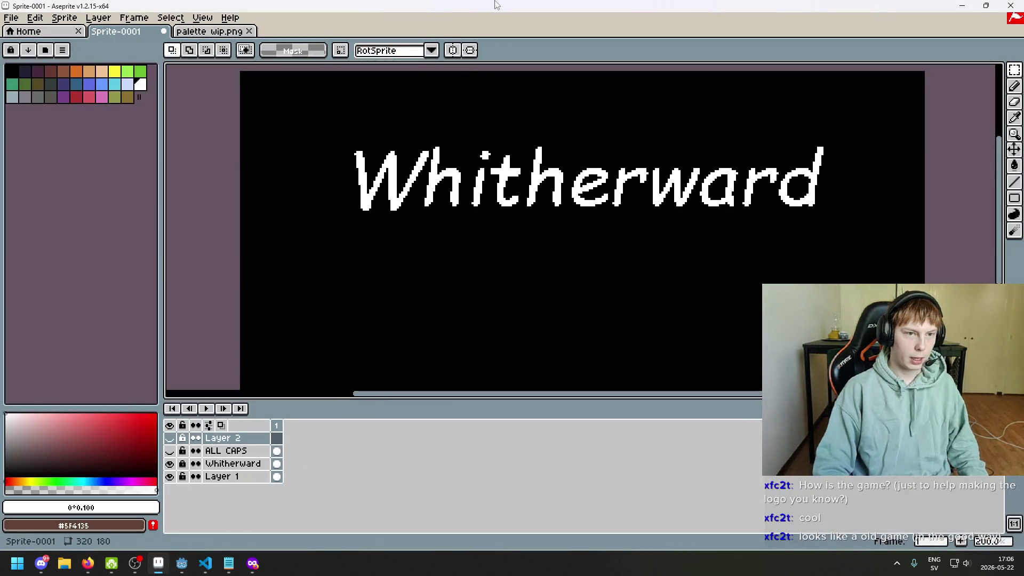
key(ctrl+s)
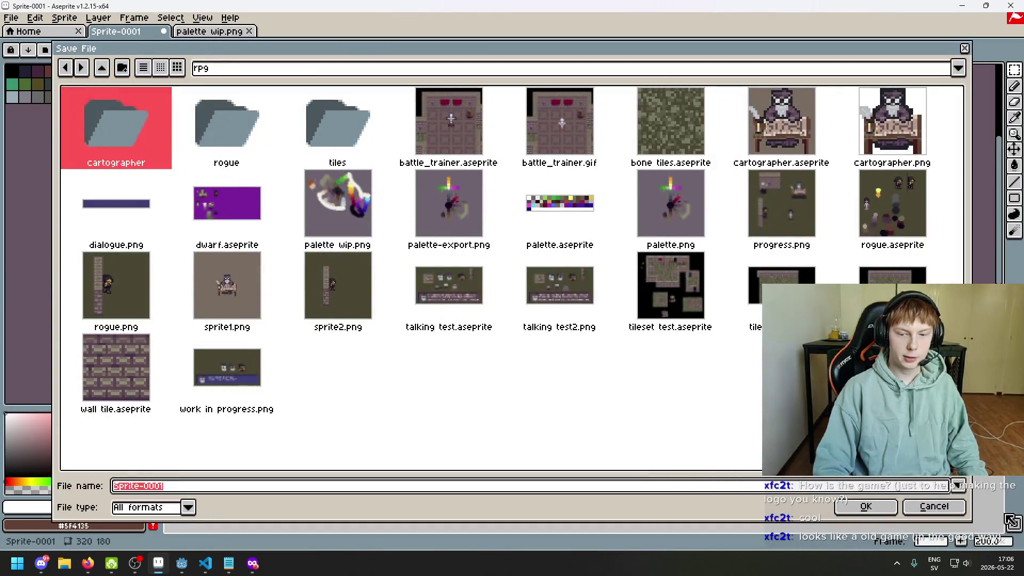
click(934, 506)
- Pan around the logo and clear the selection over the first letters
scroll(540, 274, down, 2)
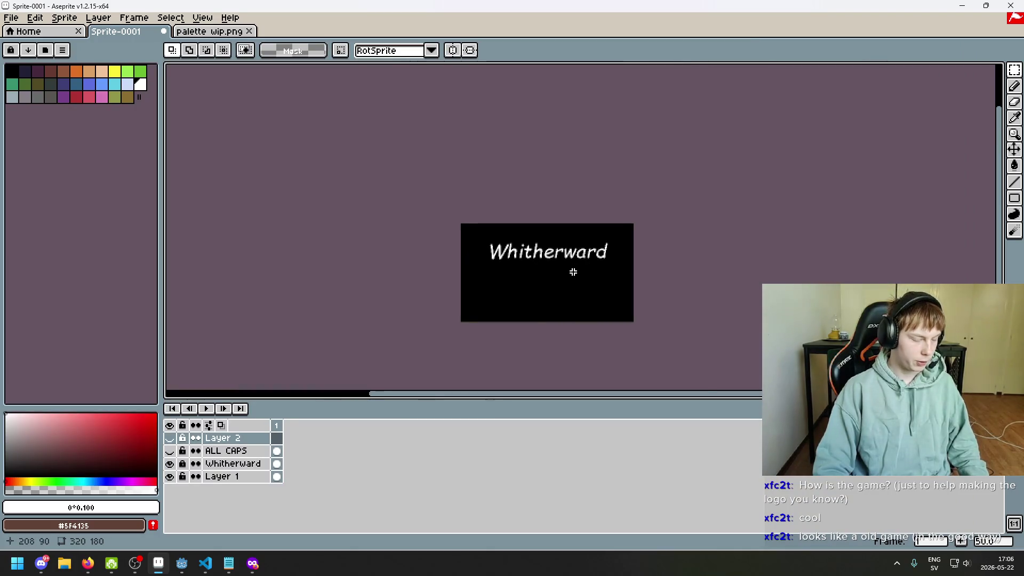
scroll(573, 272, up, 1)
scroll(524, 235, up, 1)
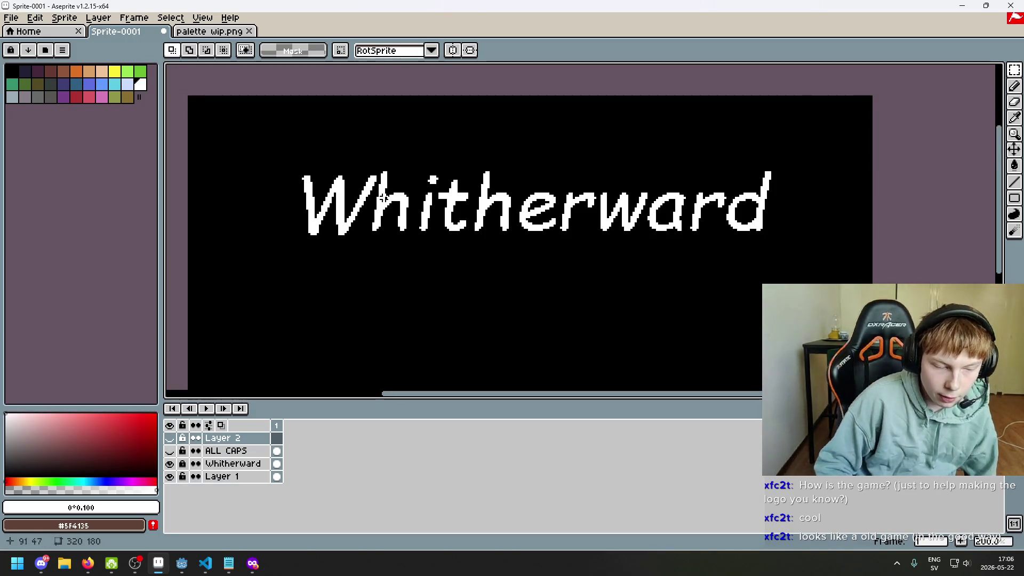
drag(349, 216, 414, 181)
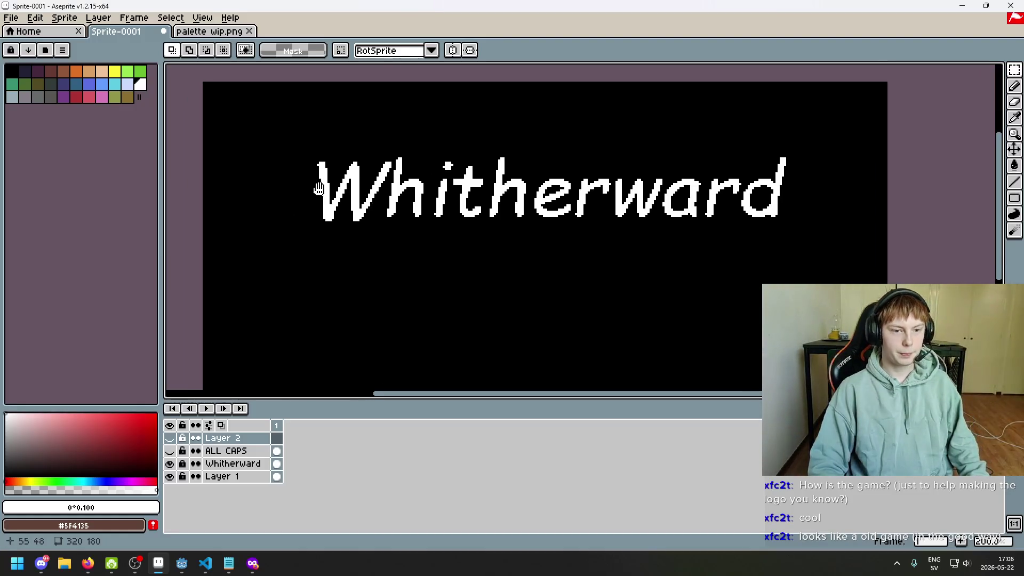
mouse_move(336, 176)
mouse_down()
mouse_move(307, 158)
mouse_move(556, 233)
mouse_up()
scroll(307, 158, up, 1)
scroll(309, 181, down, 1)
click(820, 263)
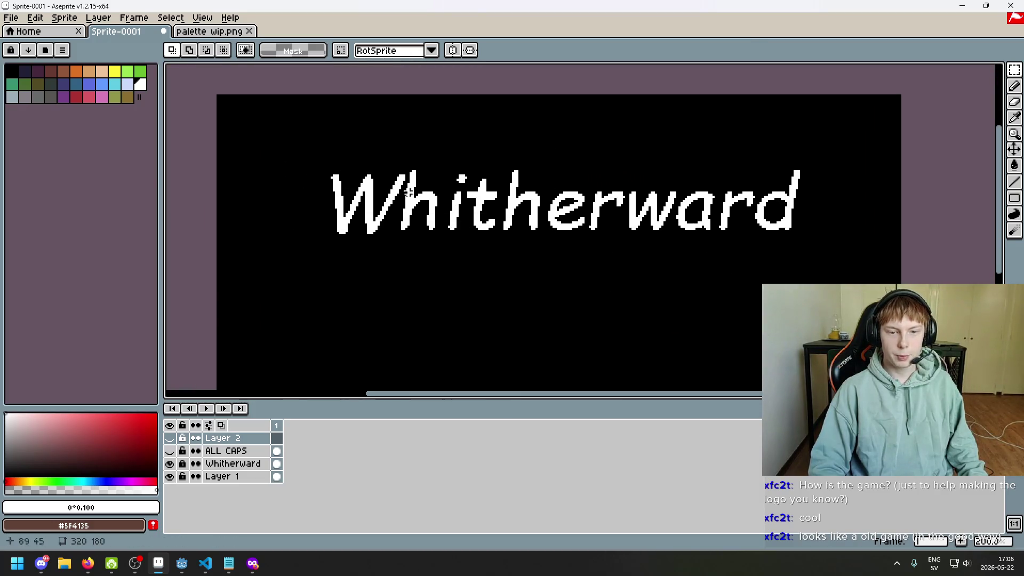
- Briefly toggle the Whitherward layer, recentre the logo, and bring up Whitherward's layer menu
double_click(169, 464)
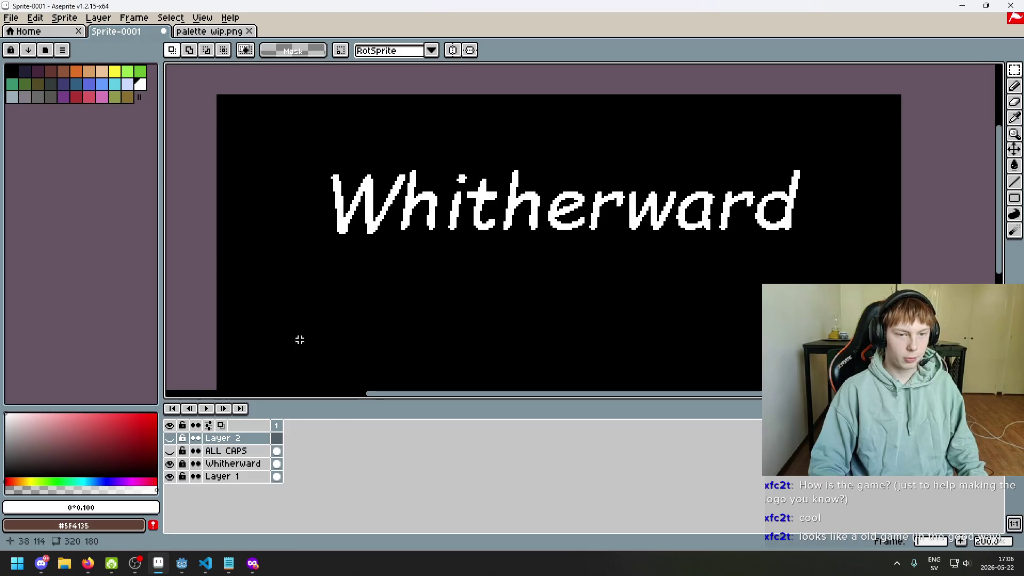
drag(420, 283, 364, 281)
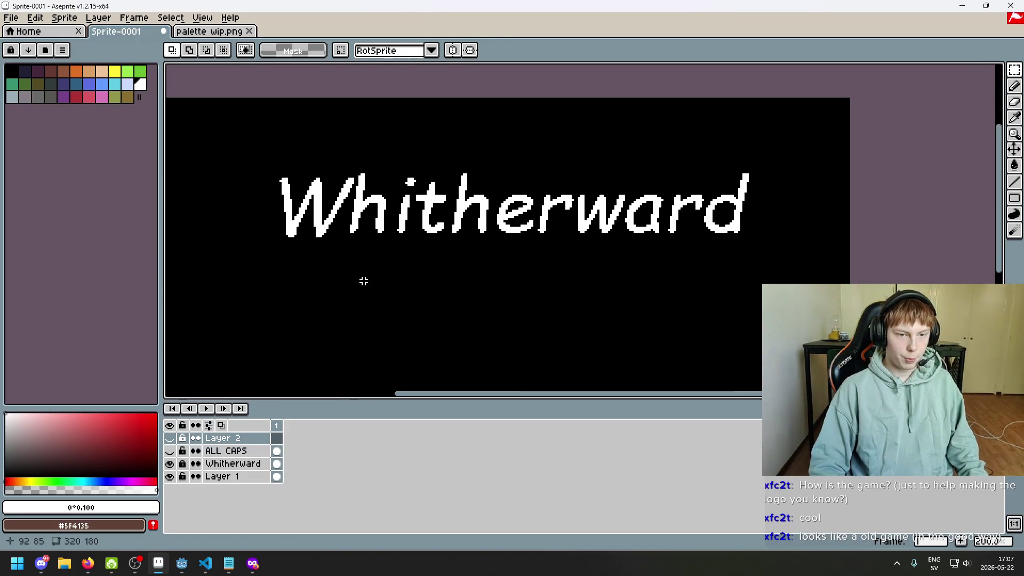
scroll(385, 347, down, 1)
scroll(376, 269, up, 1)
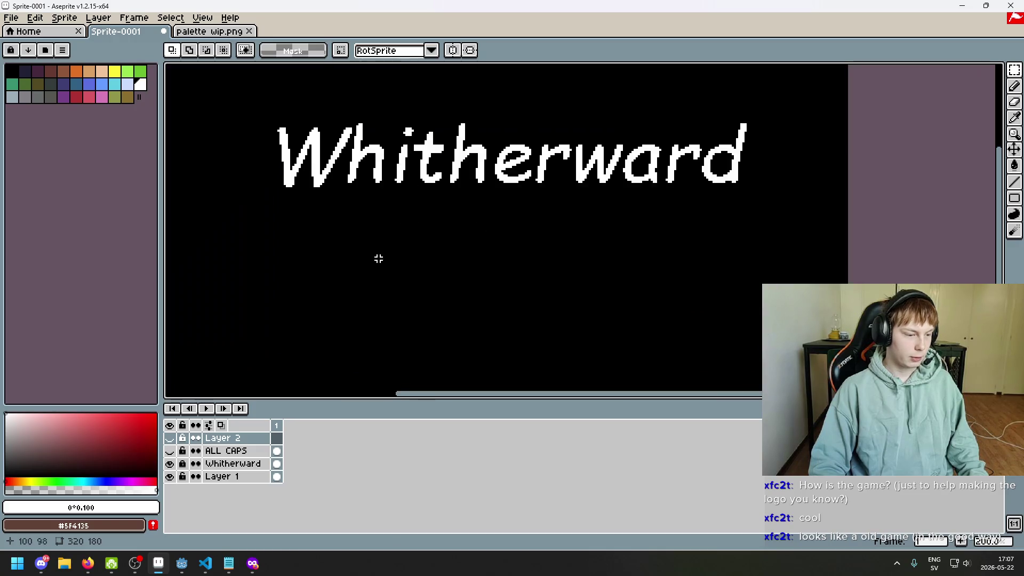
drag(377, 256, 450, 272)
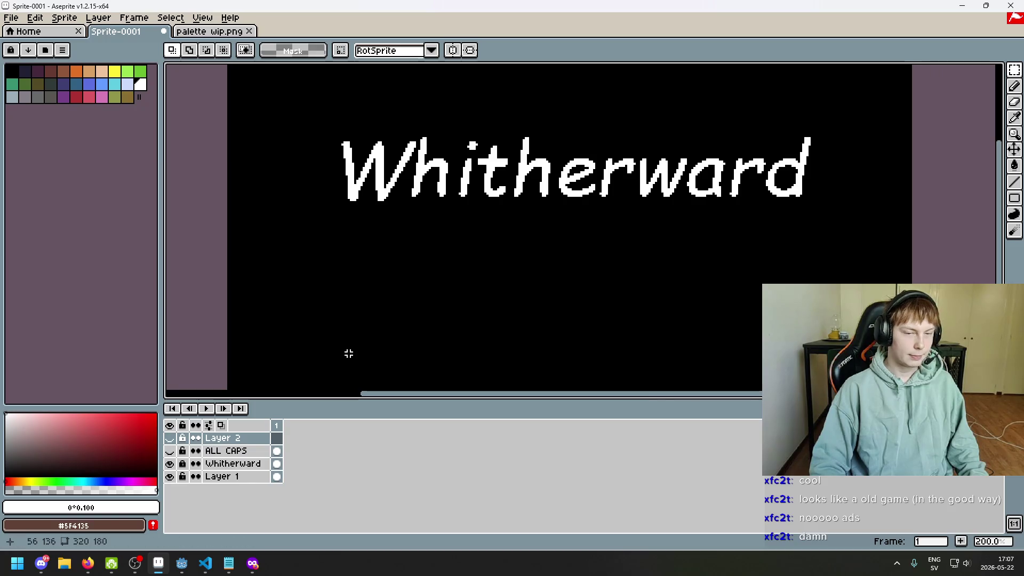
drag(348, 327, 294, 354)
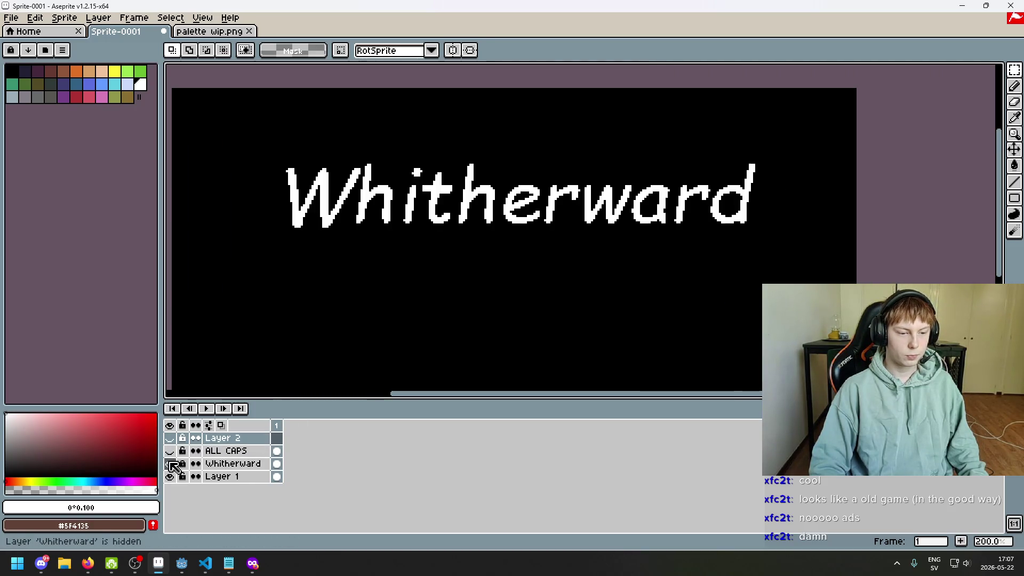
right_click(228, 465)
- Add empty Layer 3 and drag it below the Whitherward layer, just above Layer 1
click(293, 442)
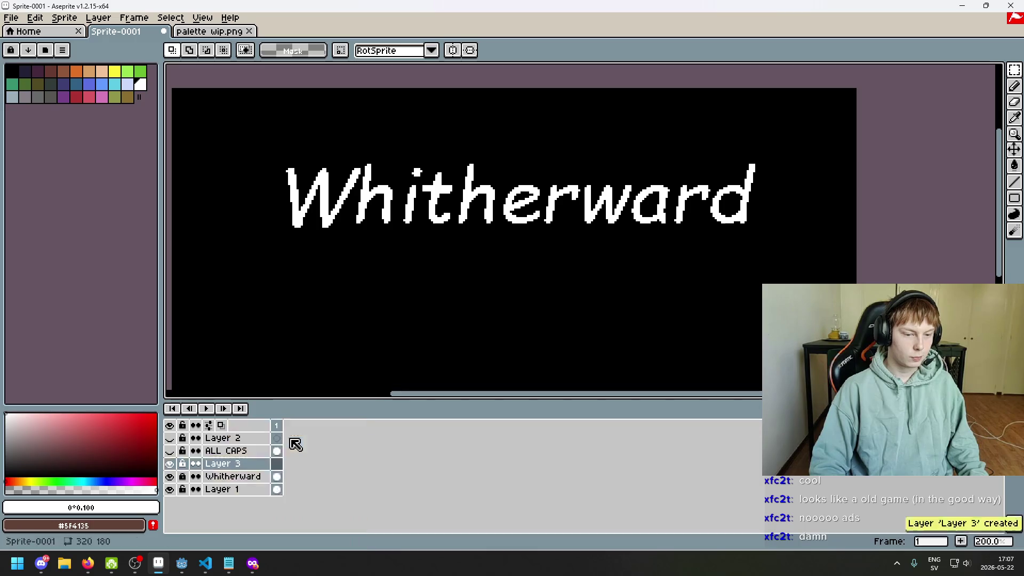
drag(255, 464, 249, 483)
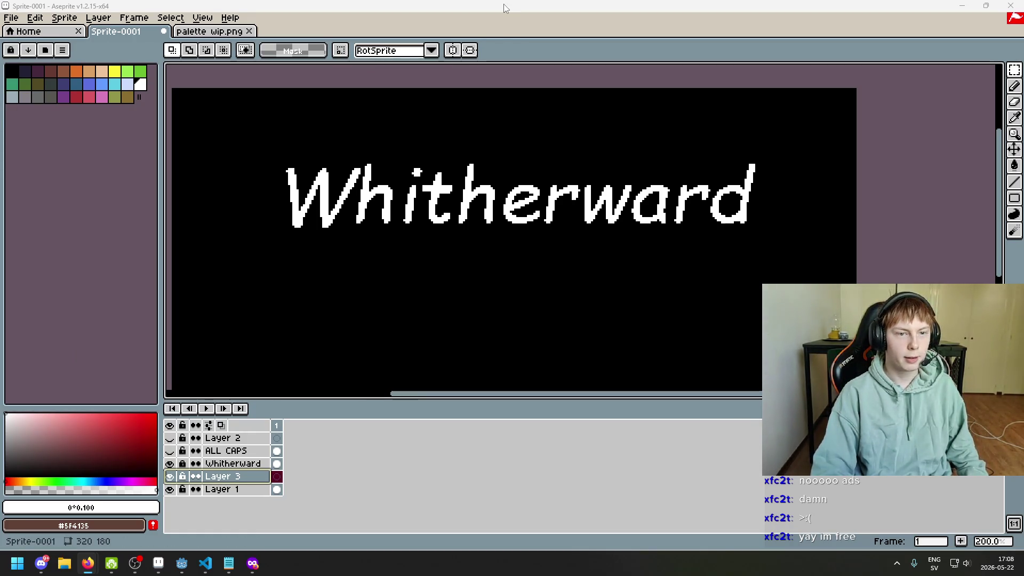
key(ctrl+s)
click(933, 506)
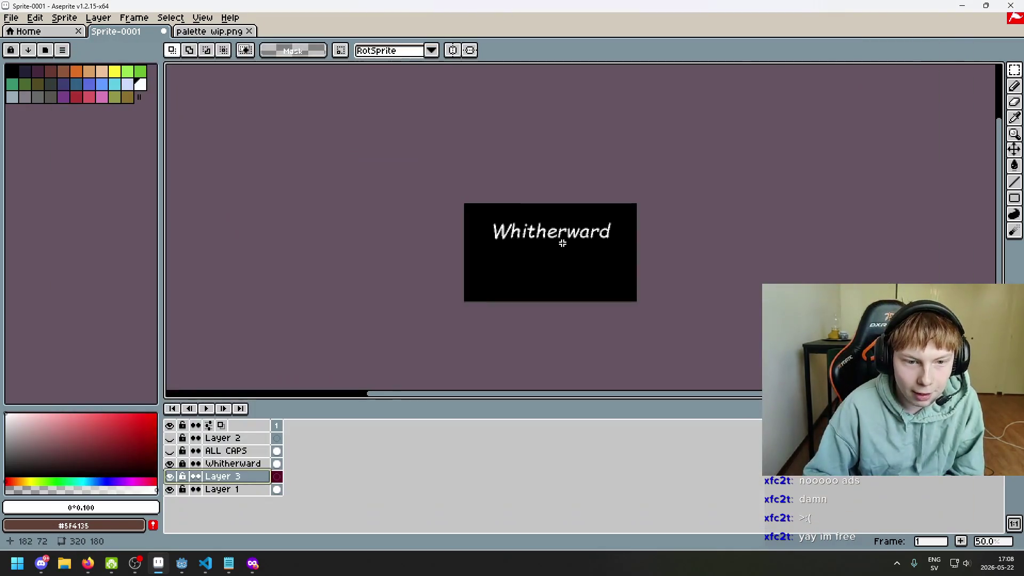
scroll(502, 230, up, 2)
scroll(381, 208, up, 2)
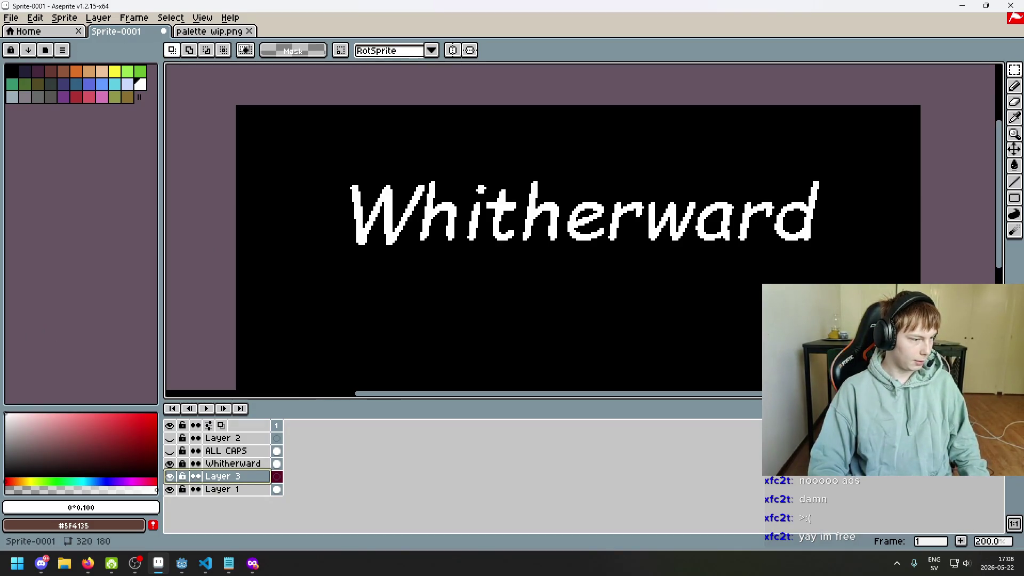
key(alt+Tab)
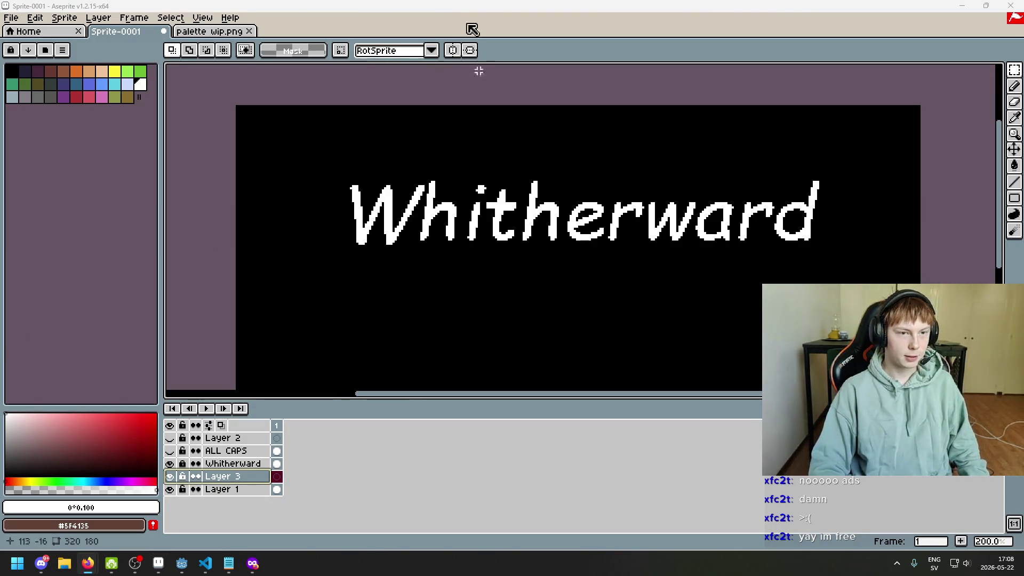
key(alt+Tab)
scroll(320, 235, down, 1)
scroll(425, 278, up, 1)
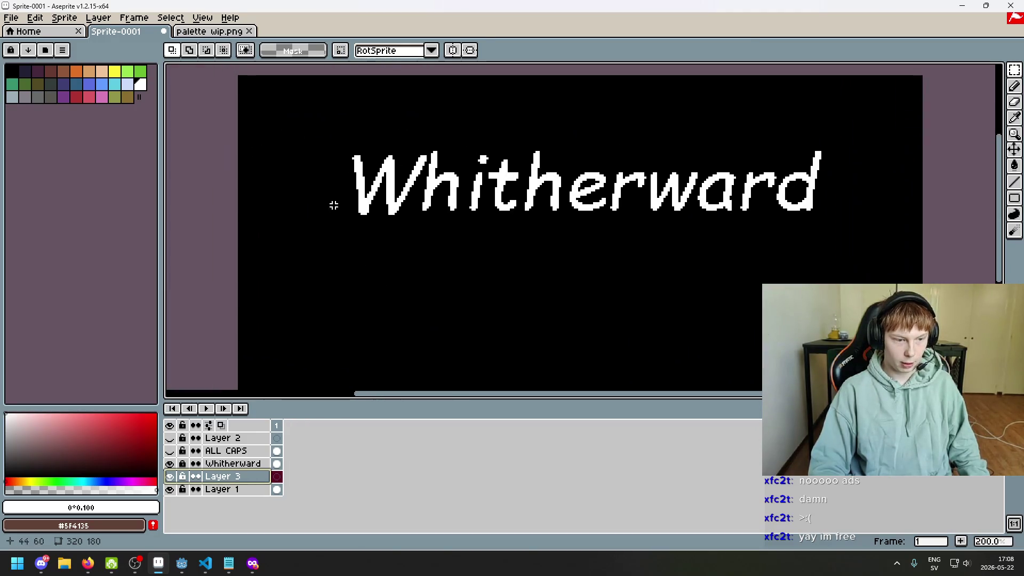
scroll(427, 313, down, 1)
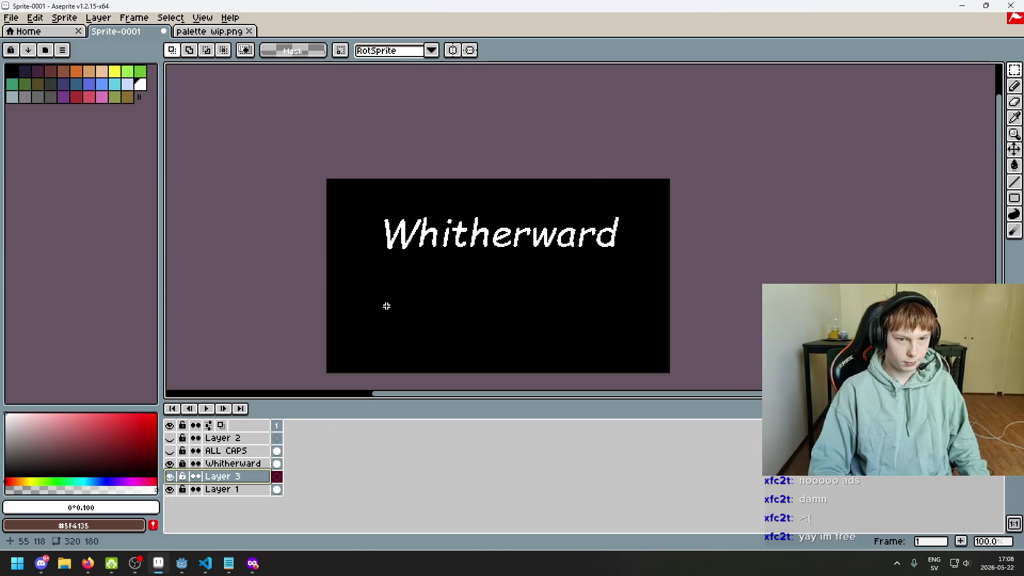
scroll(347, 322, up, 1)
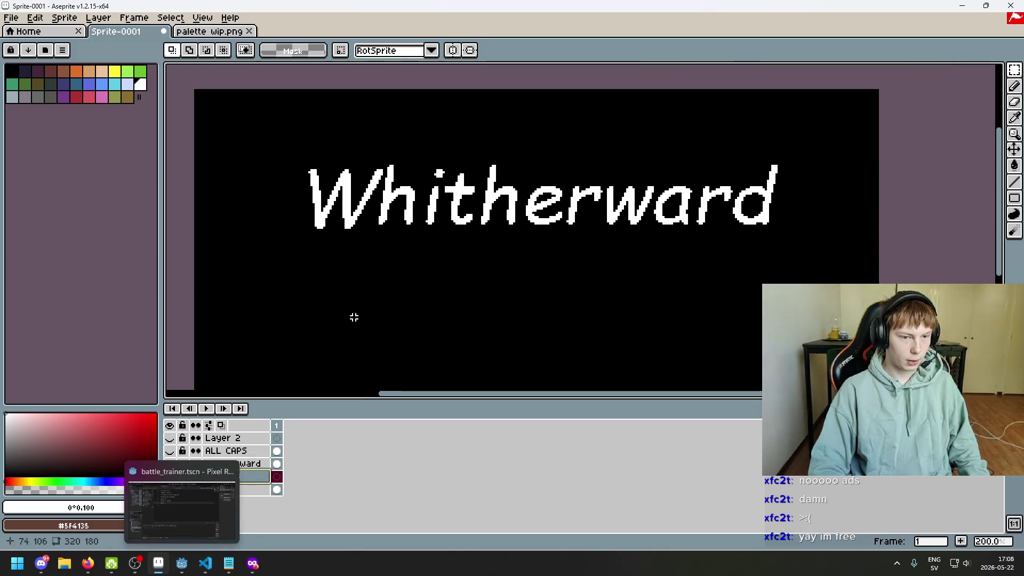
scroll(341, 310, right, 1)
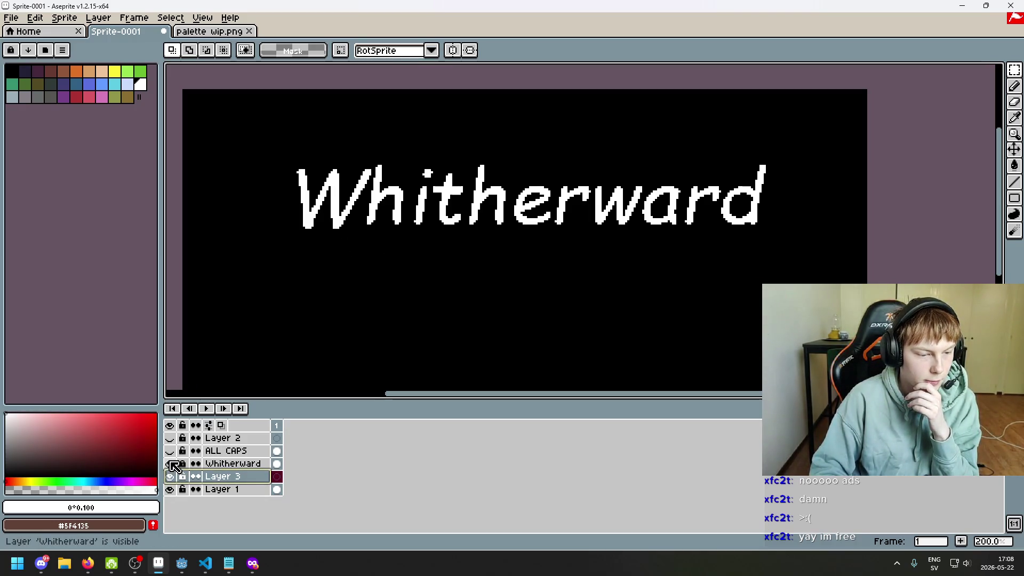
click(170, 463)
click(170, 451)
click(170, 451)
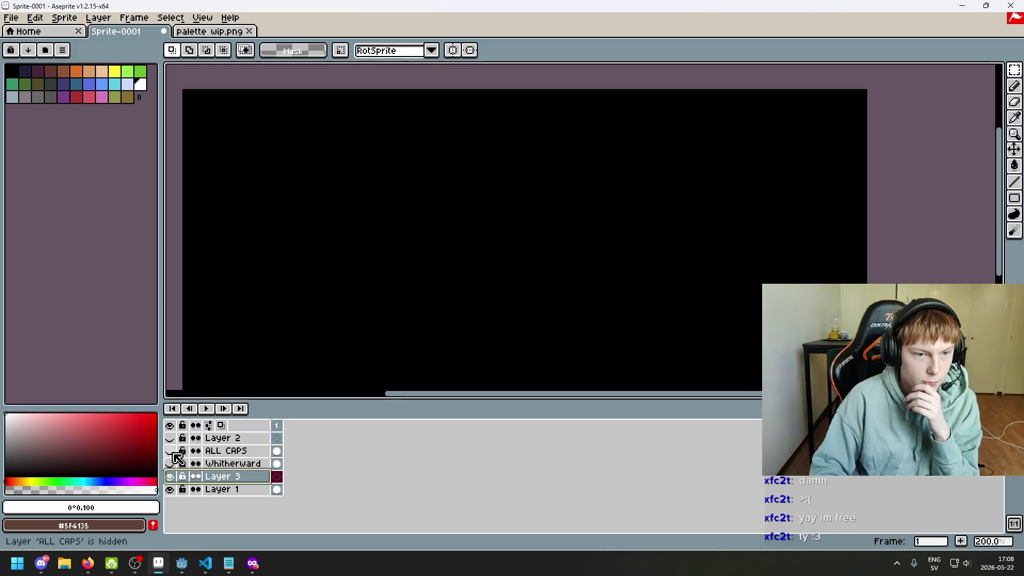
click(169, 450)
click(171, 452)
click(171, 464)
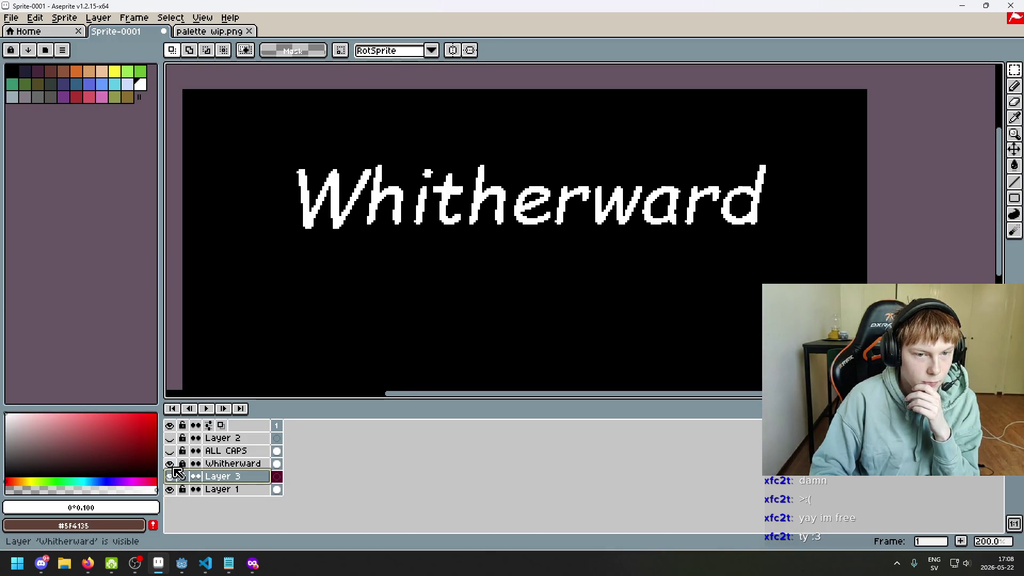
scroll(438, 171, up, 3)
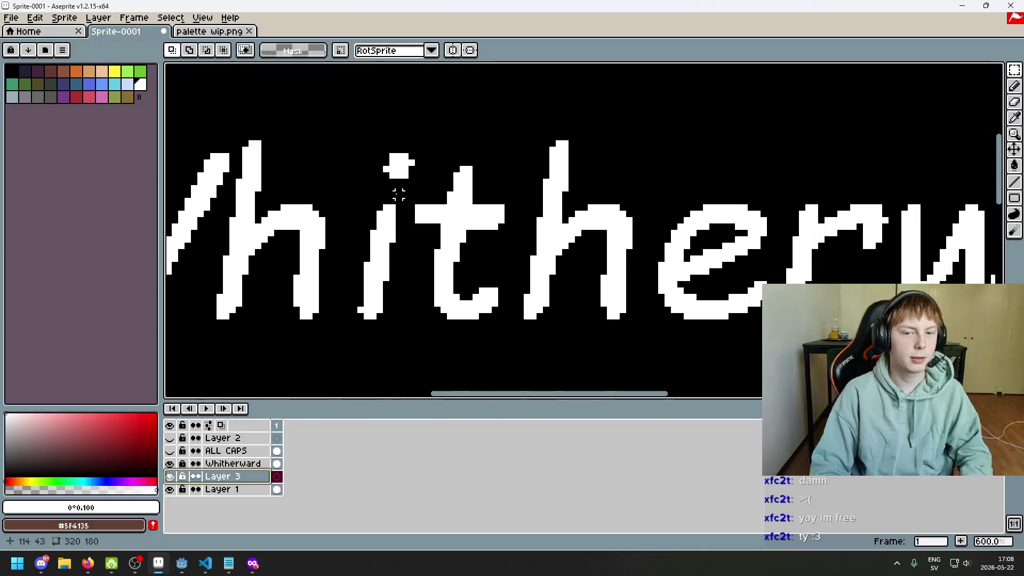
- On the ALL CAPS layer, marquee the area near the i's dot and nudge it up-left
scroll(457, 216, down, 3)
scroll(374, 163, up, 5)
drag(366, 158, 458, 223)
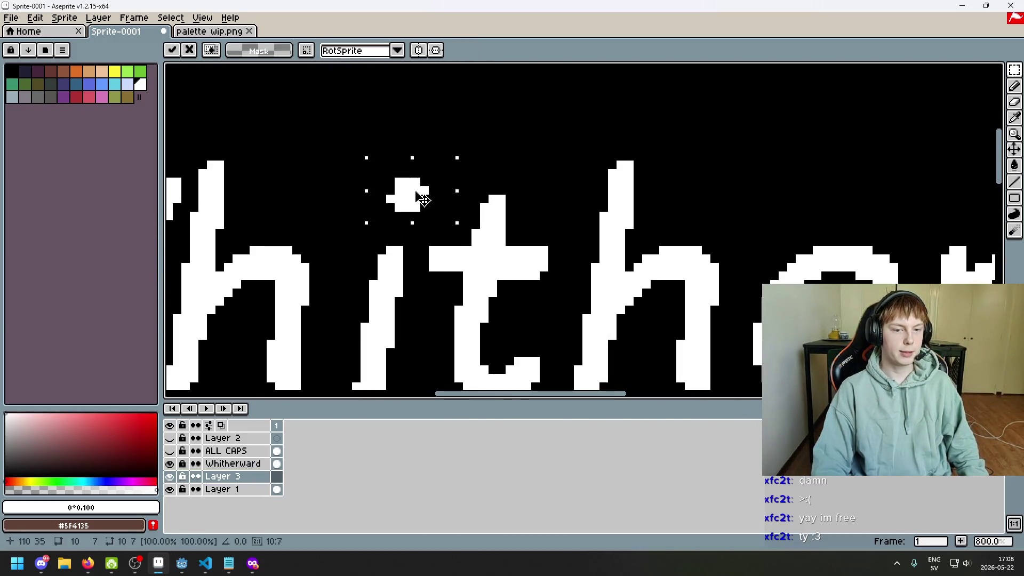
key(Escape)
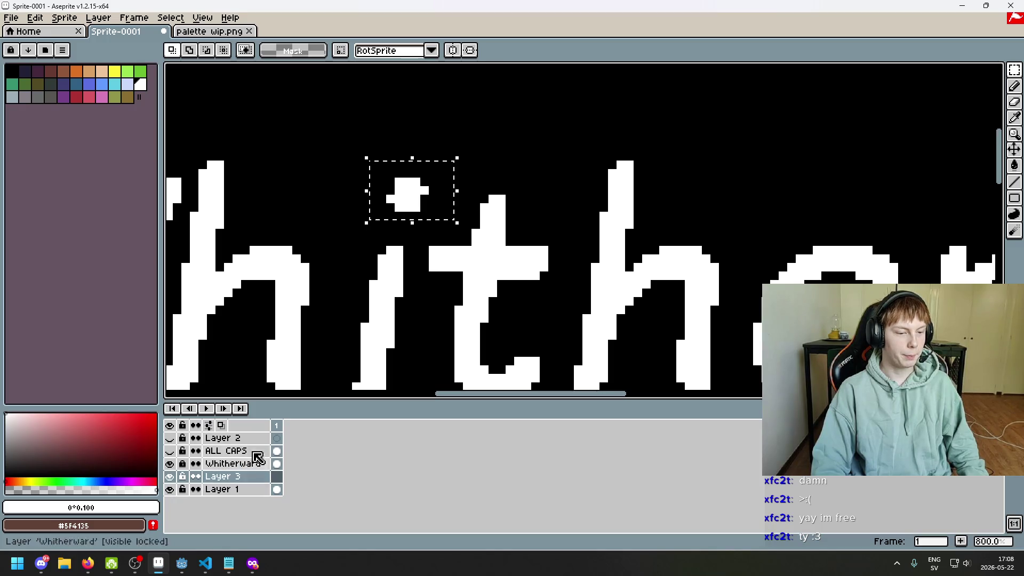
click(230, 450)
drag(424, 194, 376, 185)
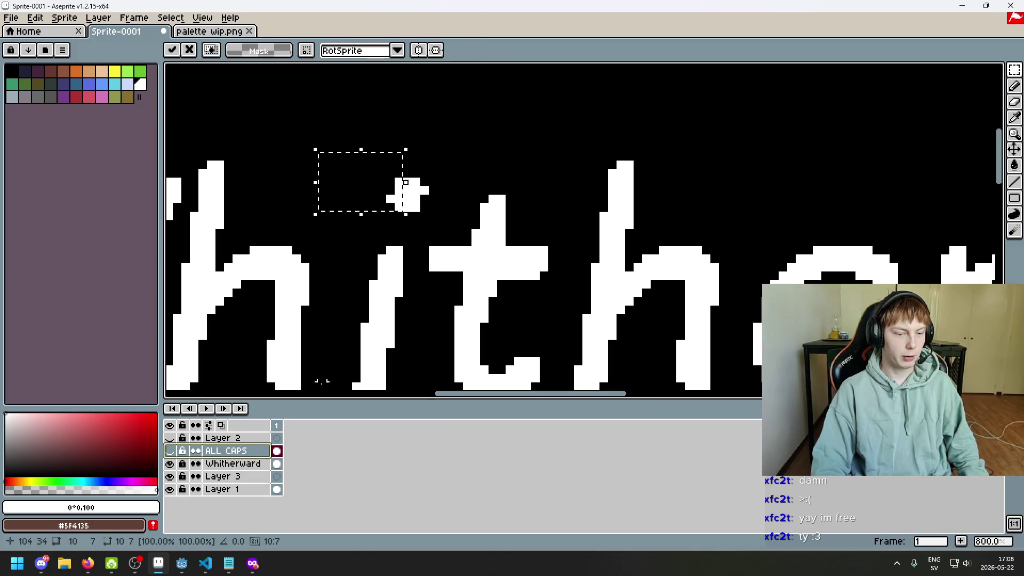
click(411, 235)
scroll(405, 220, up, 1)
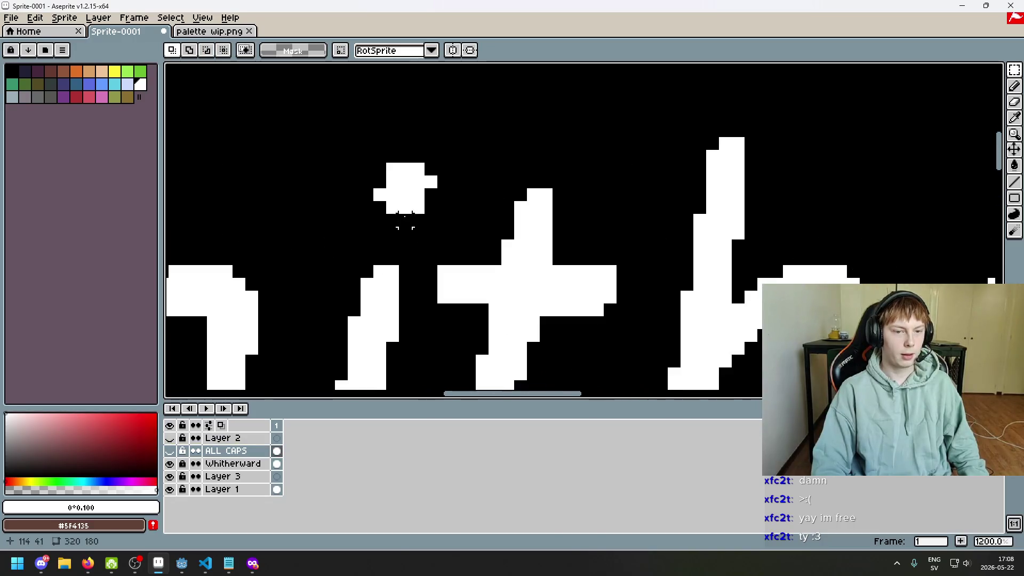
drag(360, 138, 468, 240)
drag(415, 215, 405, 196)
click(469, 206)
- Make the Whitherward layer active and marquee a tall area around the i's dot
scroll(382, 184, up, 5)
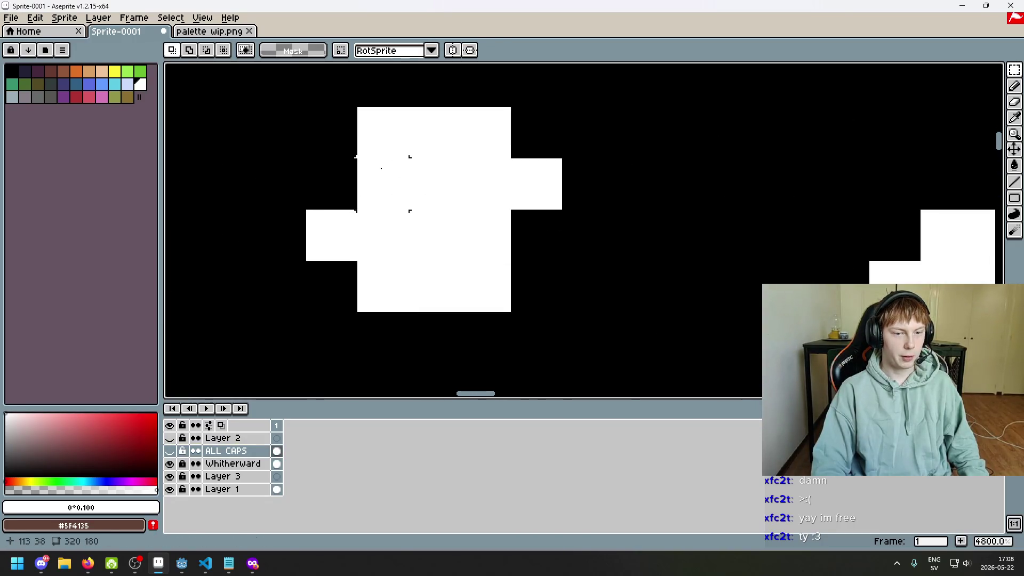
scroll(382, 168, down, 5)
scroll(368, 191, up, 2)
scroll(370, 193, down, 2)
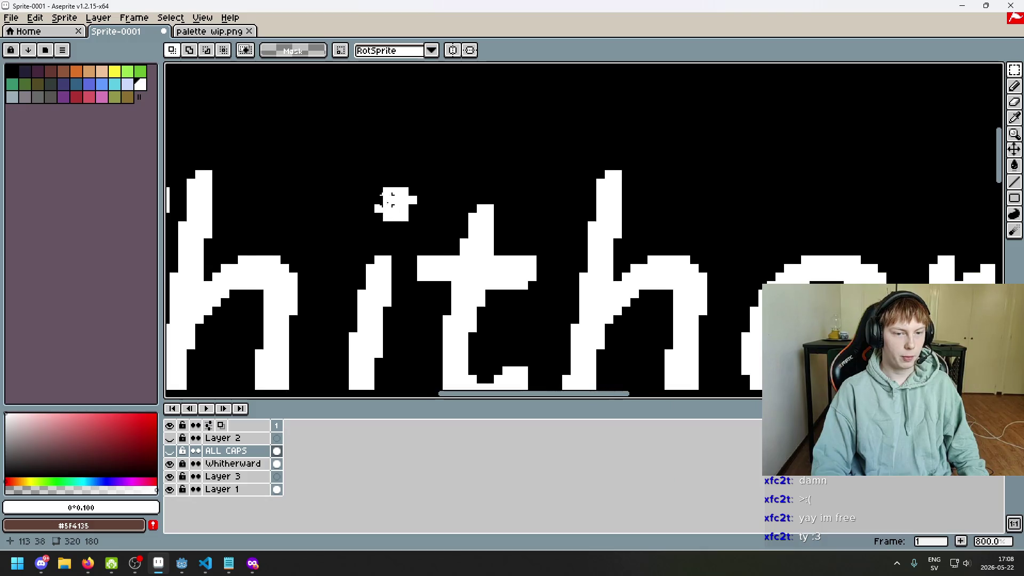
scroll(373, 197, down, 3)
scroll(377, 203, up, 2)
scroll(377, 203, up, 3)
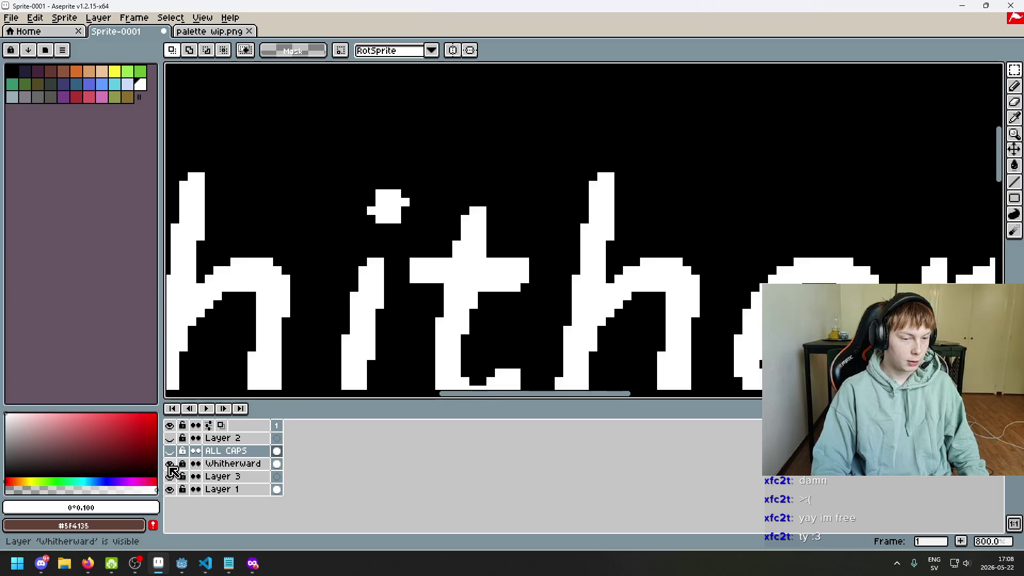
click(260, 476)
click(232, 464)
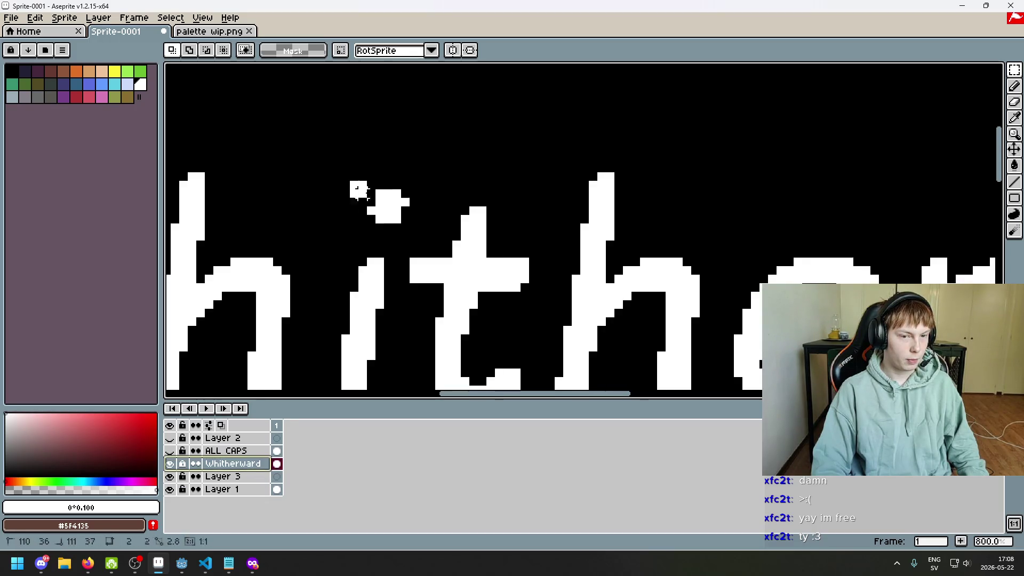
drag(347, 178, 438, 243)
click(390, 199)
click(431, 251)
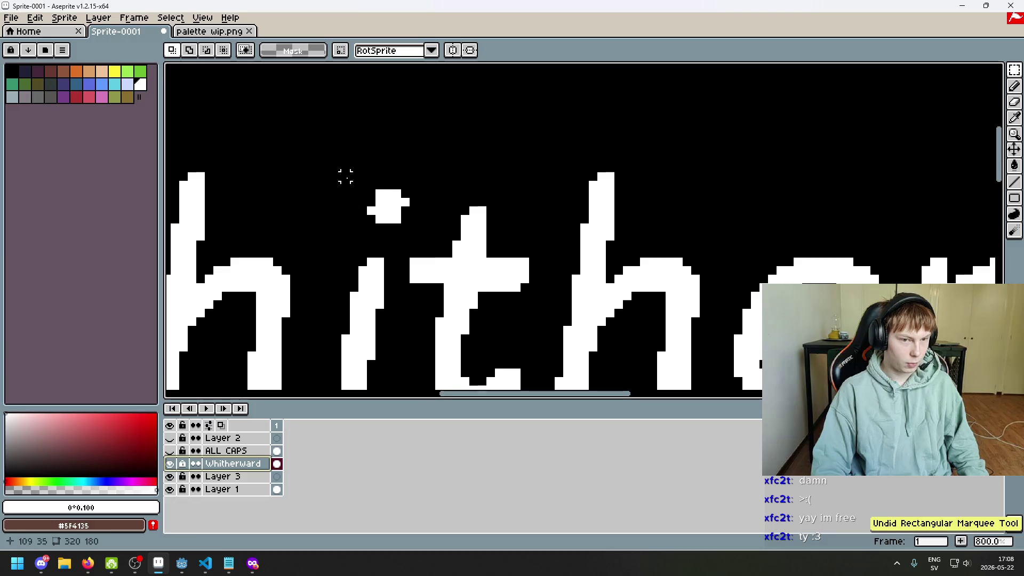
drag(359, 163, 444, 258)
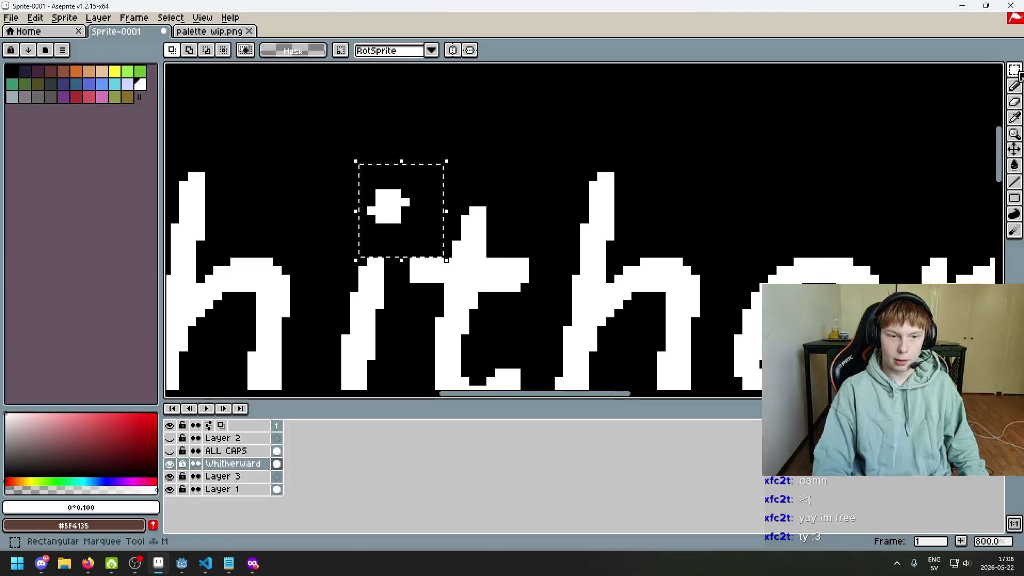
- Unlock the Whitherward layer and move the i's dot higher above the letter
click(183, 464)
drag(389, 205, 393, 172)
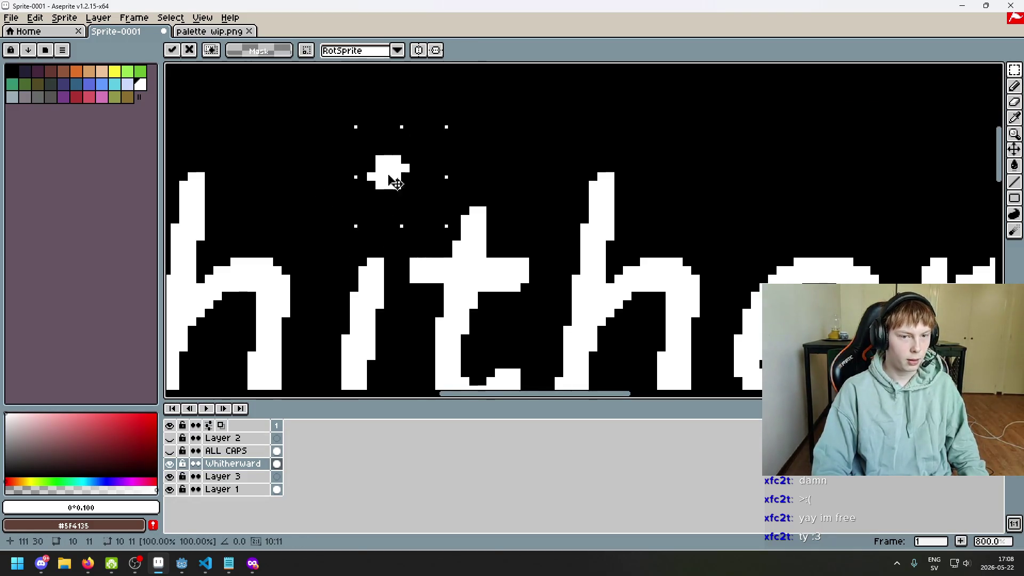
scroll(502, 295, down, 5)
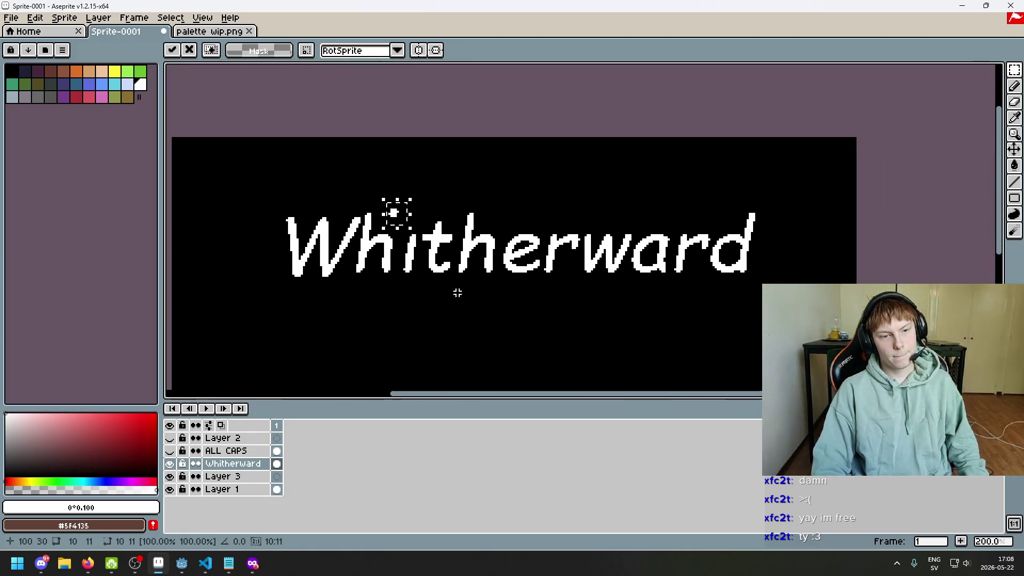
click(485, 327)
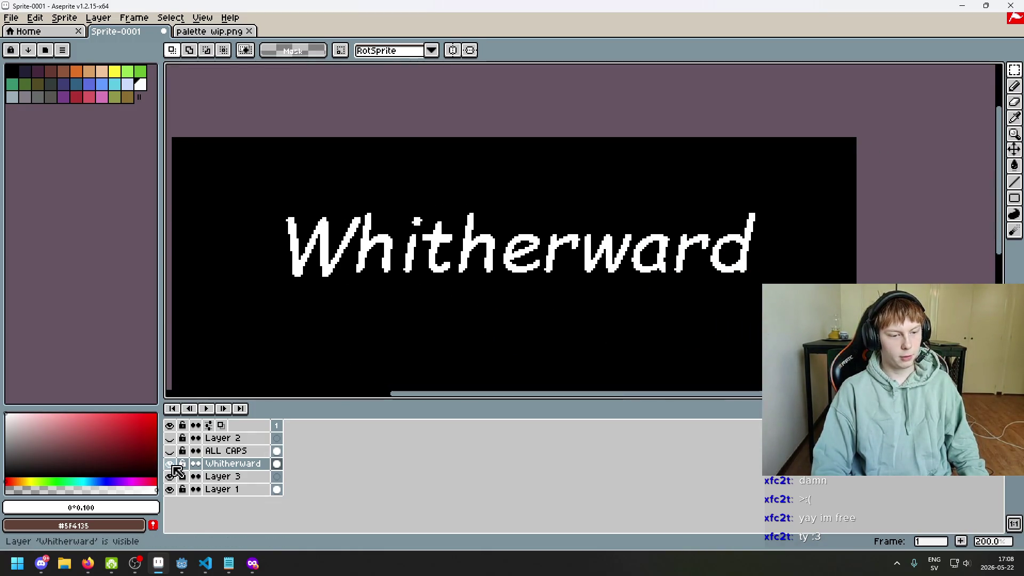
- Hide the lowercase Whitherward layer and show the ALL CAPS layer instead
click(170, 464)
click(170, 451)
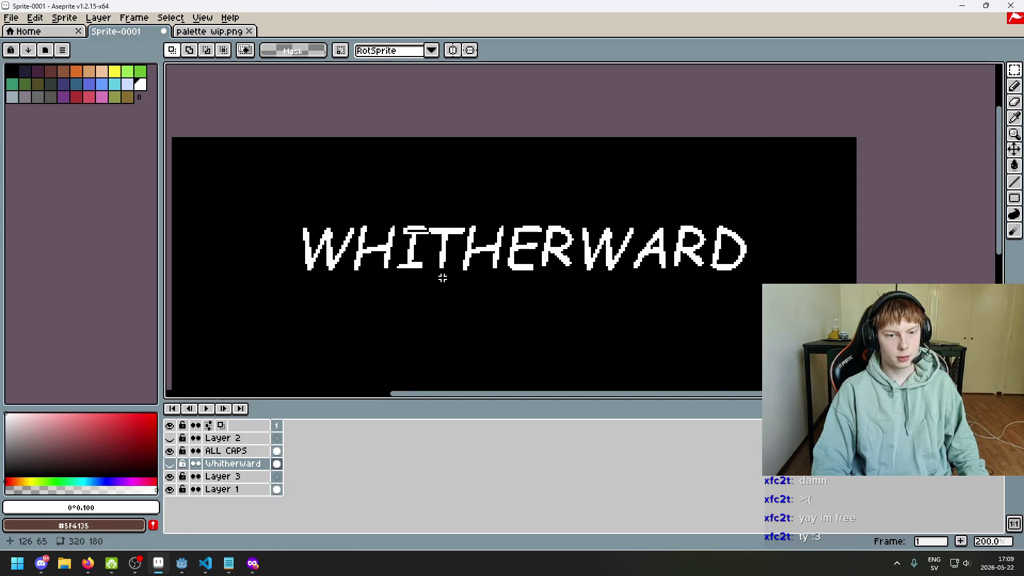
scroll(442, 277, up, 3)
- Switch to the eyedropper, then the pencil, and recentre the view on the lettering
key(i)
scroll(389, 212, up, 2)
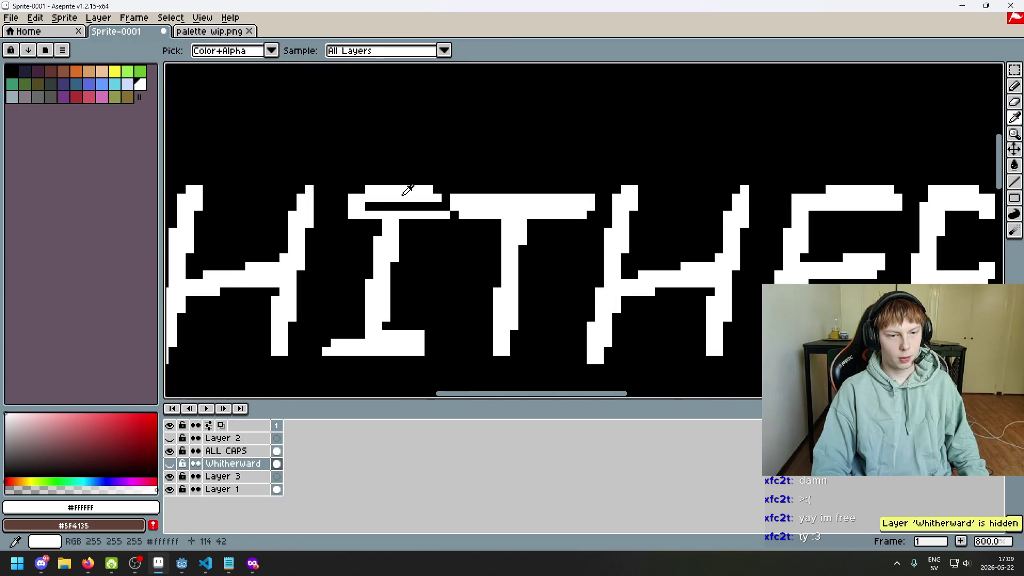
key(b)
scroll(422, 243, down, 4)
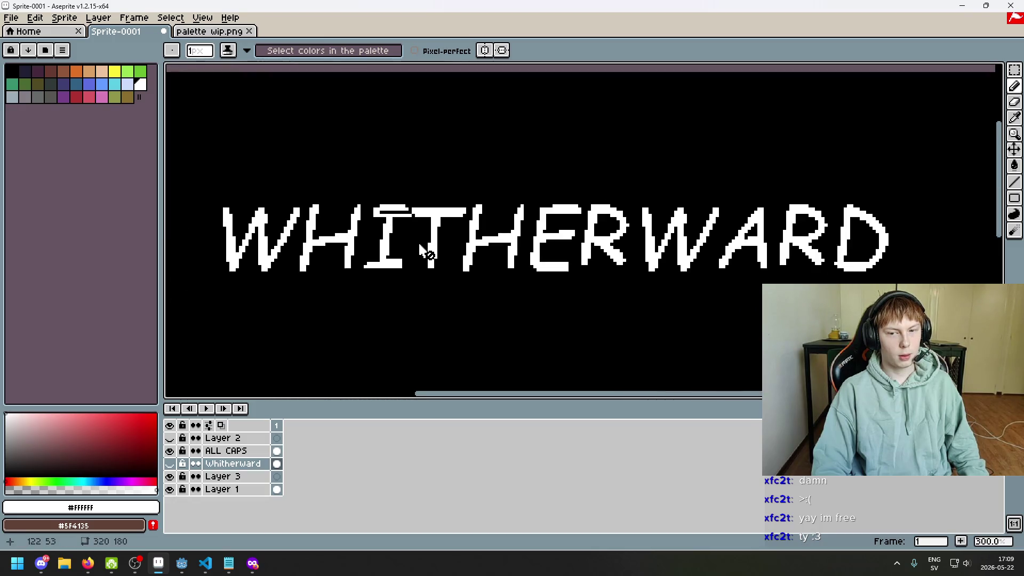
scroll(438, 237, down, 1)
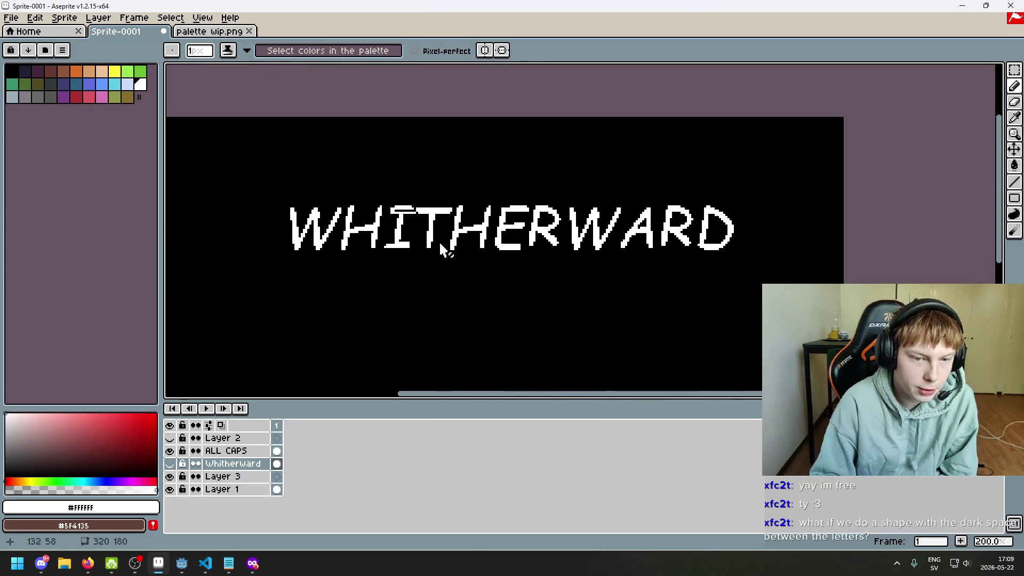
scroll(377, 216, up, 2)
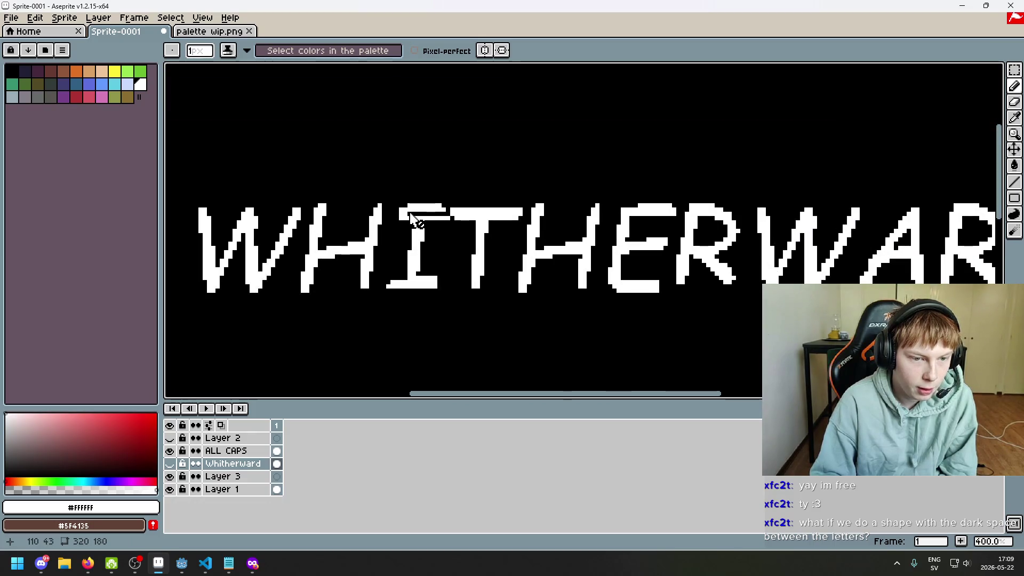
scroll(406, 227, down, 2)
scroll(373, 213, up, 1)
scroll(366, 211, down, 1)
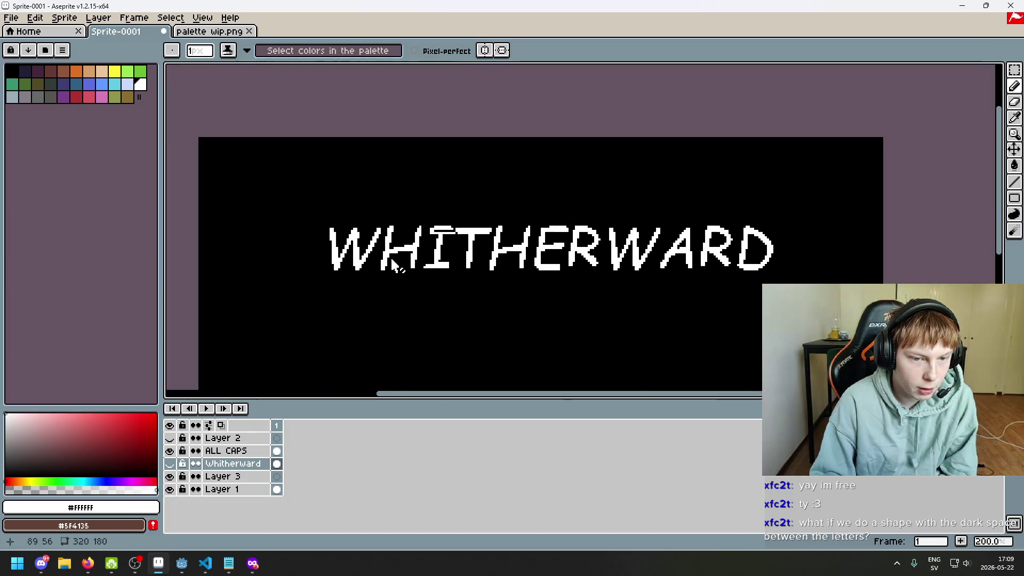
scroll(373, 272, right, 2)
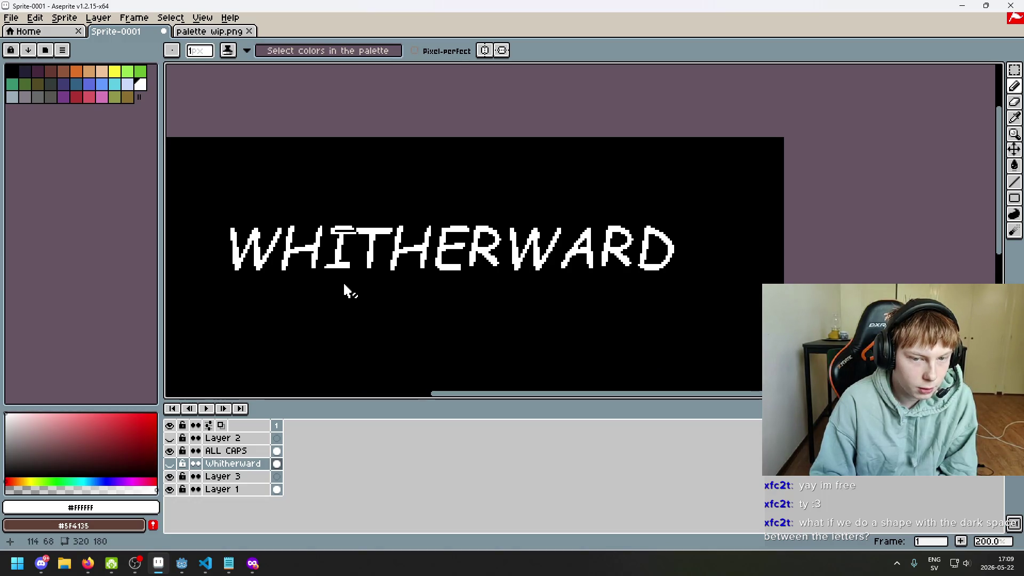
drag(344, 291, 377, 295)
scroll(301, 259, up, 1)
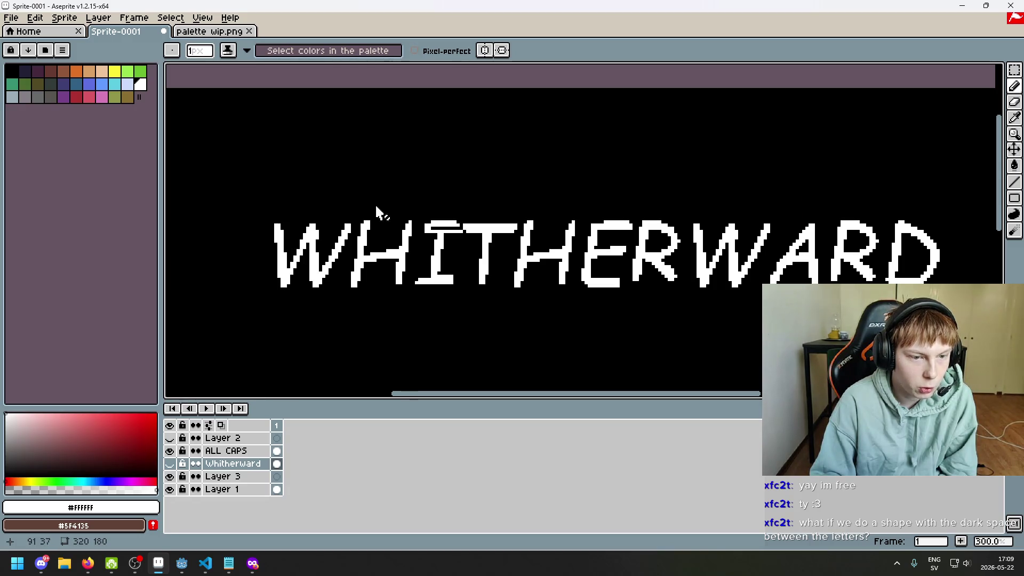
scroll(555, 257, down, 1)
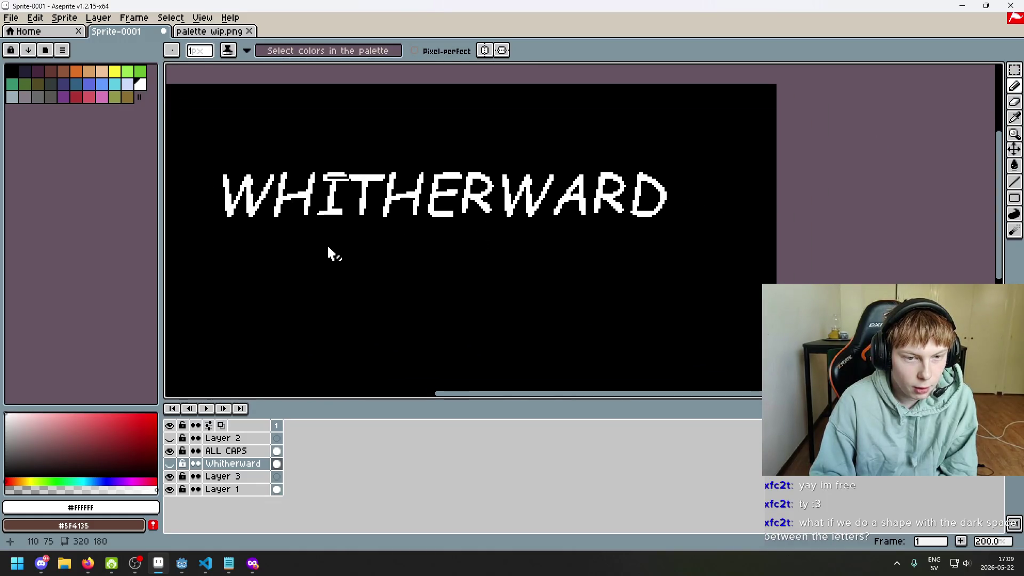
mouse_move(252, 563)
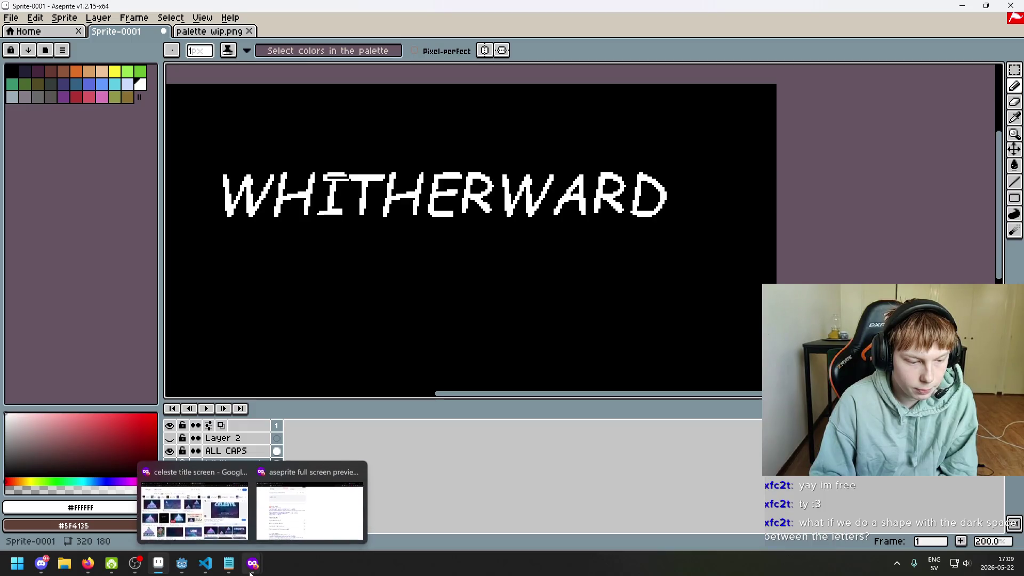
- In Firefox, browse the Stardew Valley, Minecraft and Elden Ring results and preview a YouTube Elden Ring image
click(195, 507)
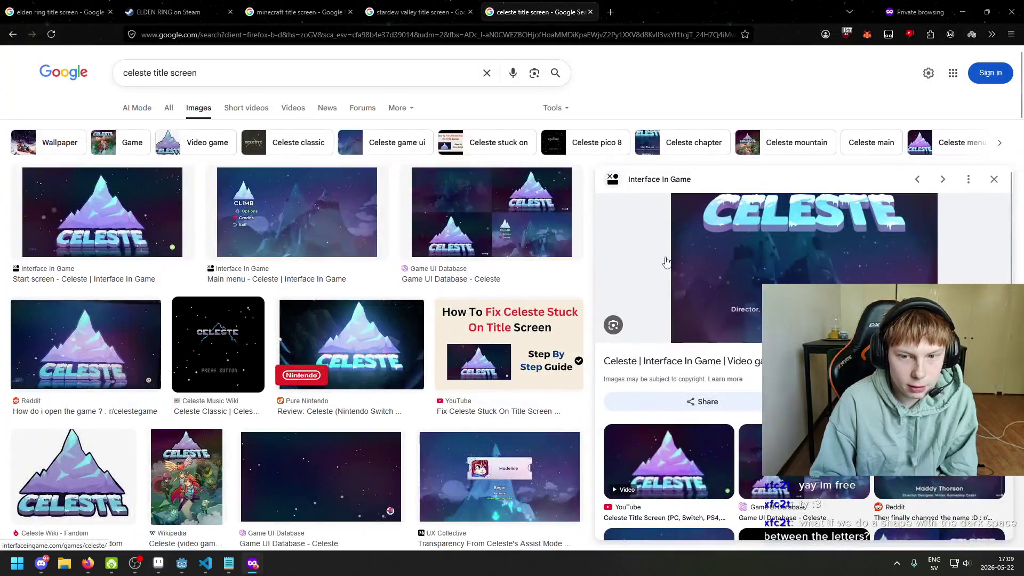
click(416, 11)
click(320, 5)
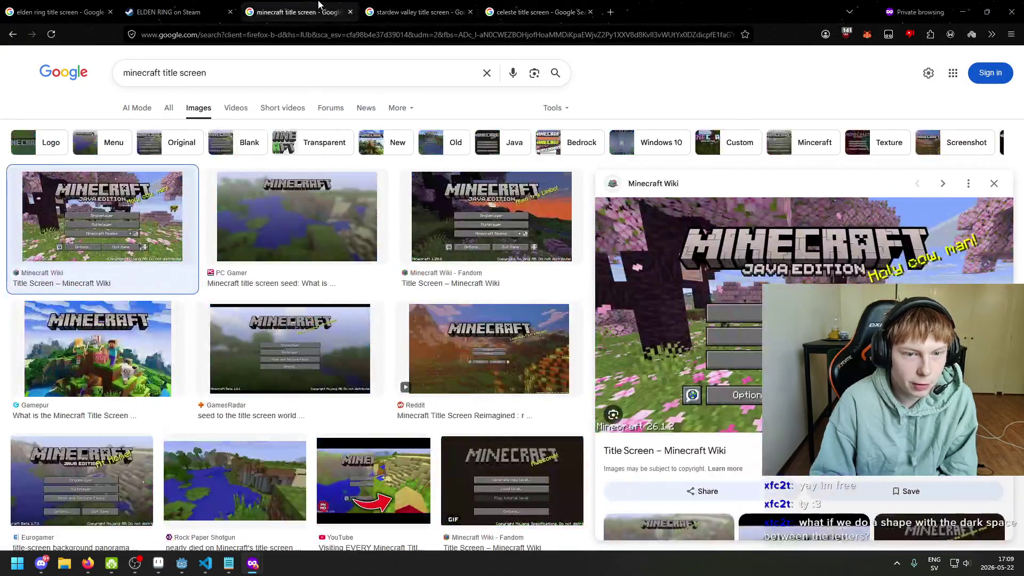
click(212, 5)
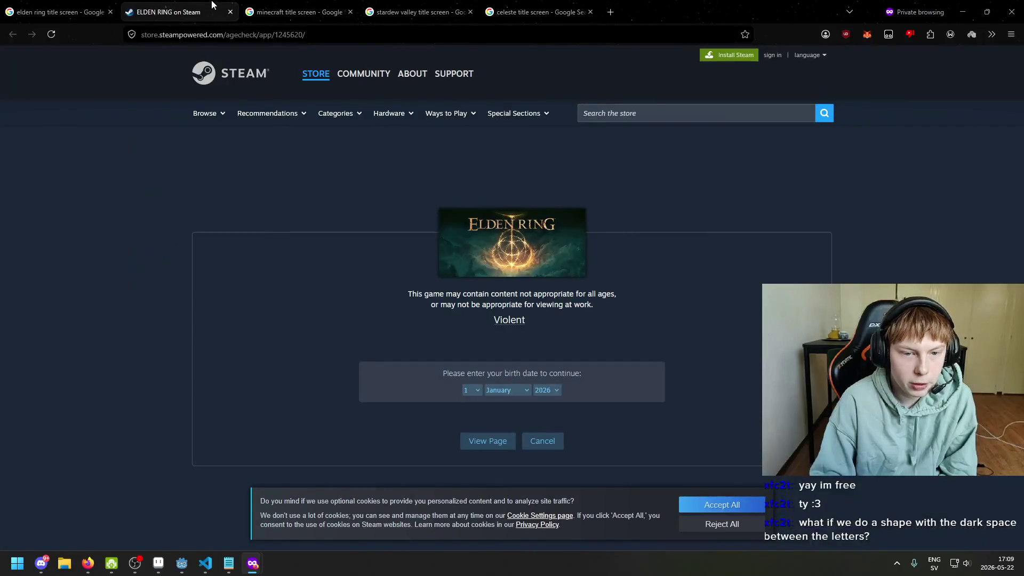
click(106, 6)
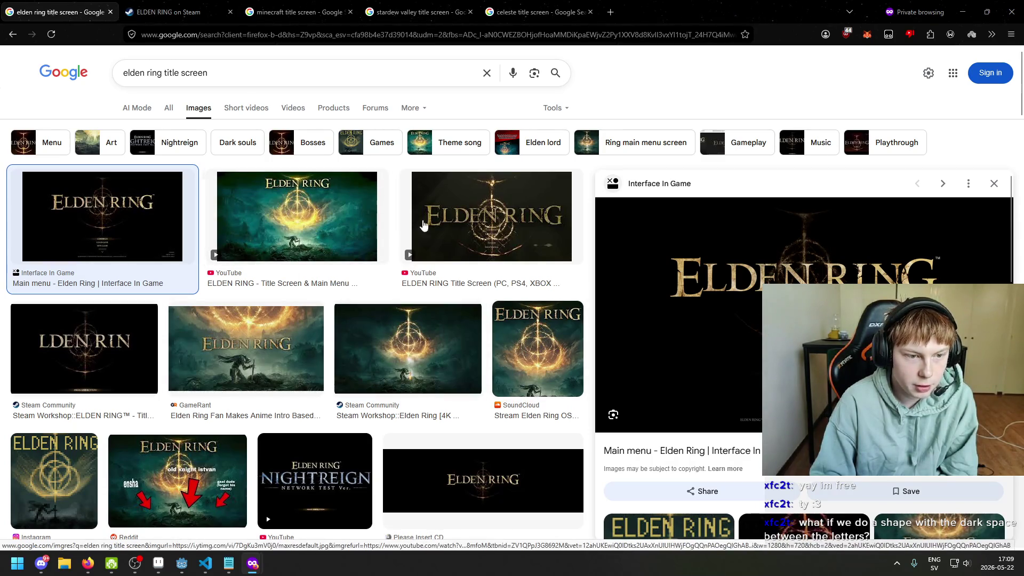
click(475, 218)
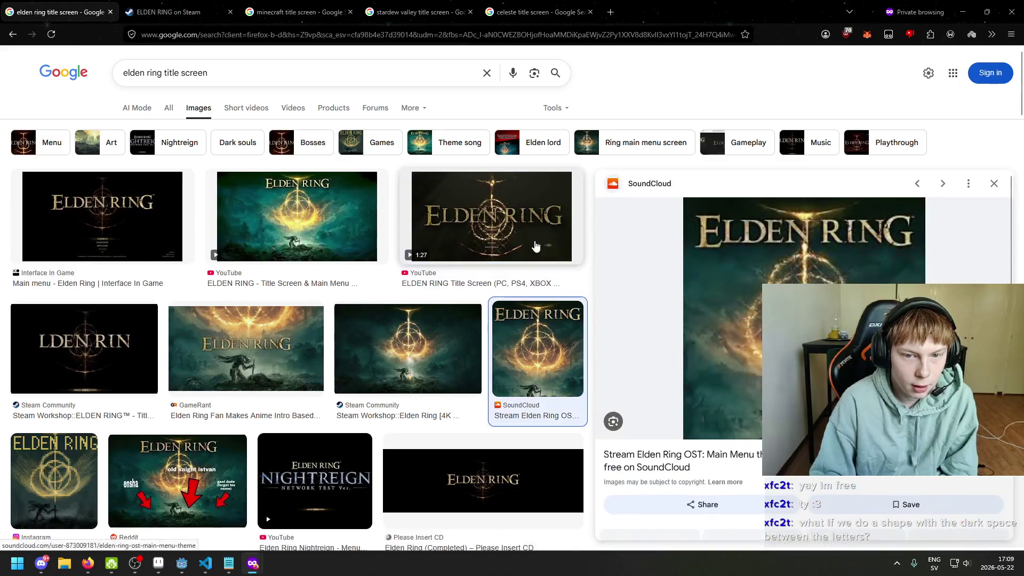
scroll(443, 338, down, 3)
scroll(199, 357, down, 3)
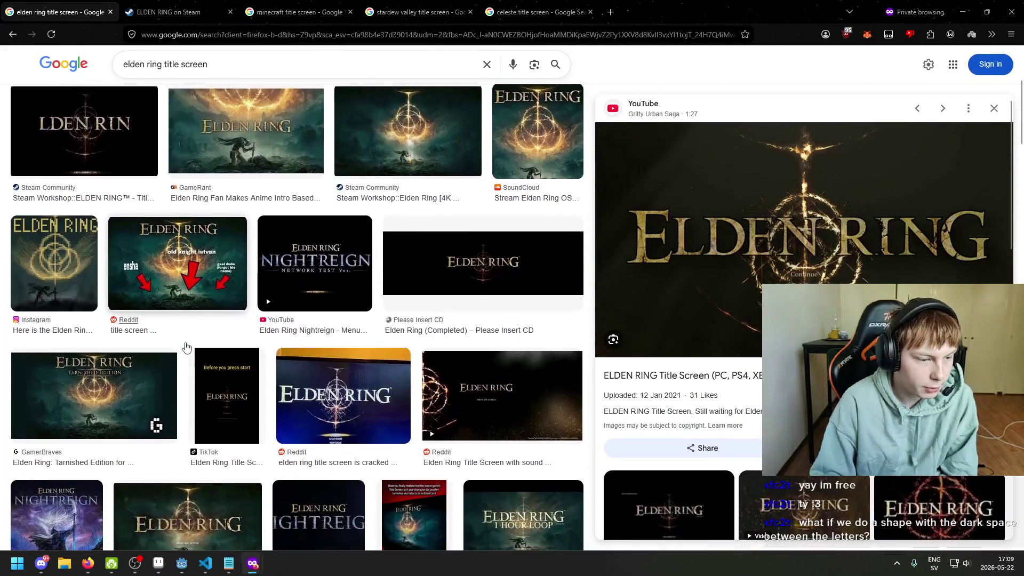
scroll(199, 357, down, 2)
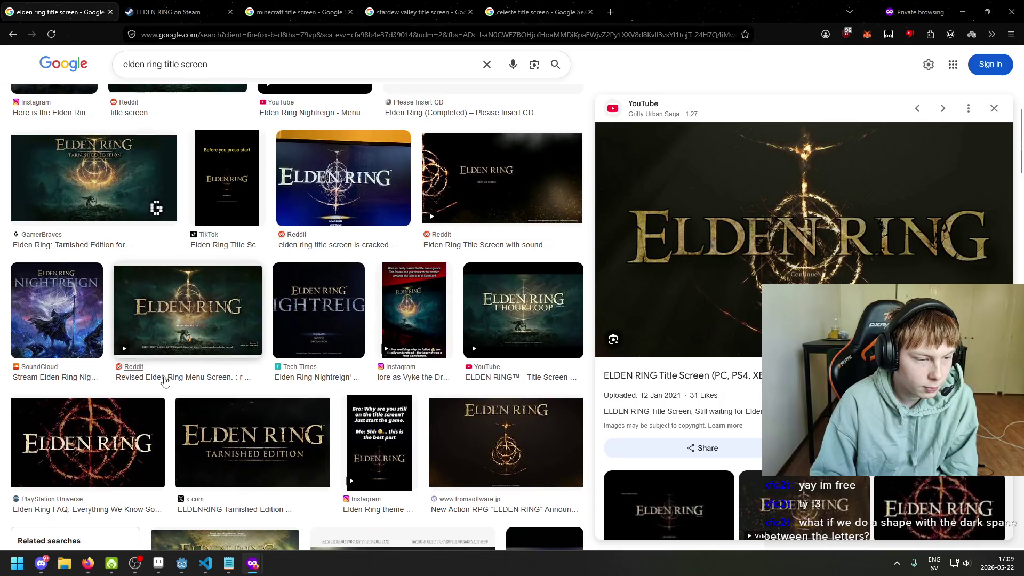
scroll(142, 331, up, 10)
- Flip through the Elden Ring store page, Minecraft, Stardew Valley and Celeste title-screen tabs
click(166, 12)
click(298, 12)
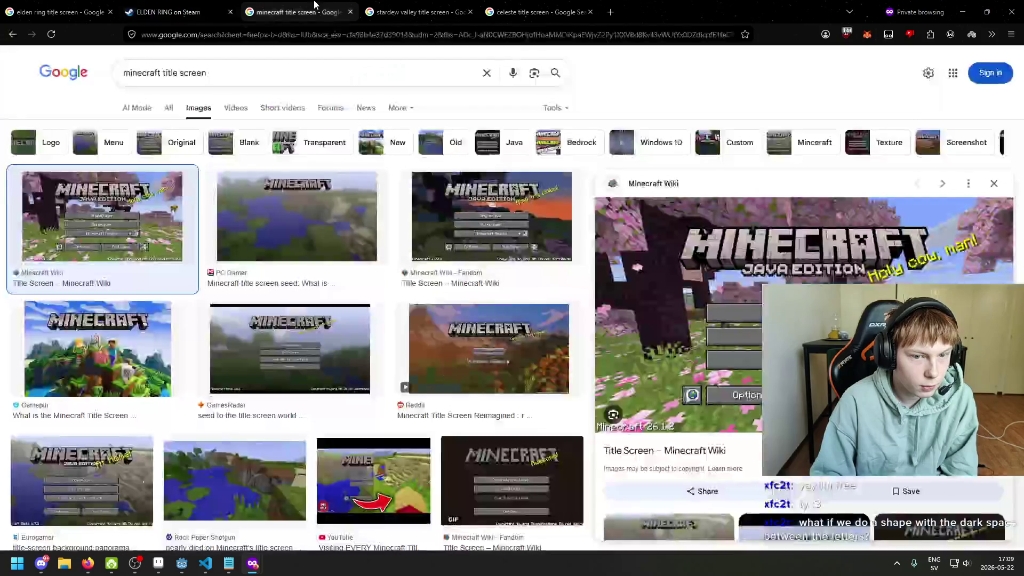
click(411, 12)
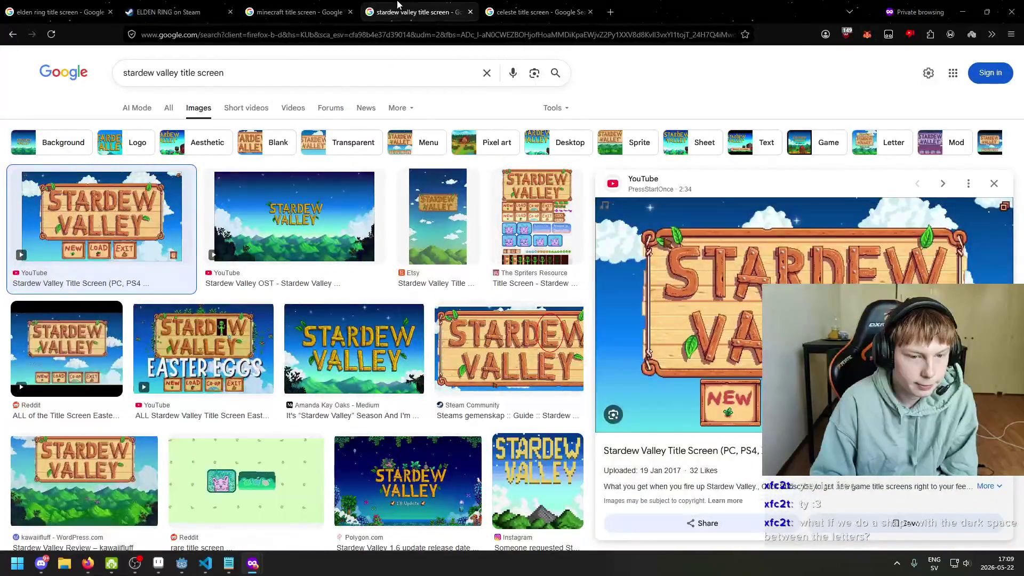
click(299, 12)
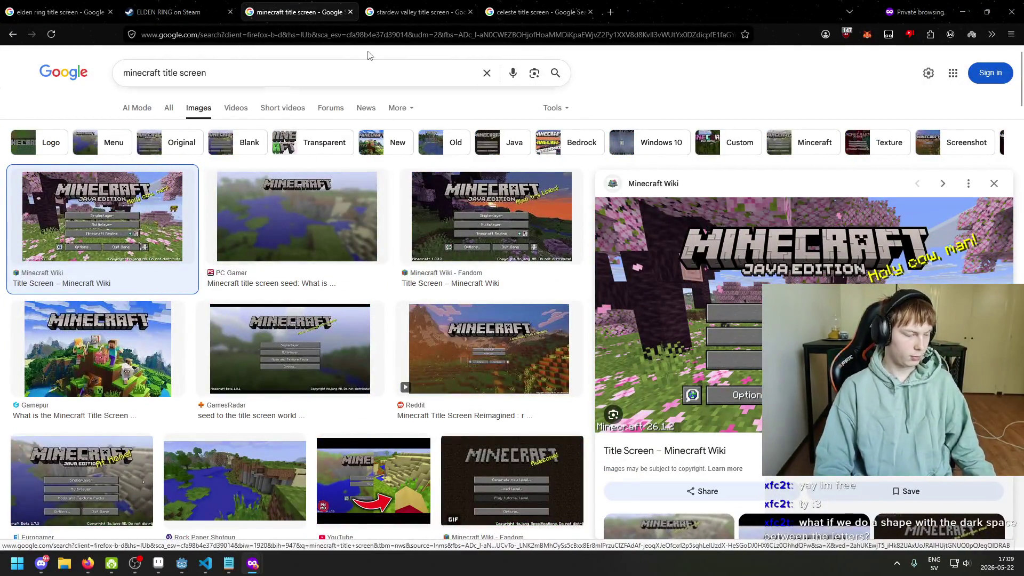
click(539, 8)
- Search images for 'undertale title screen' in a new tab and preview the first result
click(611, 8)
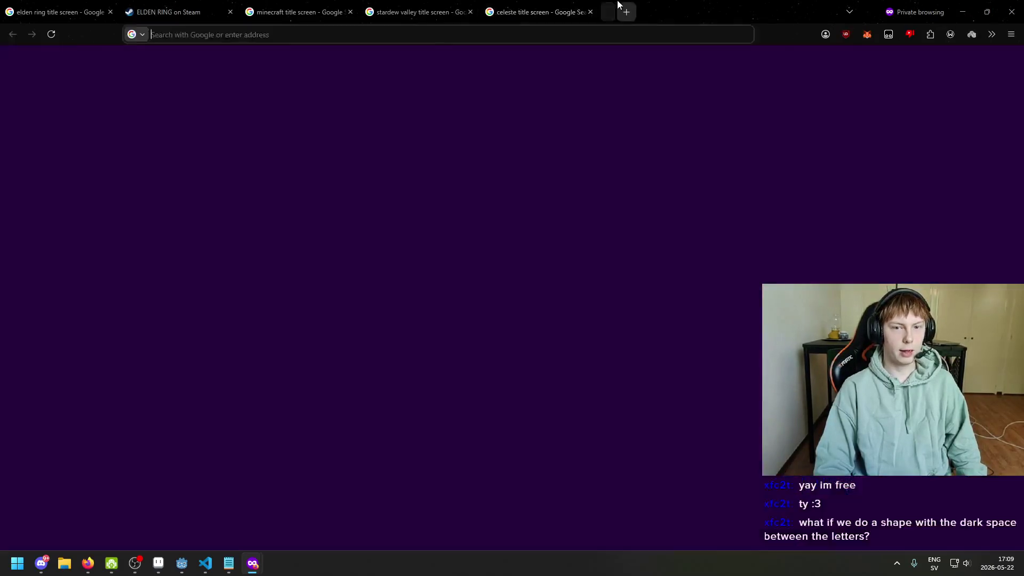
text(undet)
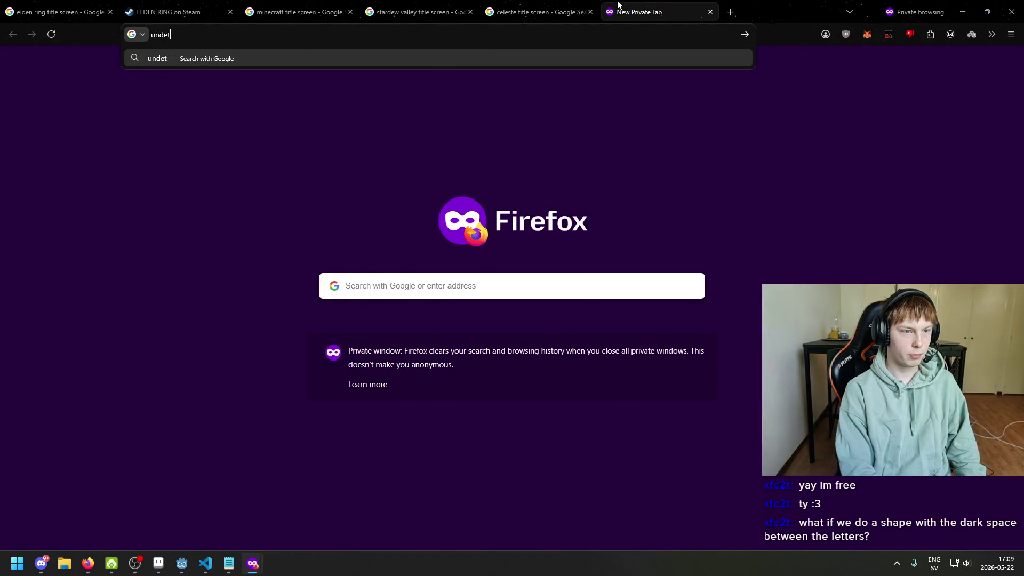
key(BackSpace)
text(rtale title scr)
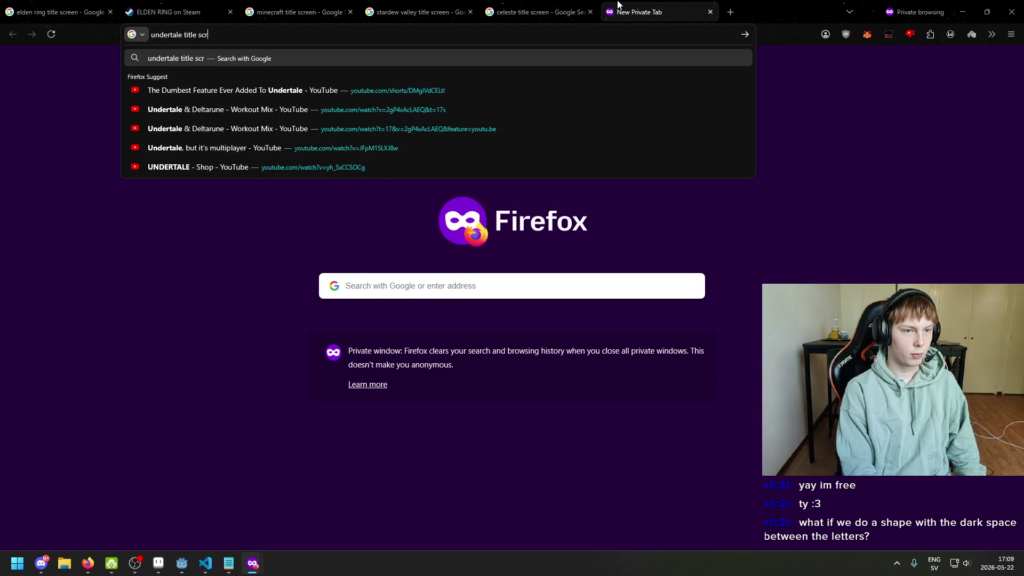
text(een)
key(Return)
click(207, 112)
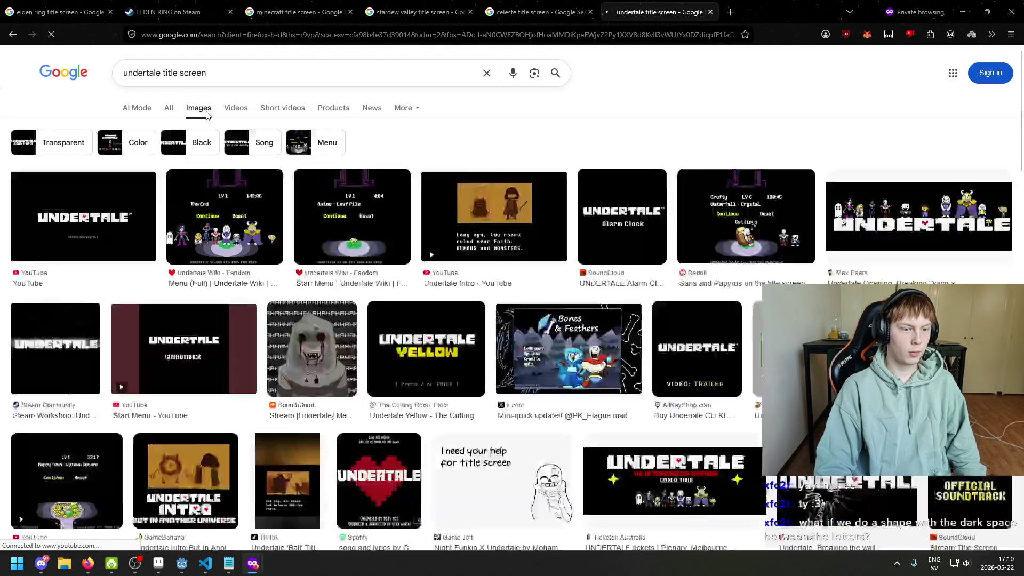
click(137, 216)
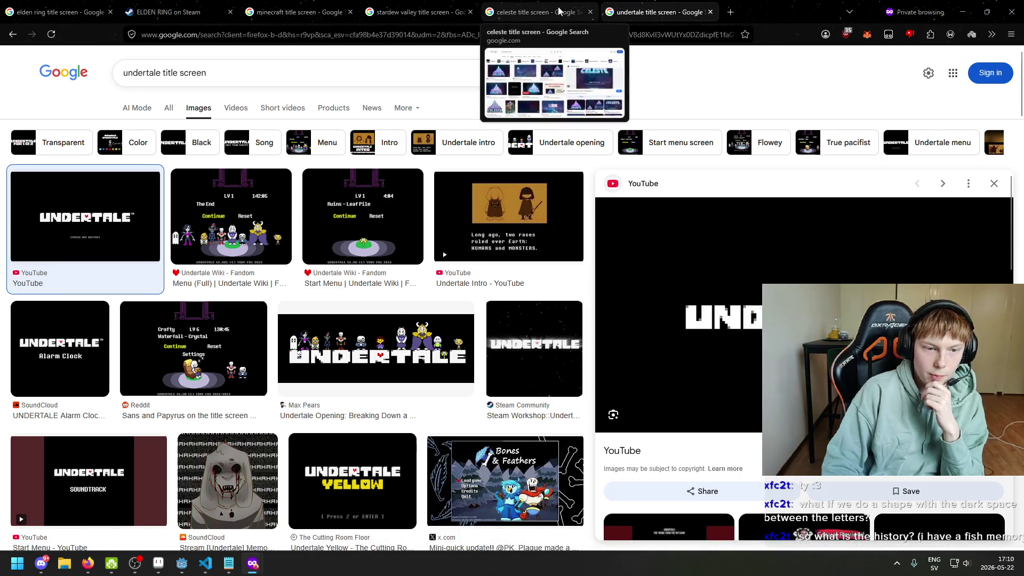
- Look through the Celeste and Stardew Valley tabs, ending on the Minecraft title-screen images
click(513, 12)
click(462, 6)
click(656, 11)
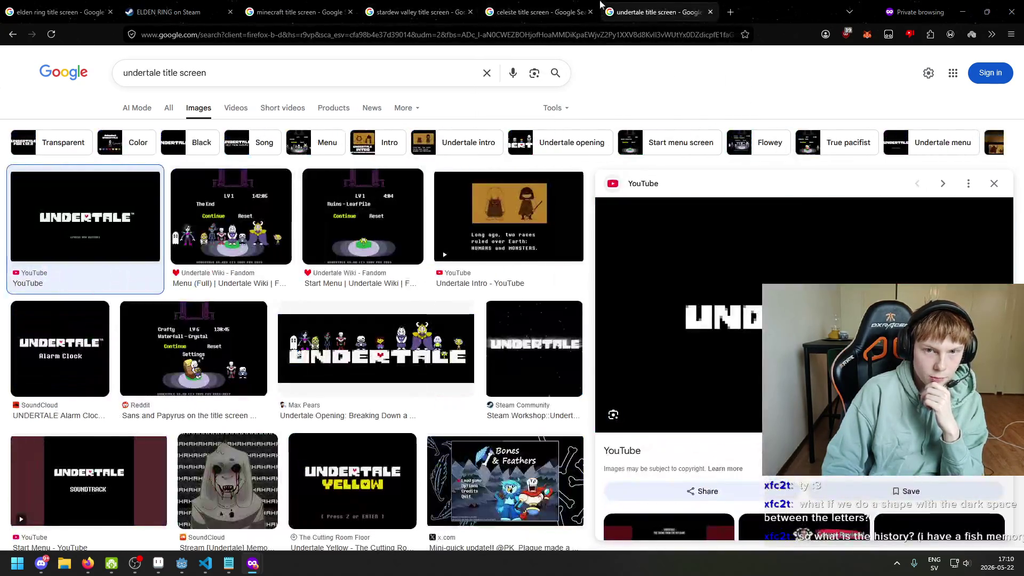
click(431, 5)
click(317, 7)
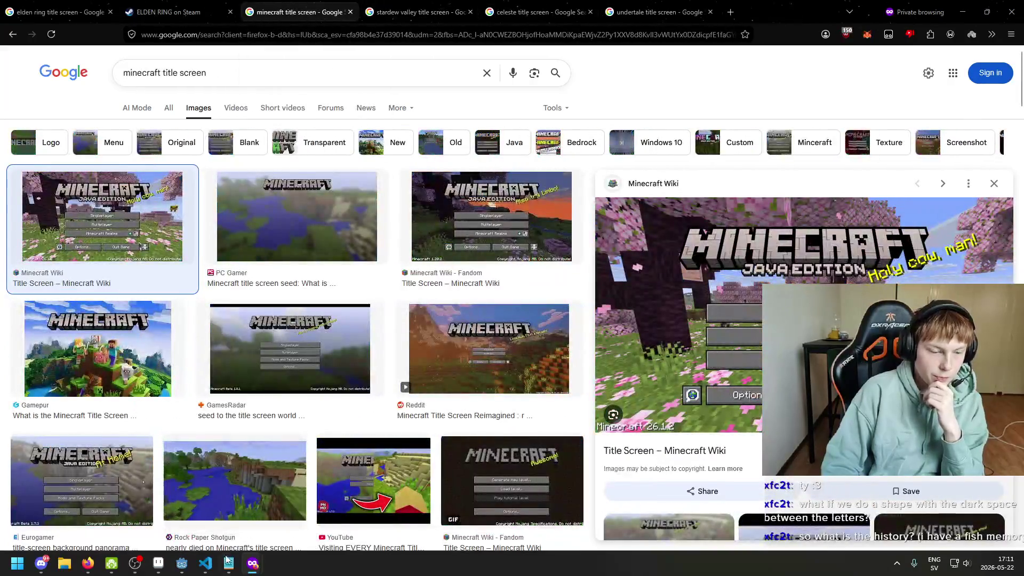
- Zoom in on the WHITHERWARD logo in Aseprite, marquee the text, then return to Godot
click(158, 563)
scroll(347, 321, down, 1)
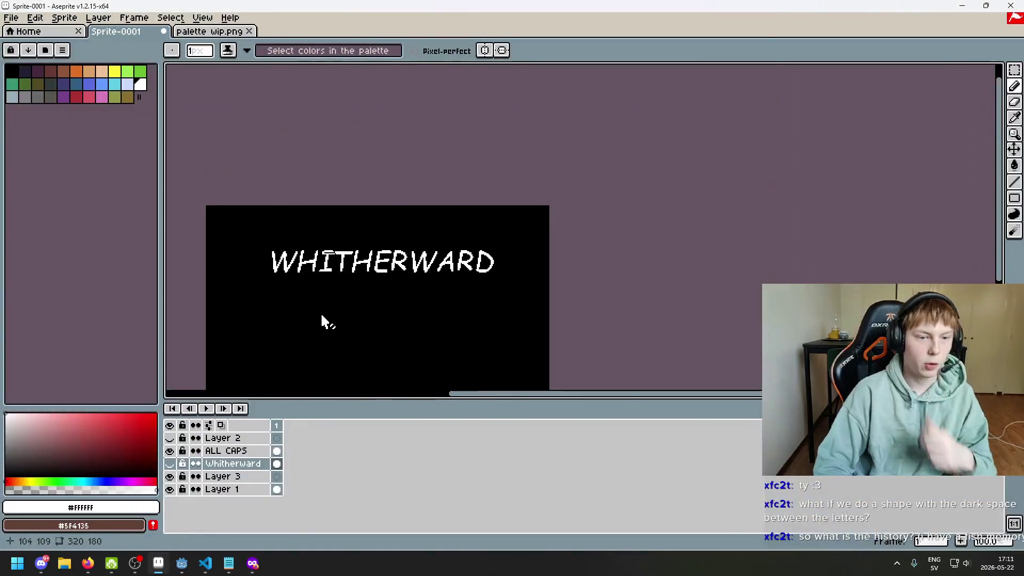
scroll(324, 320, up, 1)
scroll(972, 101, up, 3)
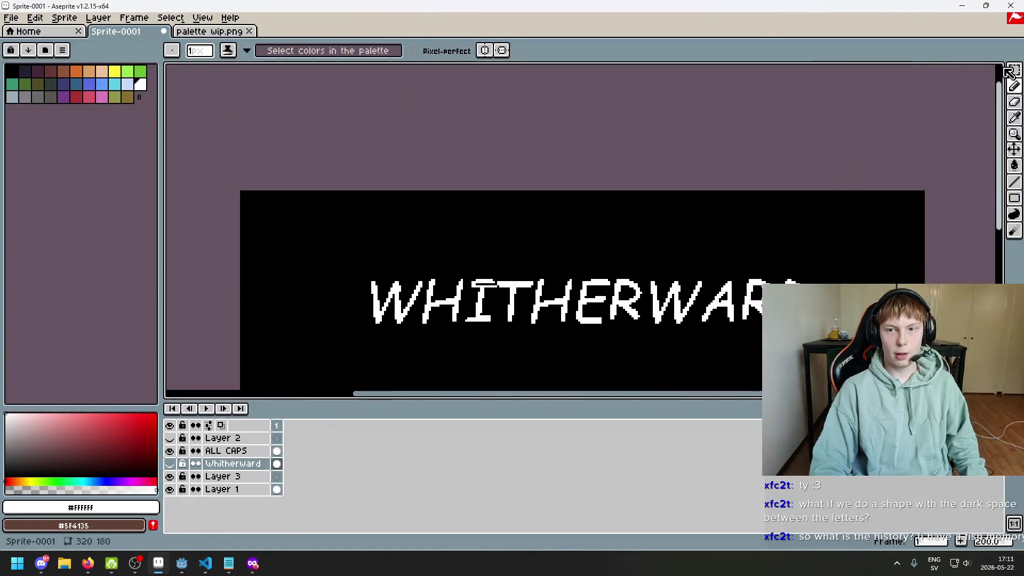
click(1014, 70)
scroll(829, 243, down, 2)
scroll(608, 176, up, 1)
scroll(599, 176, up, 1)
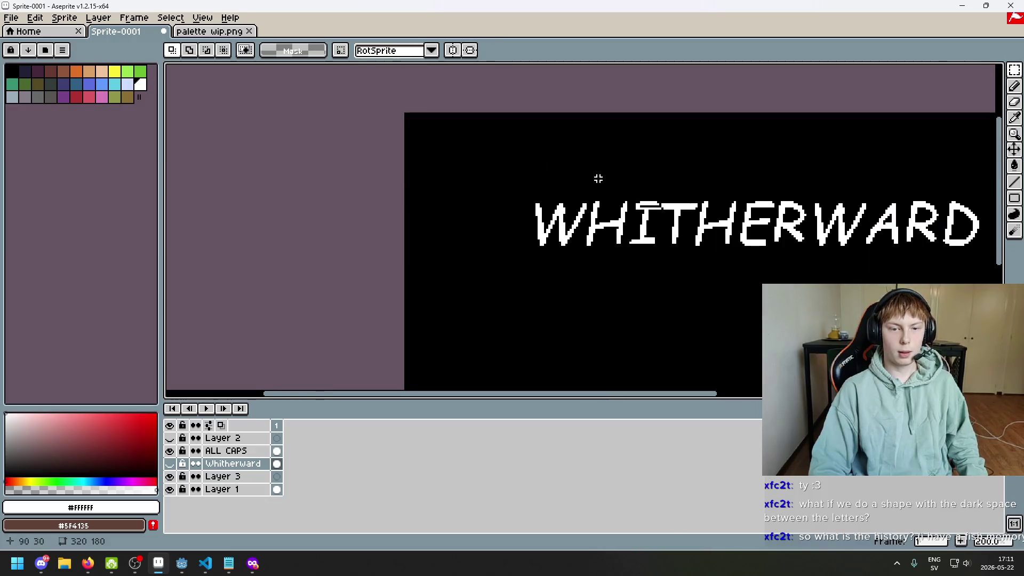
mouse_move(339, 160)
mouse_down()
mouse_move(800, 224)
mouse_move(847, 248)
mouse_up()
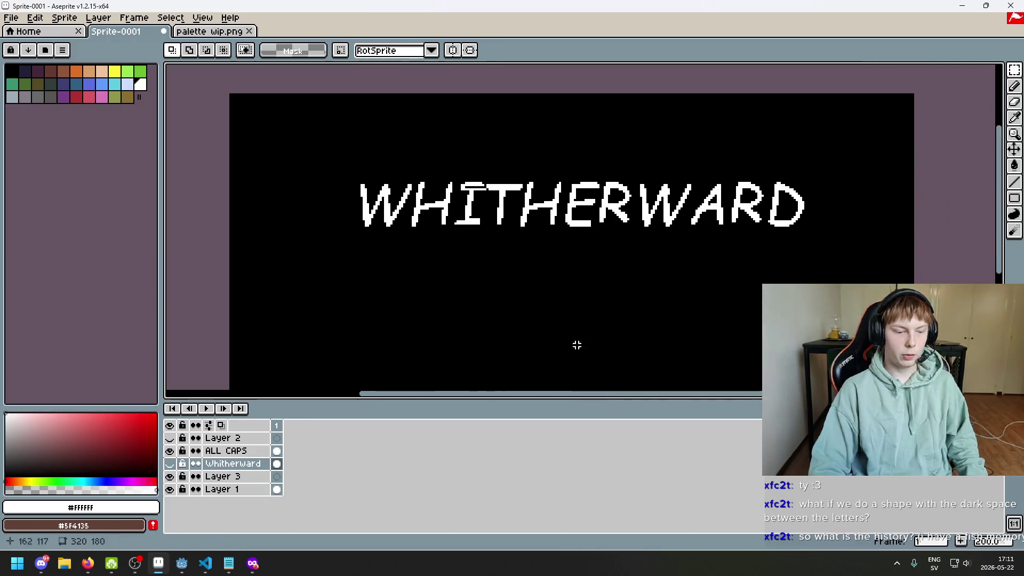
scroll(577, 346, down, 2)
click(182, 563)
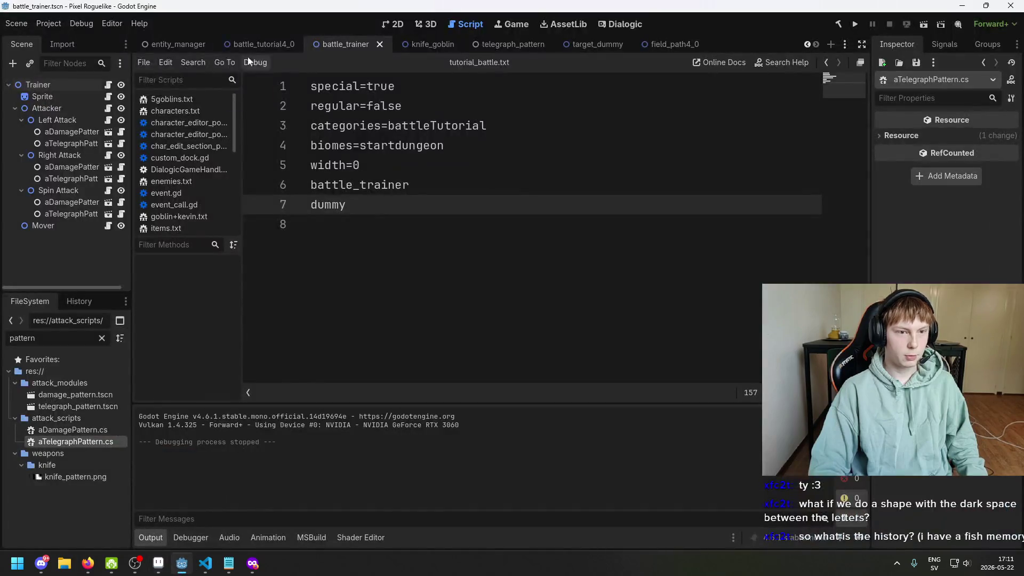
- Open the entity_manager scene in the 2D view and pan it down-right
click(172, 44)
click(395, 24)
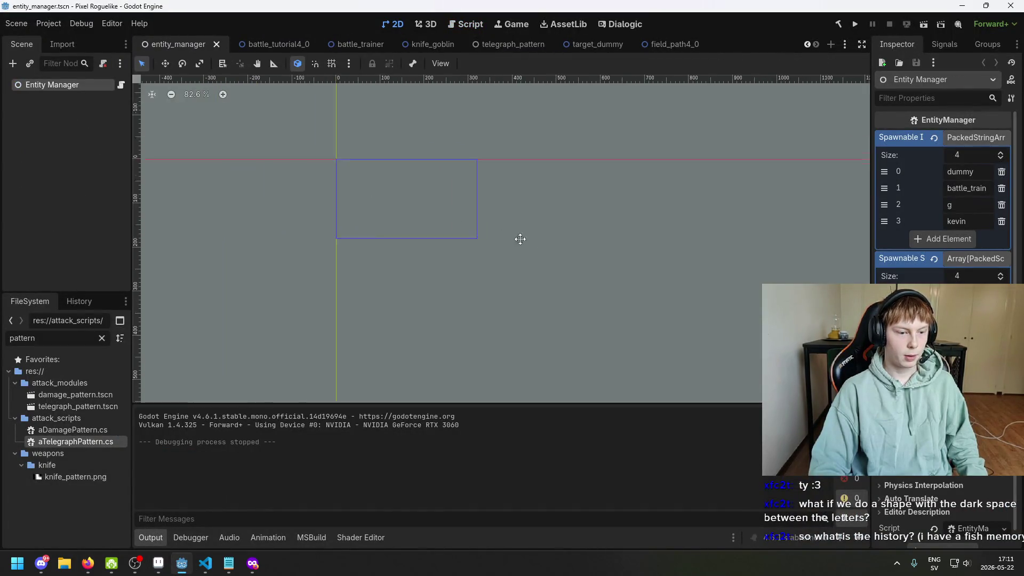
drag(520, 239, 588, 274)
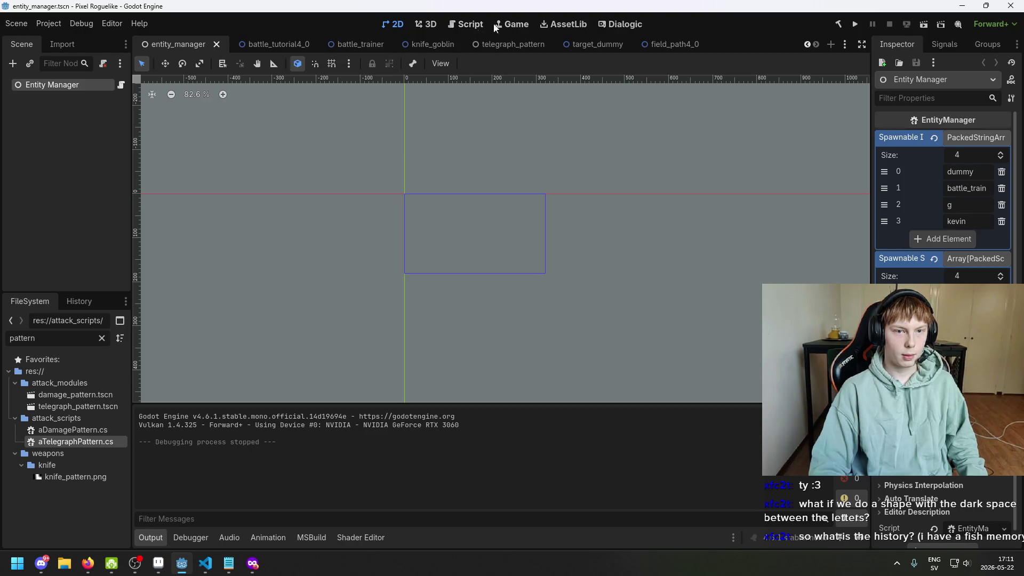
- Filter the FileSystem for 'MAP_ROO', open map_room.tscn and save it with Ctrl+S
key(ctrl+a)
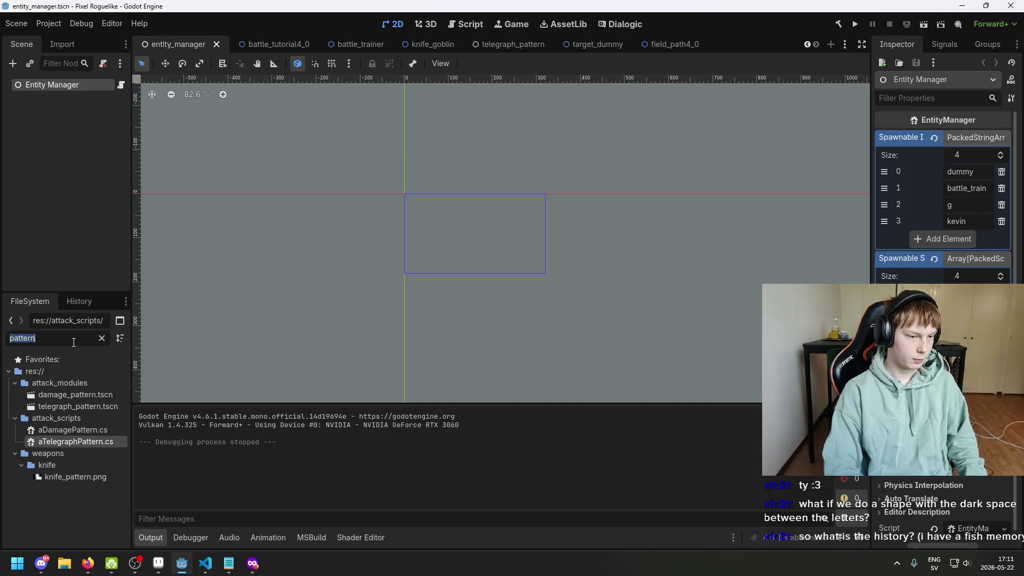
text(MAP_RO)
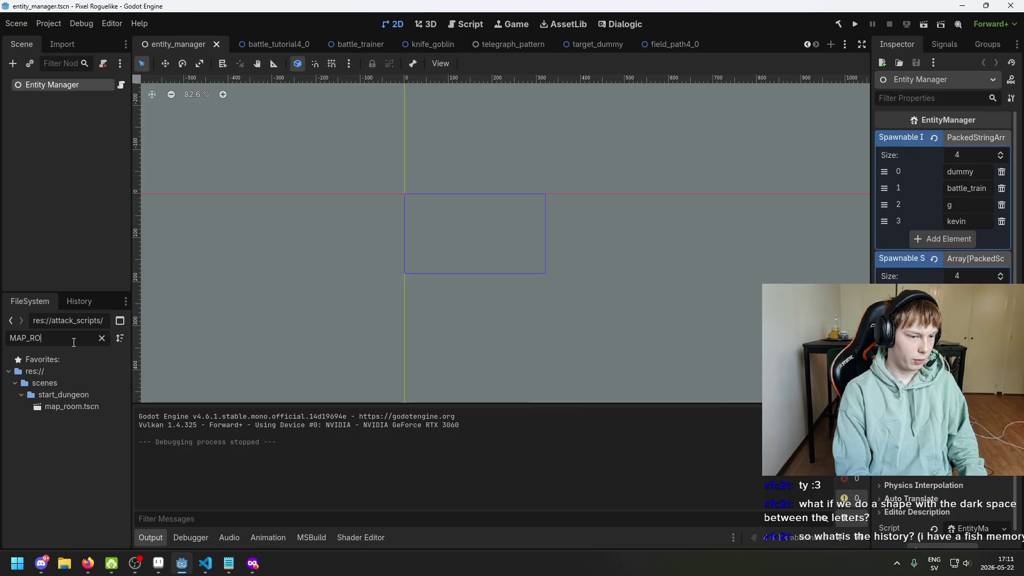
text(O)
double_click(71, 406)
scroll(588, 273, up, 1)
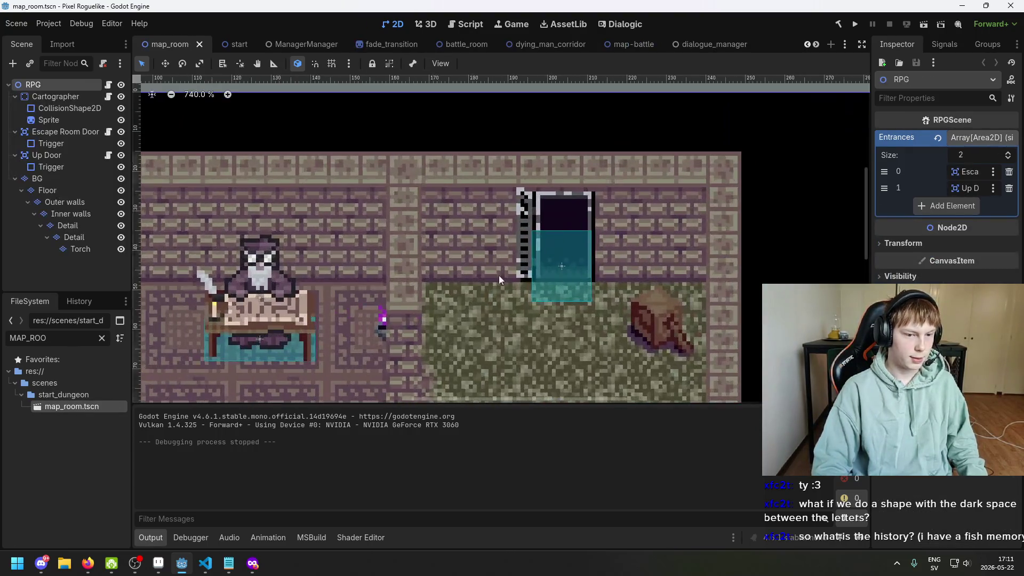
scroll(588, 273, up, 1)
scroll(588, 273, up, 1)
scroll(587, 273, up, 1)
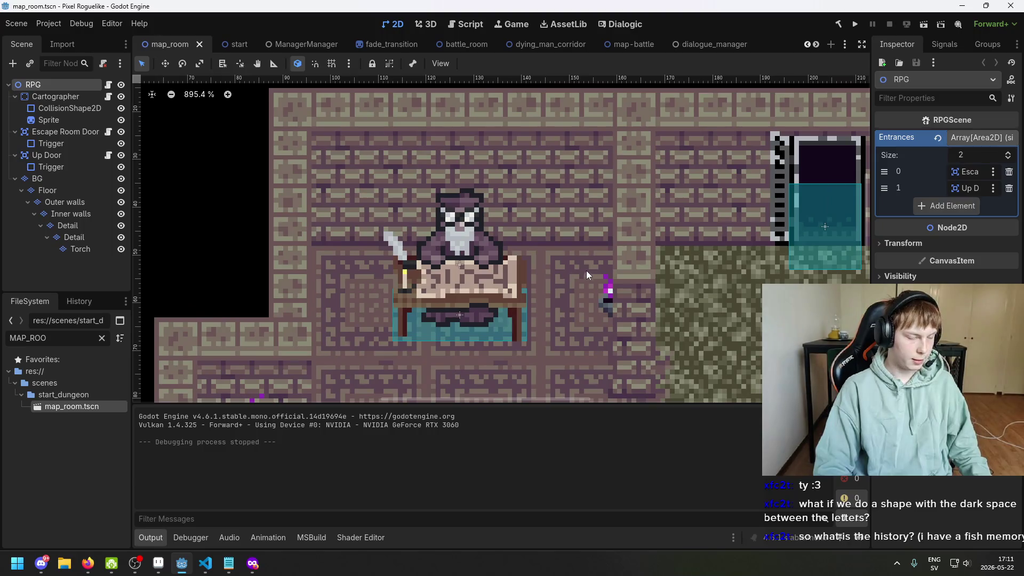
scroll(587, 270, down, 3)
scroll(584, 281, up, 2)
key(ctrl+s)
- Zoom and pan around the map_room layout to frame the room
scroll(488, 277, down, 2)
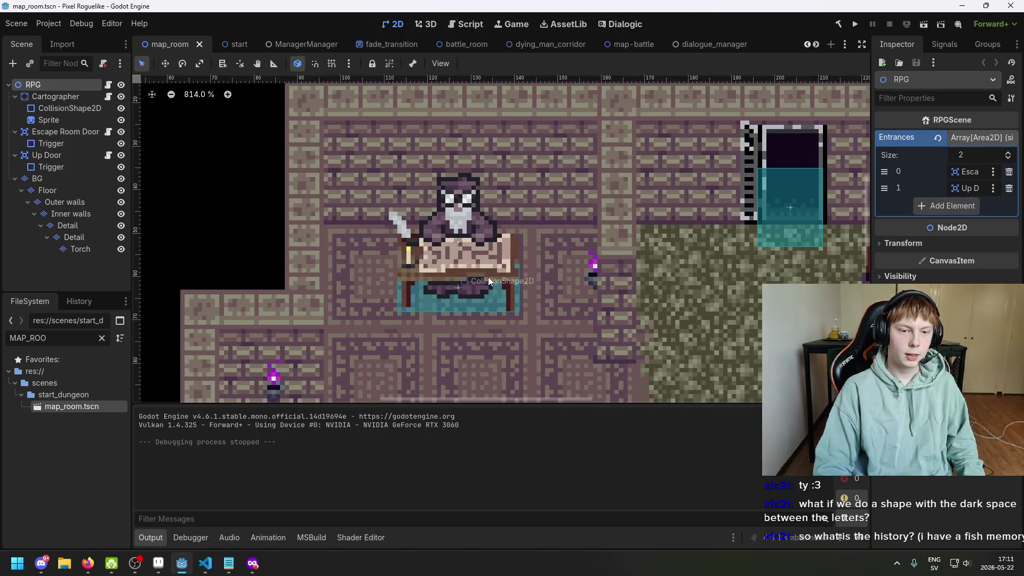
scroll(488, 288, down, 1)
scroll(533, 257, up, 1)
scroll(574, 274, up, 1)
scroll(574, 274, down, 2)
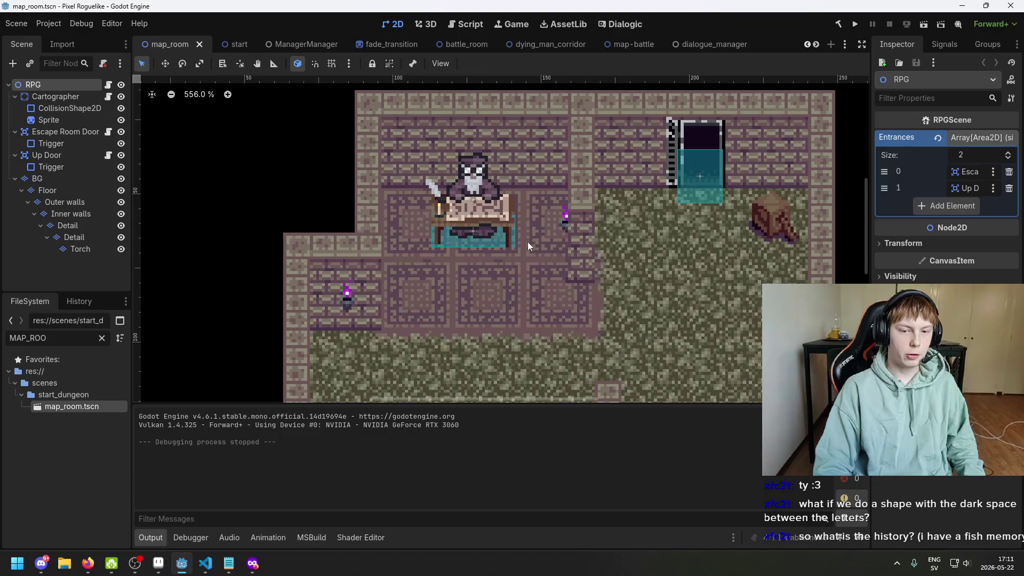
scroll(527, 242, down, 1)
scroll(564, 233, up, 1)
scroll(564, 220, up, 1)
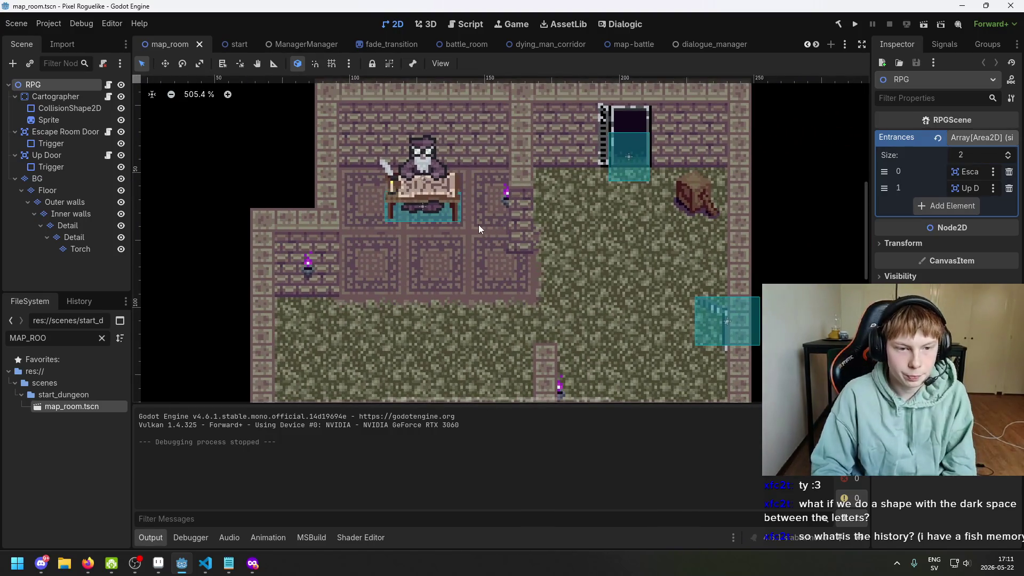
drag(479, 225, 491, 238)
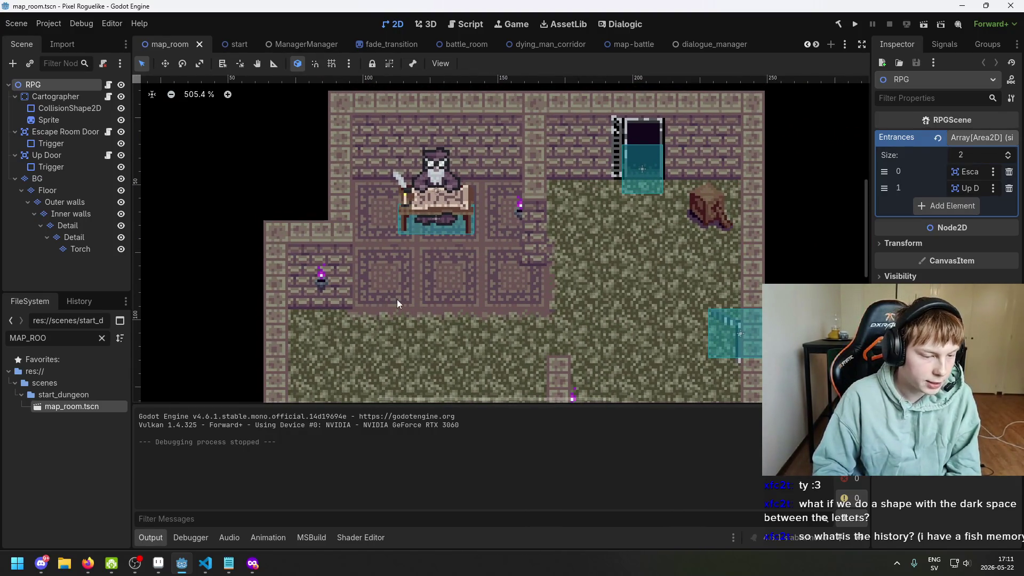
key(shift+f)
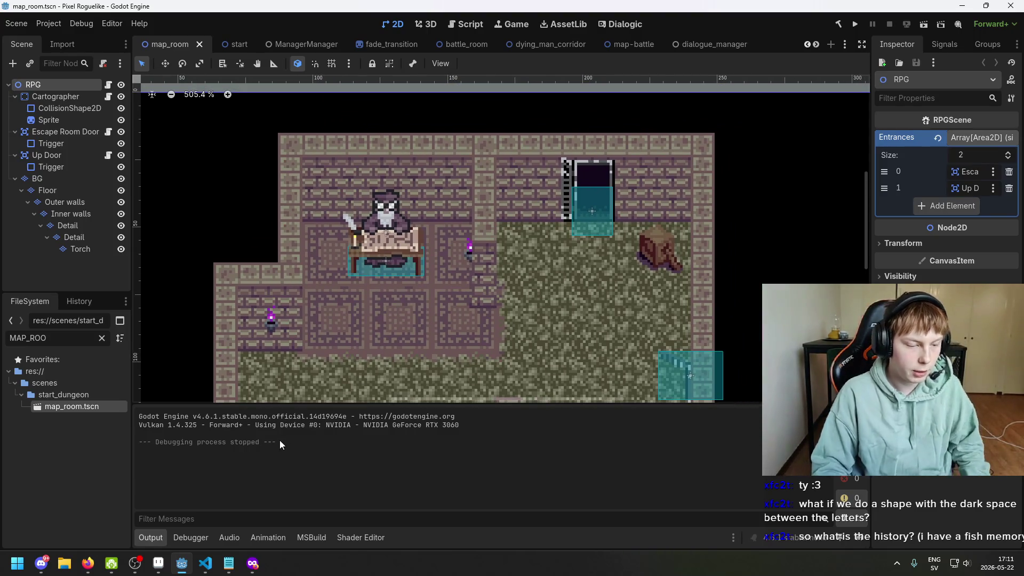
- Glance at the WHITHERWARD logo in Aseprite, then return to the Godot map room
click(158, 563)
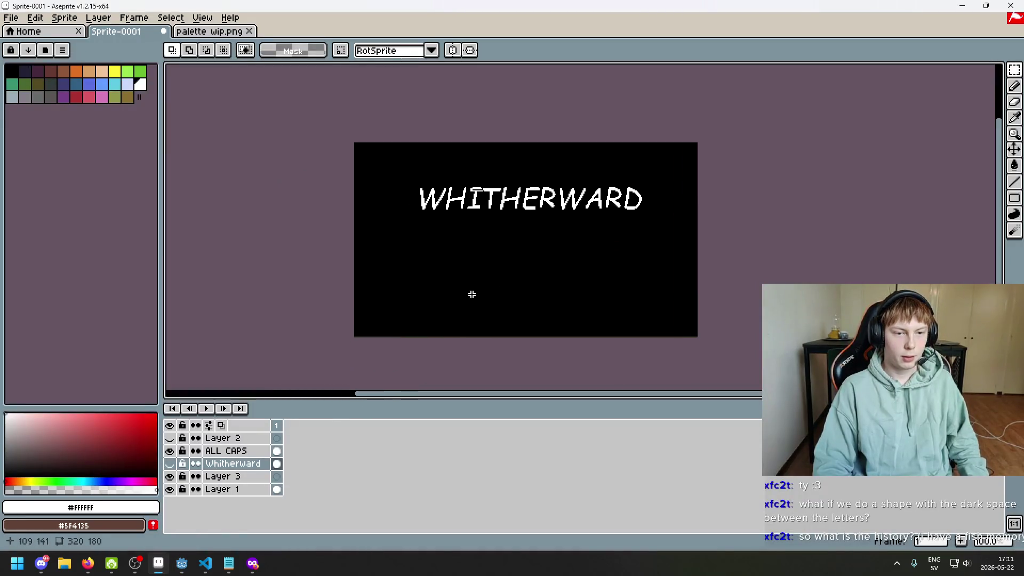
scroll(660, 199, up, 2)
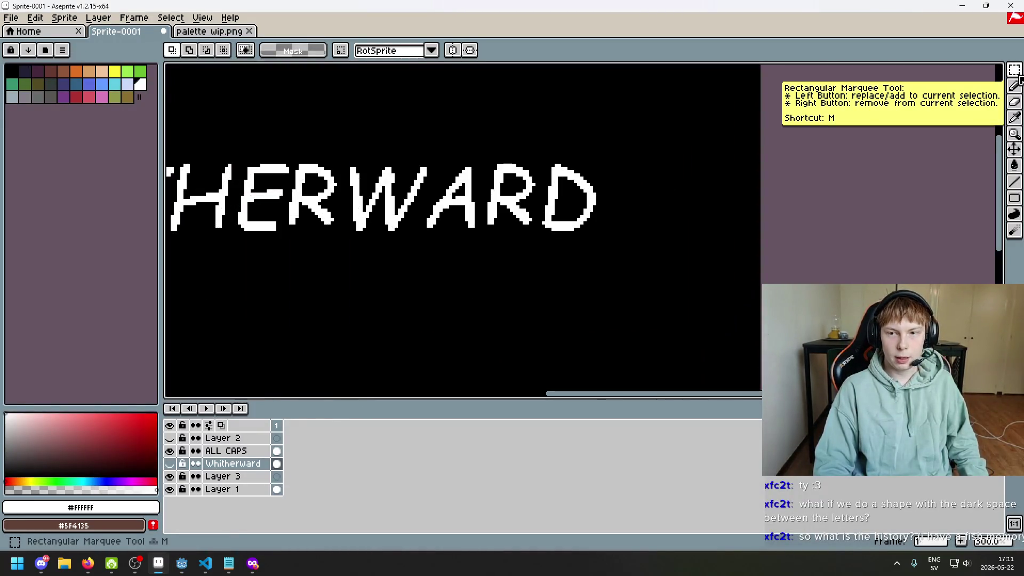
scroll(610, 276, down, 2)
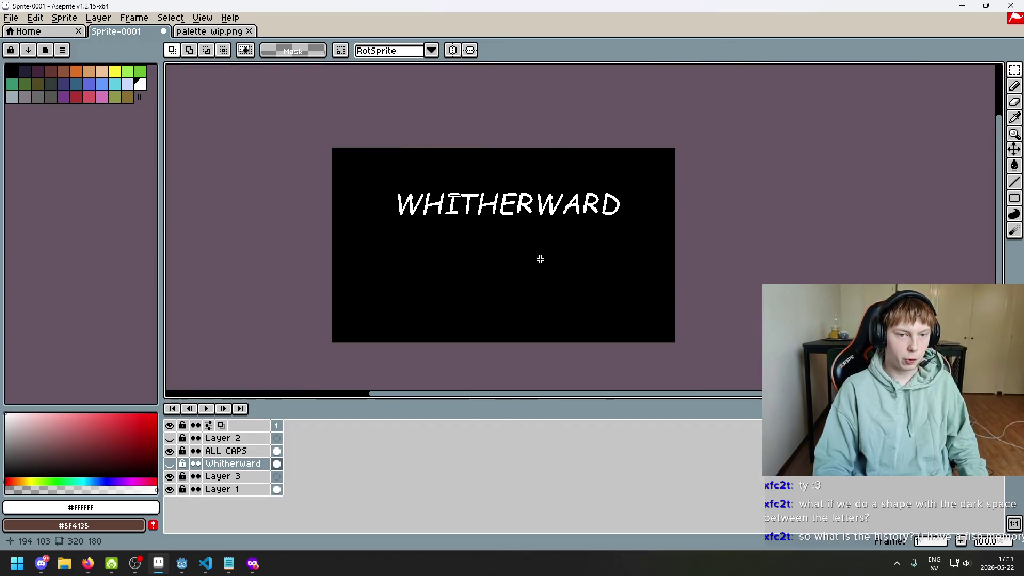
scroll(510, 274, up, 1)
scroll(510, 274, down, 1)
click(182, 563)
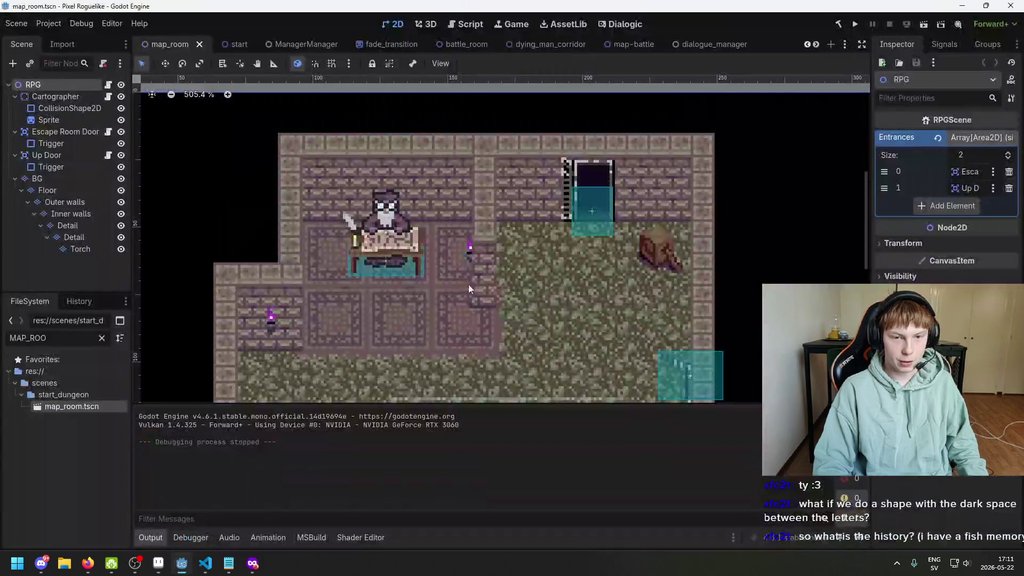
- Pan and zoom across the map room to inspect the Cartographer's desk, torches and entrances
scroll(487, 191, right, 3)
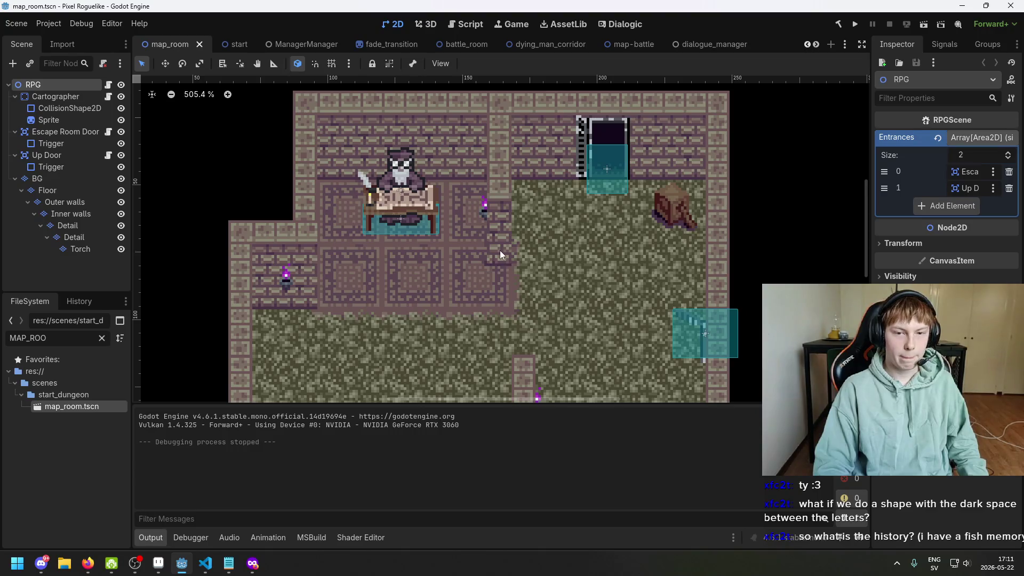
drag(500, 251, 468, 259)
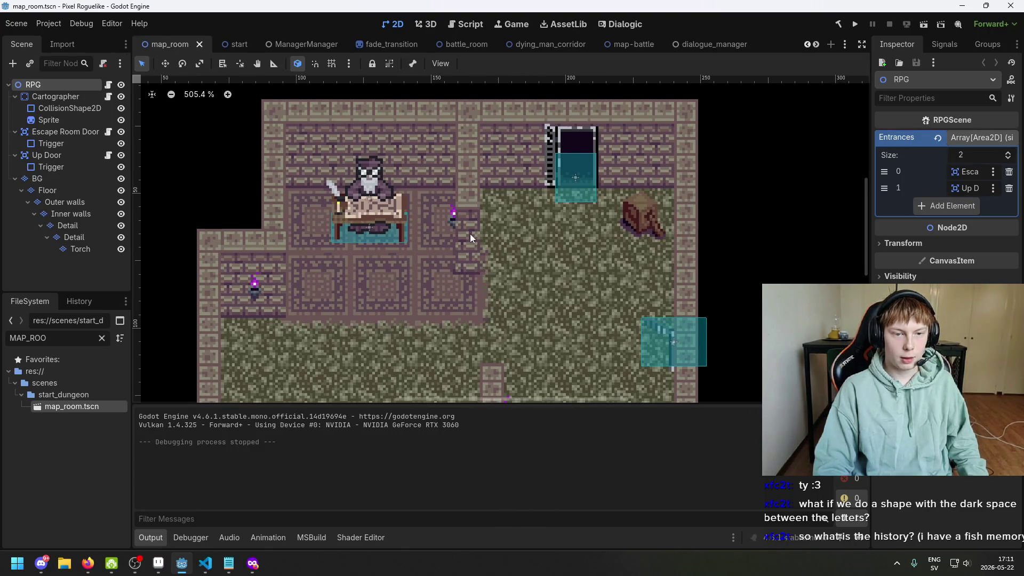
scroll(504, 242, right, 1)
scroll(574, 200, down, 2)
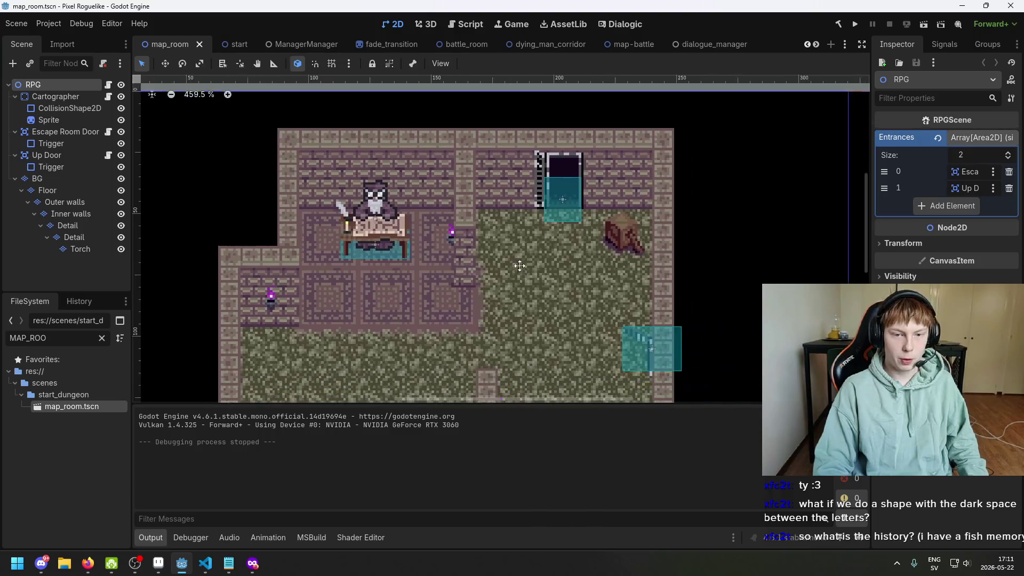
- Return to the WHITHERWARD title logo and reposition the lettering on the canvas
click(159, 563)
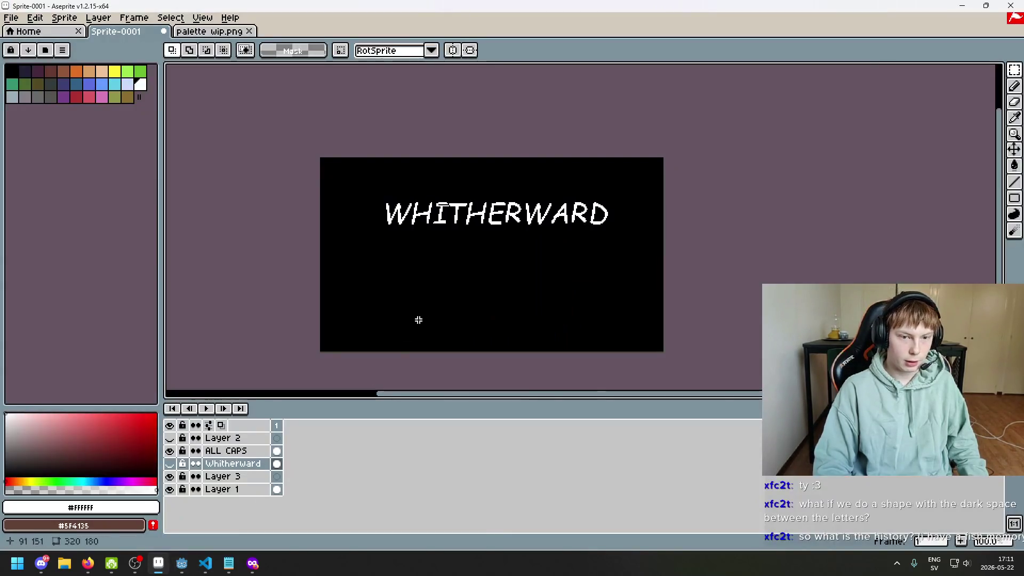
scroll(418, 318, up, 3)
scroll(587, 214, down, 1)
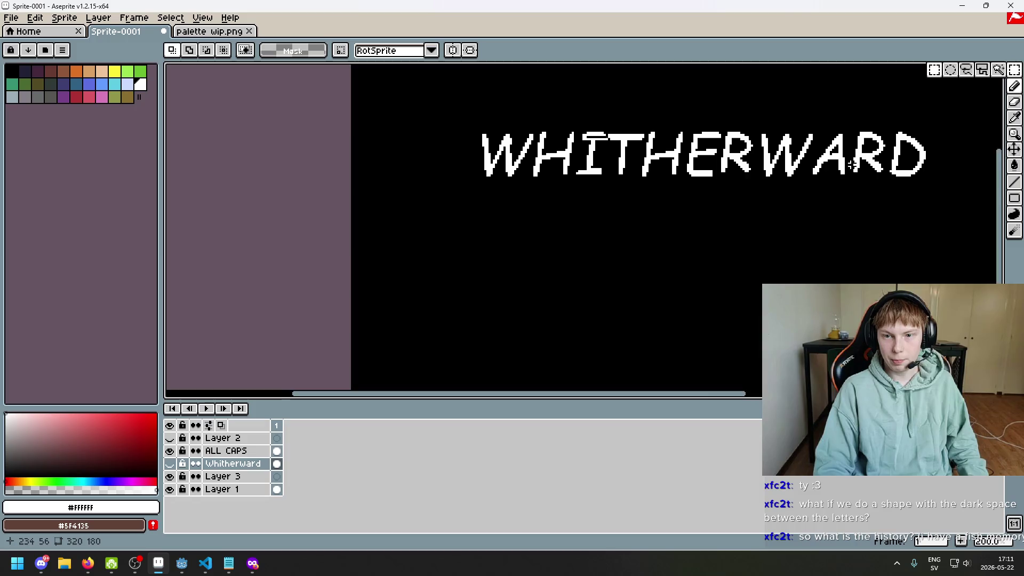
scroll(590, 210, up, 1)
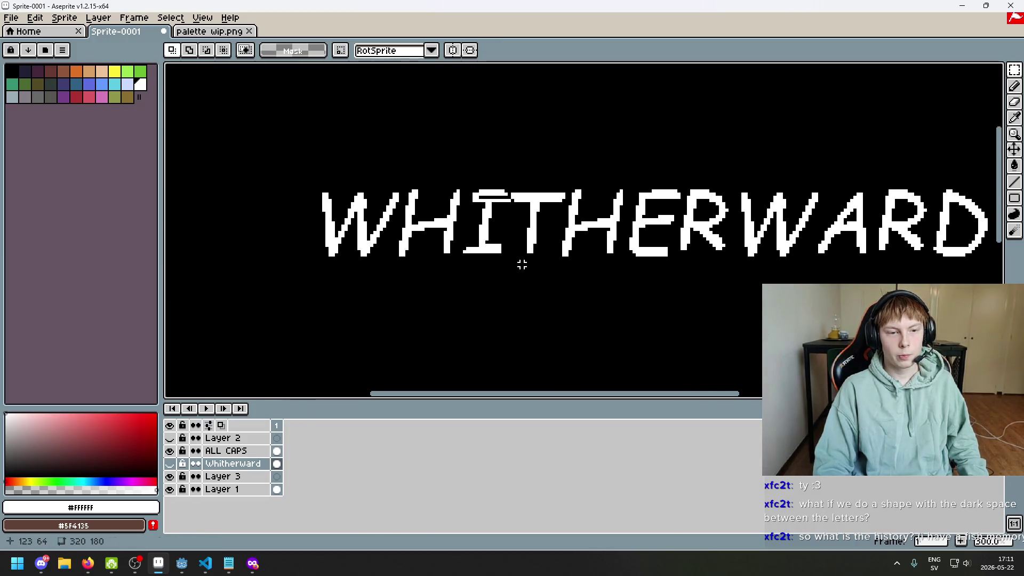
scroll(586, 274, down, 2)
scroll(446, 254, up, 1)
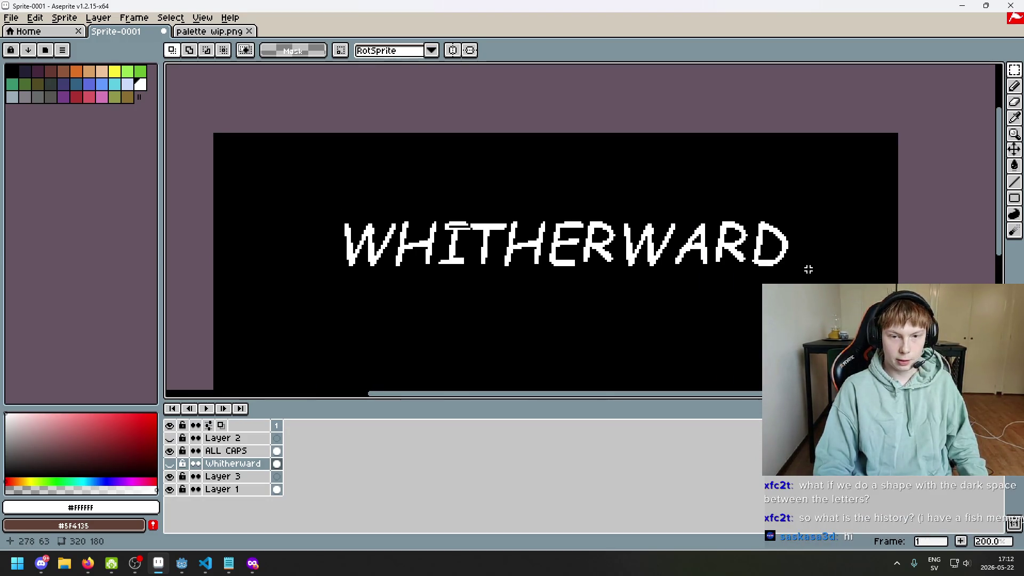
drag(608, 312, 501, 279)
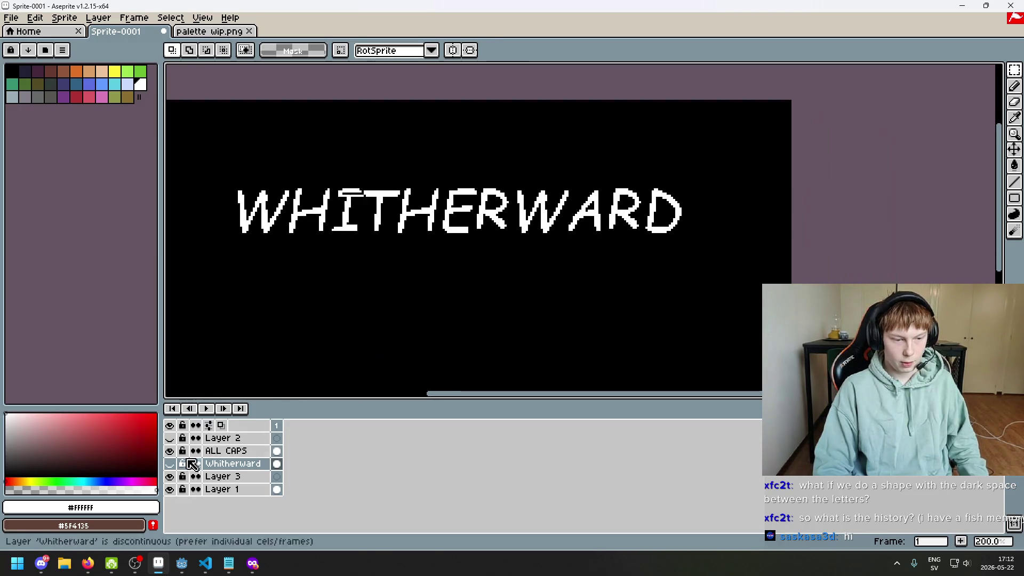
- Add a trial empty Layer 4, then delete it
right_click(233, 471)
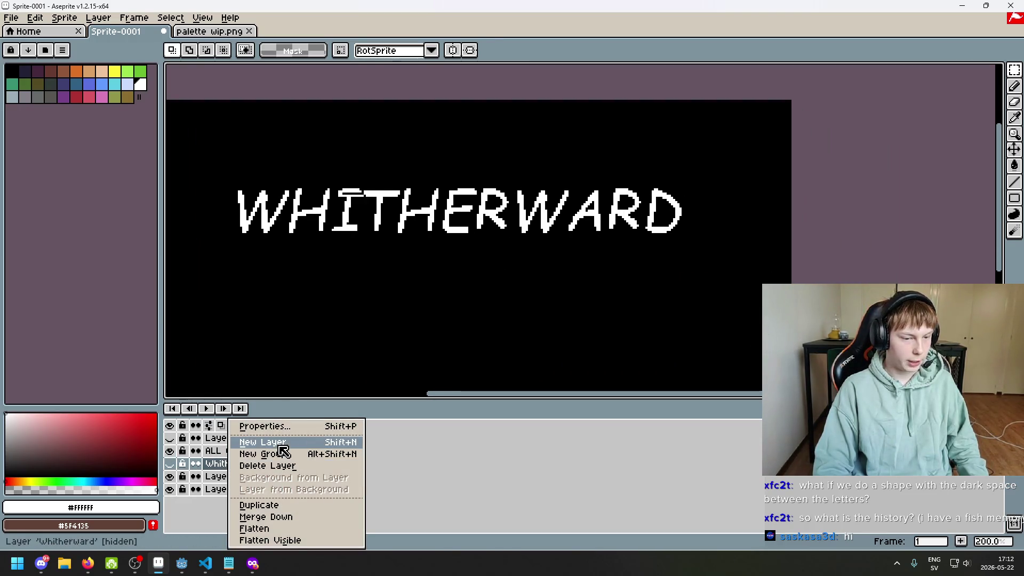
click(251, 440)
click(236, 466)
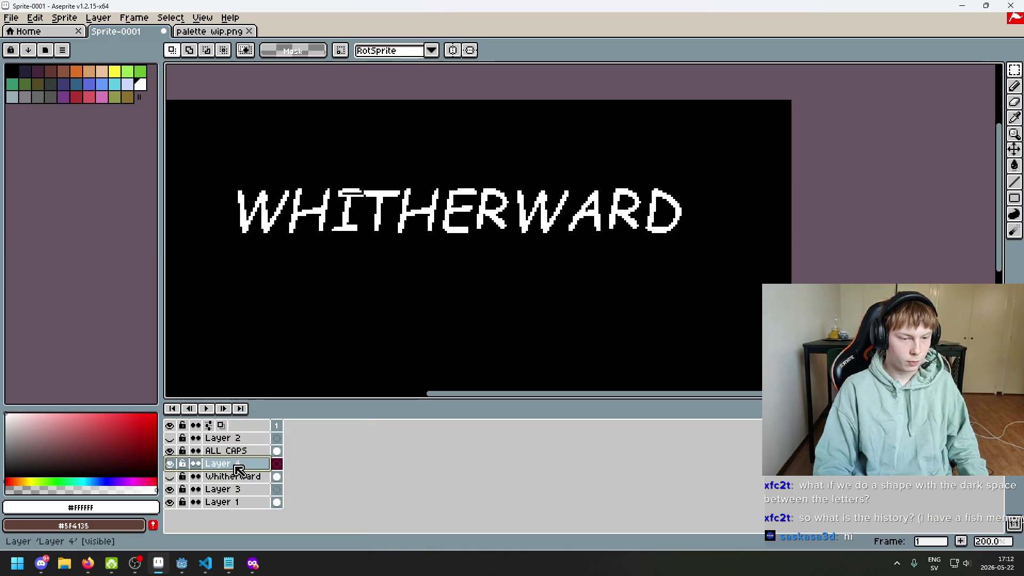
key(Delete)
- Toggle the ALL CAPS layer's visibility, try the pencil and eyedropper, and make ALL CAPS active
click(170, 451)
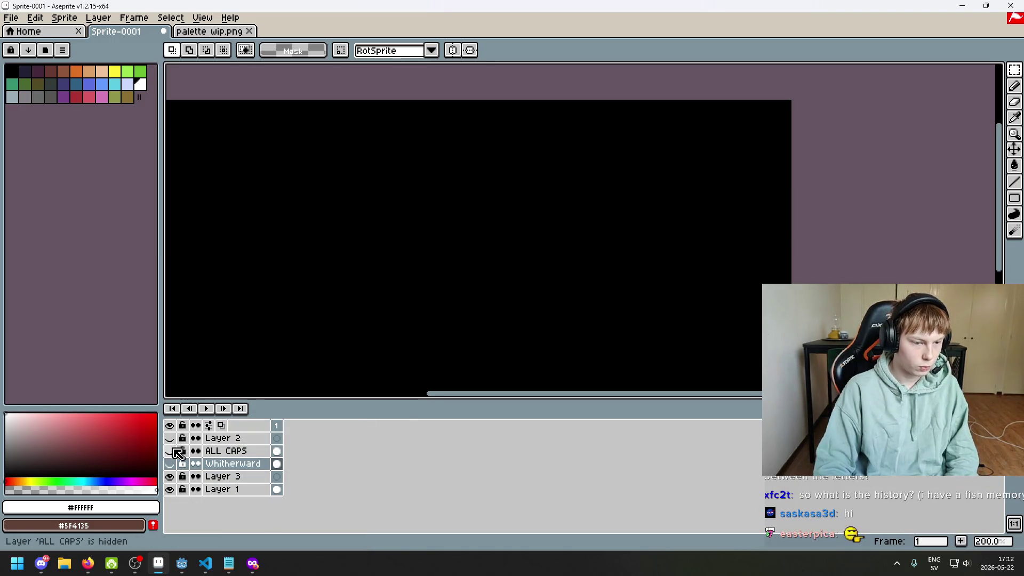
click(169, 451)
drag(263, 304, 322, 327)
click(170, 450)
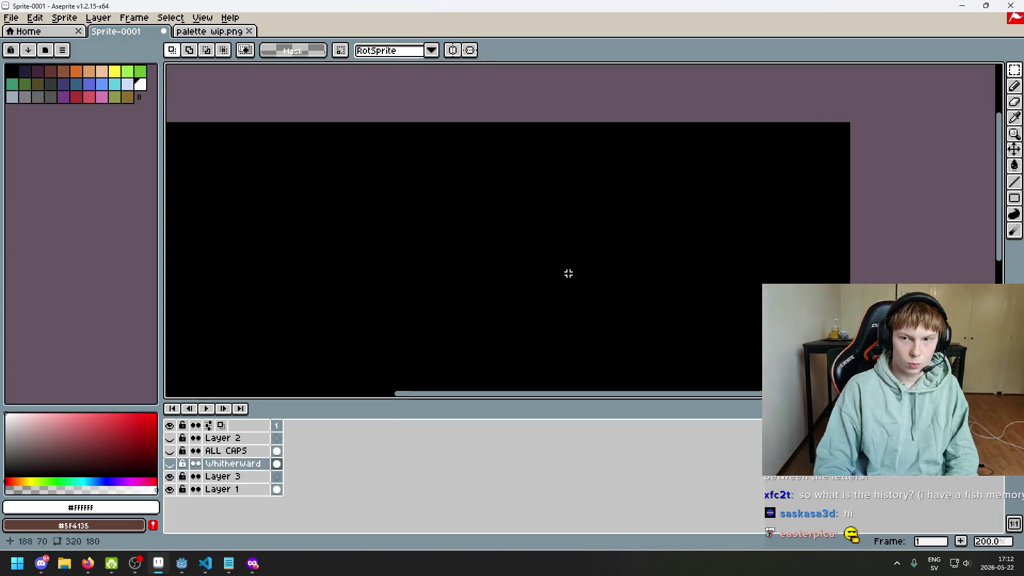
click(1015, 90)
click(170, 452)
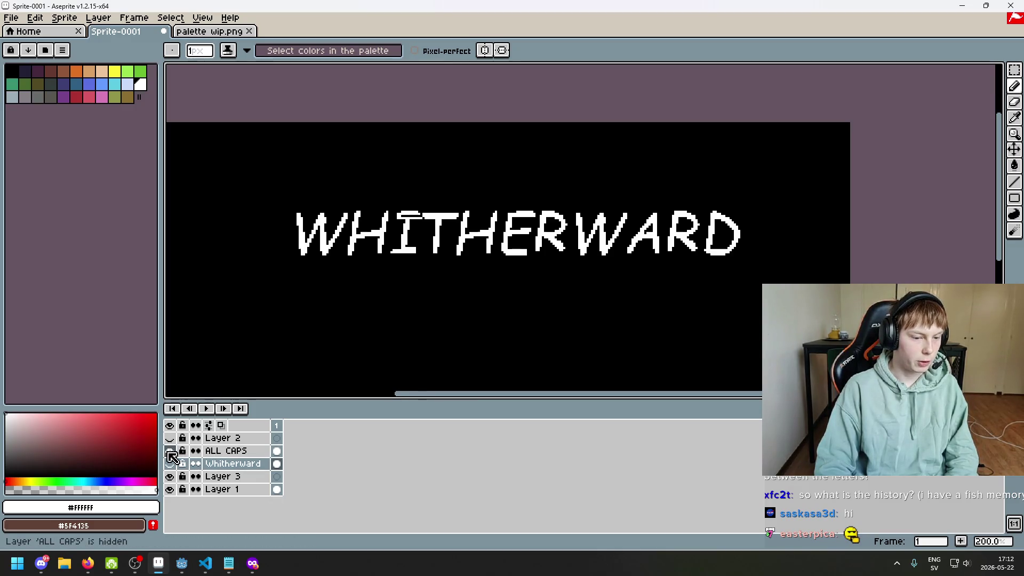
scroll(307, 246, up, 1)
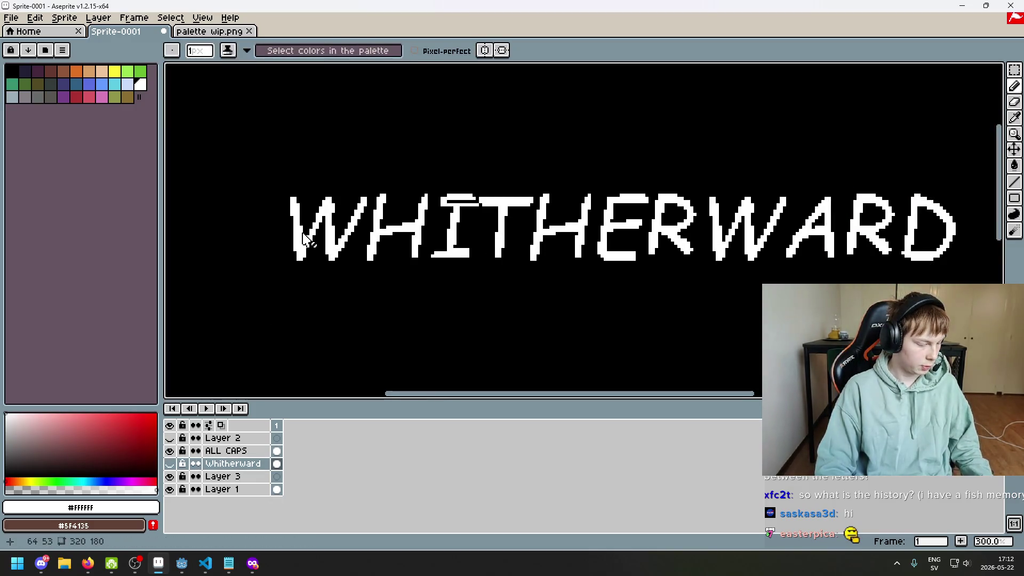
click(1014, 117)
key(alt)
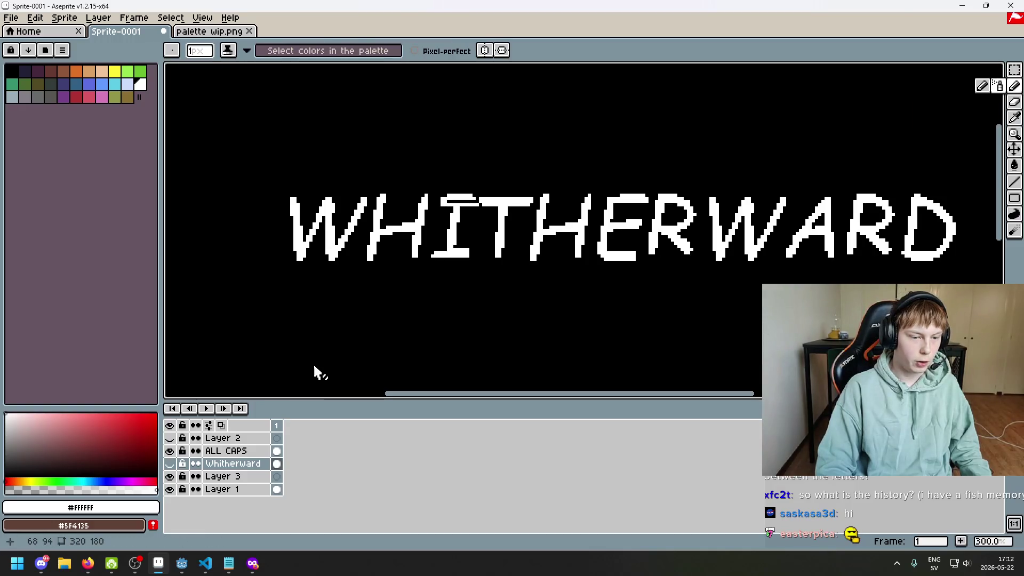
click(227, 454)
scroll(292, 336, down, 3)
scroll(330, 360, up, 1)
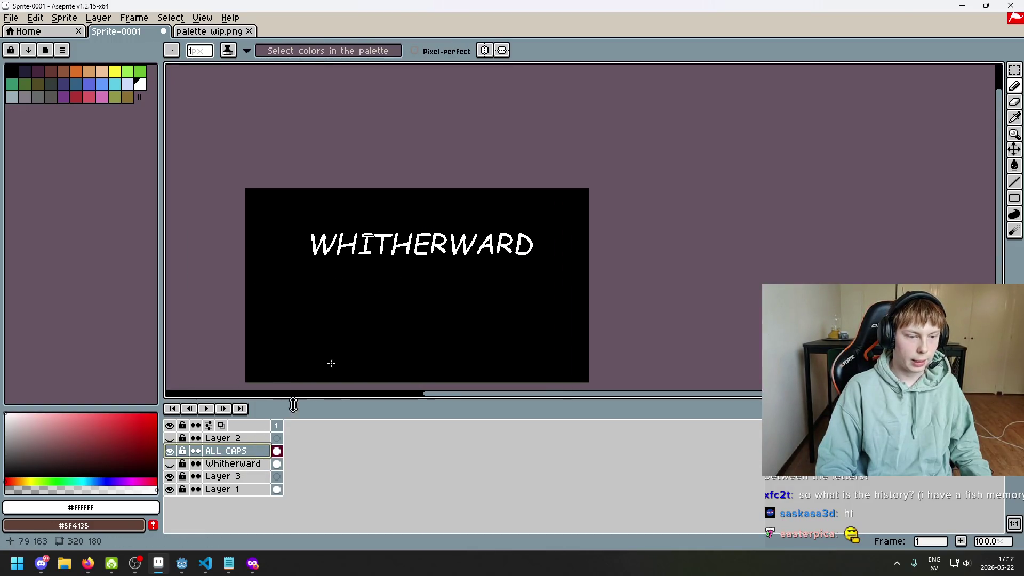
- Add a layer above ALL CAPS, set the brush to 4 px, and undo a pencil stroke
right_click(235, 455)
click(253, 439)
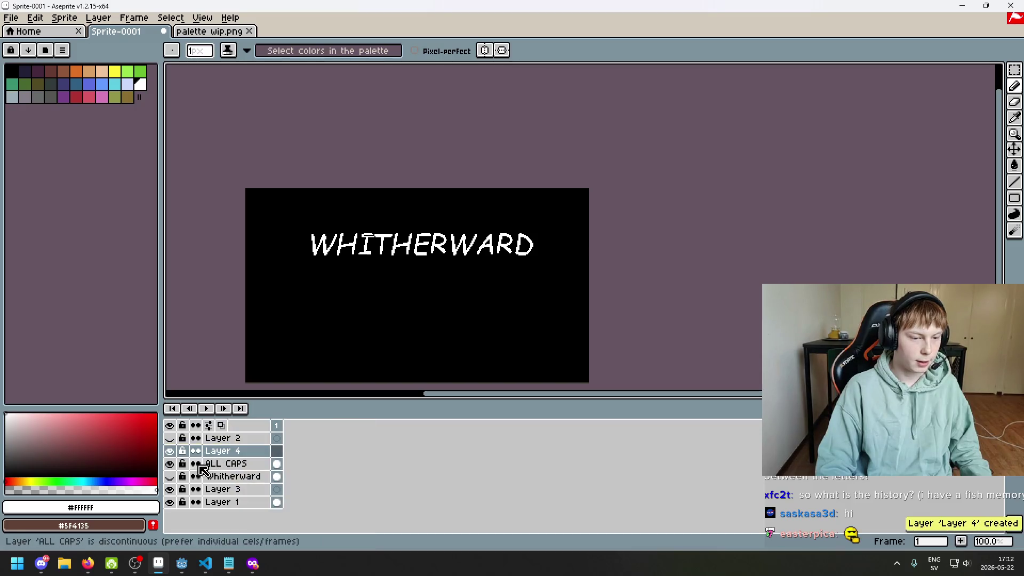
scroll(329, 272, up, 4)
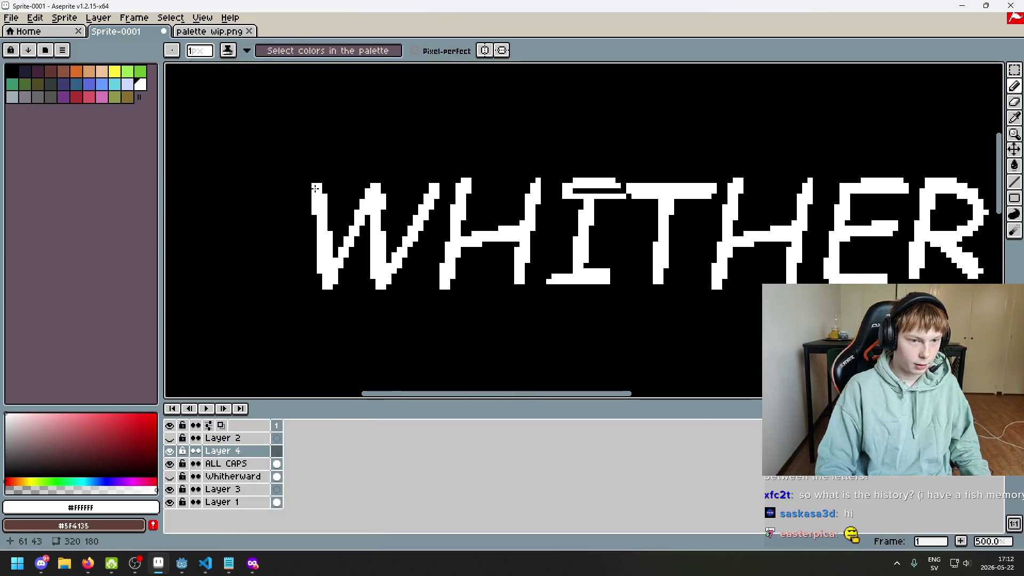
scroll(333, 181, down, 1)
key(plus)
key(plus)
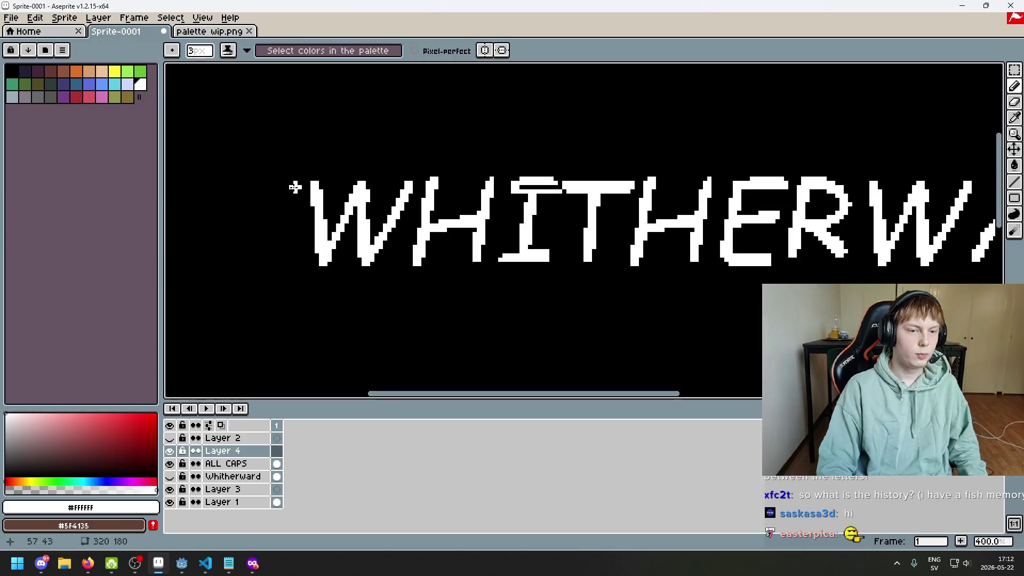
key(minus)
key(minus)
key(minus)
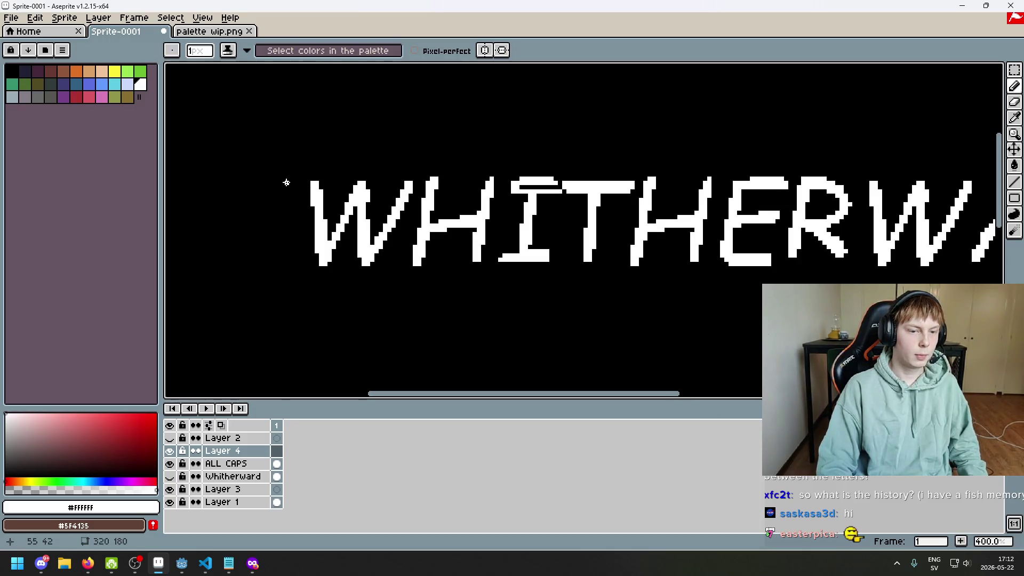
key(ctrl+z)
key(ctrl+z)
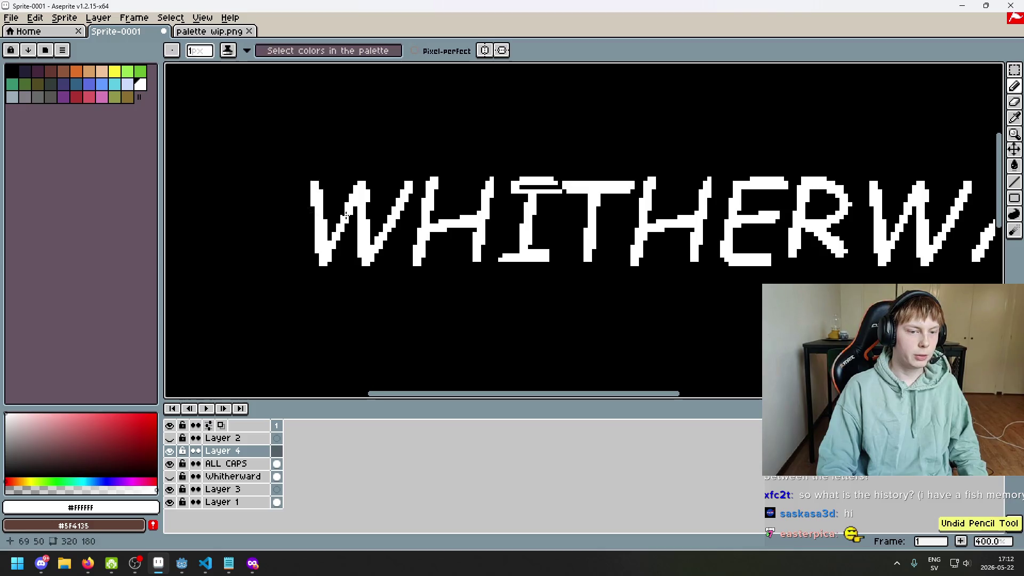
- Hide ALL CAPS, undo the added layer, show mixed-case Whitherward, then switch to Godot
click(169, 464)
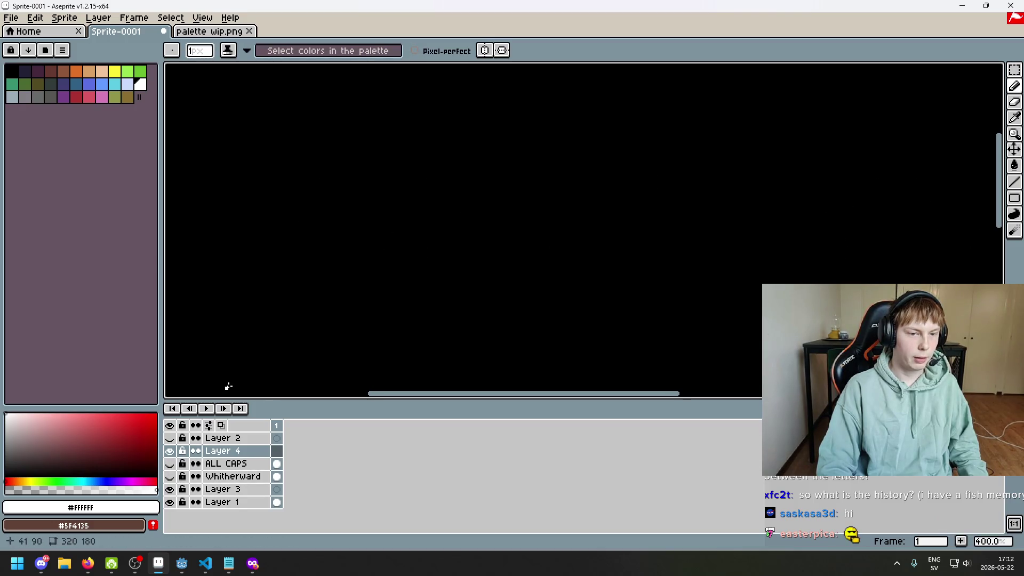
key(ctrl+z)
click(169, 464)
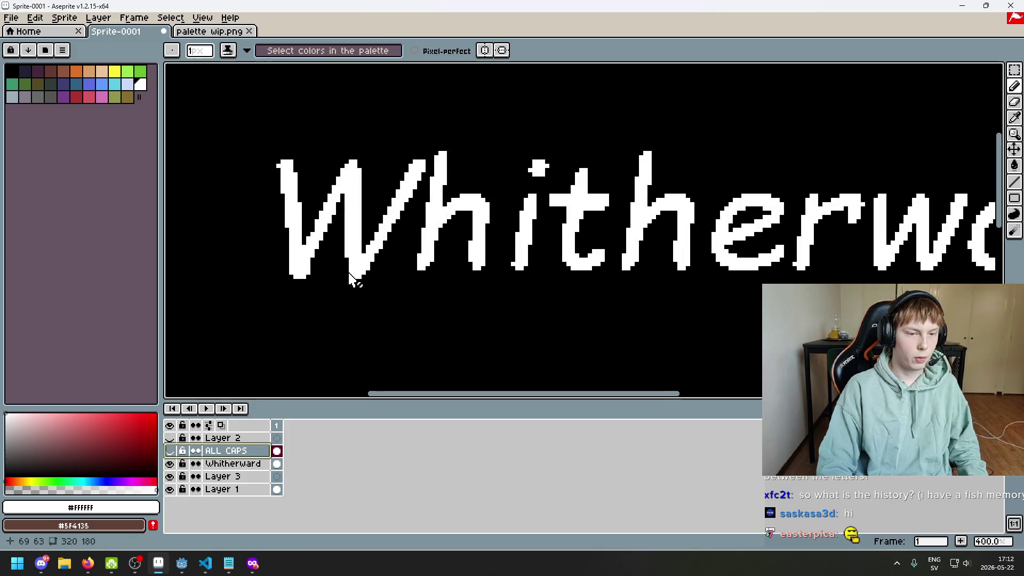
scroll(344, 285, down, 2)
scroll(407, 277, up, 1)
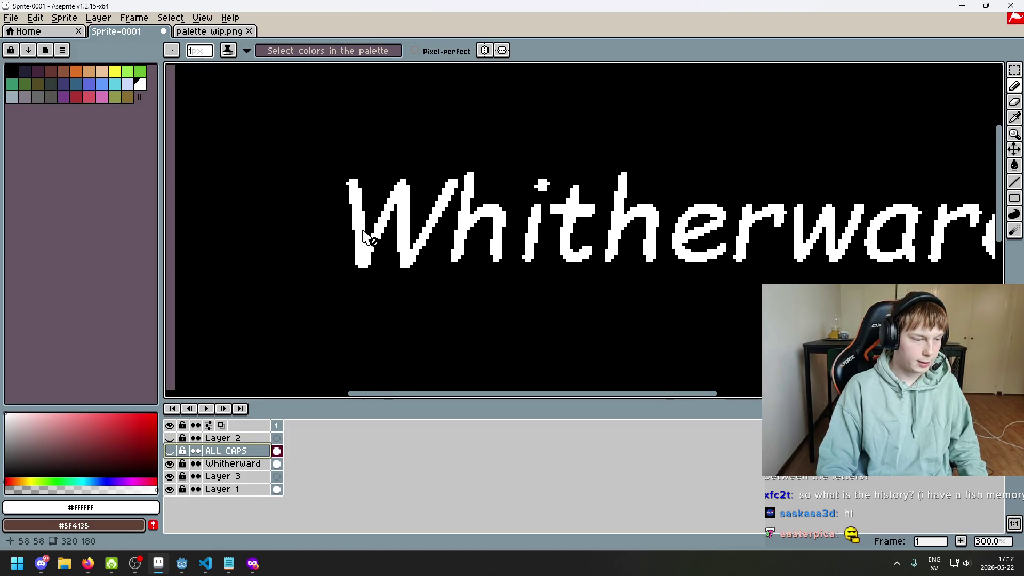
scroll(367, 236, up, 2)
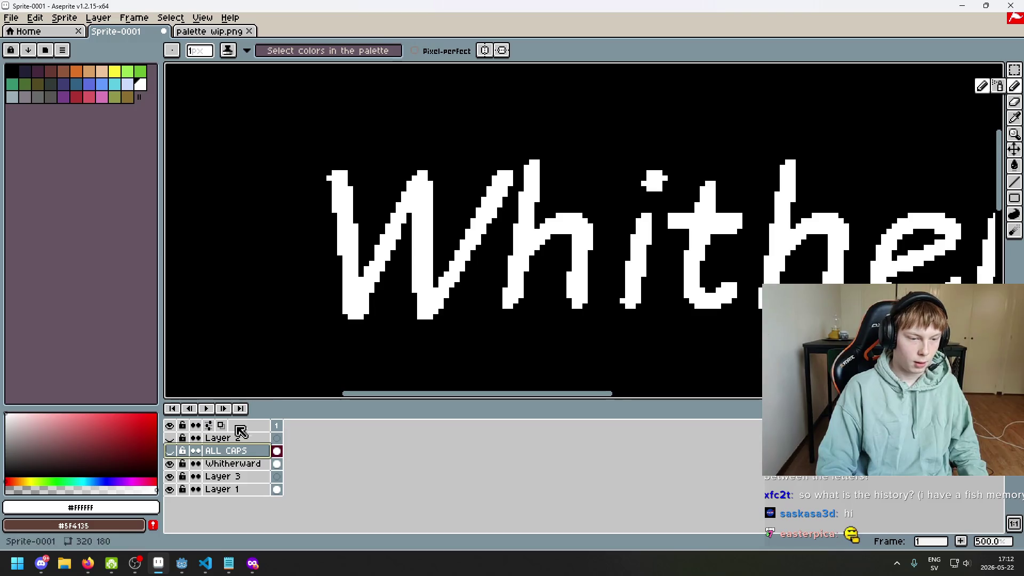
scroll(283, 316, down, 1)
click(169, 463)
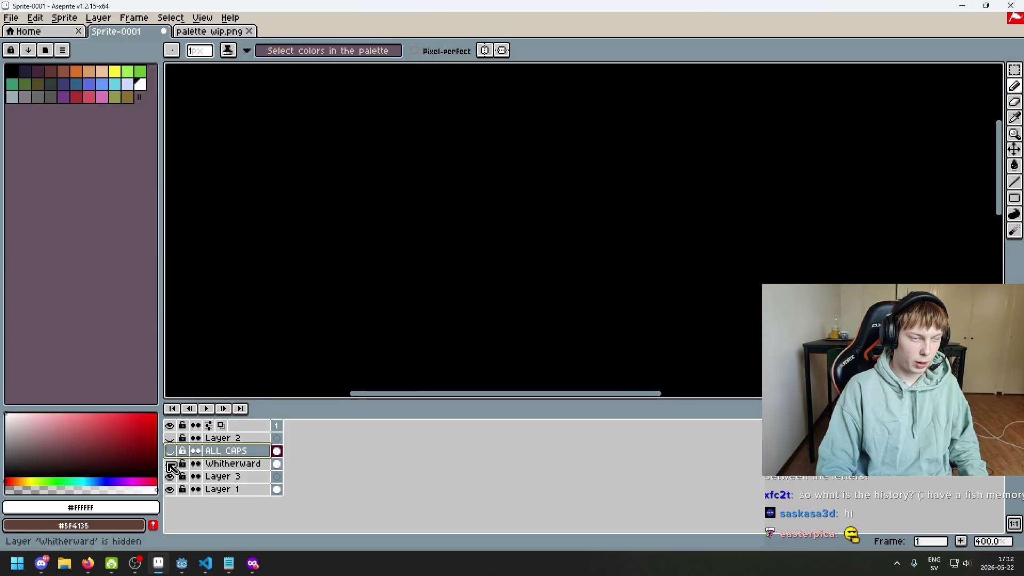
click(170, 463)
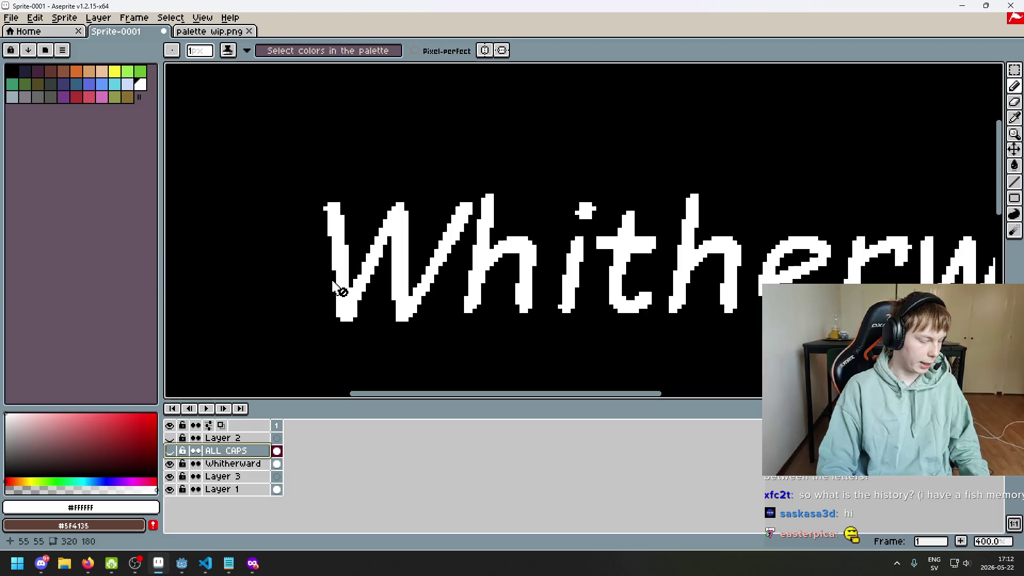
scroll(344, 235, up, 1)
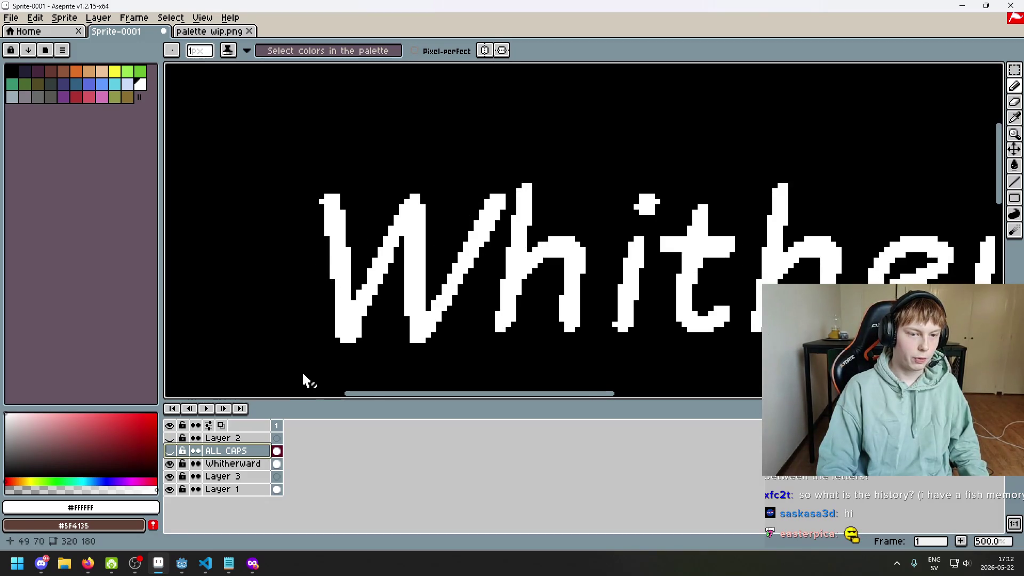
click(182, 563)
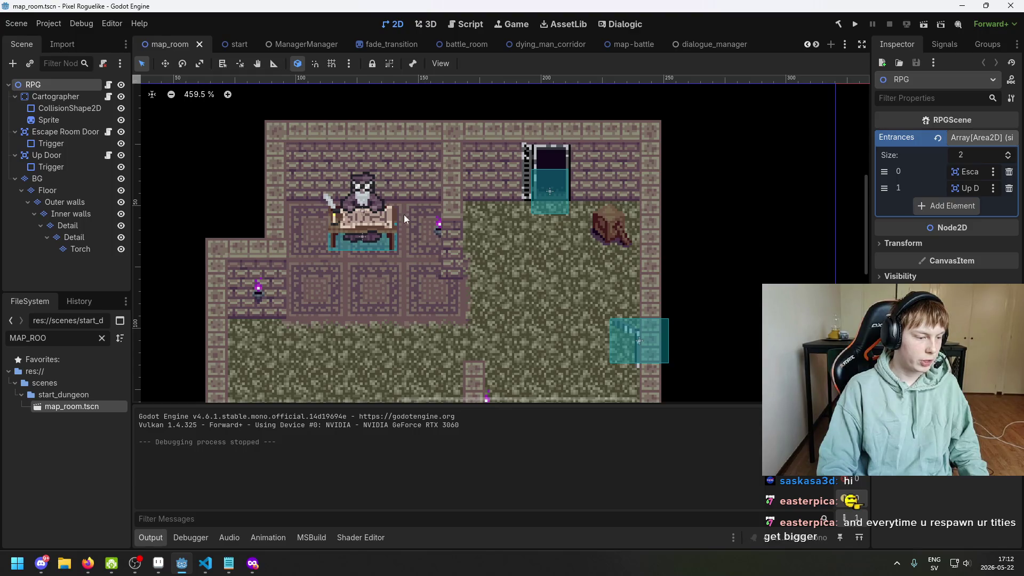
click(158, 563)
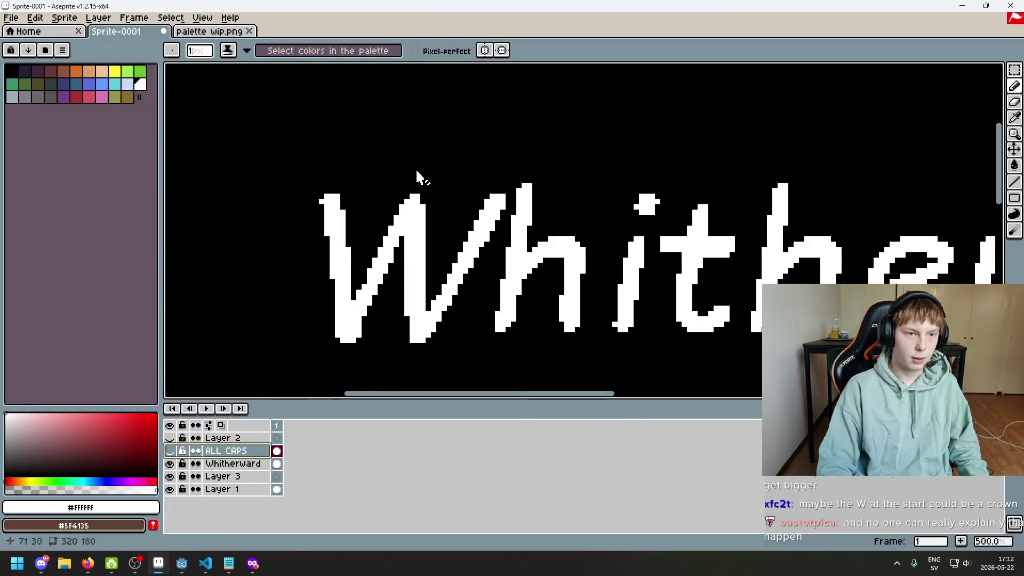
scroll(418, 176, down, 1)
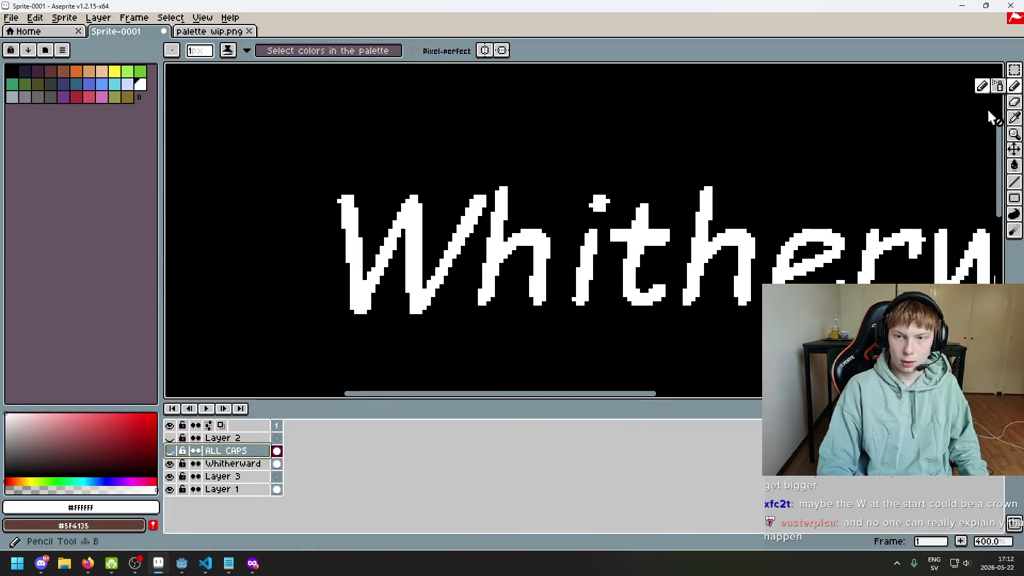
key(minus)
click(1017, 103)
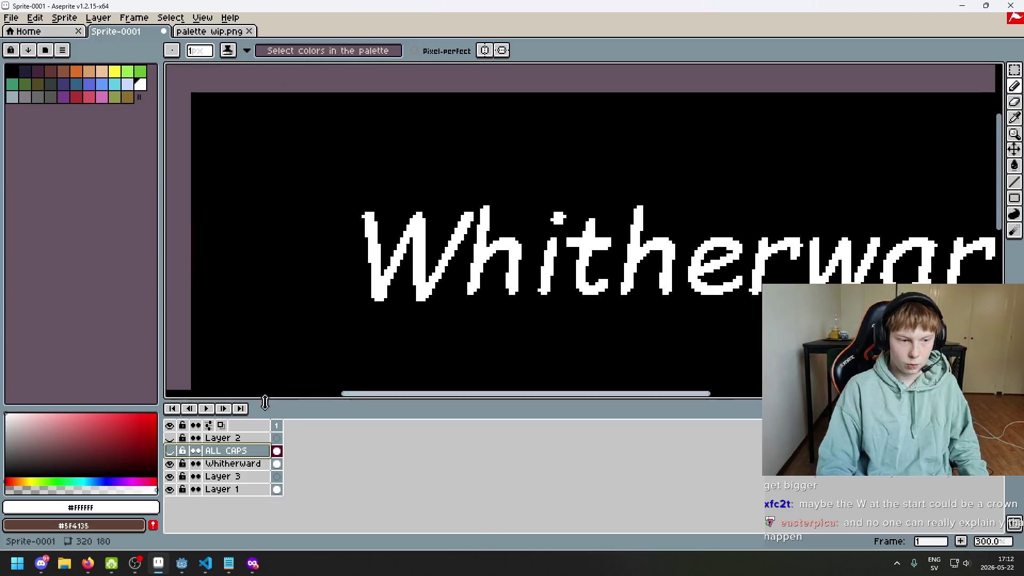
click(171, 451)
click(170, 451)
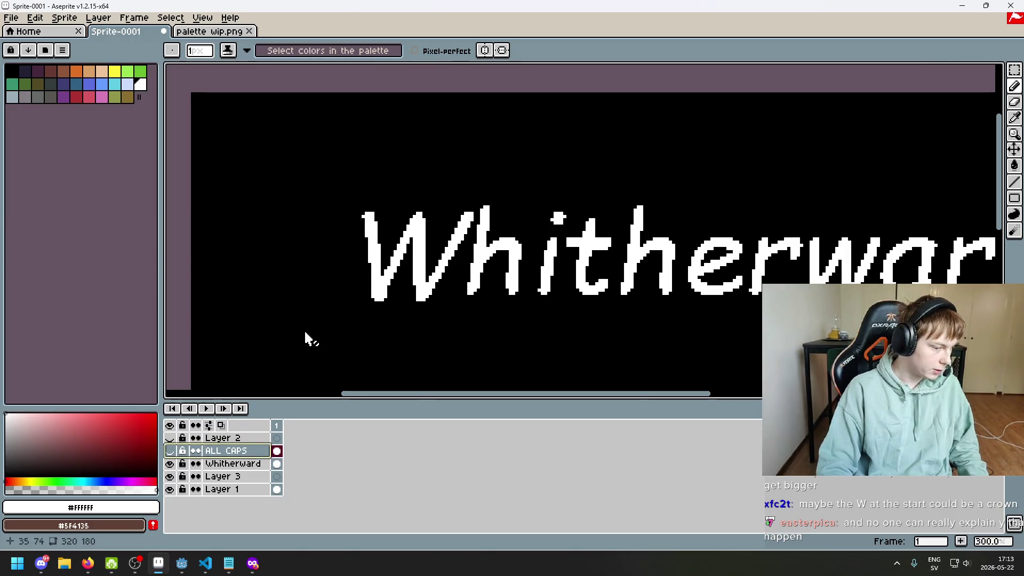
scroll(448, 262, down, 1)
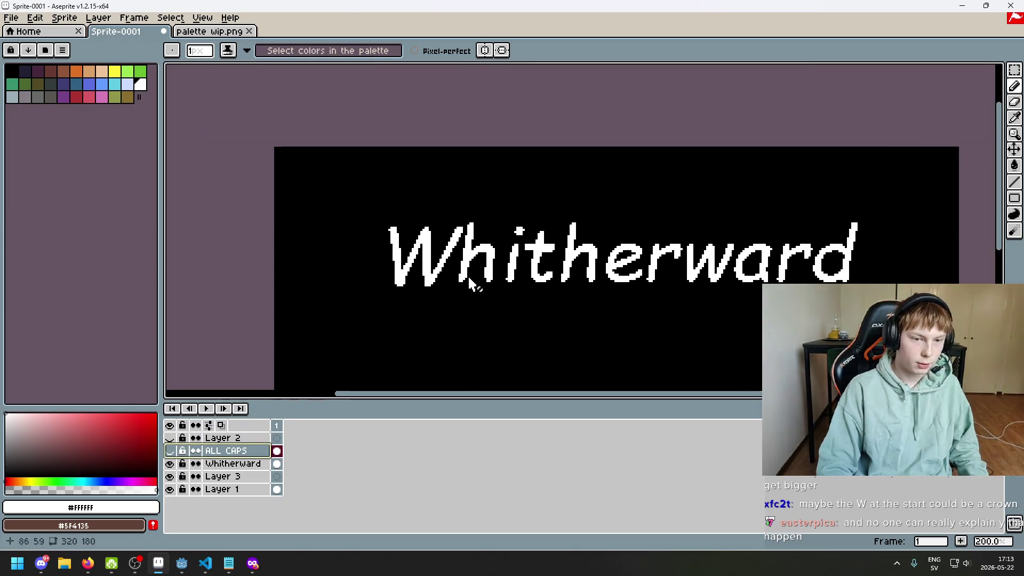
scroll(368, 219, up, 1)
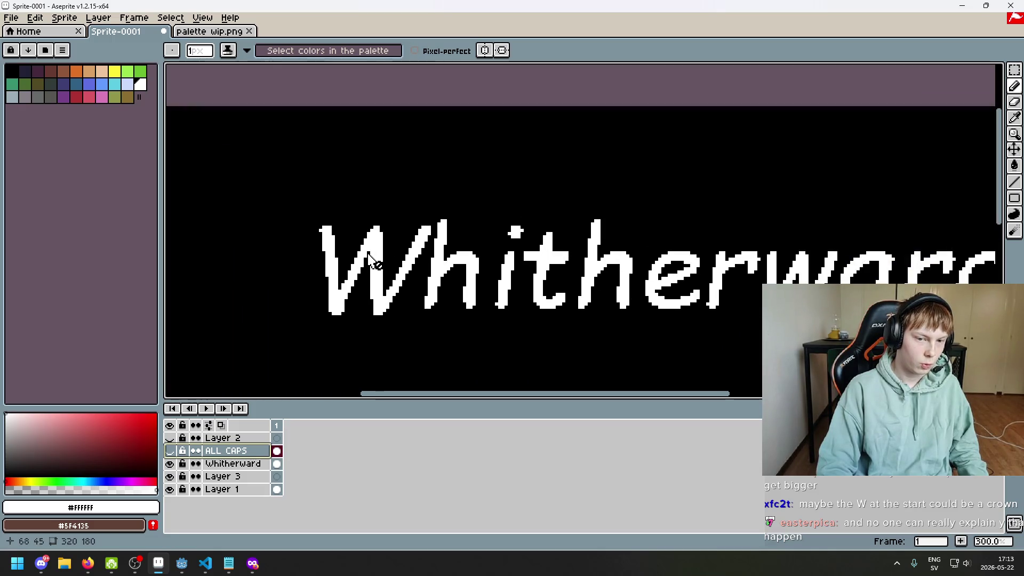
scroll(364, 278, down, 1)
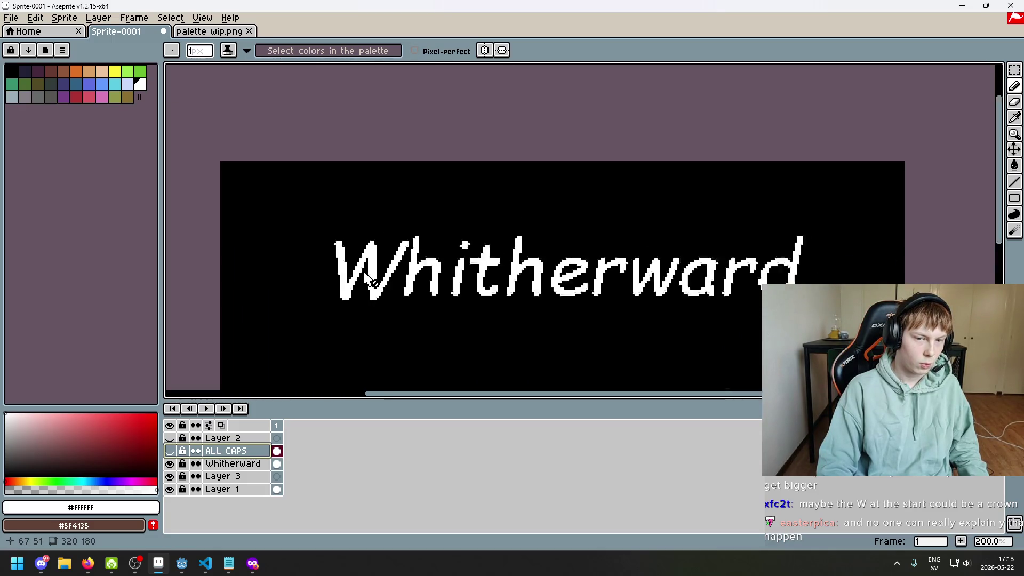
scroll(390, 293, down, 1)
scroll(376, 287, up, 4)
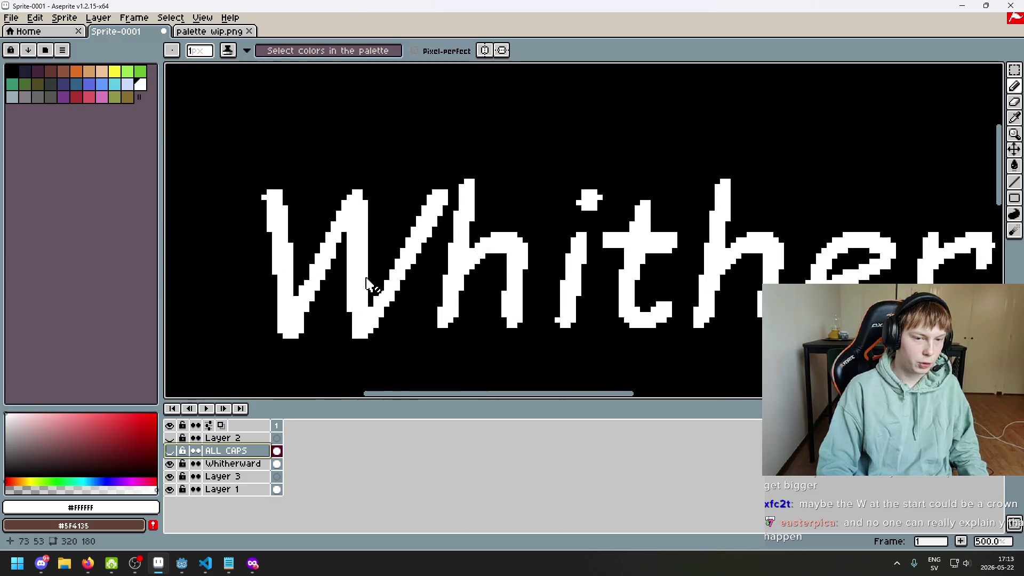
click(248, 463)
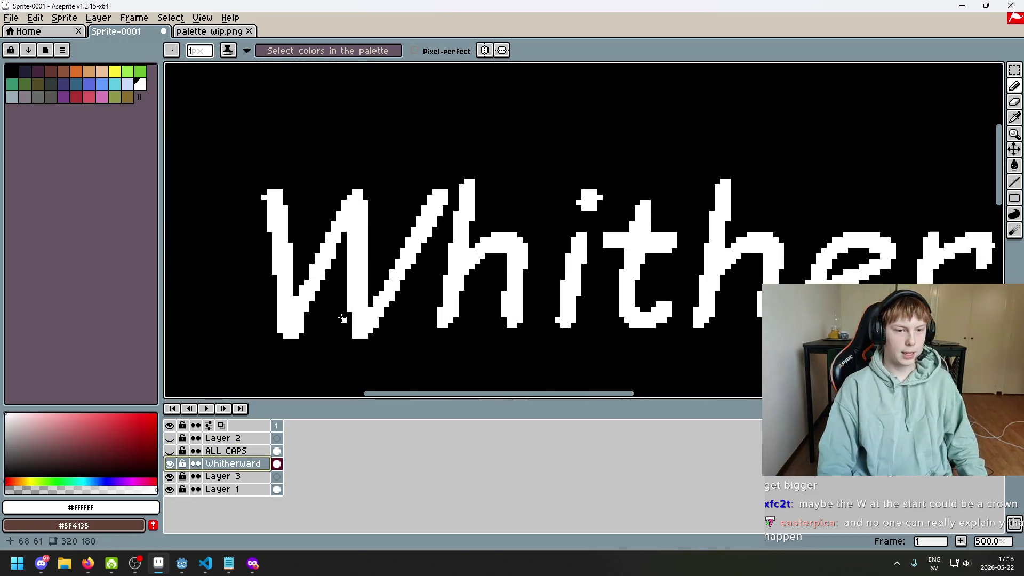
drag(341, 321, 422, 289)
click(170, 463)
click(170, 463)
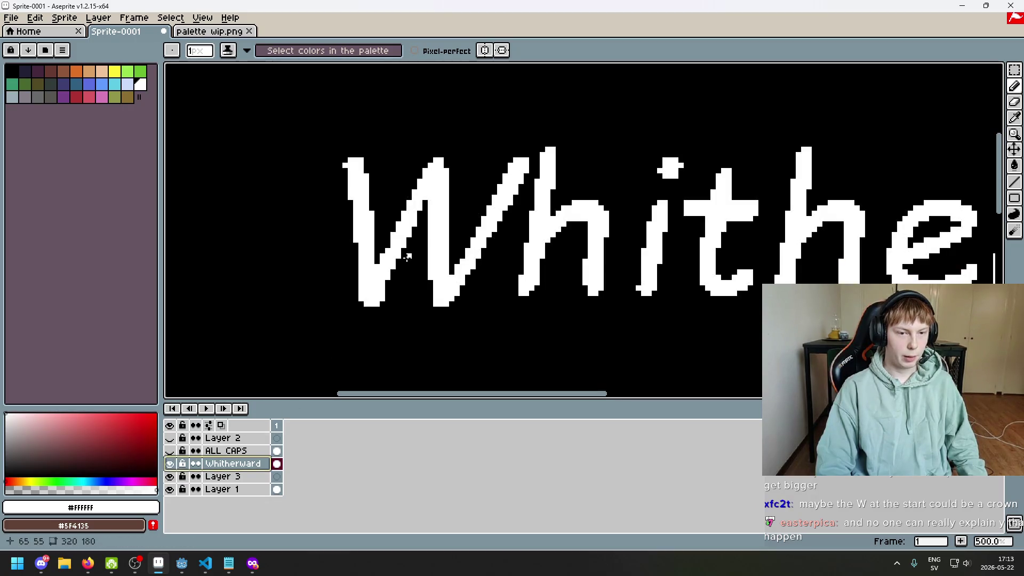
scroll(399, 187, down, 3)
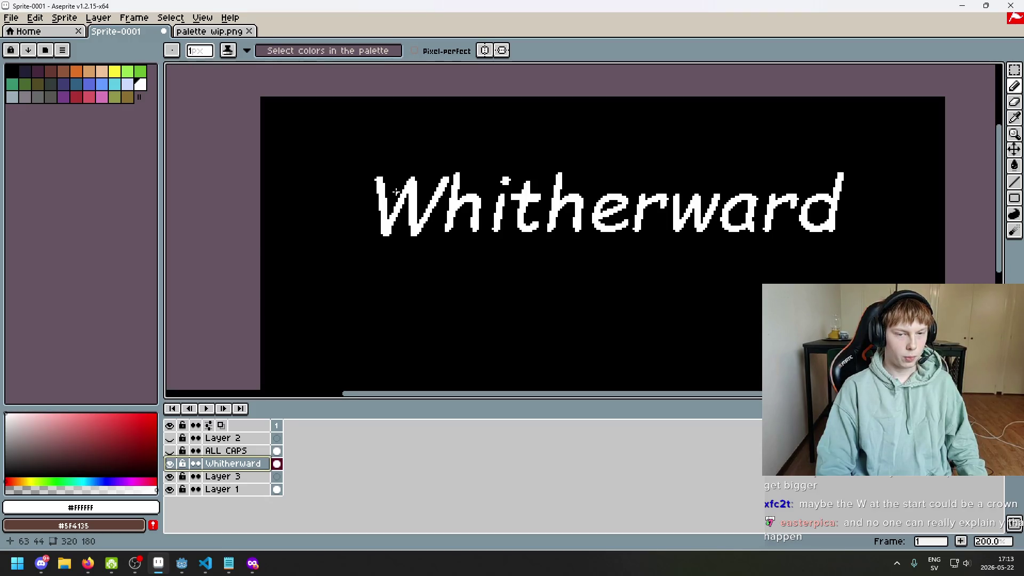
scroll(394, 191, up, 3)
scroll(348, 167, up, 1)
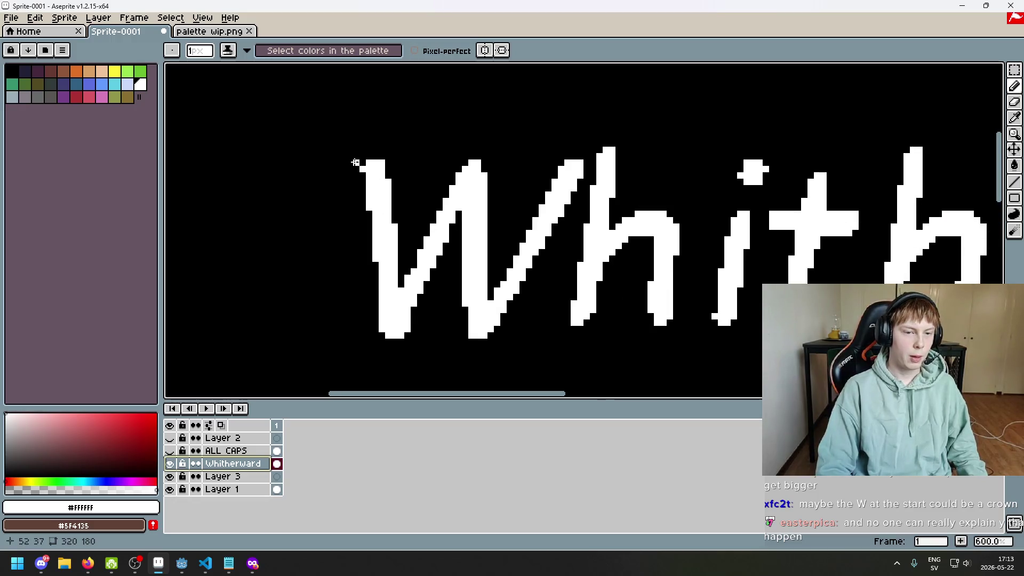
click(182, 563)
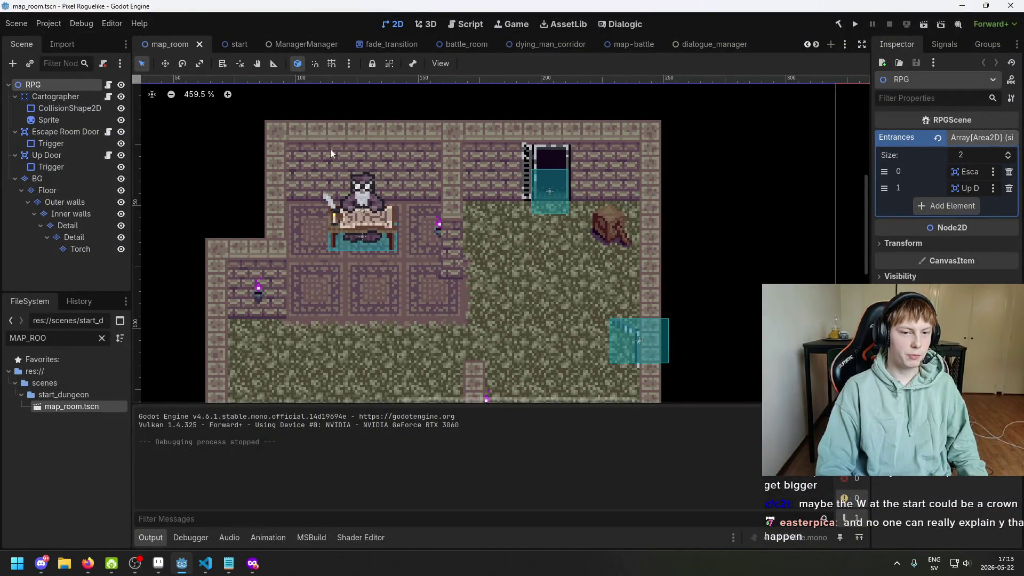
click(205, 563)
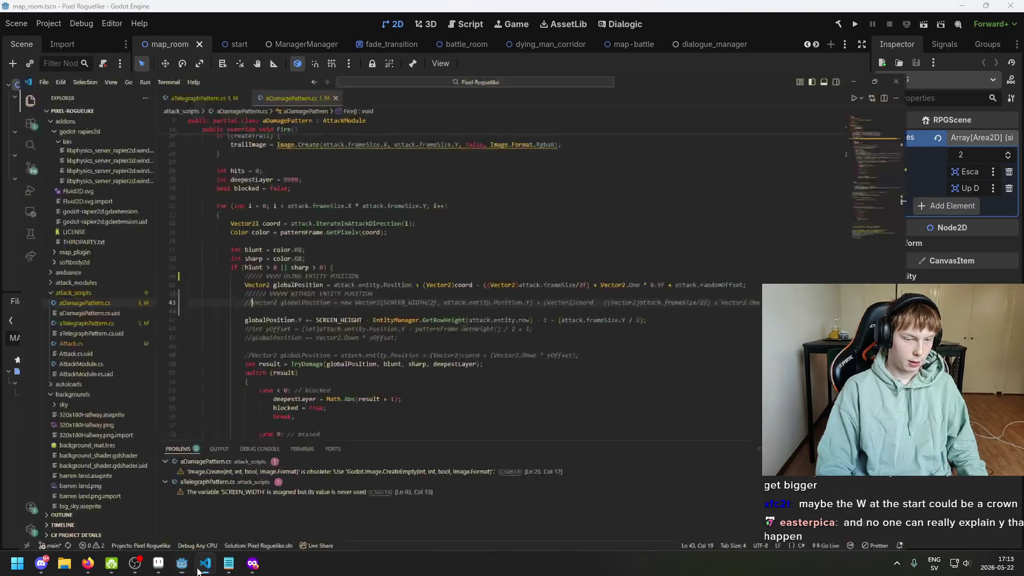
click(158, 564)
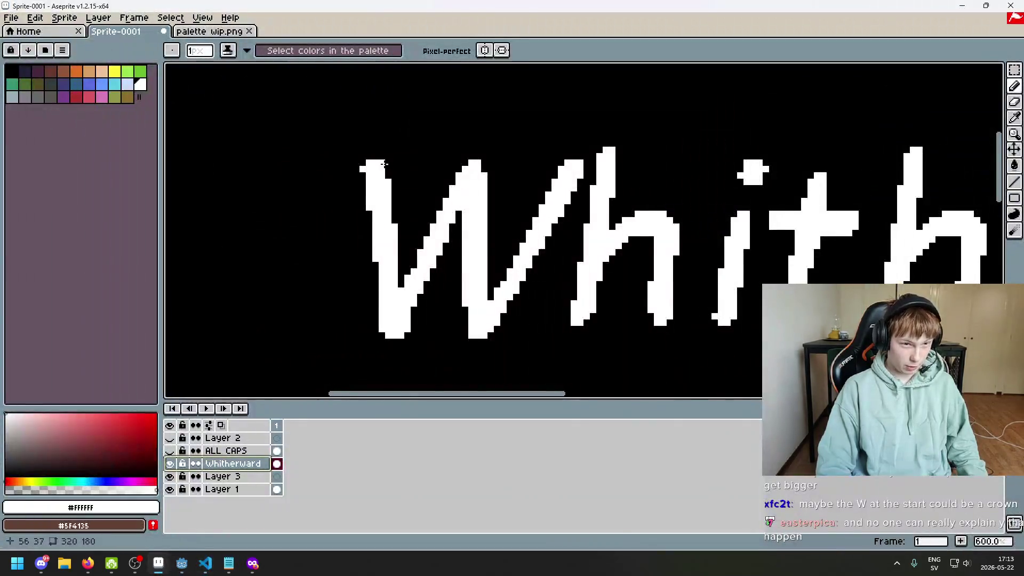
- Pencil a serif along the W's top, then test and restore Whitherward's layer opacity
drag(400, 159, 359, 161)
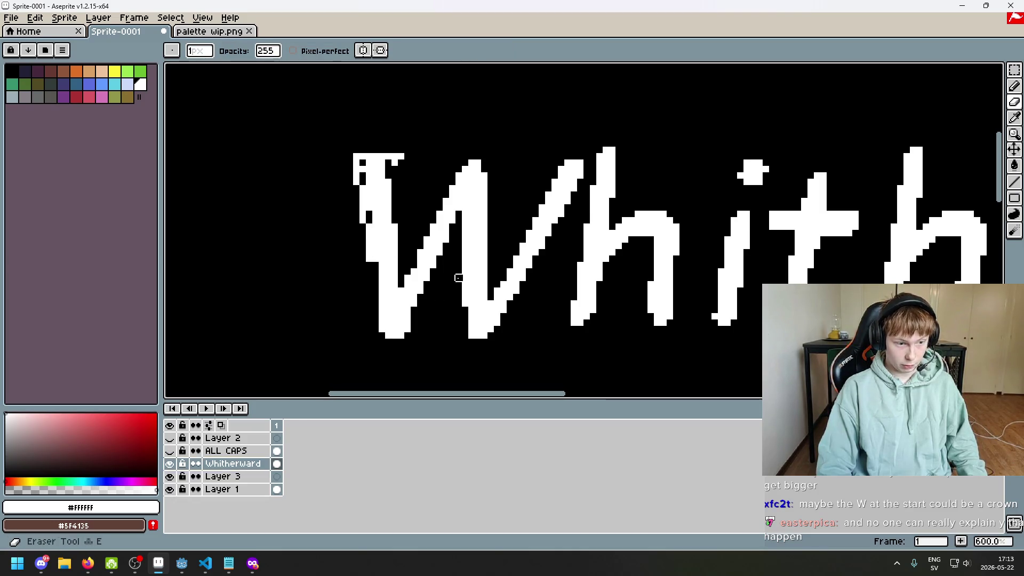
right_click(212, 464)
key(Escape)
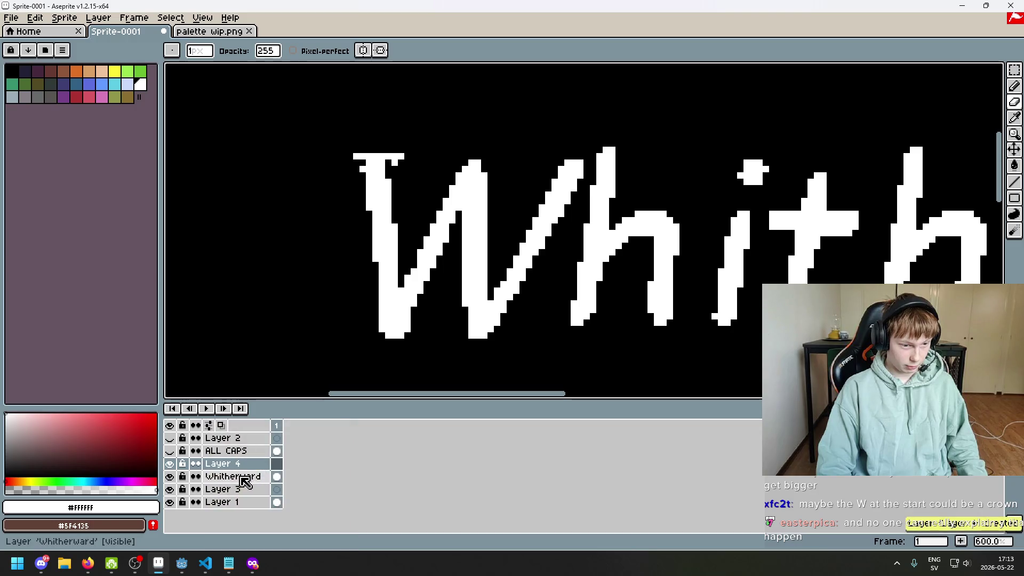
double_click(235, 476)
drag(768, 225, 827, 220)
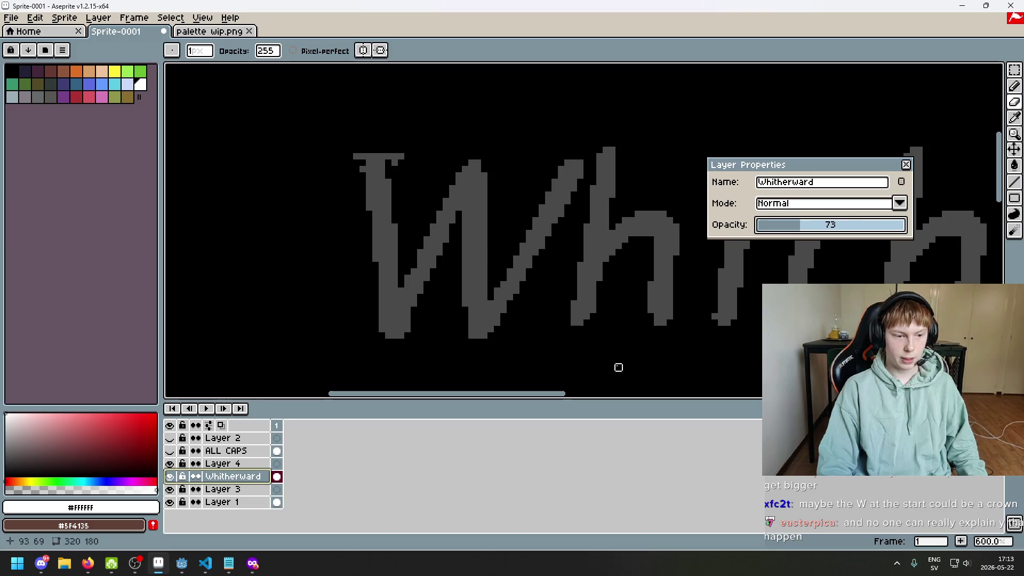
drag(900, 225, 942, 220)
click(907, 165)
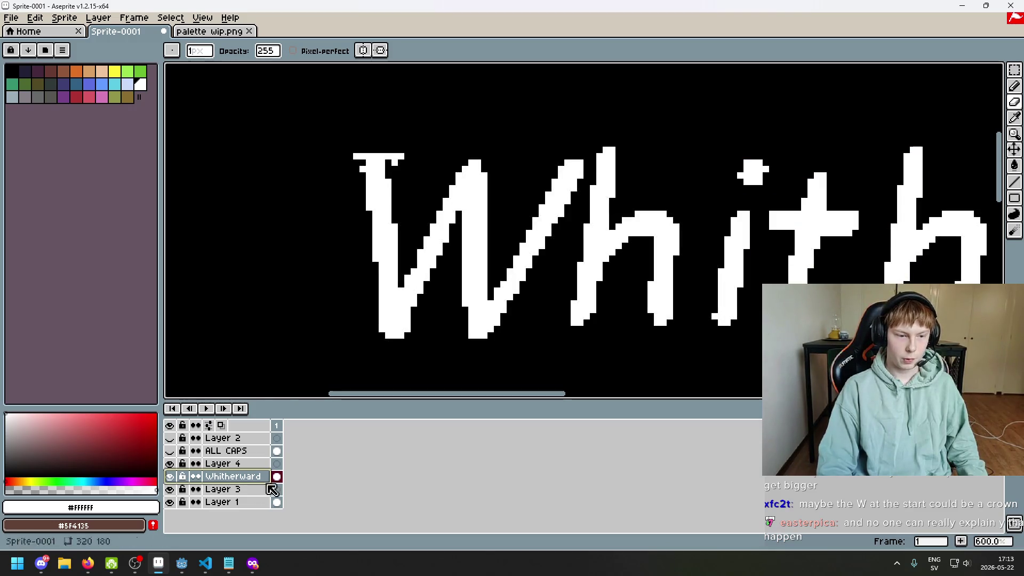
- Hide Whitherward, show ALL CAPS dimmed to 48 opacity, and move Layer 4 above it
click(170, 477)
click(169, 451)
double_click(226, 451)
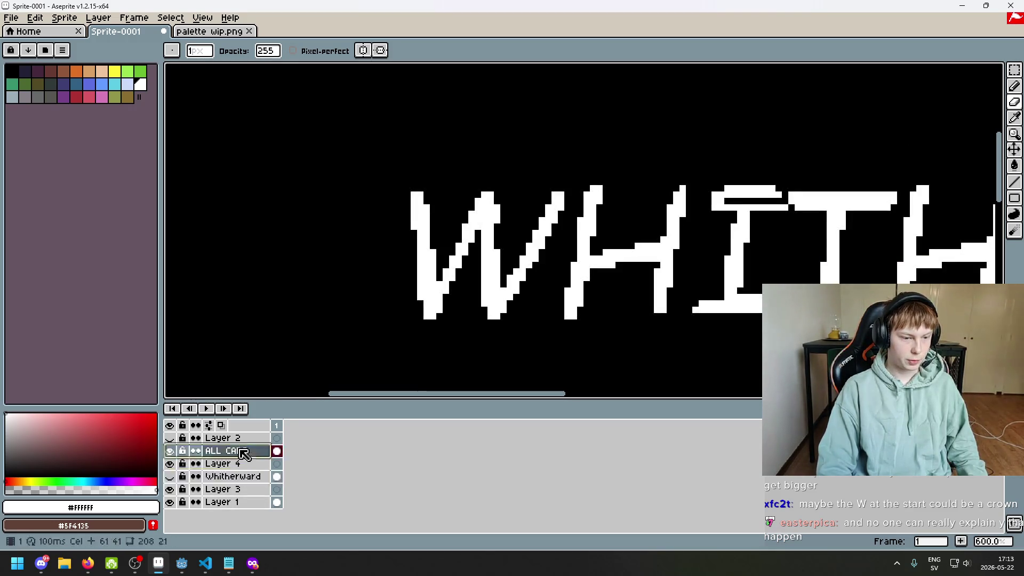
click(786, 224)
drag(786, 228, 824, 224)
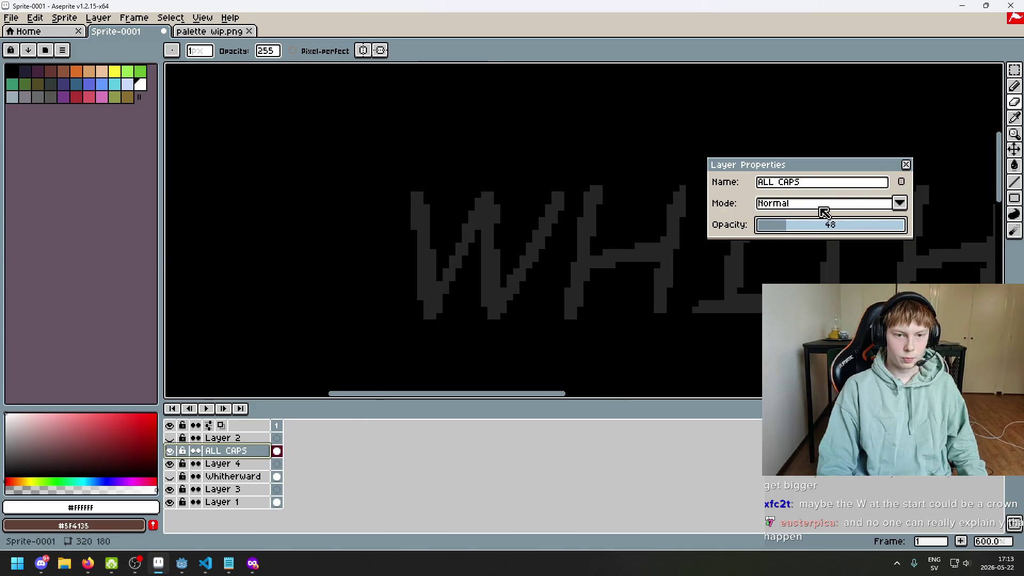
click(906, 165)
click(236, 477)
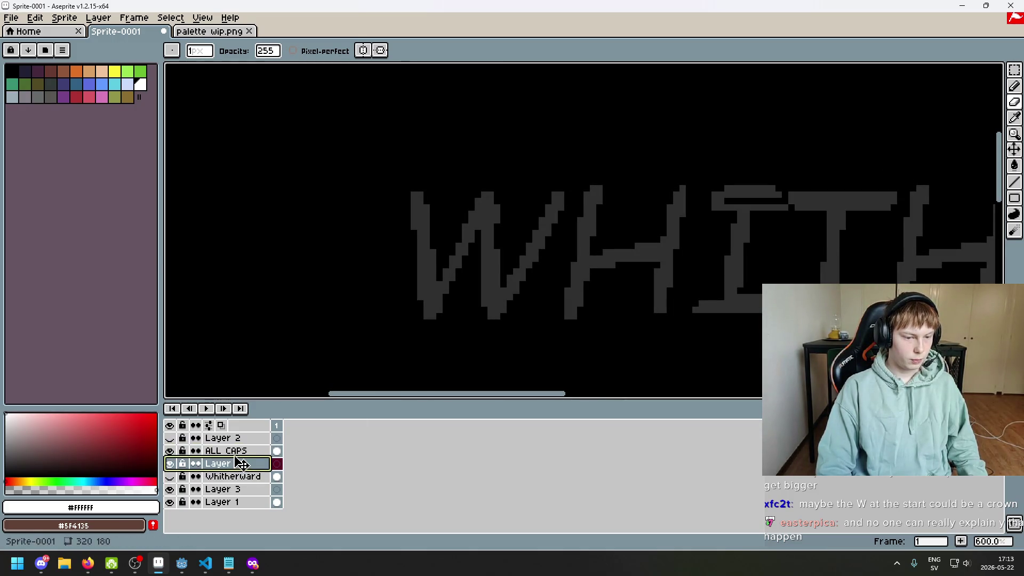
drag(232, 463, 237, 450)
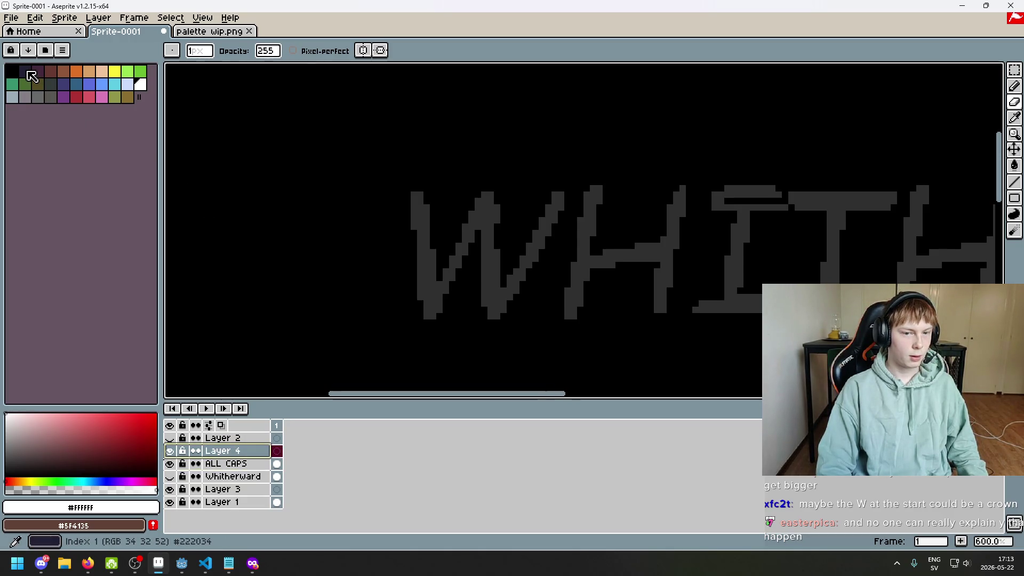
- Pick the orange swatch and pencil along the W's left edge and bottom on Layer 4
click(86, 74)
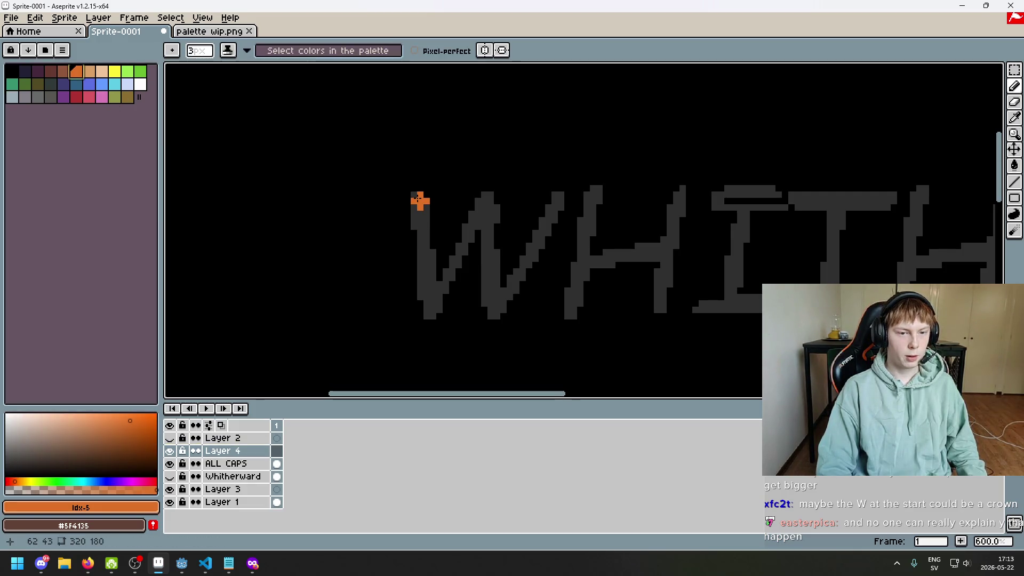
scroll(406, 188, up, 3)
drag(409, 187, 447, 187)
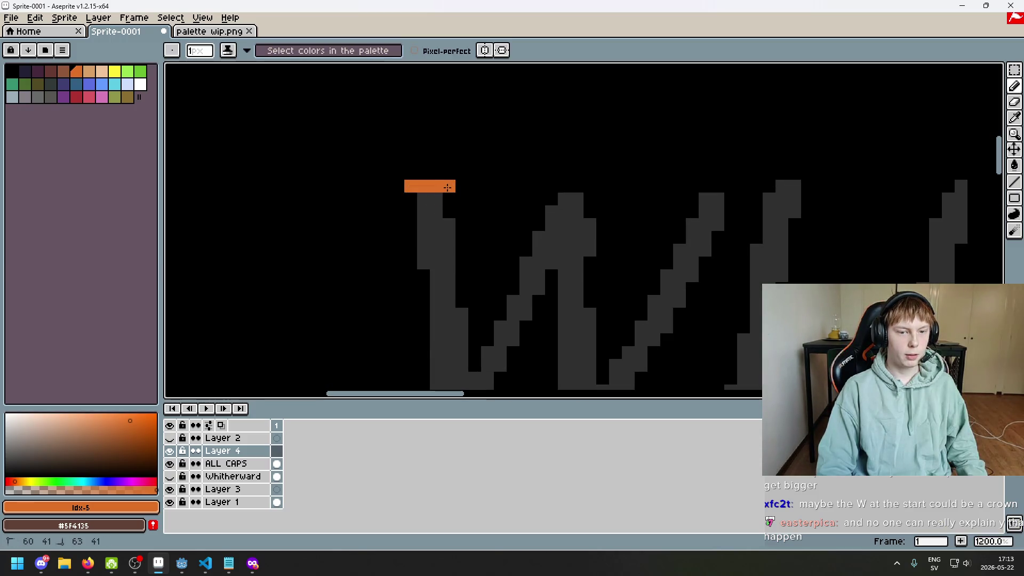
scroll(415, 262, down, 2)
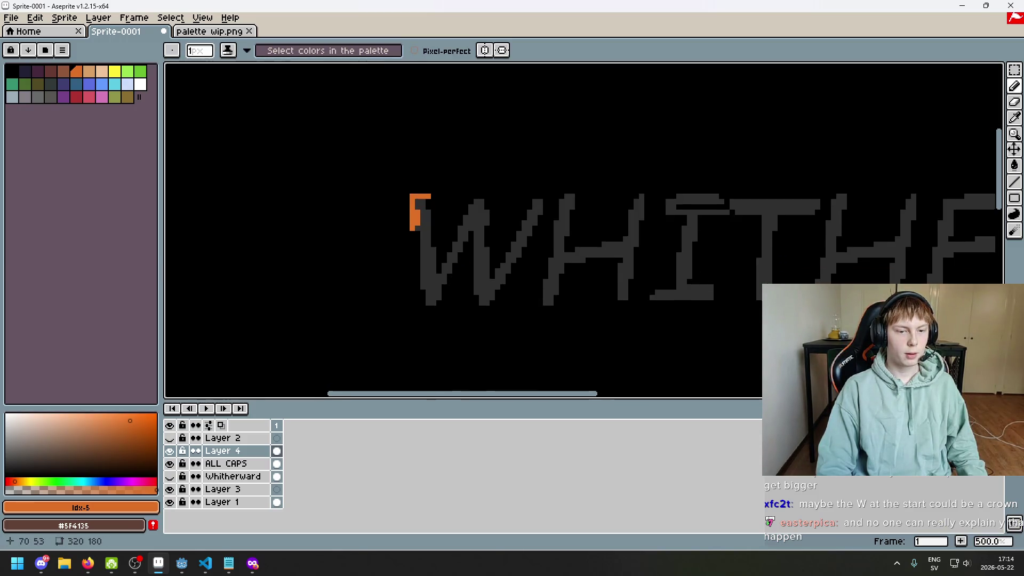
scroll(415, 213, up, 2)
drag(418, 235, 433, 293)
scroll(421, 187, down, 1)
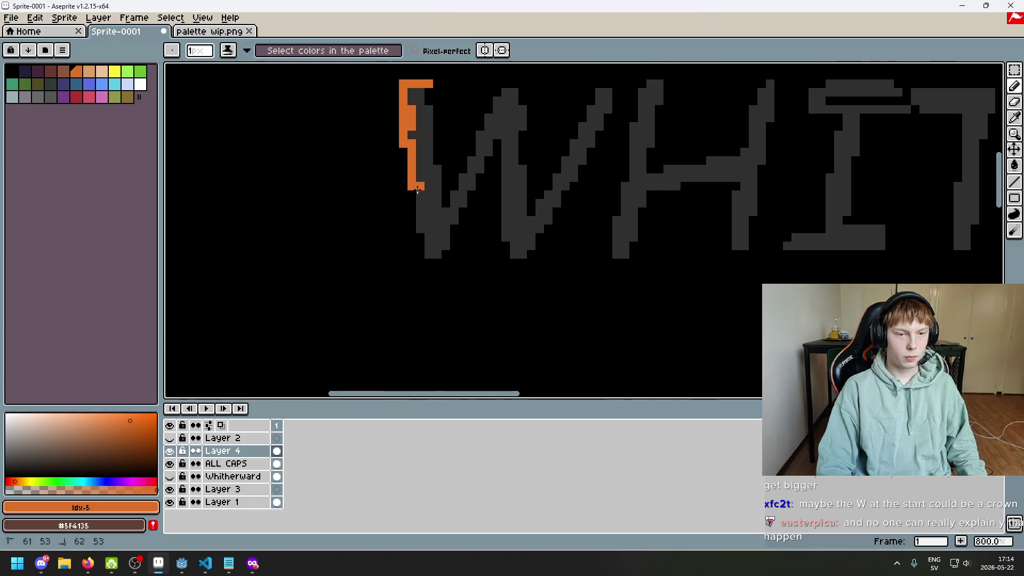
mouse_move(431, 208)
mouse_down()
mouse_move(441, 246)
mouse_move(480, 265)
mouse_up()
scroll(531, 260, down, 2)
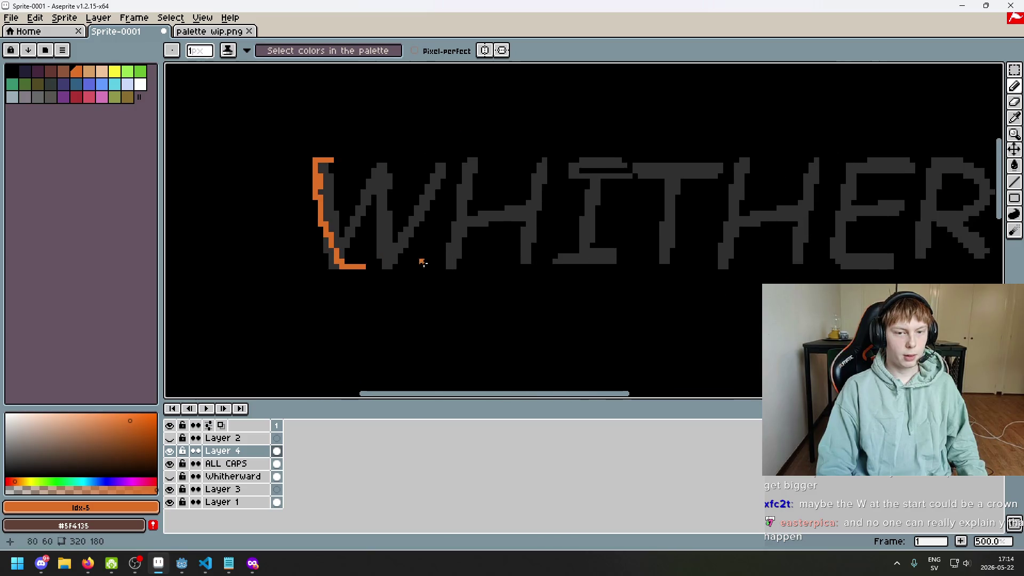
scroll(657, 218, down, 1)
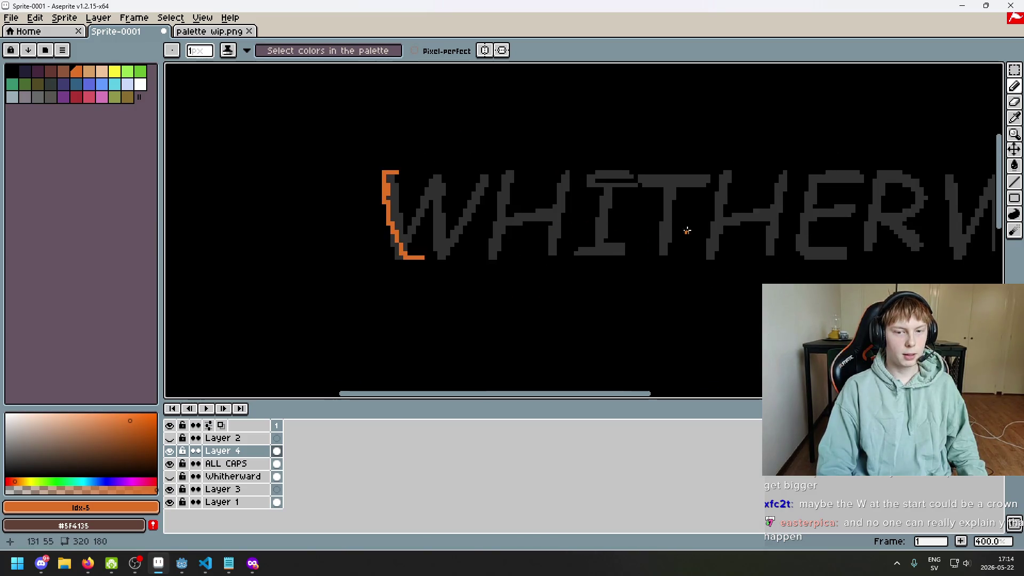
scroll(683, 229, down, 1)
scroll(651, 243, down, 1)
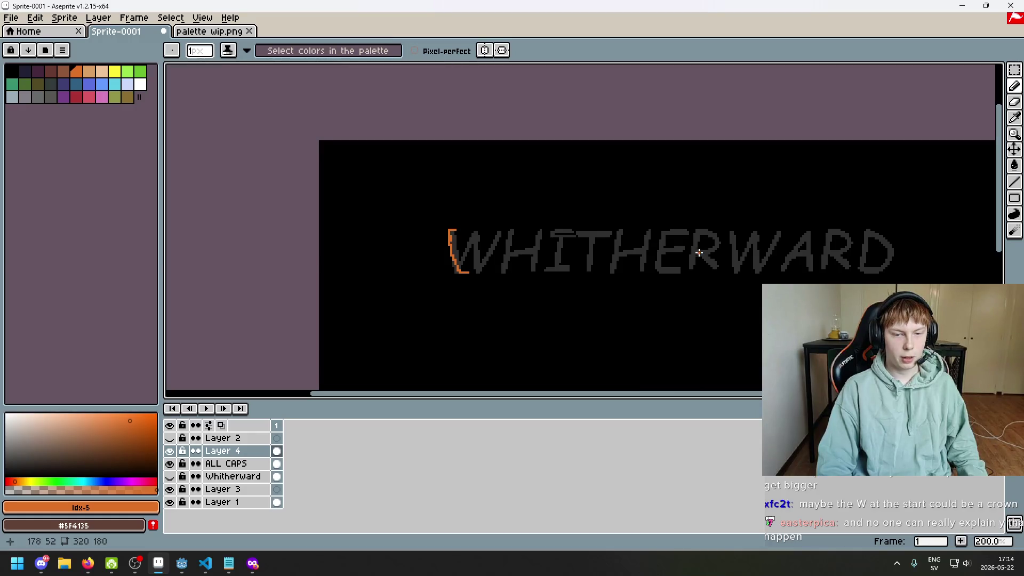
scroll(526, 260, up, 3)
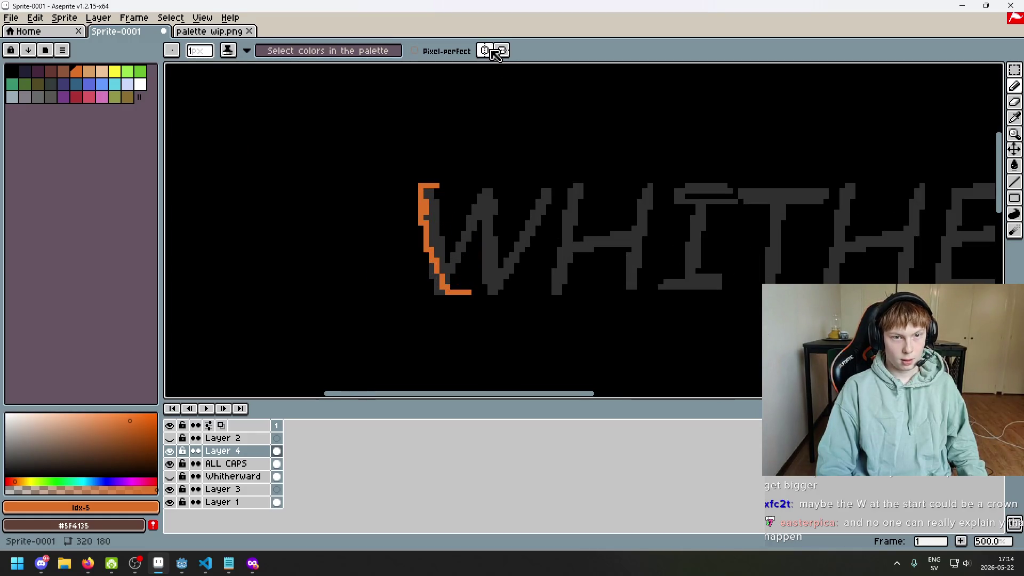
- Center the vertical symmetry axis on the W and draw a mirrored orange diagonal, redrawing it once
drag(953, 69, 482, 144)
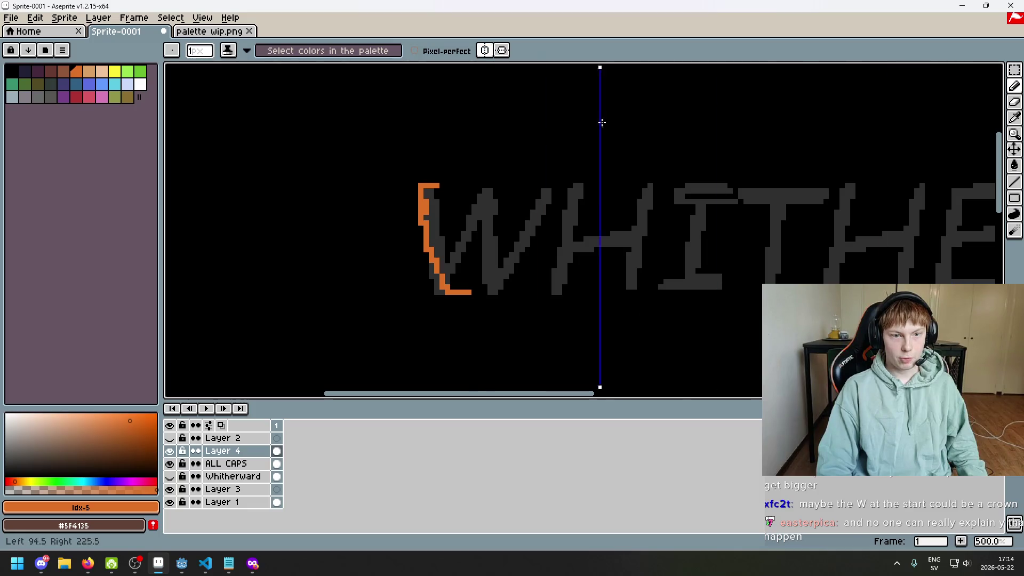
scroll(448, 182, up, 2)
drag(438, 194, 470, 246)
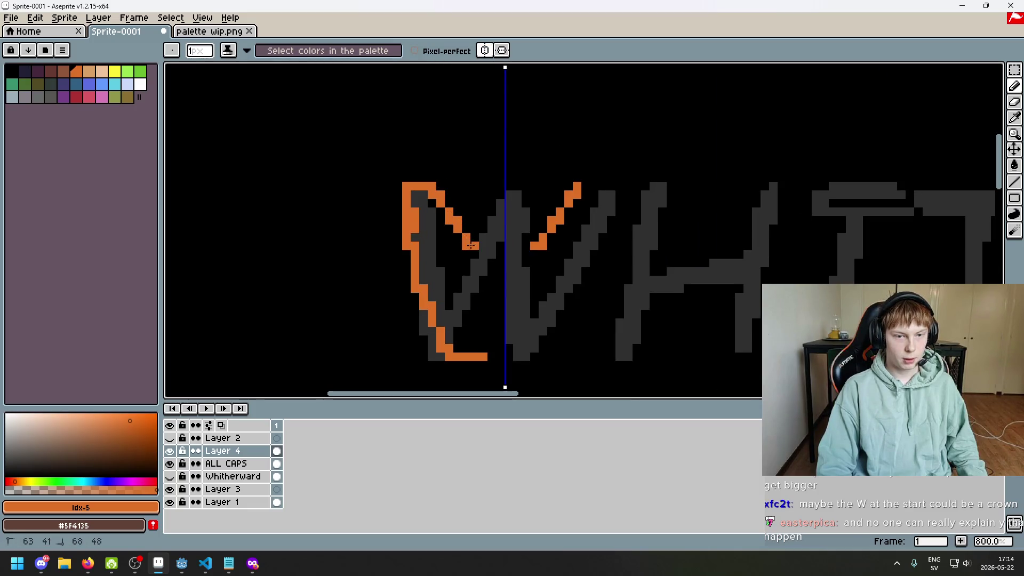
key(ctrl+z)
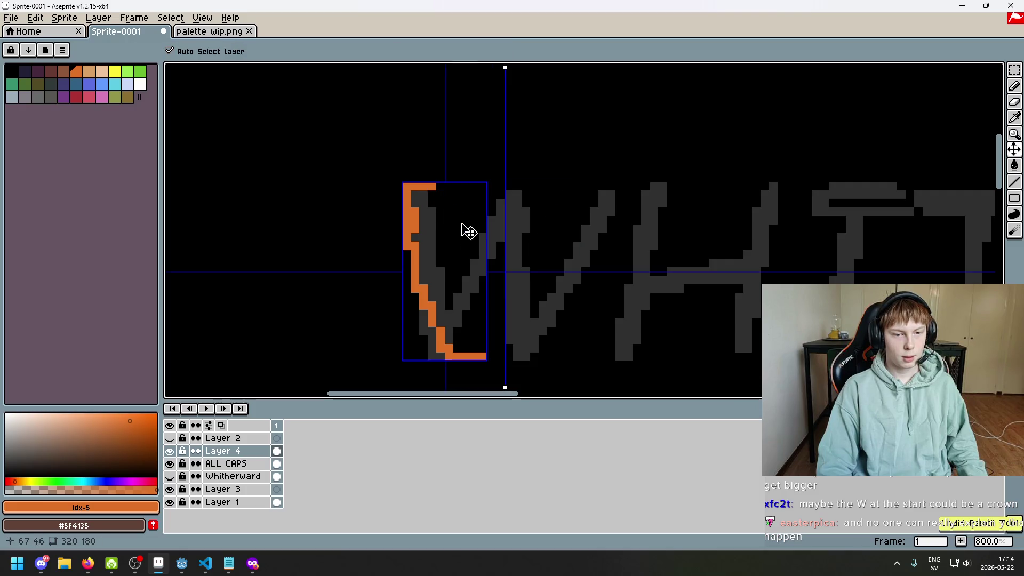
mouse_move(438, 194)
mouse_down()
mouse_move(460, 257)
mouse_move(496, 215)
mouse_move(498, 313)
mouse_up()
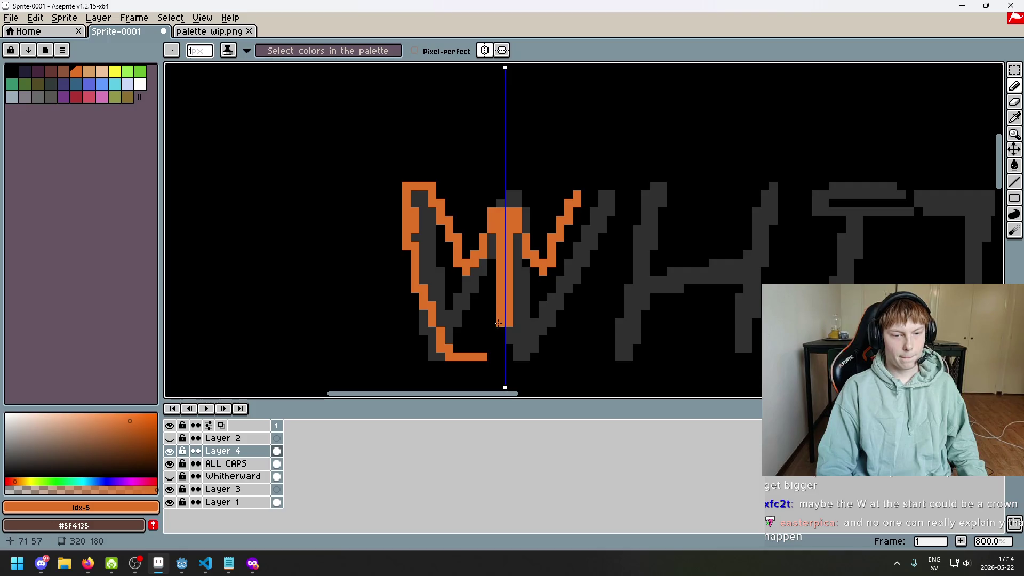
- Erase the orange outline from the W
scroll(499, 314, down, 4)
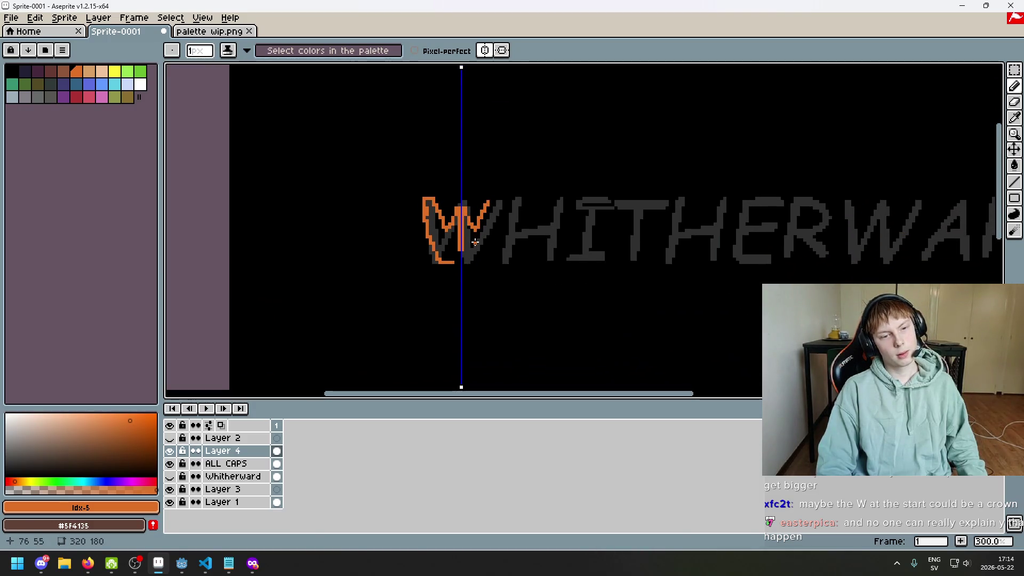
key(e)
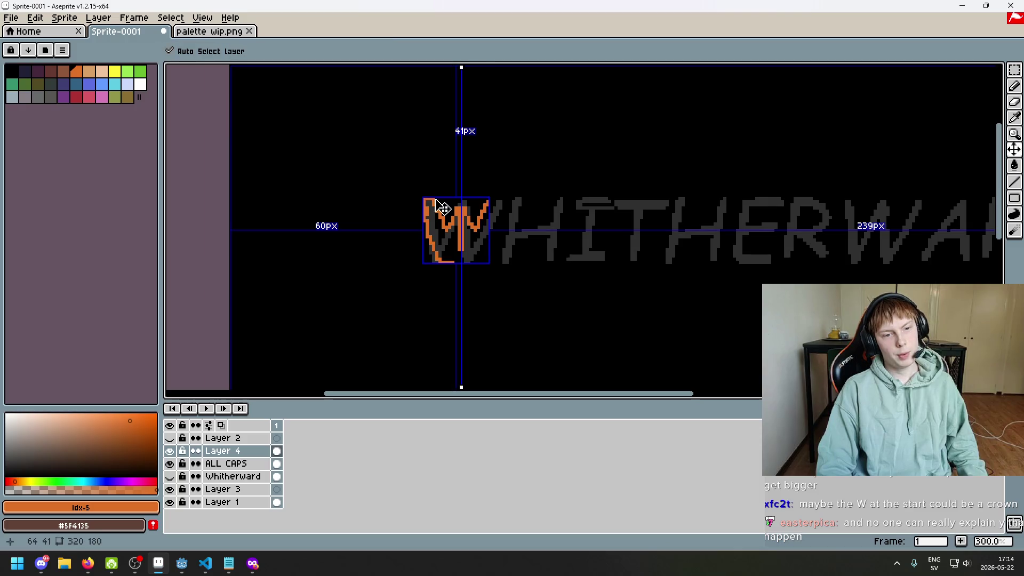
mouse_move(443, 208)
mouse_down()
mouse_move(481, 213)
mouse_move(430, 265)
mouse_move(446, 256)
mouse_up()
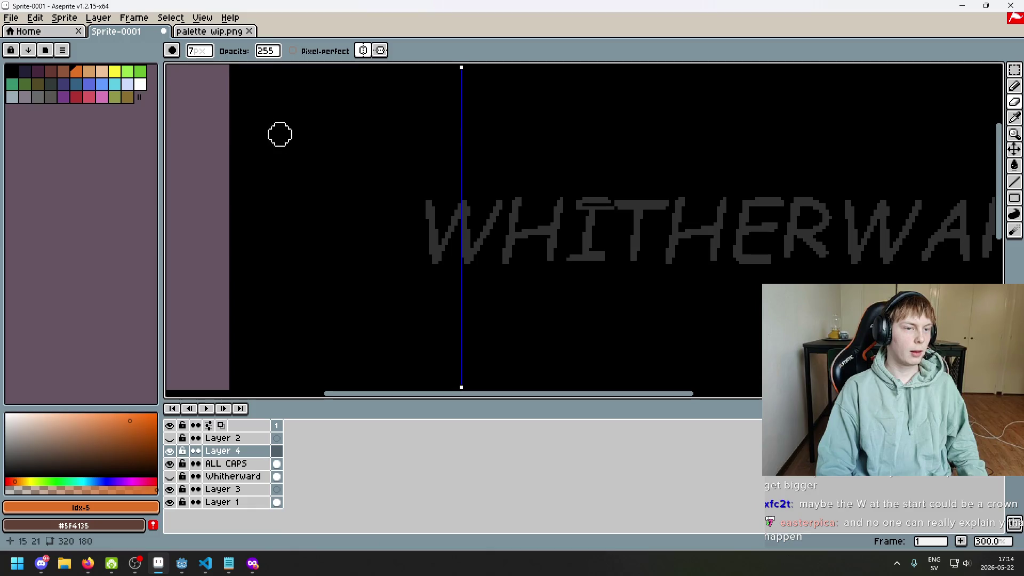
- Open Insert Text for whitherward at size 26, browse the fonts keeping comici, and move the dialog aside
key(ctrl+t)
click(582, 272)
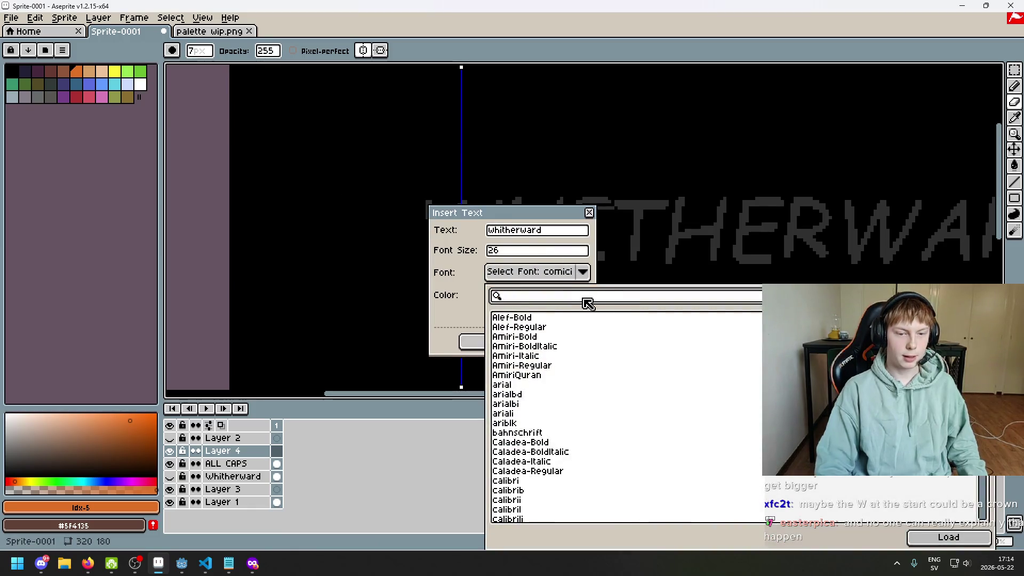
scroll(572, 349, down, 3)
scroll(573, 351, down, 1)
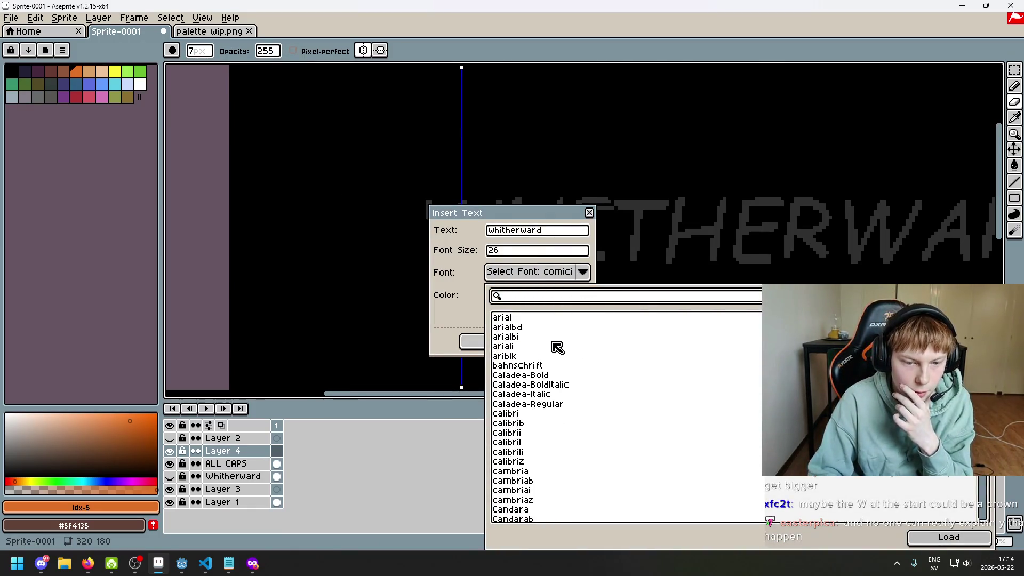
scroll(556, 348, down, 1)
scroll(571, 377, down, 1)
scroll(558, 370, down, 2)
scroll(558, 384, down, 1)
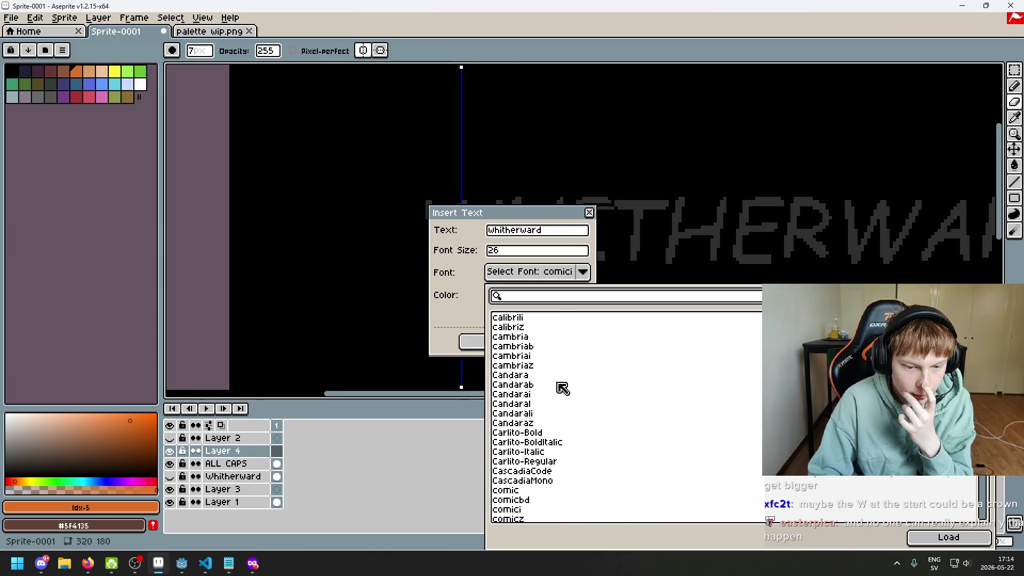
scroll(560, 389, down, 5)
scroll(574, 398, down, 7)
scroll(574, 398, down, 7)
scroll(583, 401, down, 5)
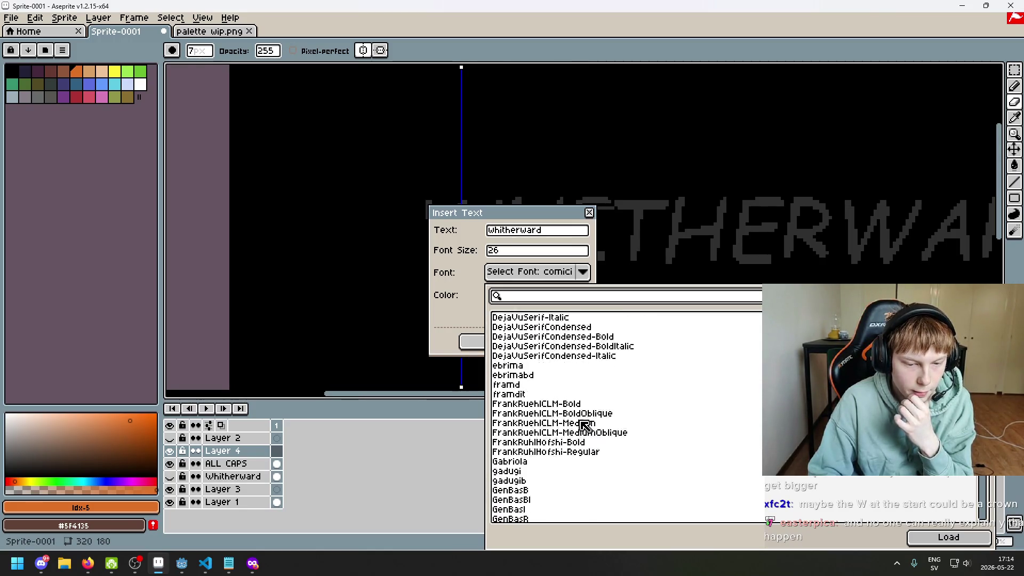
scroll(583, 425, down, 4)
scroll(583, 427, down, 4)
scroll(586, 432, down, 5)
scroll(586, 437, down, 4)
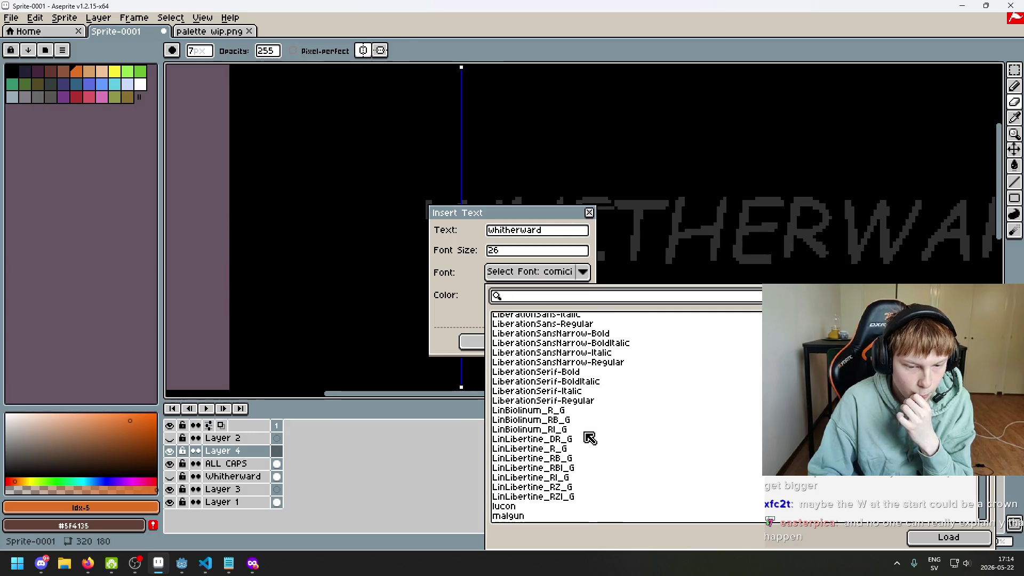
scroll(587, 432, down, 2)
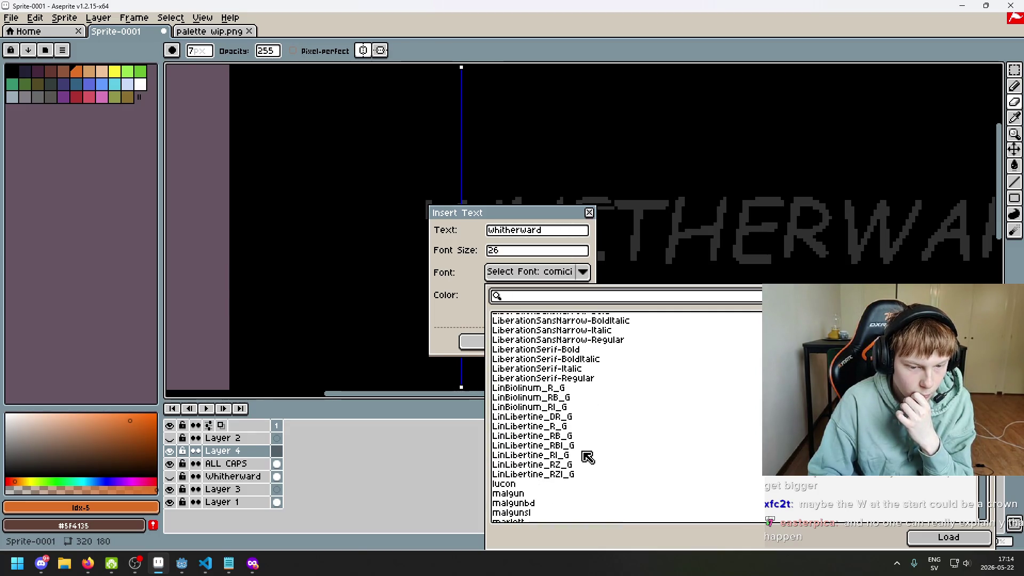
scroll(588, 456, down, 3)
scroll(590, 457, down, 4)
scroll(593, 457, down, 3)
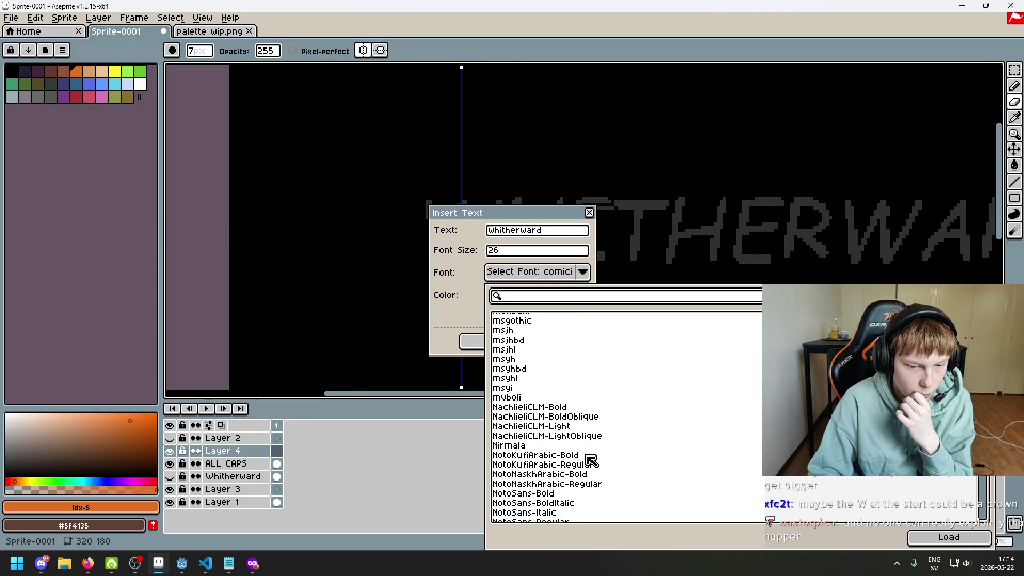
scroll(587, 455, up, 10)
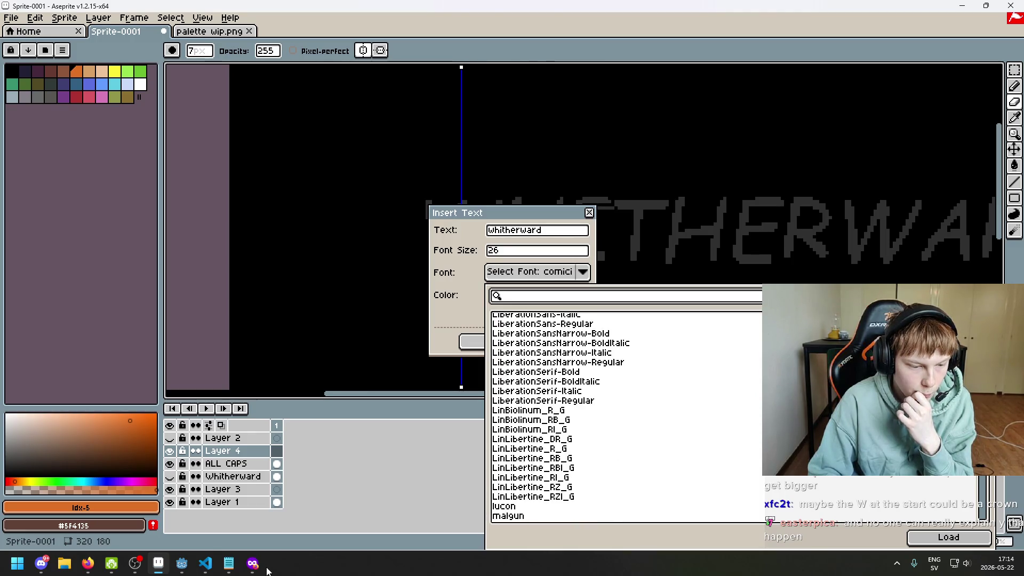
scroll(631, 448, up, 4)
scroll(590, 420, up, 3)
scroll(577, 362, up, 10)
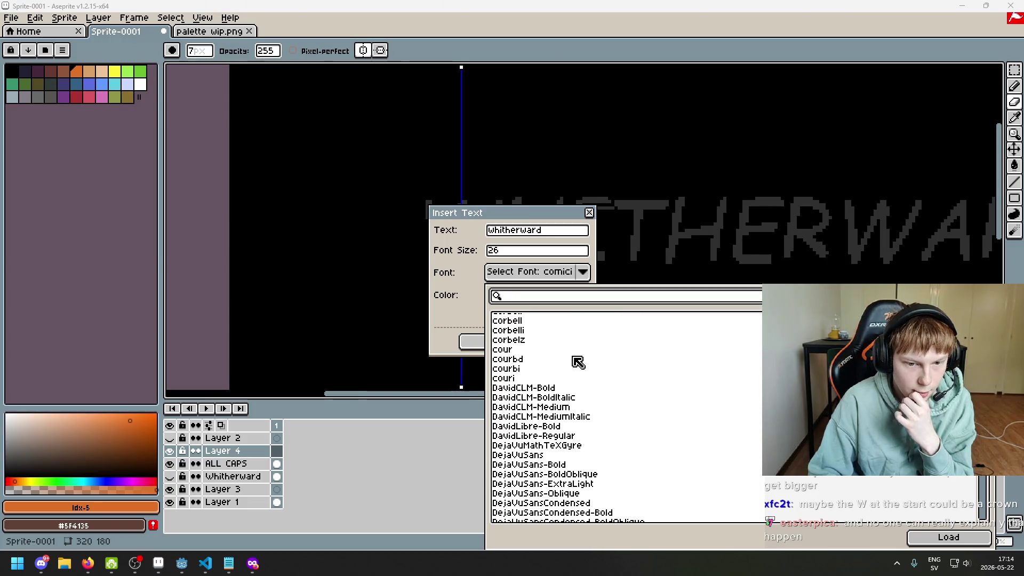
scroll(579, 362, up, 5)
scroll(581, 336, up, 4)
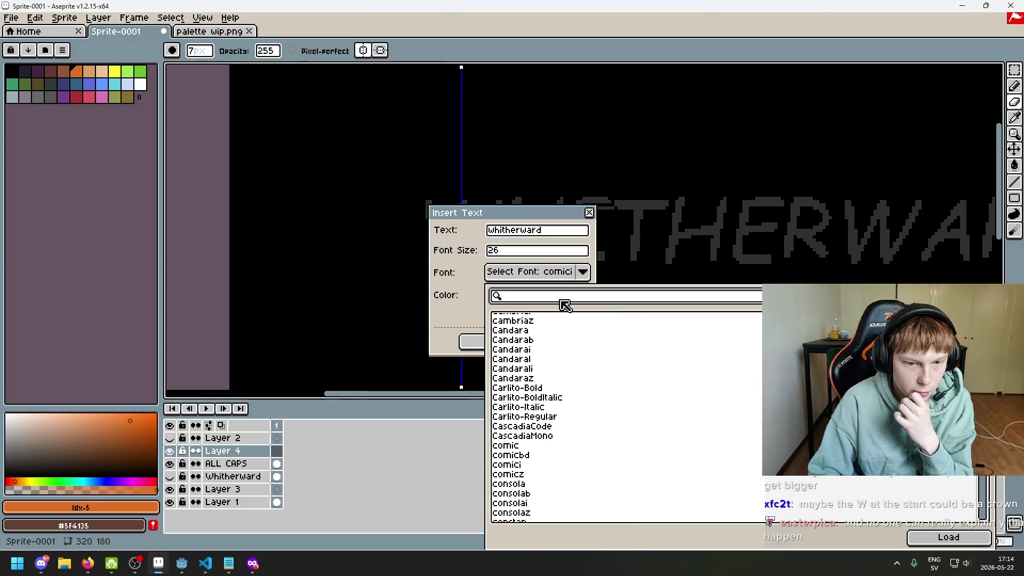
drag(518, 212, 689, 198)
- Choose Candara as the font for the inserted text
click(731, 257)
click(935, 508)
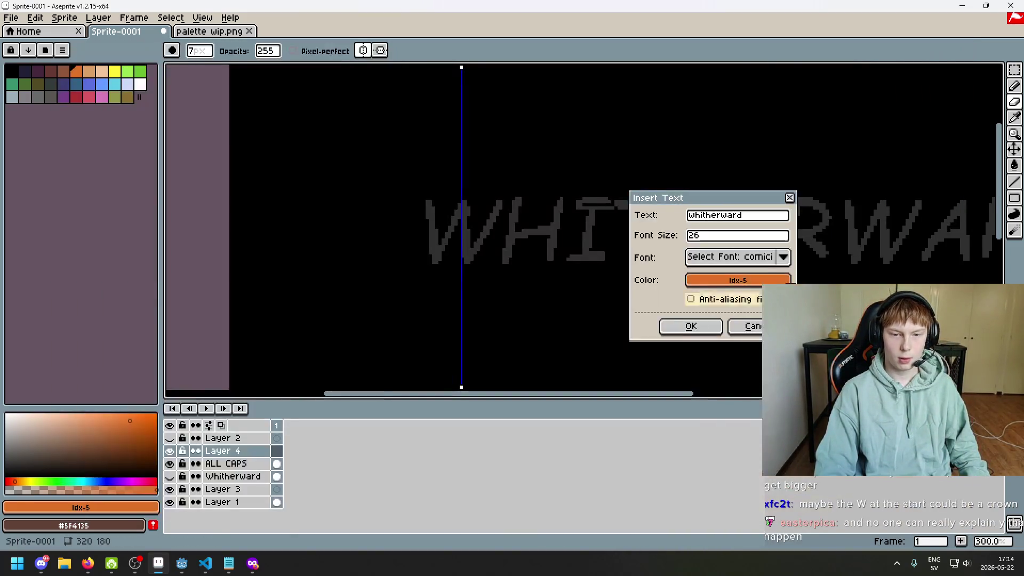
click(784, 256)
click(843, 323)
- Step through font previews from Alef-Bold past arial, ariblk and Caladea to calibriz
click(783, 258)
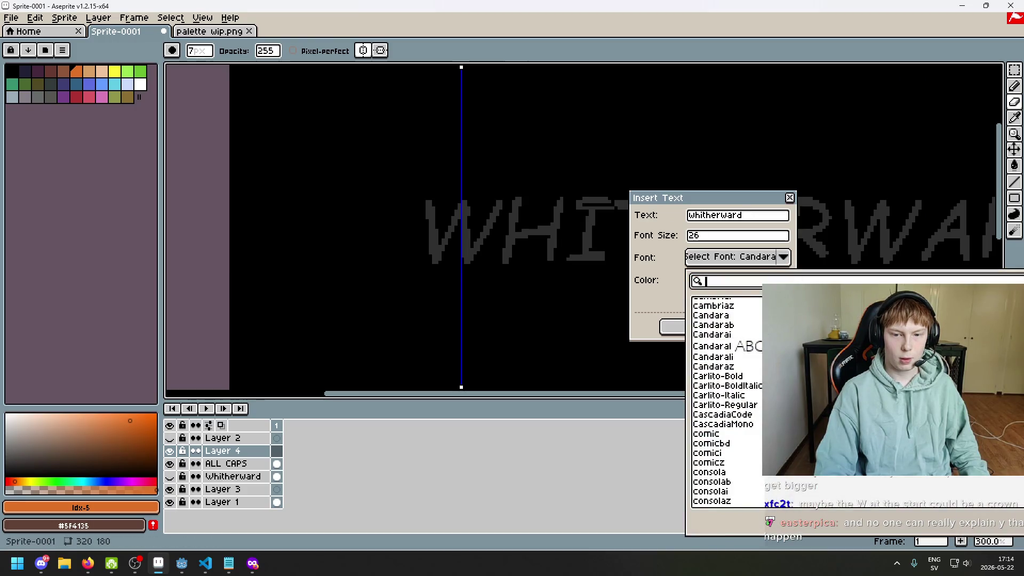
scroll(725, 394, up, 2)
scroll(726, 394, up, 2)
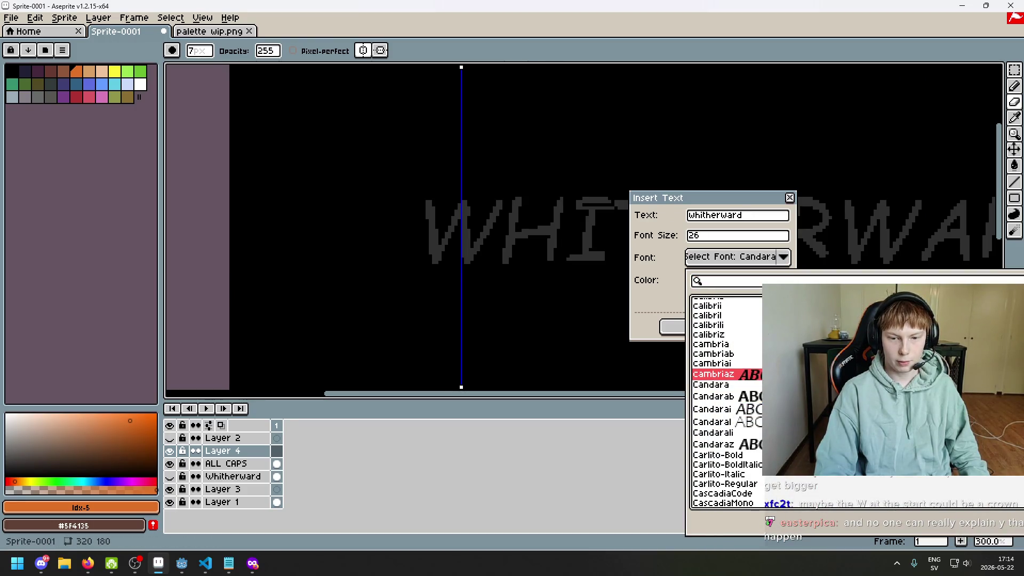
scroll(726, 394, up, 6)
key(Down)
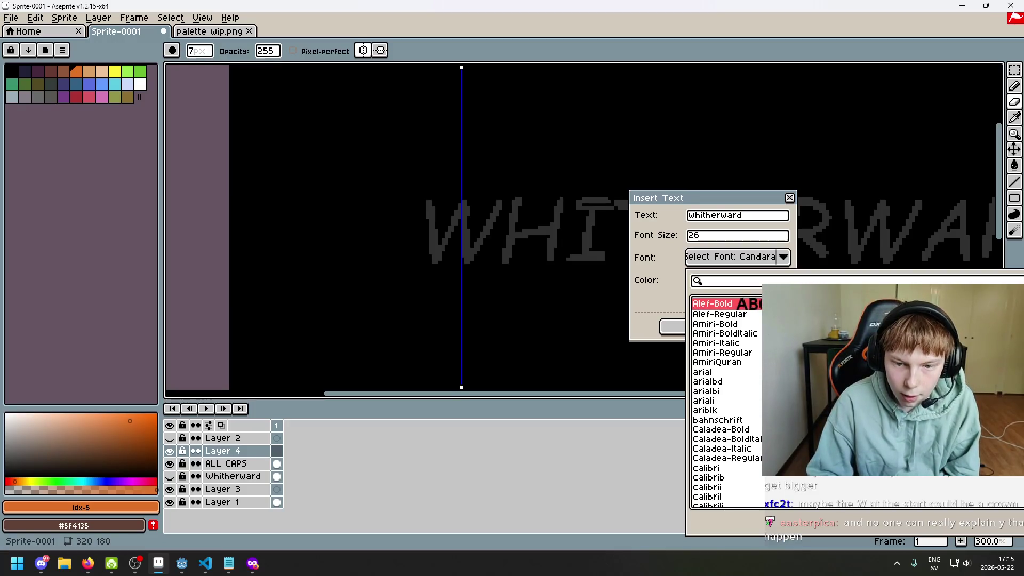
key(Down)
key(Down)
key(Down)
key(Up)
key(Up)
key(Up)
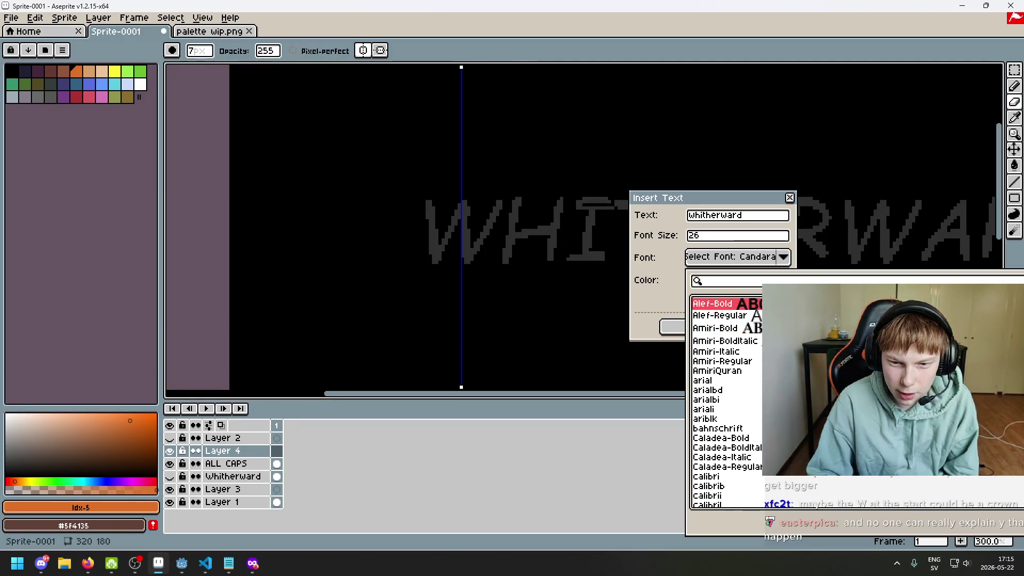
key(Down)
key(Down)
key(Down)
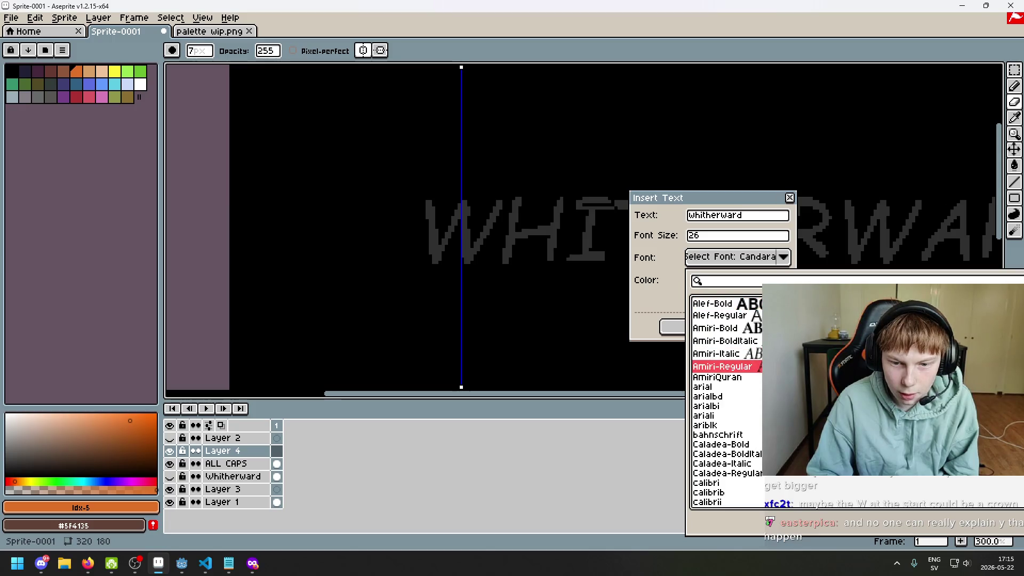
key(Down)
key(Down)
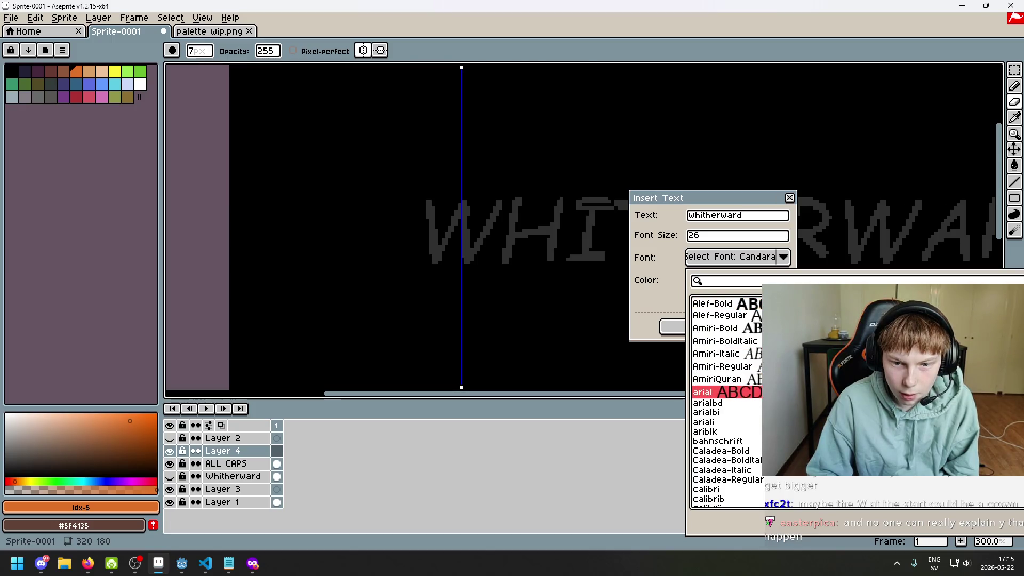
key(Down)
key(Down)
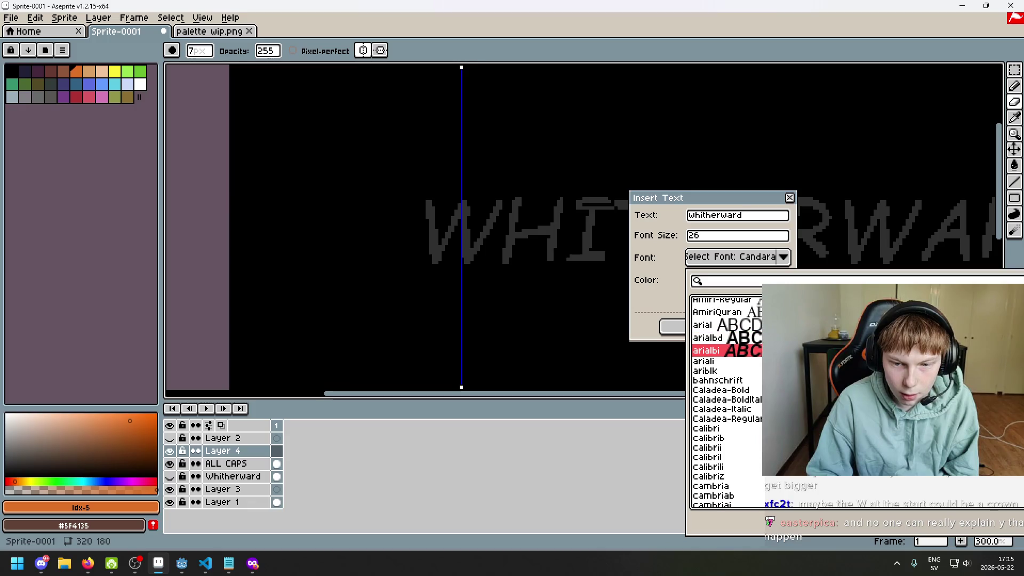
key(Up)
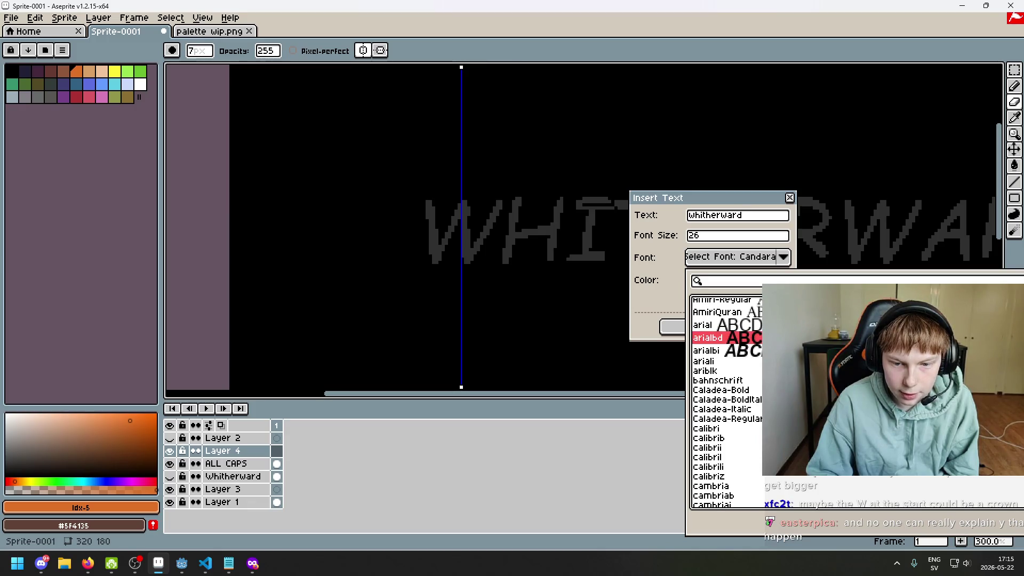
key(Down)
key(Down)
key(Down)
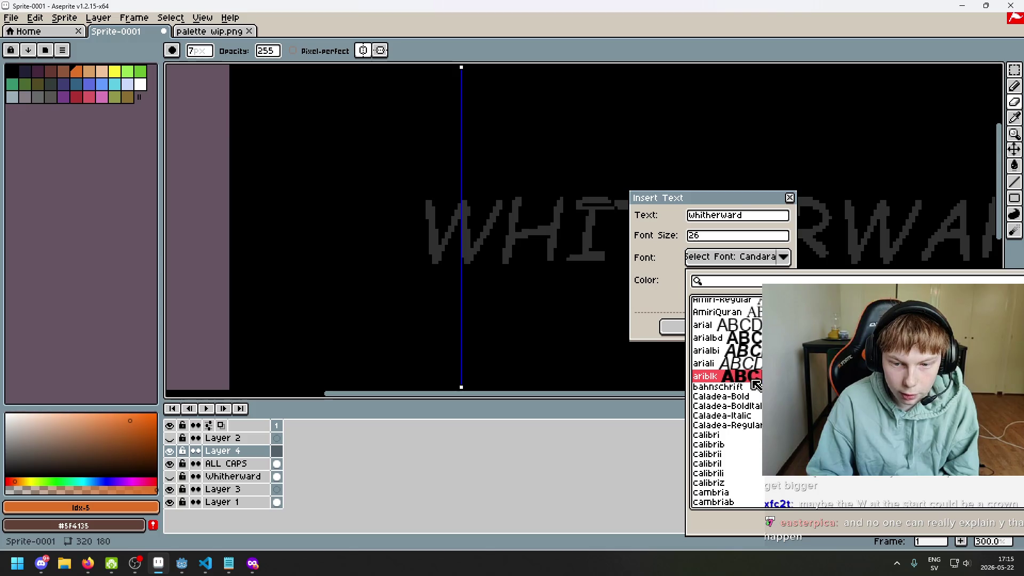
key(Down)
key(Down)
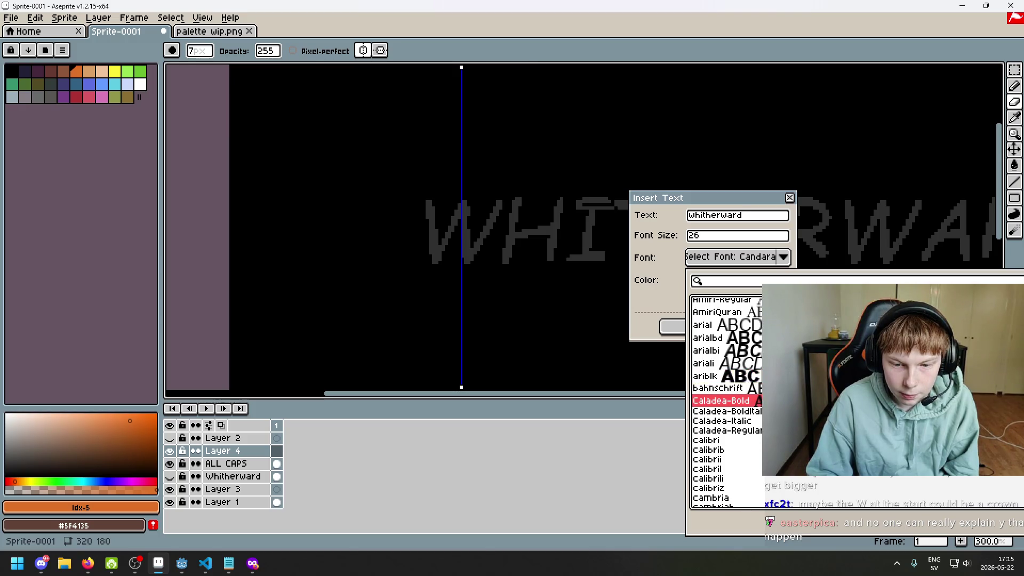
key(Down)
key(Down)
key(Down)
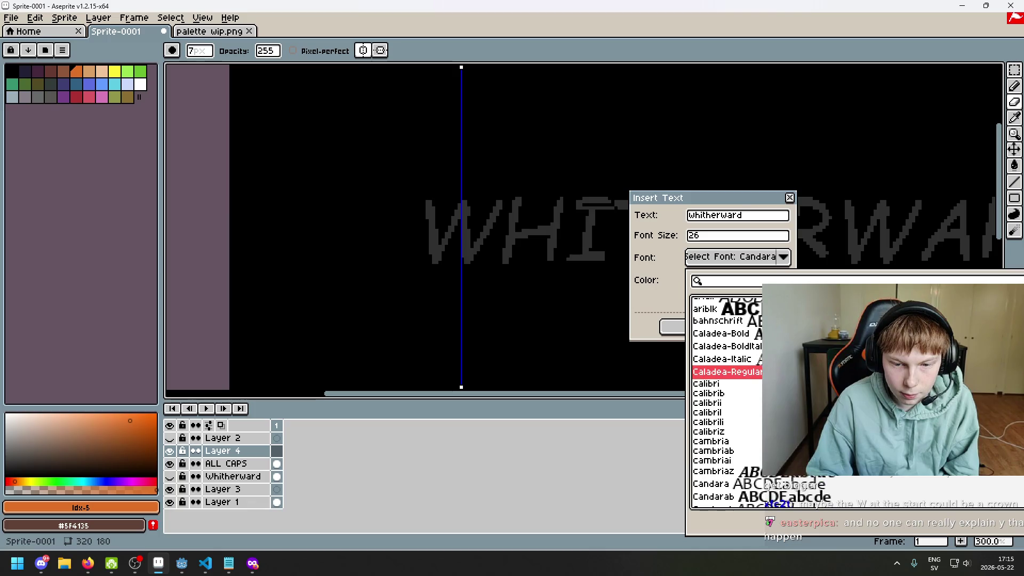
key(Down)
key(Down)
key(Down)
key(Down)
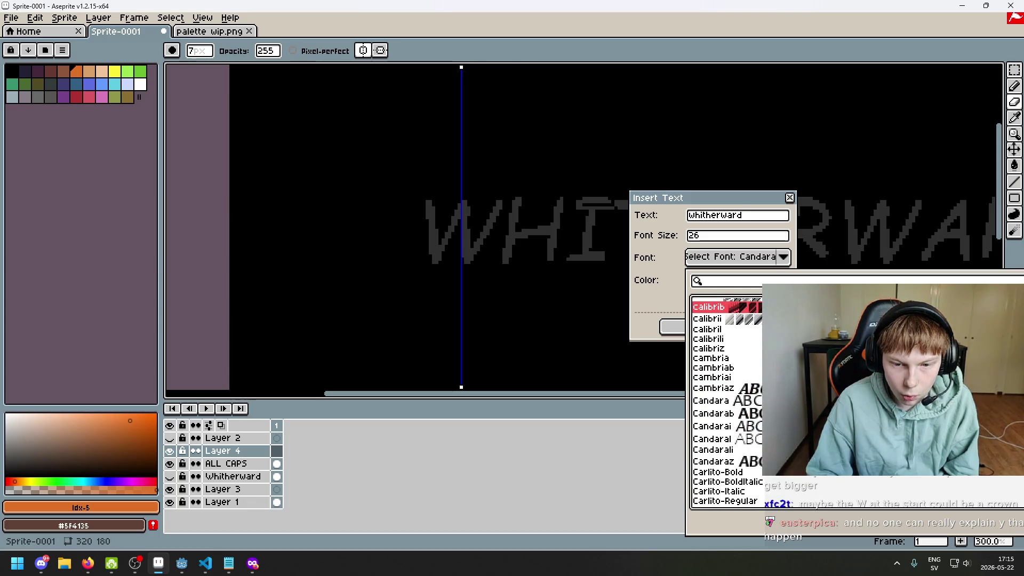
key(Down)
key(Down)
key(Down)
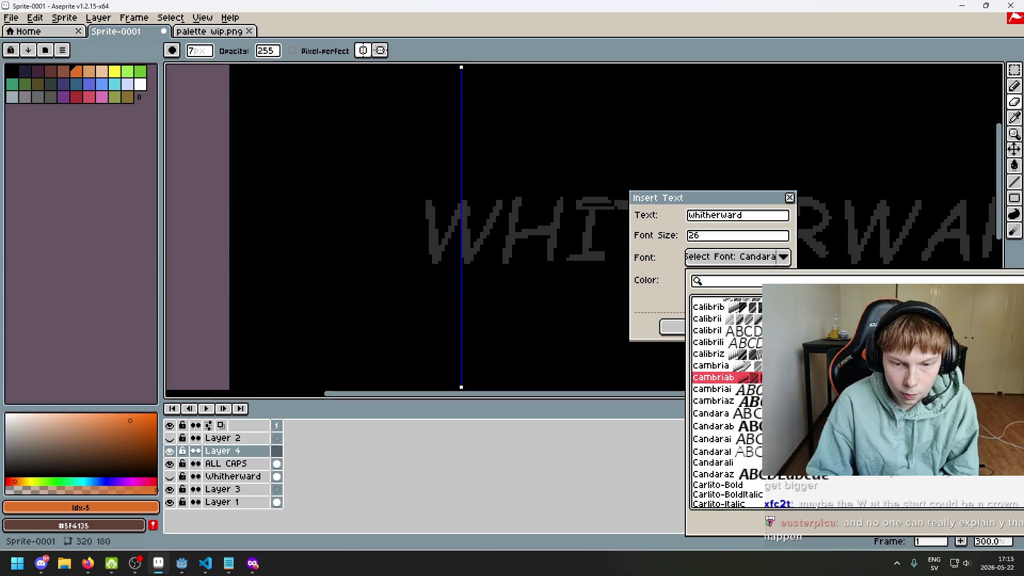
key(Down)
key(Down)
key(Down)
key(Down)
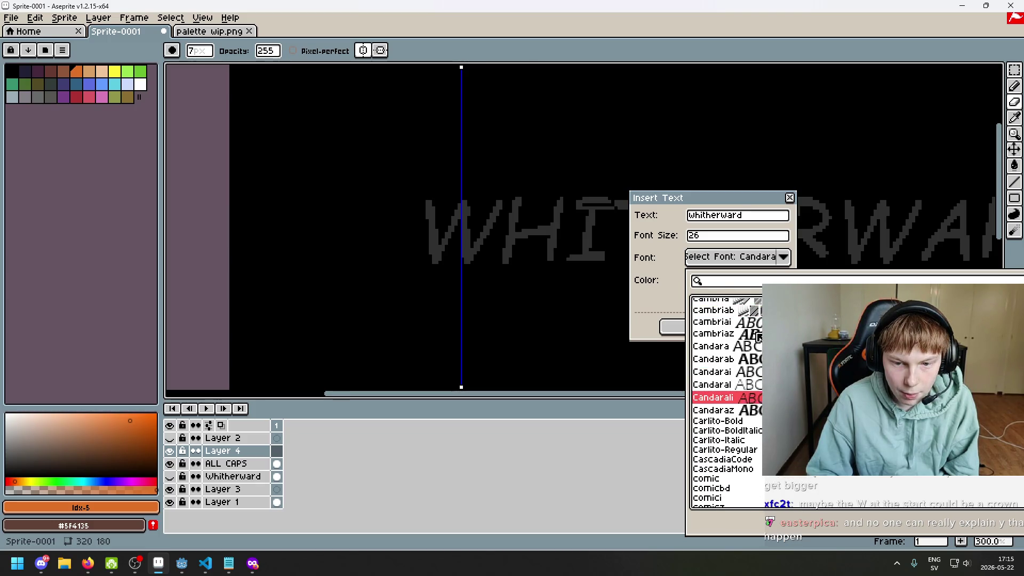
scroll(754, 379, up, 2)
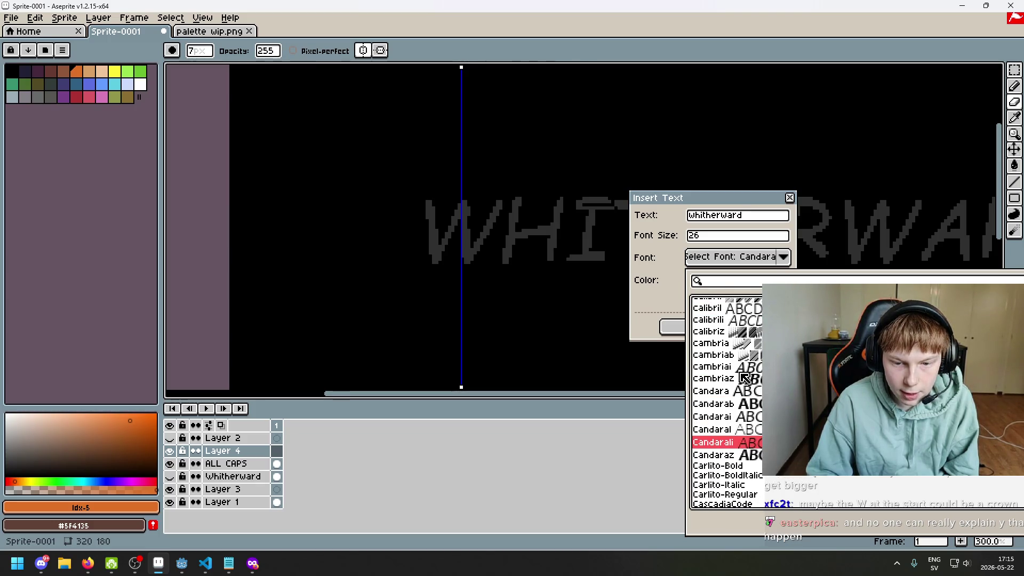
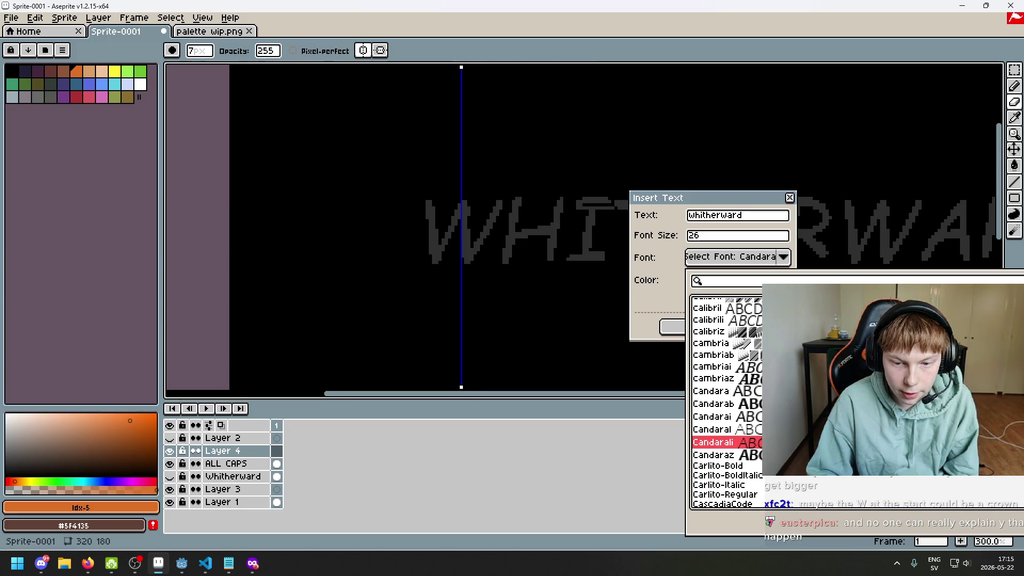
- Scroll through the Insert Text font list to preview fonts
scroll(727, 400, down, 2)
key(Down)
key(Down)
key(Down)
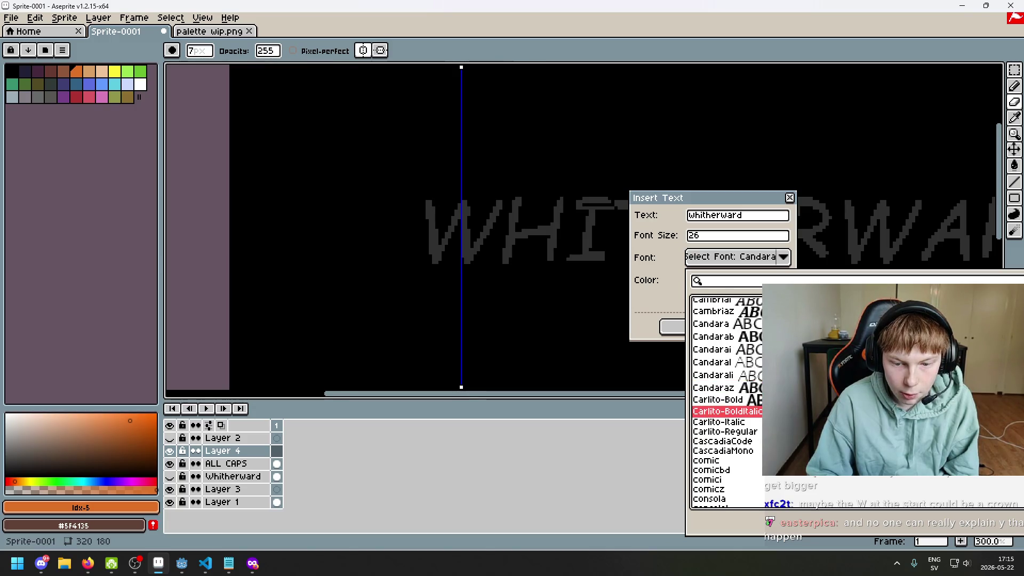
scroll(726, 400, up, 4)
scroll(727, 400, up, 3)
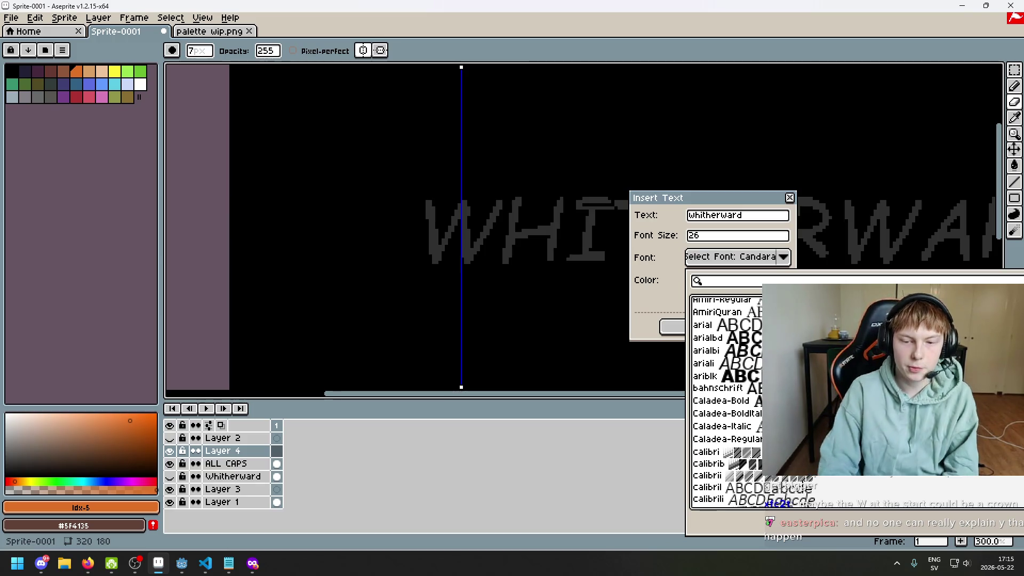
- Switch to the Godot game project and pan across the dungeon room map
click(182, 563)
scroll(282, 175, up, 1)
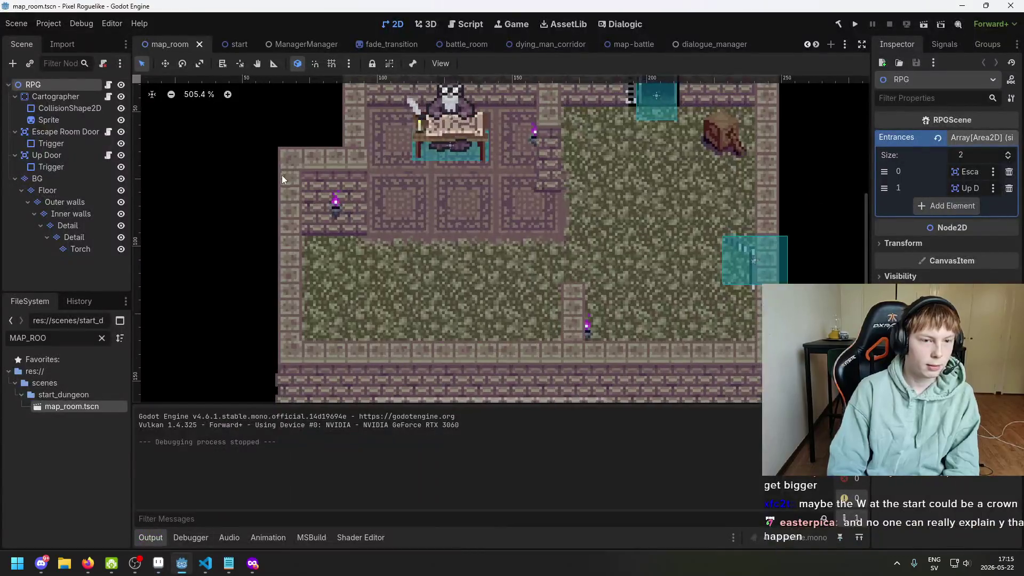
scroll(550, 196, up, 3)
scroll(485, 283, up, 4)
drag(485, 283, 433, 328)
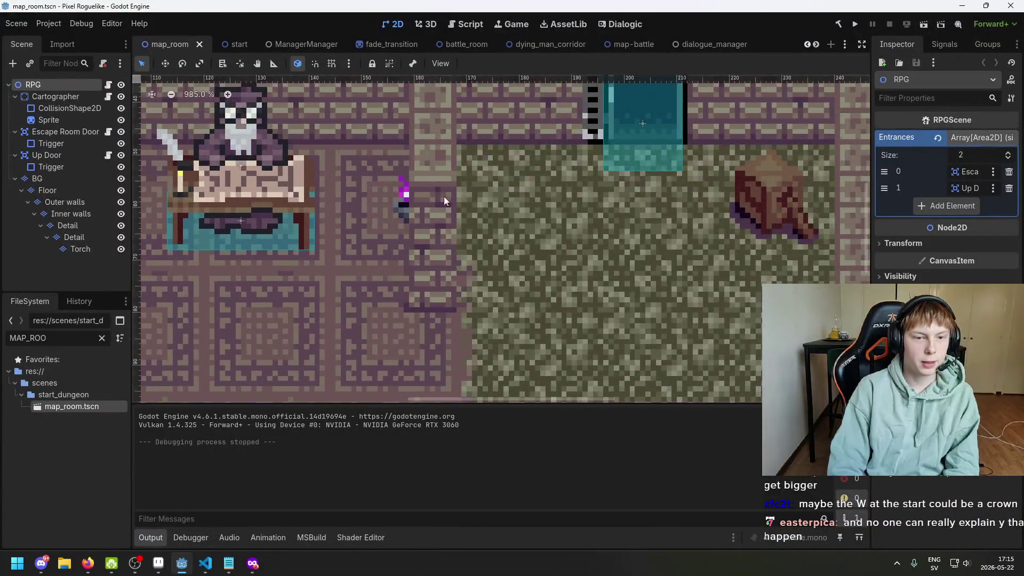
scroll(443, 290, up, 3)
scroll(507, 309, down, 6)
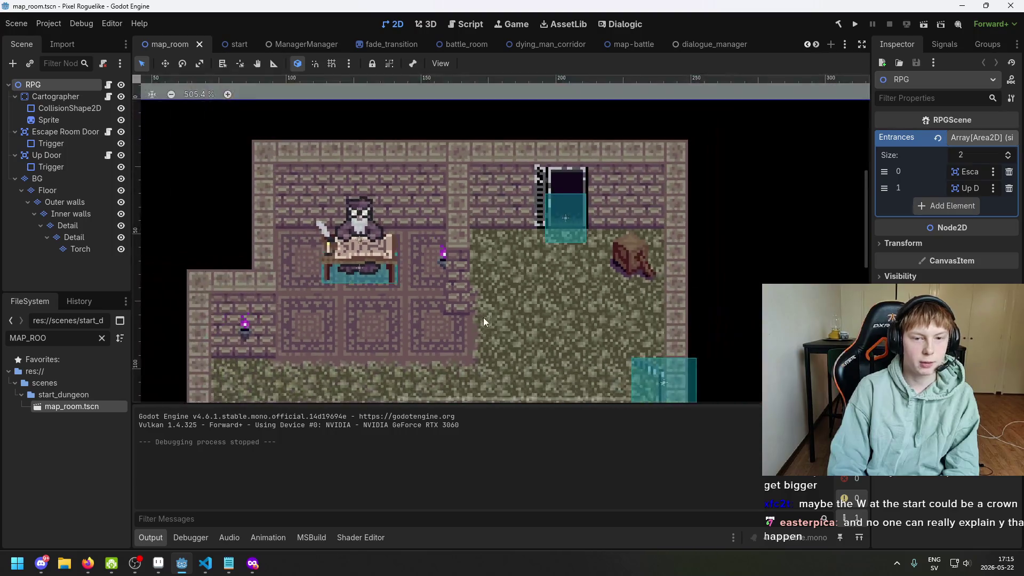
scroll(483, 318, down, 4)
scroll(498, 205, down, 2)
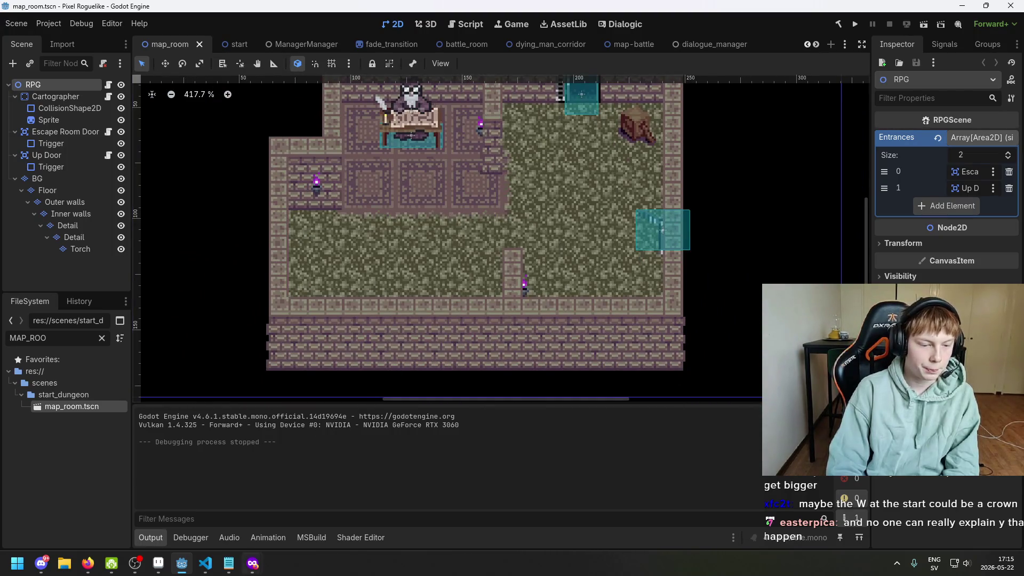
- Back at the title font choice, preview Carlito-Italic, CascadiaCode, comicbd, the consola fonts and constan
click(160, 564)
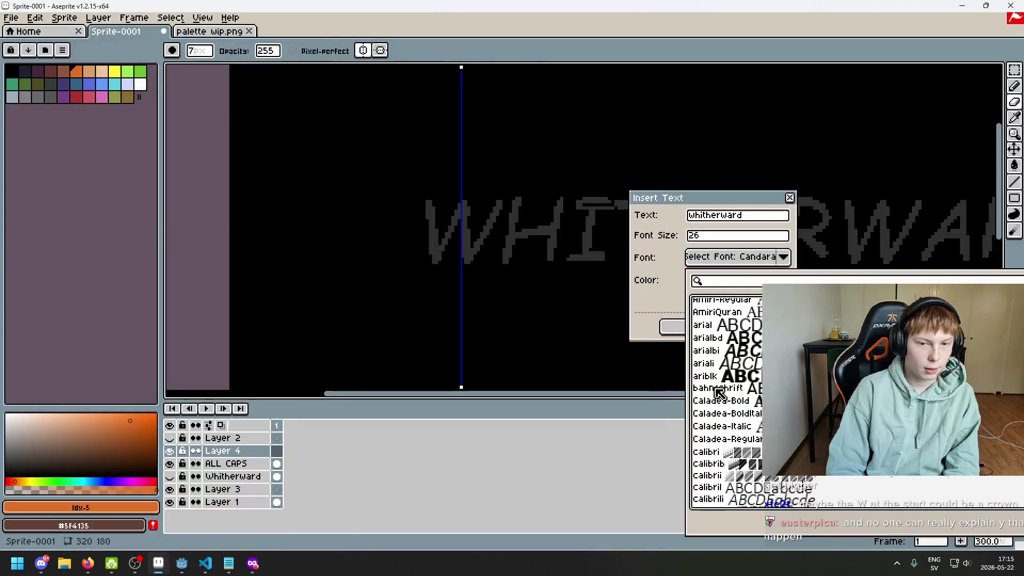
key(Down)
key(Down)
key(Down)
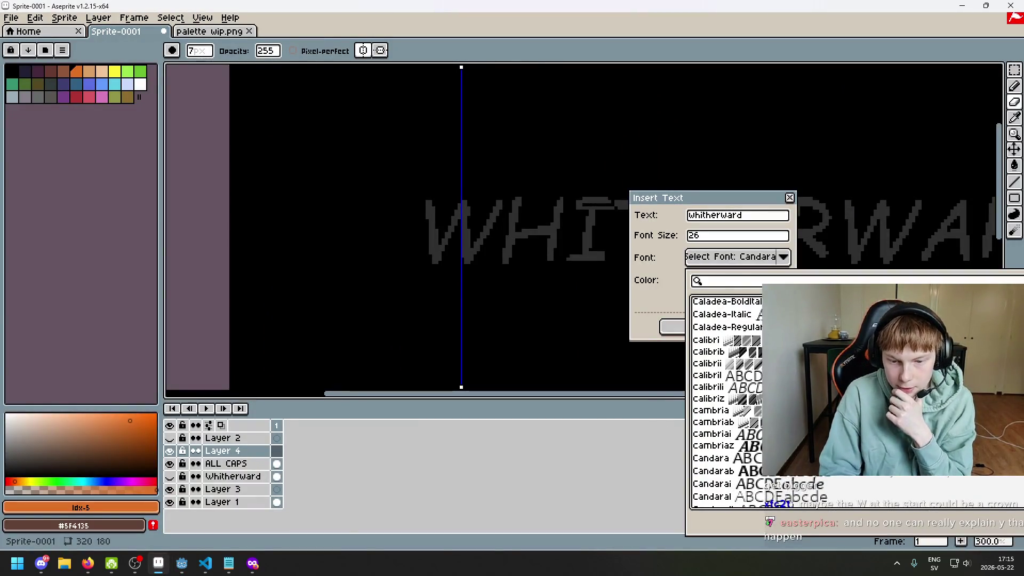
key(Down)
key(Down)
key(Down)
key(Down)
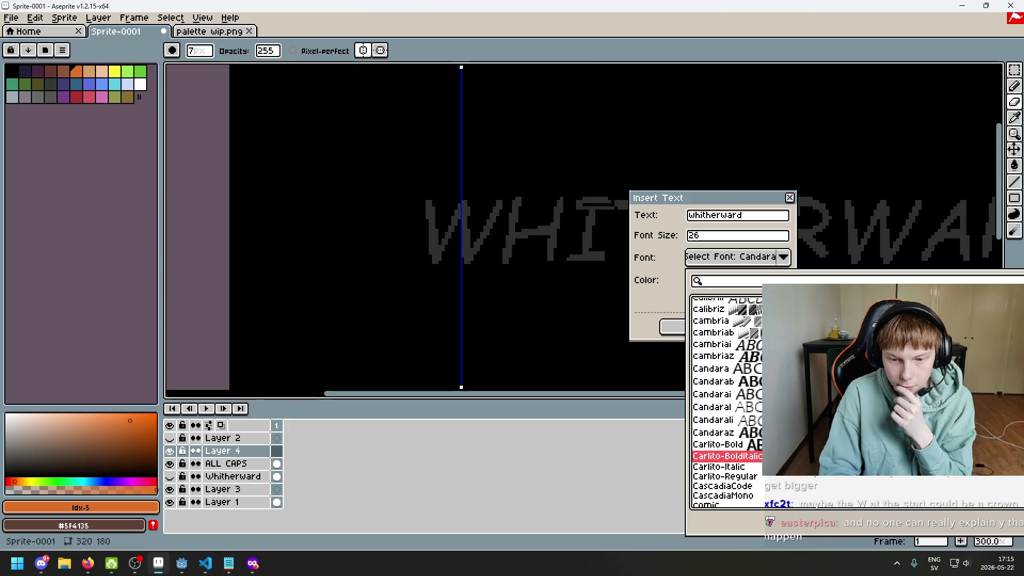
scroll(727, 403, down, 2)
key(Down)
key(Down)
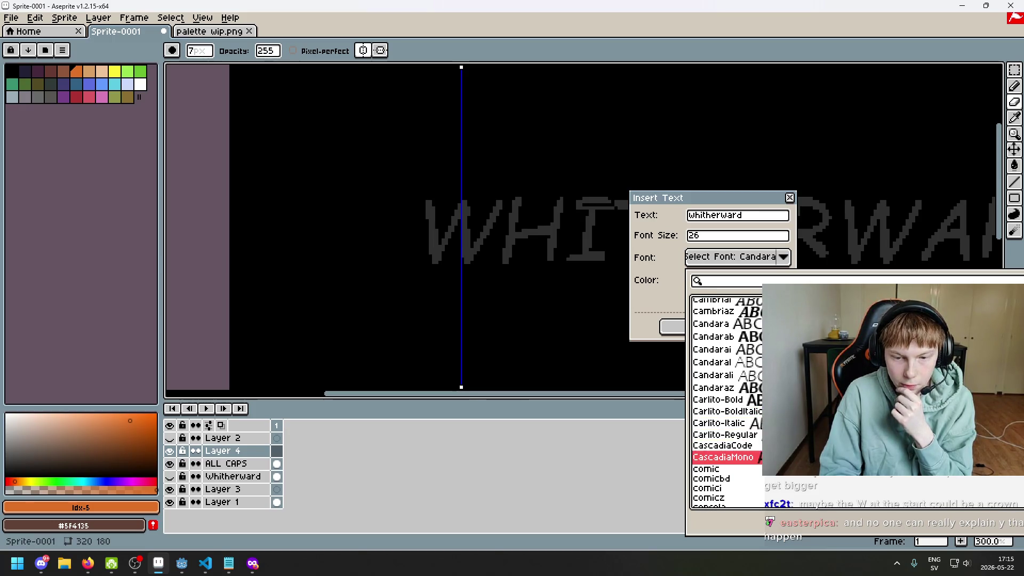
scroll(726, 403, down, 2)
key(Down)
key(Down)
key(Down)
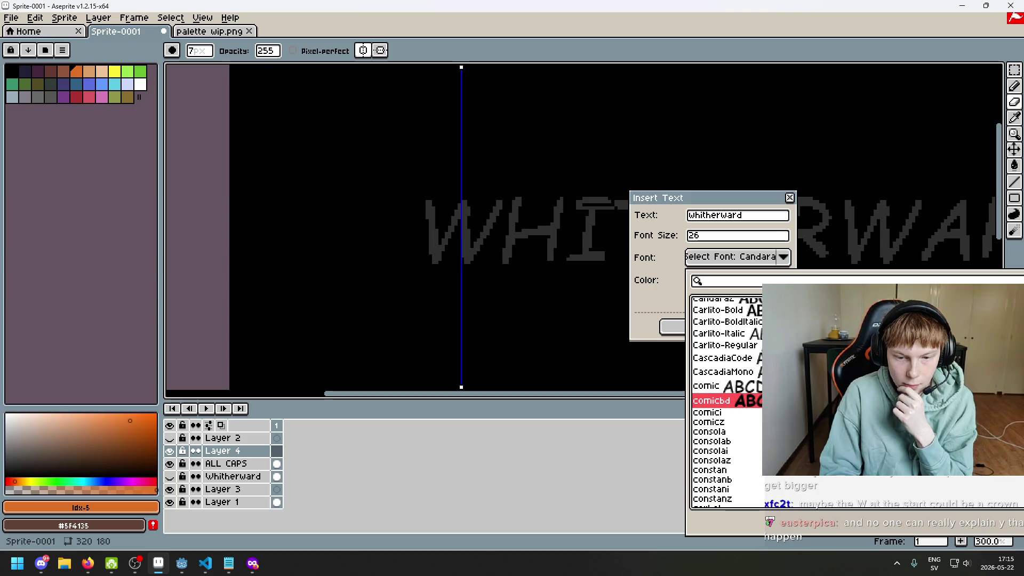
scroll(726, 403, down, 3)
key(Down)
key(Down)
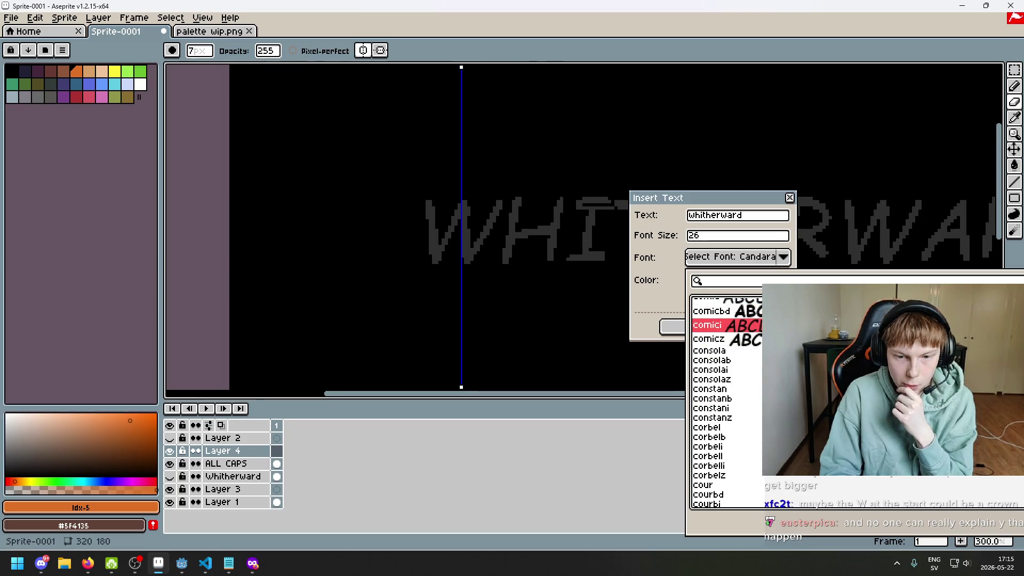
key(Down)
key(Down)
key(Down)
key(Down)
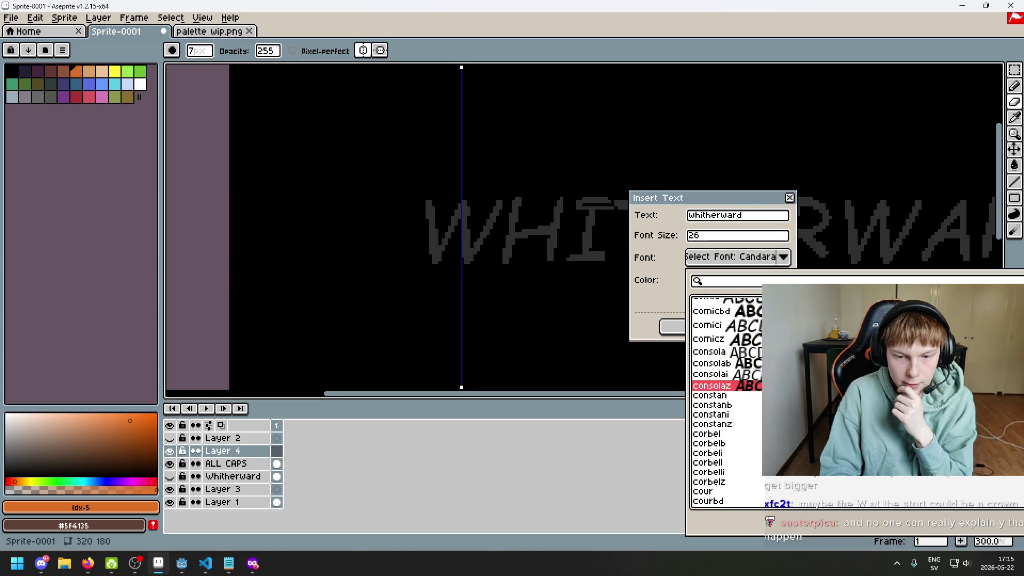
key(Down)
key(Down)
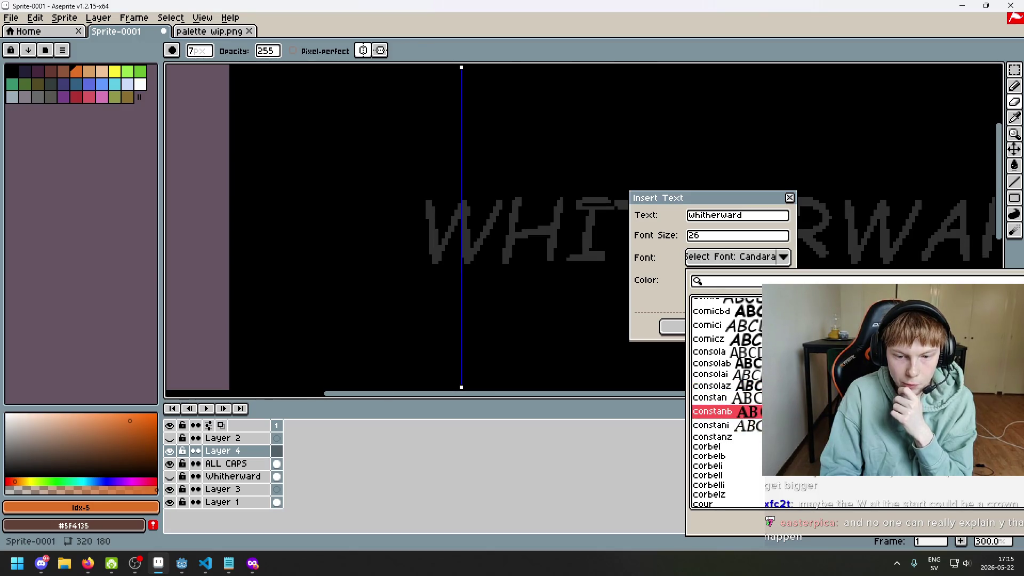
key(Down)
key(Down)
key(Up)
key(Up)
key(Up)
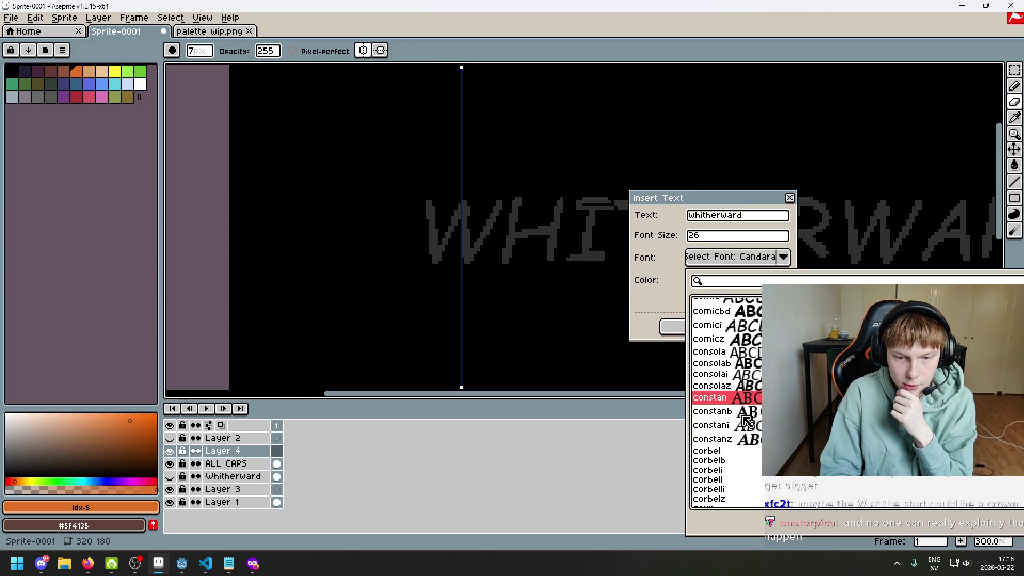
- Try constanb, corbelb, courbd, couri, DavidCLM-Bold and DavidLibre-Bold on the title text
click(739, 414)
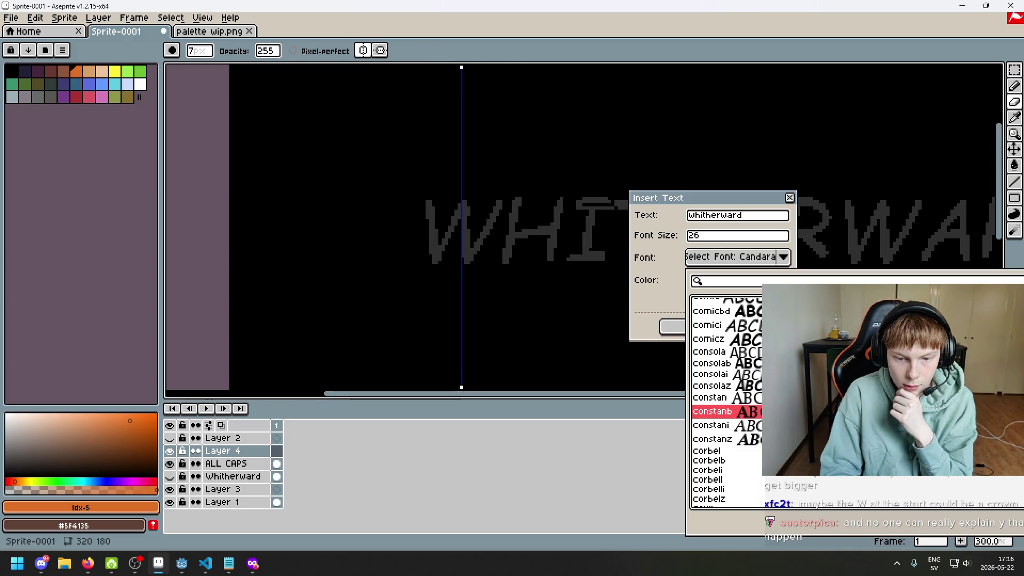
scroll(755, 427, down, 1)
click(758, 441)
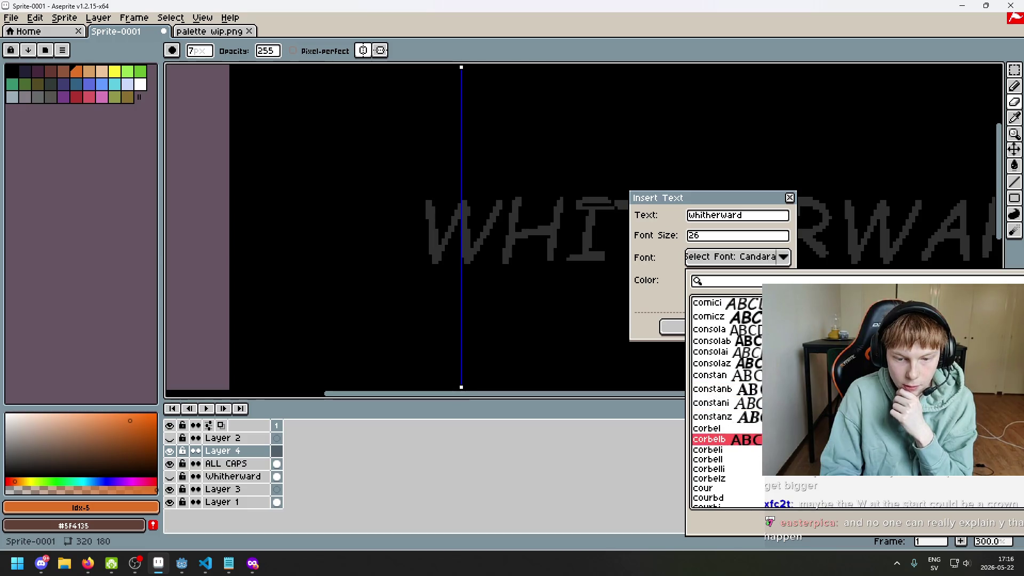
click(712, 389)
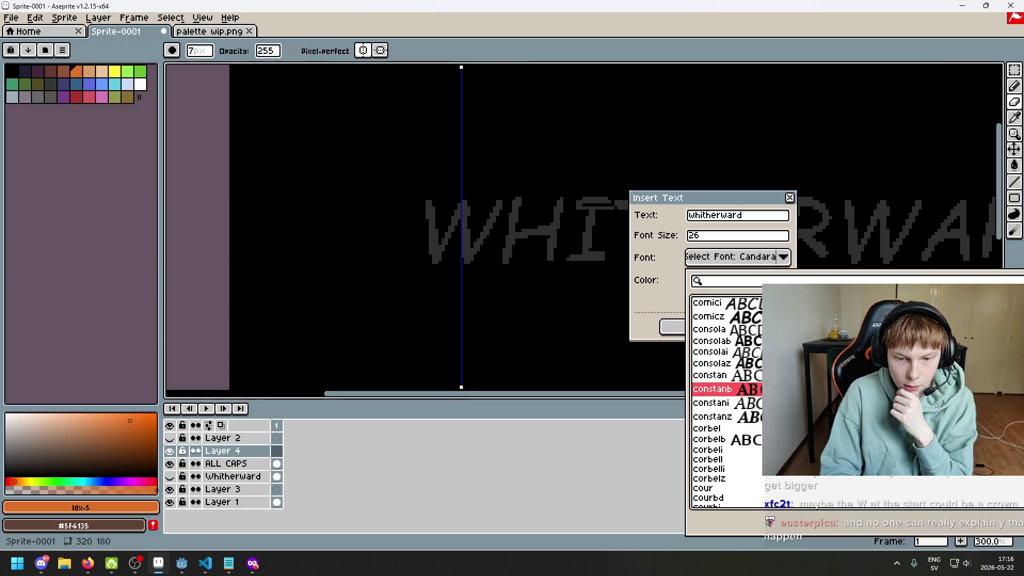
scroll(726, 402, down, 1)
scroll(726, 402, down, 3)
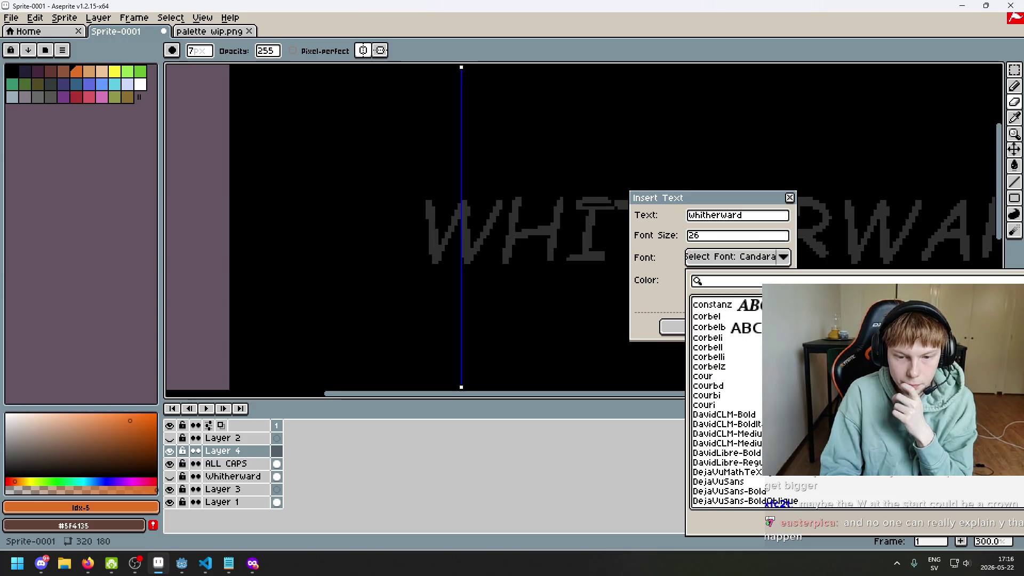
click(710, 350)
click(710, 387)
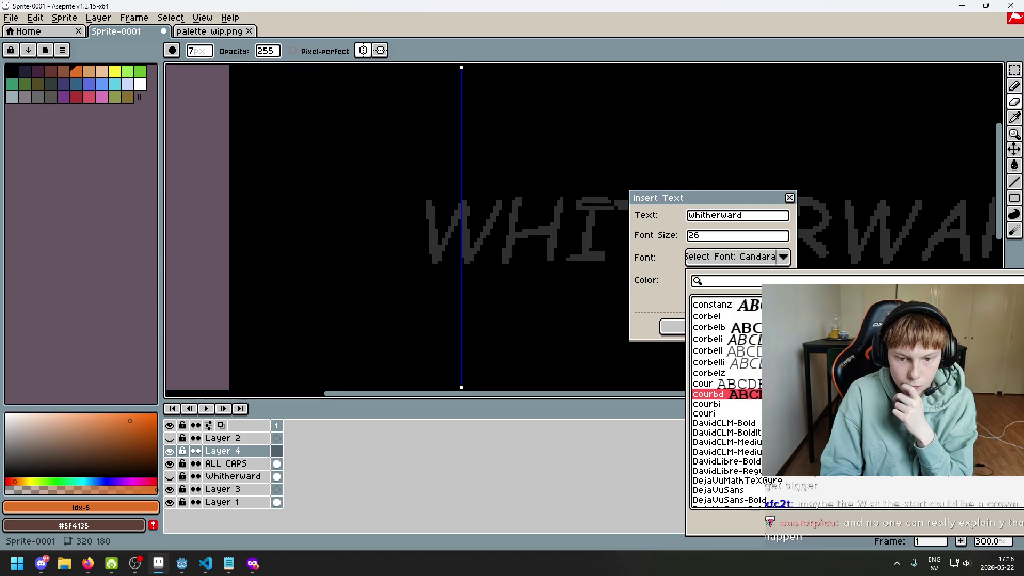
click(704, 413)
click(724, 425)
click(725, 435)
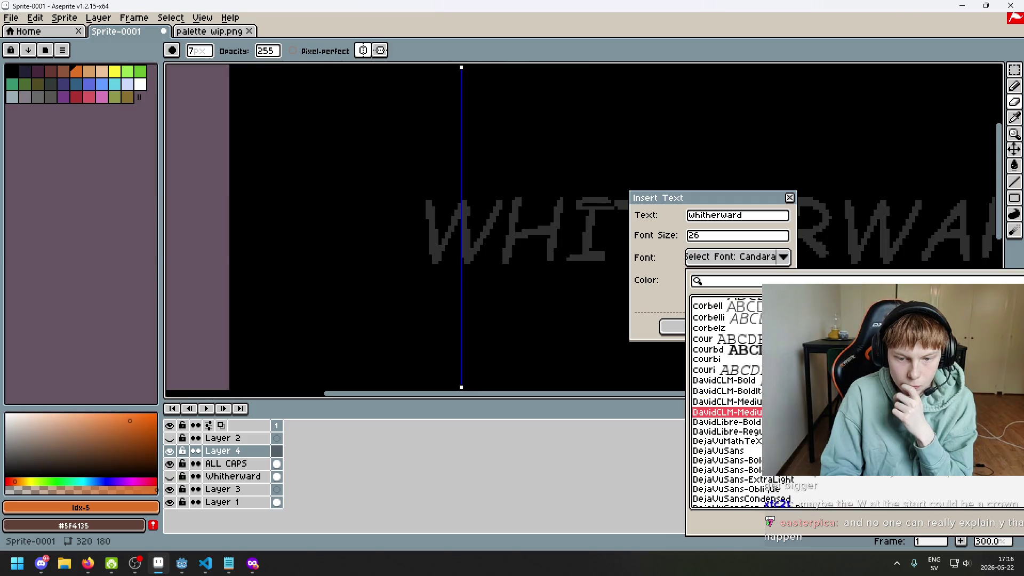
click(726, 425)
- Try DejaVuSerif-Bold, then switch the title font to DejaVuSans
scroll(727, 400, down, 3)
scroll(726, 400, down, 2)
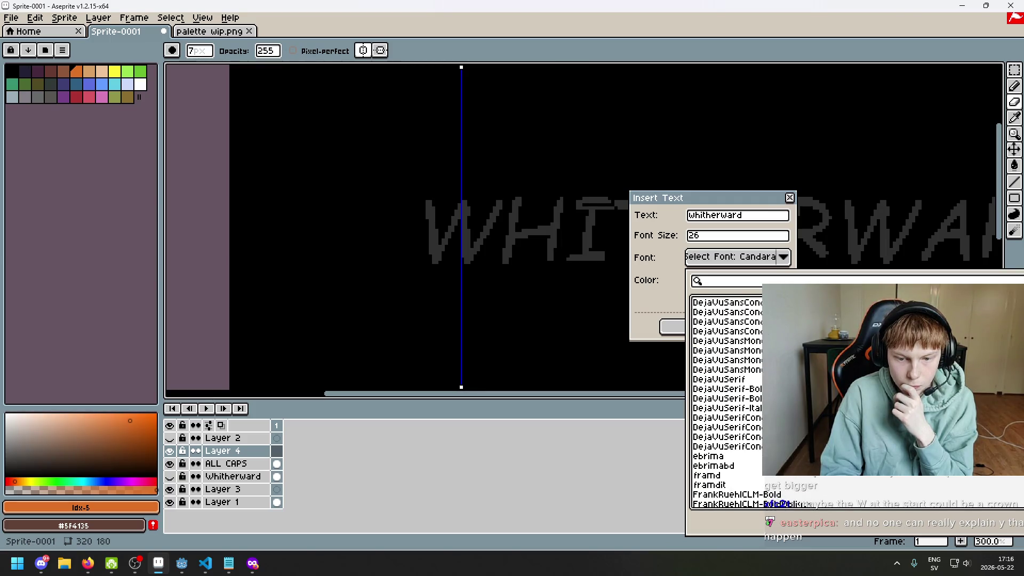
scroll(726, 400, up, 1)
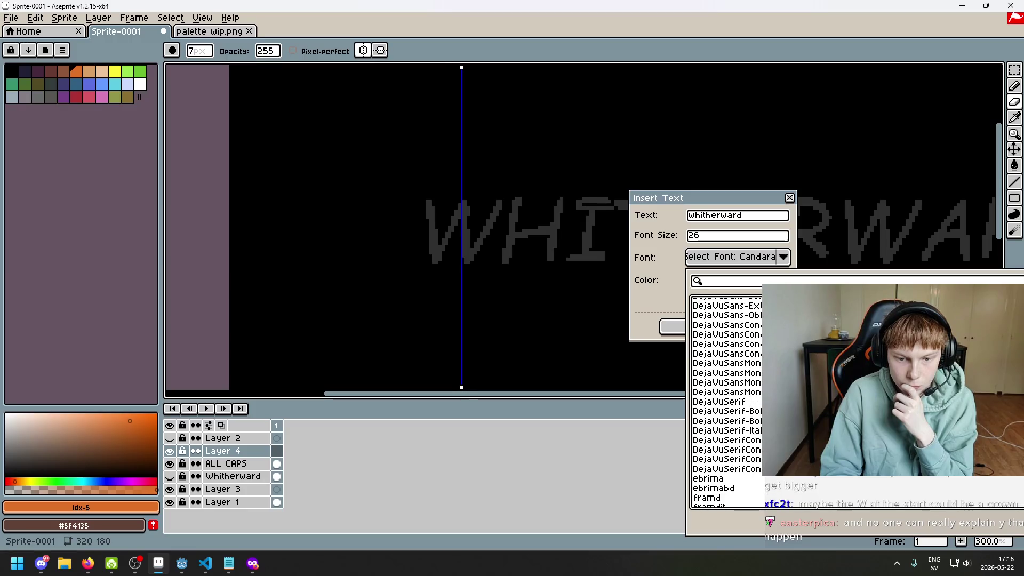
click(726, 412)
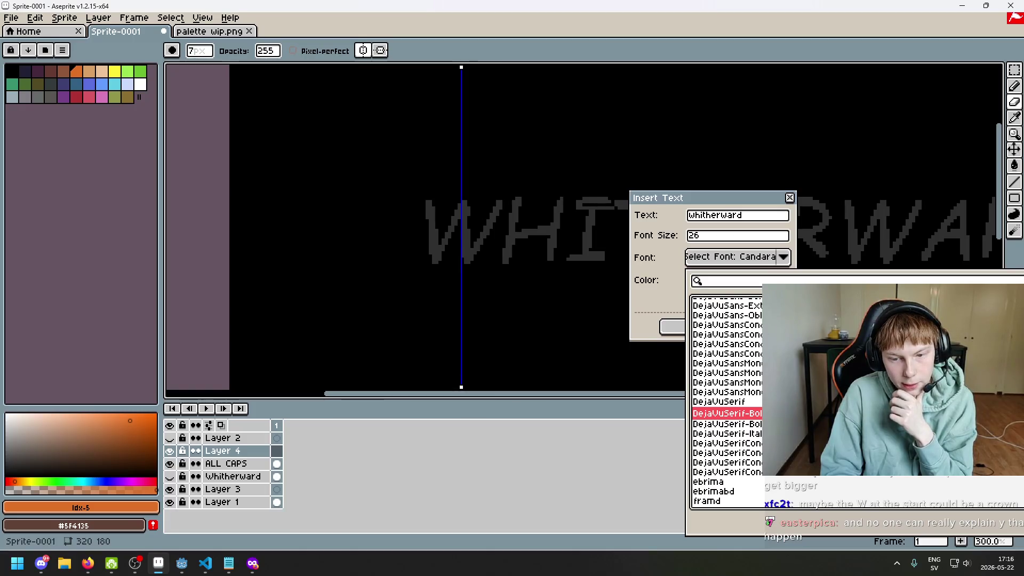
scroll(726, 400, up, 1)
scroll(727, 400, up, 1)
scroll(726, 401, up, 2)
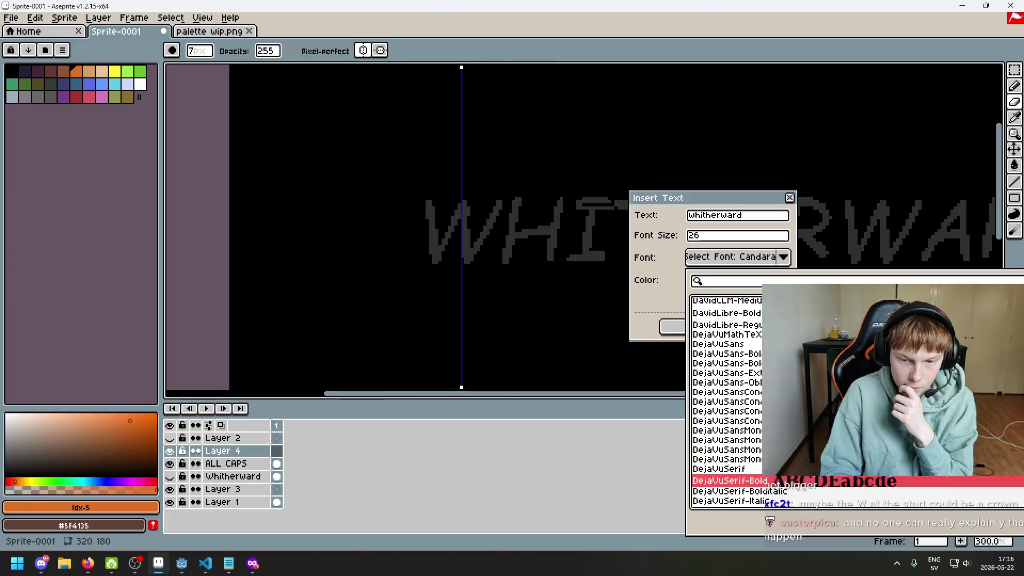
scroll(727, 400, up, 1)
scroll(727, 400, down, 3)
scroll(727, 400, up, 2)
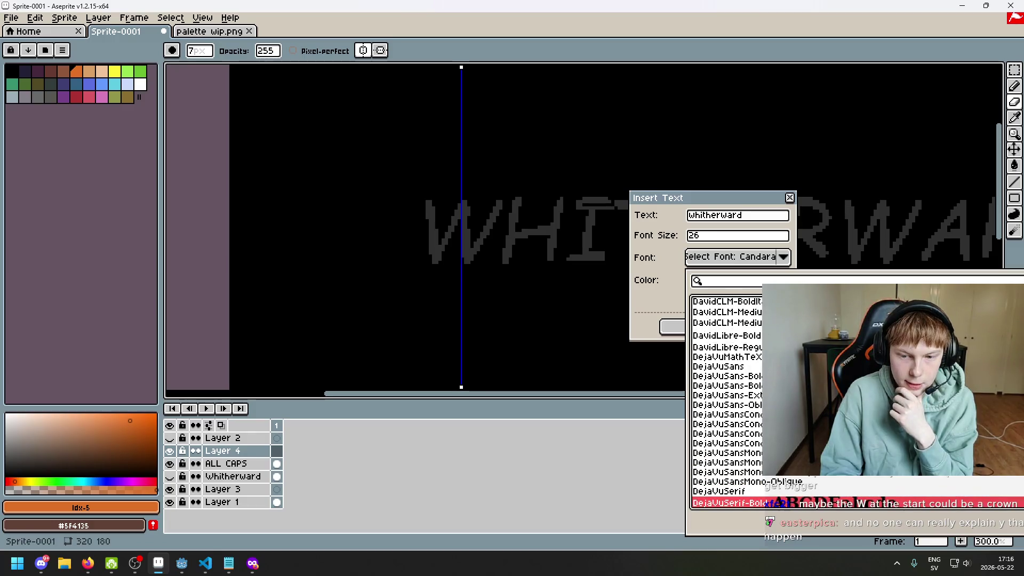
drag(727, 349, 720, 410)
- Step through the DejaVu condensed and serif variants toward the FrankRuehl fonts
scroll(720, 410, down, 1)
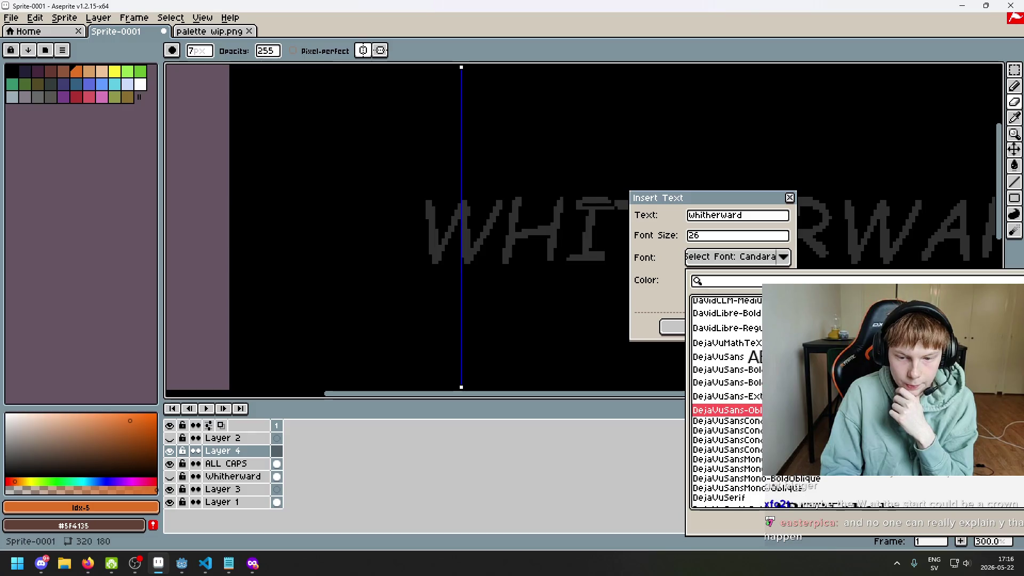
scroll(726, 400, down, 3)
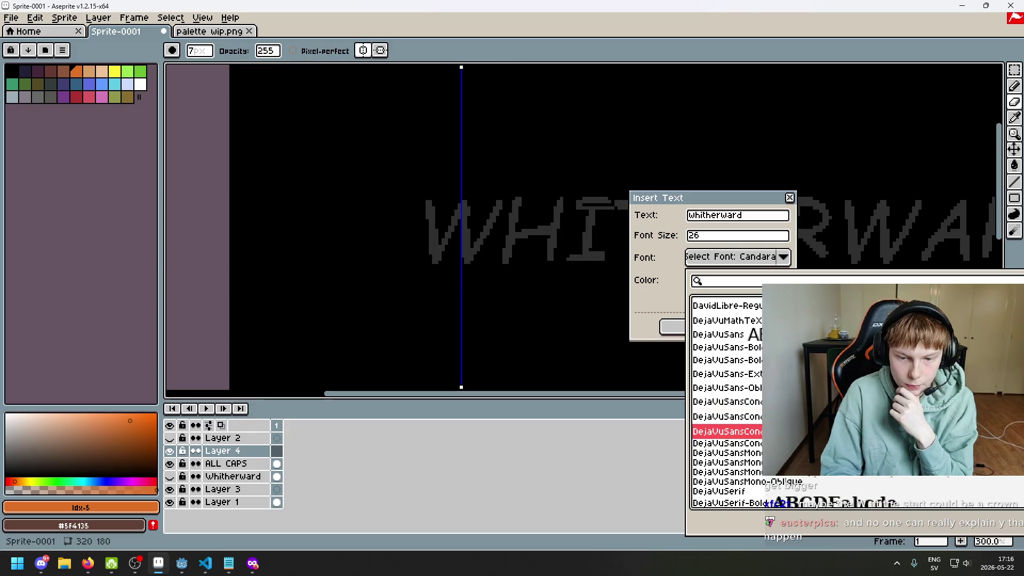
scroll(726, 400, down, 3)
scroll(726, 382, down, 1)
scroll(726, 383, down, 1)
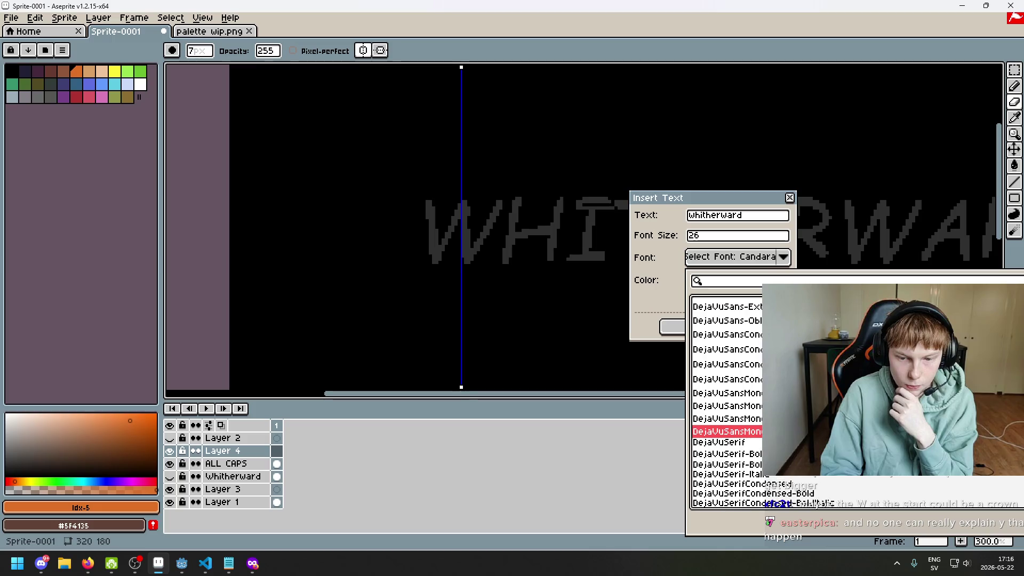
scroll(726, 382, down, 1)
key(Down)
key(Down)
key(Down)
key(Down)
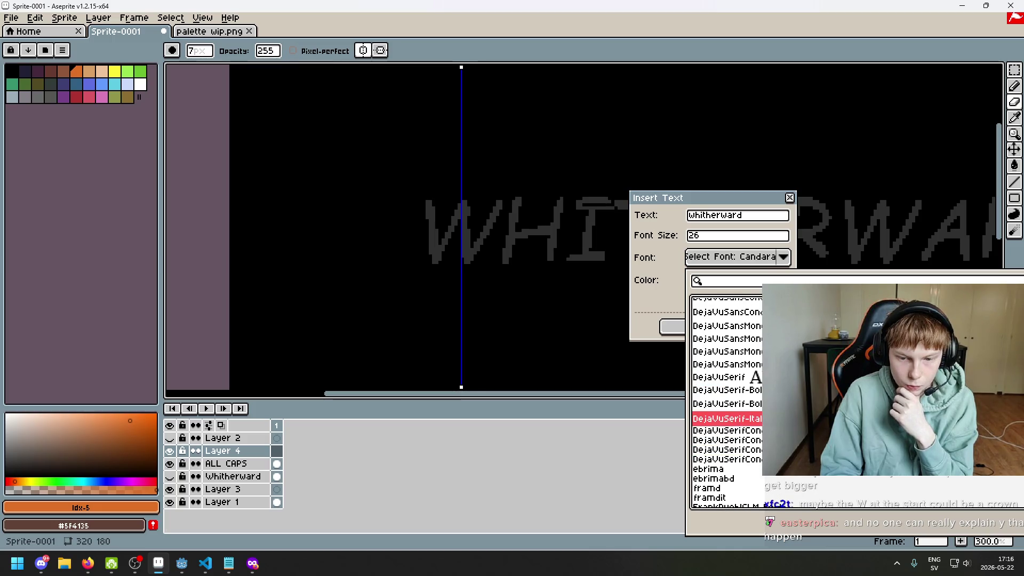
key(Down)
key(Down)
key(Down)
key(Down)
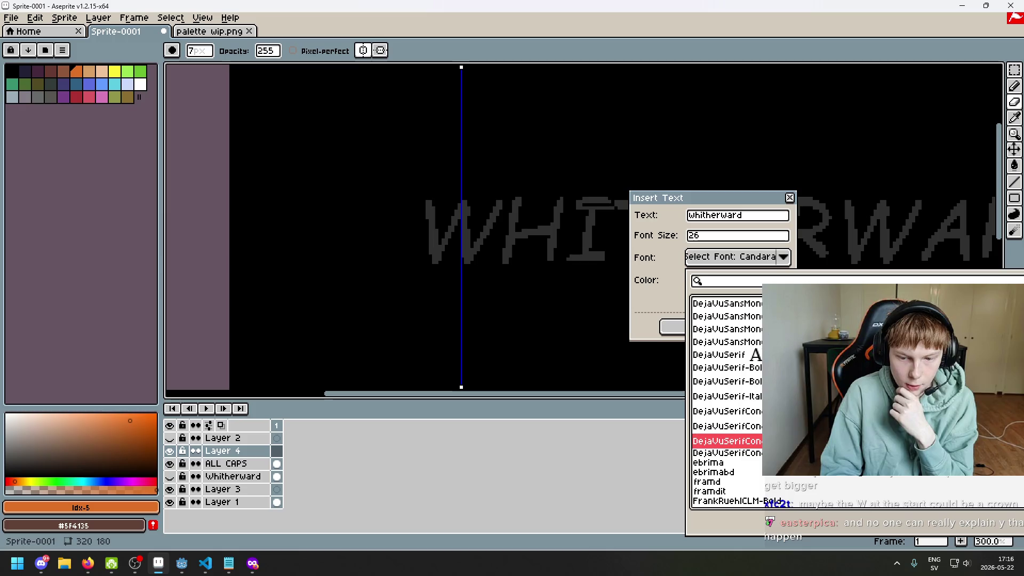
key(Down)
key(Down)
key(Down)
key(Down)
key(Down)
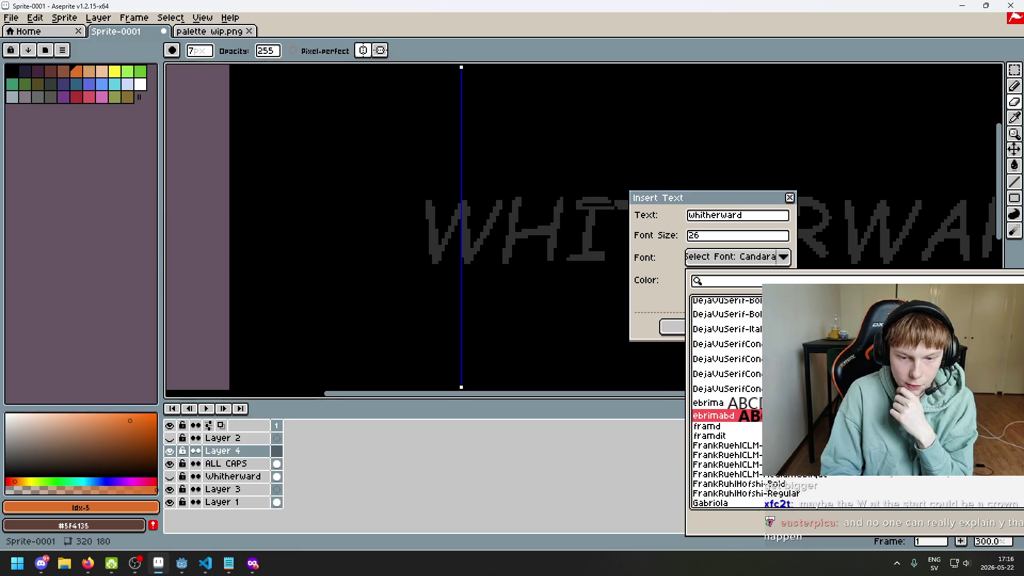
key(Down)
- Preview framd, FrankRuehl, Gabriola, GenBas, GenBkBas and the Georgia serif variants
key(Up)
key(Up)
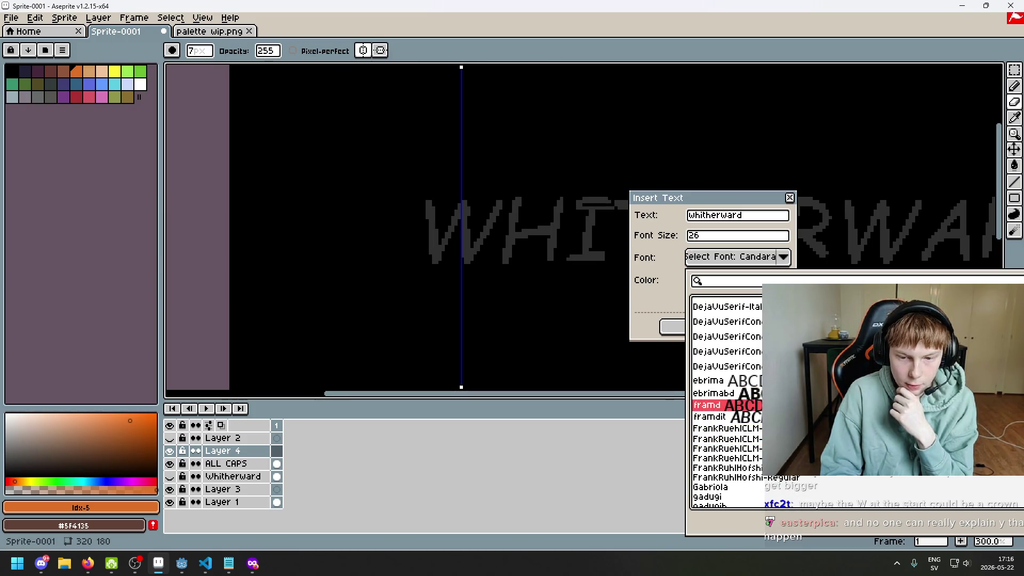
key(Up)
key(Down)
key(Down)
key(Down)
key(Down)
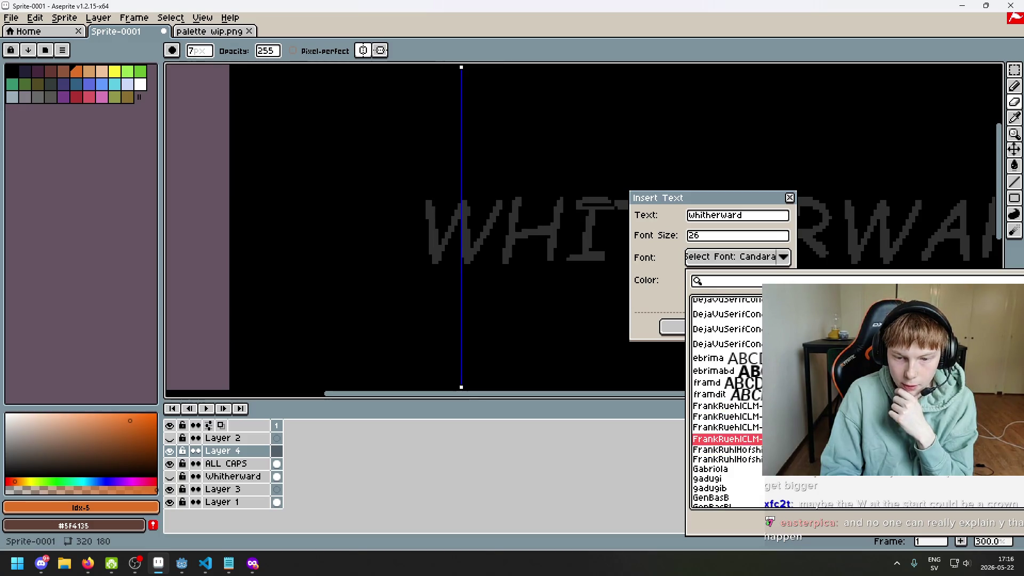
key(Down)
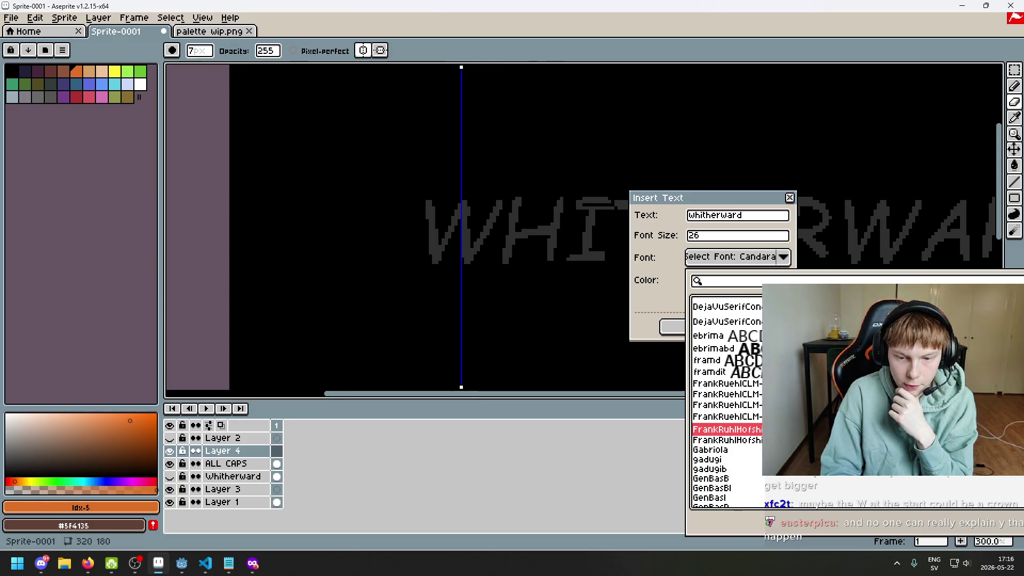
key(Down)
key(Down)
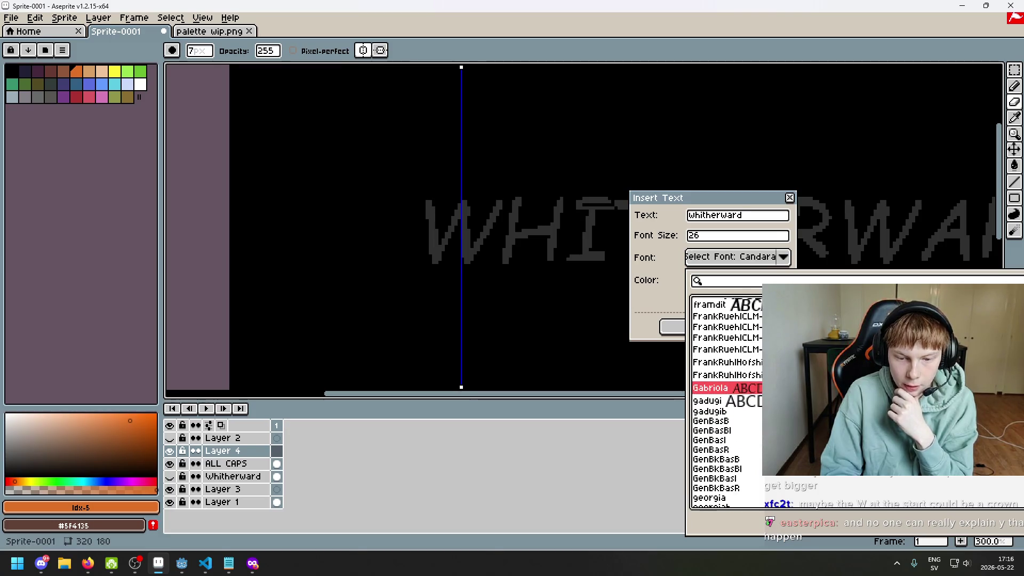
key(Down)
key(Down)
key(Down)
key(Down)
key(Down)
key(Down)
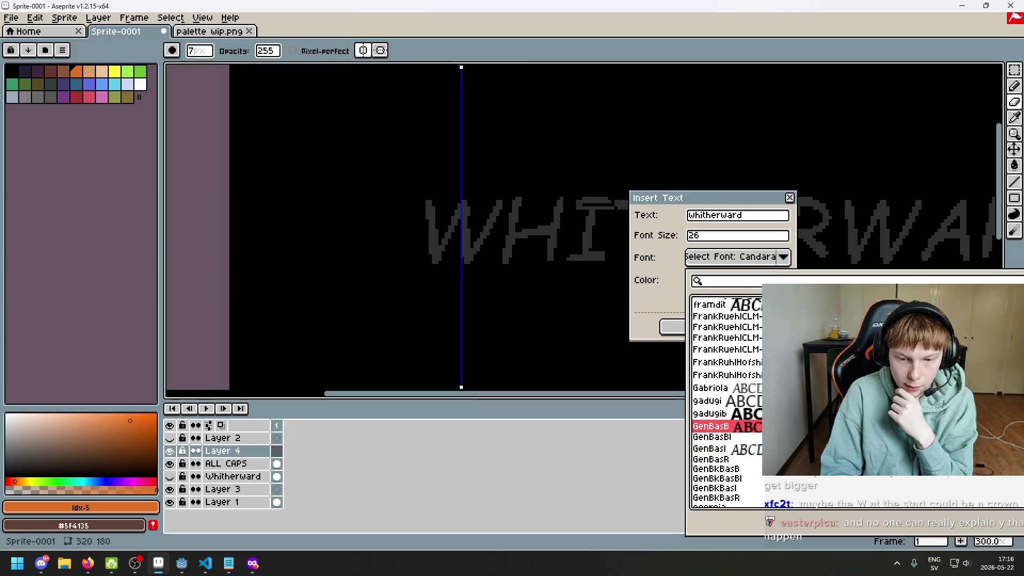
key(Down)
key(Down)
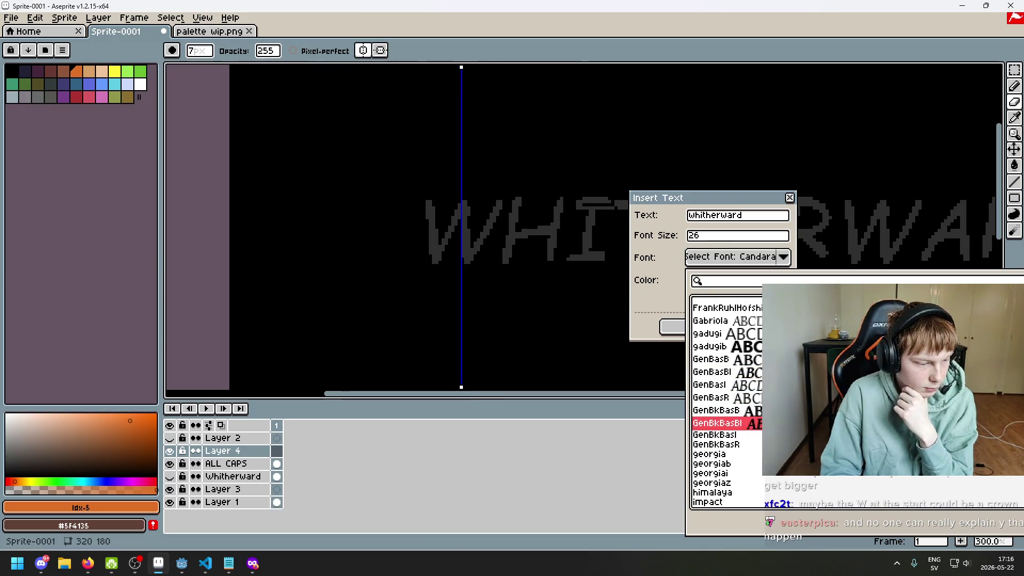
key(Down)
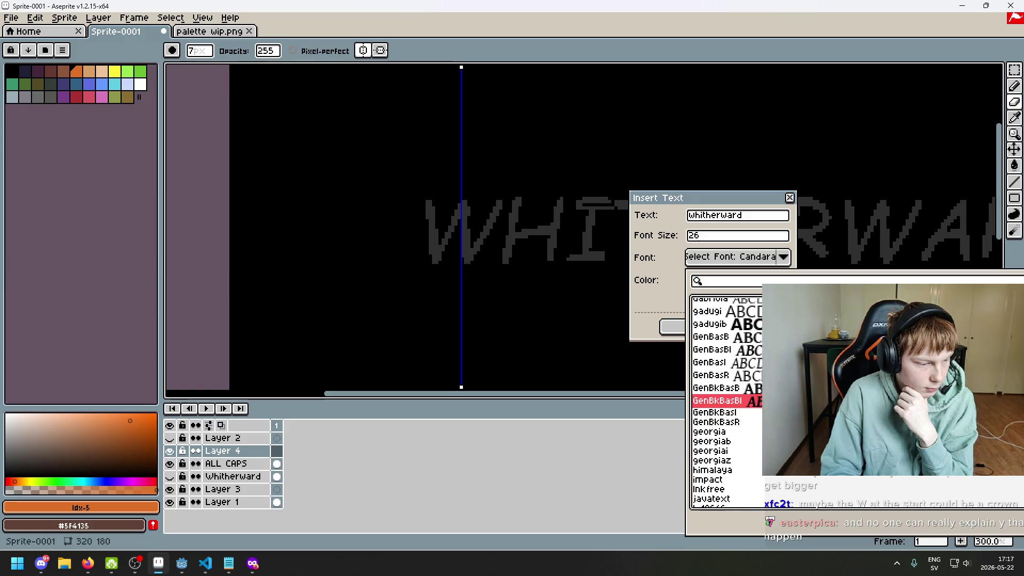
key(Down)
key(Down)
key(Down)
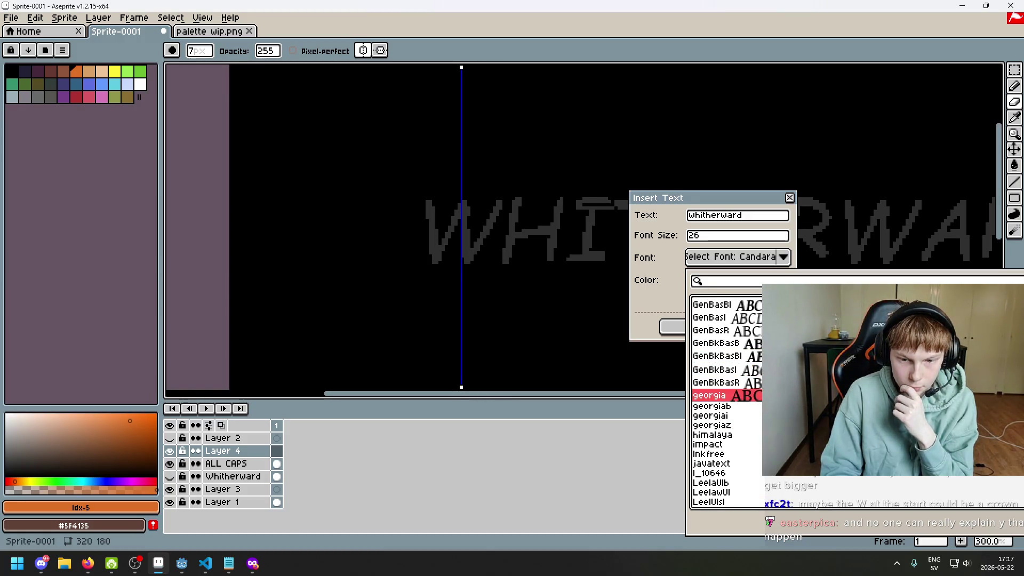
key(Down)
key(Down)
key(Down)
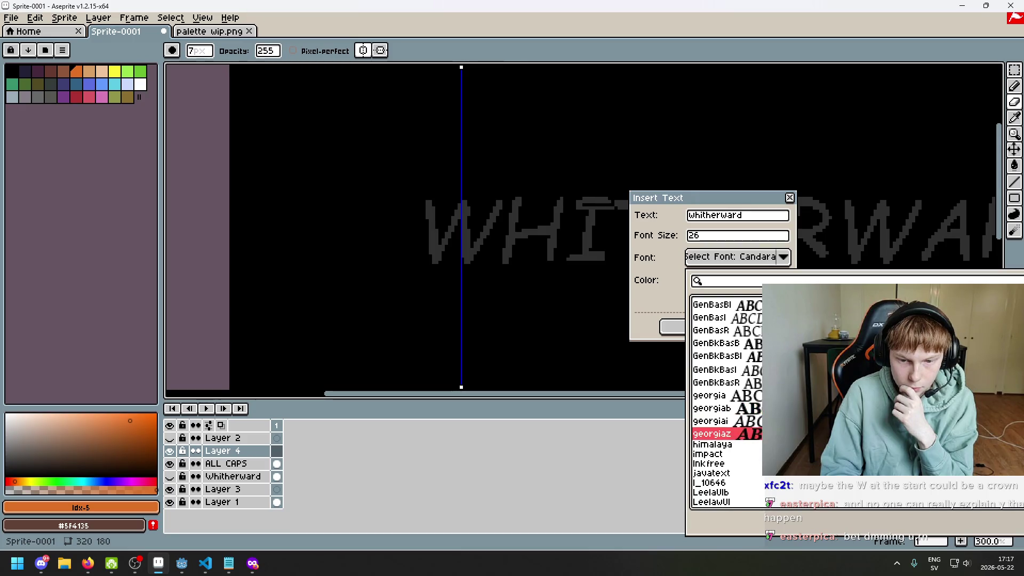
key(Down)
key(Down)
key(Down)
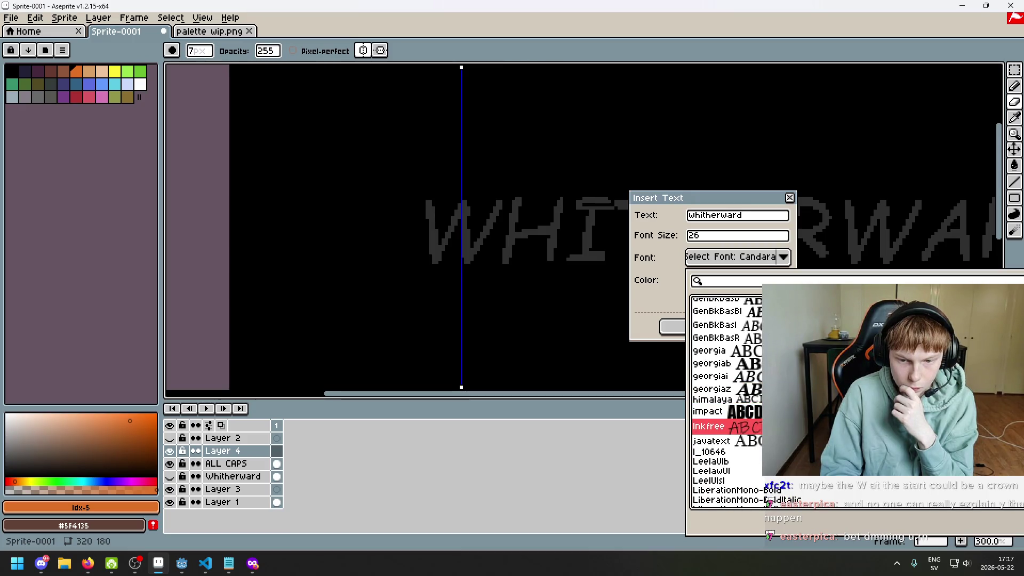
- Preview impact, Leelawadee, LiberationMono, LiberationSans and LiberationSansNarrow fonts
key(Up)
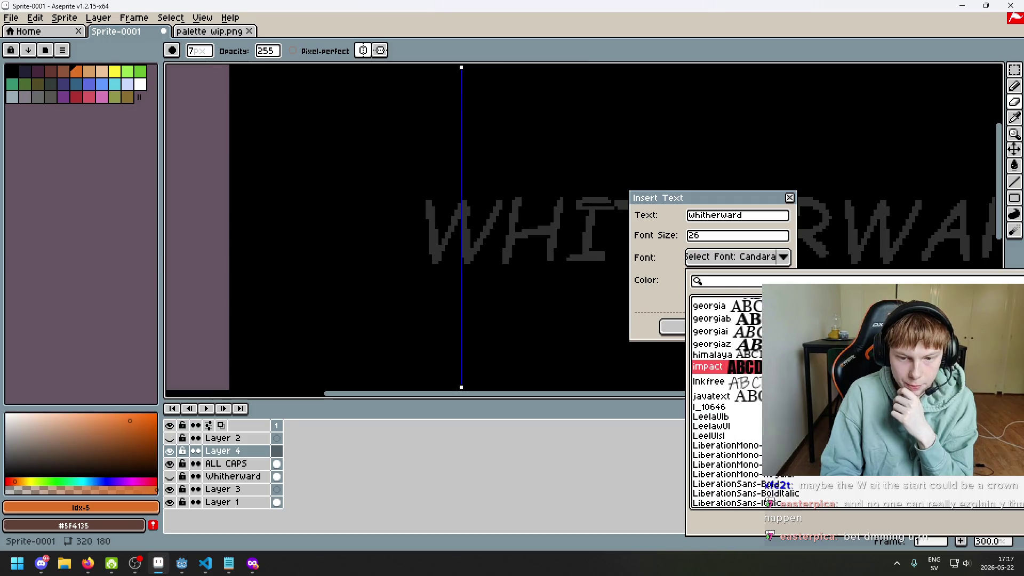
key(Down)
key(Down)
key(Down)
key(Down)
key(Down)
key(Down)
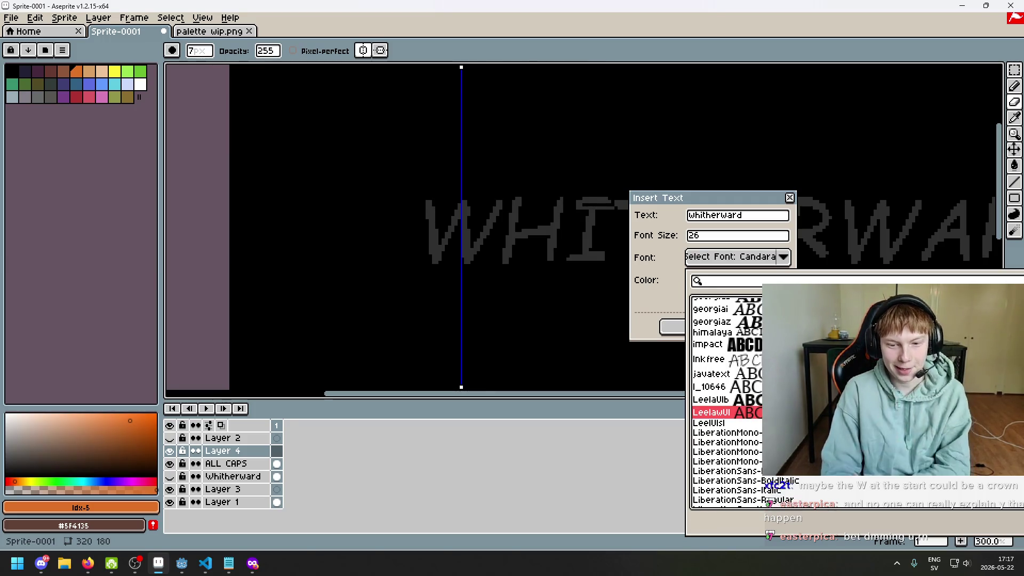
key(Down)
key(Down)
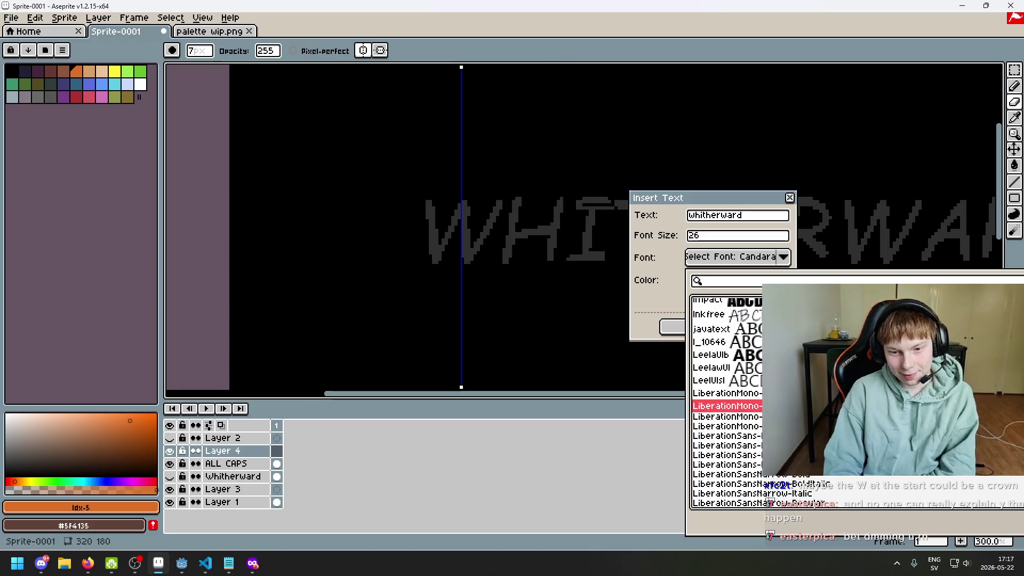
key(Down)
key(Down)
key(Down)
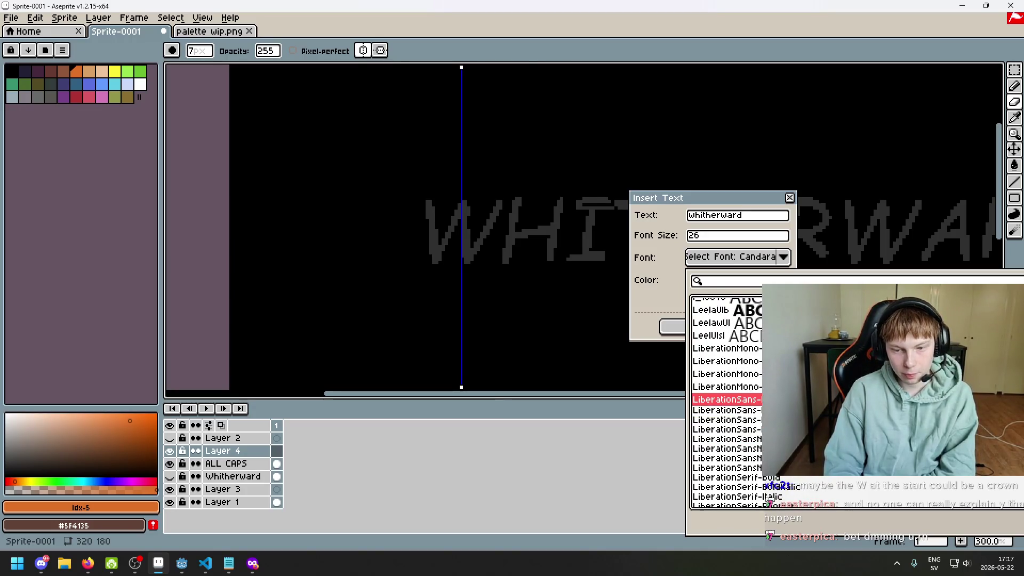
key(Down)
key(Down)
key(Down)
key(Down)
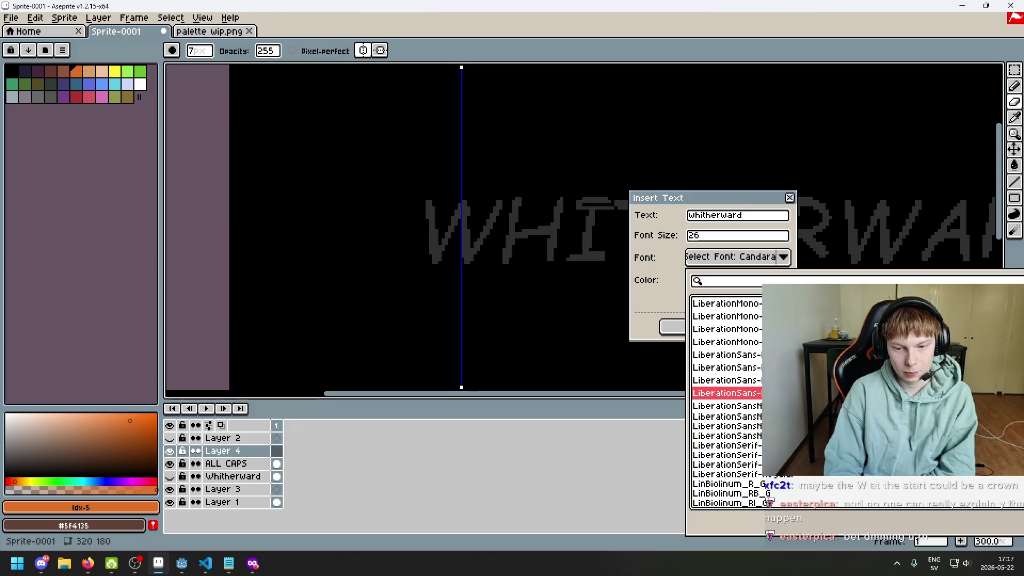
key(Down)
key(Down)
key(Down)
key(Down)
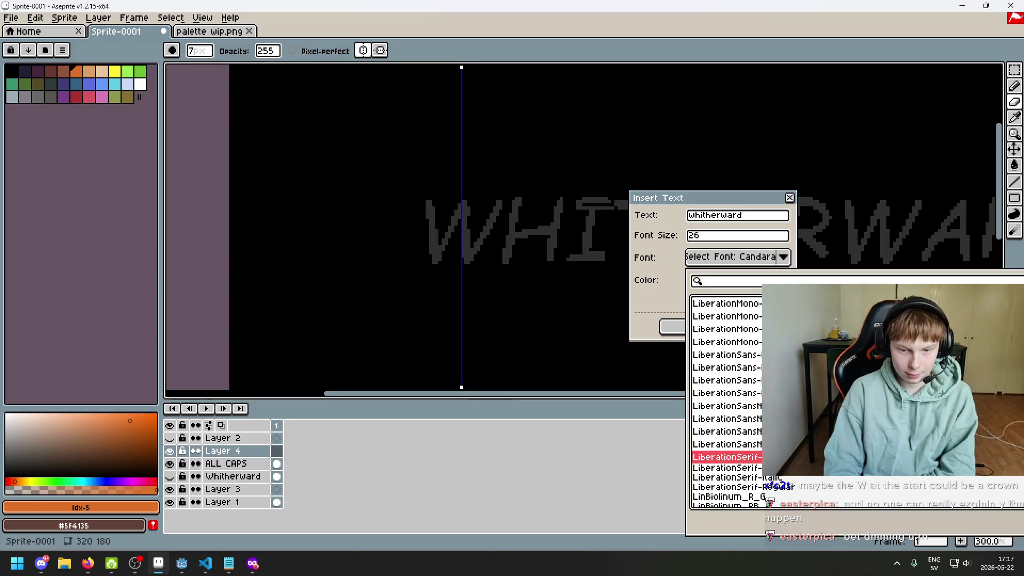
key(Down)
scroll(827, 479, down, 2)
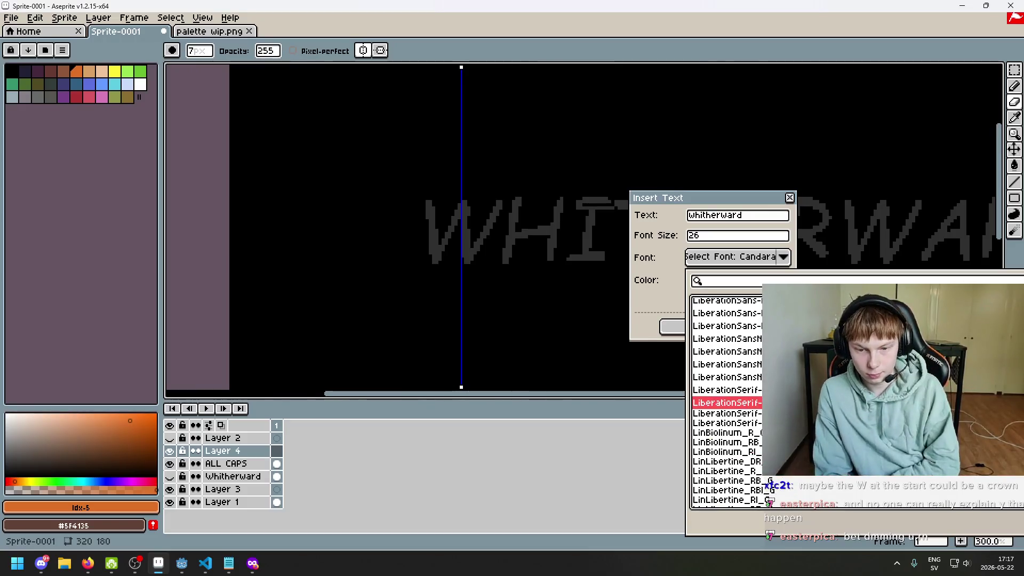
scroll(827, 479, down, 1)
scroll(828, 479, down, 2)
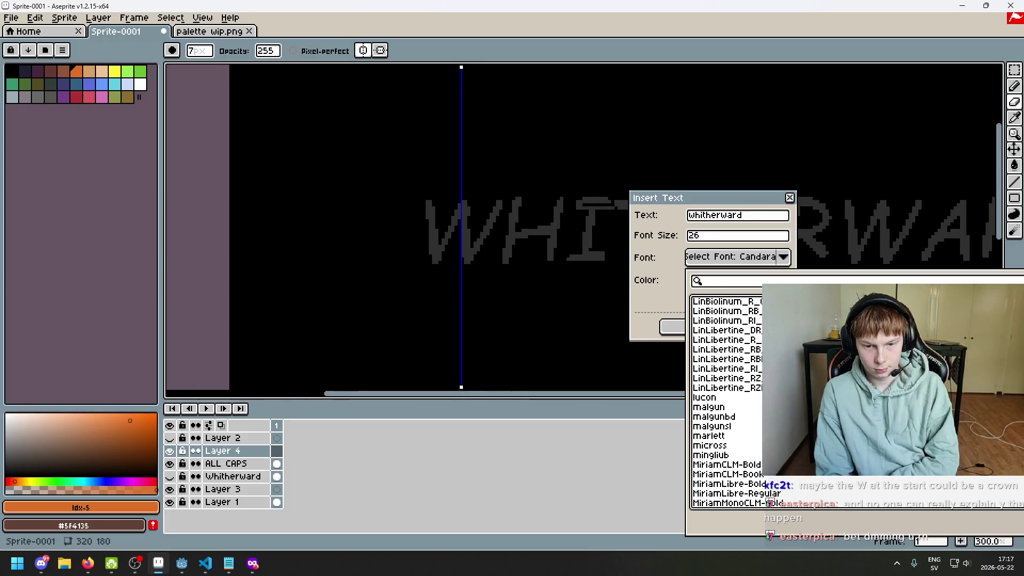
drag(726, 397, 725, 441)
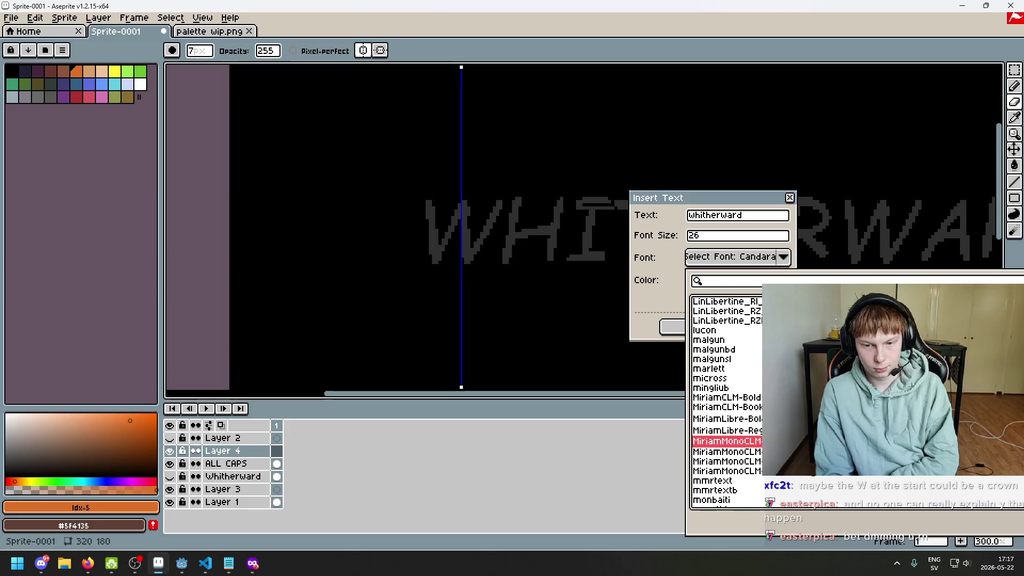
- Preview the MiriamMonoCLM variants, monbaiti, Nachlieli and the Noto Arabic fonts
key(Down)
key(Down)
key(Down)
scroll(726, 400, down, 2)
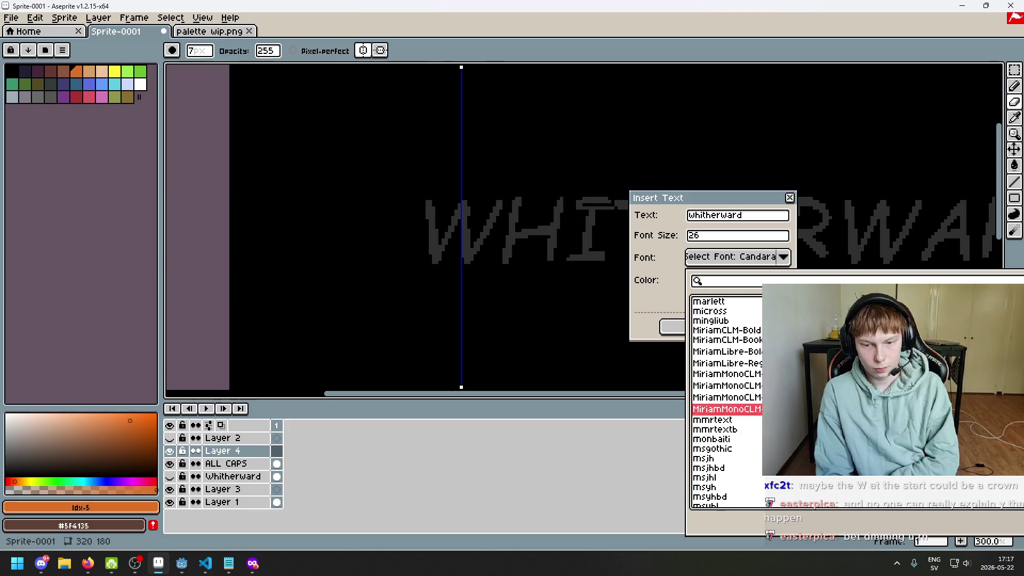
scroll(725, 400, down, 1)
key(Down)
key(Down)
key(Down)
scroll(725, 400, down, 1)
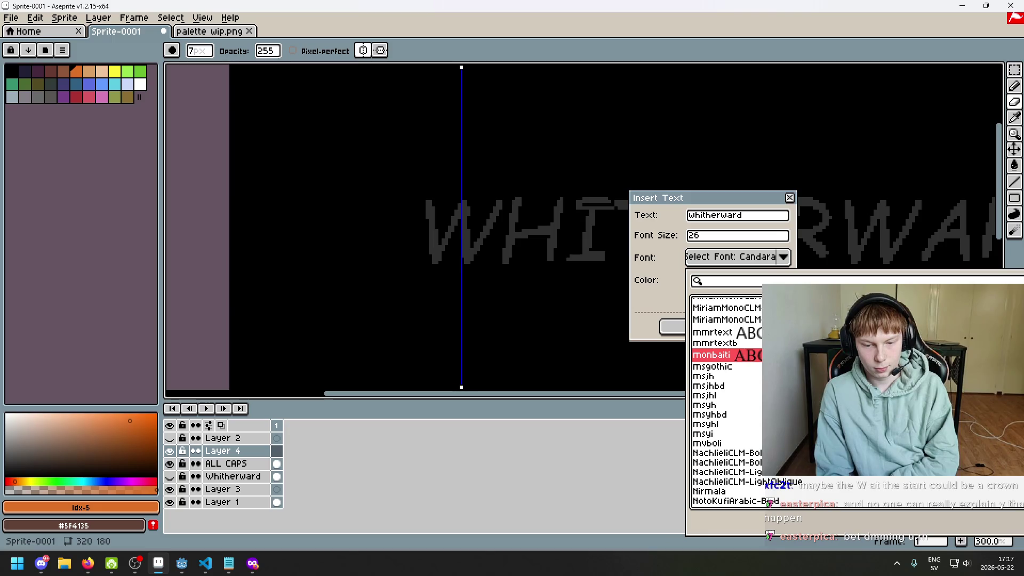
key(Down)
key(Down)
key(Down)
key(Down)
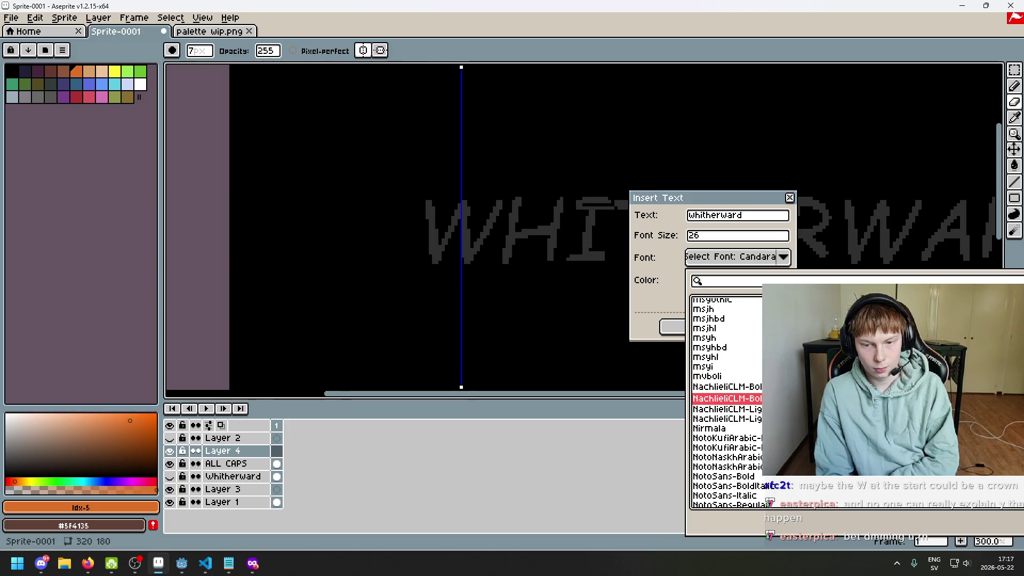
key(Down)
key(Down)
key(Down)
key(Down)
key(Down)
key(Down)
scroll(726, 400, down, 2)
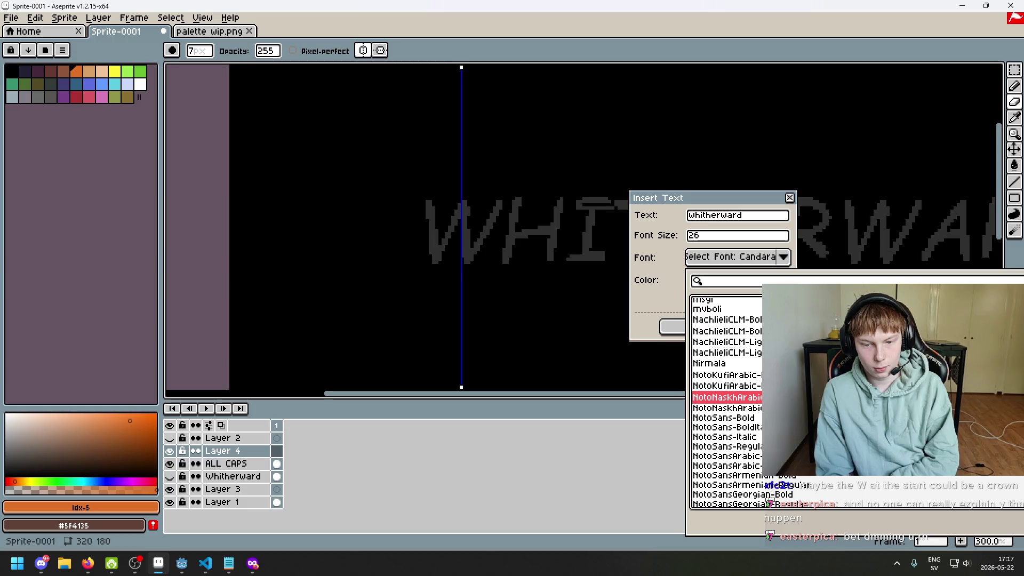
key(Down)
key(Down)
key(Down)
key(Down)
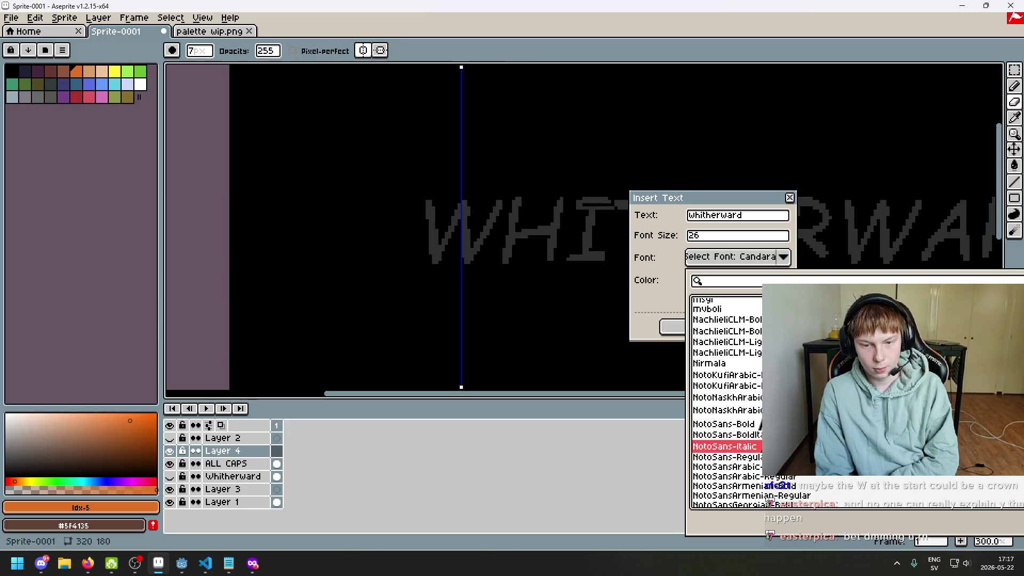
scroll(726, 400, down, 2)
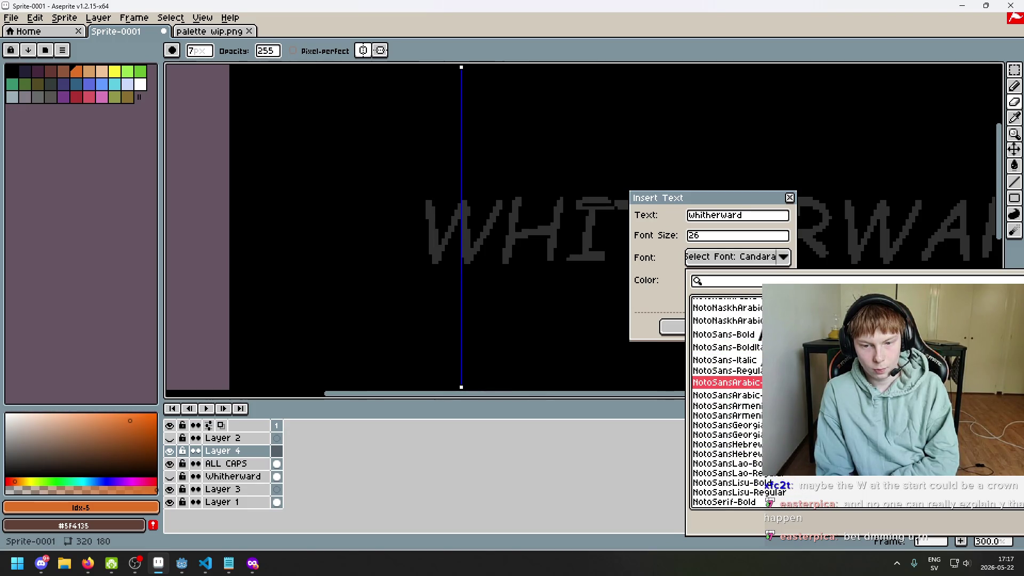
scroll(726, 400, down, 3)
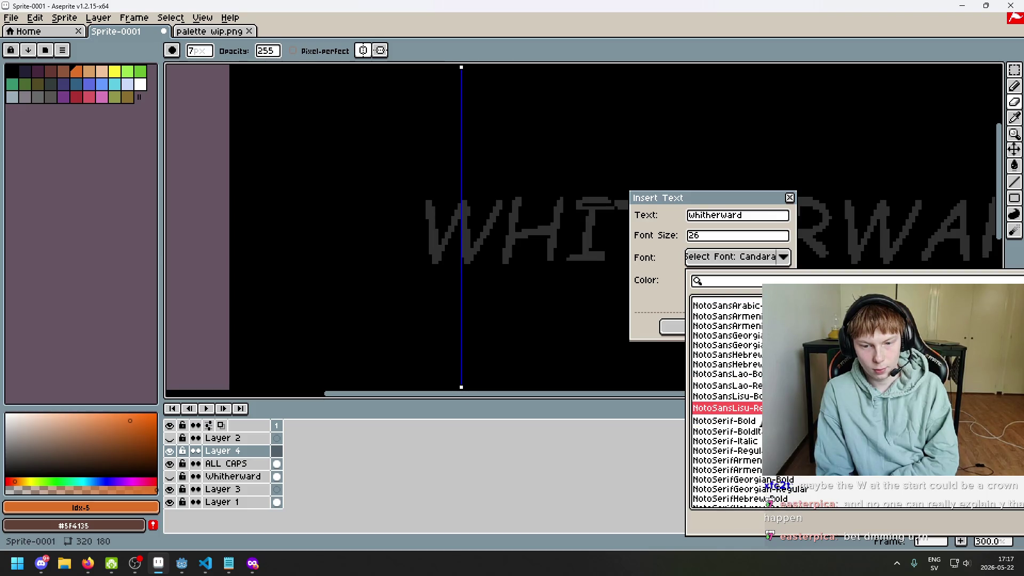
- Try NotoSerif-Regular, NotoSerif-BoldItalic, a Noto Serif Georgian font and phagspa
click(726, 453)
scroll(726, 400, down, 3)
click(727, 322)
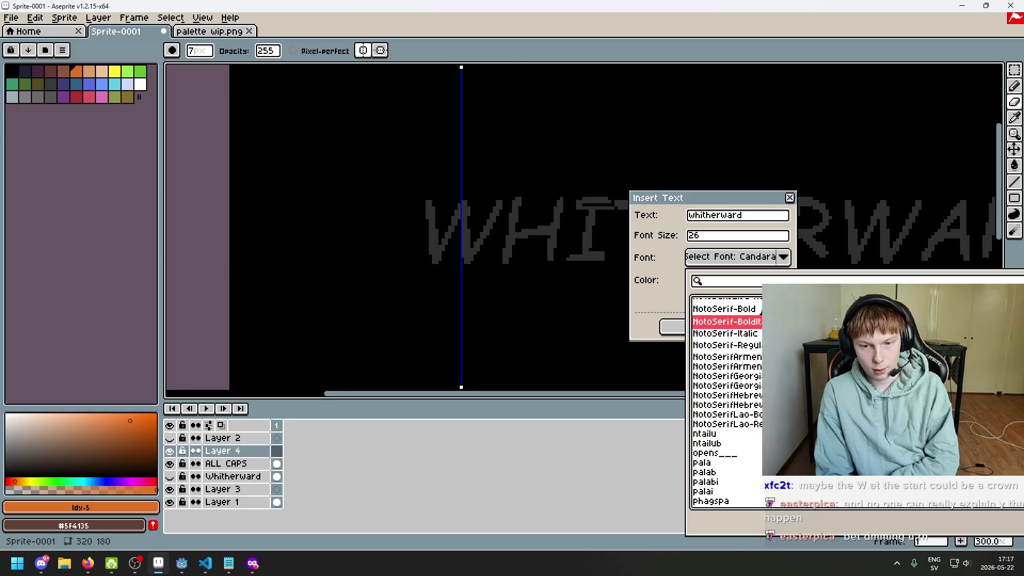
click(726, 385)
scroll(727, 385, down, 1)
scroll(727, 385, down, 1)
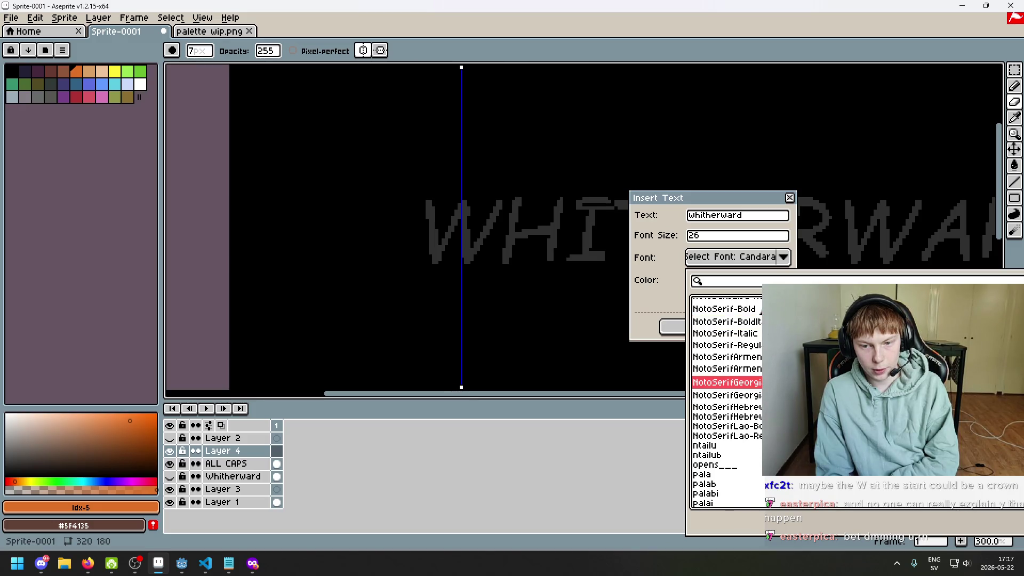
scroll(727, 386, down, 2)
click(715, 400)
- Scroll back through the list and settle on DejaVuSansCondensed-Bold for the title
scroll(727, 400, up, 3)
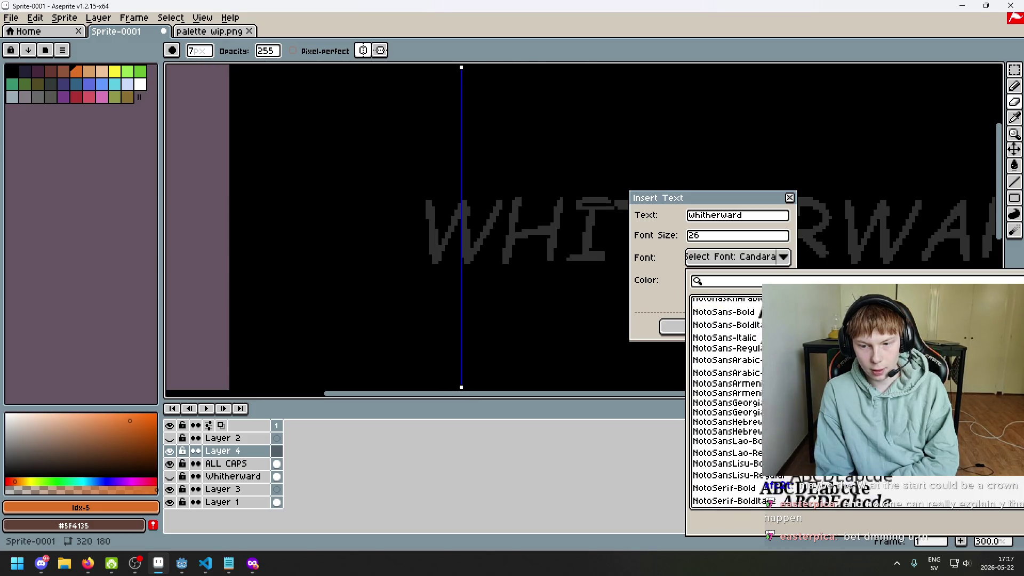
scroll(726, 401, up, 3)
scroll(726, 400, up, 3)
scroll(726, 400, up, 3)
scroll(726, 400, up, 3)
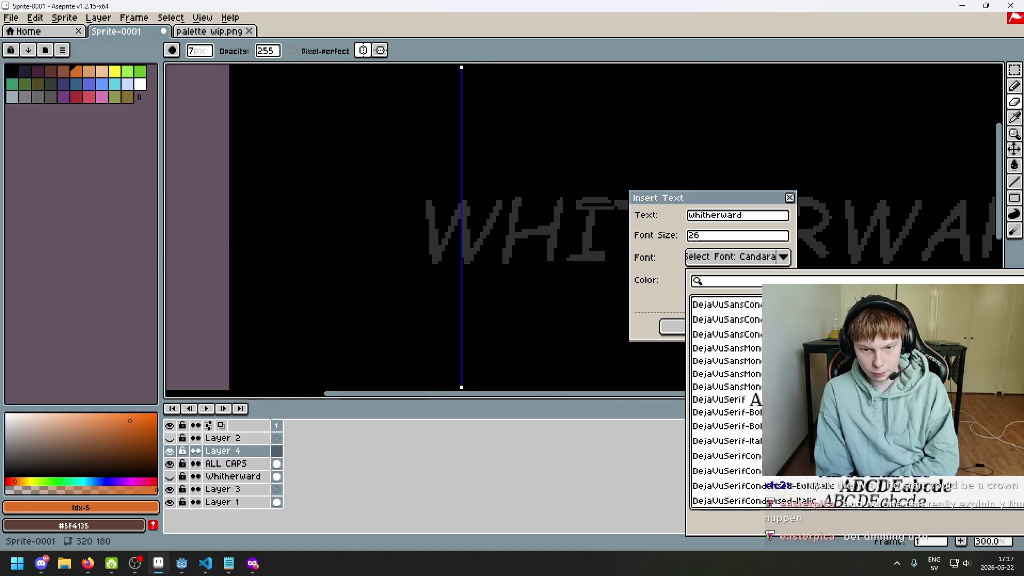
scroll(727, 400, up, 3)
scroll(727, 400, up, 3)
scroll(726, 400, up, 3)
scroll(726, 400, up, 3)
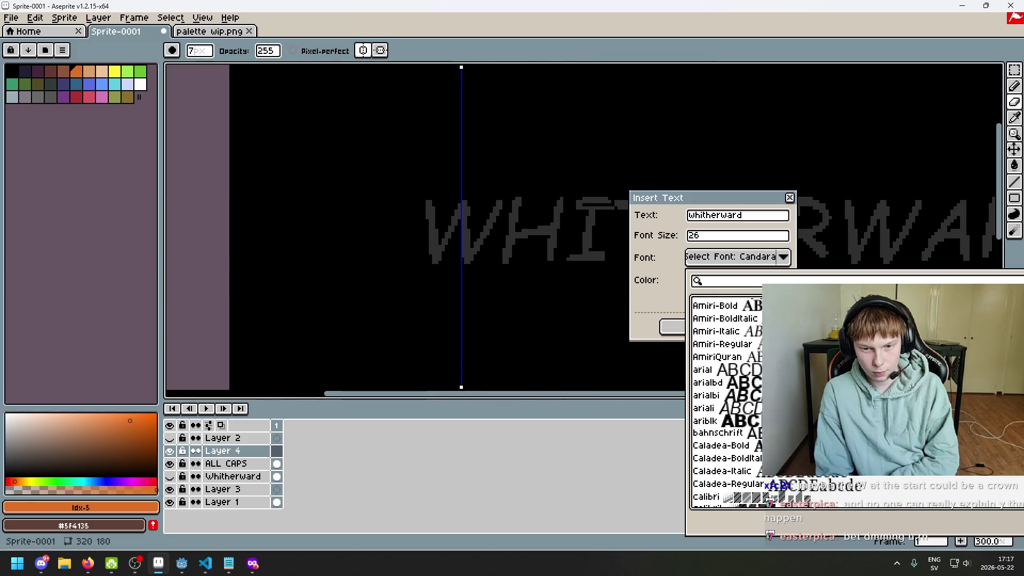
scroll(726, 400, up, 1)
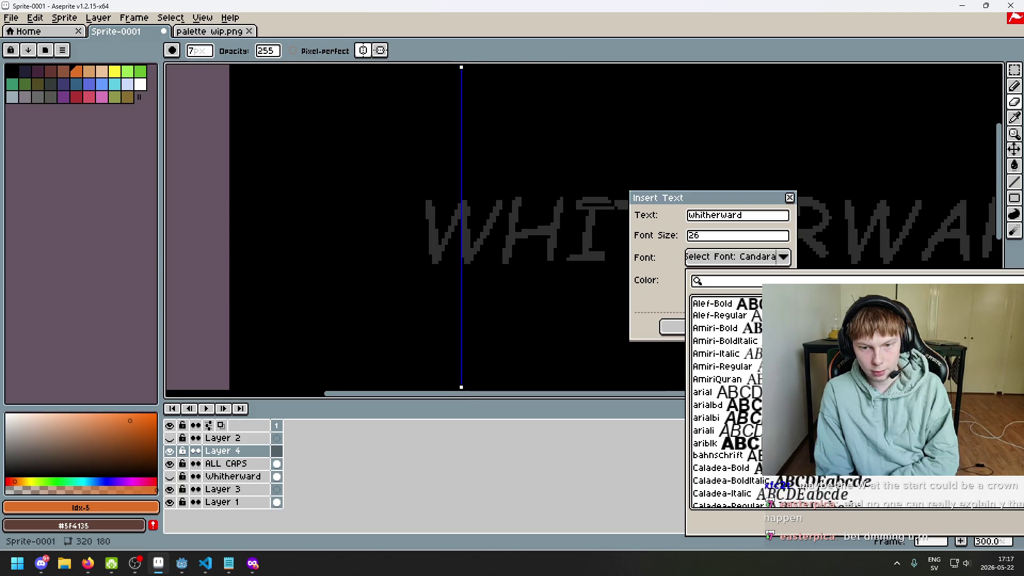
scroll(727, 400, down, 3)
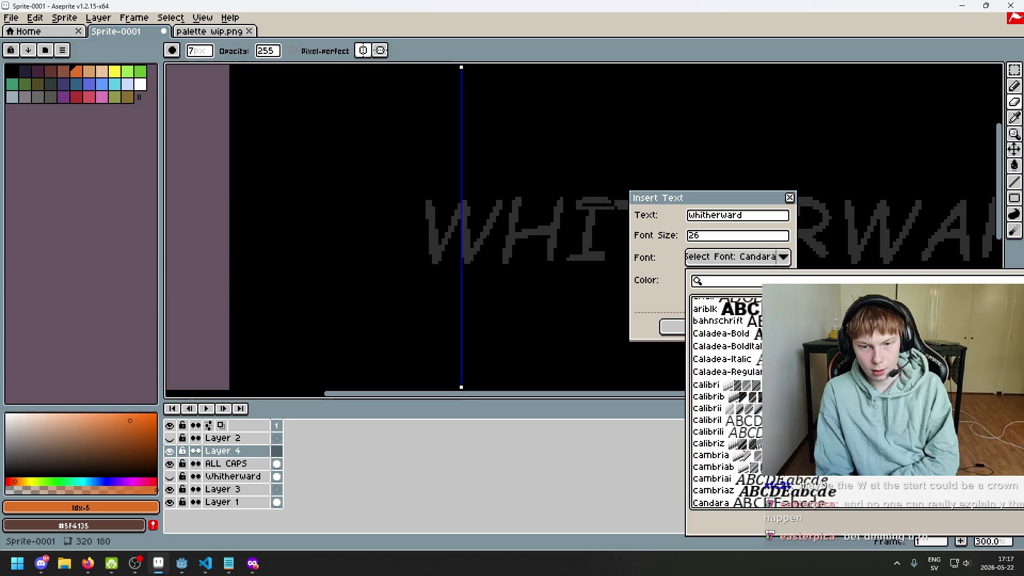
scroll(727, 400, down, 3)
scroll(726, 400, down, 3)
scroll(727, 400, down, 2)
scroll(727, 400, down, 3)
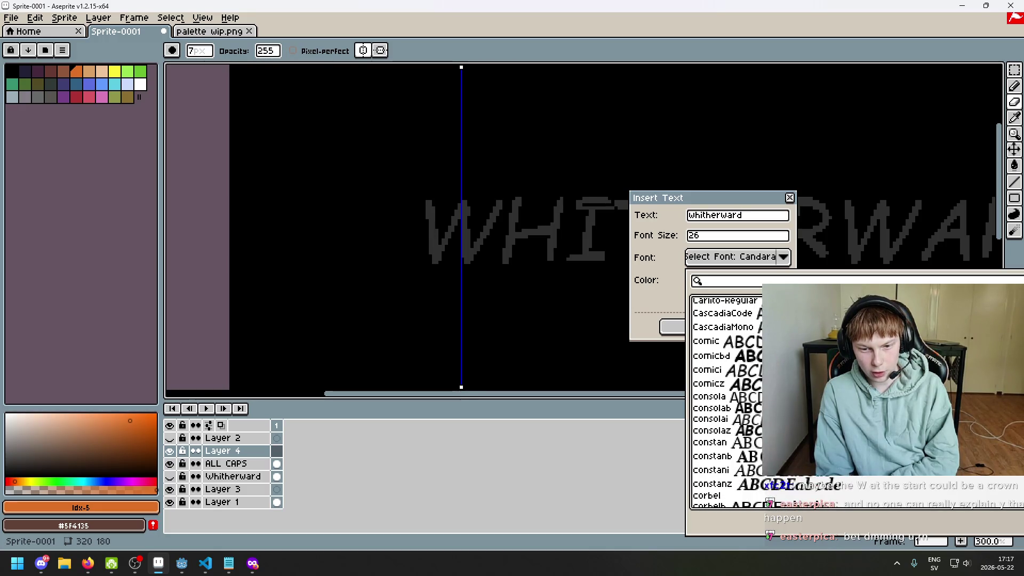
scroll(727, 400, down, 6)
scroll(727, 400, down, 2)
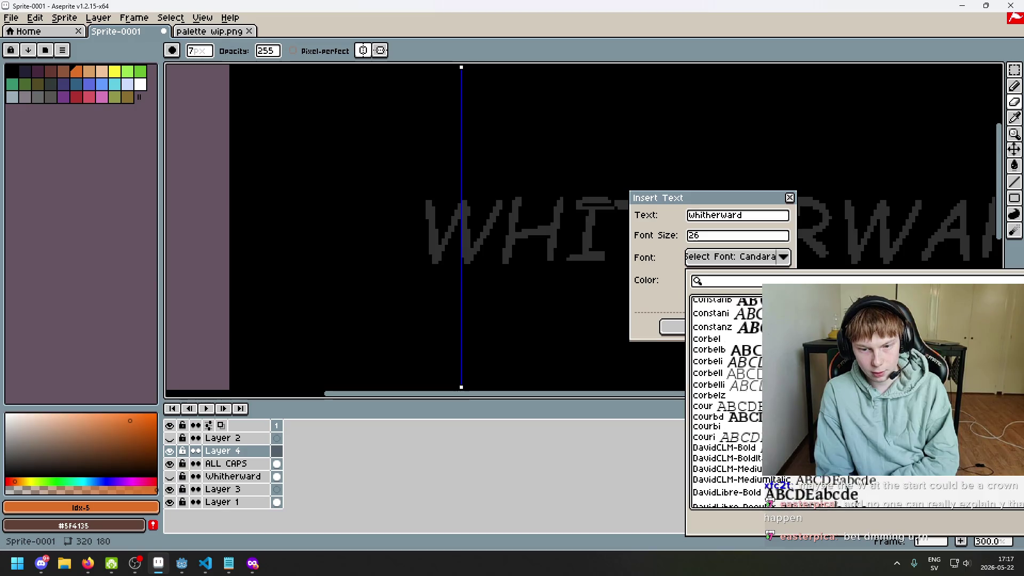
scroll(727, 400, down, 4)
scroll(727, 400, down, 3)
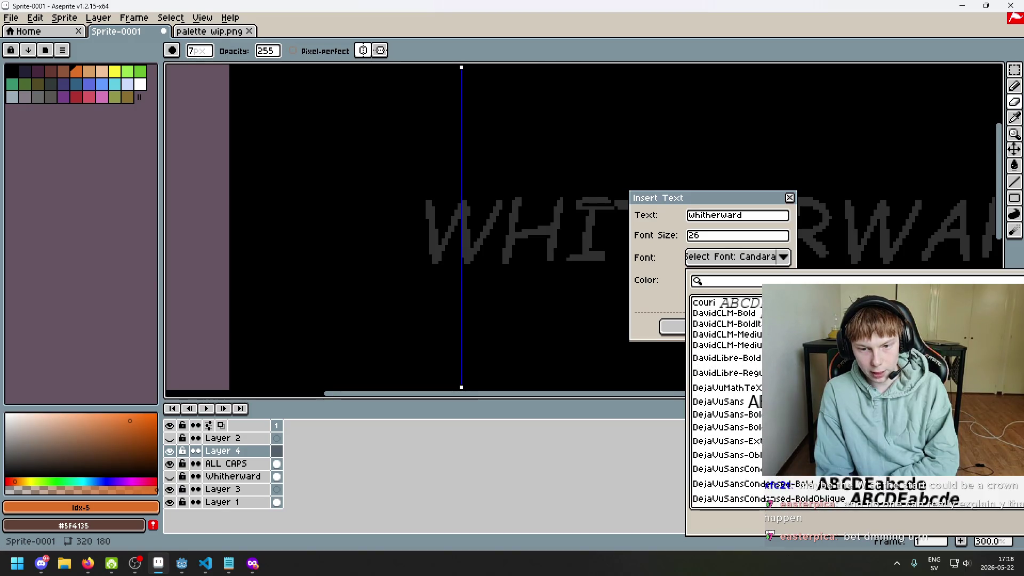
scroll(726, 400, down, 2)
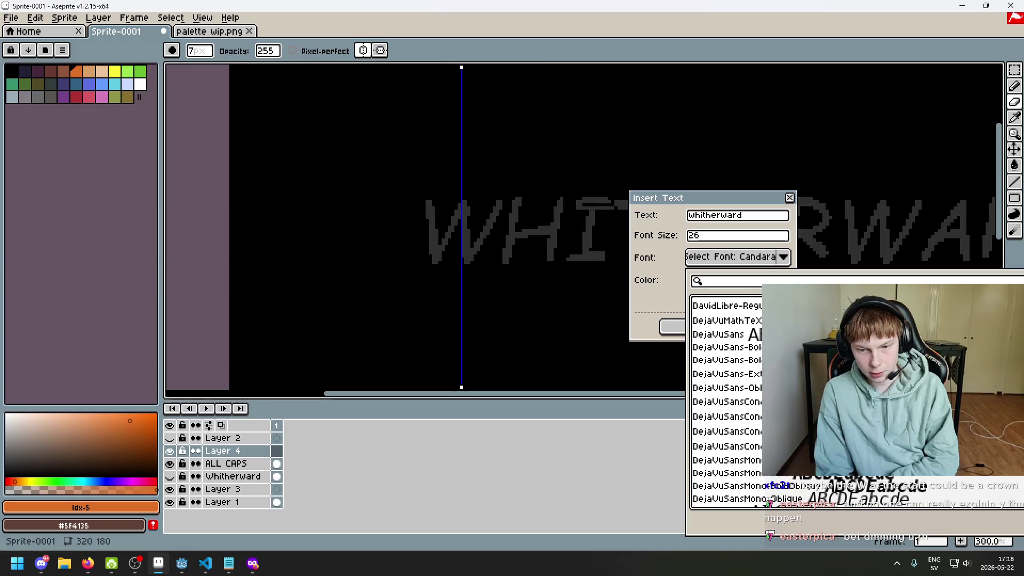
click(726, 417)
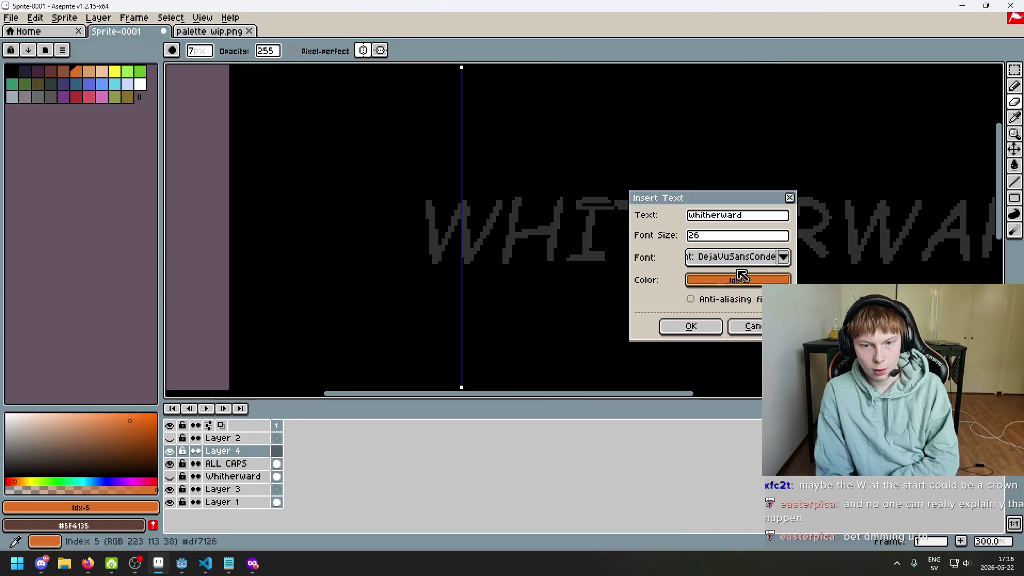
- Insert the orange 'whitherward' text in DejaVuSansCondensed-Bold and shift it right over the grey lettering
click(784, 260)
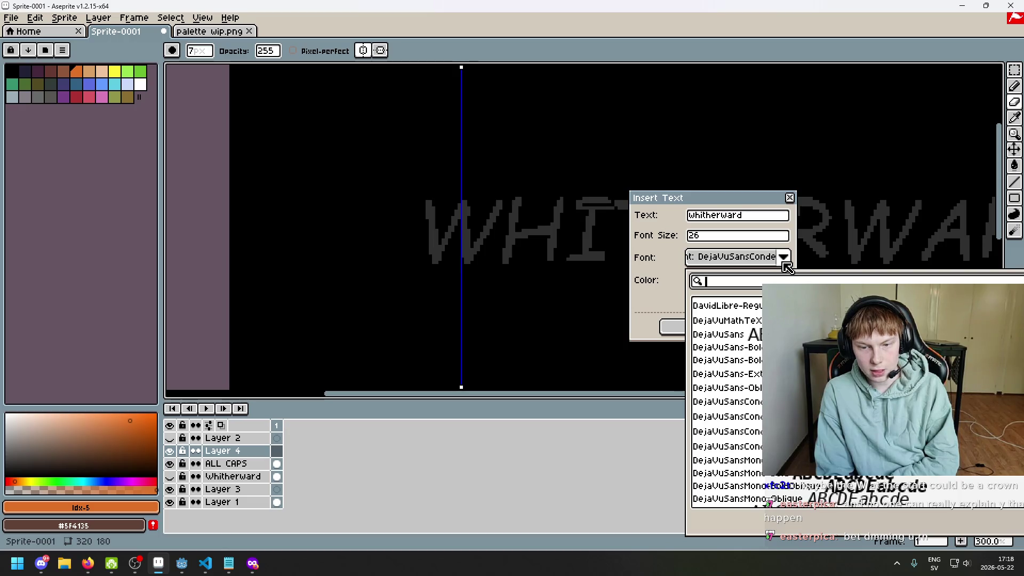
click(783, 260)
click(784, 260)
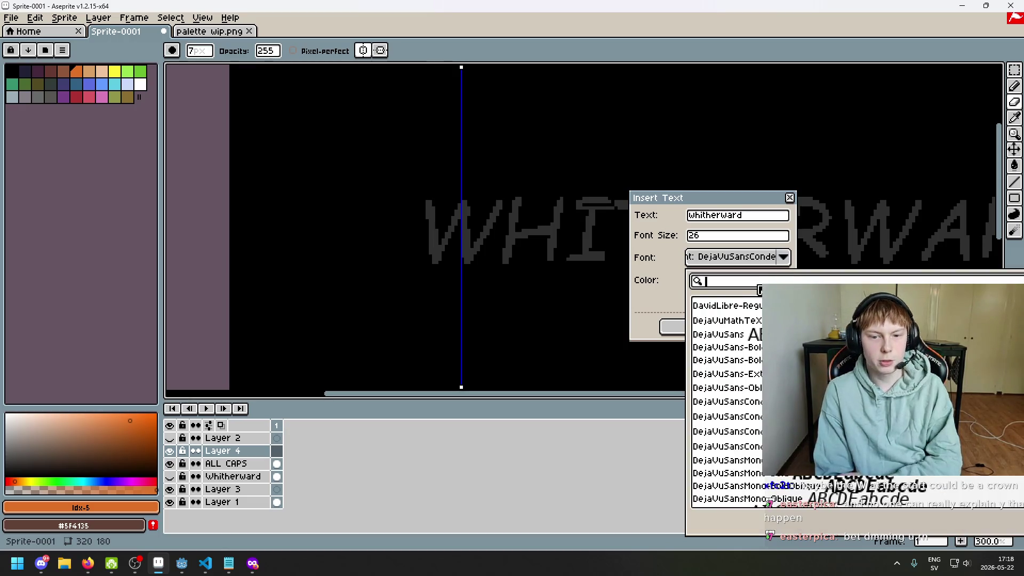
click(784, 260)
click(691, 326)
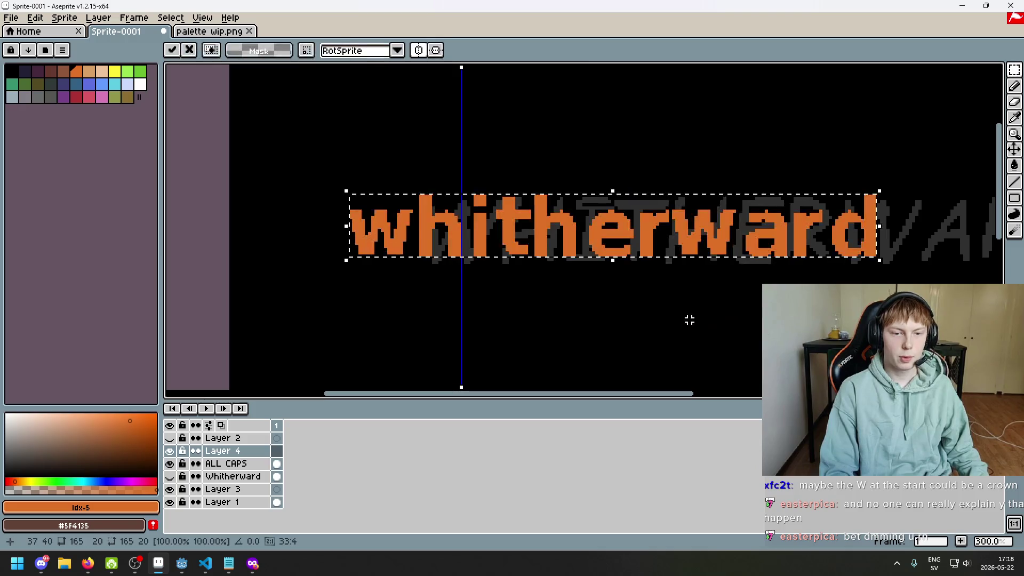
scroll(688, 320, down, 2)
drag(587, 280, 636, 278)
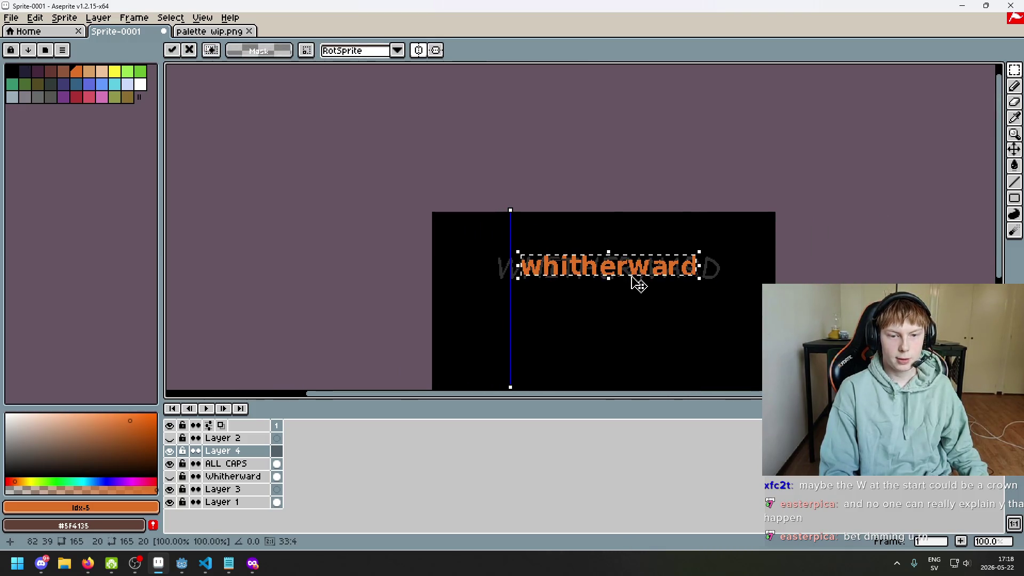
- Undo the lowercase text, reinsert it as capital 'WHITHERWARD' and move it up over the grey lettering
key(ctrl+z)
key(ctrl+t)
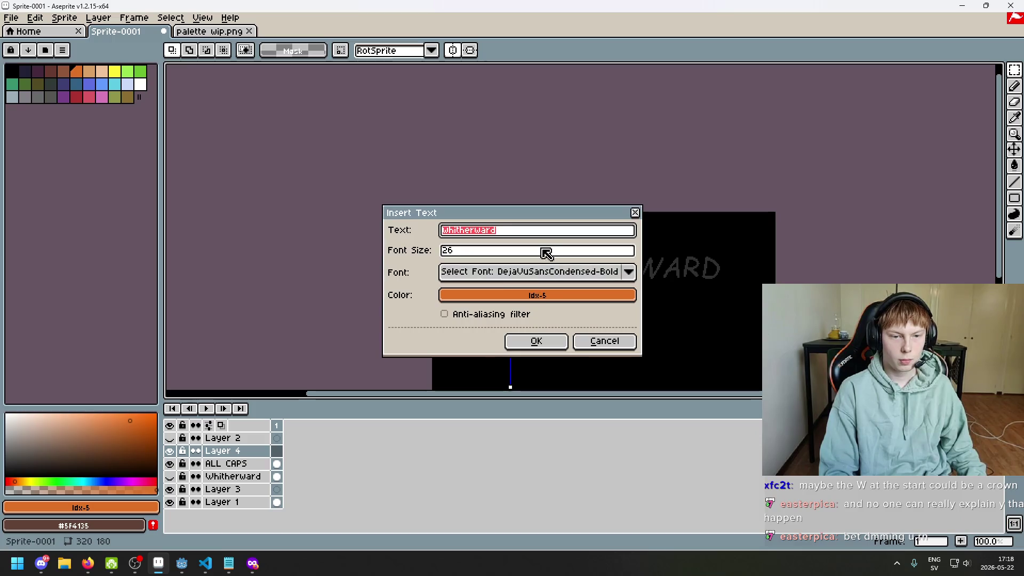
text(WG)
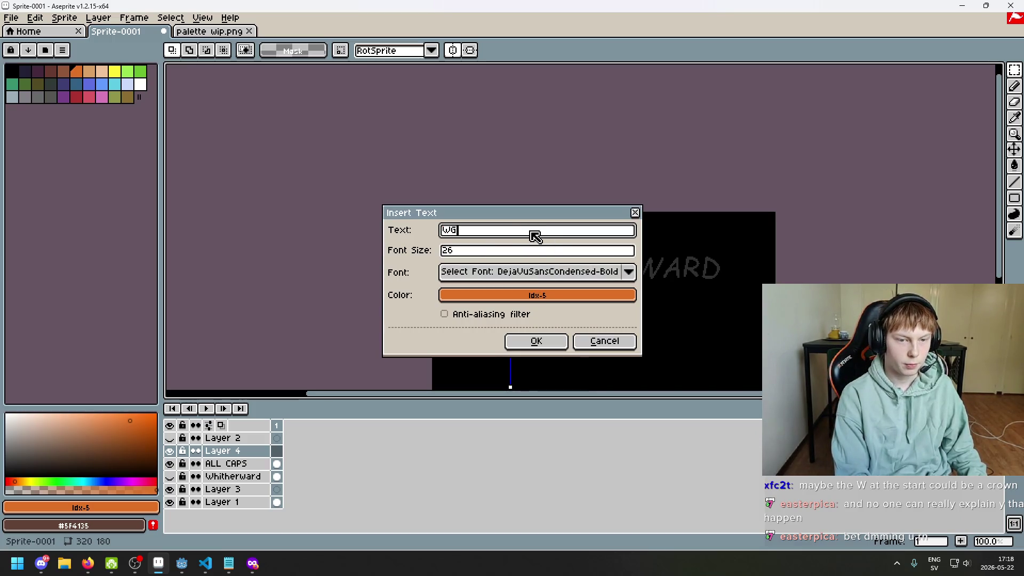
text(ERWAR)
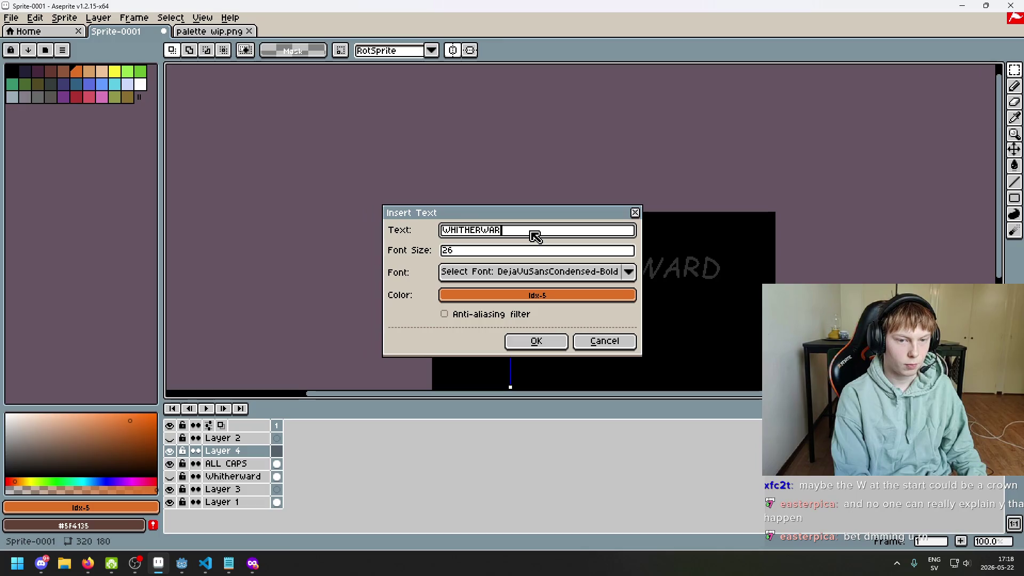
text(D)
key(Return)
drag(597, 302, 604, 266)
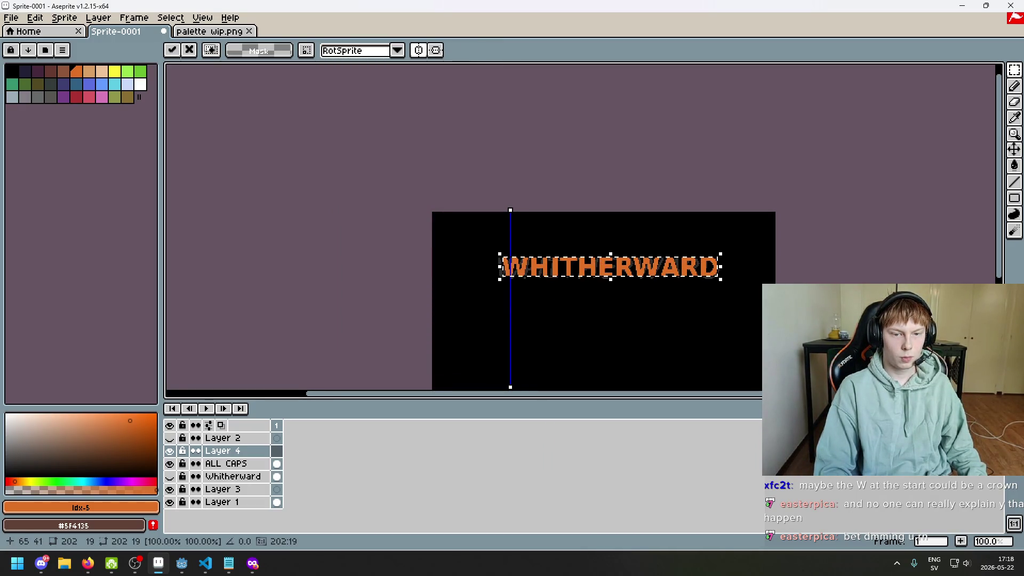
- Nudge the orange WHITHERWARD into alignment with the grey text and drop it in place
scroll(605, 292, up, 2)
drag(571, 224, 561, 213)
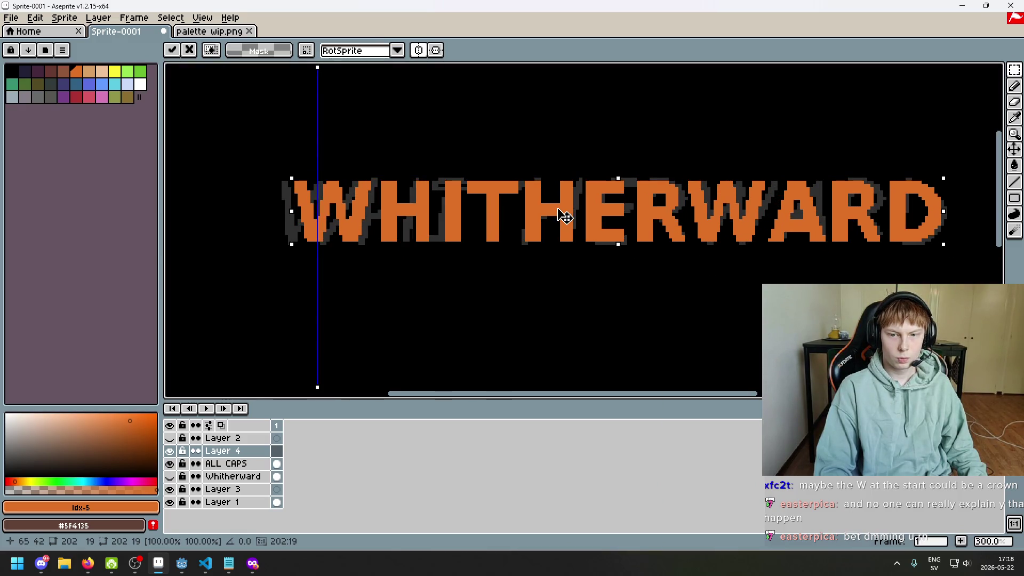
click(560, 293)
scroll(560, 292, down, 2)
scroll(552, 288, up, 1)
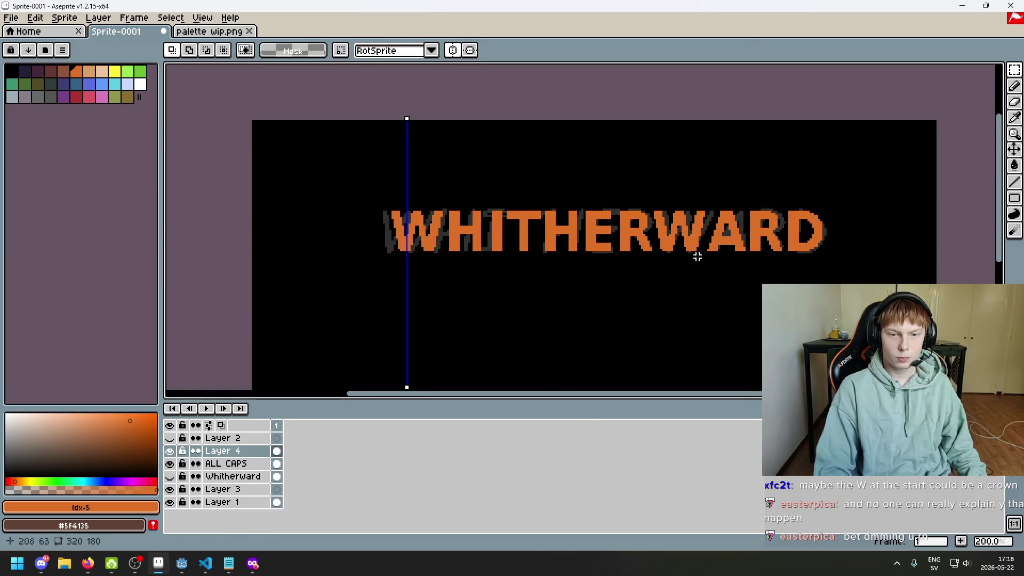
scroll(722, 246, up, 3)
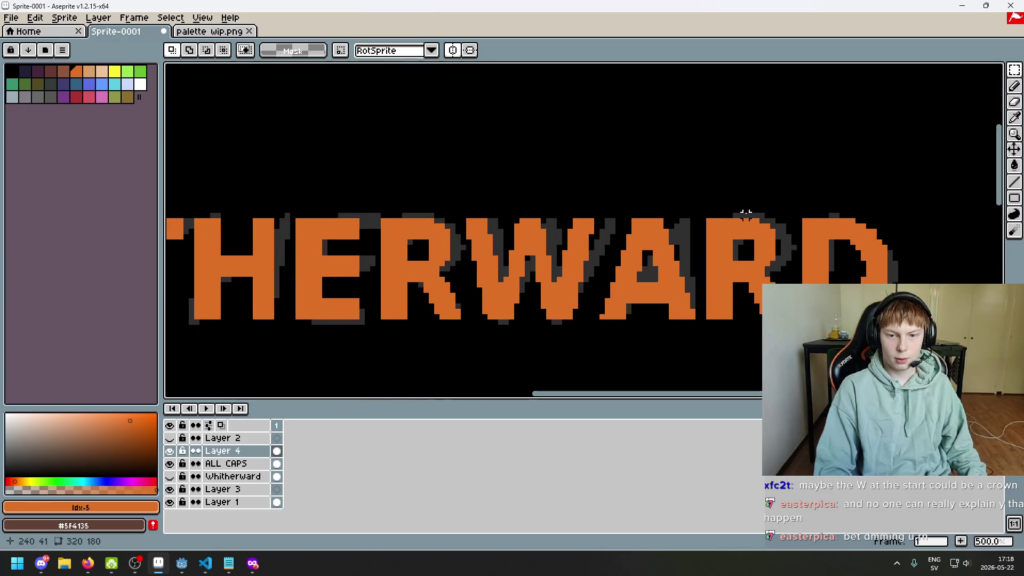
scroll(783, 236, down, 2)
scroll(747, 277, down, 2)
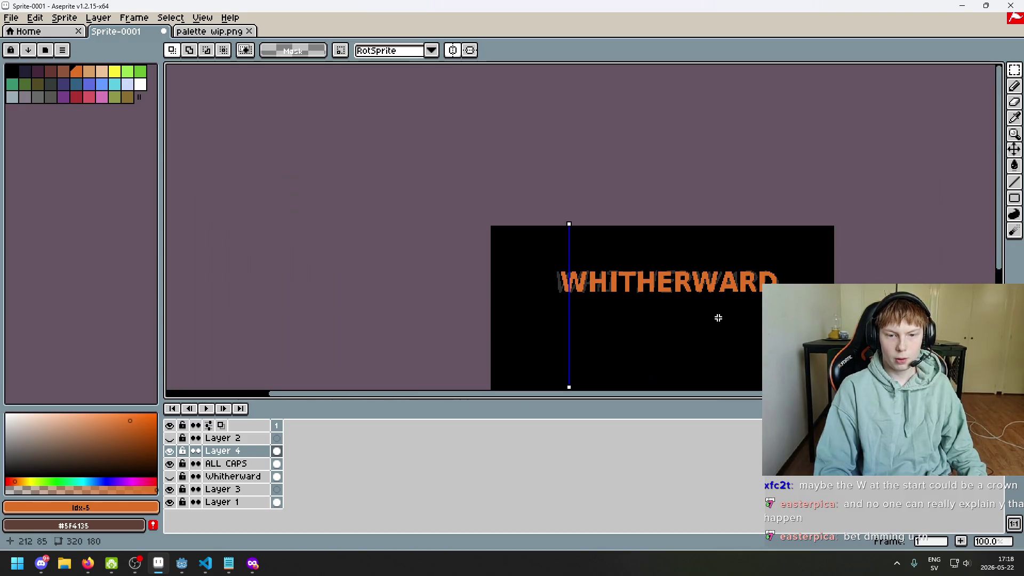
scroll(629, 283, up, 2)
scroll(592, 288, up, 4)
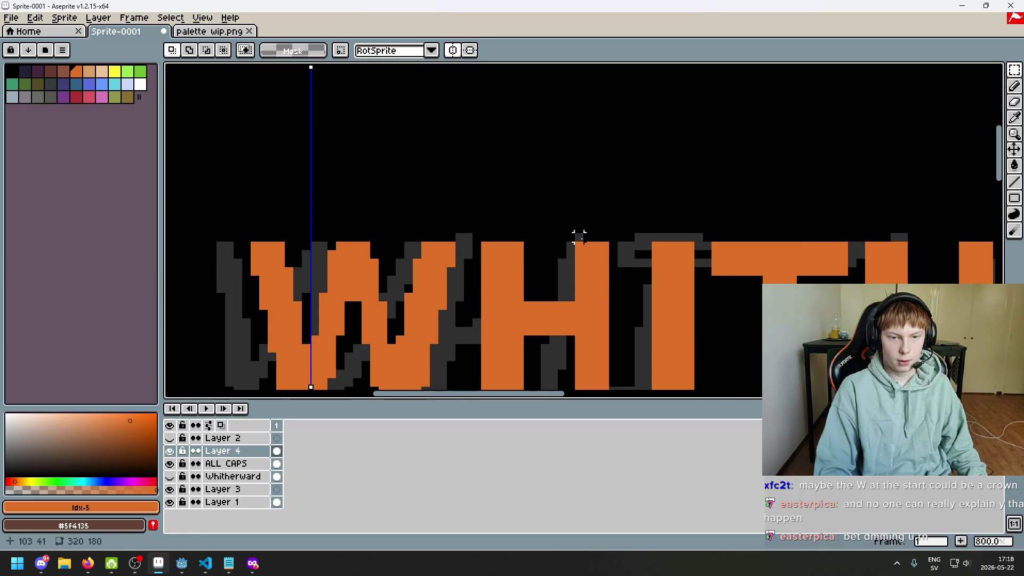
scroll(627, 284, down, 5)
- Select the pencil and hide the grey ALL CAPS and Whitherward layers
click(1015, 85)
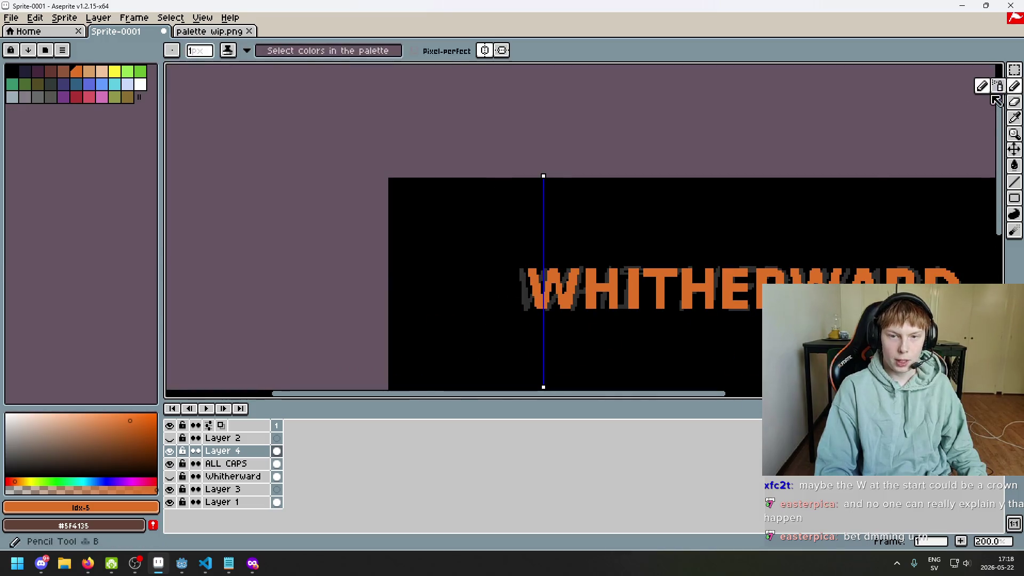
click(169, 463)
drag(172, 470, 171, 477)
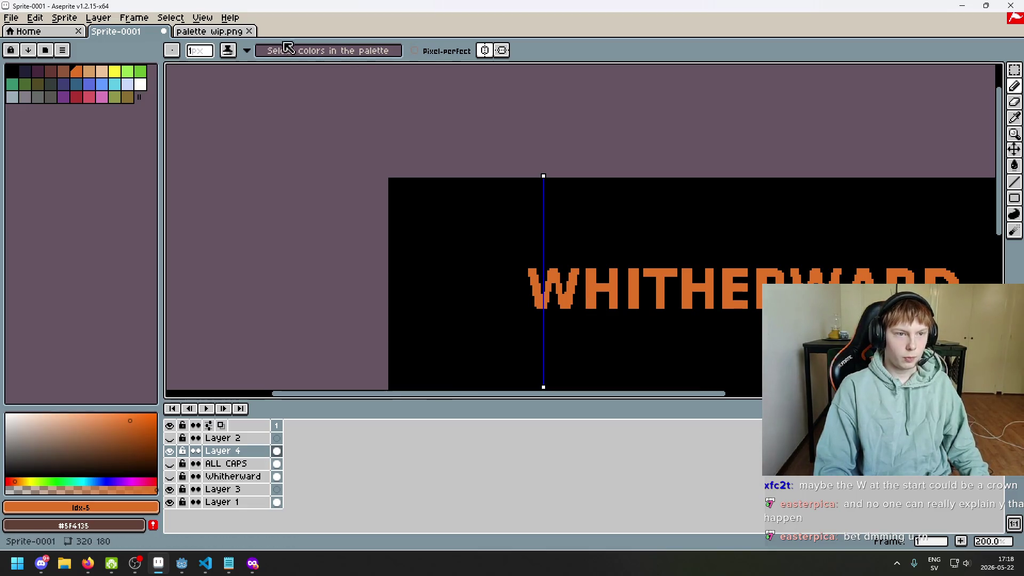
scroll(411, 243, up, 1)
scroll(411, 243, up, 3)
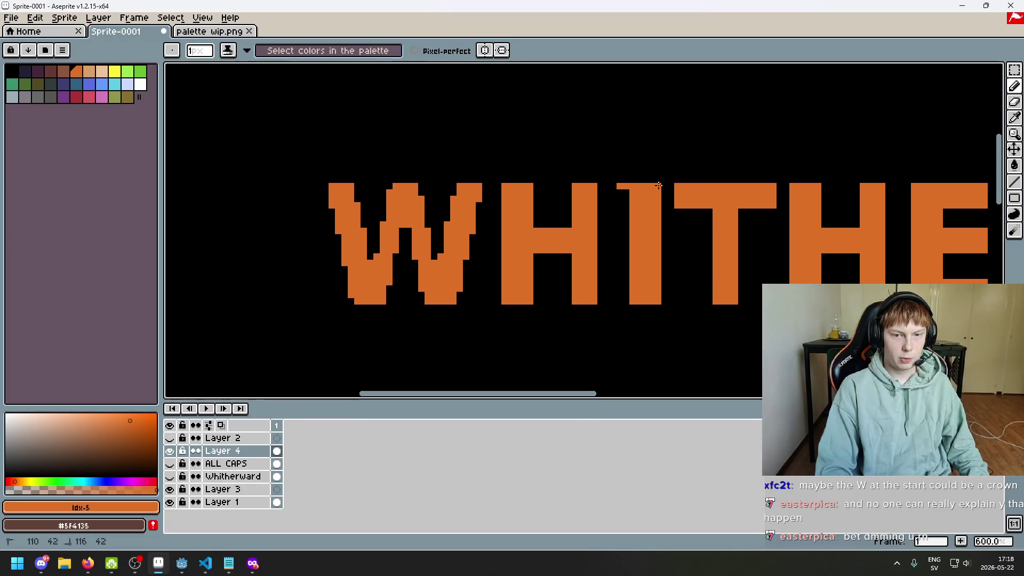
scroll(587, 216, down, 3)
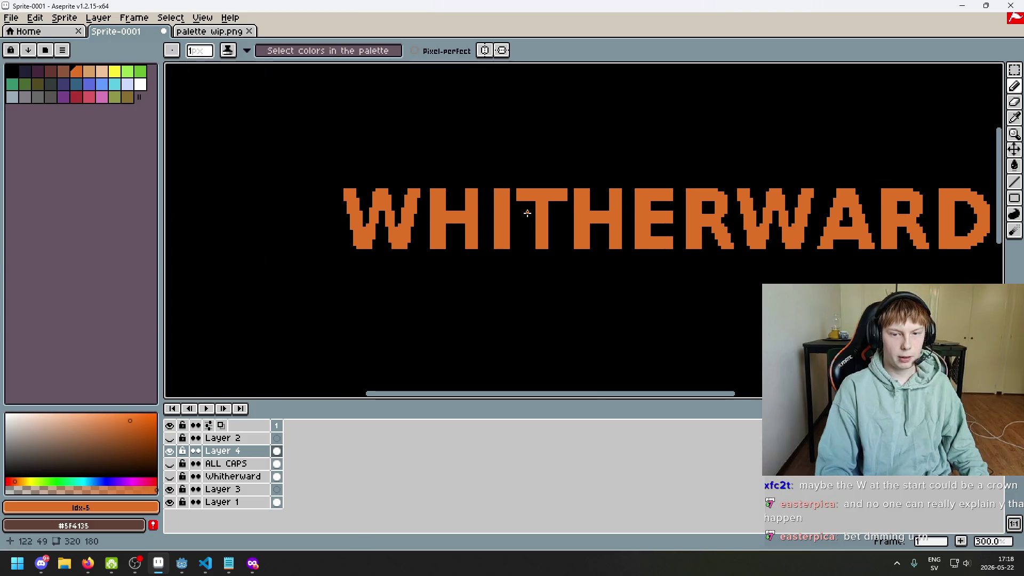
key(m)
drag(510, 245, 955, 113)
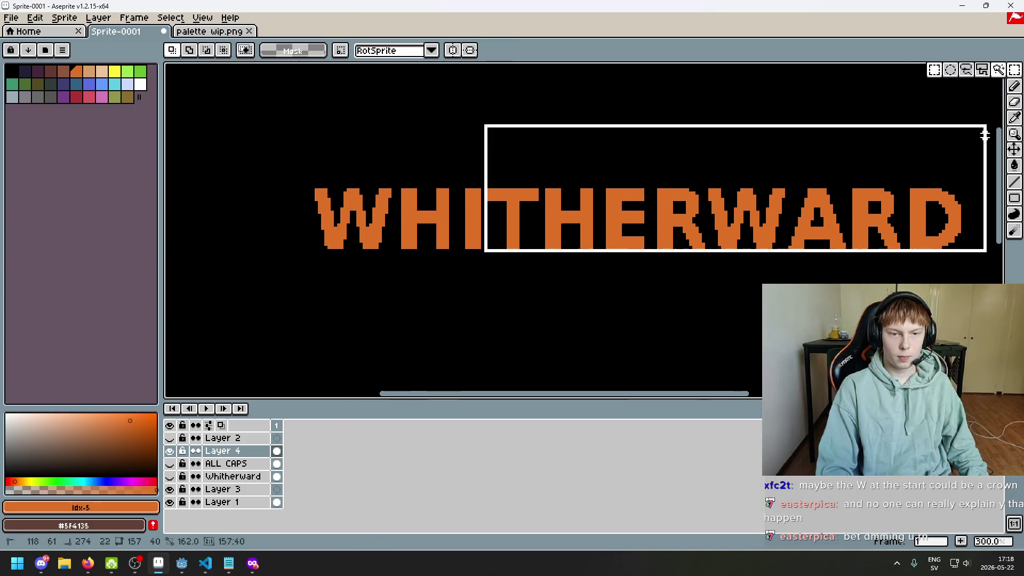
click(665, 327)
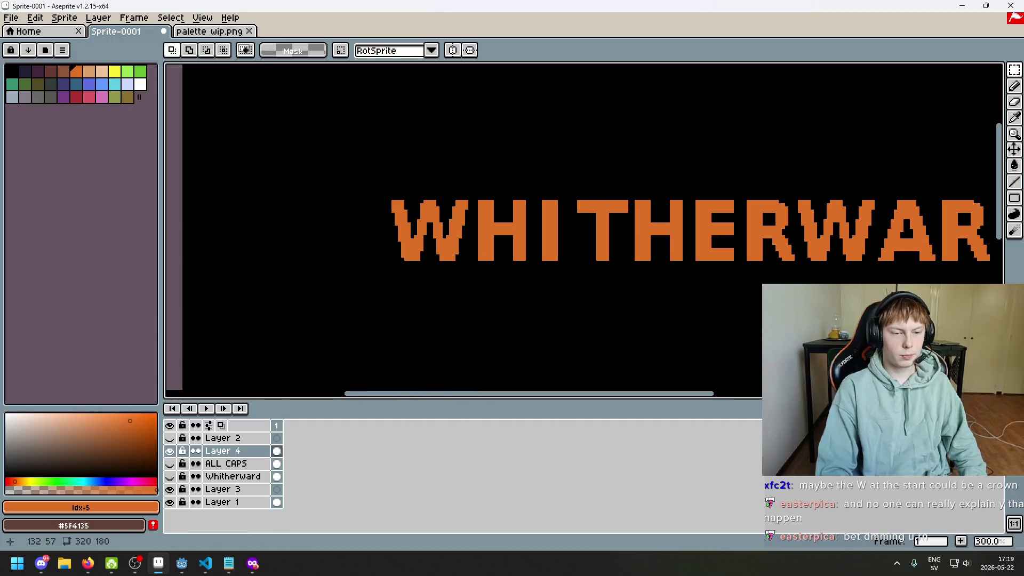
drag(532, 281, 268, 183)
key(ctrl+d)
scroll(587, 229, up, 4)
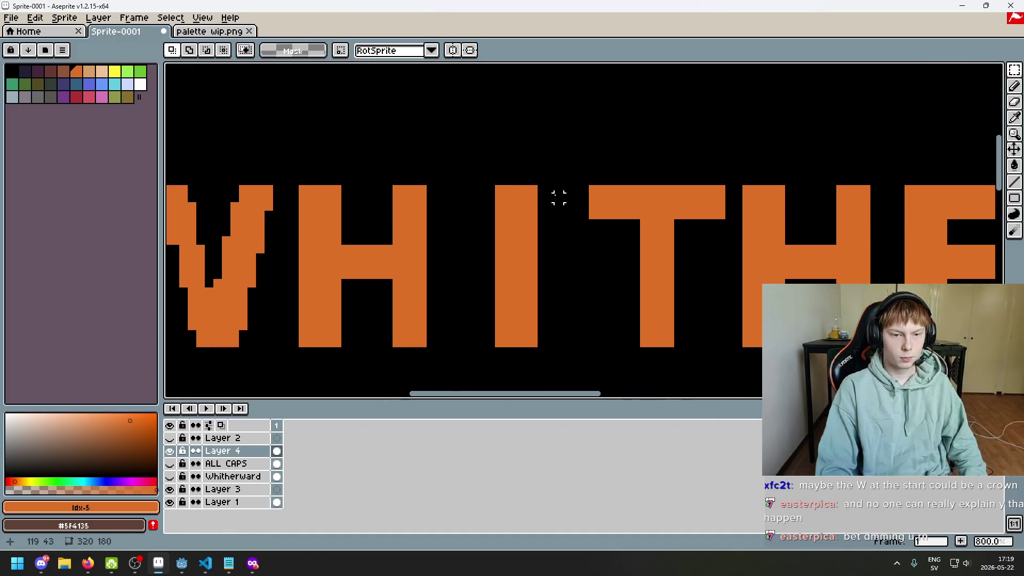
key(b)
drag(469, 189, 565, 189)
click(465, 189)
drag(472, 342, 511, 342)
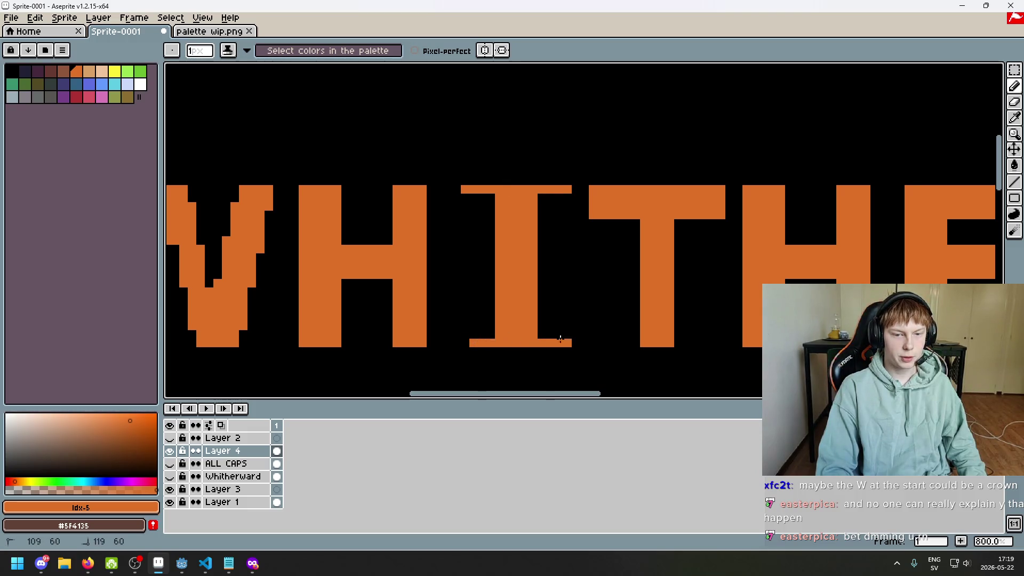
scroll(558, 249, down, 1)
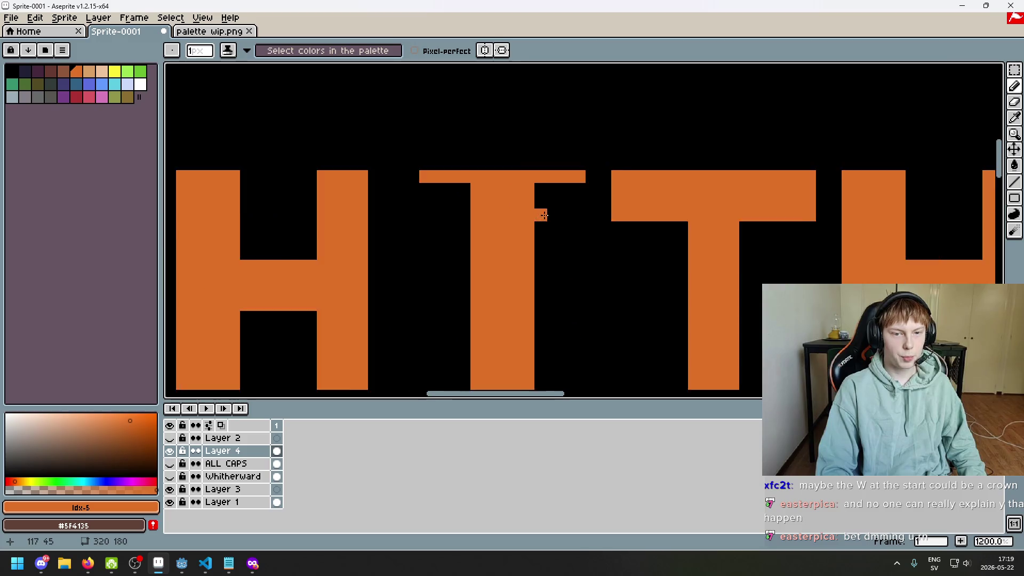
scroll(552, 235, down, 2)
scroll(549, 229, down, 1)
scroll(556, 288, down, 2)
scroll(557, 296, up, 2)
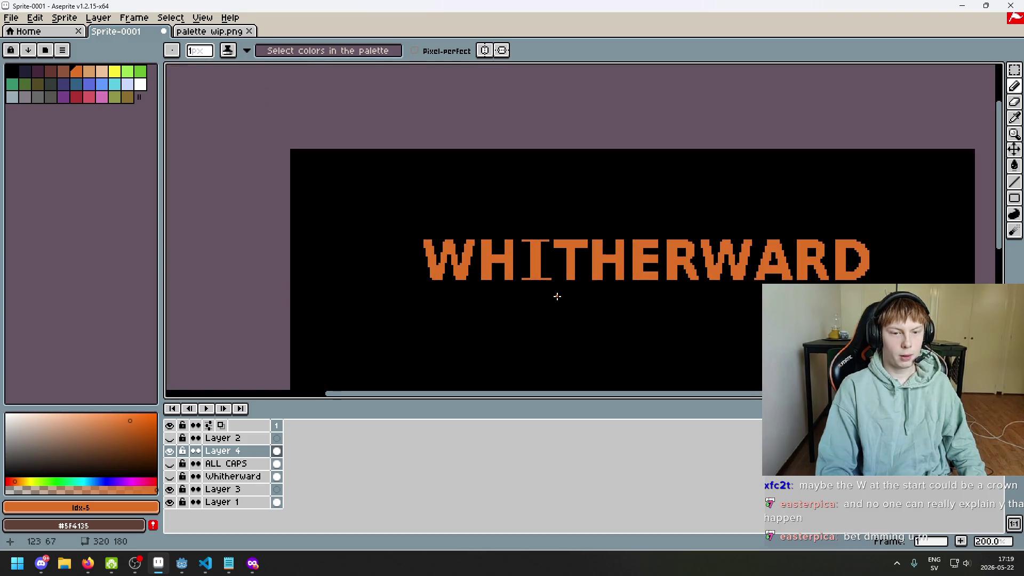
scroll(544, 288, up, 3)
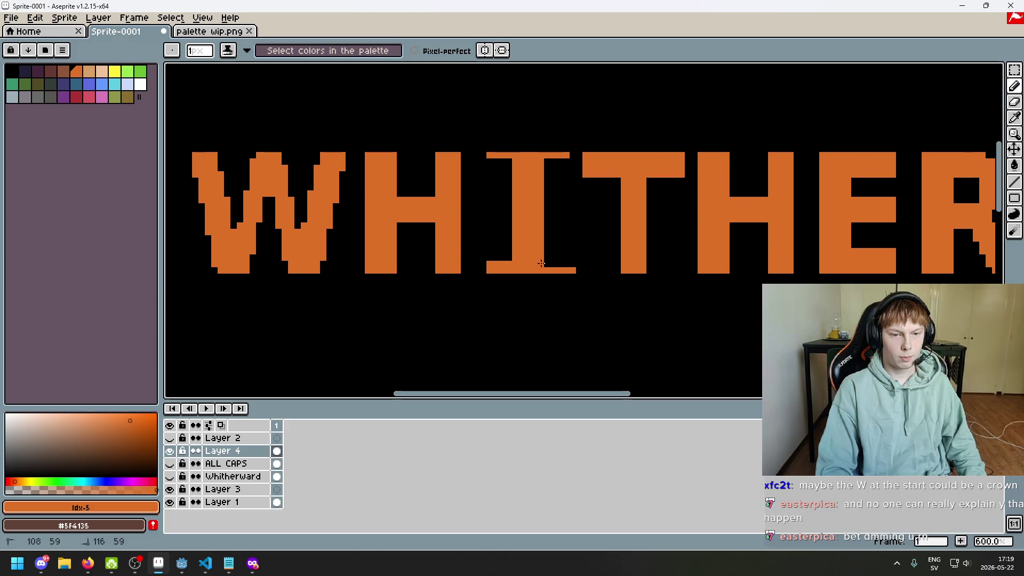
scroll(555, 166, up, 2)
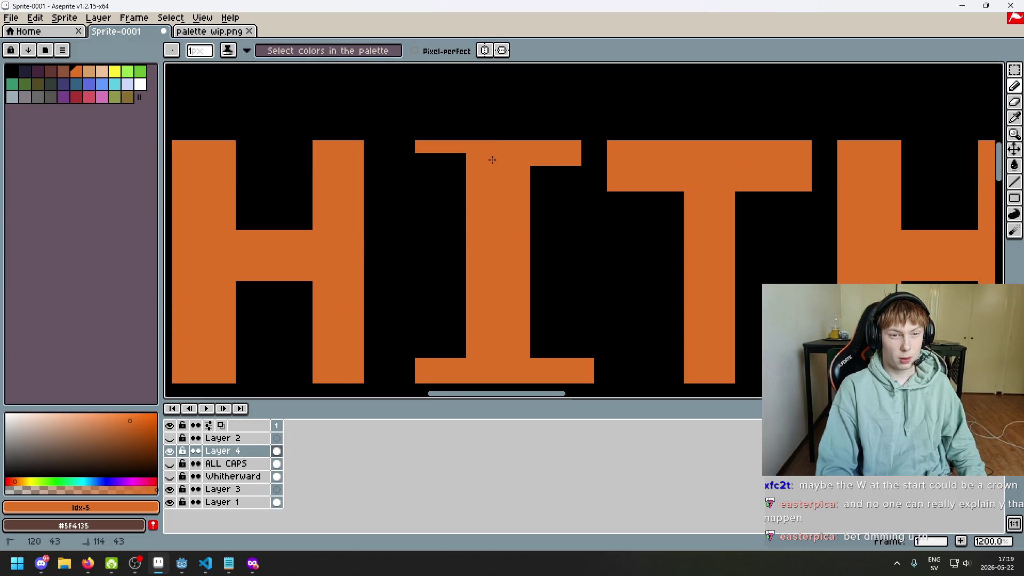
scroll(475, 187, down, 5)
scroll(460, 208, down, 1)
scroll(465, 211, up, 1)
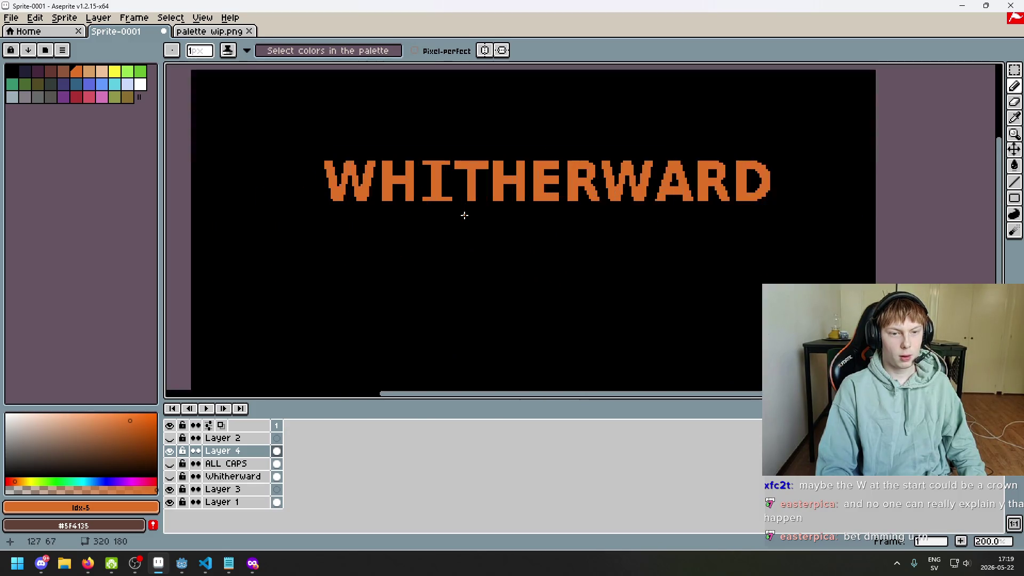
scroll(501, 199, up, 4)
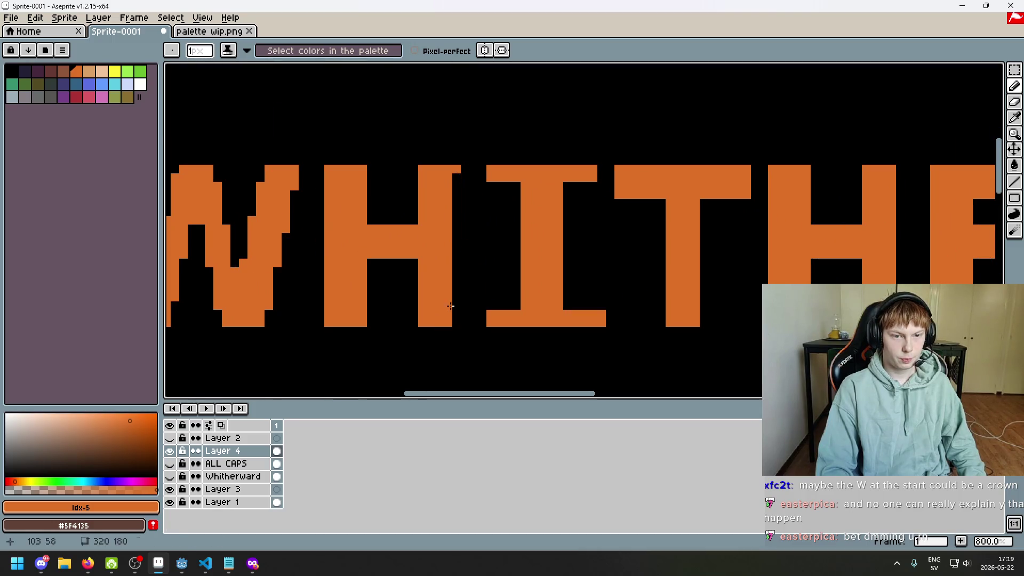
scroll(455, 312, down, 4)
scroll(465, 297, up, 1)
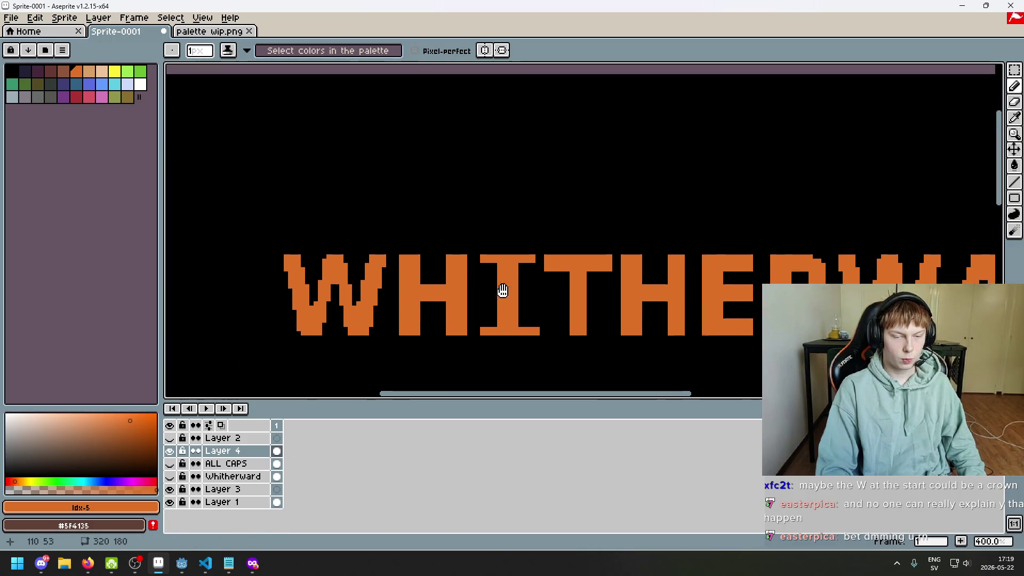
scroll(501, 290, up, 1)
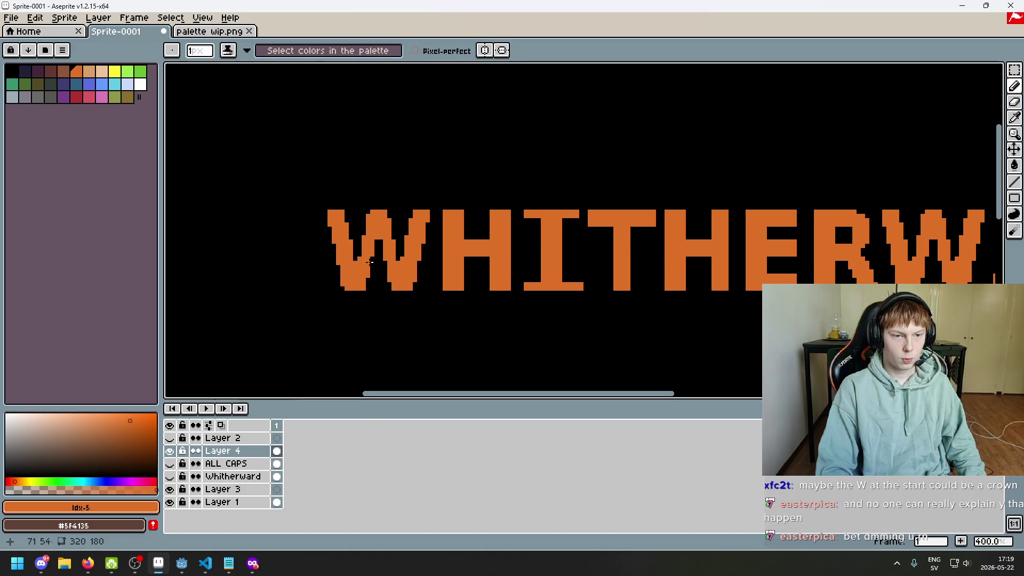
scroll(323, 221, up, 2)
- Undo the last two strokes, then extend the W's top bar further left and fill its gap
key(ctrl+z)
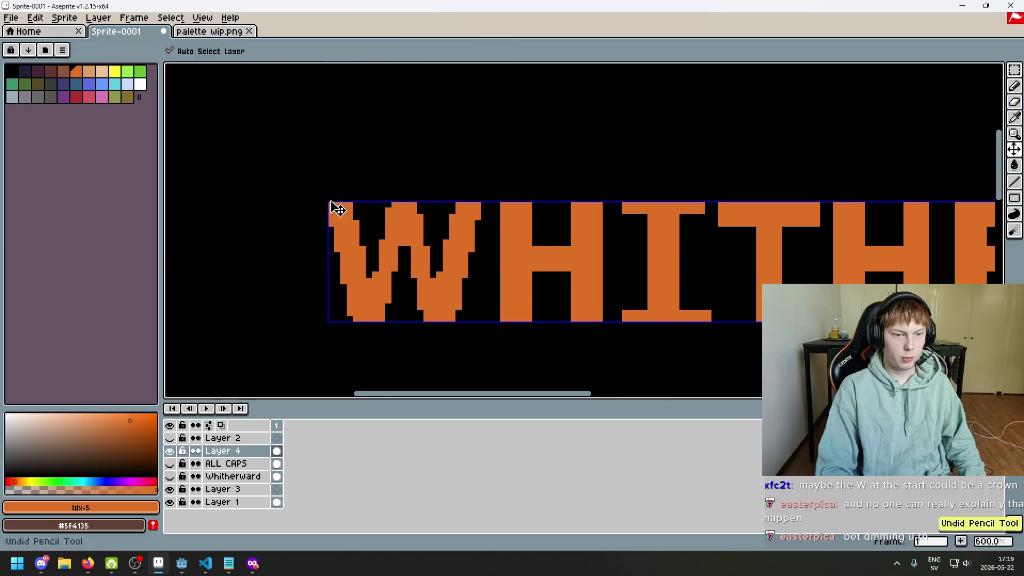
key(ctrl+z)
key(ctrl+z)
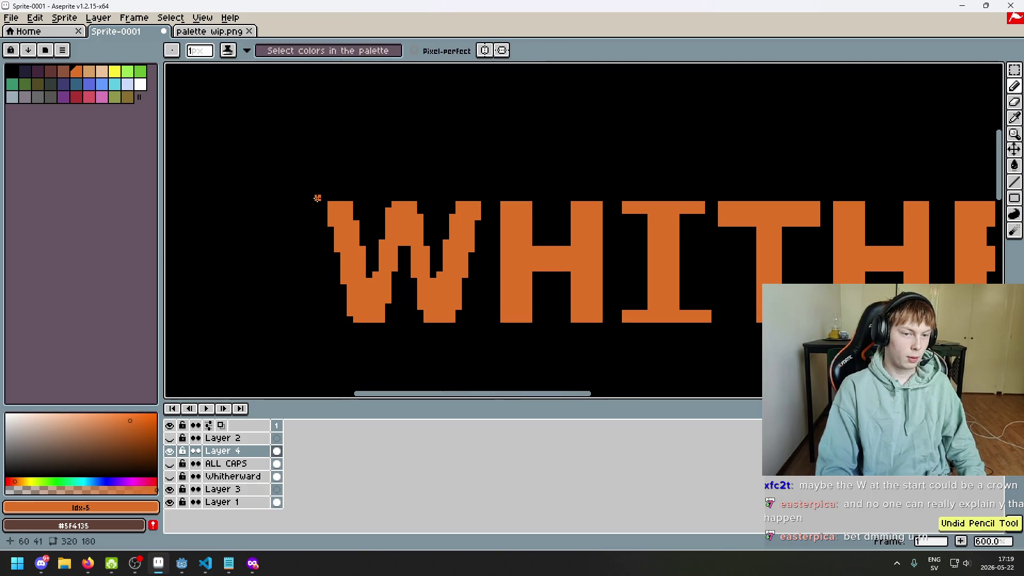
drag(317, 203, 356, 203)
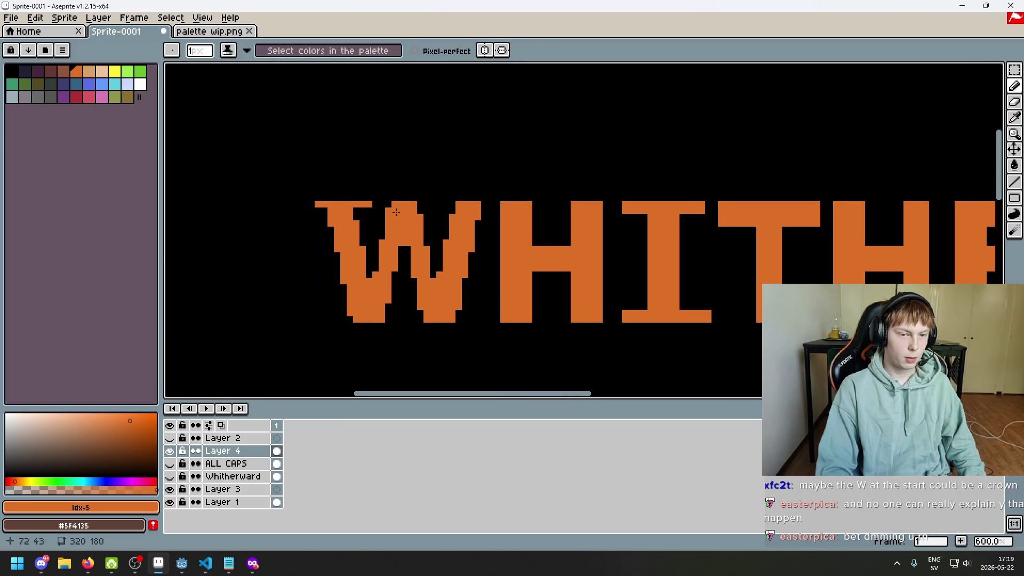
drag(453, 207, 450, 203)
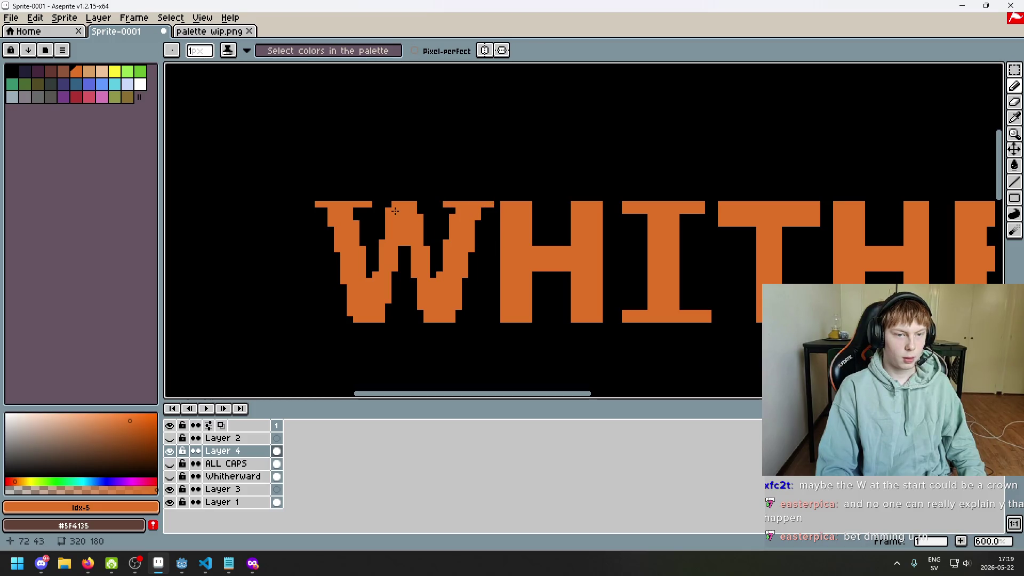
- Draw a pencil line to fill in the W's middle top serif
scroll(425, 208, down, 2)
key(e)
scroll(421, 222, up, 5)
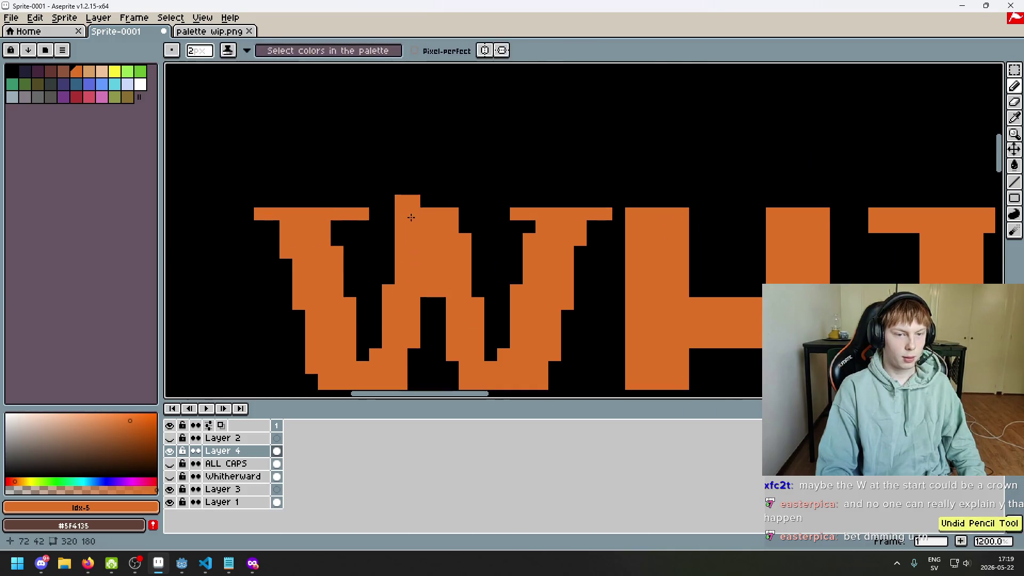
key(b)
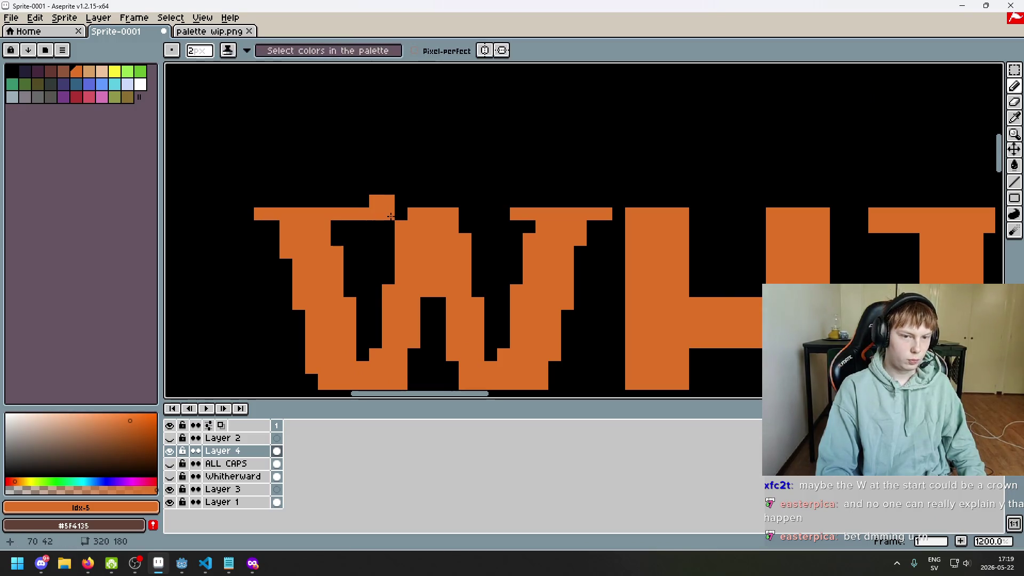
drag(386, 218, 440, 219)
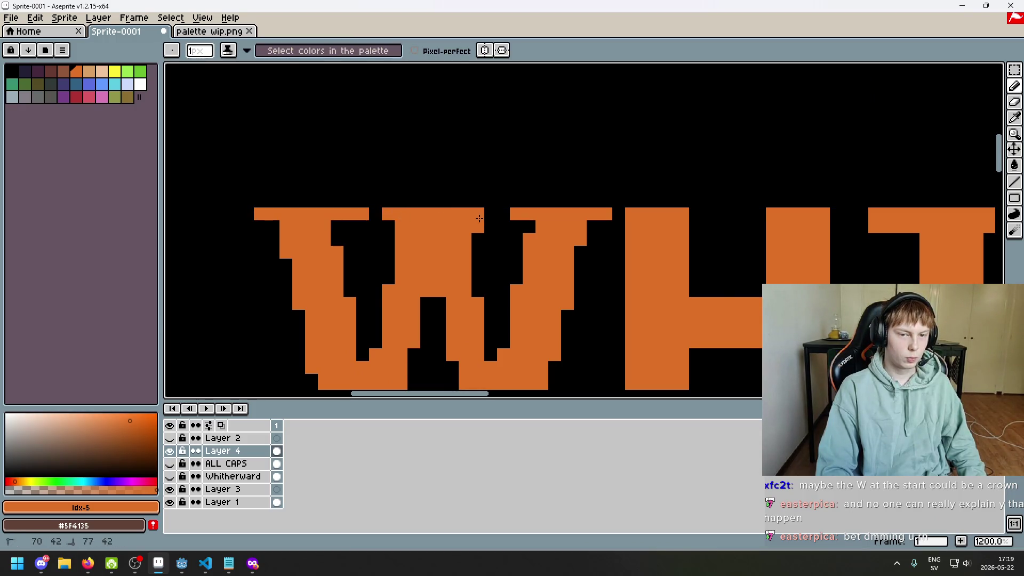
scroll(478, 224, down, 3)
scroll(492, 235, down, 3)
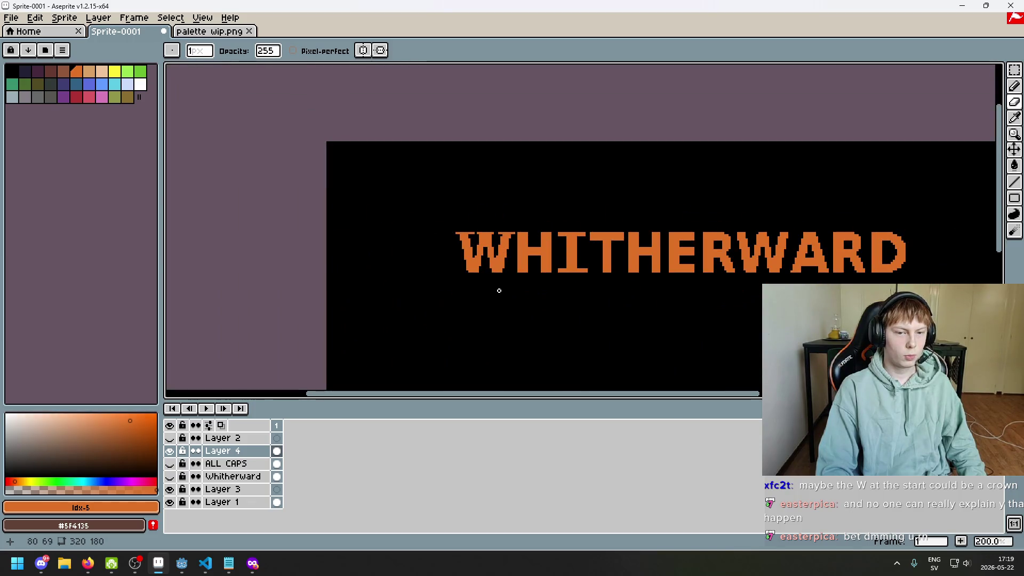
scroll(499, 290, down, 1)
scroll(502, 289, up, 2)
scroll(405, 254, up, 4)
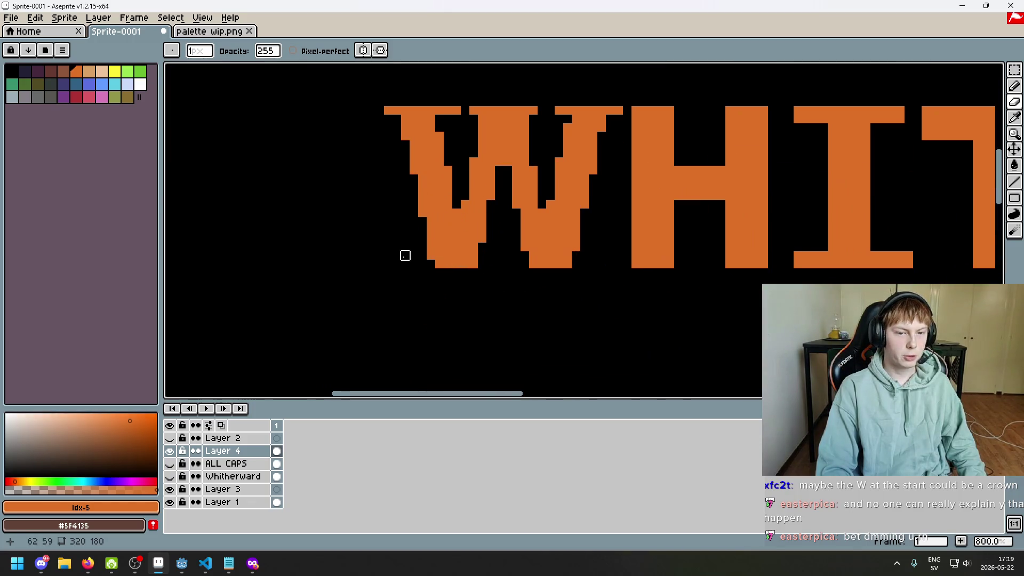
- Undo stray strokes, add a pixel left of the W's foot, and test a line along the title's bottom
key(ctrl+z)
key(b)
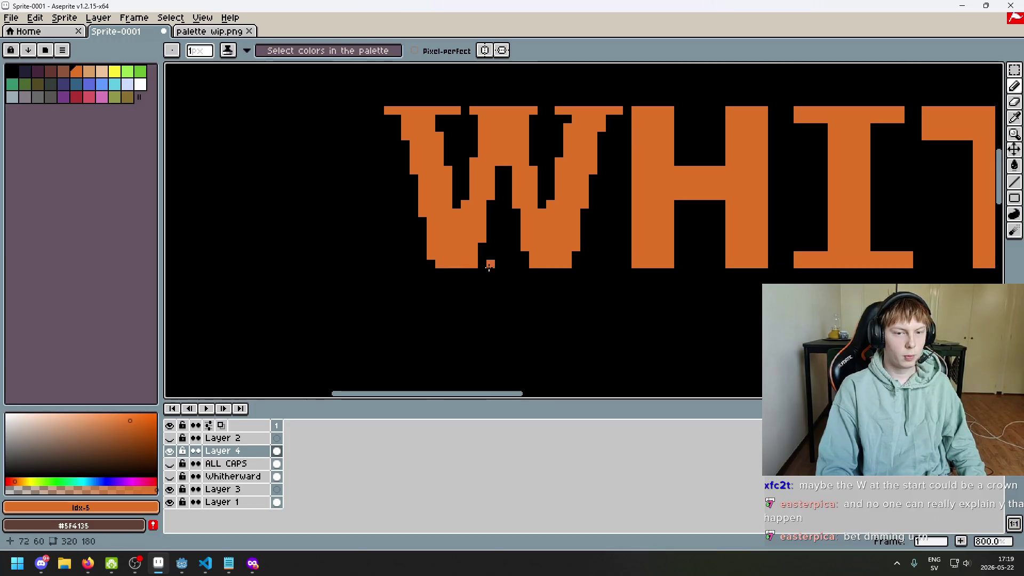
drag(480, 265, 555, 265)
key(ctrl+z)
click(405, 265)
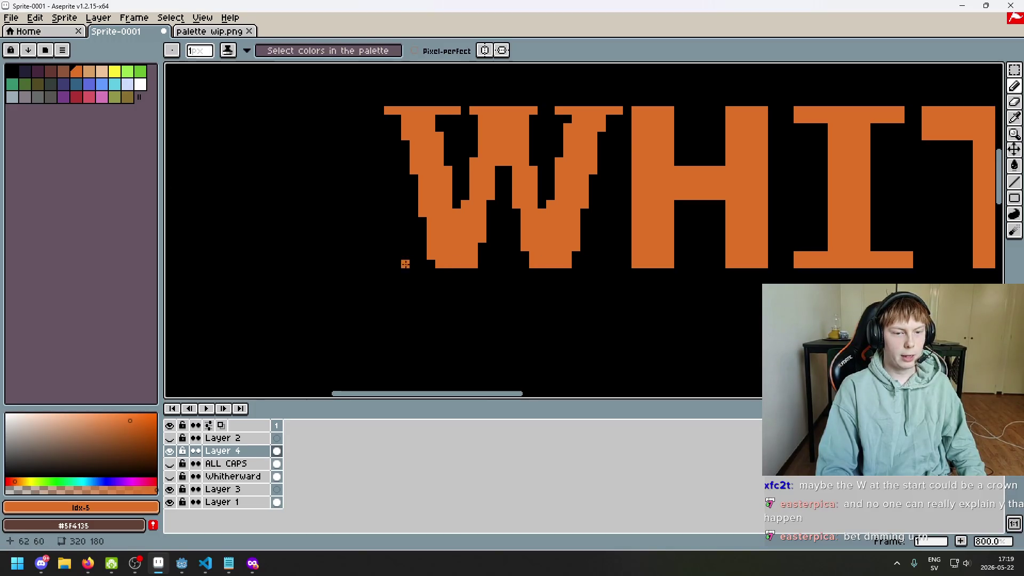
scroll(478, 288, down, 5)
drag(477, 288, 408, 282)
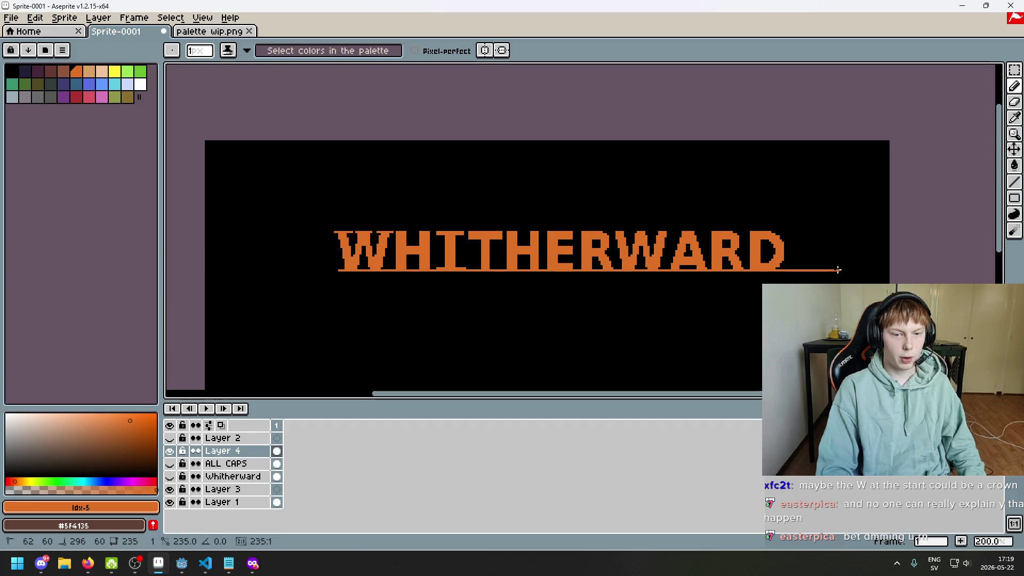
click(784, 271)
scroll(771, 285, down, 1)
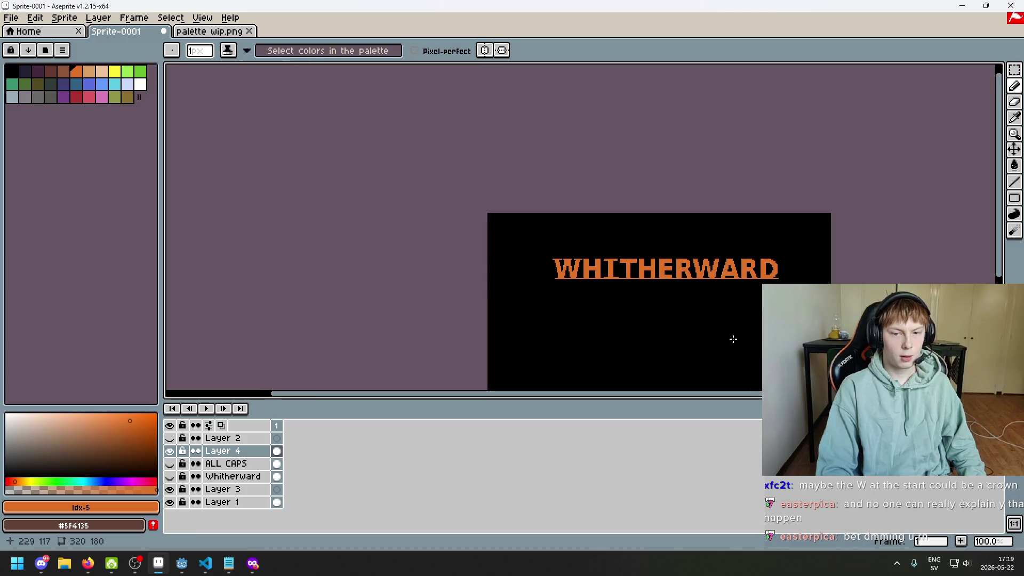
scroll(733, 339, up, 1)
drag(663, 318, 513, 286)
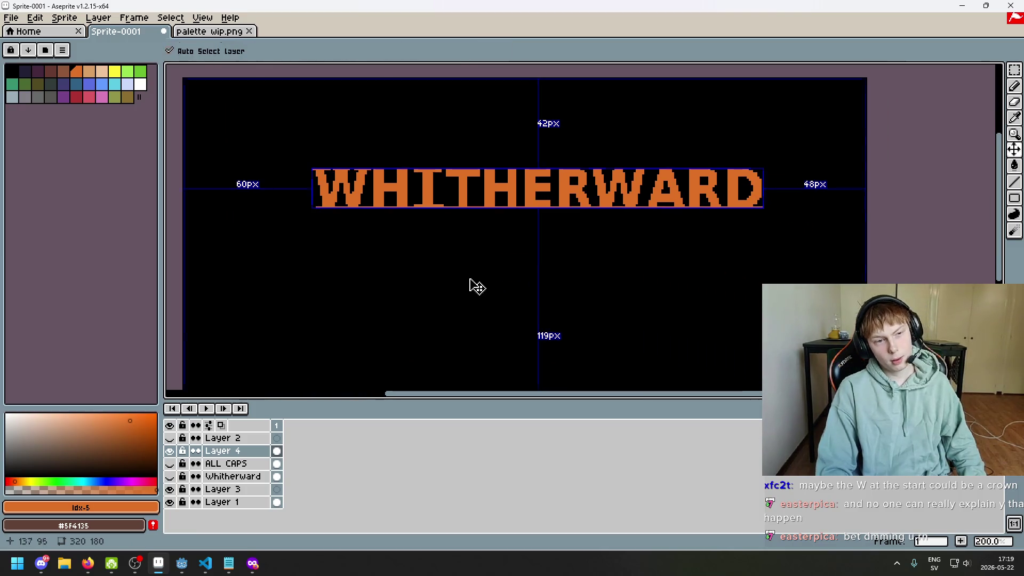
- At 800% zoom, add one orange pencil pixel to the end of the H's bottom-right serif
scroll(373, 251, up, 4)
scroll(315, 224, up, 1)
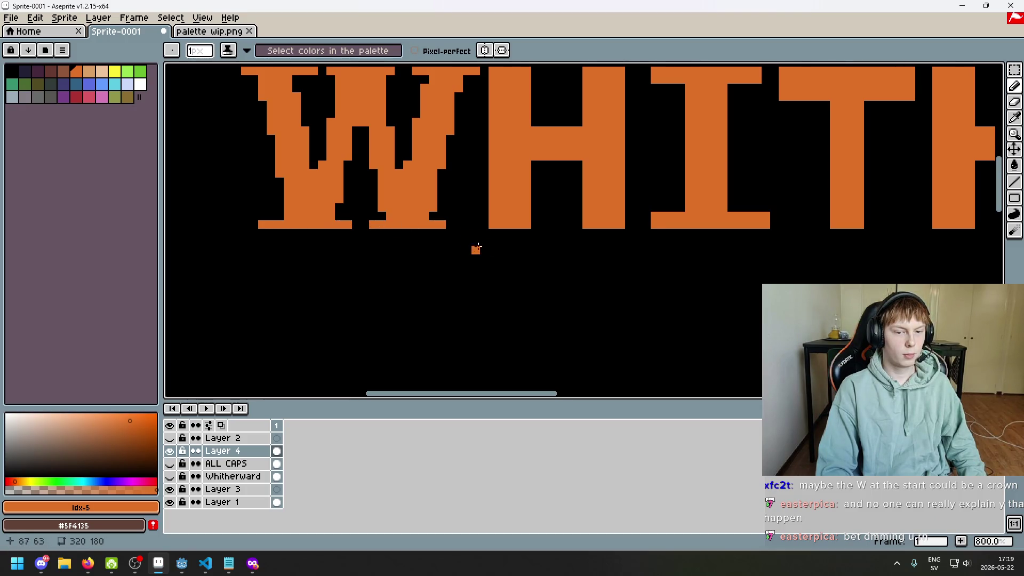
scroll(476, 249, down, 4)
scroll(456, 247, up, 4)
key(e)
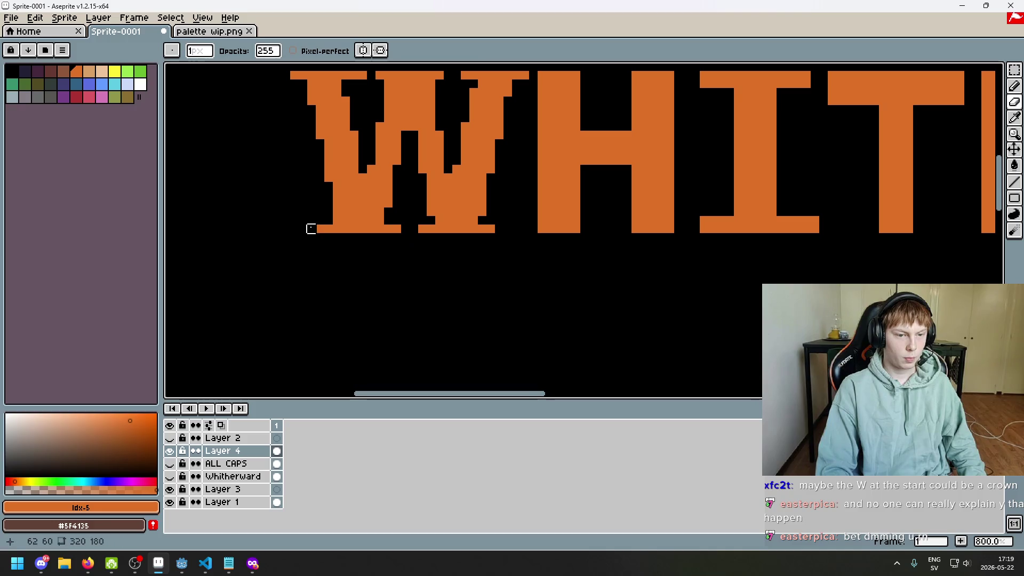
drag(456, 237, 361, 253)
key(b)
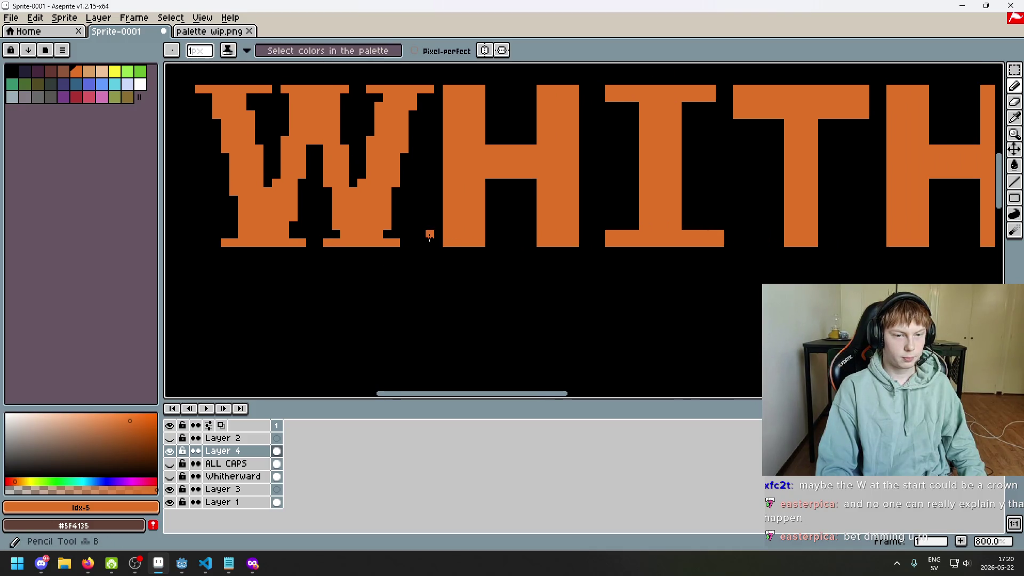
click(583, 243)
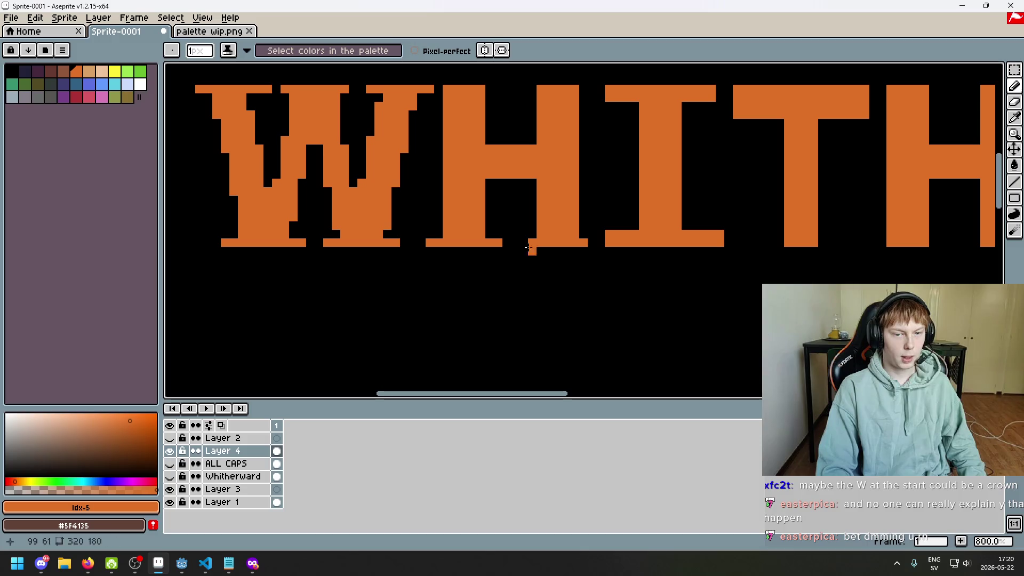
scroll(588, 242, down, 1)
scroll(598, 266, down, 4)
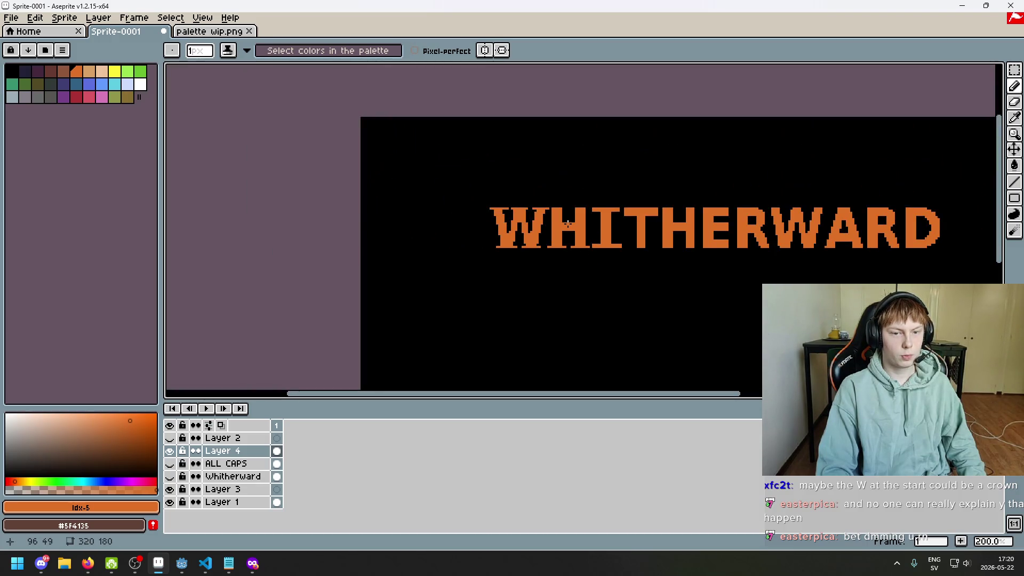
scroll(568, 224, up, 2)
- Lasso the W and shift it left to widen the gap before the H
key(m)
key(w)
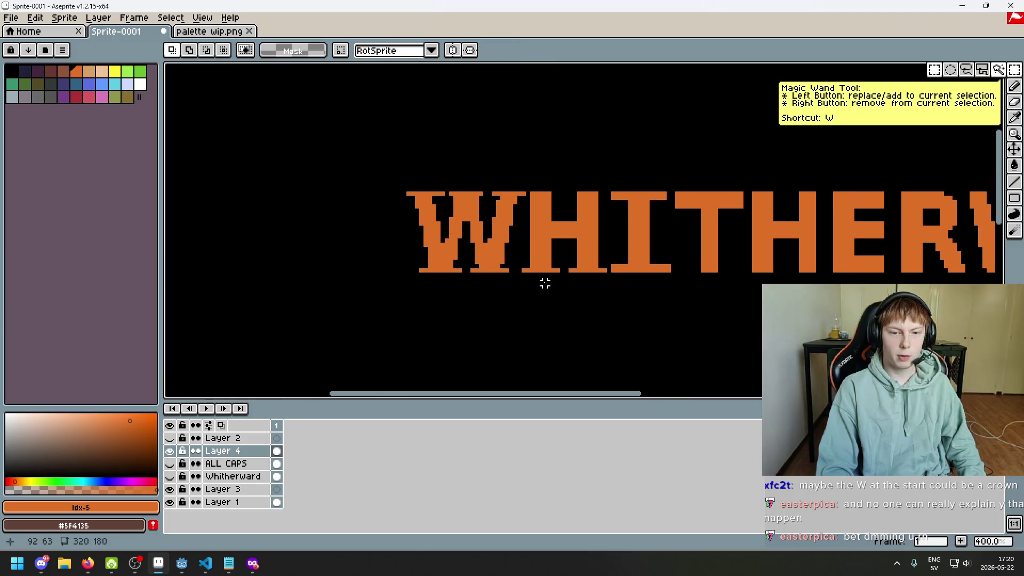
key(m)
drag(373, 167, 480, 281)
click(849, 164)
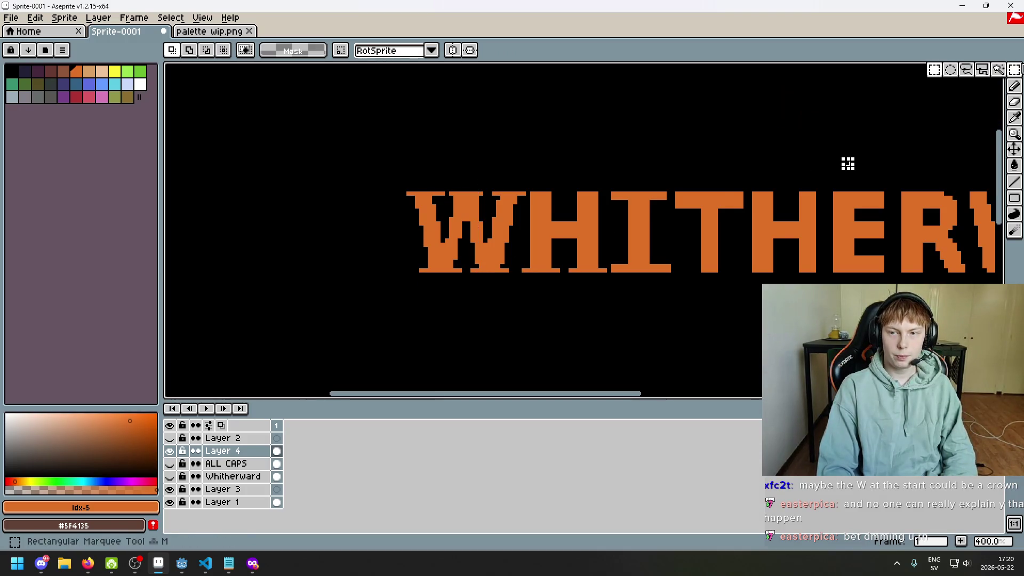
drag(980, 77, 966, 71)
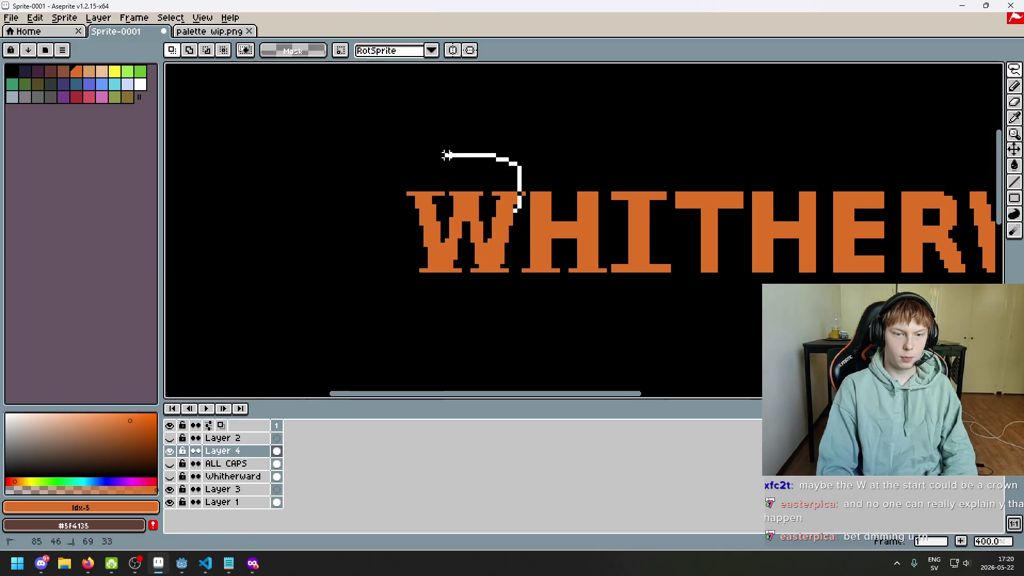
mouse_move(446, 156)
mouse_down()
mouse_move(523, 185)
mouse_move(366, 296)
mouse_up()
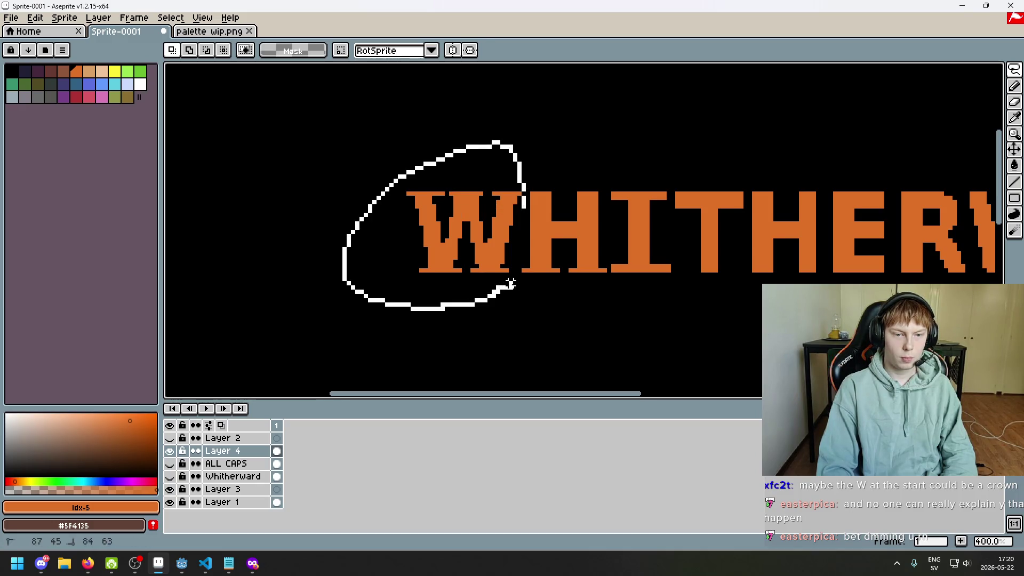
drag(523, 209, 524, 209)
key(Left)
key(Left)
key(Left)
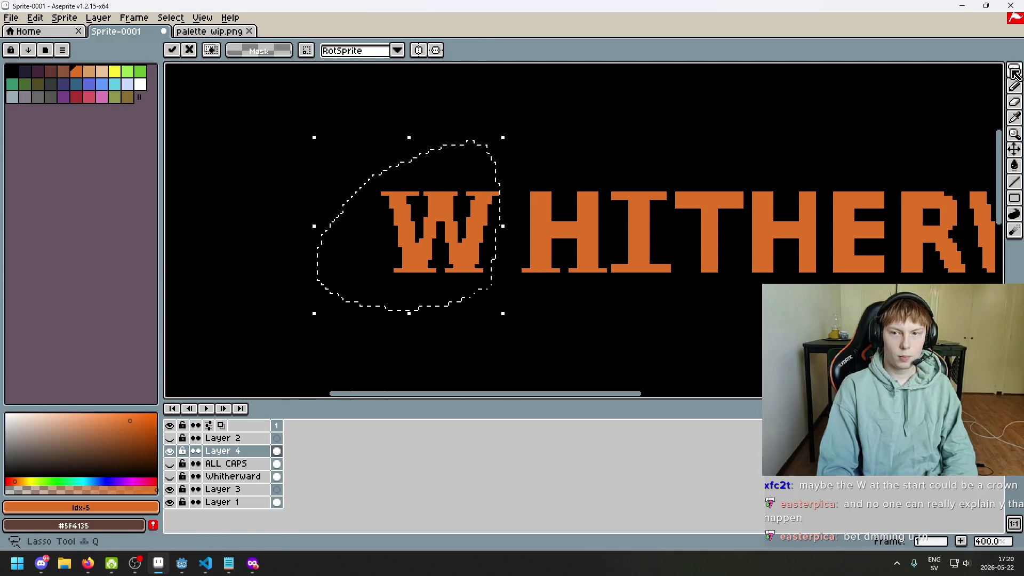
- Deselect, return to the pencil, and zoom in close on the W and H
key(ctrl+d)
key(b)
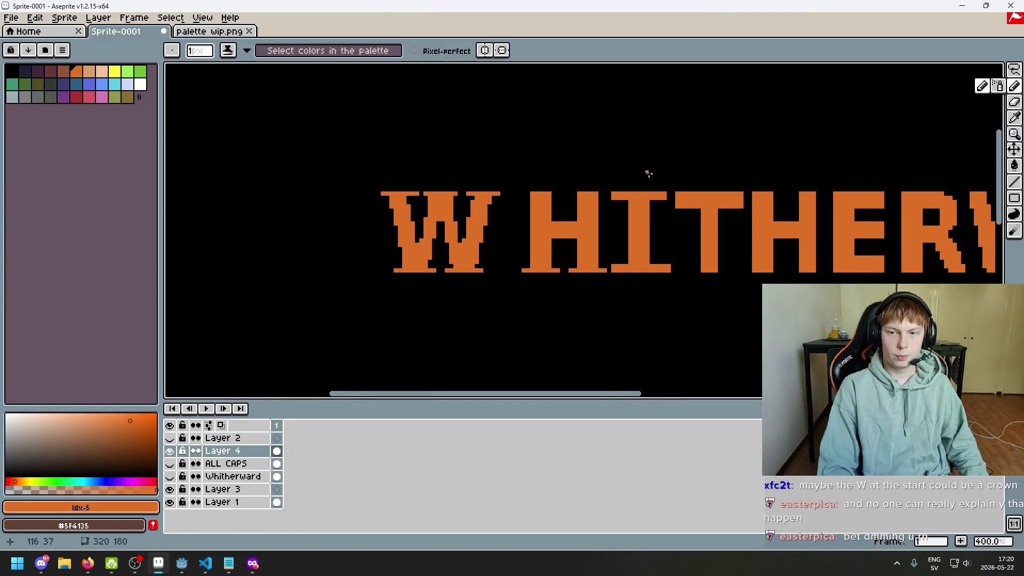
scroll(640, 176, up, 2)
scroll(459, 205, up, 1)
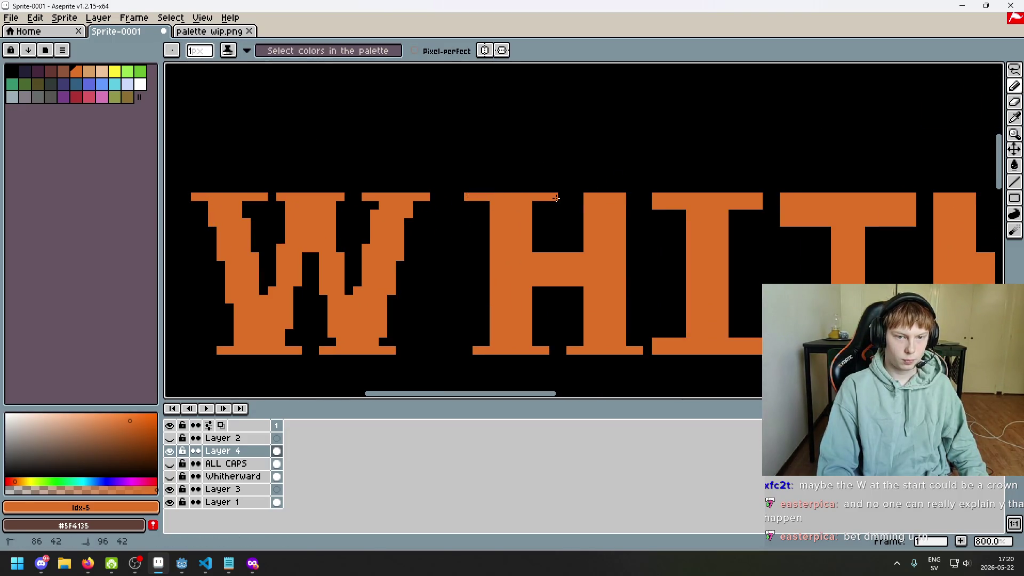
- Erase one pixel from the H's right top serif
key(b)
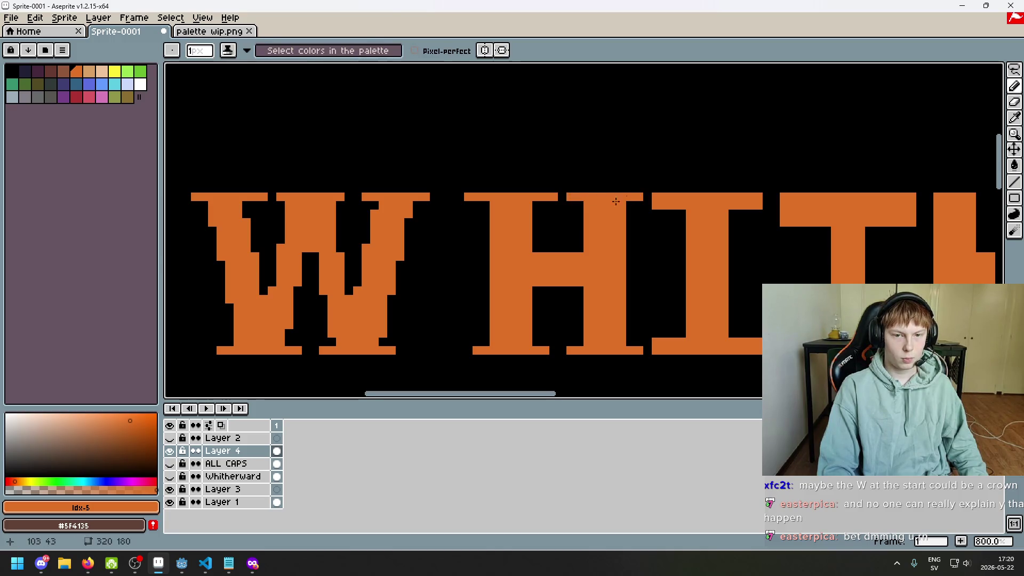
right_click(571, 197)
scroll(491, 267, down, 2)
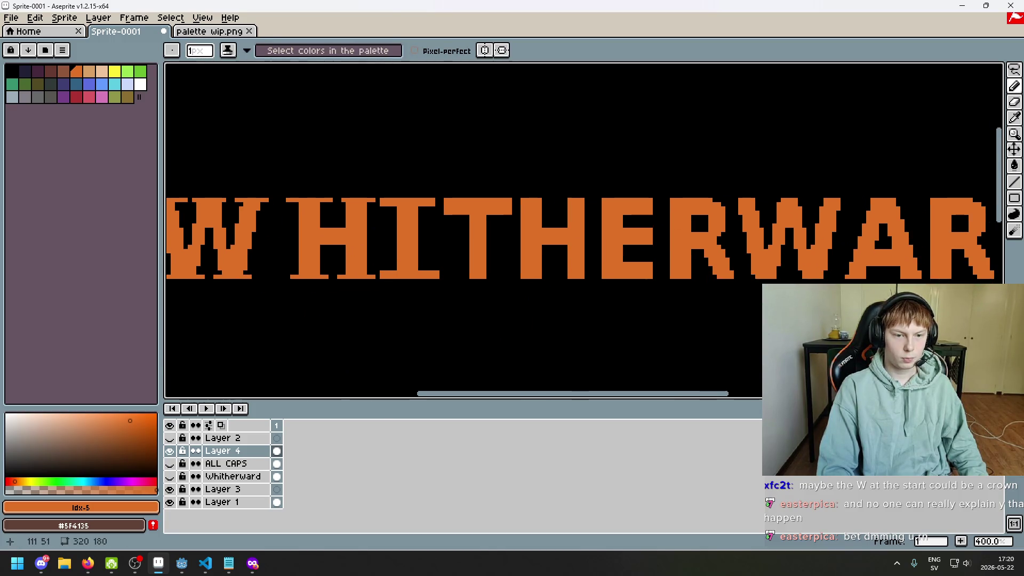
scroll(469, 229, up, 3)
scroll(480, 227, down, 1)
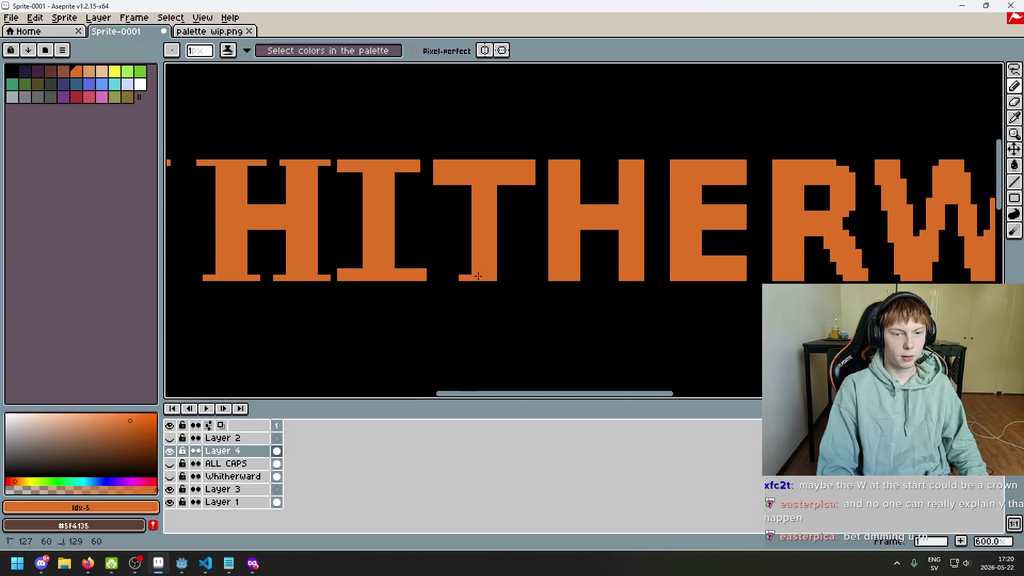
scroll(522, 293, down, 2)
scroll(530, 228, up, 3)
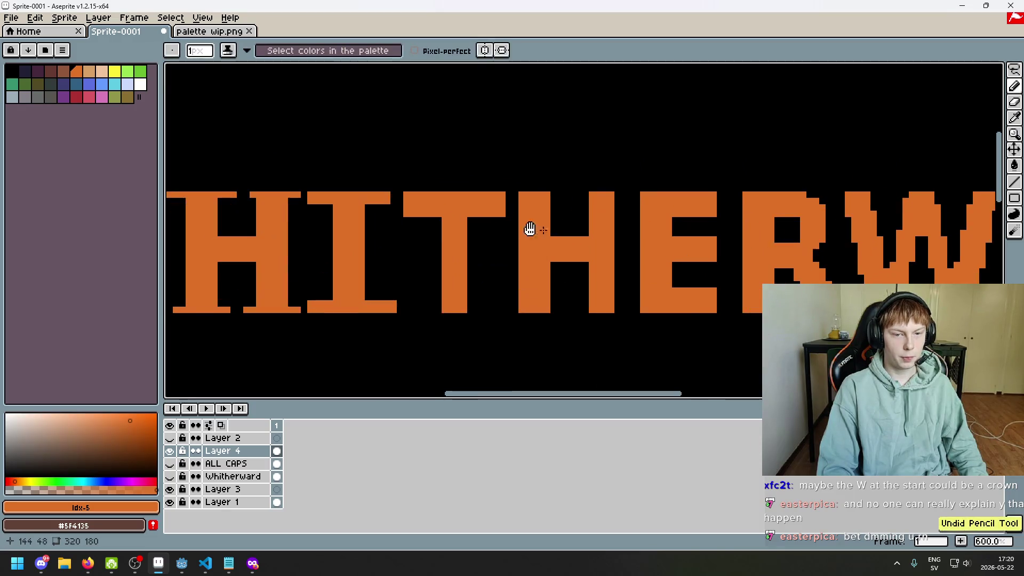
scroll(421, 208, up, 1)
scroll(421, 210, down, 4)
- Delete the second H and place a copy of the first H between T and E
click(1015, 69)
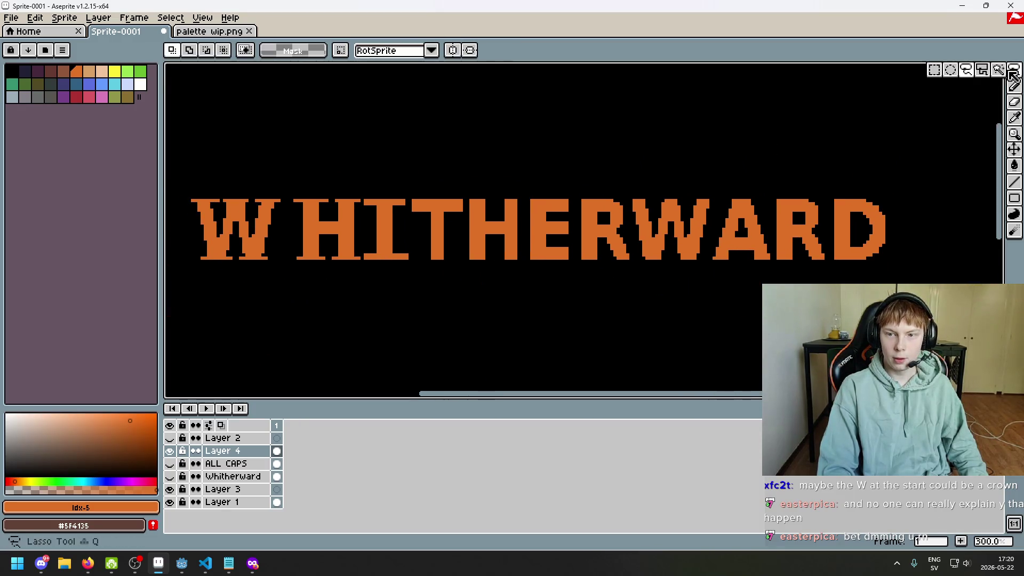
scroll(464, 217, up, 2)
drag(419, 178, 501, 338)
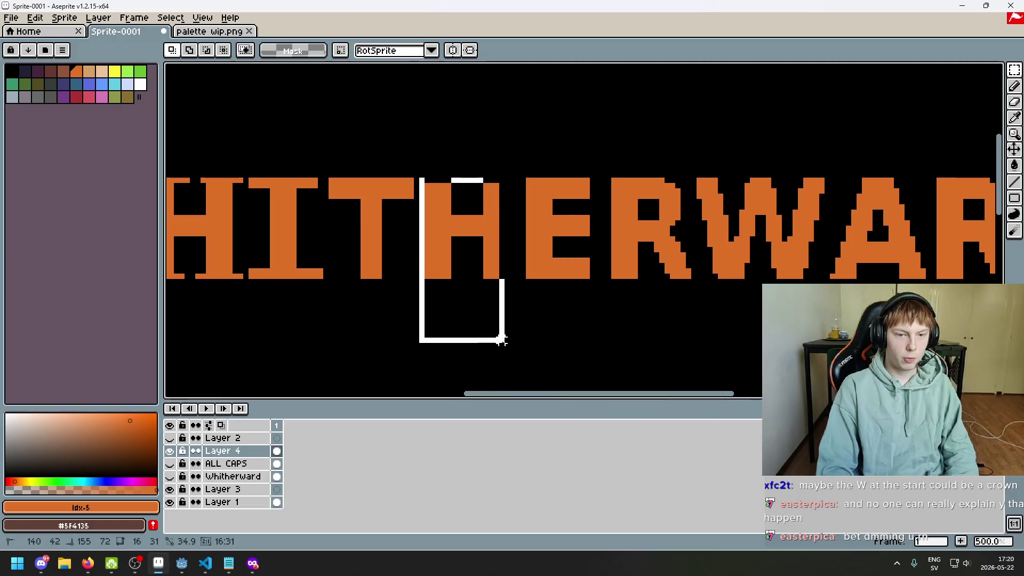
key(Delete)
drag(323, 121, 455, 267)
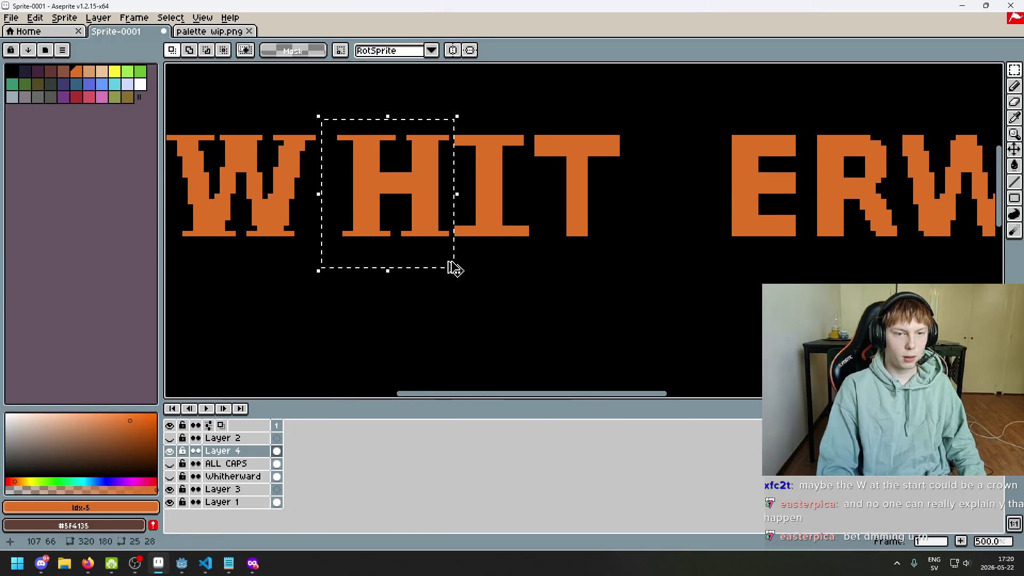
mouse_move(435, 234)
mouse_down()
mouse_move(712, 240)
mouse_move(713, 126)
mouse_up()
key(Return)
- Shift ERWARD right, lower the copied H onto the baseline, and slide the E about 35 px left
scroll(631, 286, down, 2)
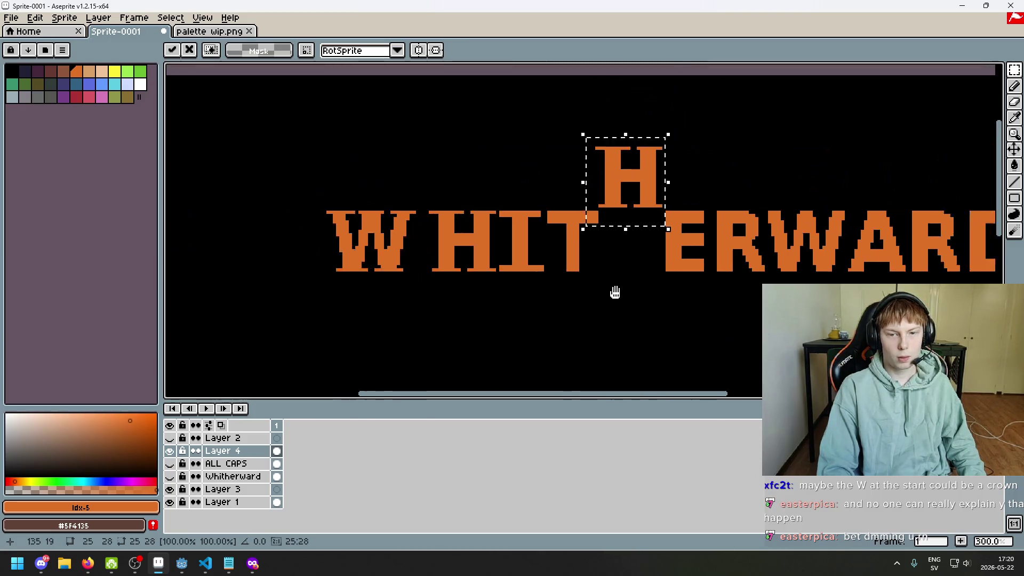
drag(537, 285, 995, 153)
drag(736, 238, 774, 238)
drag(447, 124, 536, 218)
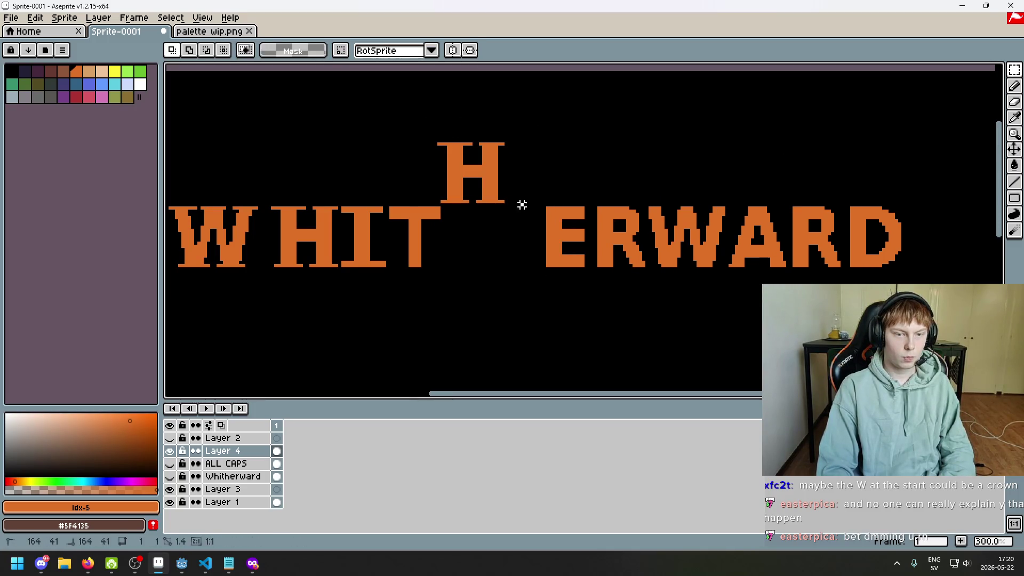
drag(491, 142, 499, 207)
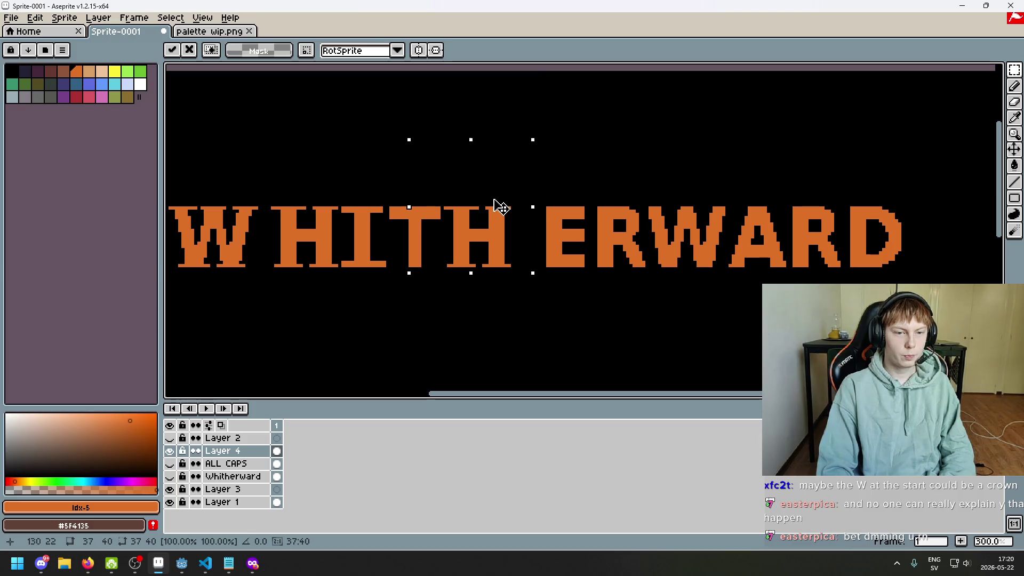
click(538, 226)
mouse_move(540, 201)
mouse_down()
mouse_move(594, 288)
mouse_move(560, 270)
mouse_up()
click(620, 275)
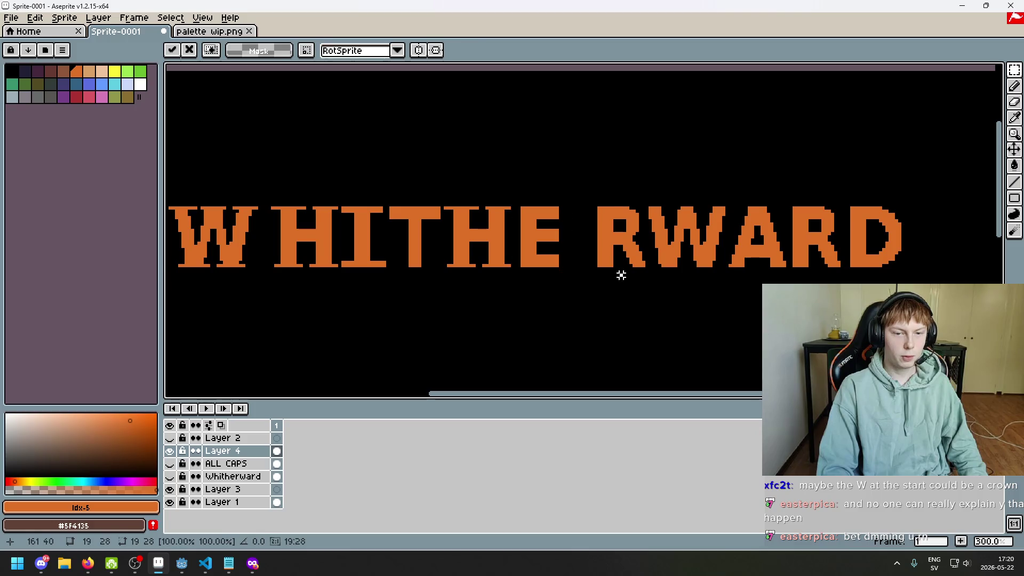
scroll(620, 275, right, 3)
scroll(531, 244, up, 2)
key(b)
scroll(506, 271, up, 4)
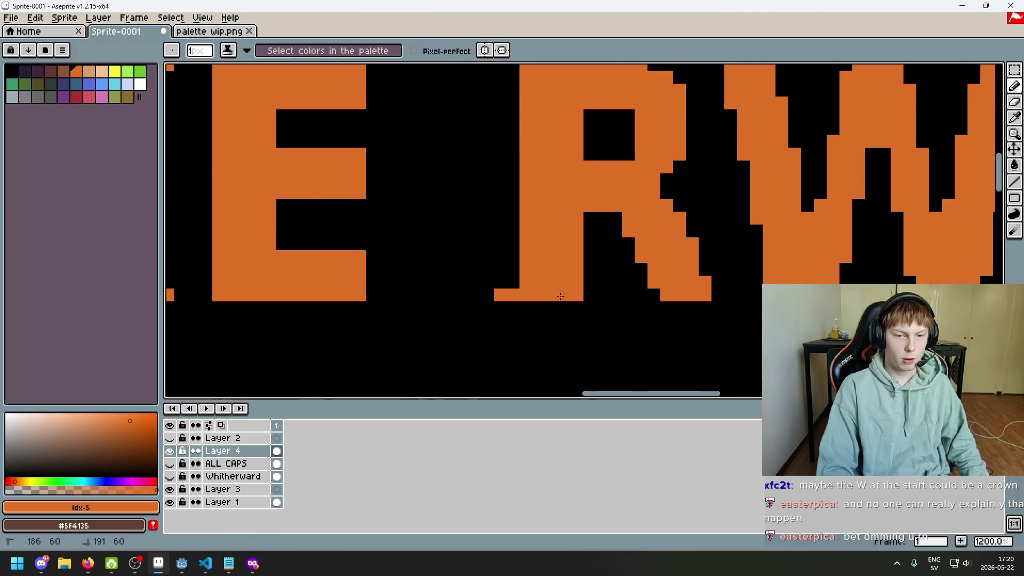
scroll(610, 308, down, 4)
scroll(644, 324, up, 1)
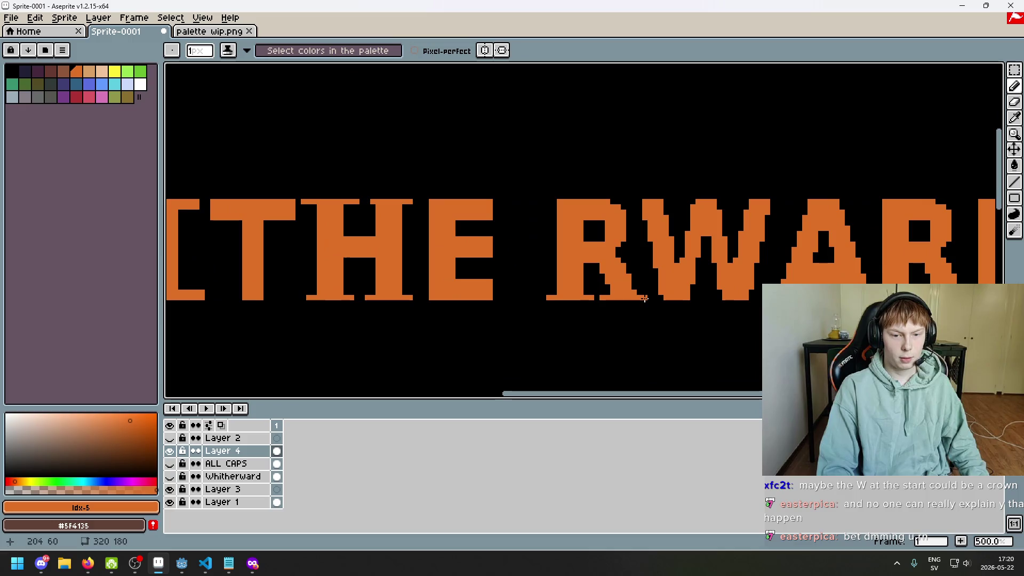
scroll(655, 324, down, 2)
scroll(655, 324, up, 4)
scroll(588, 192, up, 4)
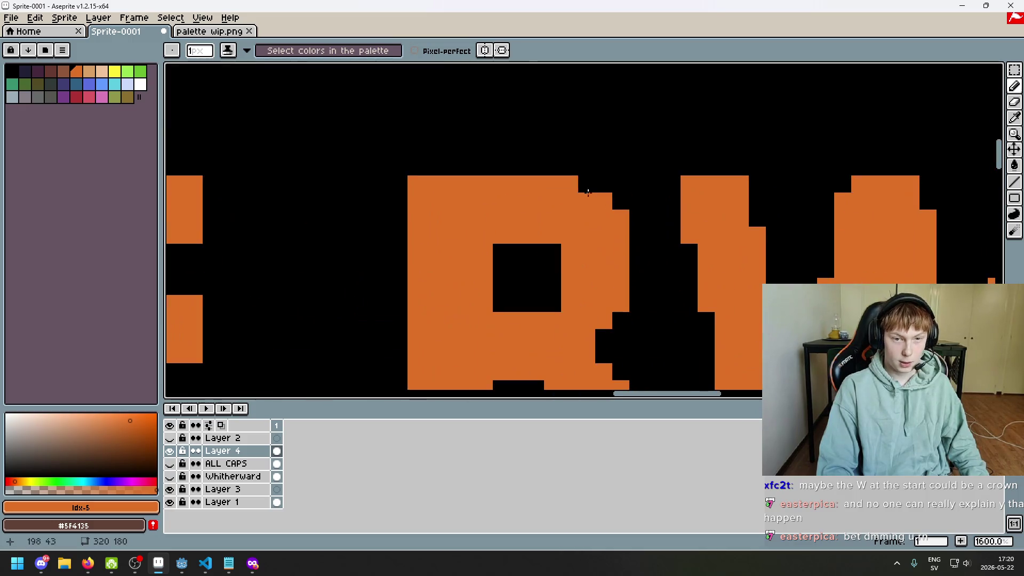
scroll(620, 200, down, 5)
scroll(494, 223, up, 2)
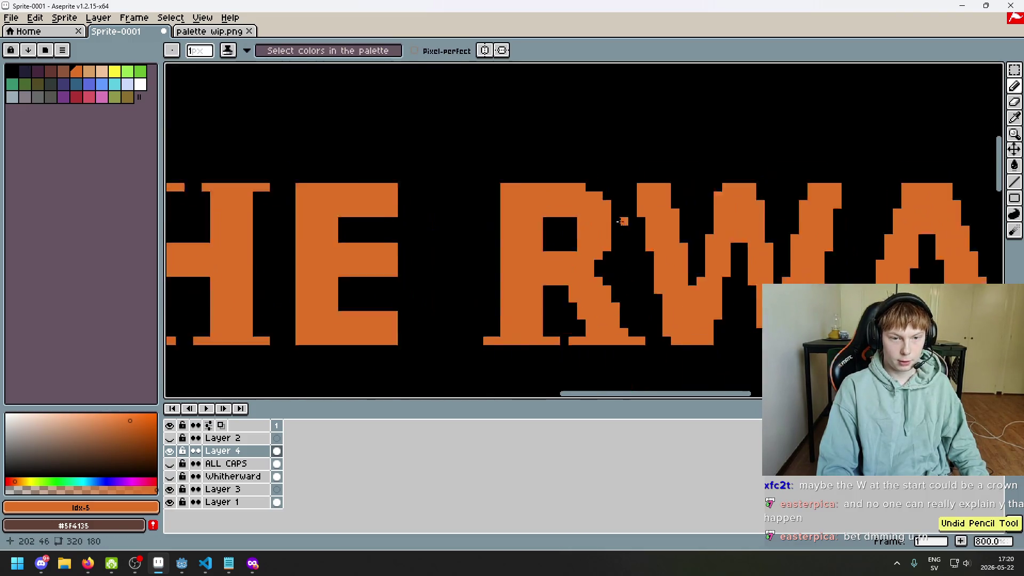
scroll(494, 223, down, 1)
scroll(494, 223, up, 3)
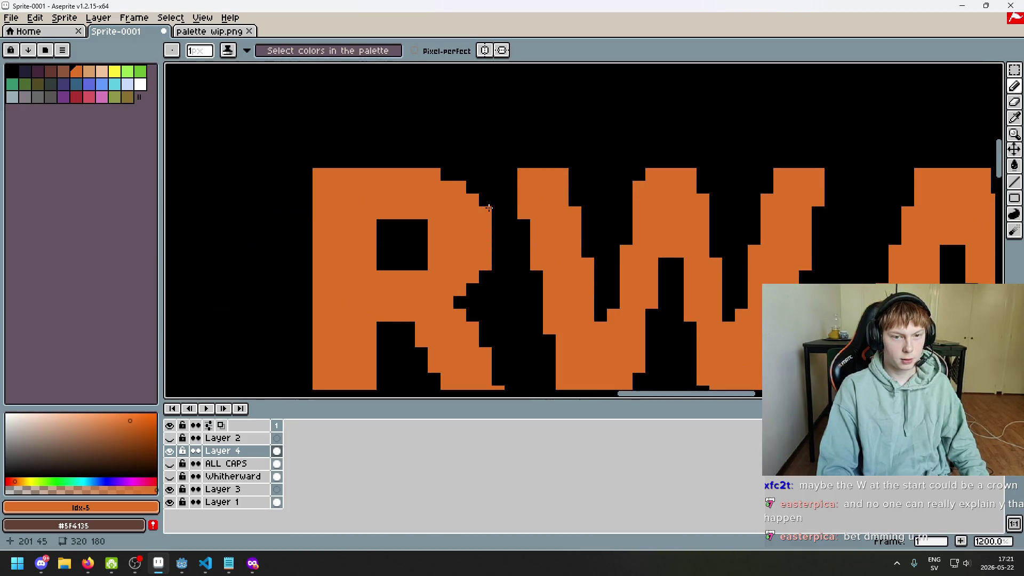
scroll(489, 208, down, 5)
scroll(480, 182, up, 1)
scroll(479, 174, up, 4)
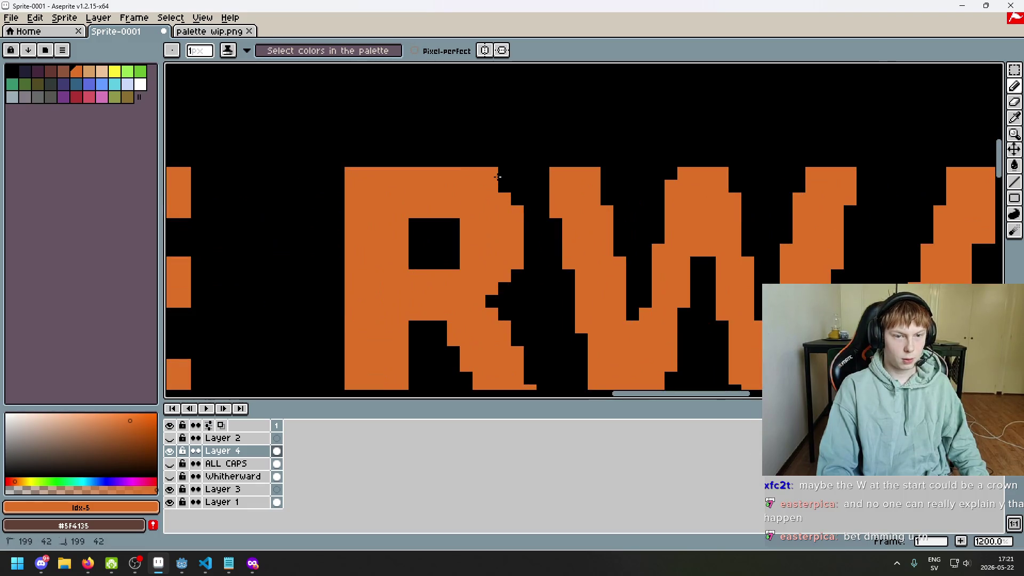
scroll(512, 194, down, 5)
key(ctrl+z)
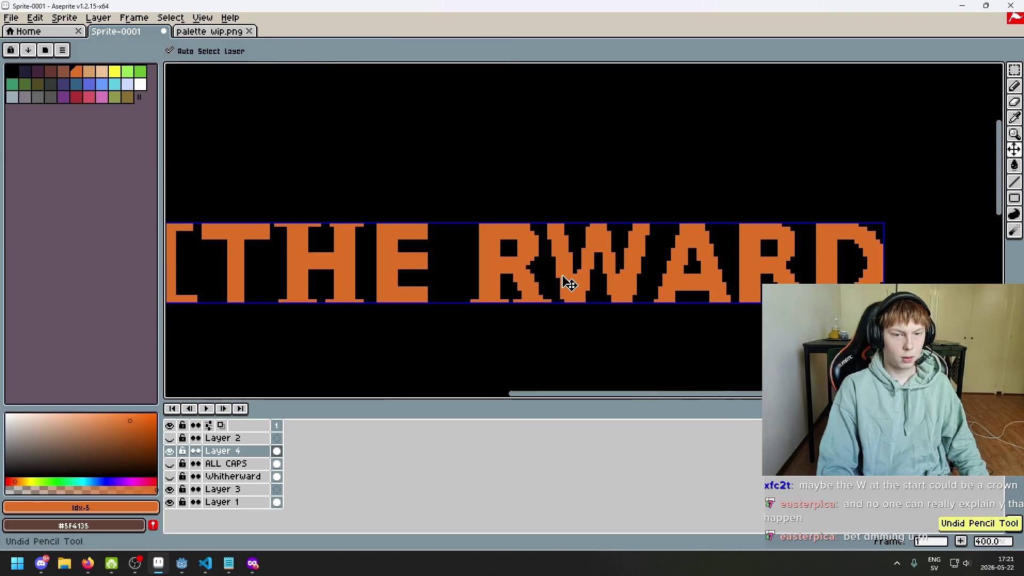
scroll(569, 283, up, 3)
scroll(563, 250, down, 5)
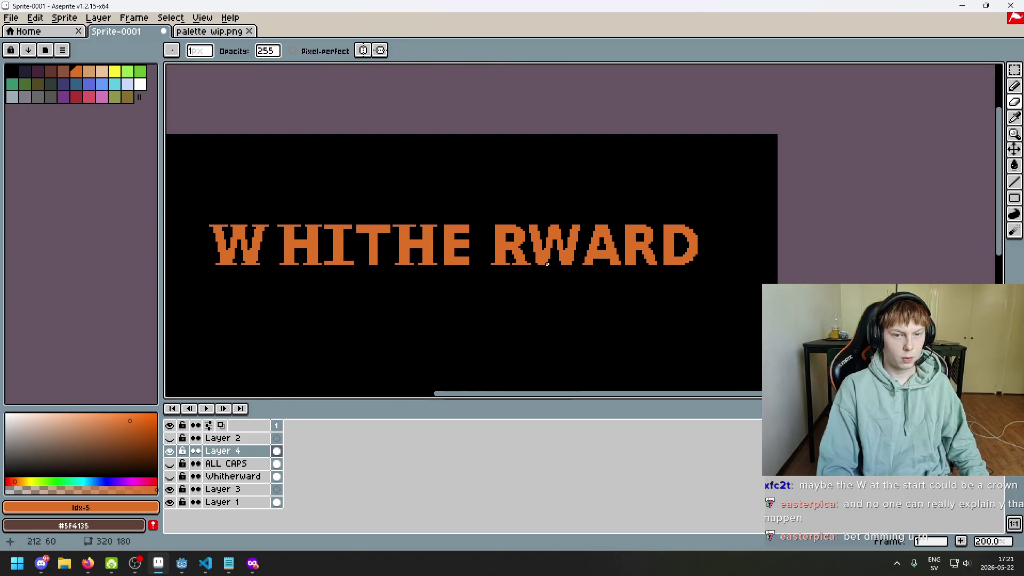
- Compare the last eraser stroke with undo/redo, leave it undone, and zoom to 400% on THE RWARD
key(ctrl+z)
key(ctrl+y)
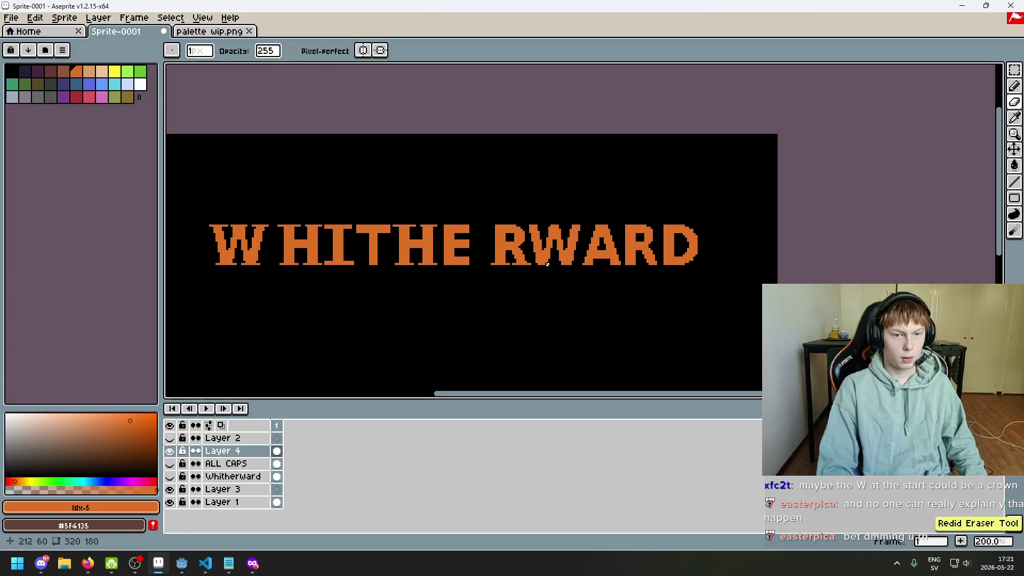
scroll(528, 250, up, 3)
scroll(505, 236, up, 2)
scroll(449, 185, down, 4)
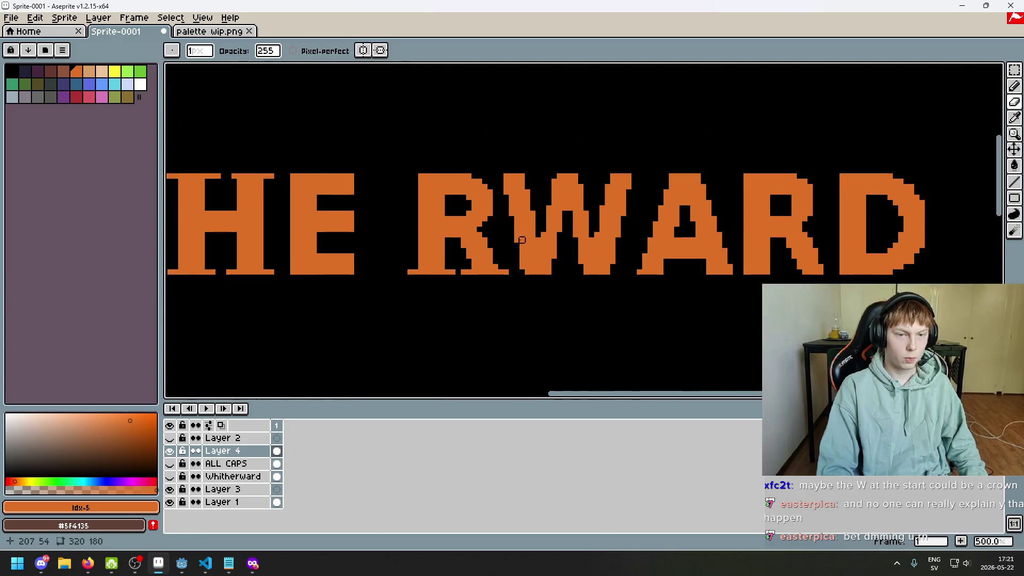
scroll(537, 243, down, 2)
scroll(544, 250, down, 1)
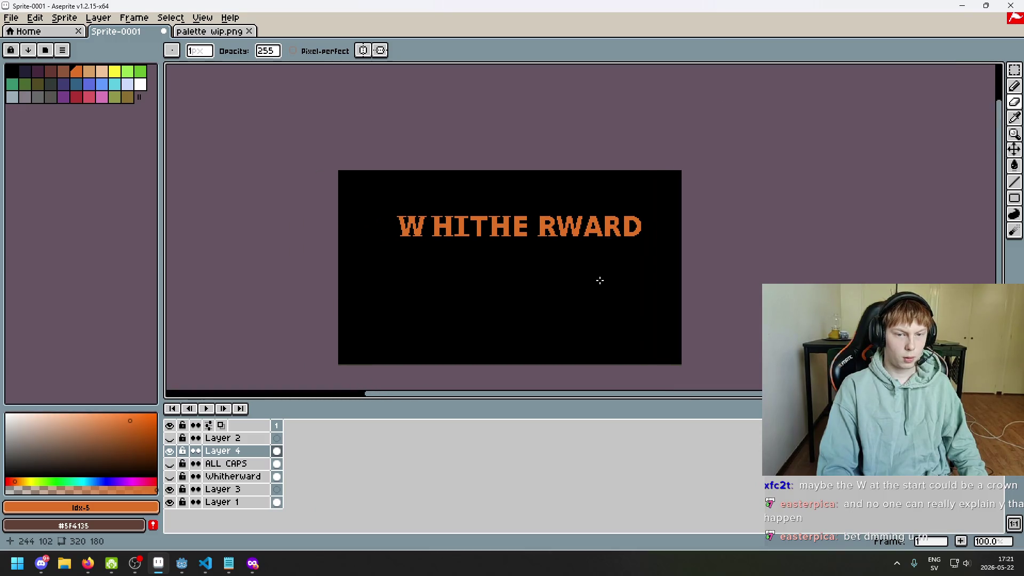
key(ctrl+z)
key(ctrl+y)
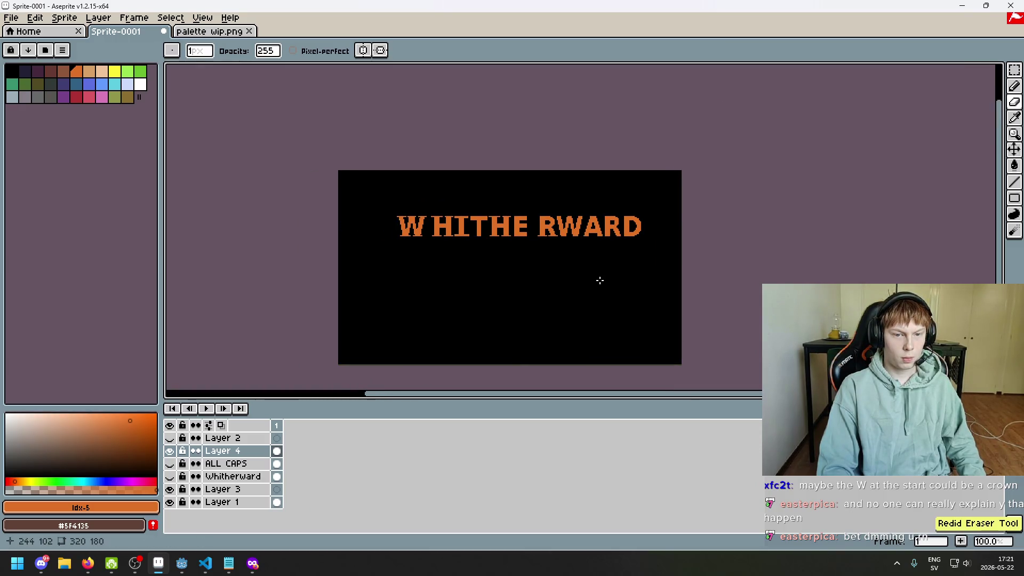
key(ctrl+z)
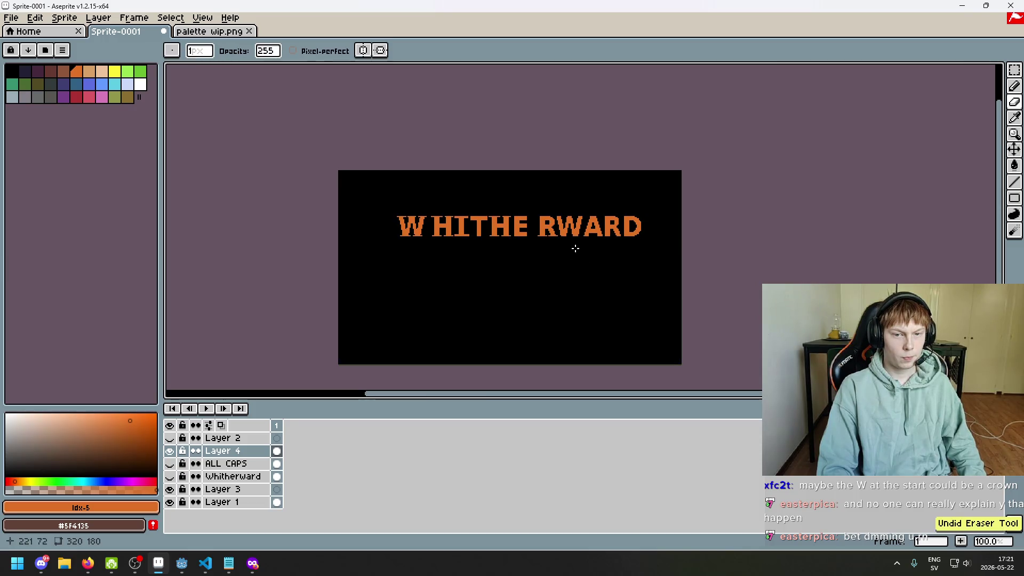
scroll(576, 246, up, 3)
scroll(553, 248, down, 1)
scroll(619, 239, down, 2)
scroll(526, 235, up, 1)
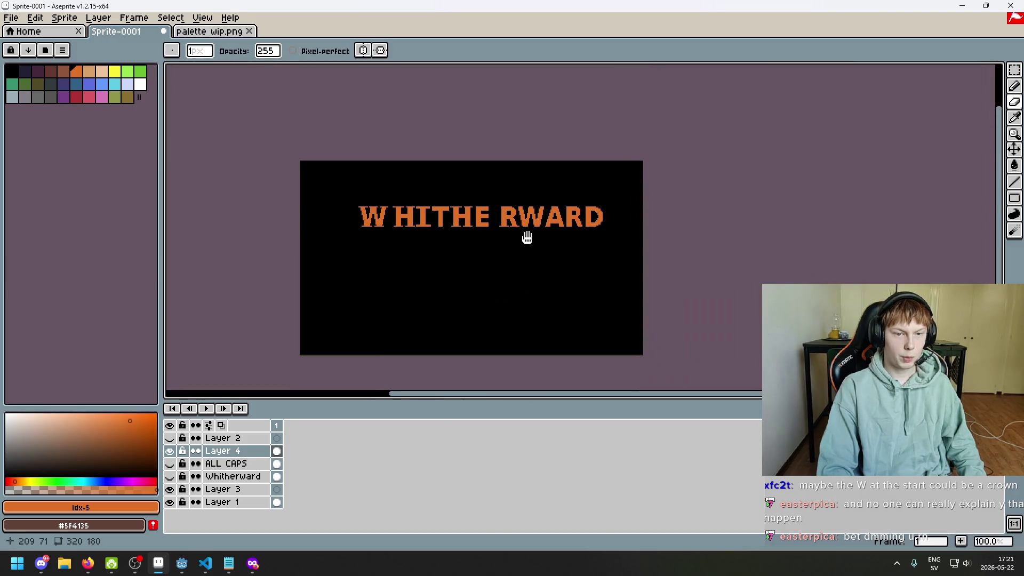
scroll(511, 209, up, 6)
scroll(511, 210, down, 1)
scroll(446, 160, down, 4)
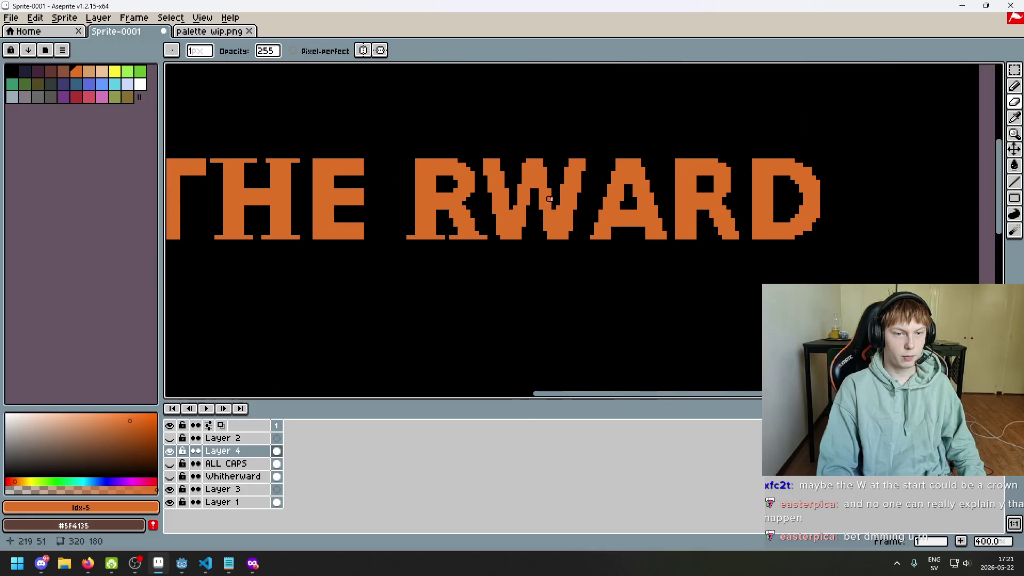
- Select the R and nudge it left next to the E to close the gap
click(1014, 70)
mouse_move(393, 154)
mouse_down()
mouse_move(484, 272)
mouse_move(463, 252)
mouse_move(476, 251)
mouse_up()
key(Return)
key(ctrl+d)
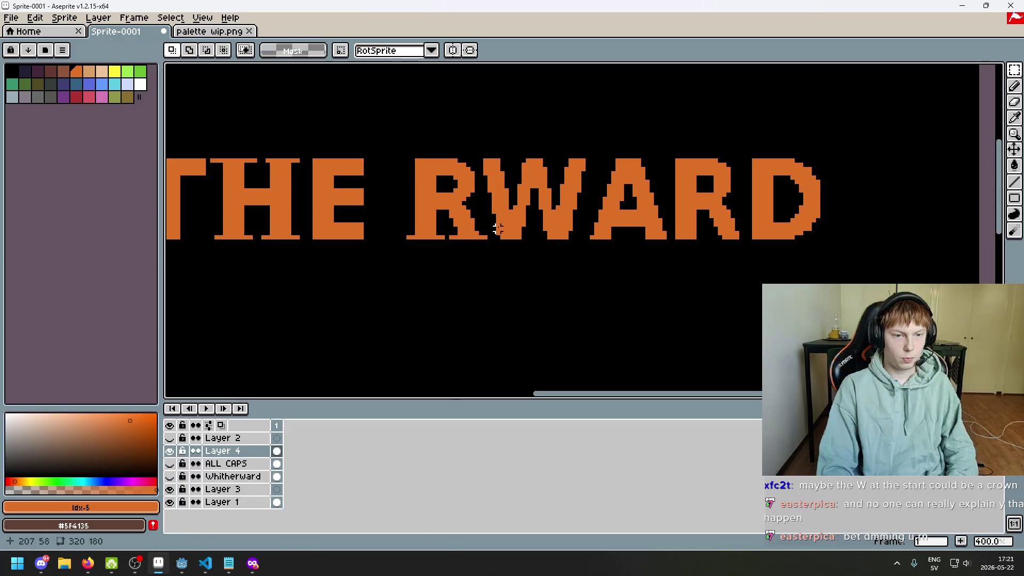
key(q)
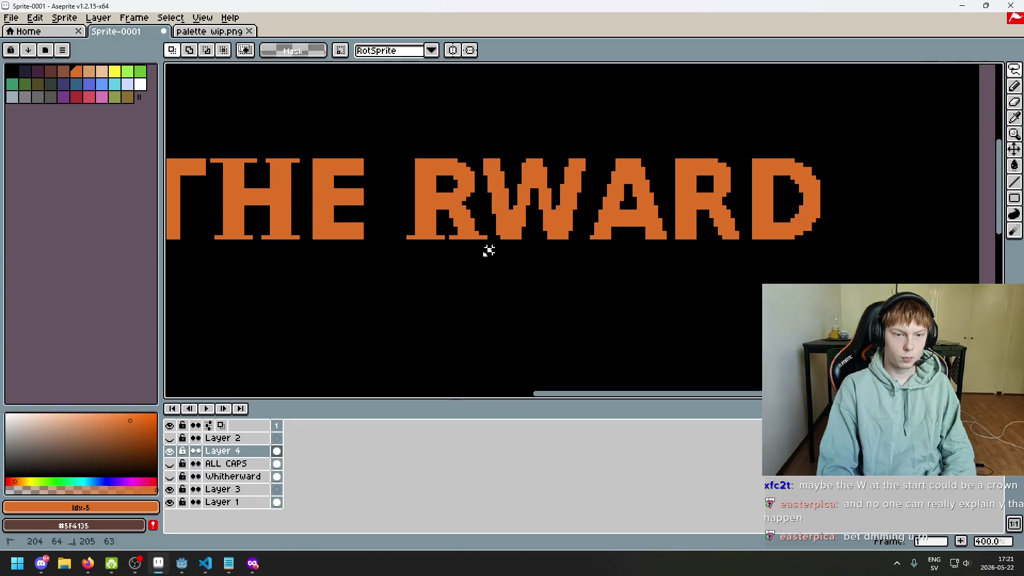
drag(391, 178, 487, 280)
key(Left)
key(Left)
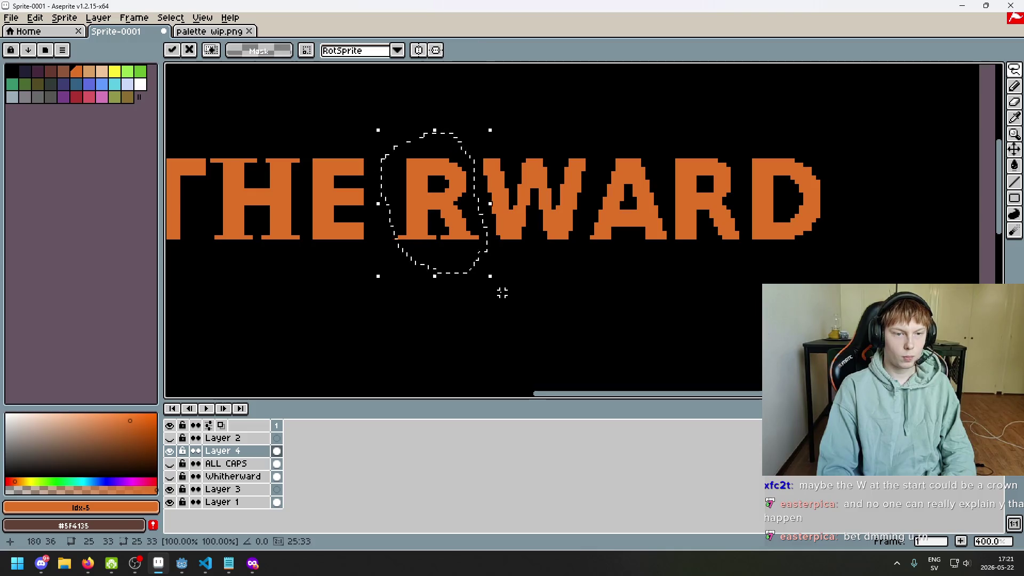
key(Left)
key(Left)
key(Left)
key(Return)
scroll(507, 280, down, 1)
scroll(491, 228, left, 1)
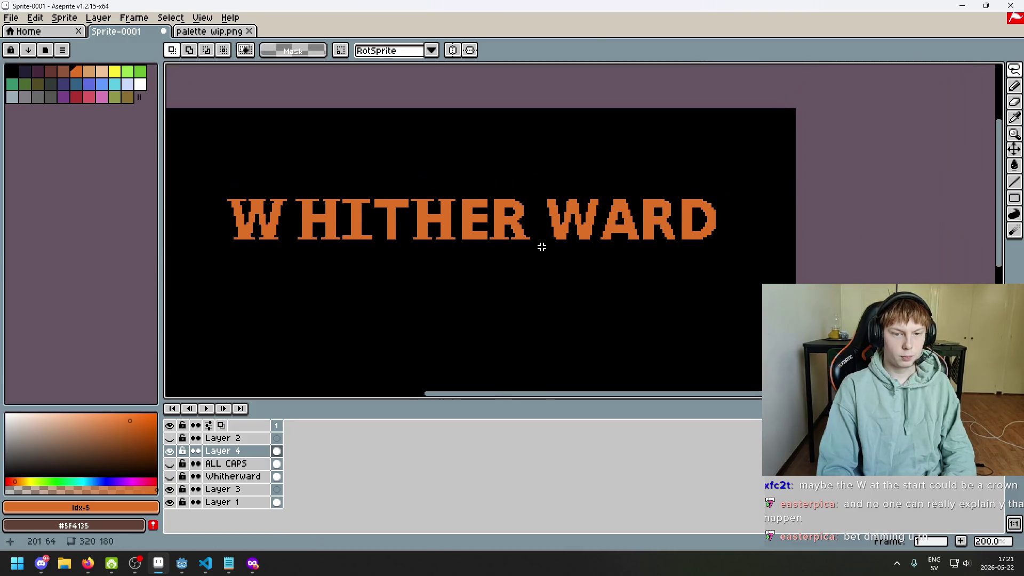
- Cut the W from the front of WARD and place it right after HITHER
drag(585, 245, 555, 250)
key(Delete)
scroll(565, 274, left, 1)
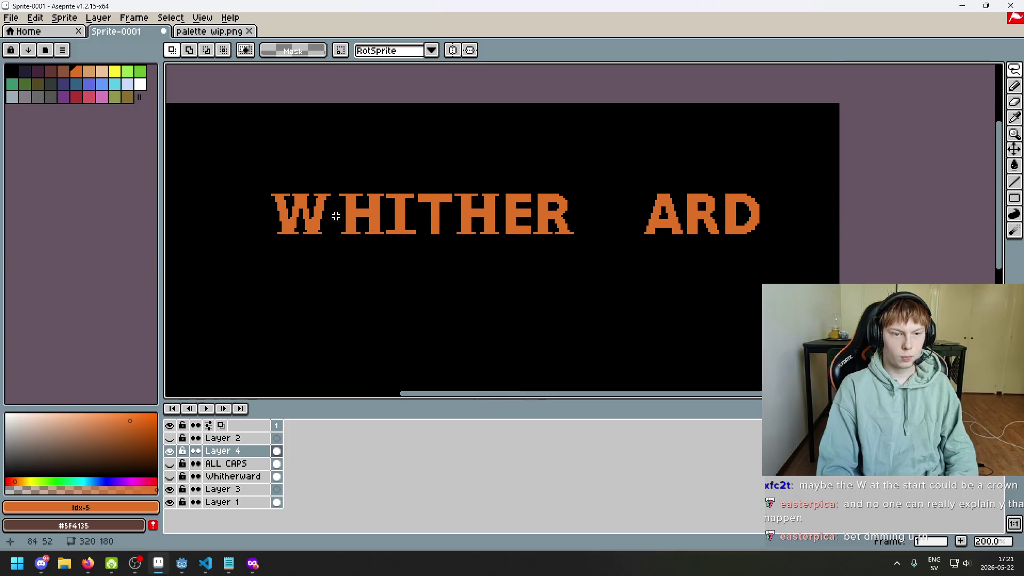
mouse_move(332, 235)
mouse_down()
mouse_move(327, 256)
mouse_move(621, 243)
mouse_up()
click(677, 244)
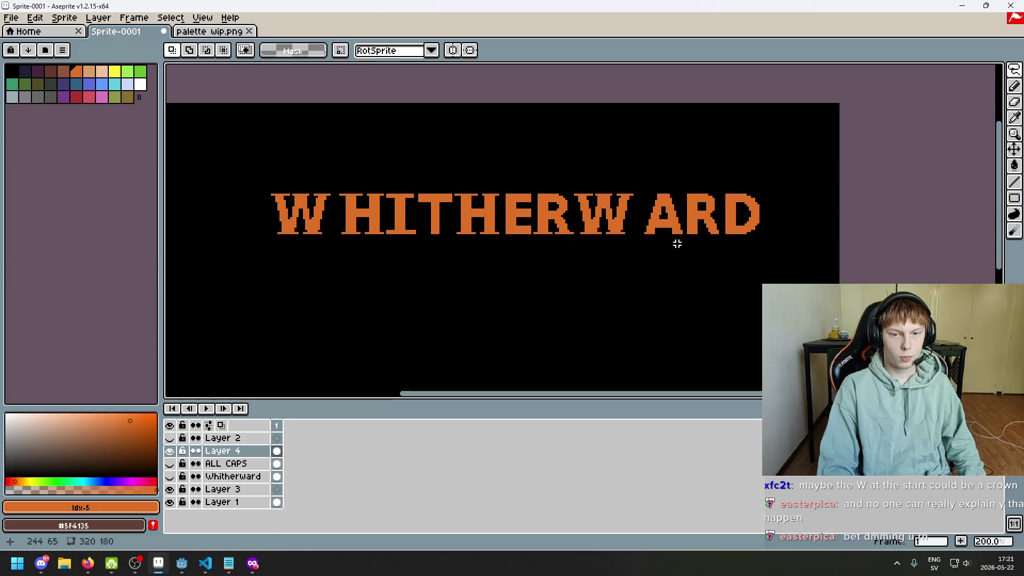
scroll(692, 242, right, 2)
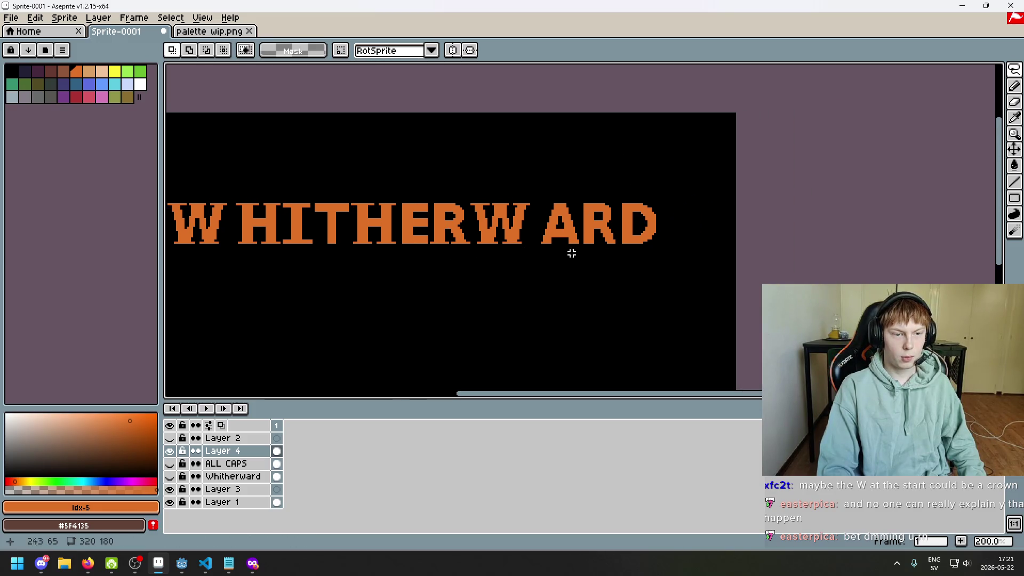
key(b)
scroll(566, 223, up, 3)
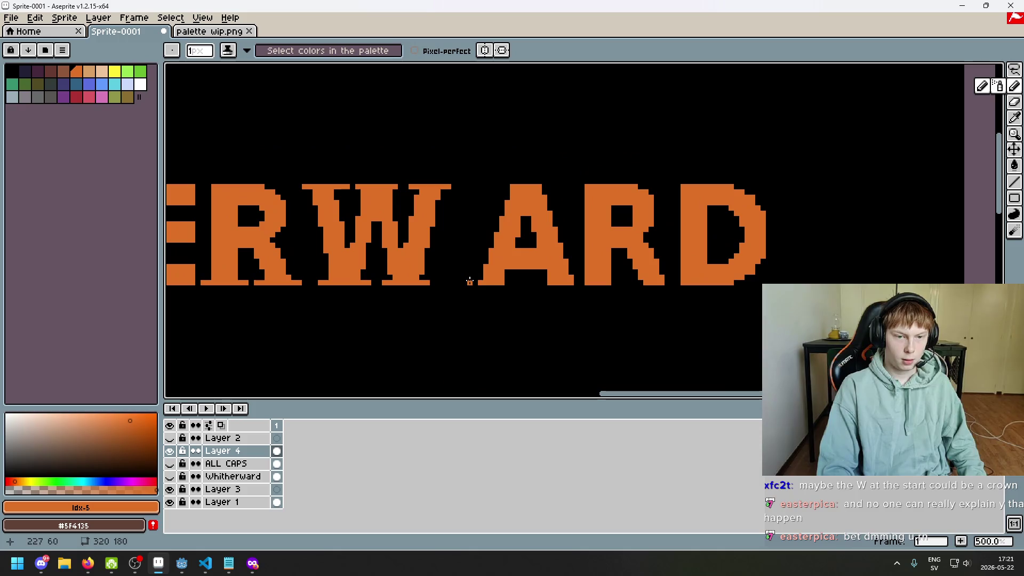
- Extend the A's foot in orange, lasso and delete the R, then undo the extra foot
drag(469, 283, 516, 283)
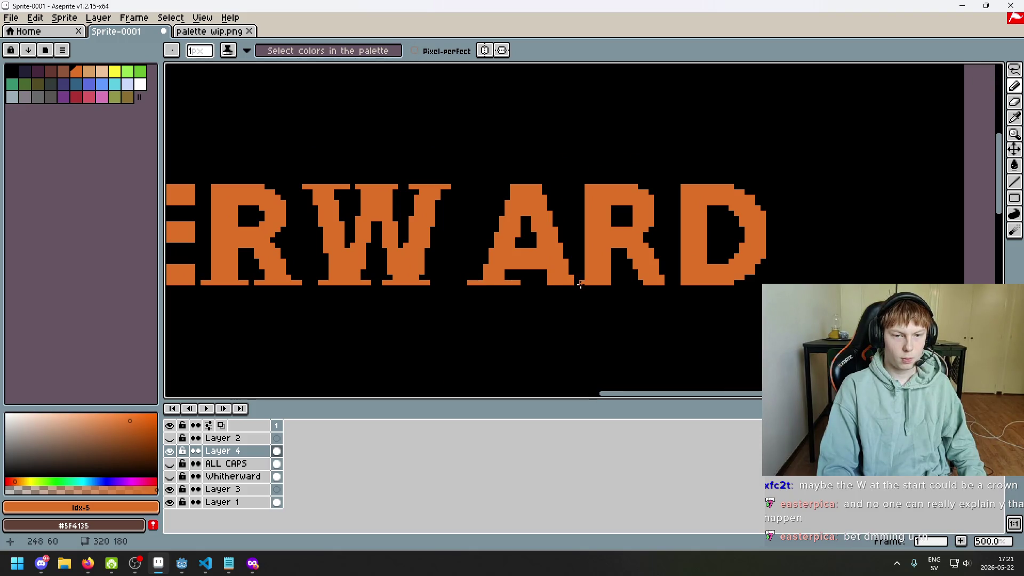
key(q)
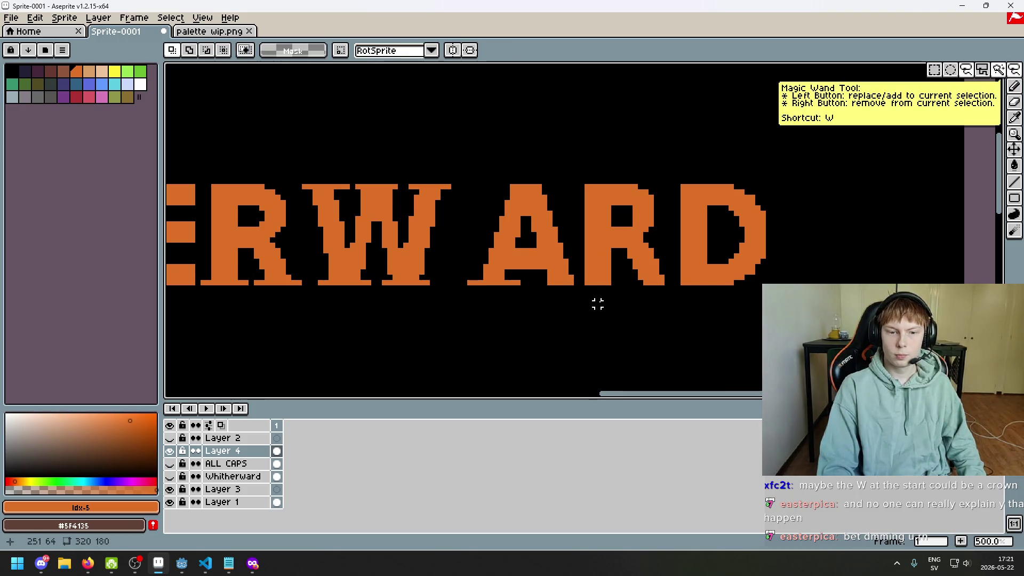
drag(586, 300, 674, 264)
key(Delete)
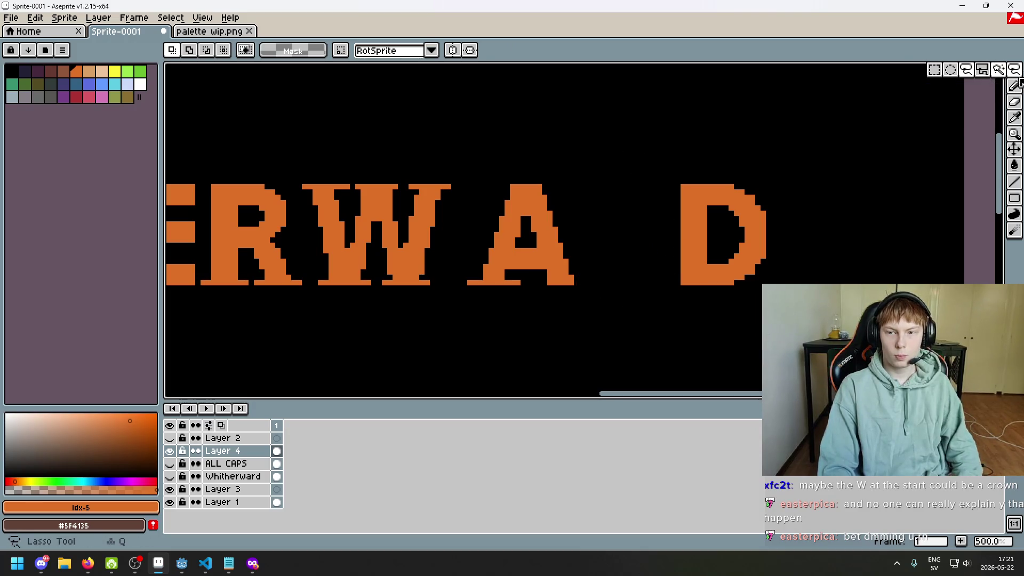
key(b)
scroll(642, 285, up, 2)
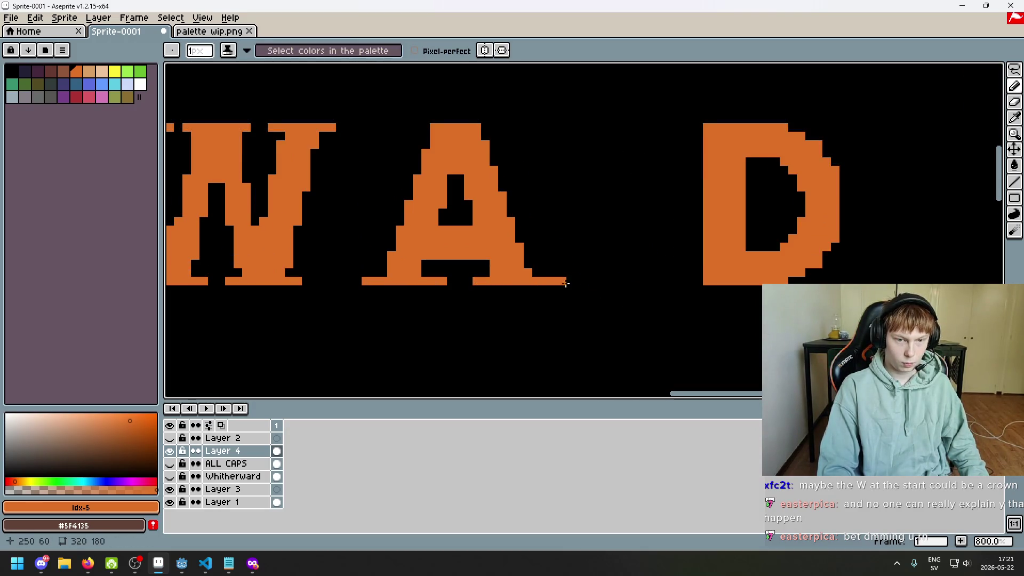
key(ctrl+z)
key(ctrl+z)
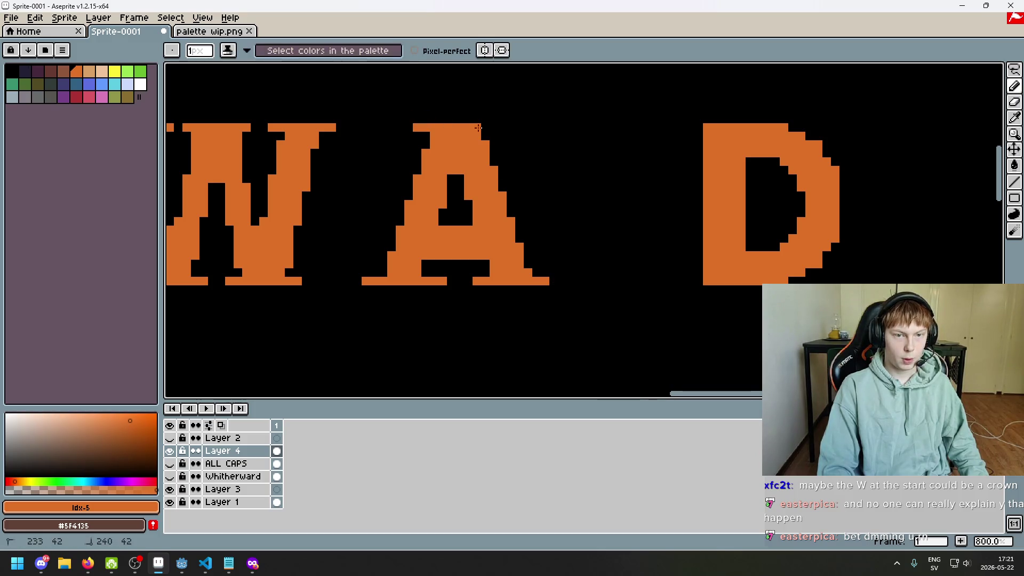
scroll(543, 186, down, 5)
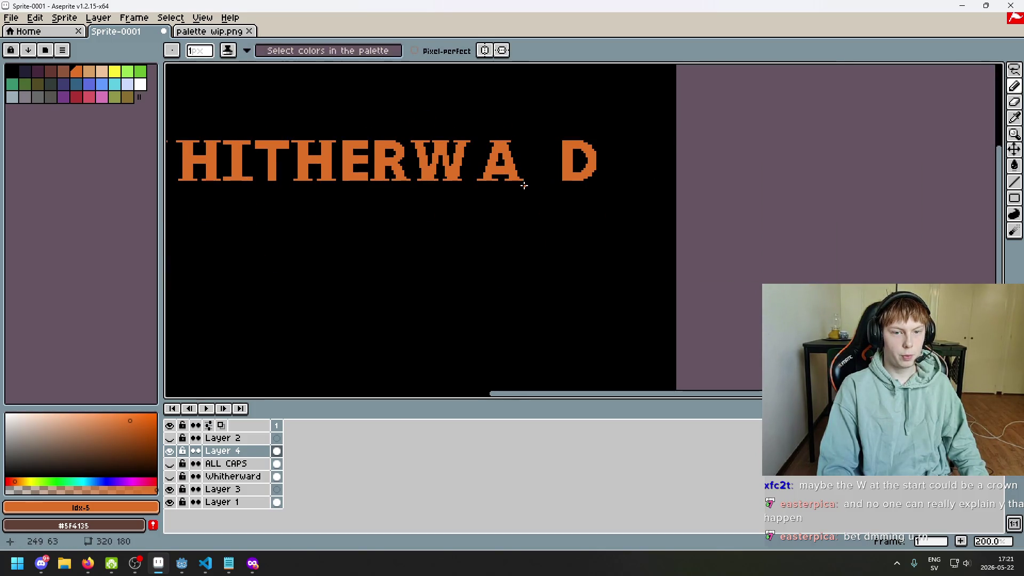
scroll(524, 185, up, 6)
- Paint a black run inside the A and lasso-drag the D left beside it
drag(456, 175, 561, 174)
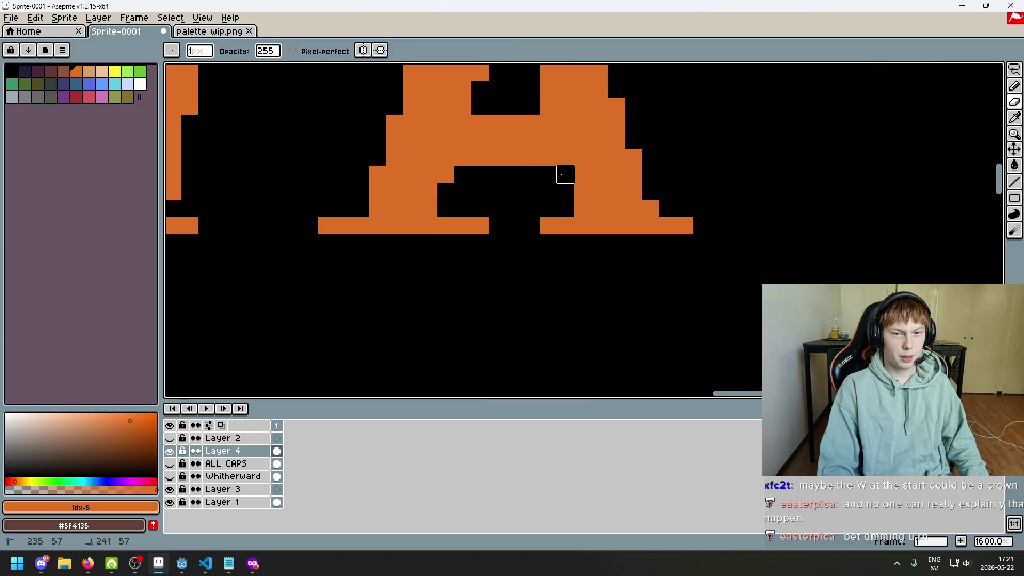
scroll(571, 186, down, 5)
scroll(583, 205, down, 2)
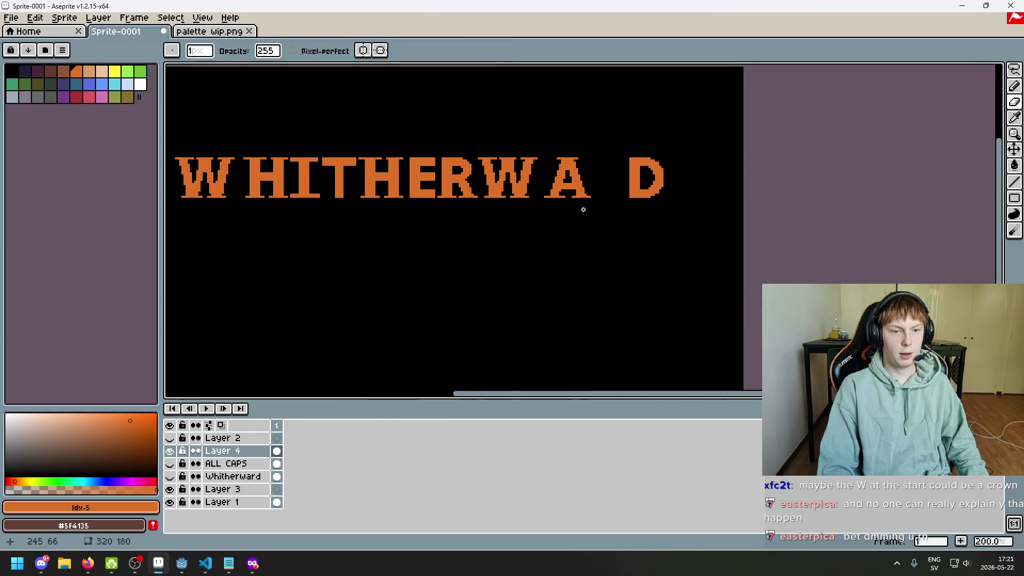
drag(583, 210, 638, 233)
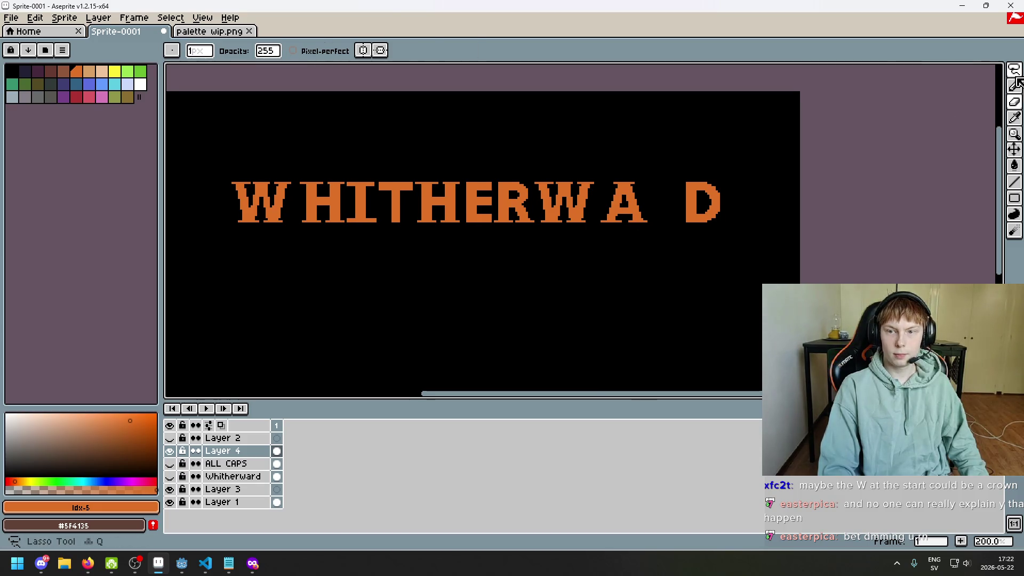
scroll(727, 247, up, 1)
mouse_move(636, 110)
mouse_down()
mouse_move(663, 224)
mouse_move(626, 231)
mouse_up()
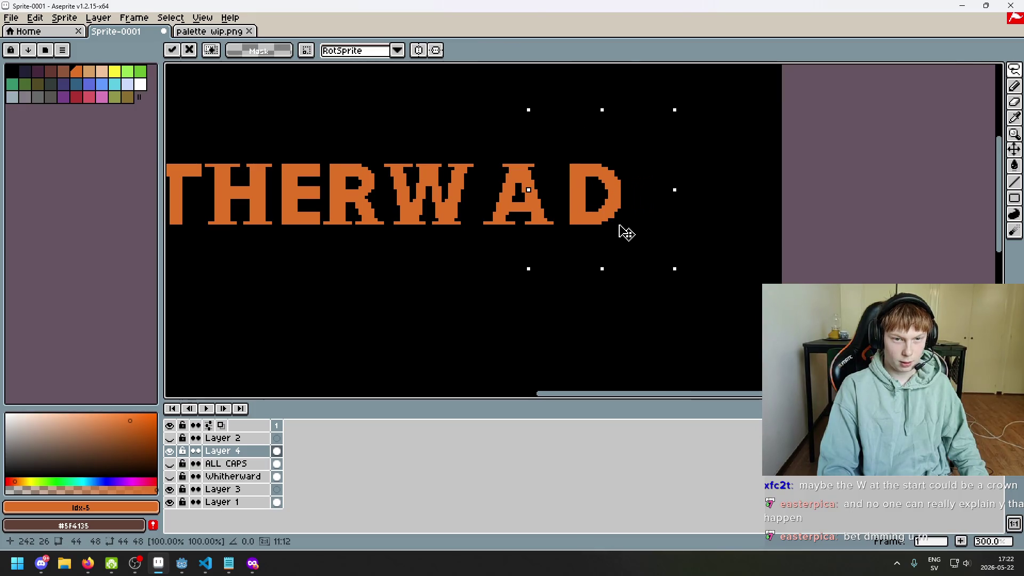
key(Return)
- Trim the extra orange pixels from a letter's base serif
scroll(614, 230, down, 4)
scroll(589, 221, up, 4)
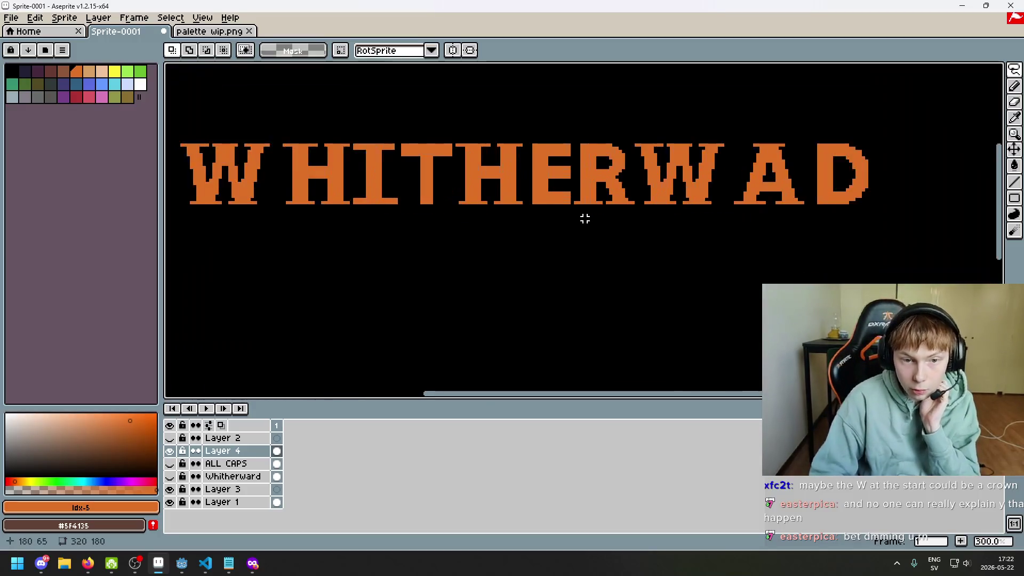
scroll(560, 218, down, 2)
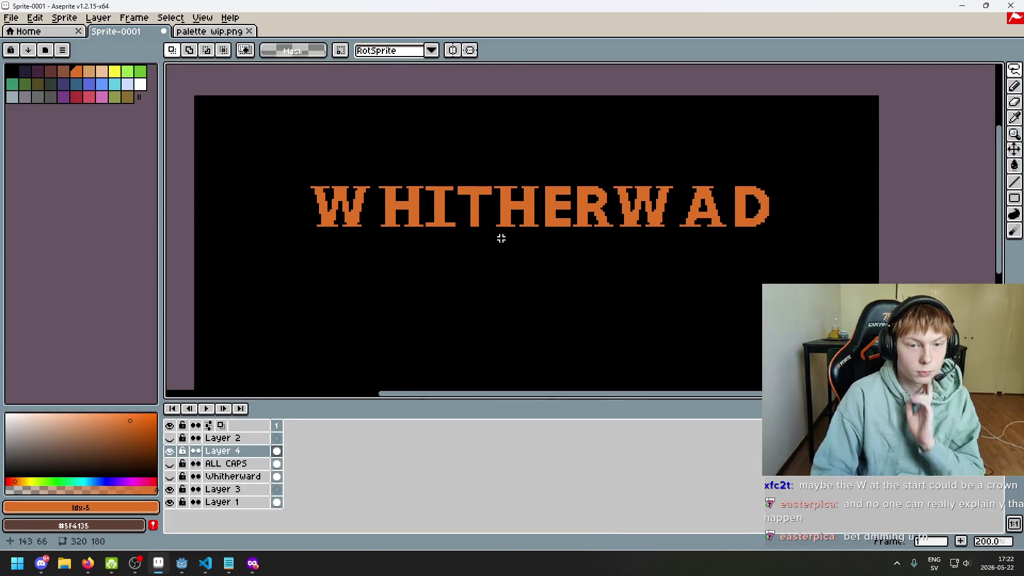
scroll(470, 220, up, 1)
scroll(467, 224, up, 3)
scroll(437, 229, up, 4)
key(b)
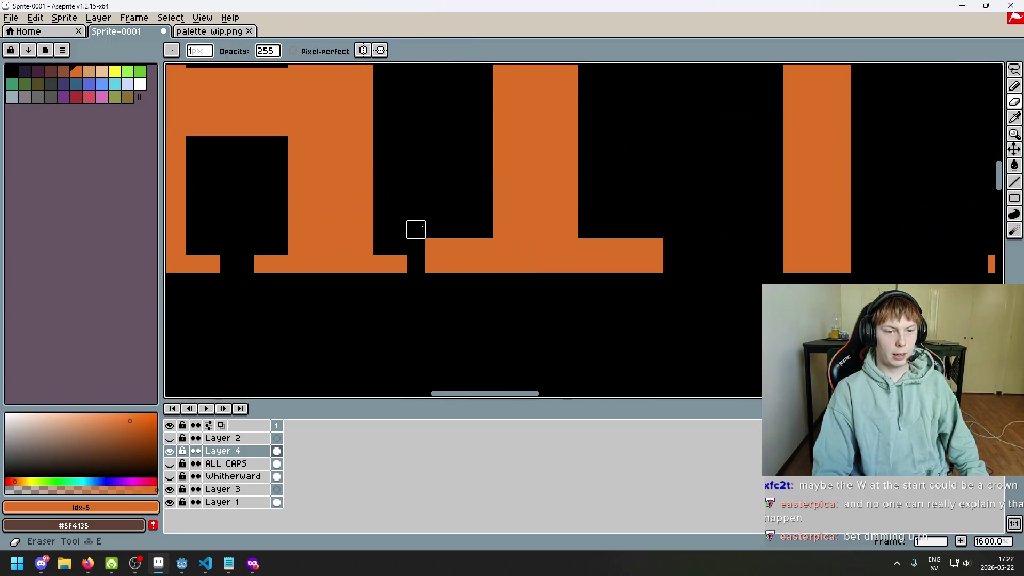
drag(603, 247, 655, 264)
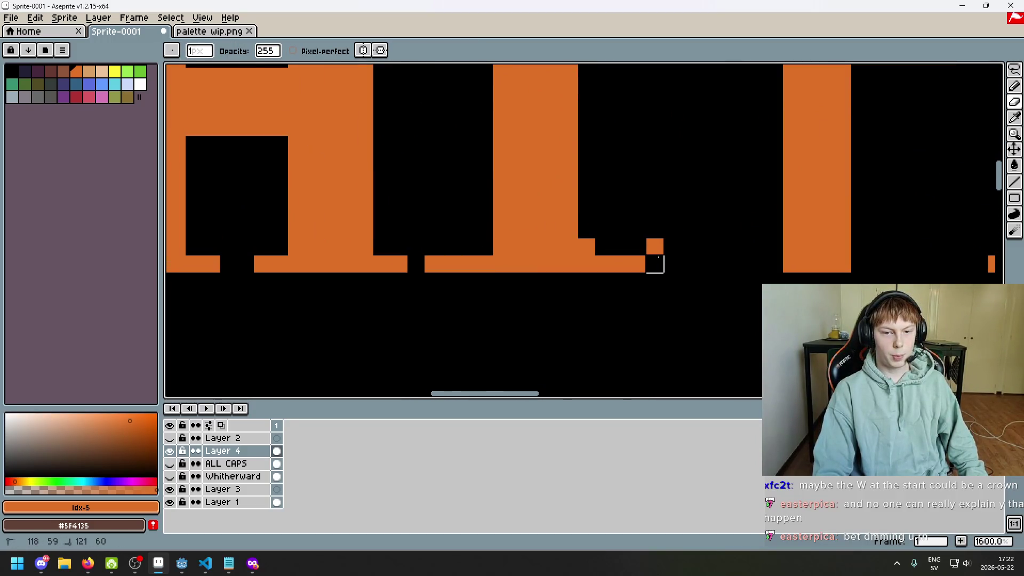
- Zoom and pan around the title to check the tops of the HITHERW letters
scroll(586, 247, down, 6)
scroll(530, 190, up, 5)
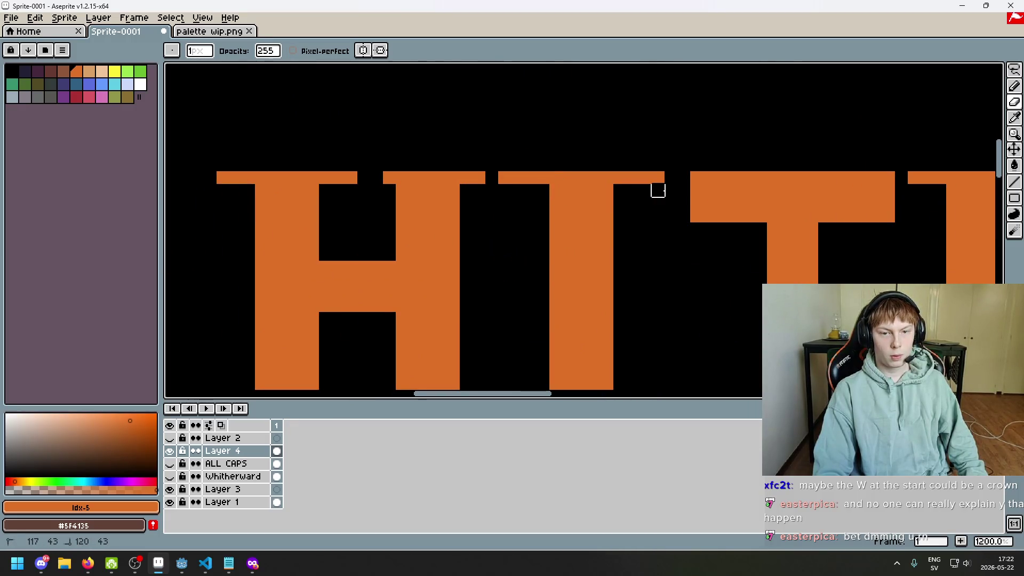
scroll(658, 190, down, 6)
scroll(636, 248, up, 3)
scroll(636, 248, up, 1)
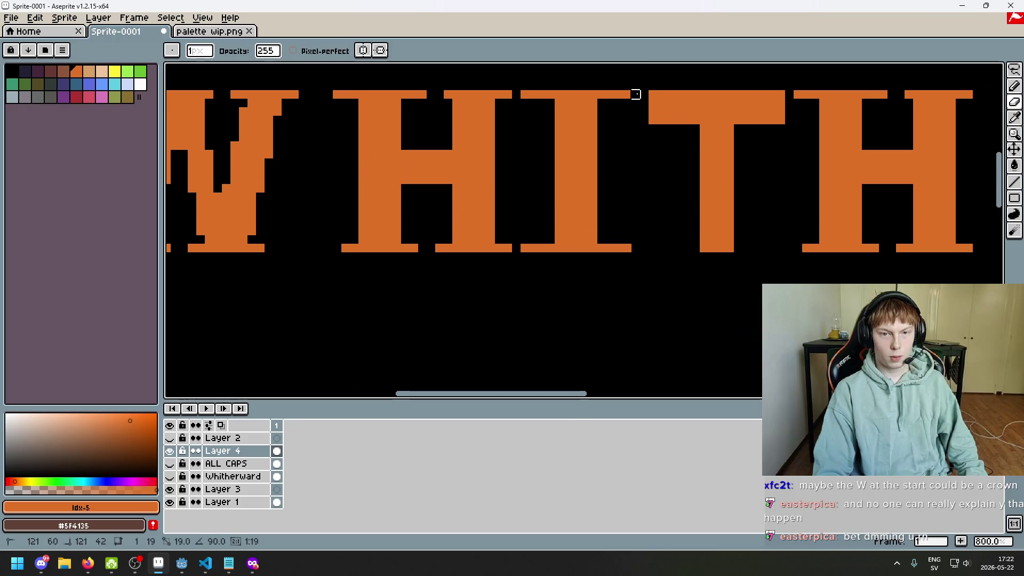
scroll(645, 160, down, 4)
scroll(661, 203, down, 2)
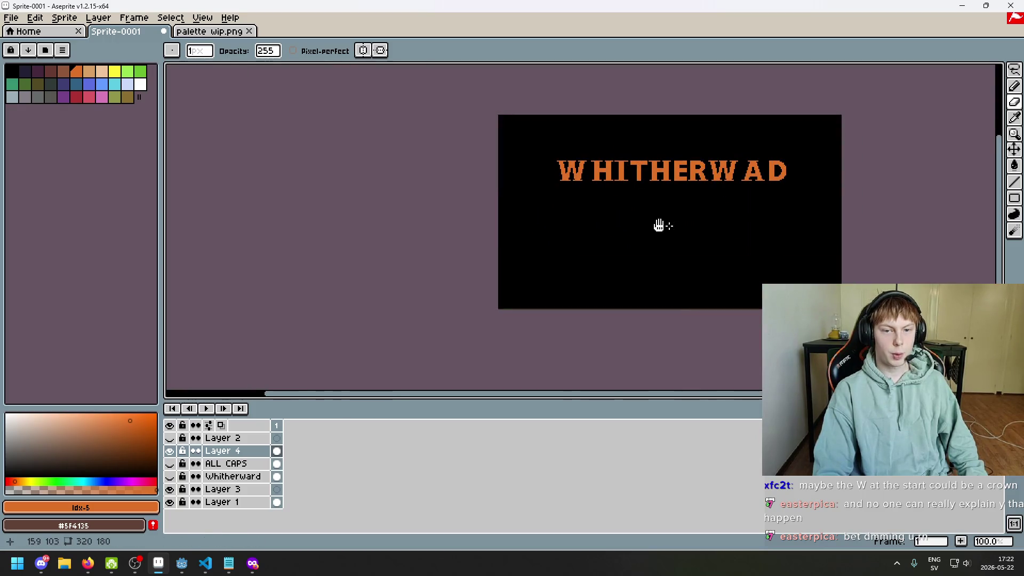
drag(670, 226, 578, 240)
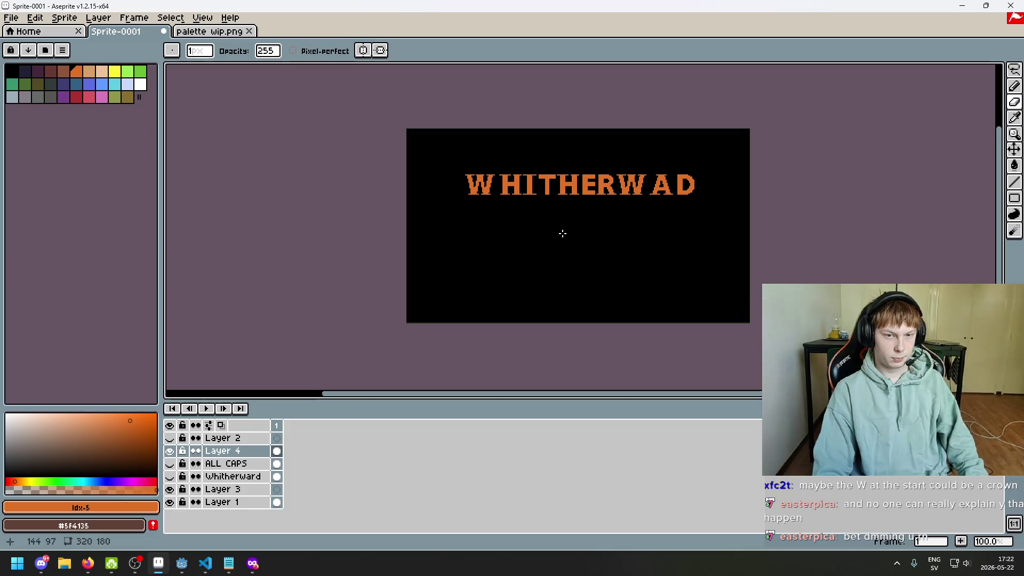
scroll(562, 154, up, 5)
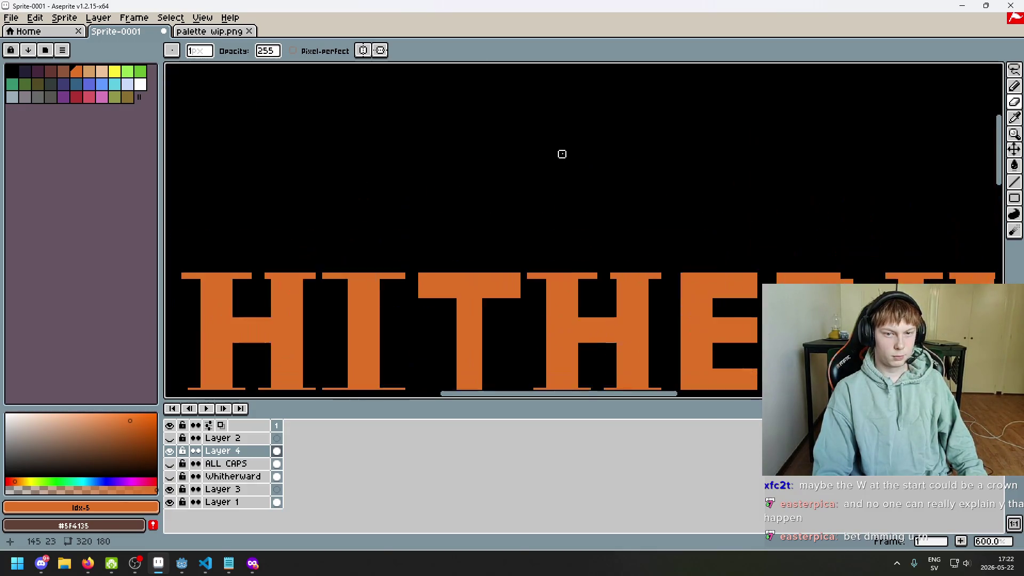
drag(529, 276, 538, 147)
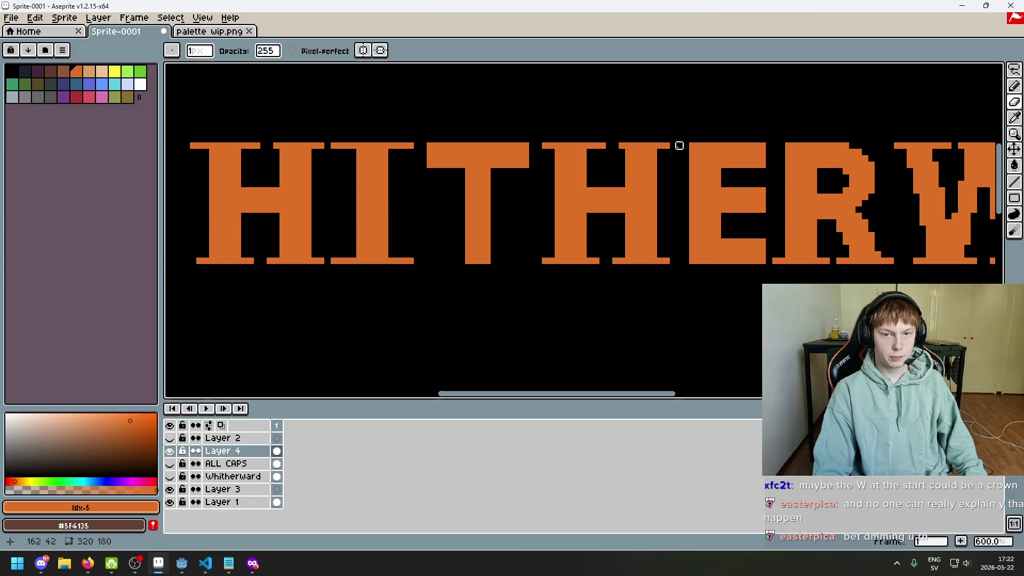
drag(551, 229, 796, 251)
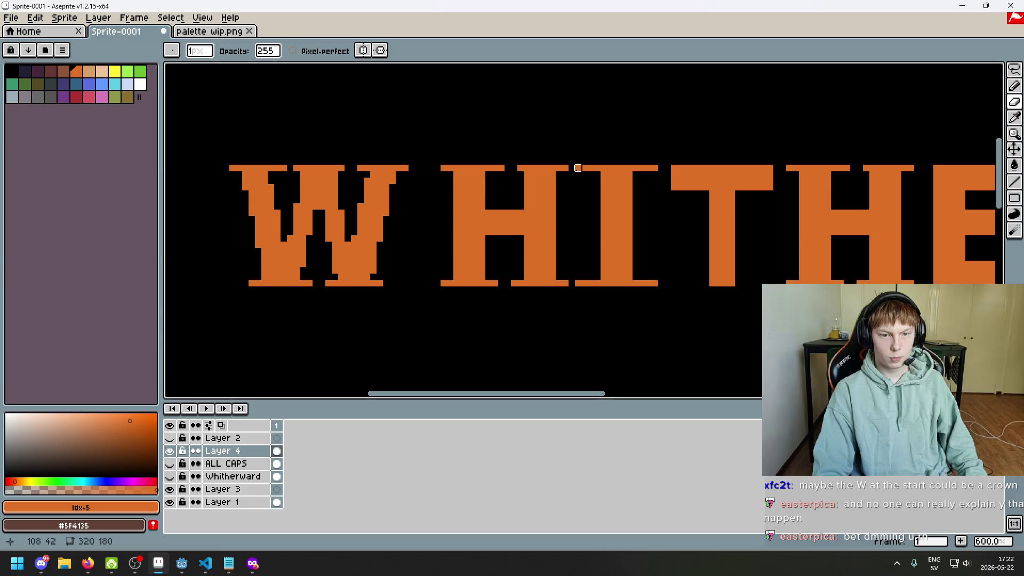
scroll(553, 219, down, 2)
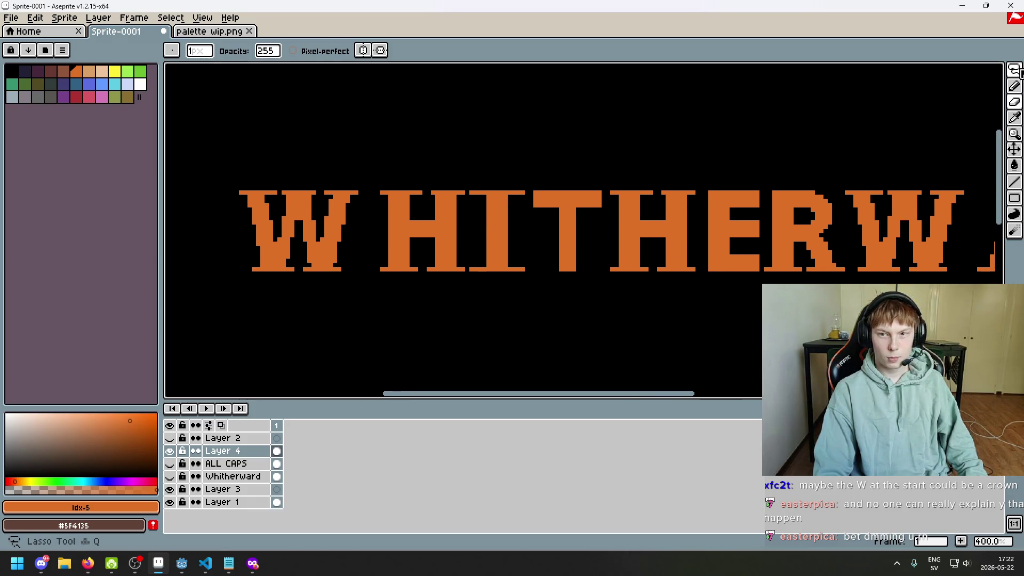
- Lasso the H after the first W and nudge it left to close the gap
click(1018, 72)
drag(463, 269, 467, 270)
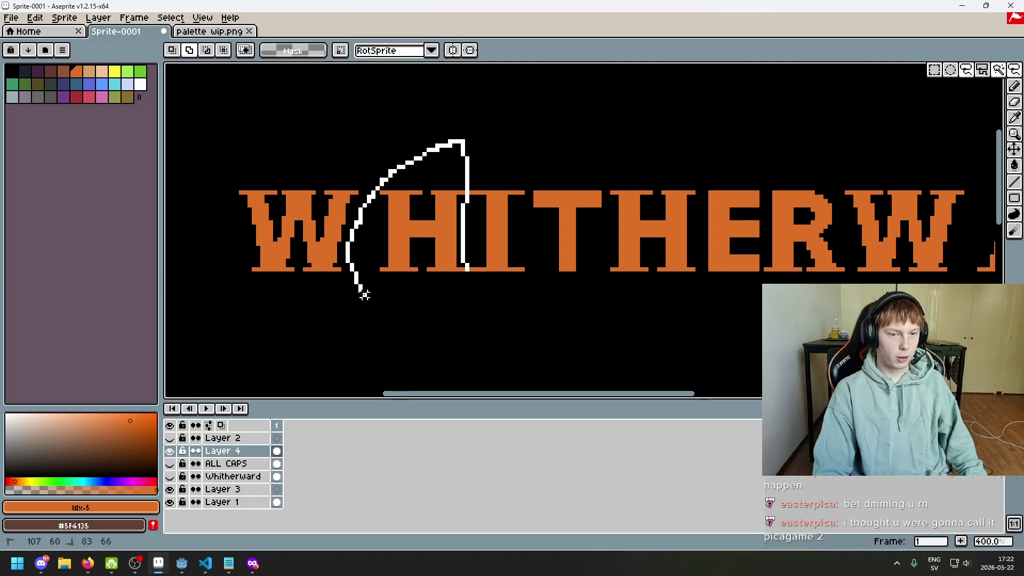
drag(468, 277, 470, 278)
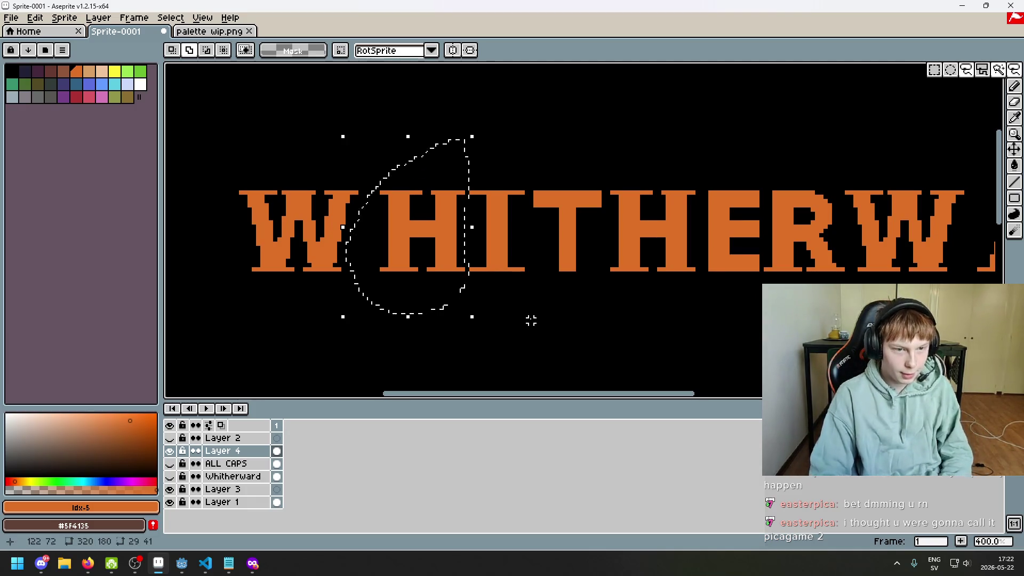
key(Left)
key(Left)
key(Left)
key(Left)
key(ctrl+d)
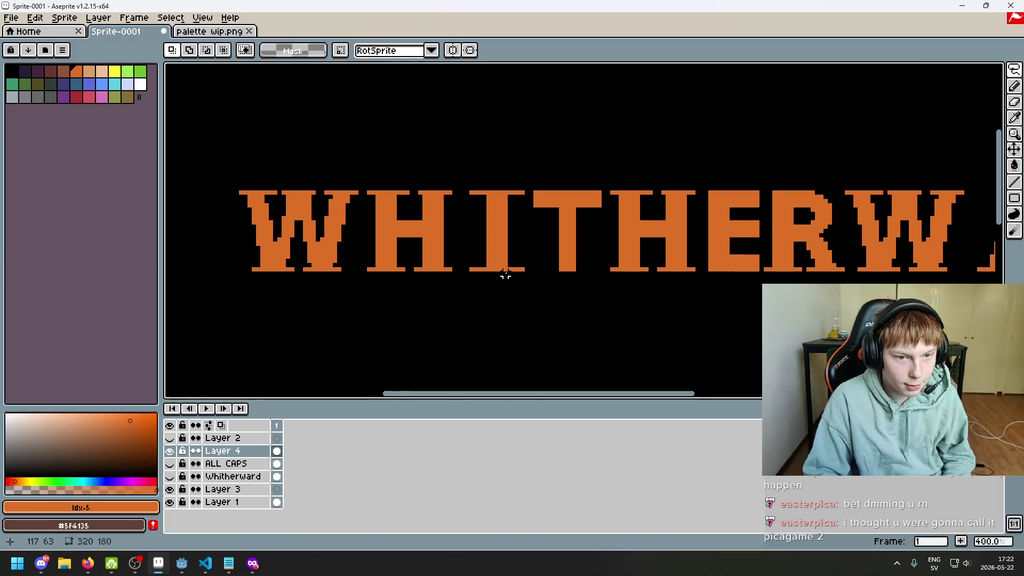
scroll(358, 188, up, 2)
scroll(457, 235, down, 2)
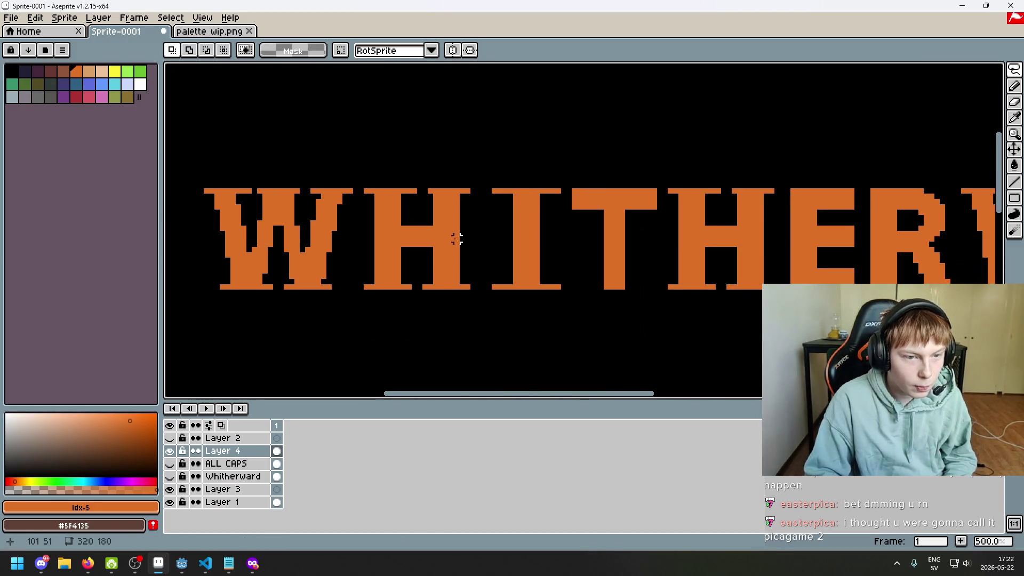
scroll(396, 262, up, 1)
scroll(426, 264, down, 2)
scroll(442, 262, up, 2)
- Reposition the I and the W with the lasso and commit them
drag(449, 260, 469, 264)
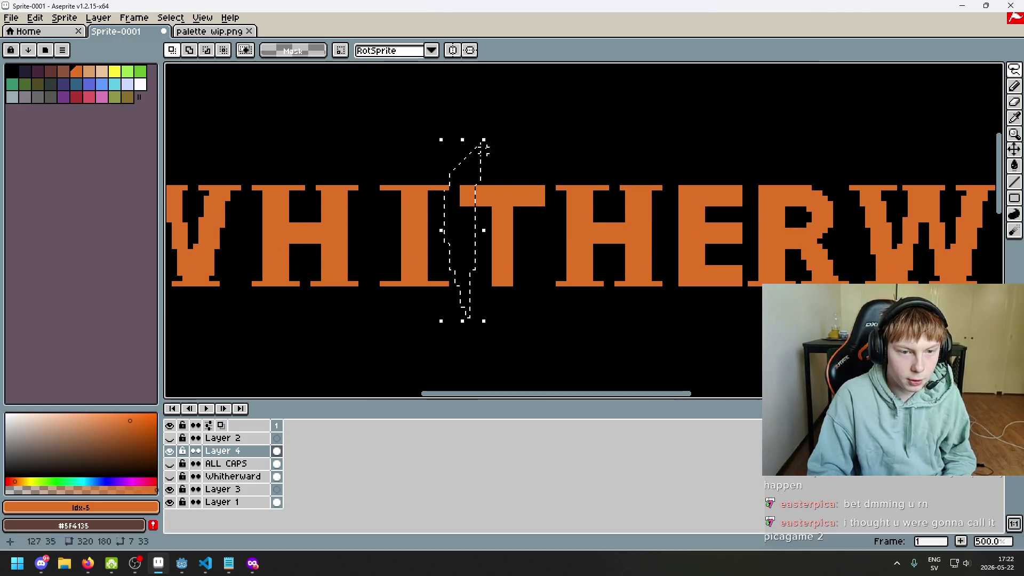
scroll(537, 260, down, 1)
scroll(480, 265, down, 1)
scroll(587, 274, down, 1)
scroll(533, 272, up, 1)
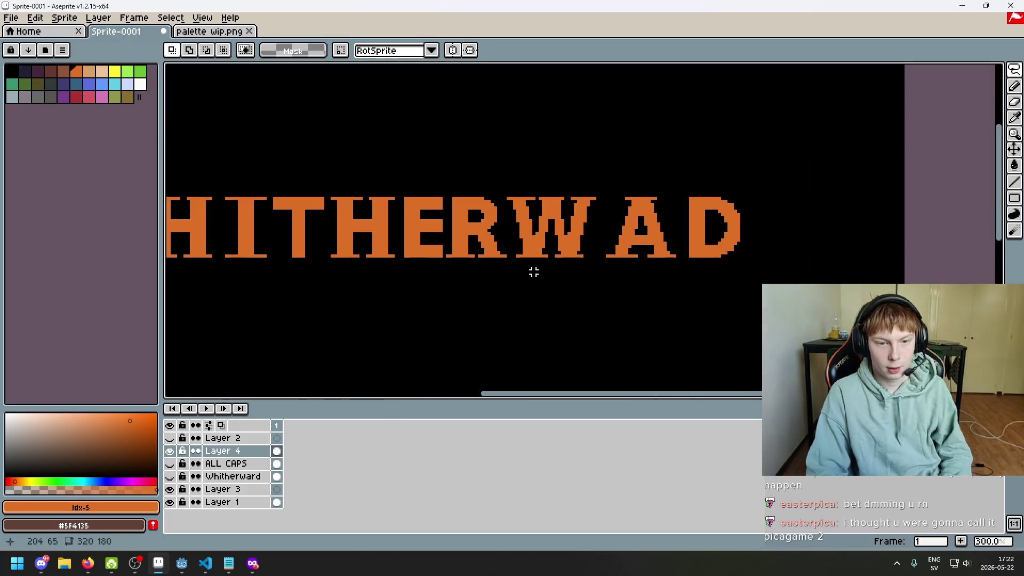
drag(513, 254, 537, 277)
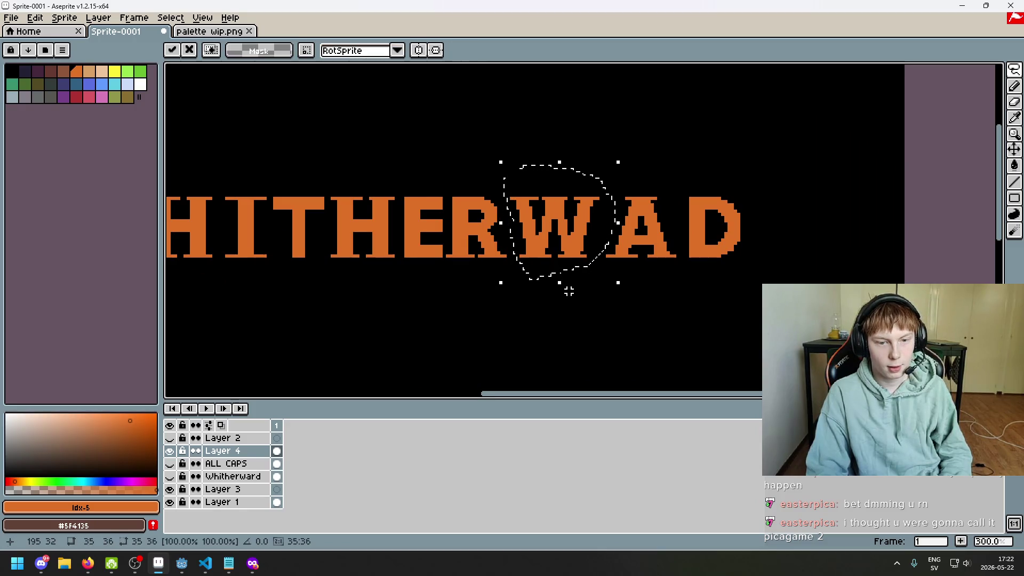
click(630, 301)
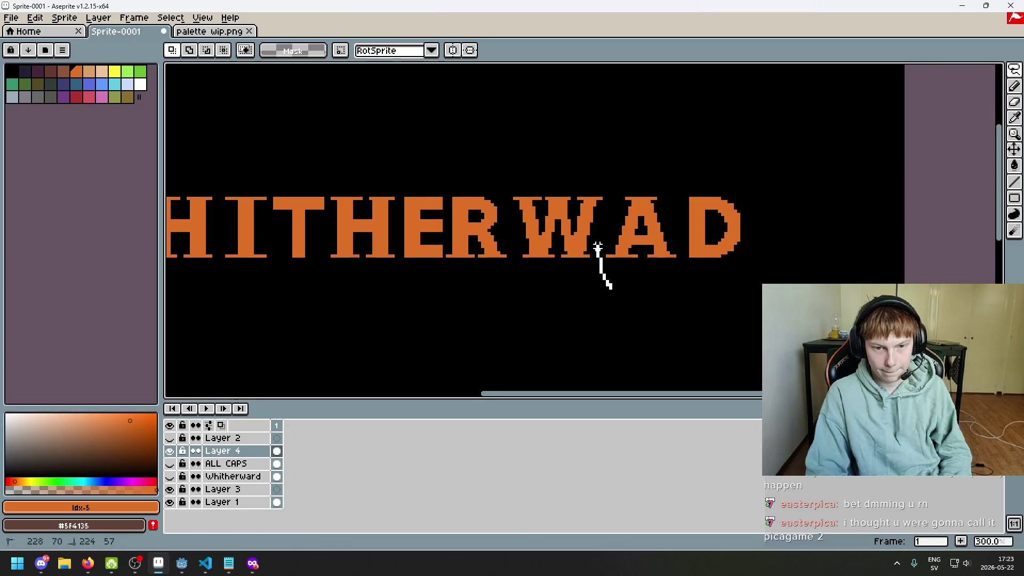
- Move the A and D together, then shift the R into place
drag(771, 204, 606, 287)
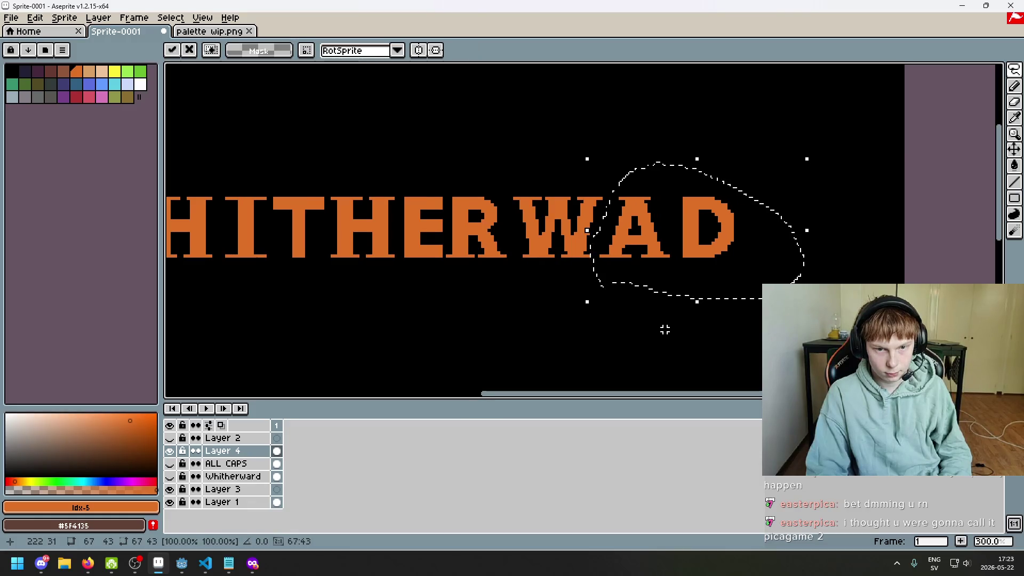
click(664, 330)
scroll(622, 270, down, 3)
scroll(635, 261, up, 3)
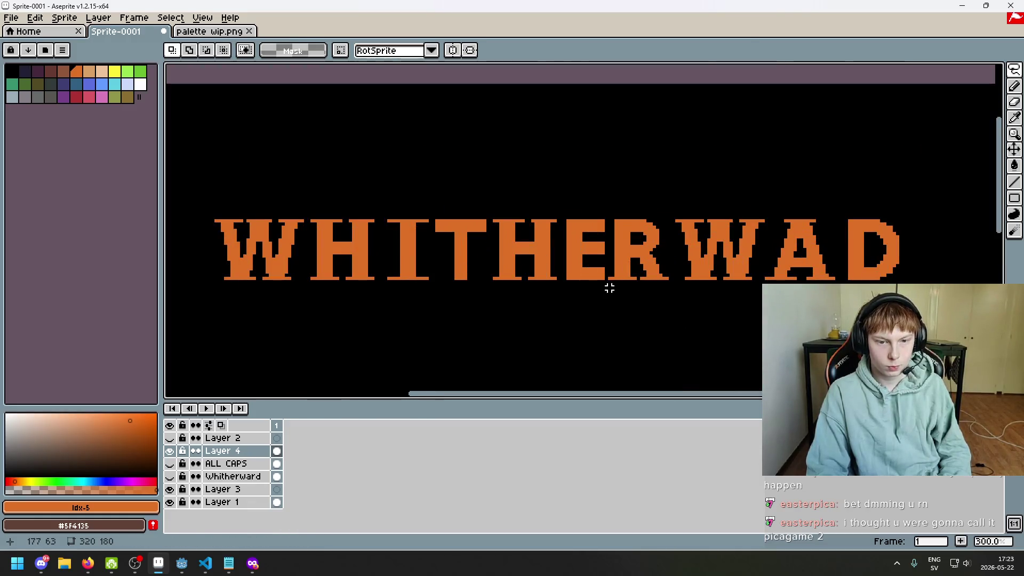
drag(632, 186, 638, 304)
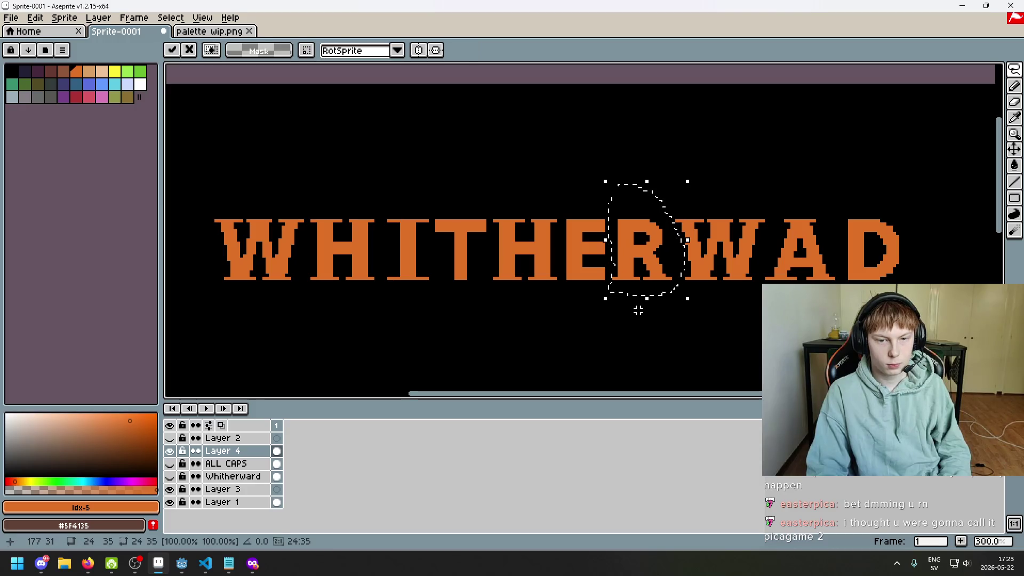
click(638, 307)
- Adjust the T's spacing, then reposition the H and deselect
scroll(623, 305, down, 2)
scroll(623, 305, up, 1)
scroll(611, 290, up, 1)
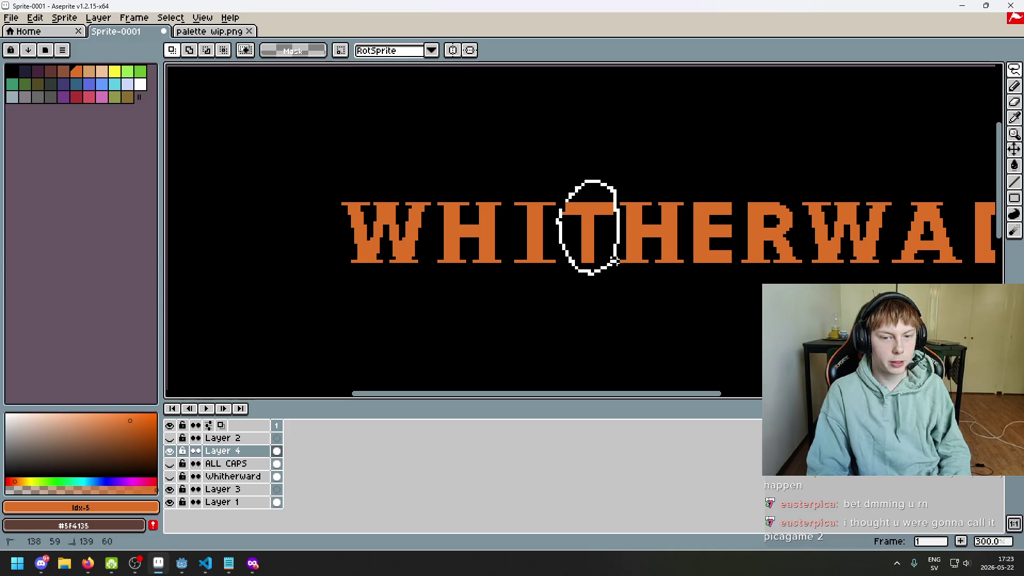
mouse_move(614, 190)
mouse_down()
mouse_move(612, 271)
mouse_move(561, 267)
mouse_up()
click(628, 298)
scroll(638, 302, down, 1)
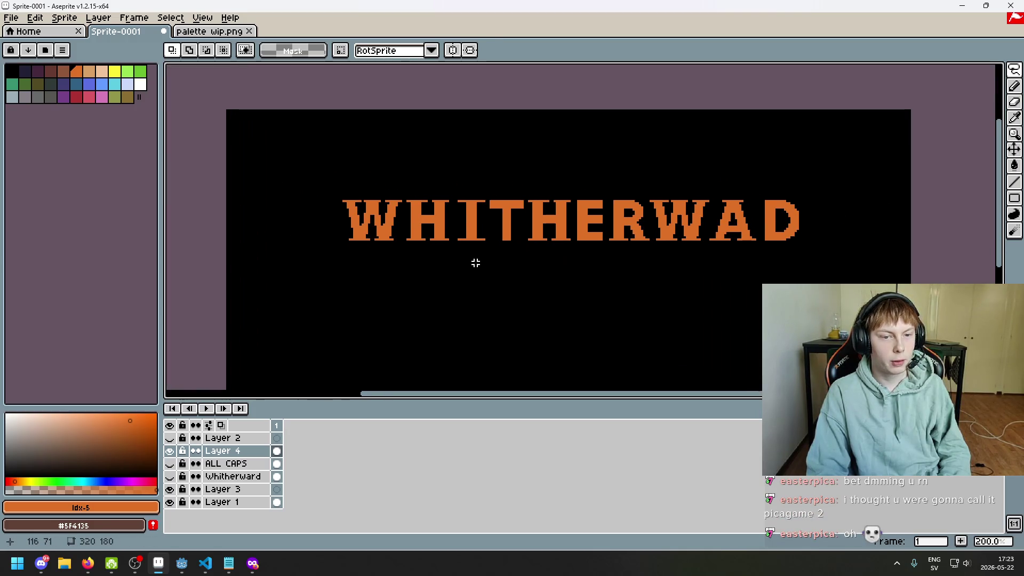
scroll(443, 248, up, 1)
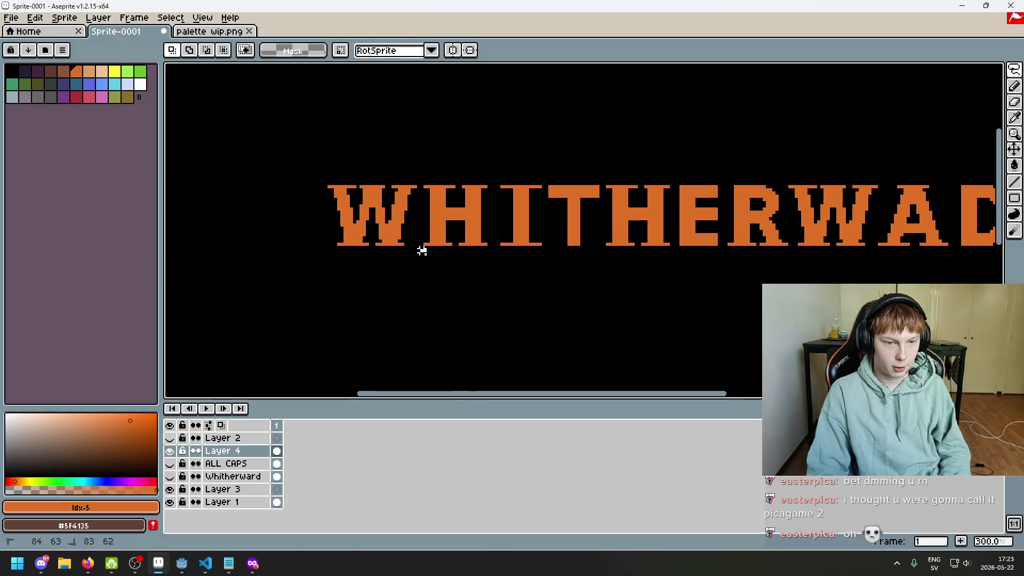
drag(437, 257, 431, 259)
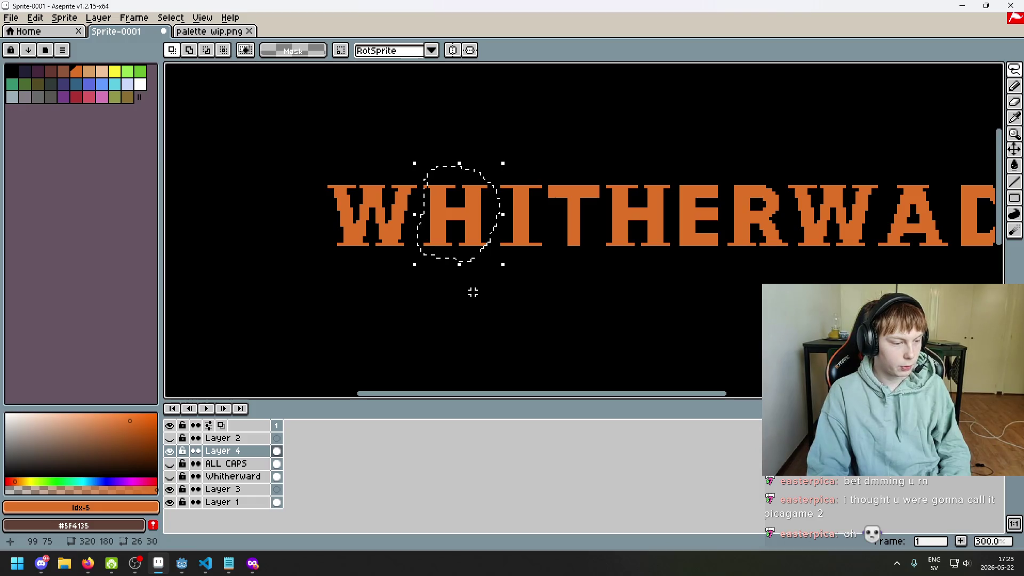
scroll(469, 222, up, 1)
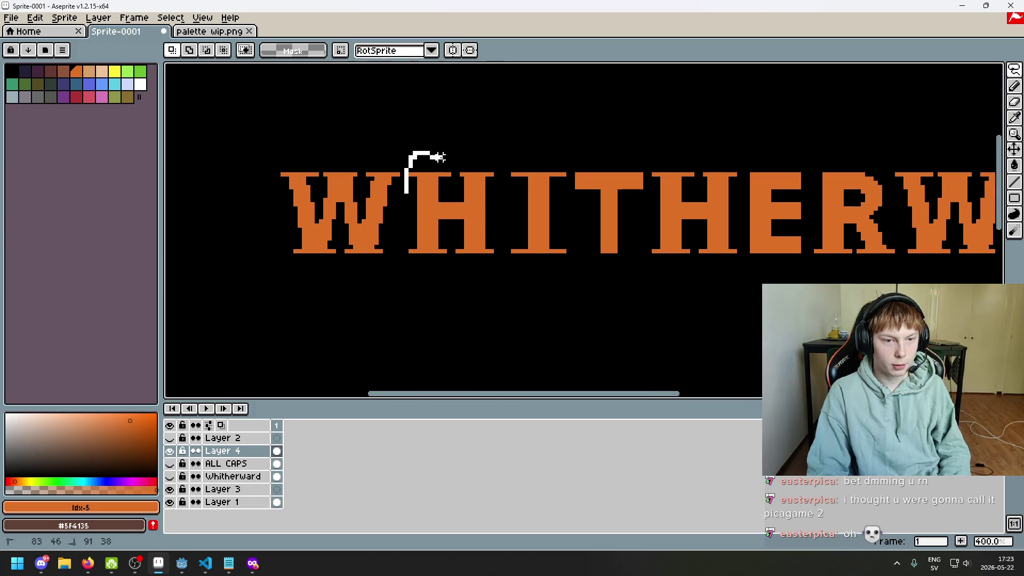
drag(439, 156, 499, 177)
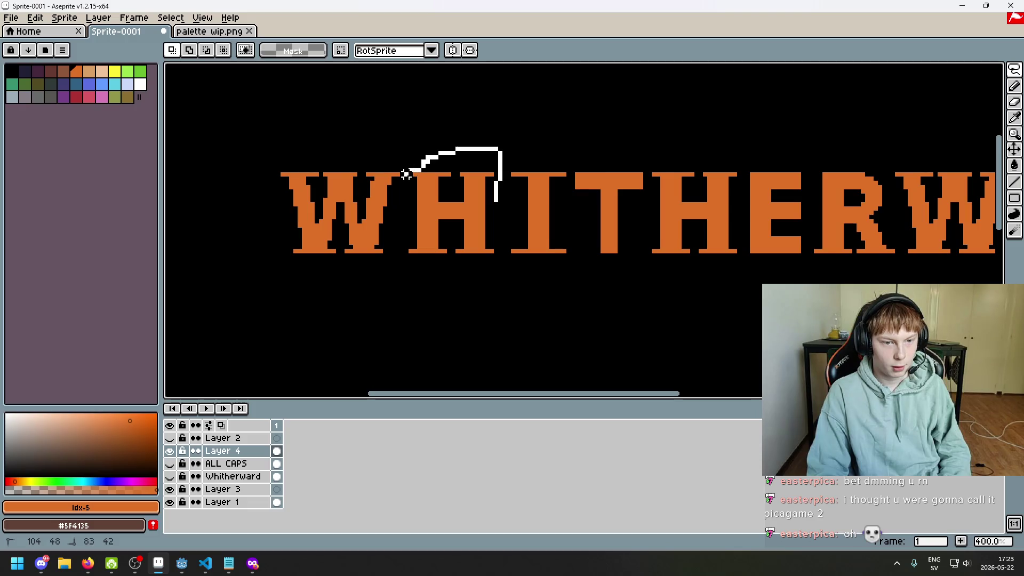
drag(504, 234, 507, 232)
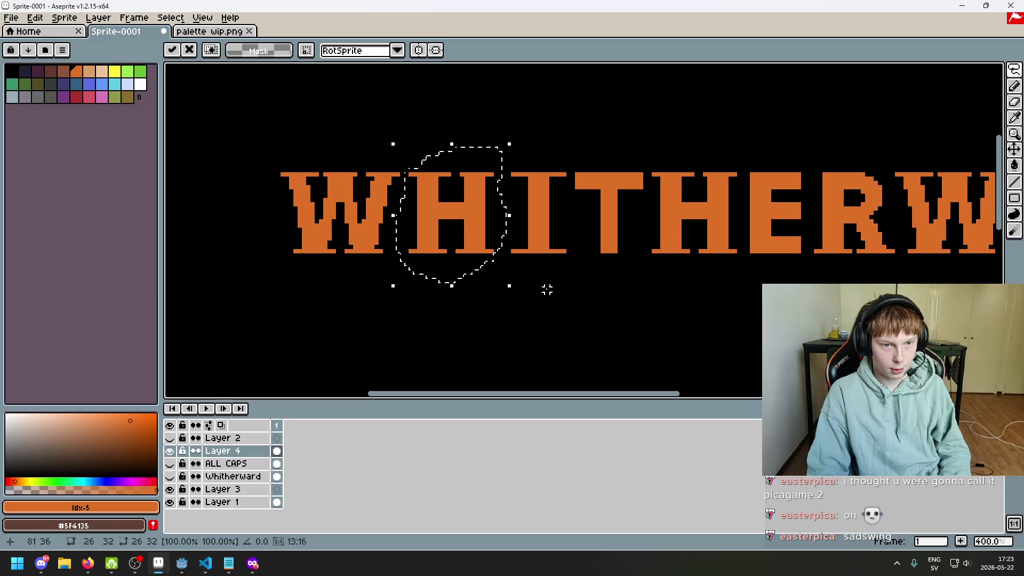
key(ctrl+d)
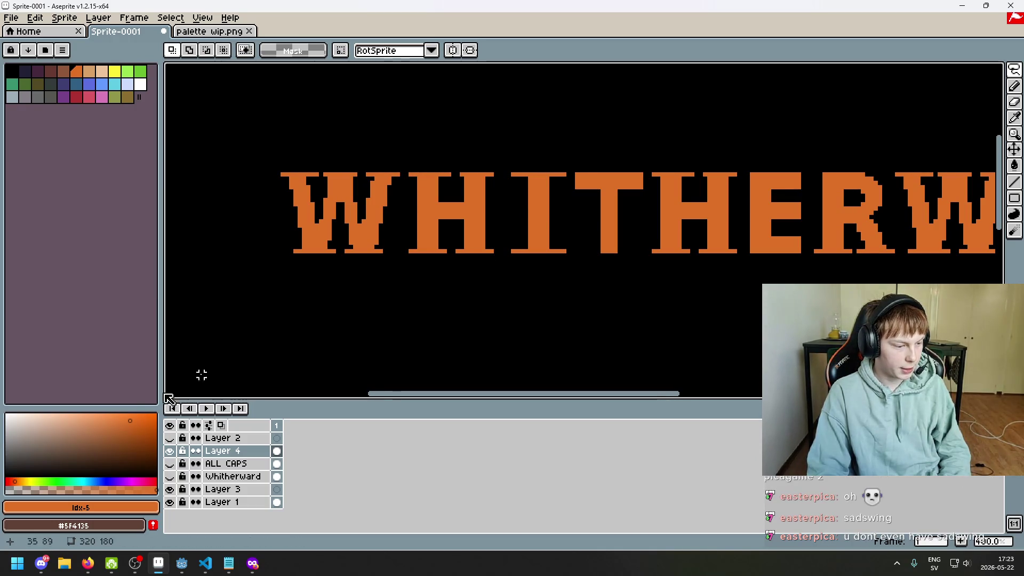
- Bring the browser forward on the 7TV search results for sadswing
click(87, 563)
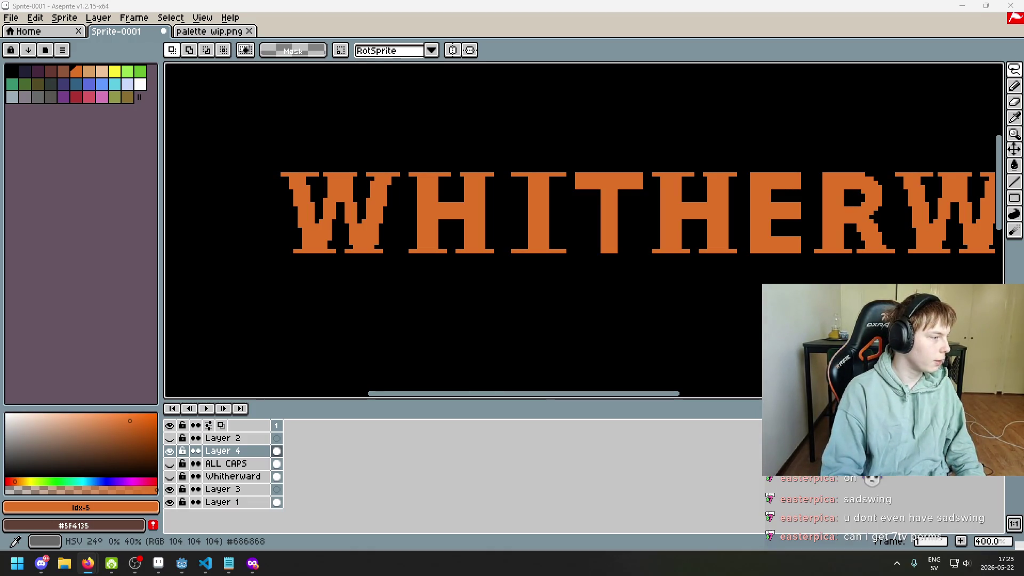
key(alt+Tab)
key(alt+Tab)
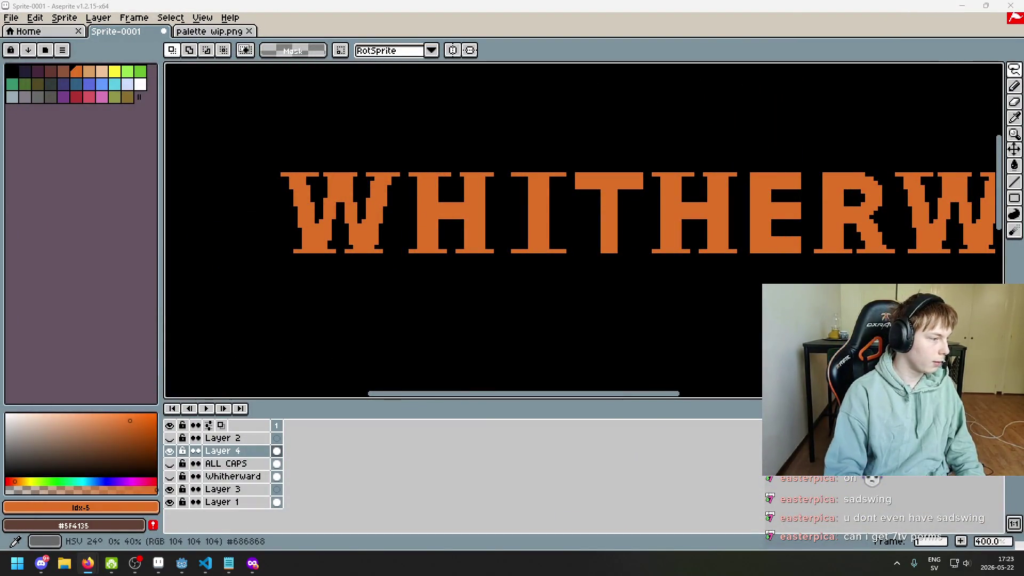
key(alt+Tab)
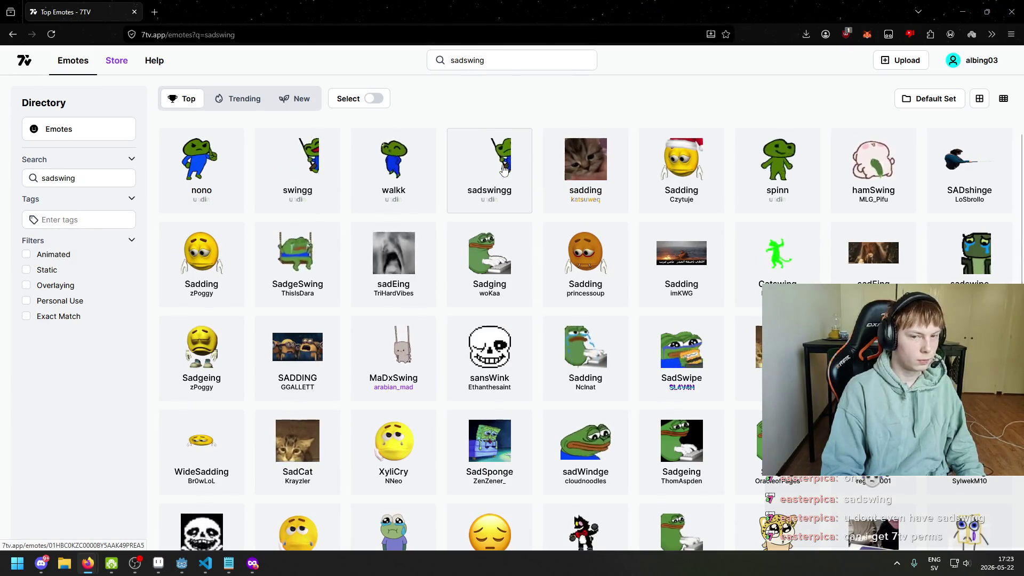
- Add the sadswingg emote to the pogchamp emote set, then return to Aseprite
click(503, 170)
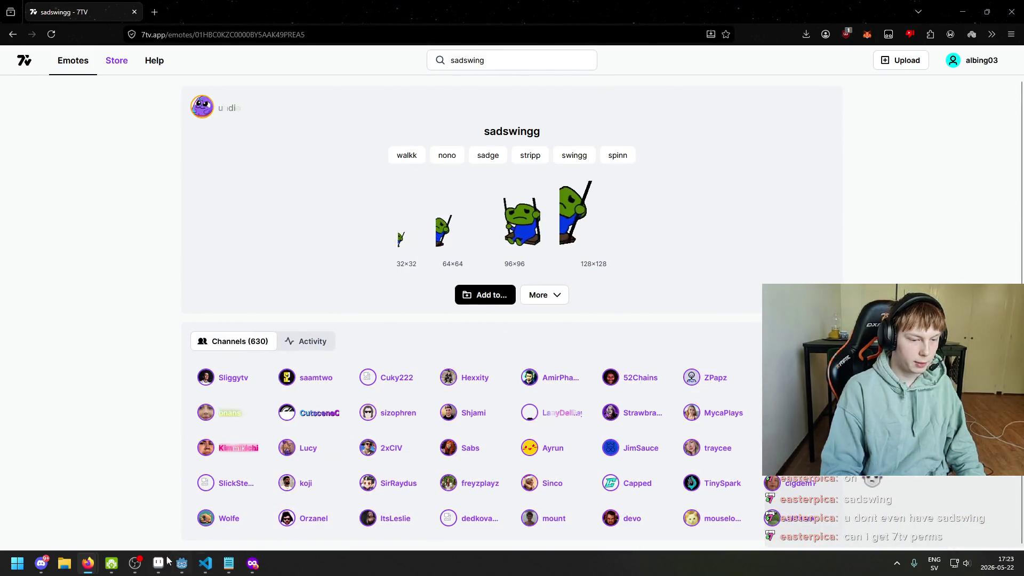
mouse_move(88, 564)
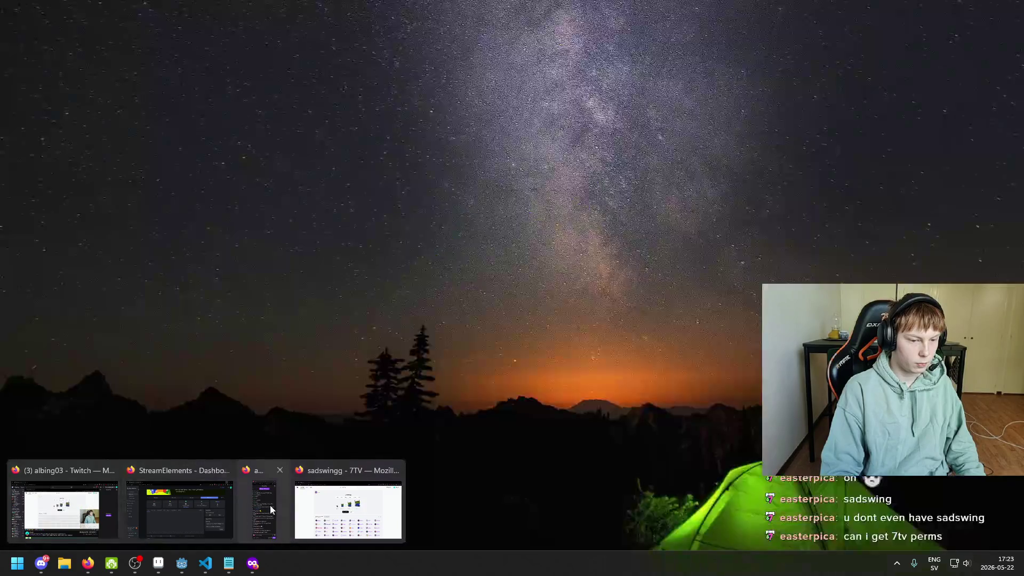
click(271, 509)
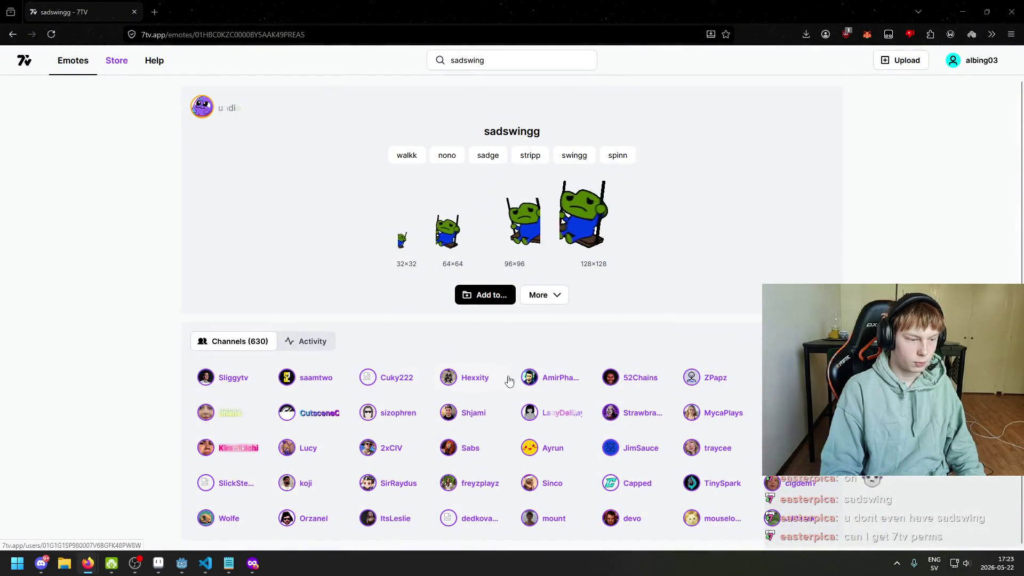
click(483, 295)
click(542, 325)
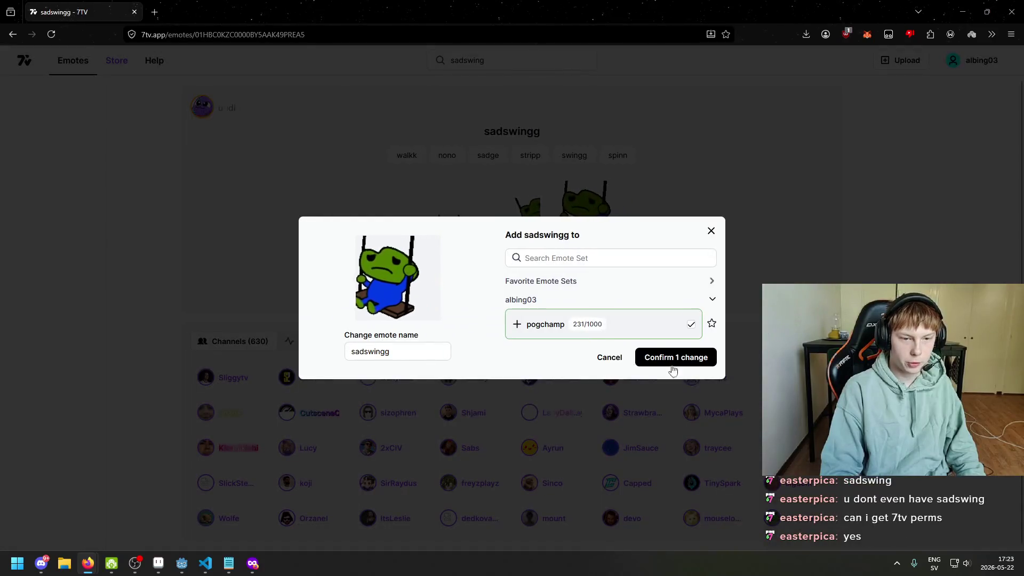
click(679, 356)
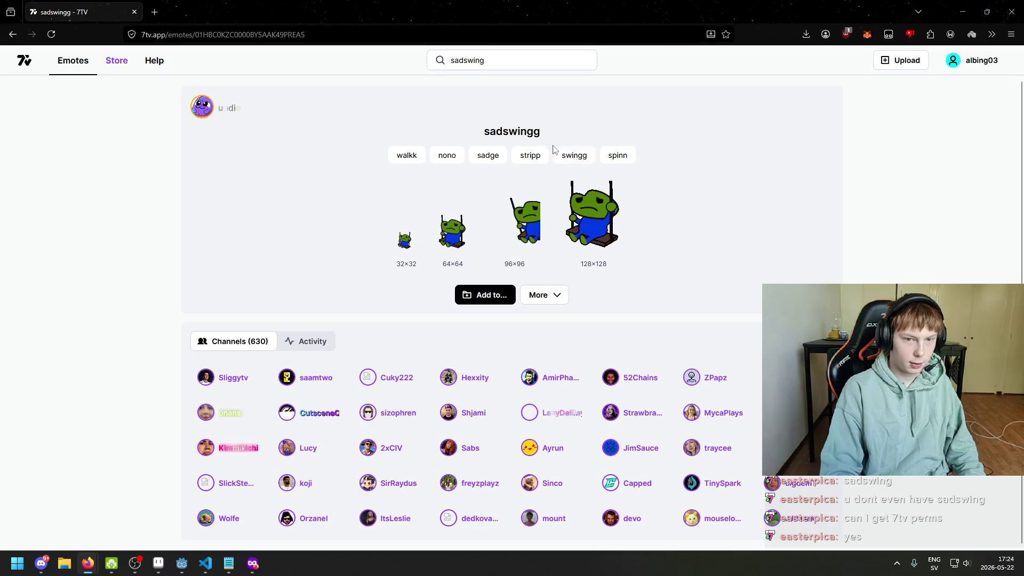
drag(533, 131, 516, 132)
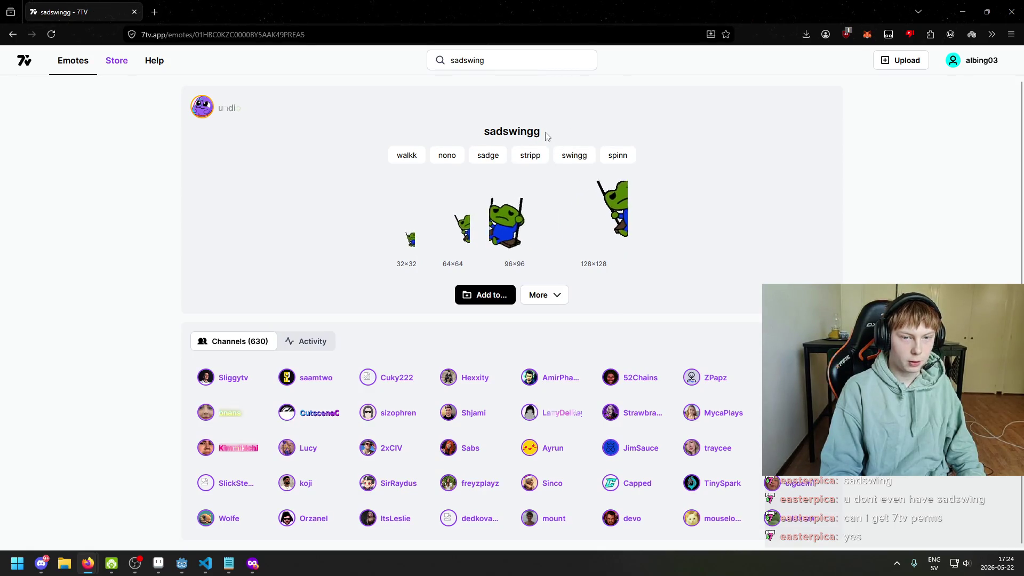
click(740, 254)
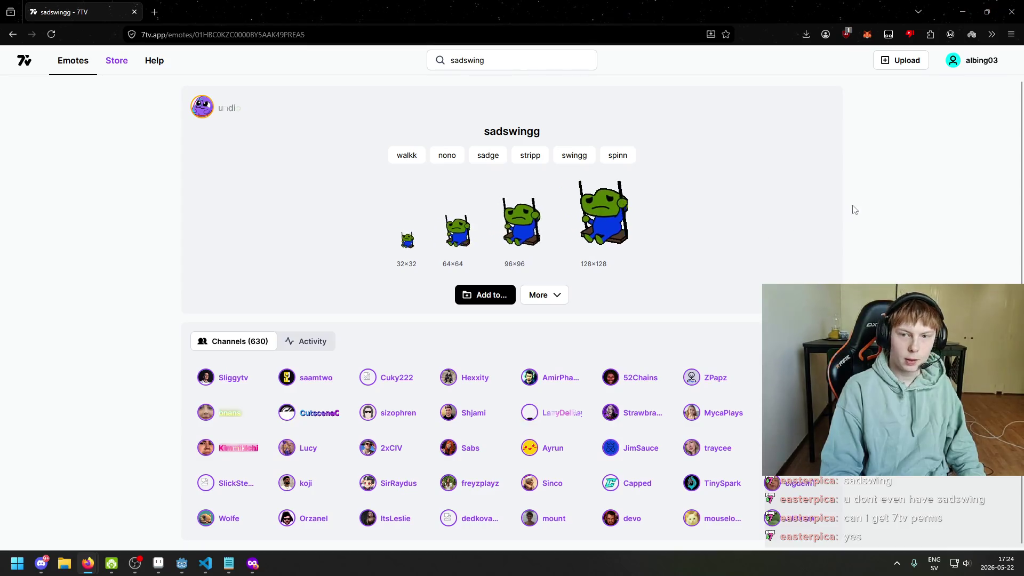
key(alt+Tab)
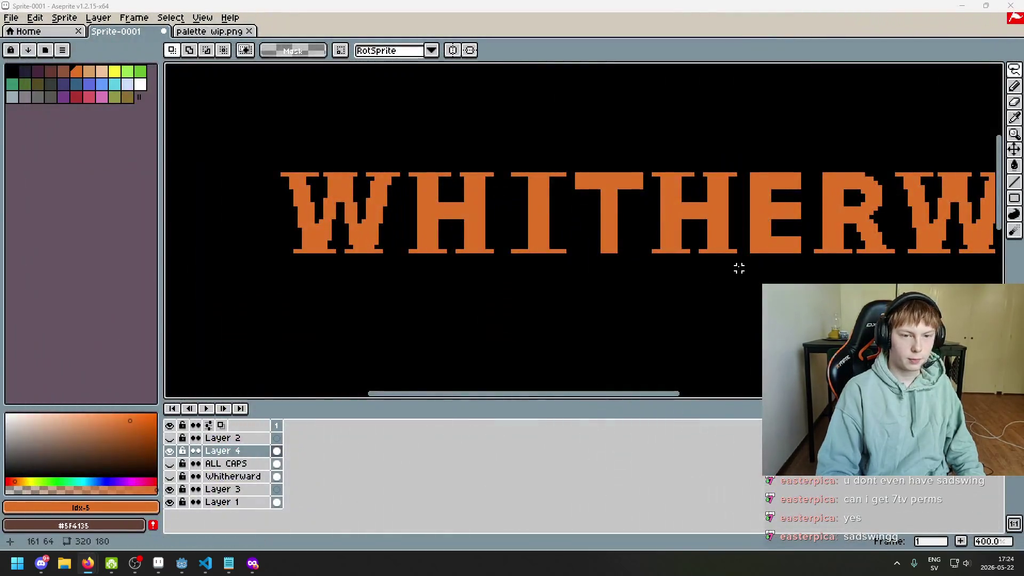
- Undo the last pencil stroke on the WHITHERWAD lettering and reveal the hidden tray icons
scroll(738, 269, down, 1)
scroll(534, 229, up, 1)
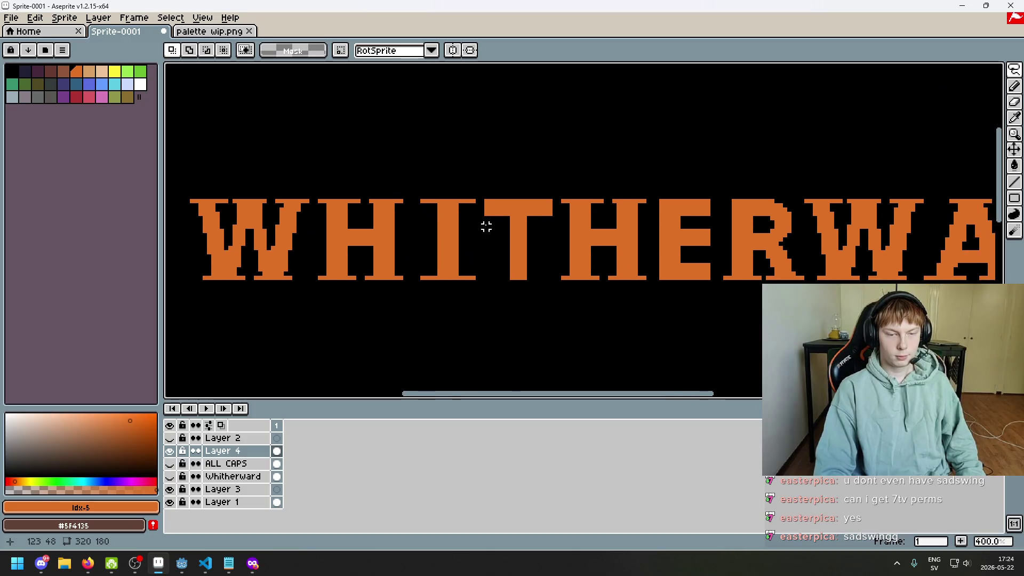
scroll(485, 211, up, 1)
scroll(485, 211, up, 1)
key(e)
scroll(652, 240, up, 2)
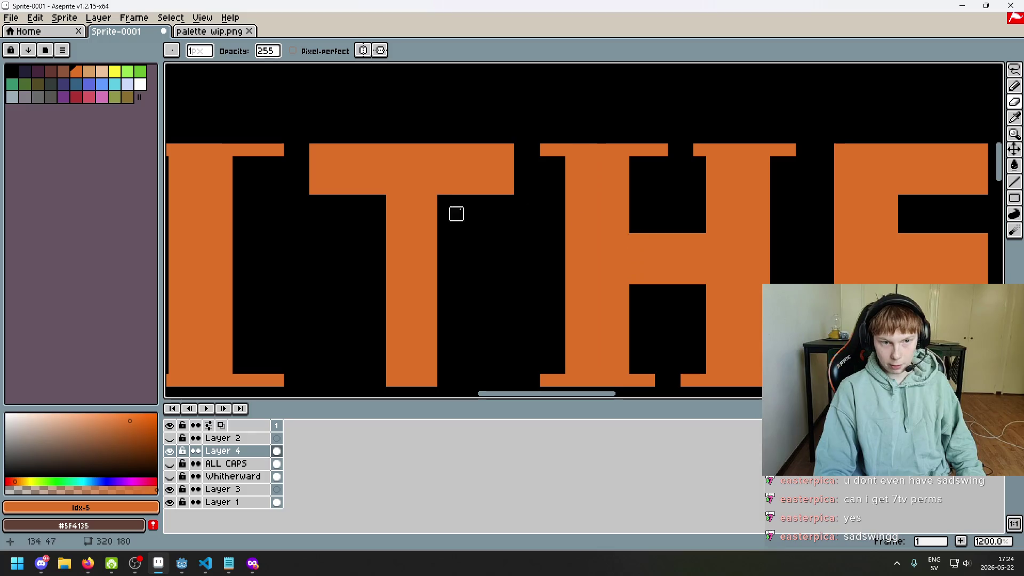
scroll(444, 163, down, 3)
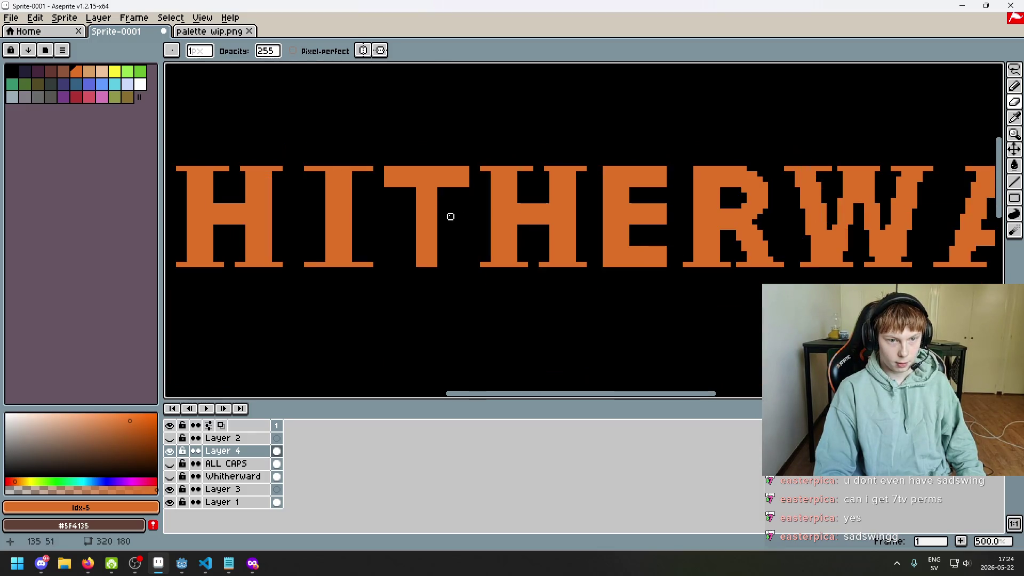
scroll(398, 261, up, 3)
scroll(421, 183, down, 3)
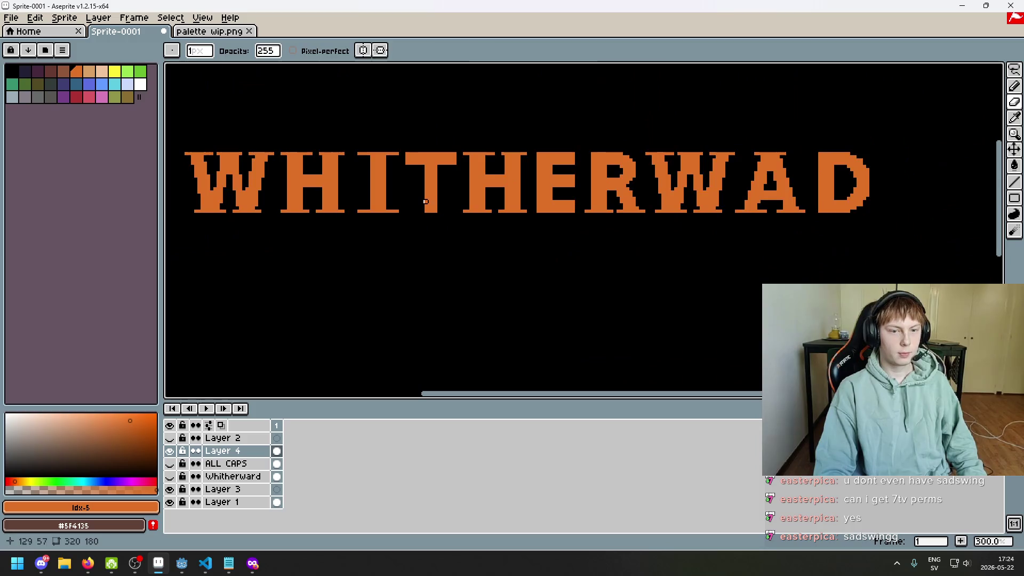
key(e)
scroll(427, 216, up, 1)
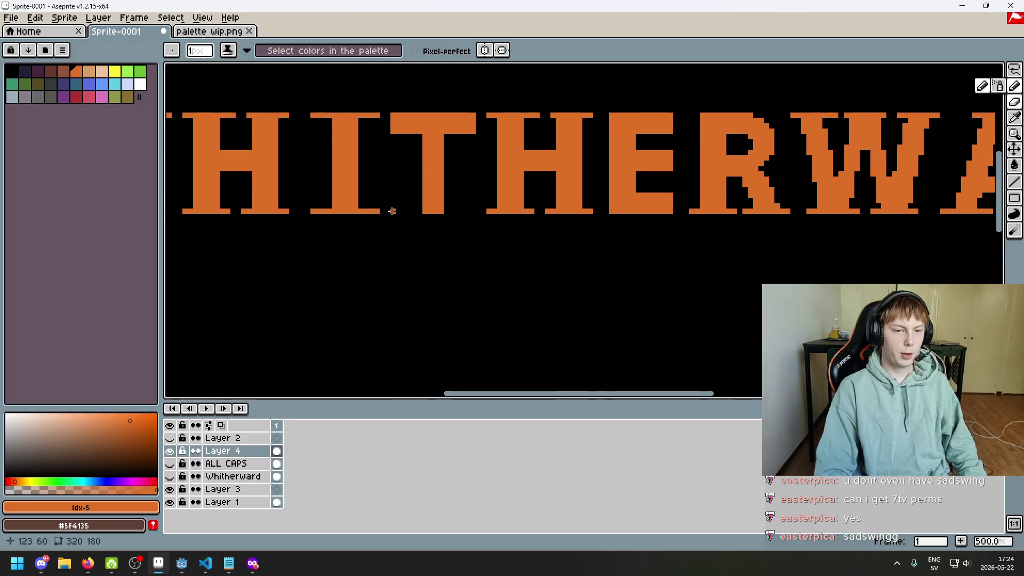
scroll(487, 222, down, 1)
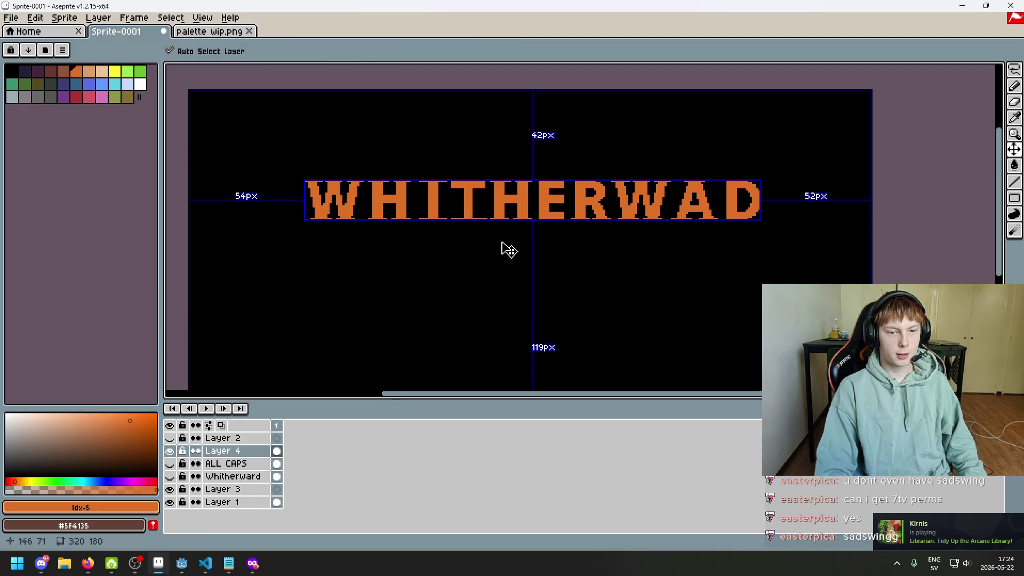
scroll(532, 240, up, 2)
key(ctrl+z)
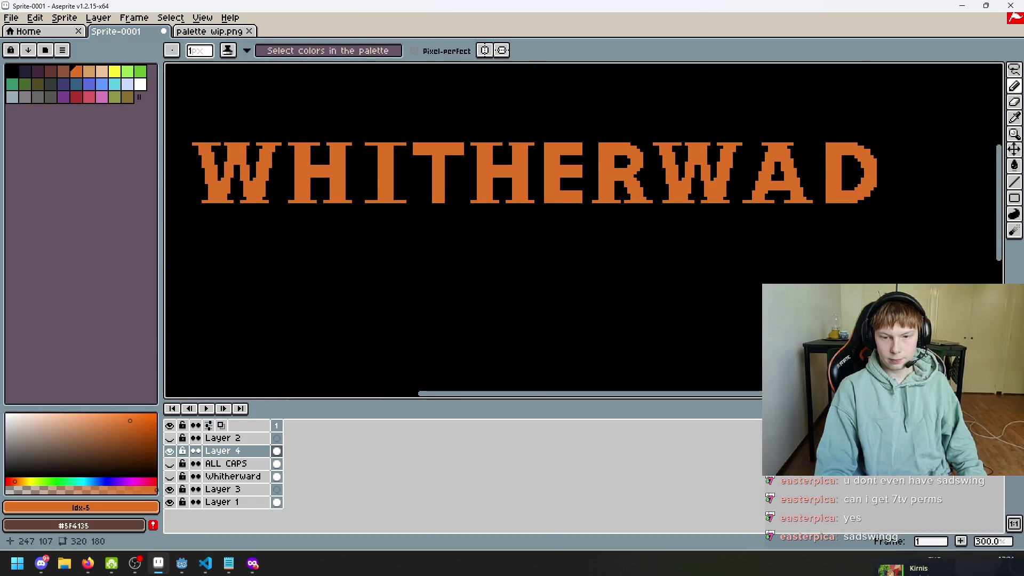
click(895, 565)
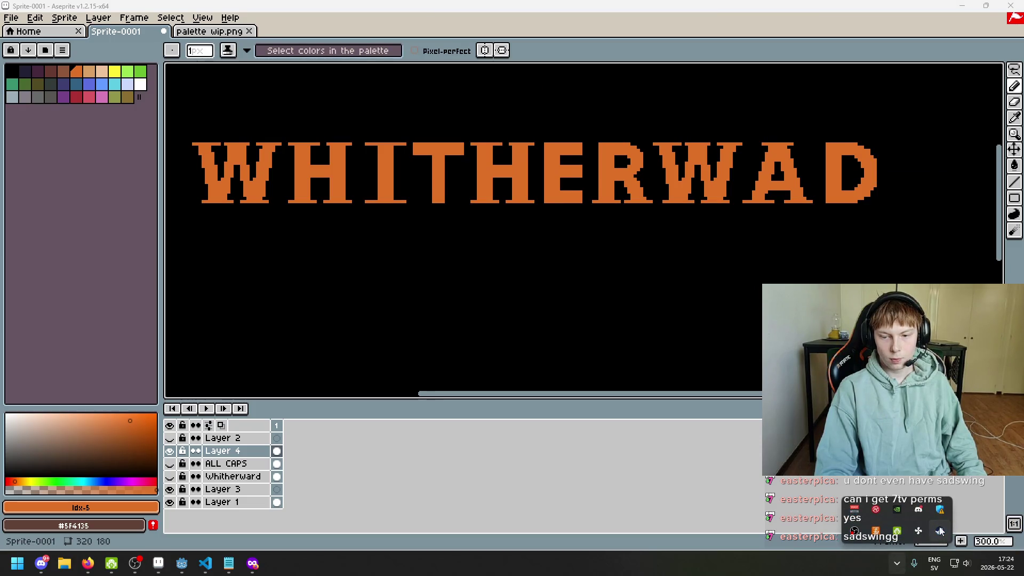
- Frame the whole title and lasso-select the I
click(940, 530)
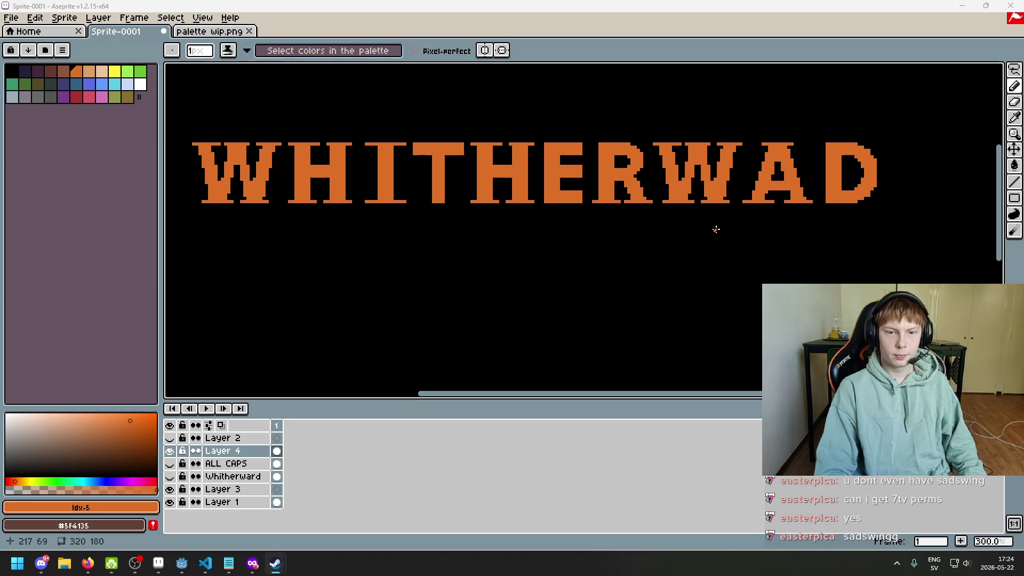
scroll(691, 217, up, 1)
scroll(624, 246, down, 1)
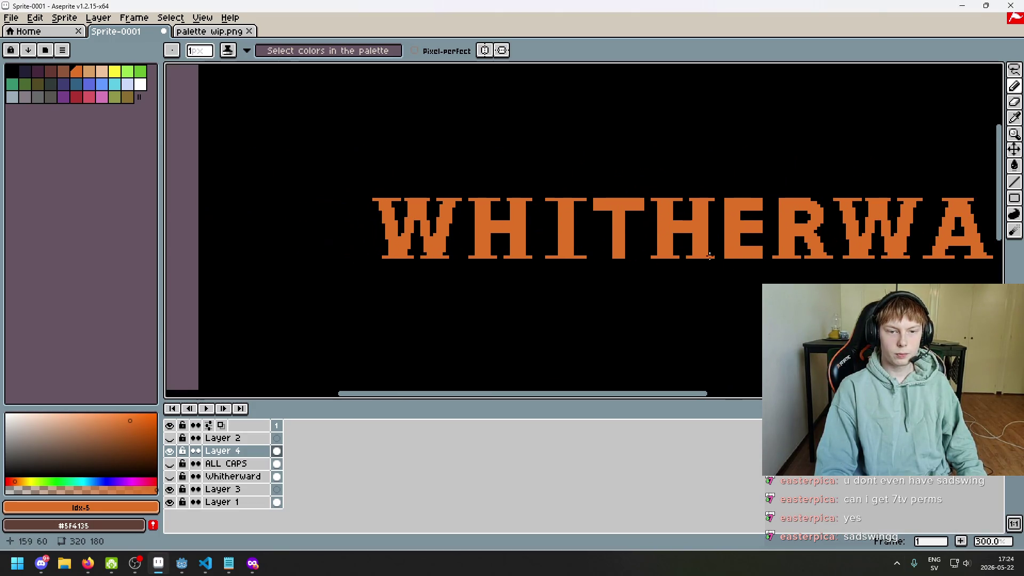
drag(600, 236, 484, 233)
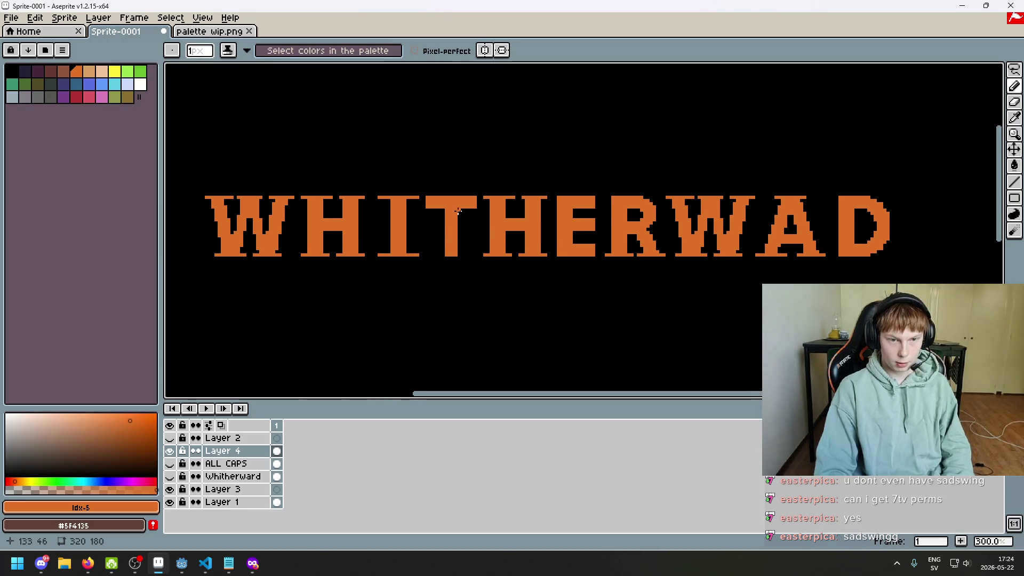
scroll(458, 211, up, 1)
scroll(454, 208, up, 1)
scroll(451, 205, down, 1)
scroll(444, 201, up, 3)
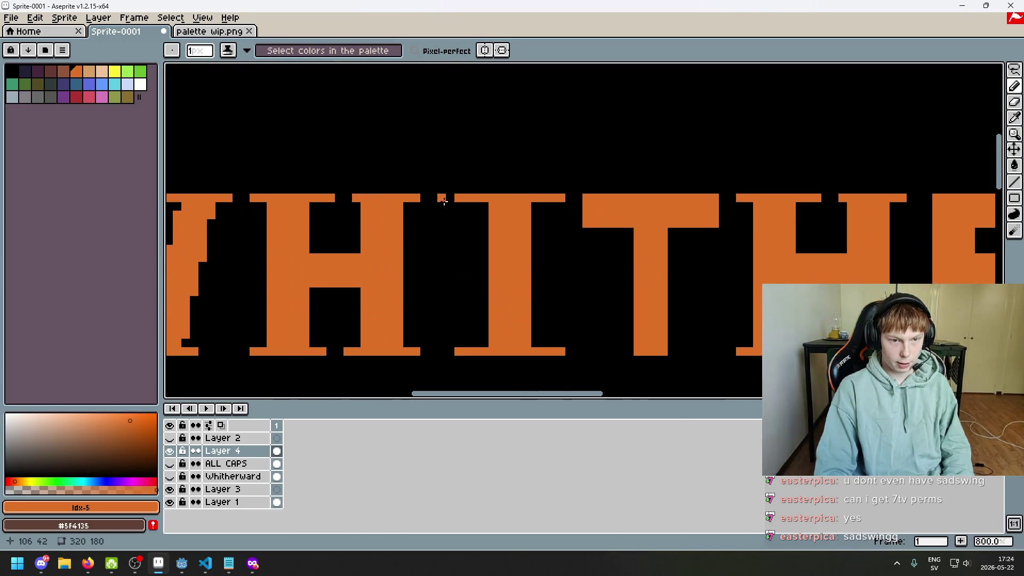
key(w)
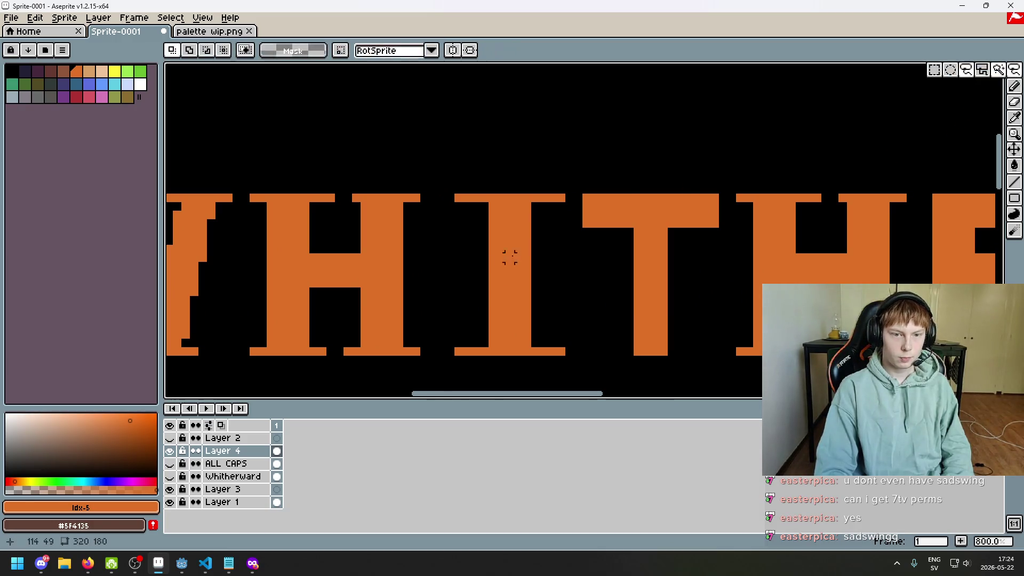
drag(449, 362, 450, 197)
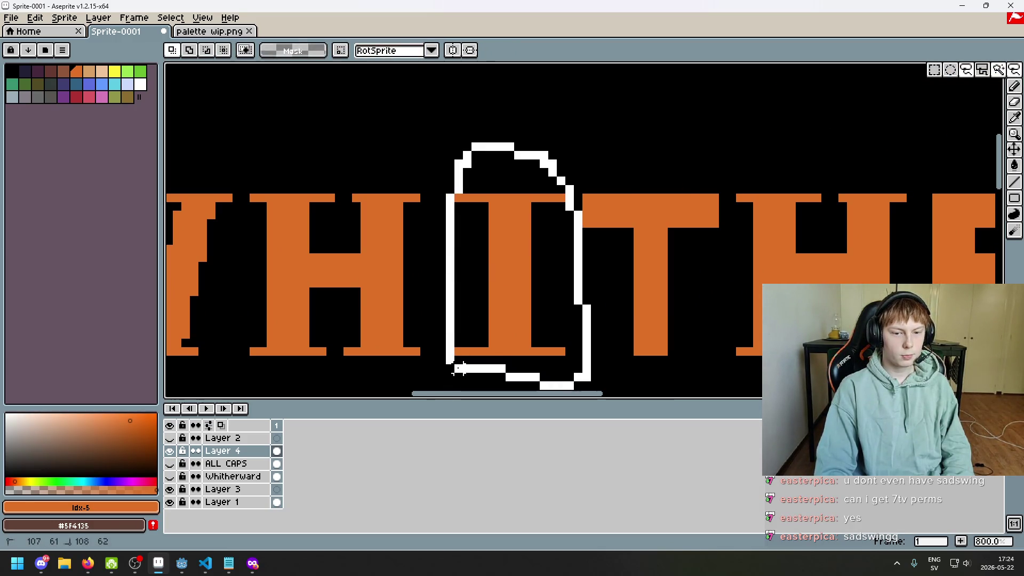
drag(459, 368, 455, 369)
- Select the second H and nudge it one step left toward the T, then deselect
scroll(658, 222, up, 1)
scroll(412, 194, up, 2)
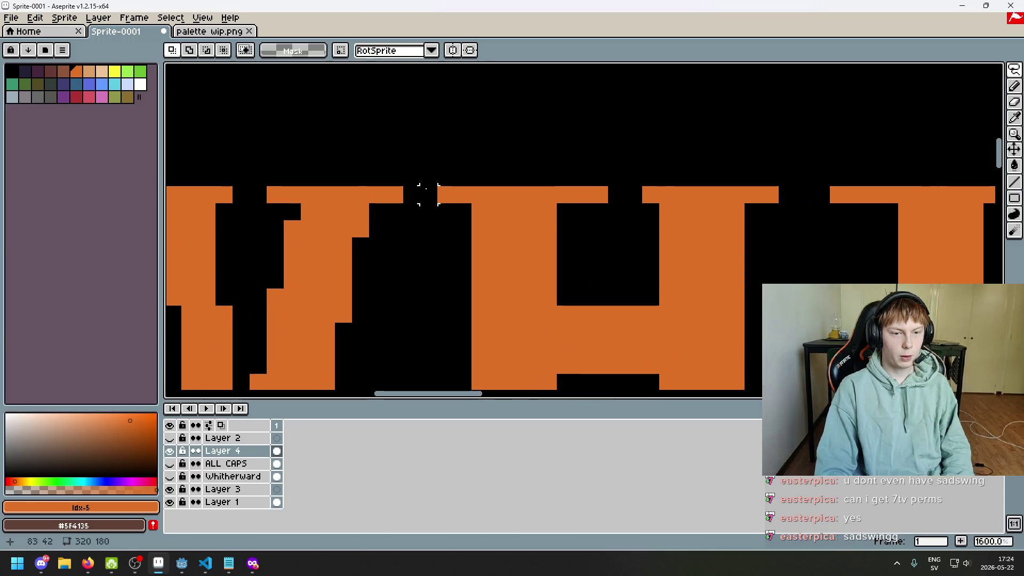
scroll(561, 233, right, 2)
scroll(629, 182, down, 4)
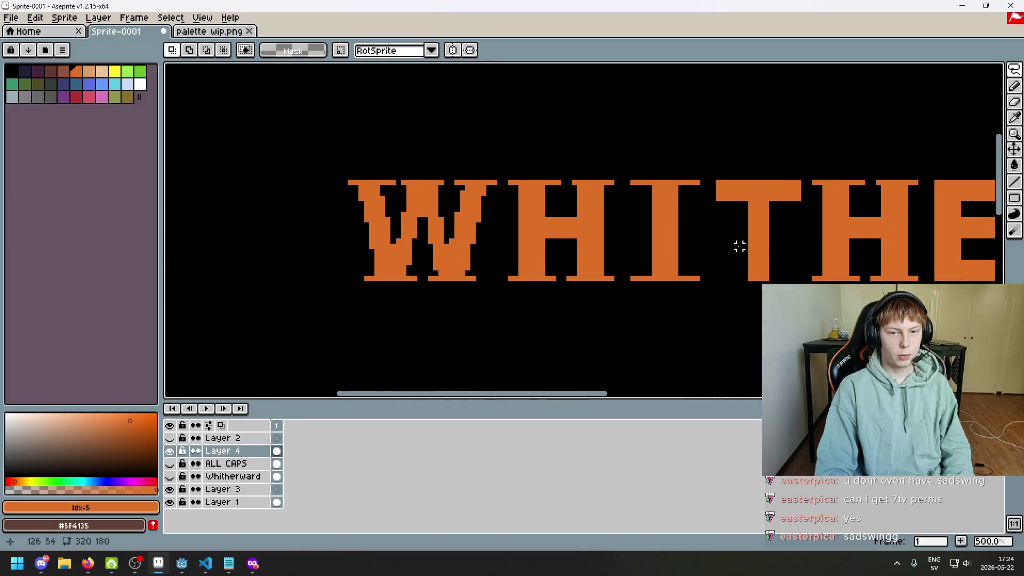
scroll(529, 213, right, 2)
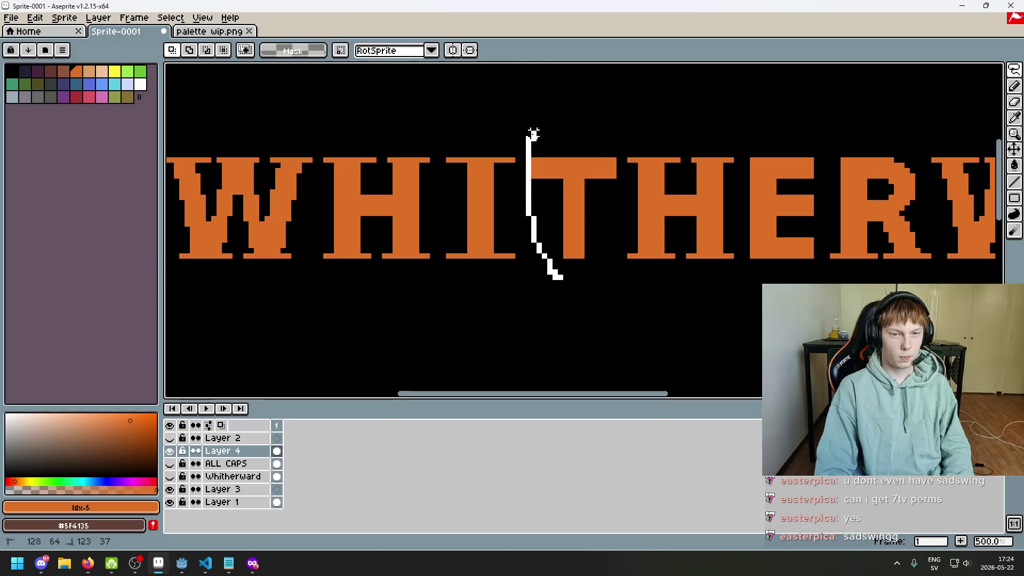
drag(624, 223, 617, 300)
scroll(554, 263, right, 2)
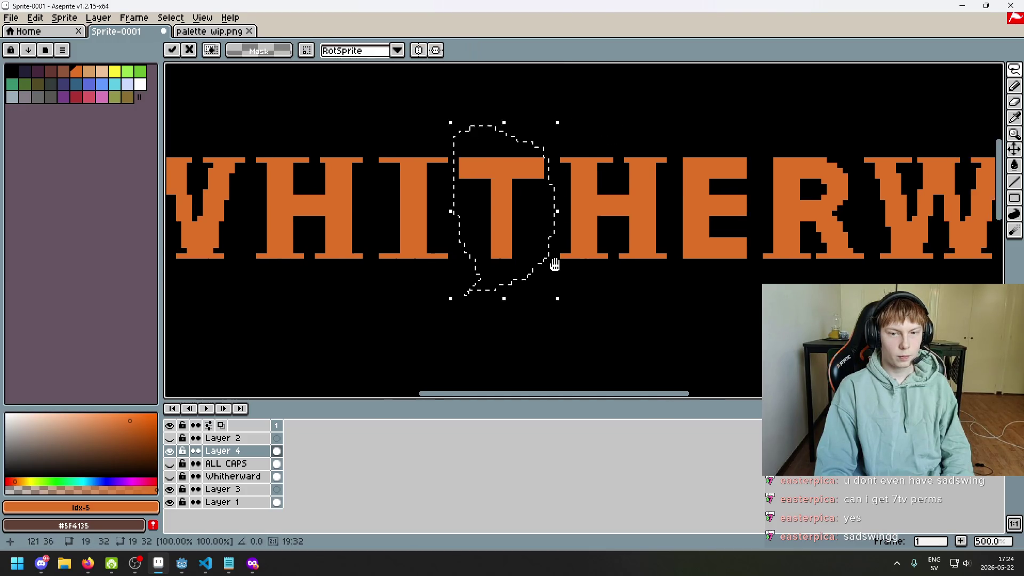
scroll(558, 290, right, 1)
drag(505, 205, 594, 124)
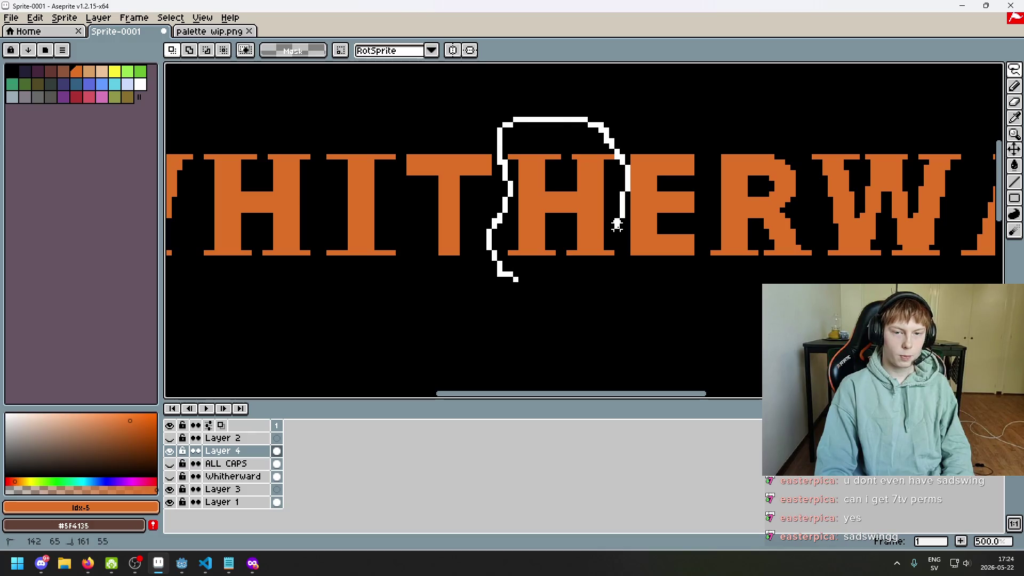
drag(617, 225, 504, 276)
key(Left)
key(ctrl+d)
- Zoom and pan over the middle of WHITHERWAD to check the new spacing
scroll(487, 275, right, 3)
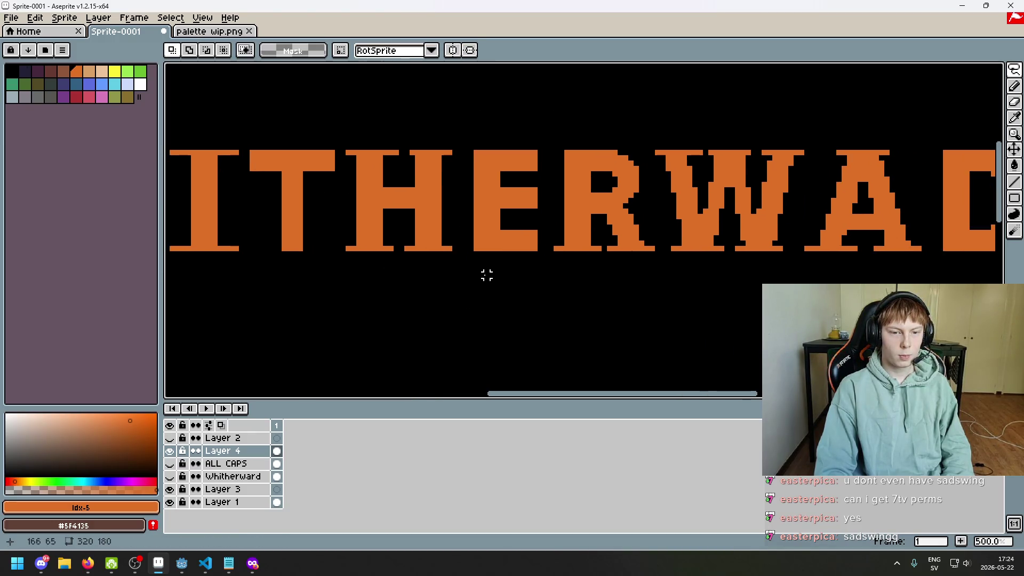
scroll(366, 182, up, 3)
scroll(464, 145, up, 1)
drag(451, 159, 516, 201)
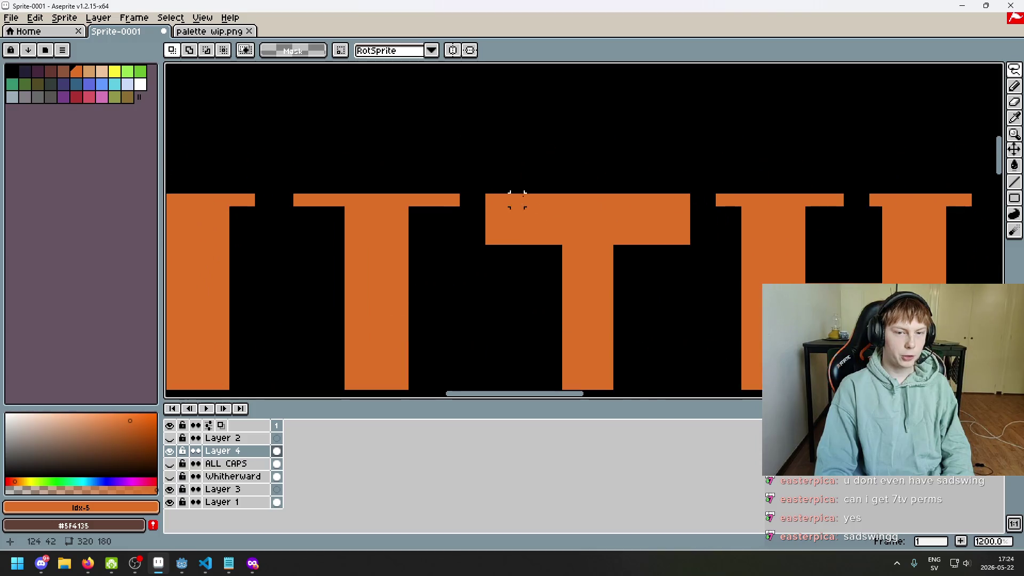
scroll(472, 200, down, 3)
scroll(400, 199, up, 1)
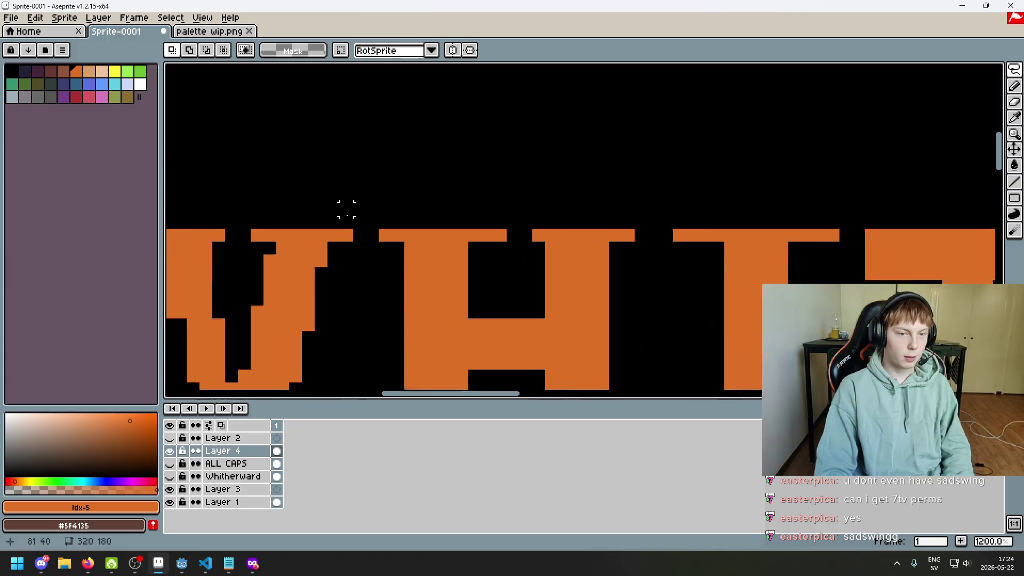
scroll(373, 238, down, 2)
scroll(371, 241, up, 1)
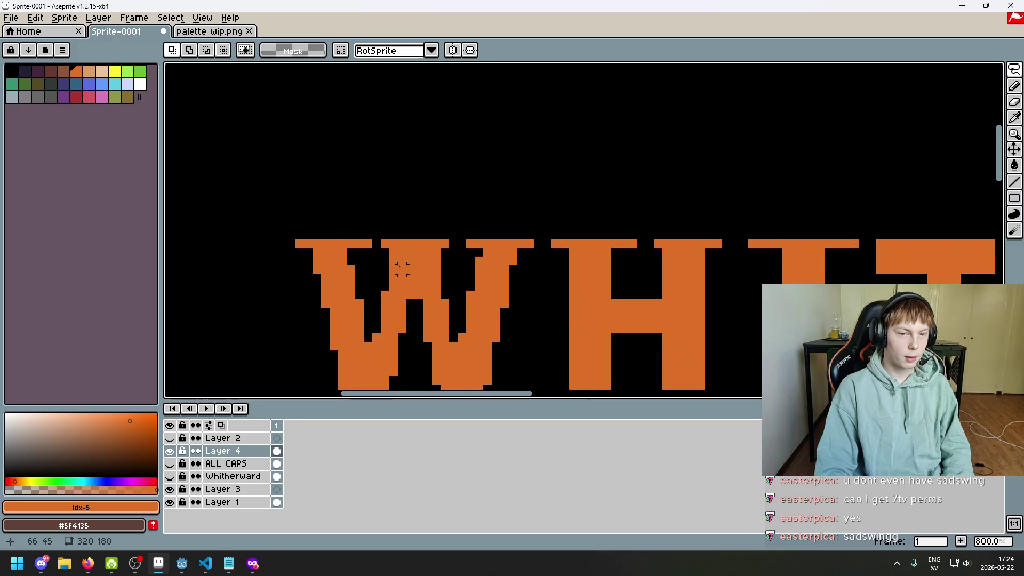
scroll(352, 235, up, 4)
- Try the Eraser on the W, then undo the eraser stroke
key(e)
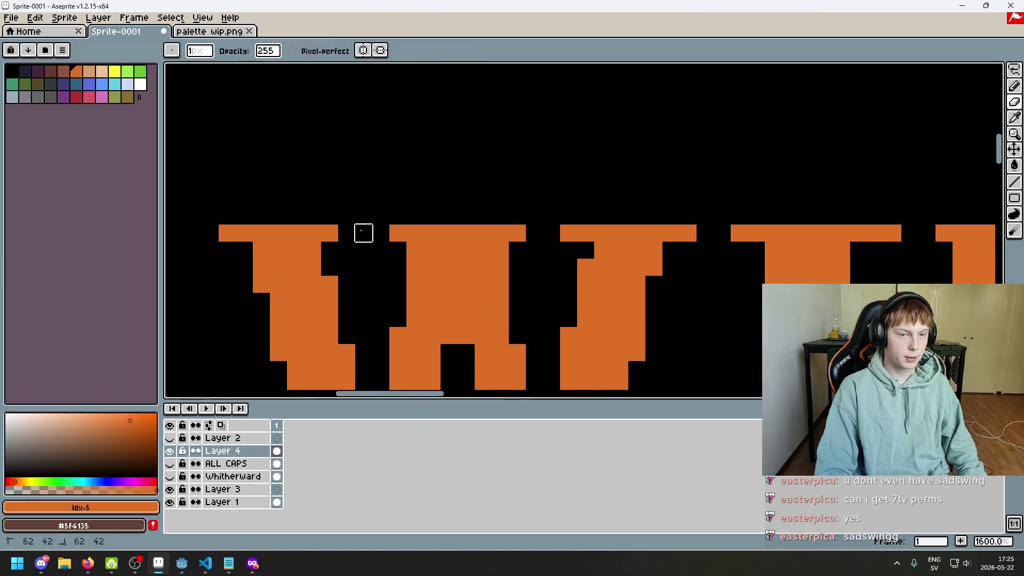
key(b)
scroll(373, 245, down, 3)
scroll(419, 330, up, 3)
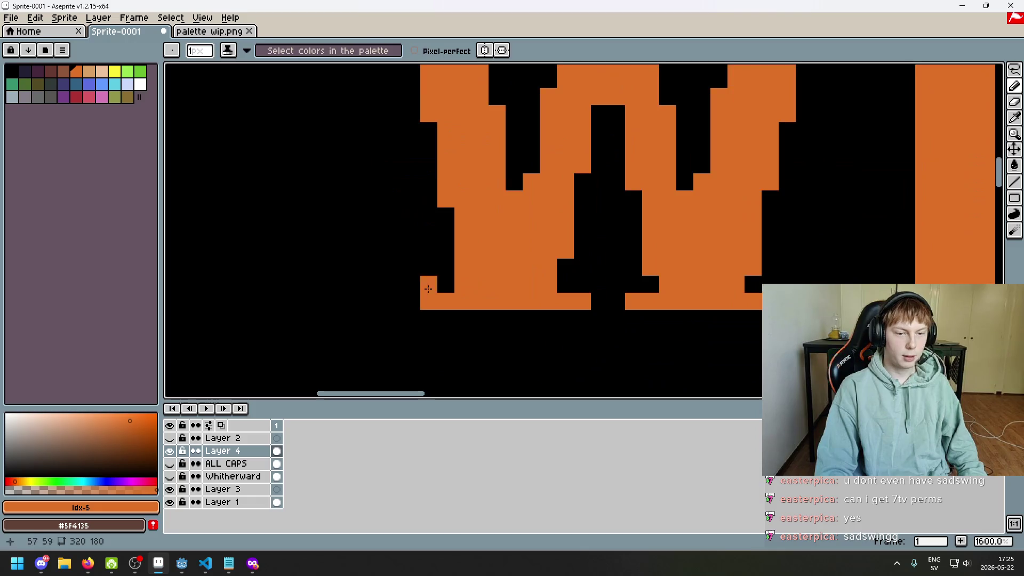
key(v)
key(ctrl+z)
key(e)
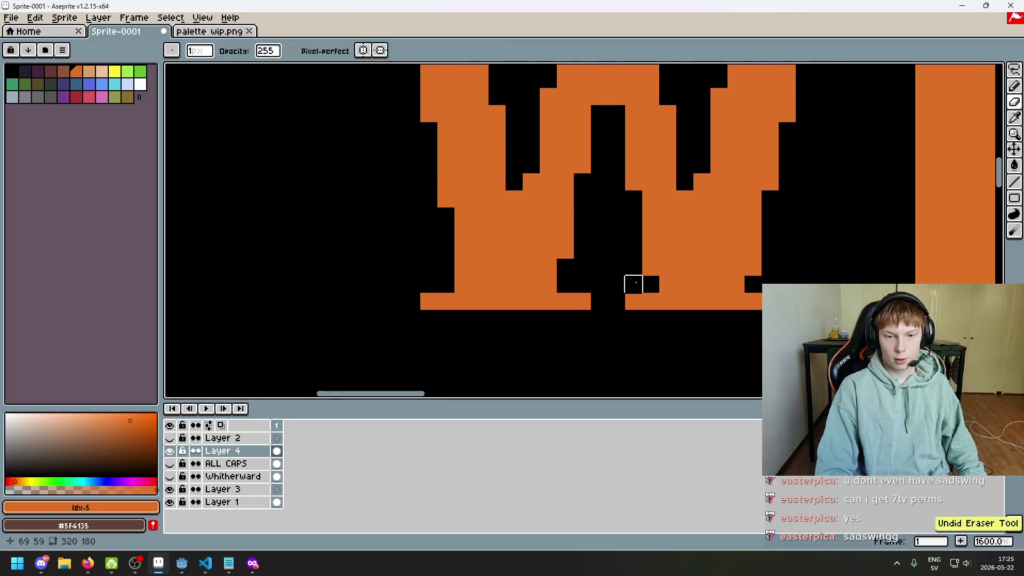
- Lasso-select the E and R of WHITHERWAD to reposition them
scroll(634, 284, down, 2)
scroll(640, 277, down, 2)
scroll(656, 267, down, 2)
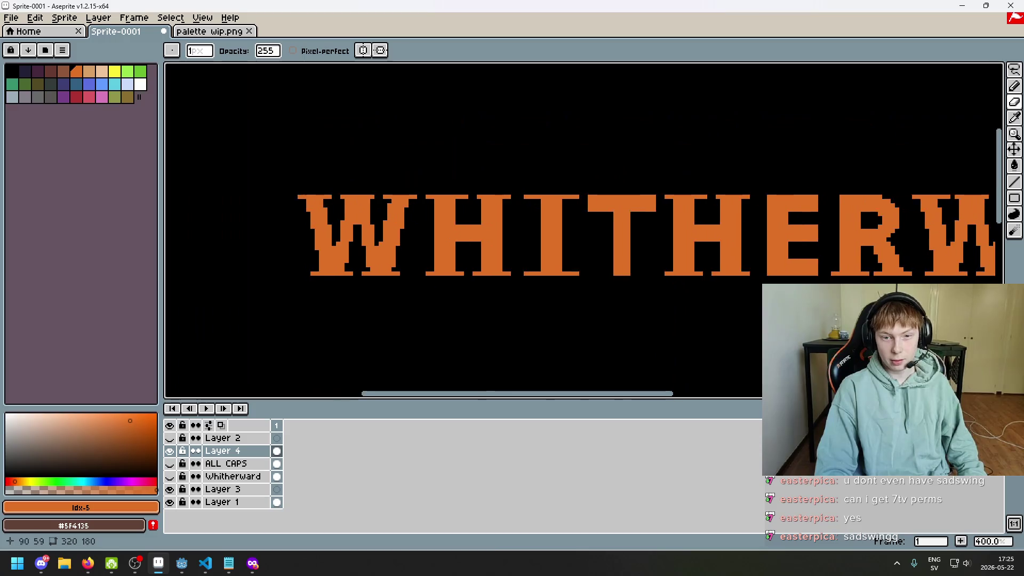
scroll(566, 208, up, 1)
scroll(473, 208, right, 2)
scroll(667, 204, right, 1)
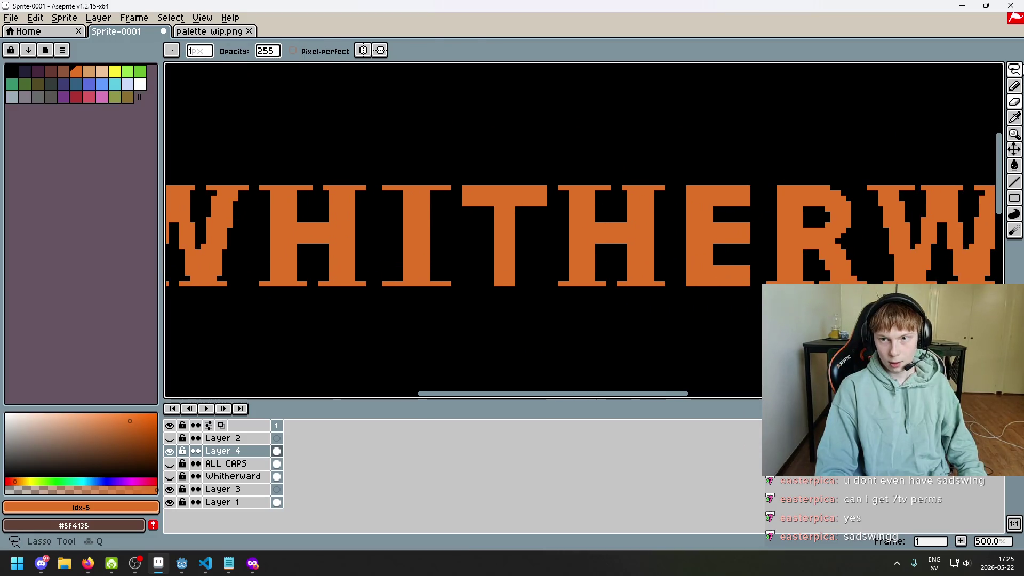
click(1014, 70)
scroll(464, 179, up, 1)
scroll(461, 181, up, 1)
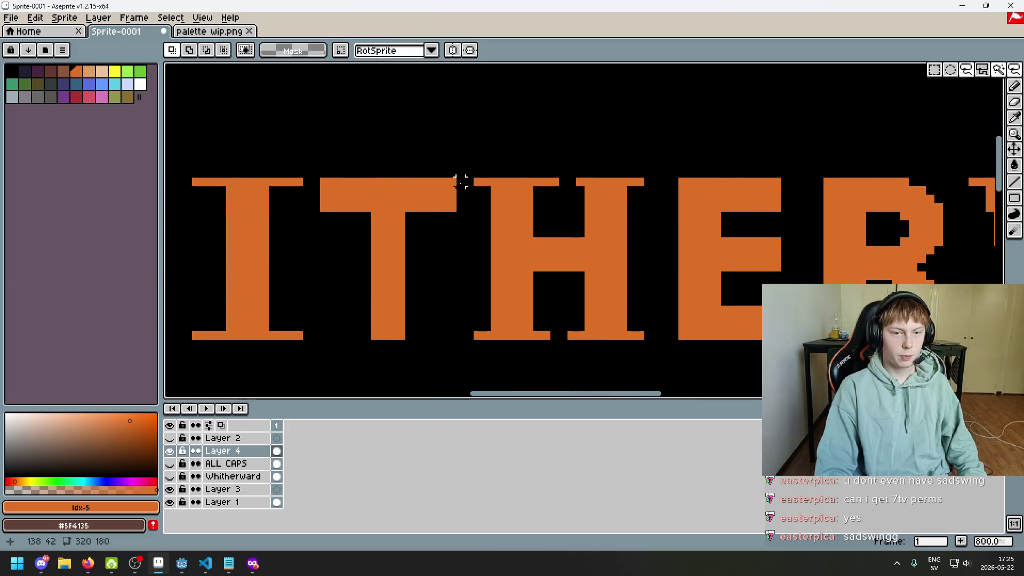
scroll(462, 182, down, 1)
scroll(441, 175, up, 3)
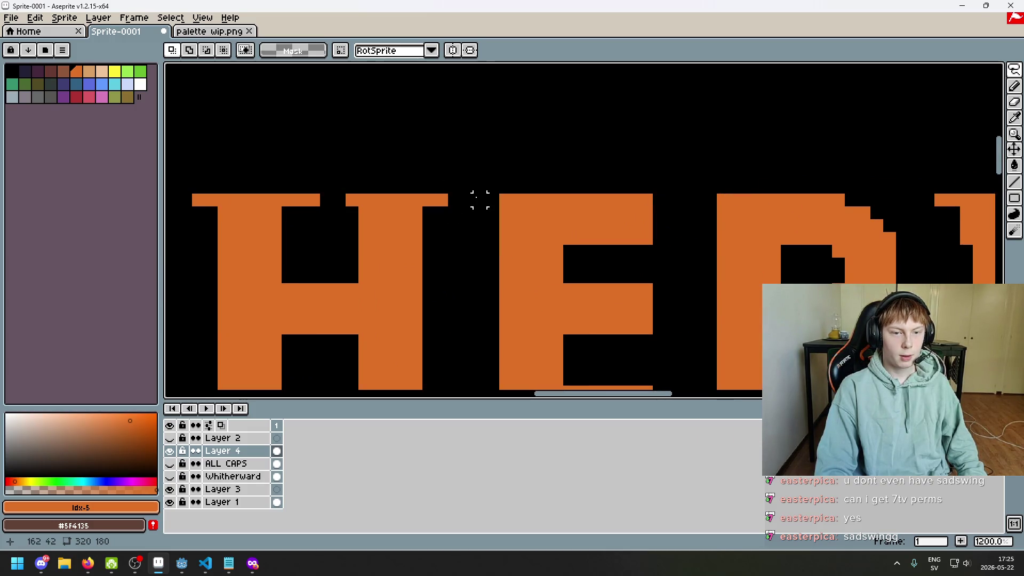
drag(479, 200, 467, 69)
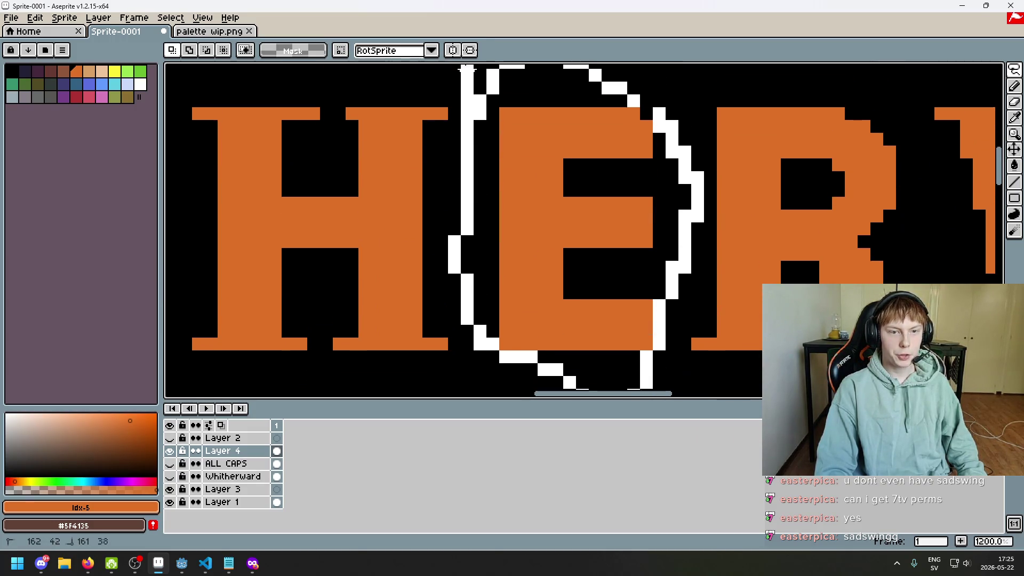
scroll(476, 91, up, 3)
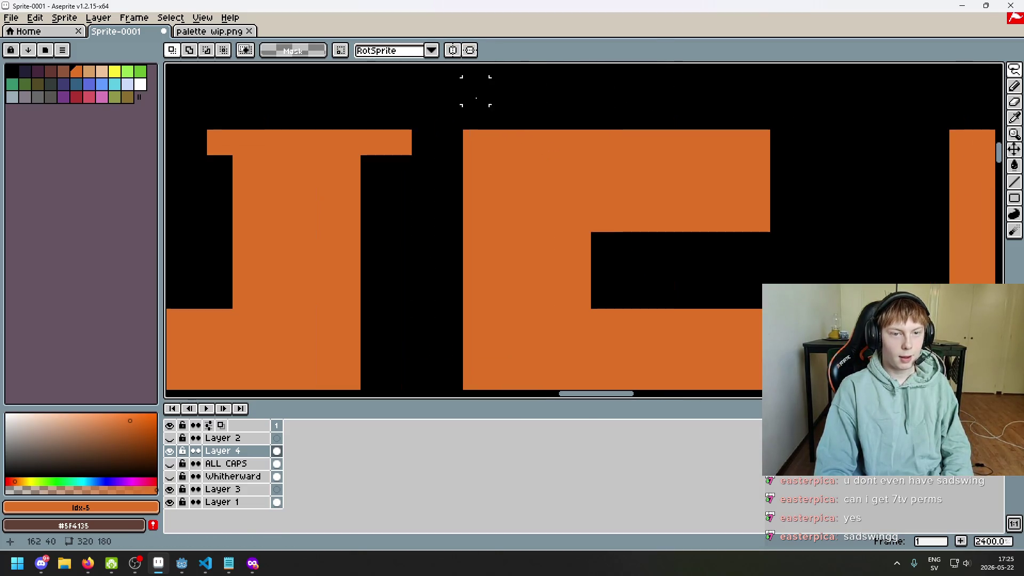
scroll(443, 143, down, 5)
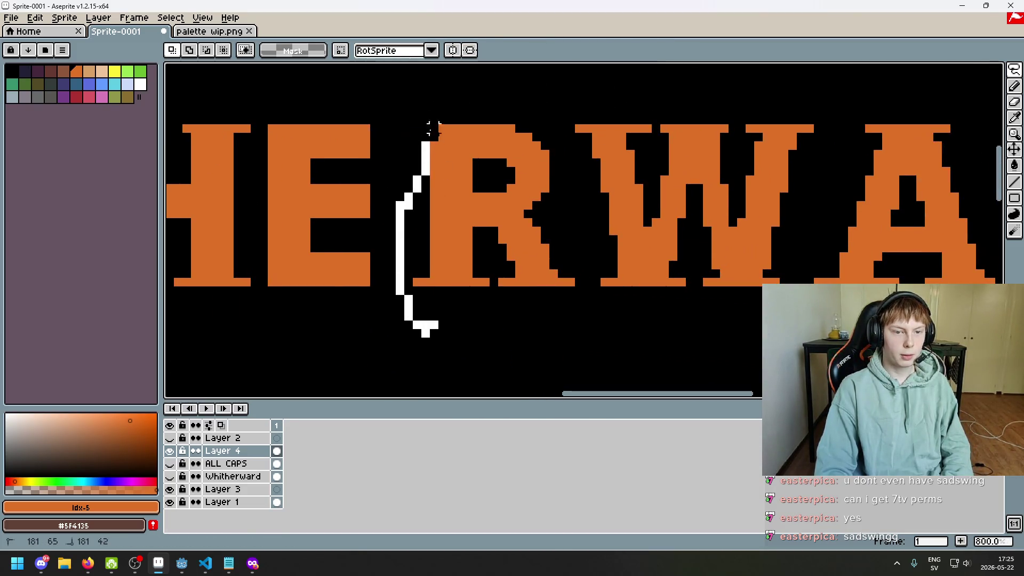
drag(433, 128, 455, 81)
- Undo the last Pencil touch-up on the letters
key(b)
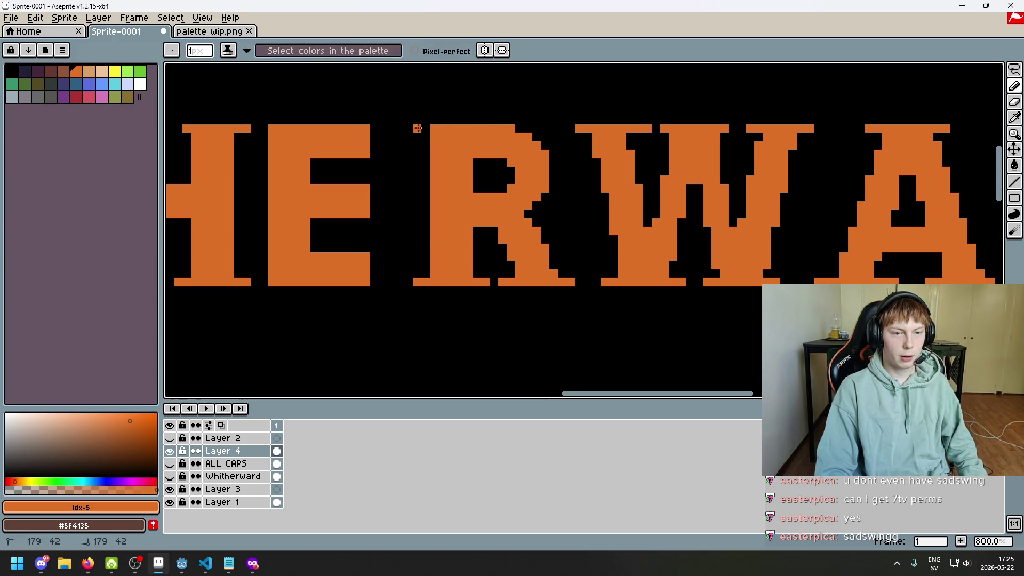
scroll(454, 150, down, 3)
scroll(580, 208, up, 3)
scroll(580, 208, up, 3)
scroll(580, 208, down, 6)
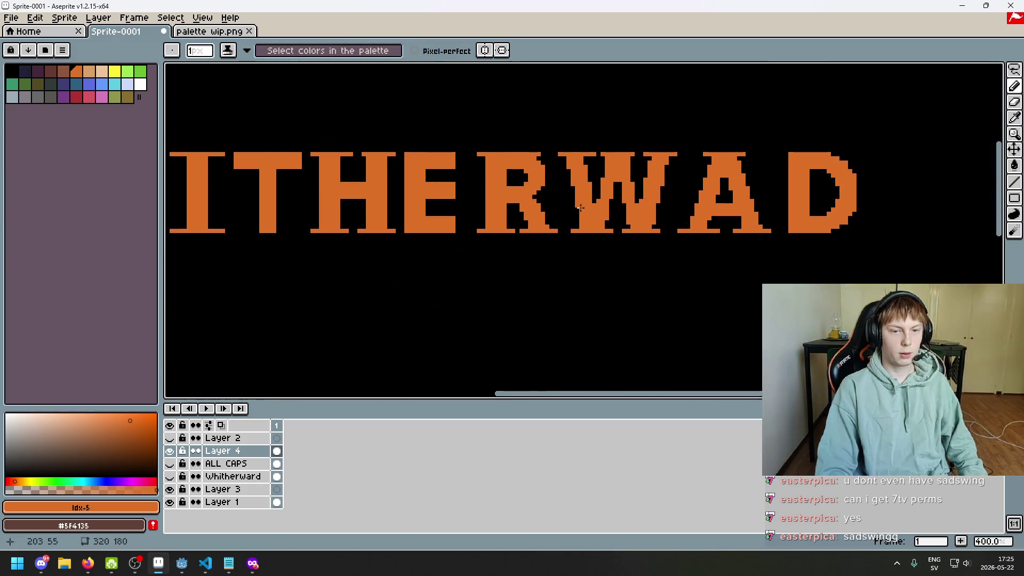
key(ctrl+z)
scroll(618, 241, down, 3)
scroll(613, 235, up, 1)
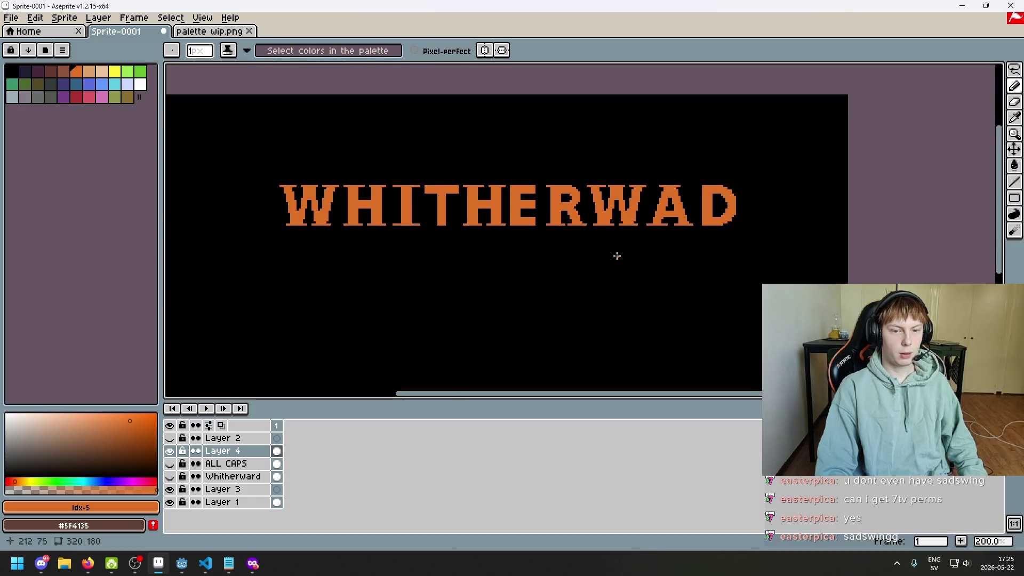
scroll(565, 189, up, 5)
scroll(523, 206, down, 4)
- Undo the last Pencil stroke drawn on the WHITHERWAD title
scroll(517, 235, up, 2)
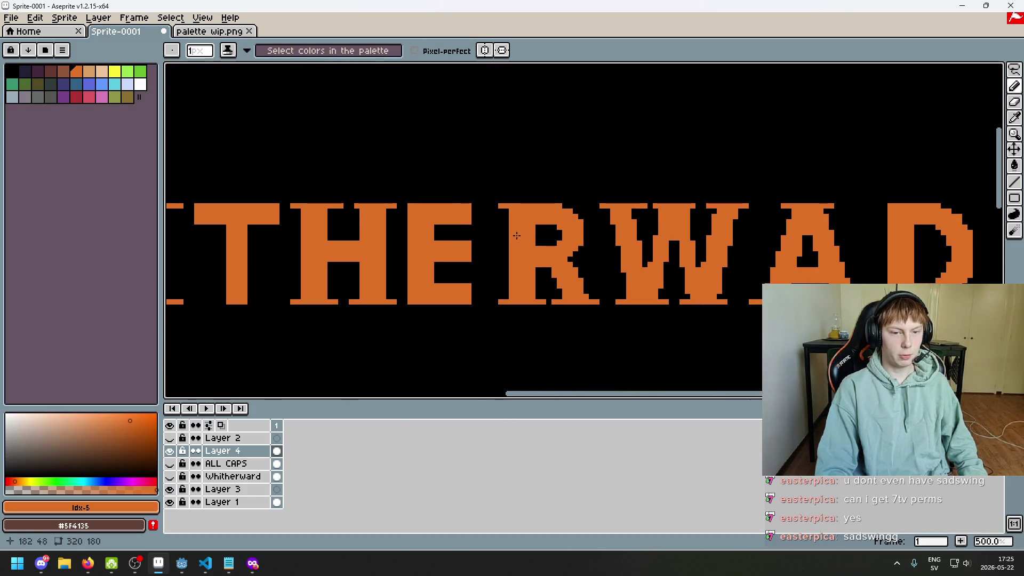
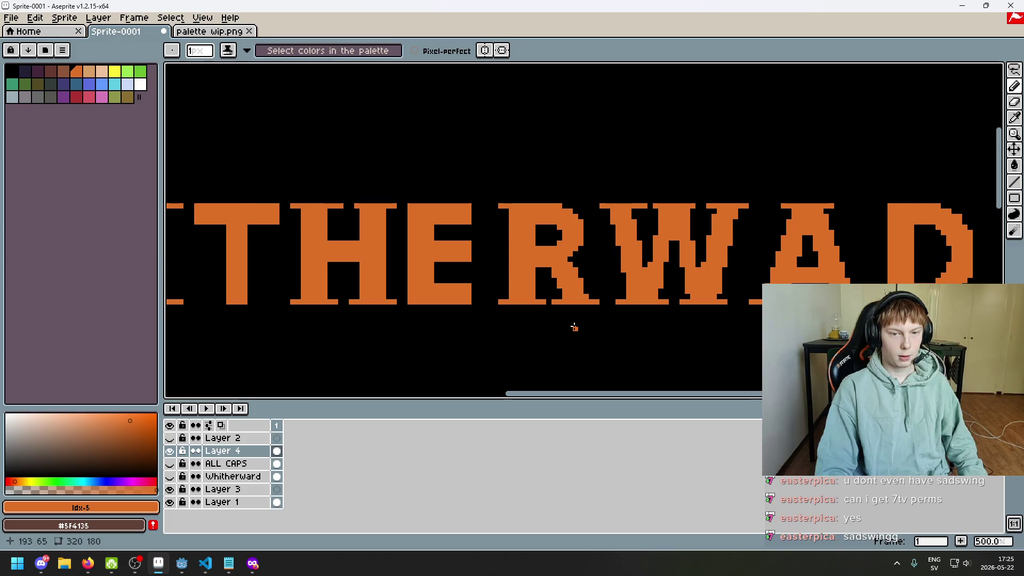
scroll(502, 198, up, 2)
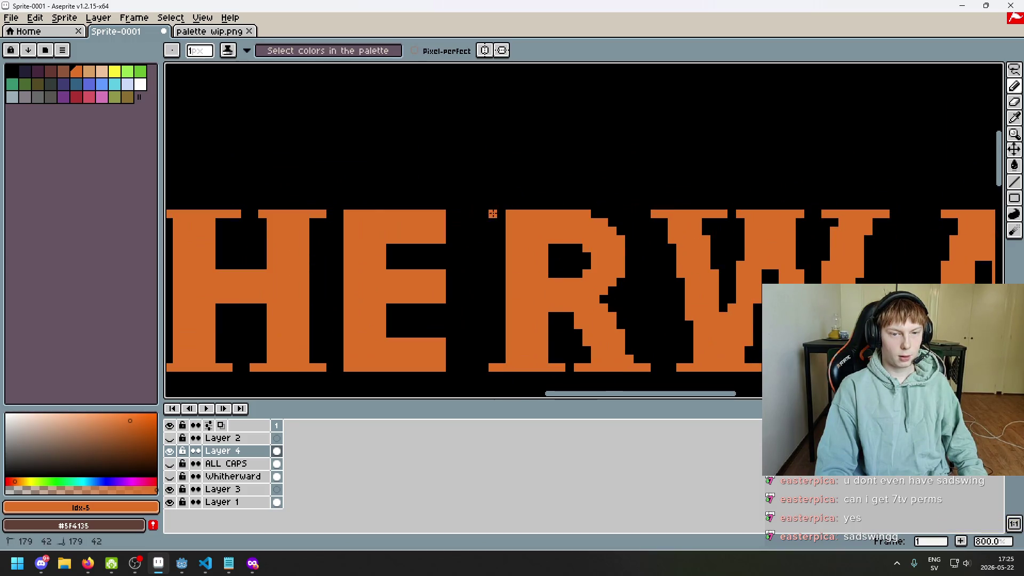
- Undo the last Pencil stroke drawn on the WHITHERWAD title
scroll(493, 213, down, 4)
scroll(641, 156, down, 2)
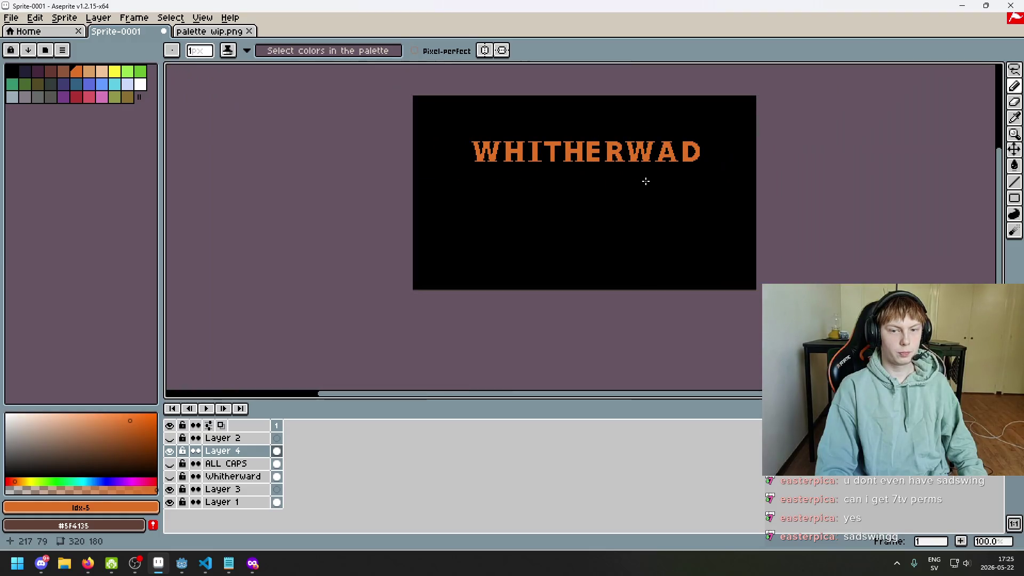
key(ctrl+z)
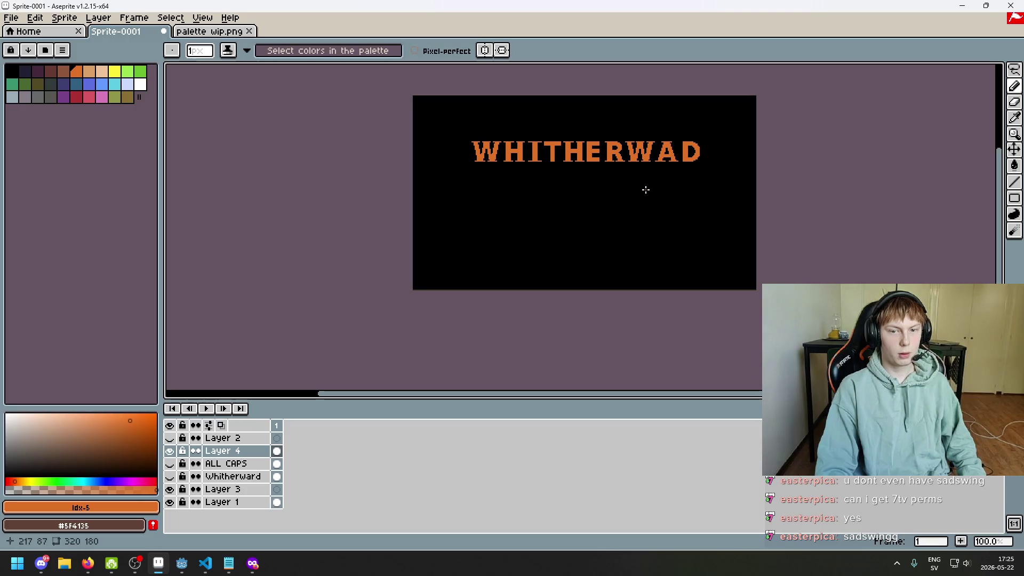
scroll(677, 166, up, 4)
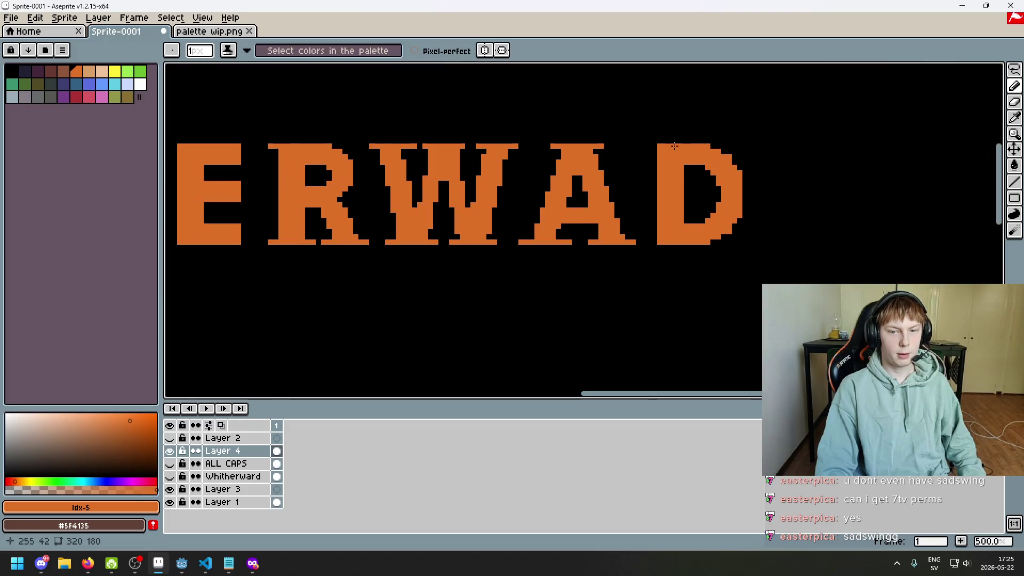
scroll(747, 219, down, 1)
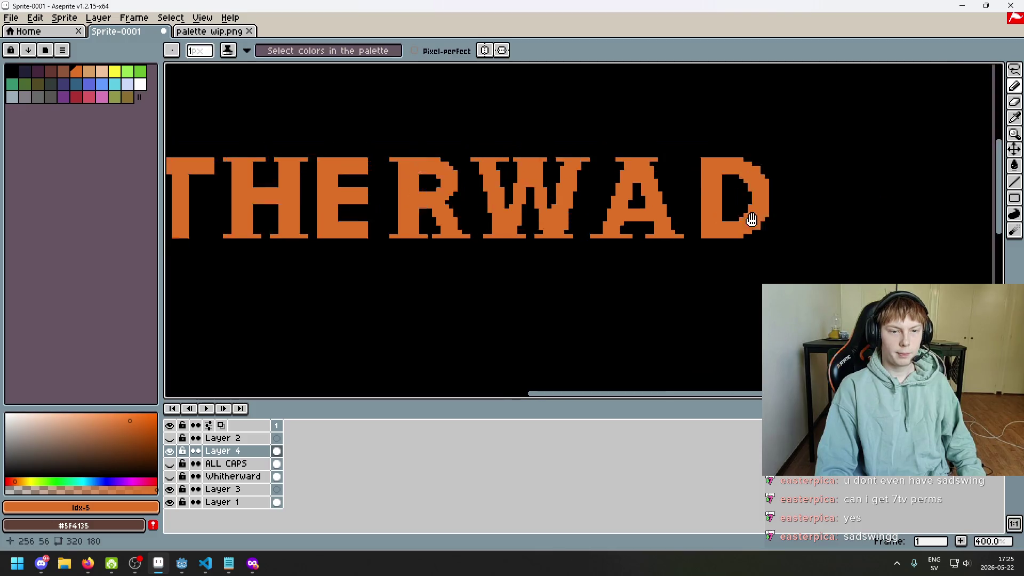
- Lasso the R and nudge it left to close its gap
click(1015, 70)
scroll(466, 169, up, 2)
scroll(456, 158, up, 4)
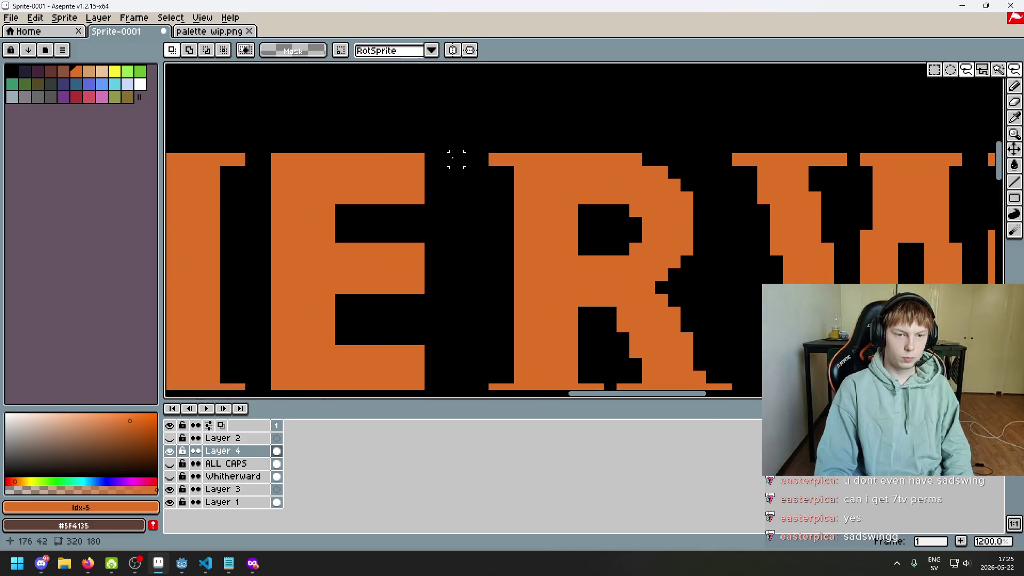
drag(470, 159, 480, 215)
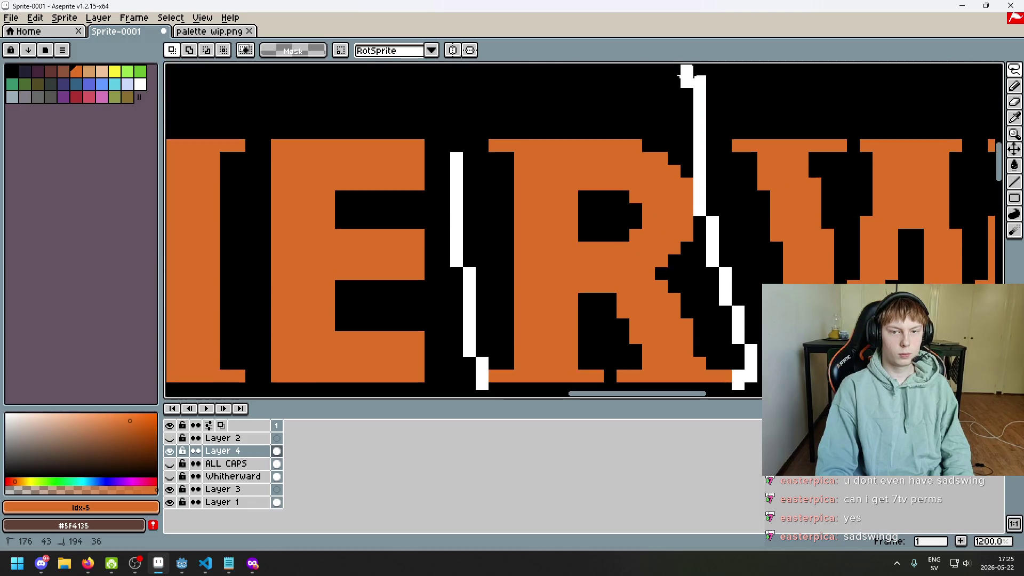
key(Left)
key(Left)
key(Left)
key(ctrl+d)
scroll(538, 205, down, 4)
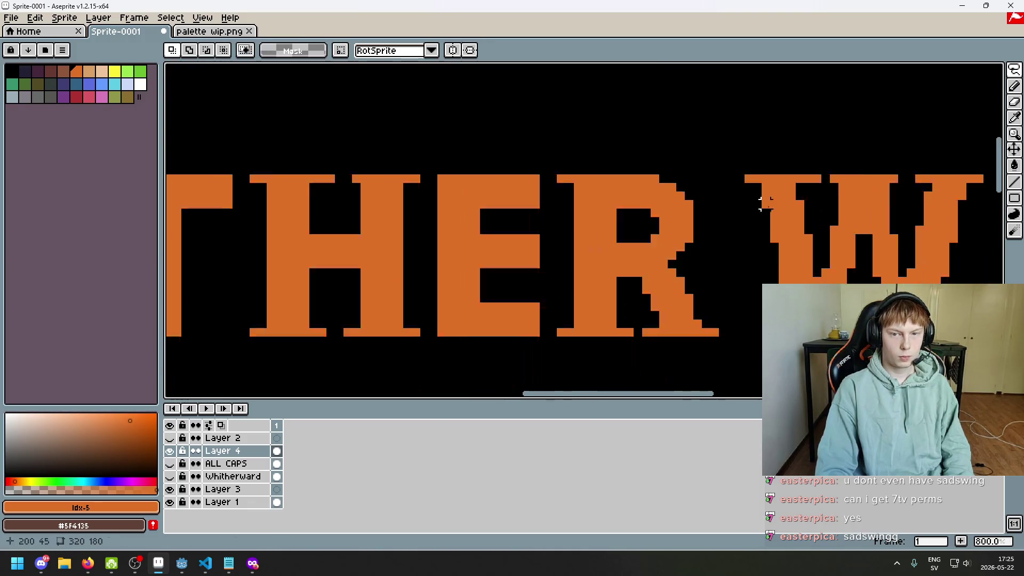
- Shift the W left, then back two pixels right to even its spacing
drag(684, 207, 521, 286)
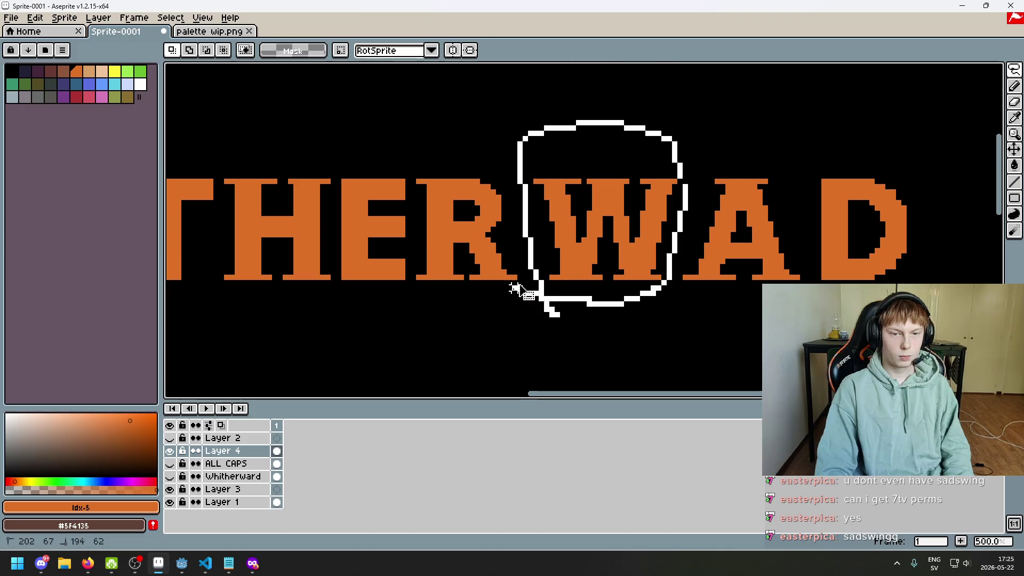
key(Left)
key(Left)
key(Left)
scroll(592, 261, up, 2)
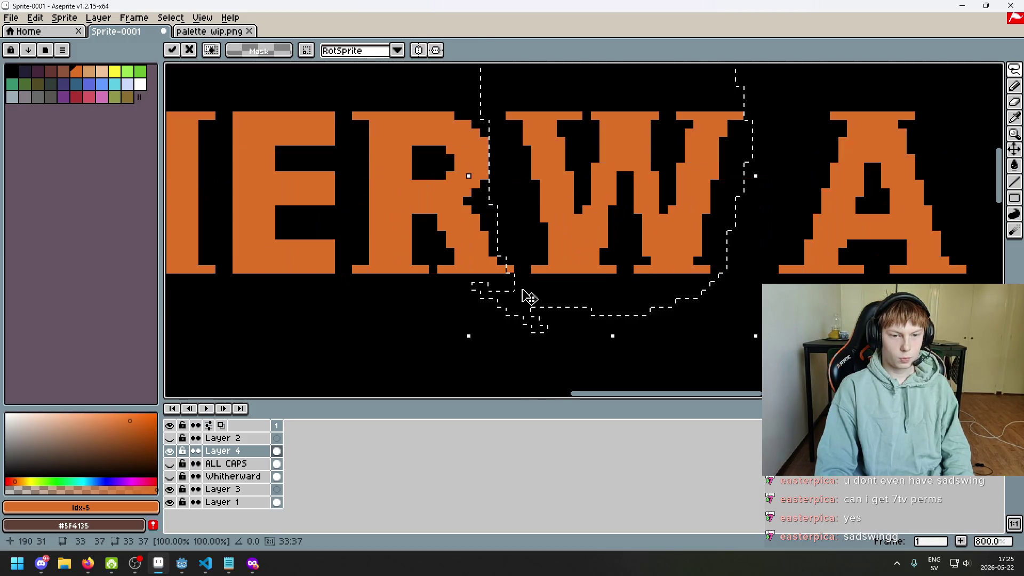
key(ctrl+d)
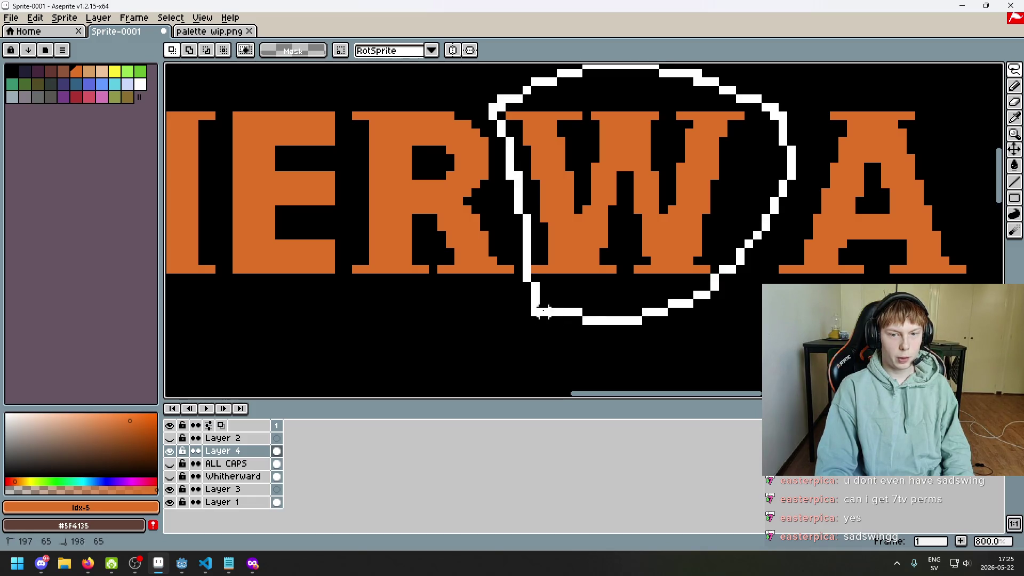
drag(517, 204, 538, 314)
key(Right)
key(Right)
key(ctrl+d)
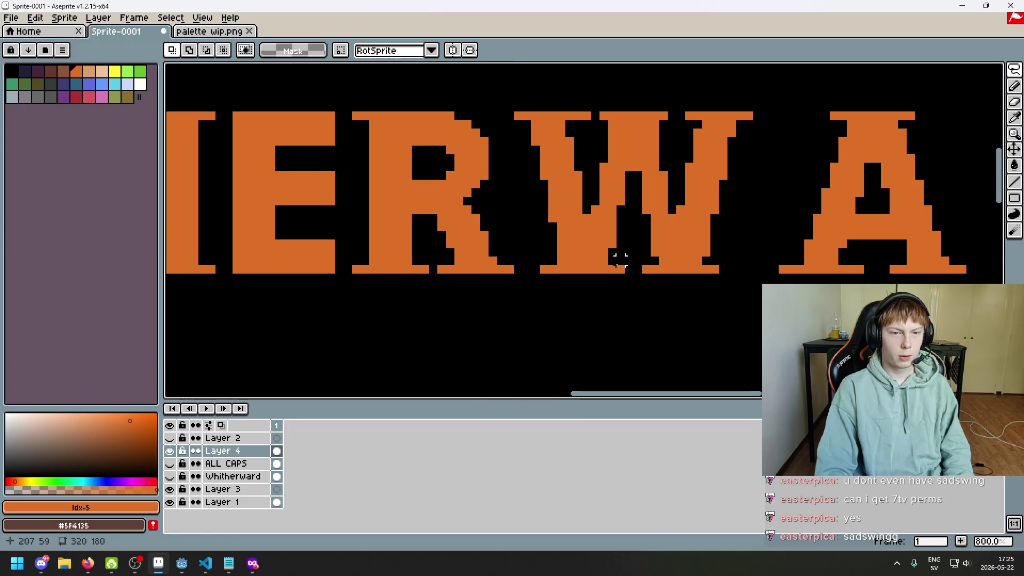
scroll(577, 274, down, 5)
scroll(577, 274, up, 2)
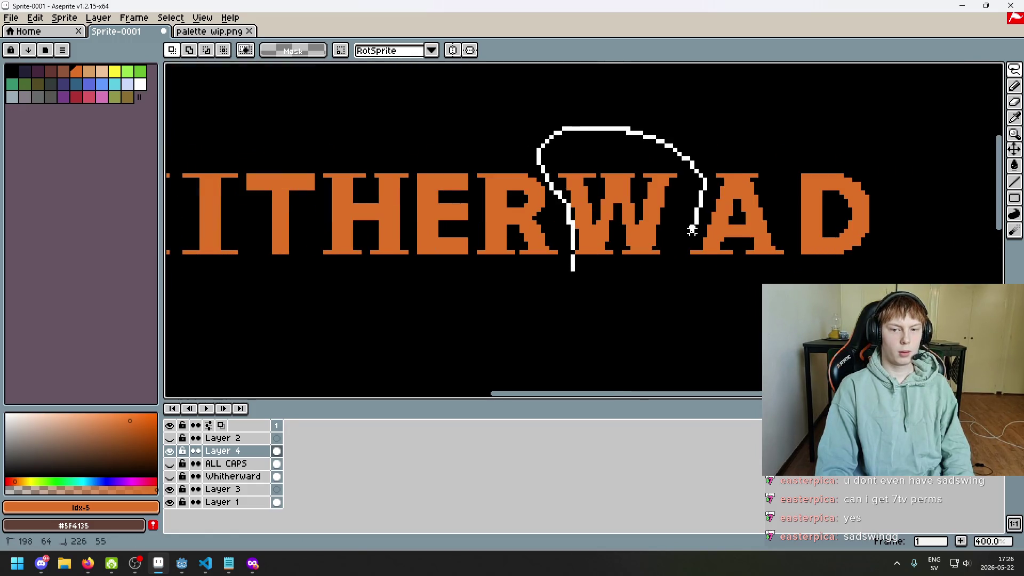
drag(692, 229, 613, 297)
key(ctrl+d)
- Select the A and D together and move them closer to the W
scroll(688, 309, down, 1)
drag(732, 302, 615, 281)
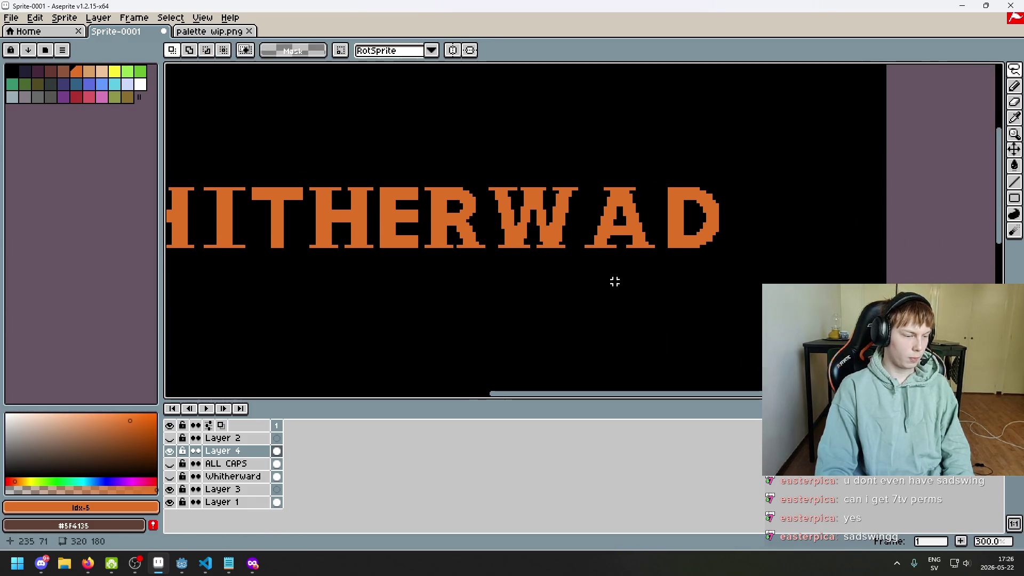
scroll(614, 281, up, 1)
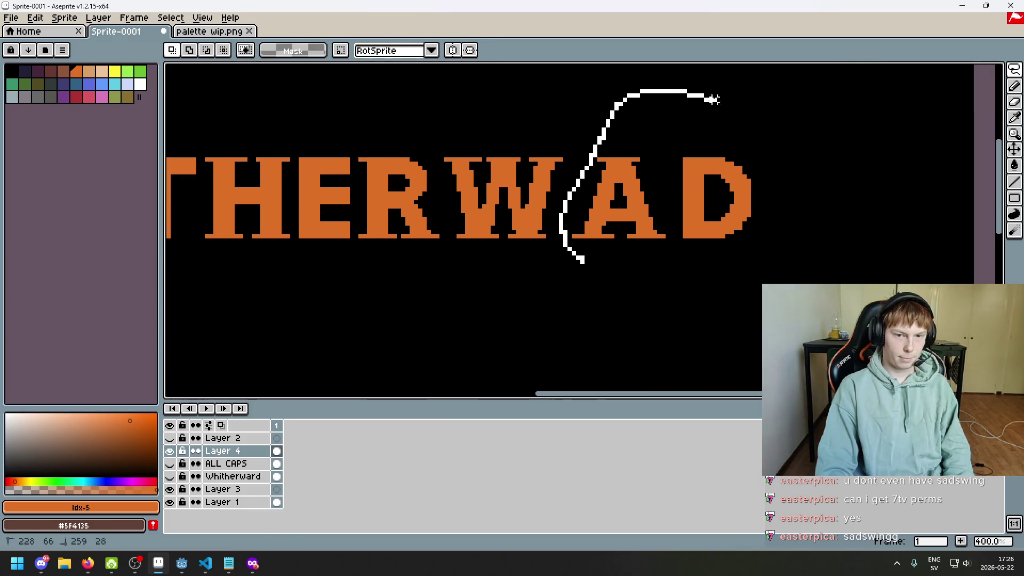
drag(715, 99, 587, 251)
drag(661, 233, 648, 240)
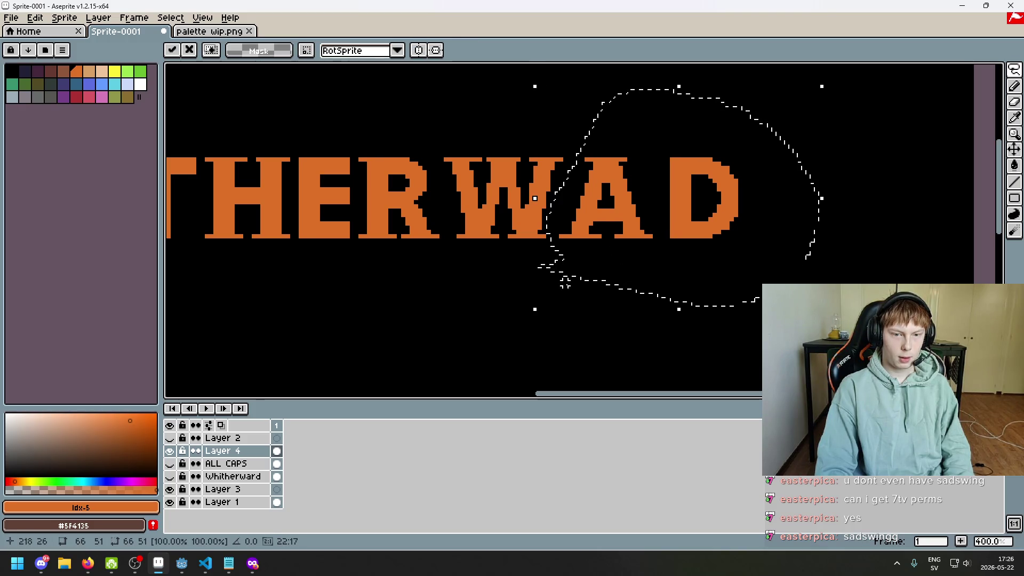
key(ctrl+d)
scroll(421, 152, up, 2)
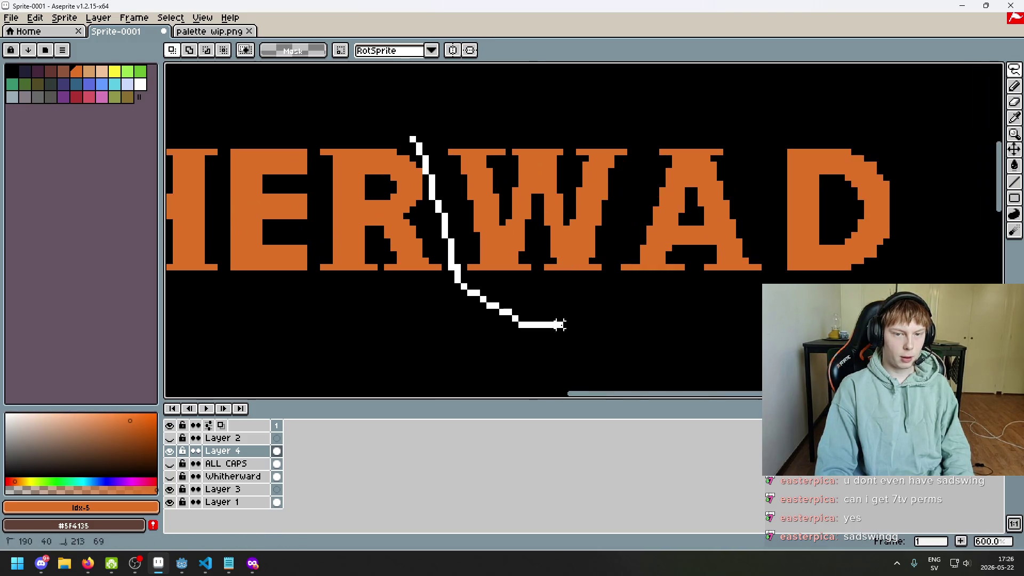
drag(661, 126, 661, 126)
scroll(509, 215, down, 1)
key(ctrl+d)
scroll(509, 214, up, 1)
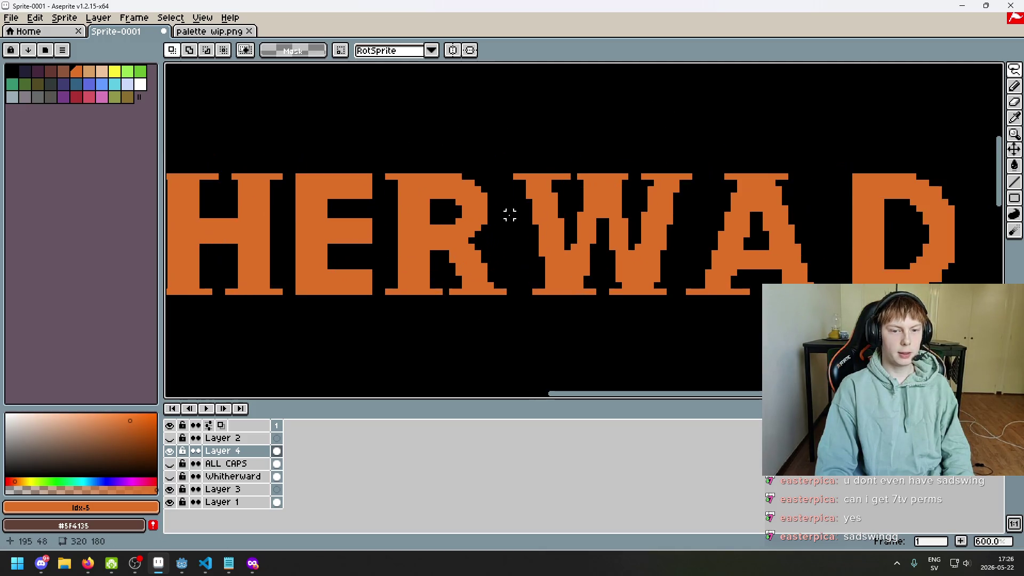
- Try orange Pencil strokes between the R, W and A, then undo them all
click(1015, 79)
drag(476, 162, 506, 213)
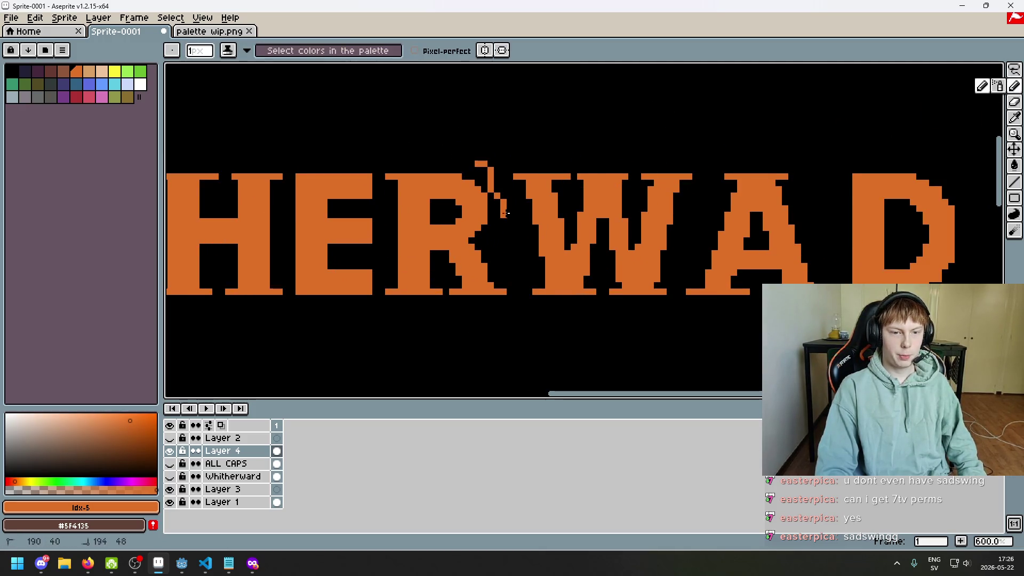
key(ctrl+z)
drag(489, 155, 520, 254)
key(ctrl+z)
drag(712, 168, 679, 258)
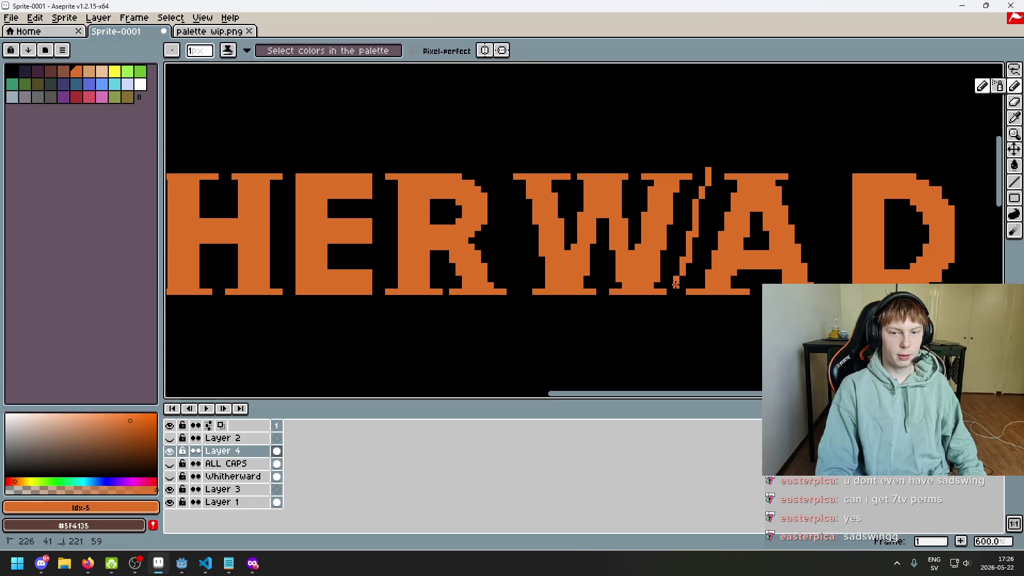
scroll(693, 256, left, 2)
scroll(738, 311, down, 4)
key(ctrl+z)
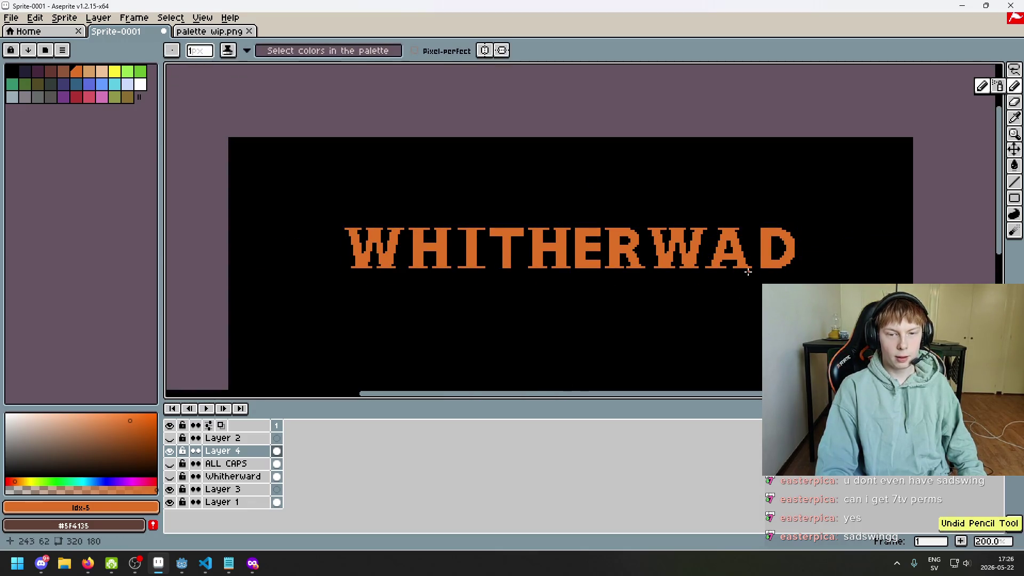
scroll(748, 272, up, 1)
scroll(801, 160, right, 3)
- Lasso the D and nudge it one pixel left
key(m)
scroll(646, 227, up, 1)
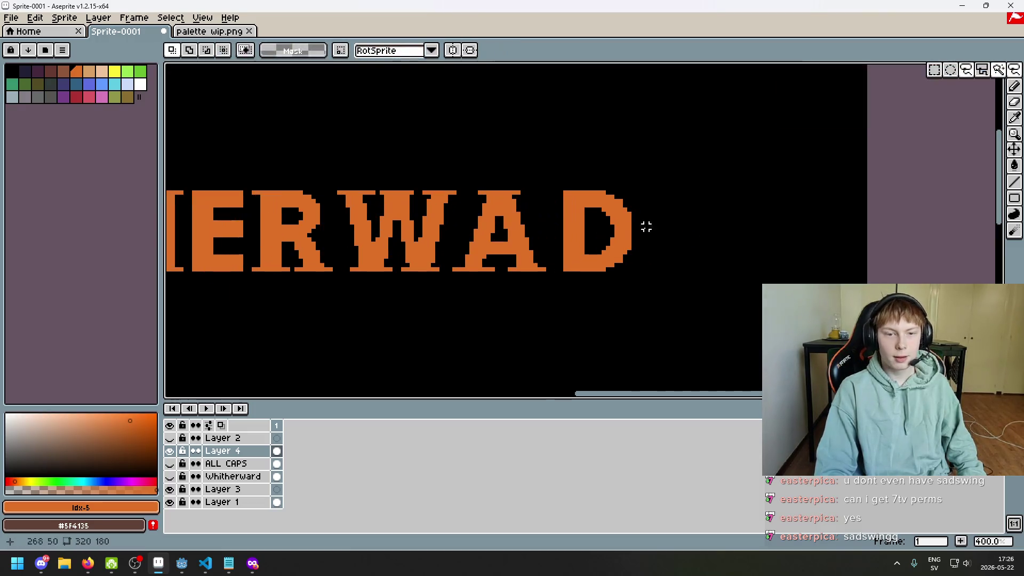
key(w)
scroll(552, 204, up, 1)
scroll(521, 274, up, 2)
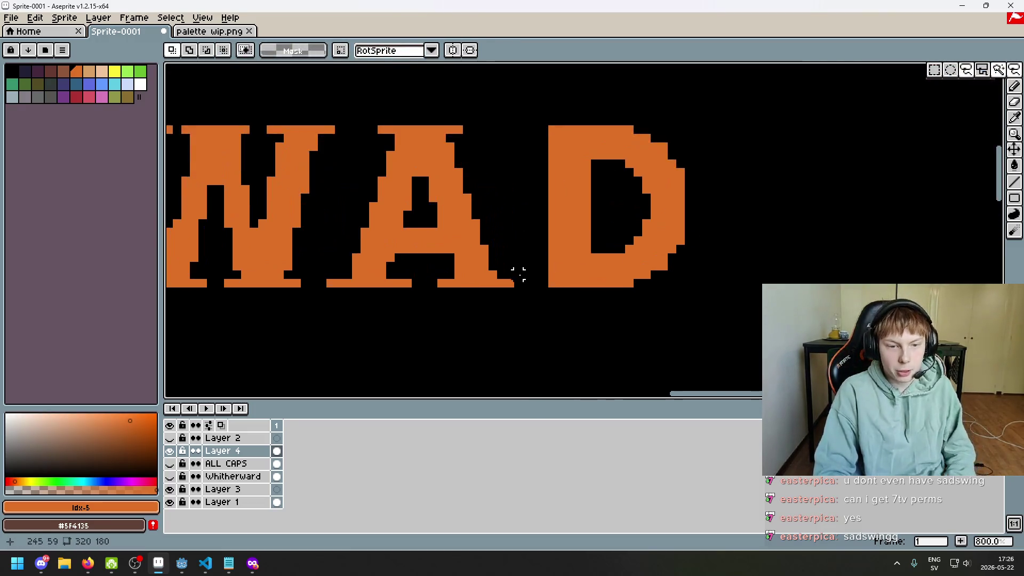
scroll(533, 281, up, 3)
scroll(533, 281, down, 4)
key(q)
drag(526, 288, 553, 335)
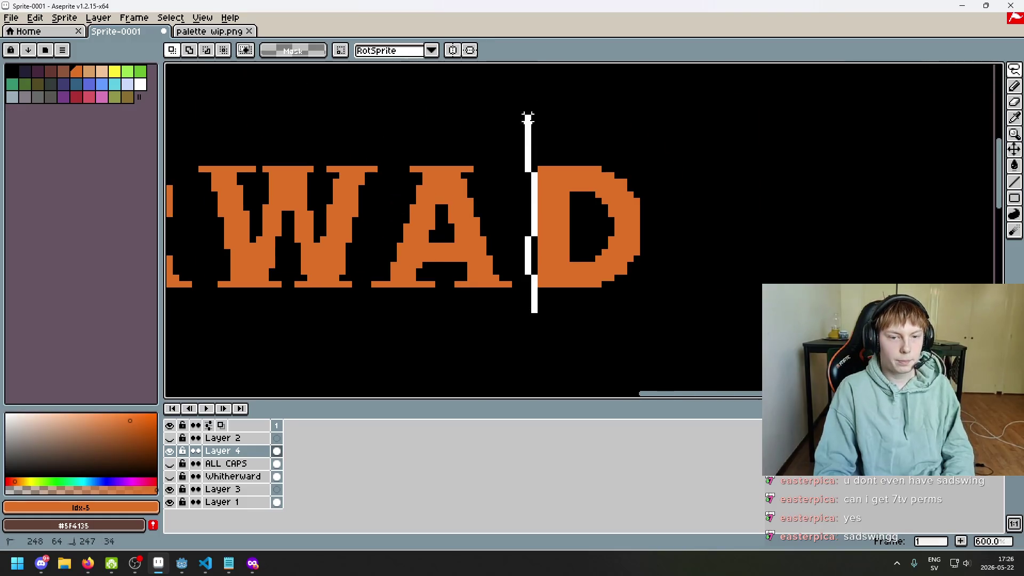
key(Left)
key(Left)
key(Return)
- Select the W, A and D together and shift them one pixel left
scroll(507, 278, up, 3)
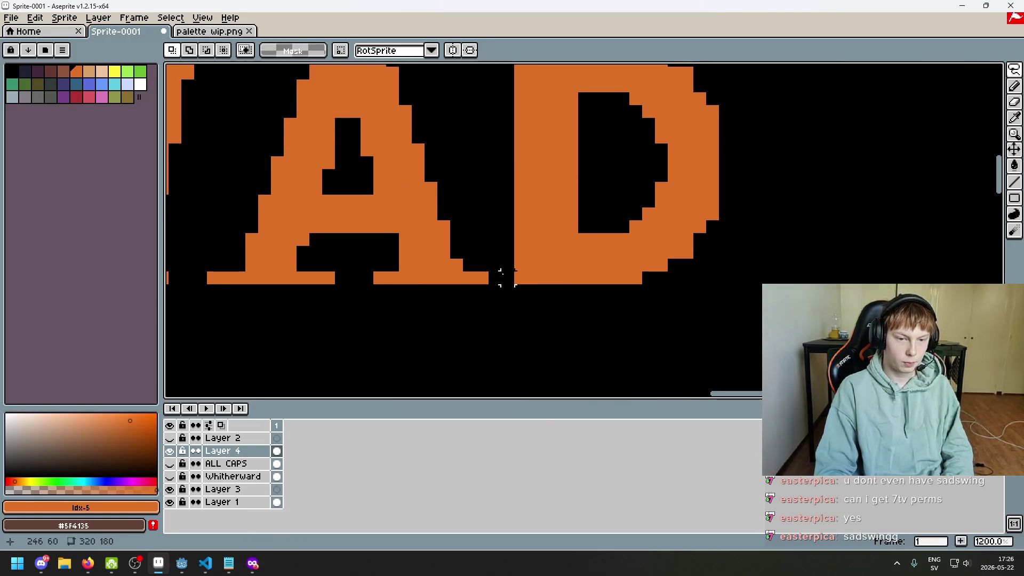
scroll(507, 278, down, 3)
scroll(536, 277, up, 3)
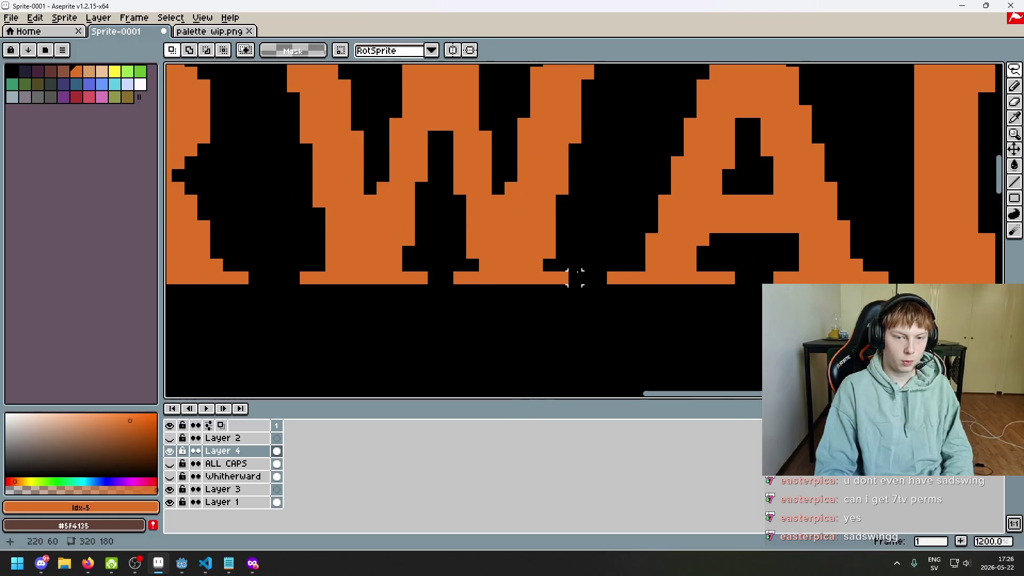
scroll(550, 296, down, 5)
scroll(537, 280, up, 3)
scroll(566, 206, up, 1)
scroll(587, 181, down, 7)
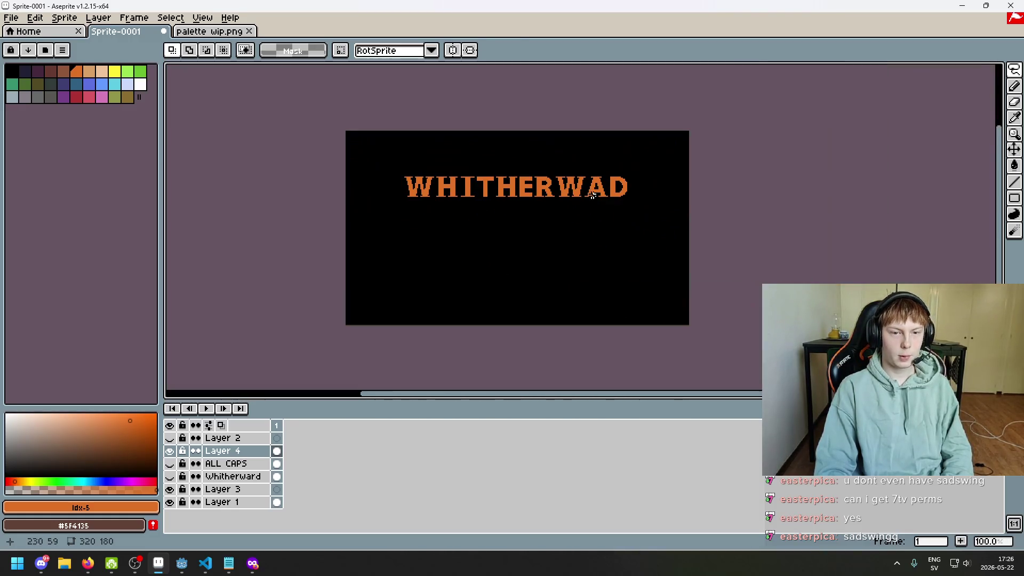
scroll(570, 199, up, 1)
scroll(533, 256, up, 1)
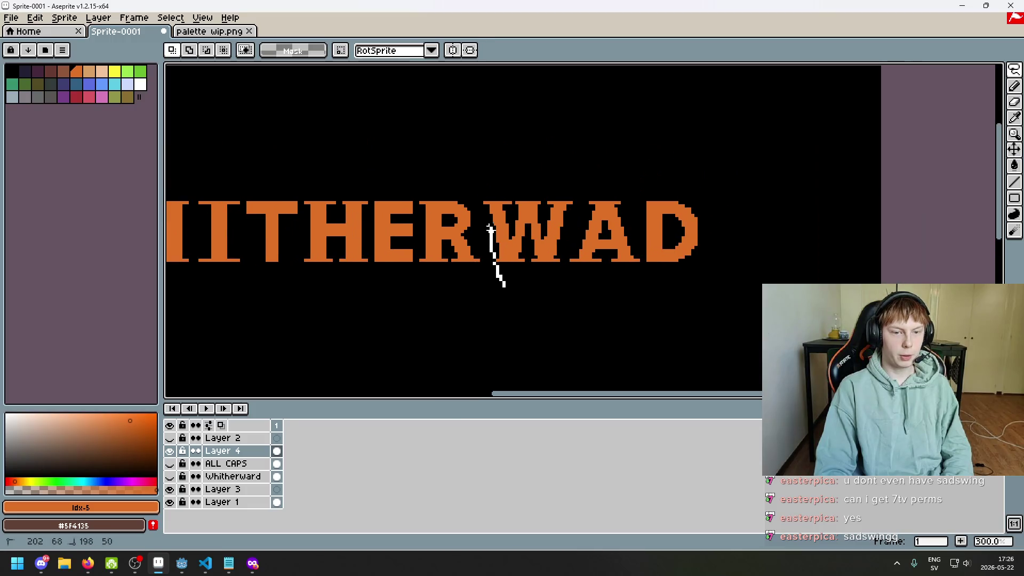
drag(489, 228, 577, 315)
scroll(555, 299, up, 1)
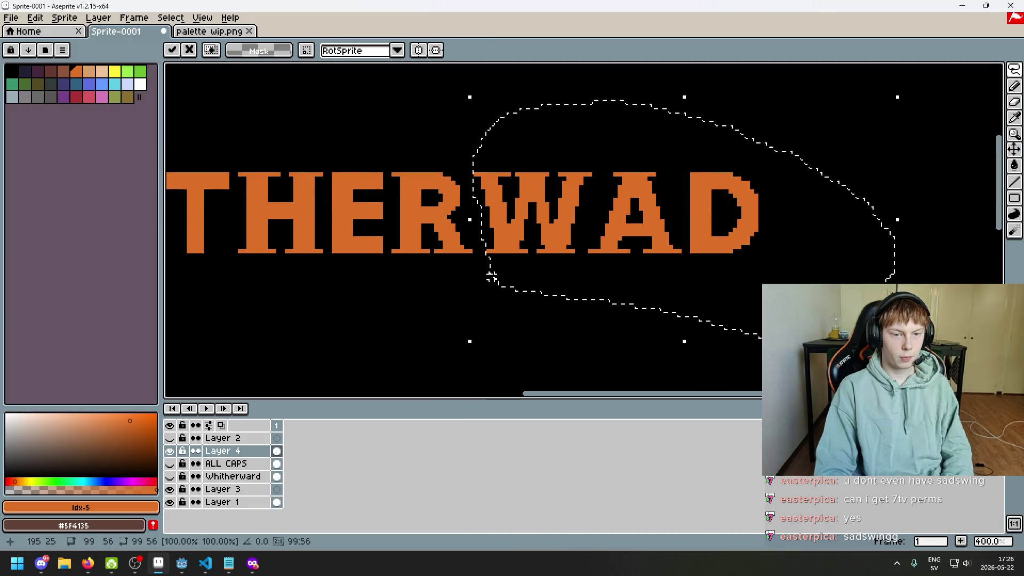
scroll(534, 240, up, 2)
scroll(518, 203, up, 2)
scroll(509, 175, up, 2)
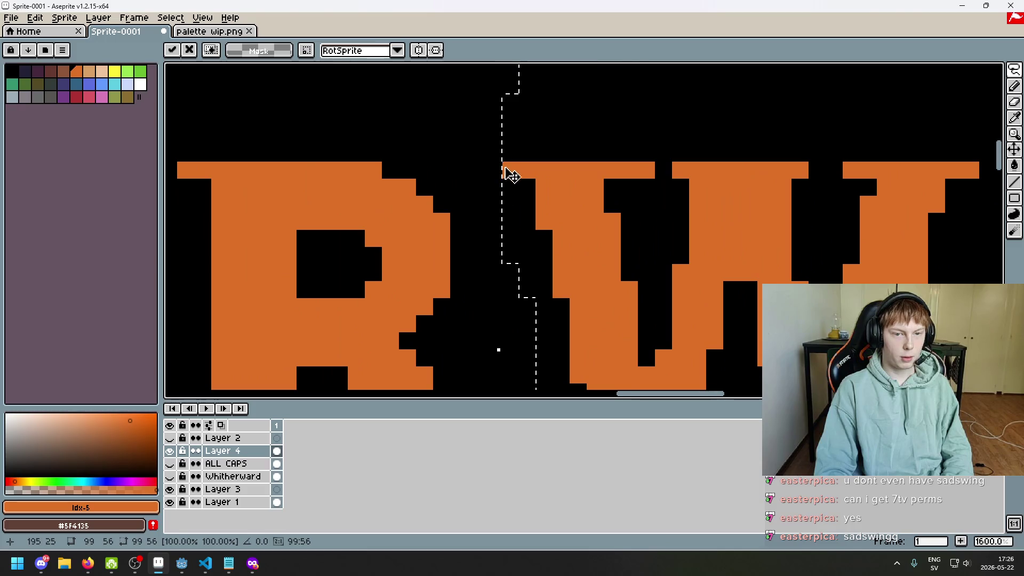
scroll(510, 174, up, 1)
scroll(507, 214, down, 1)
scroll(526, 243, down, 1)
scroll(539, 278, up, 2)
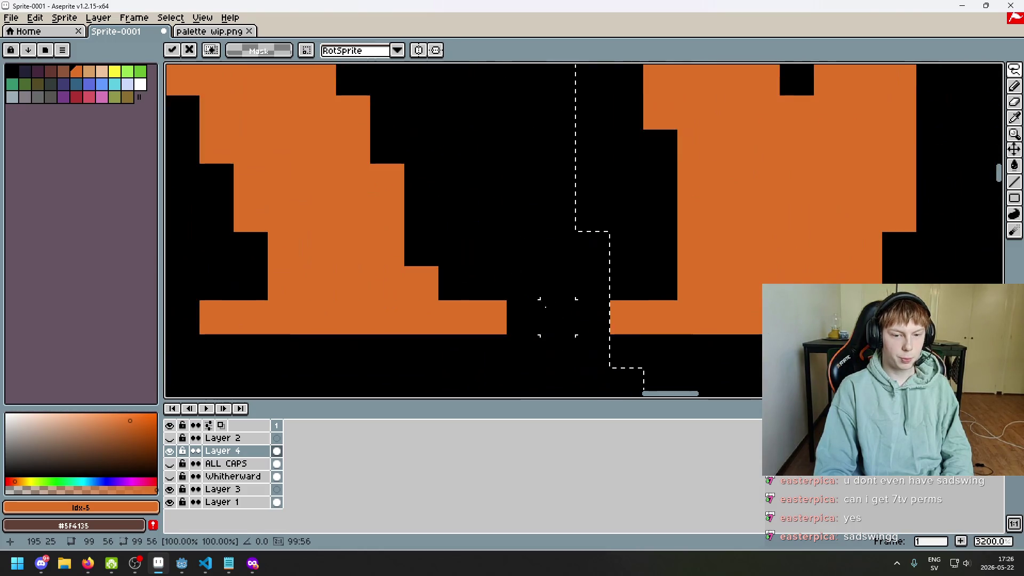
drag(584, 320, 547, 324)
- Lasso the A and move it one pixel left, then deselect
scroll(525, 323, down, 4)
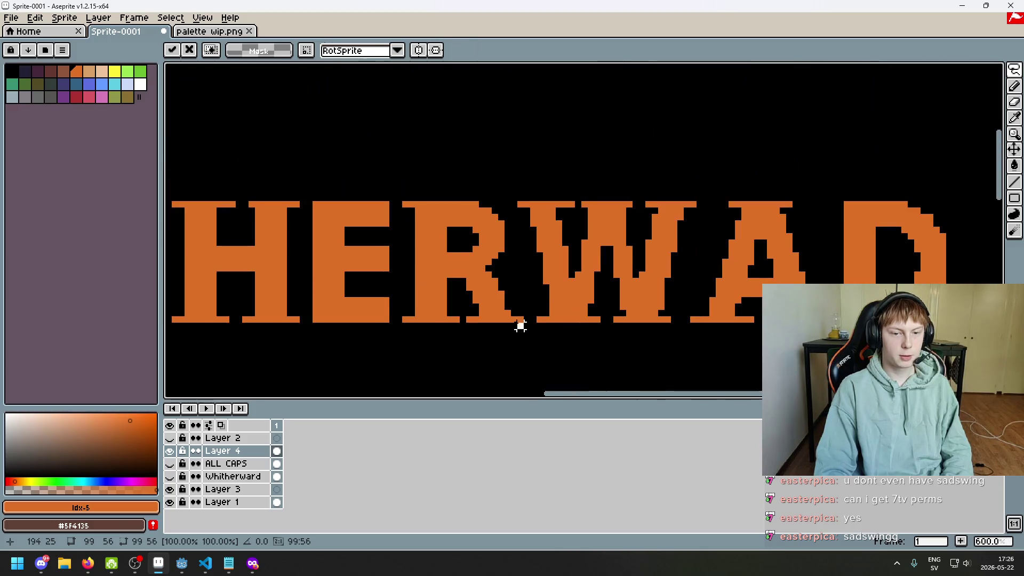
scroll(640, 347, up, 1)
scroll(617, 320, up, 3)
scroll(597, 270, down, 3)
scroll(596, 269, up, 3)
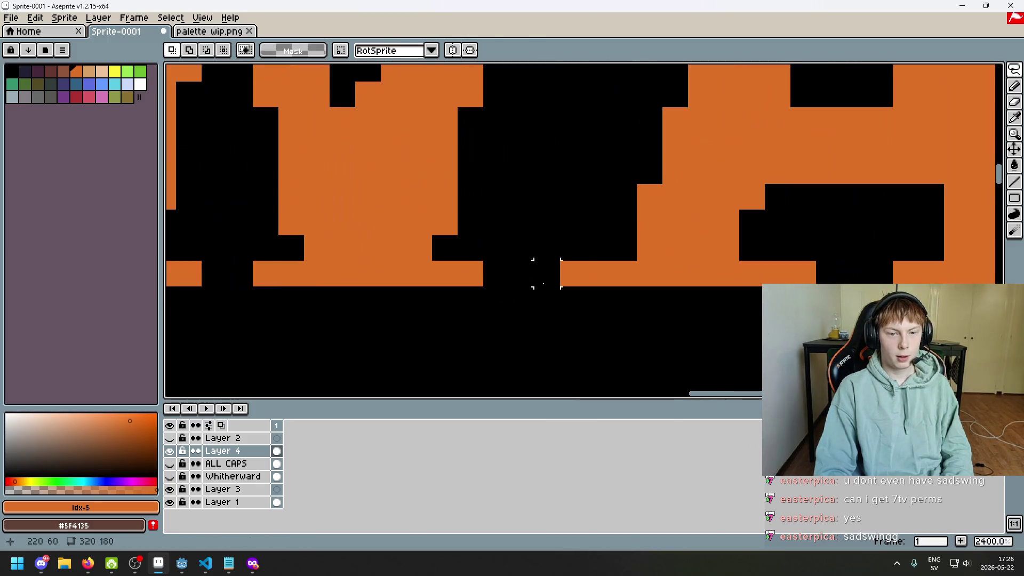
scroll(521, 274, down, 4)
drag(566, 131, 681, 299)
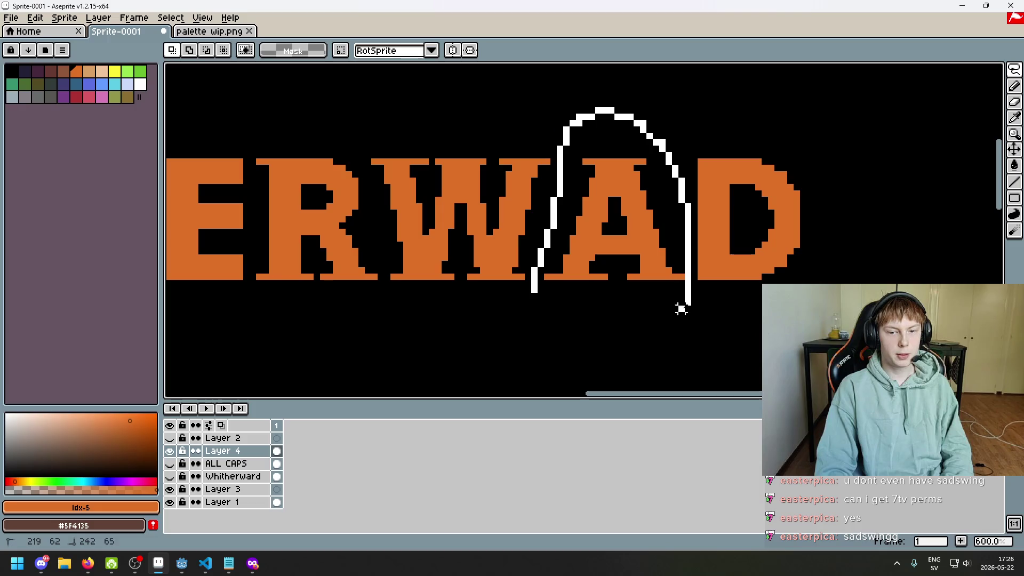
key(Left)
key(ctrl+d)
drag(661, 141, 712, 320)
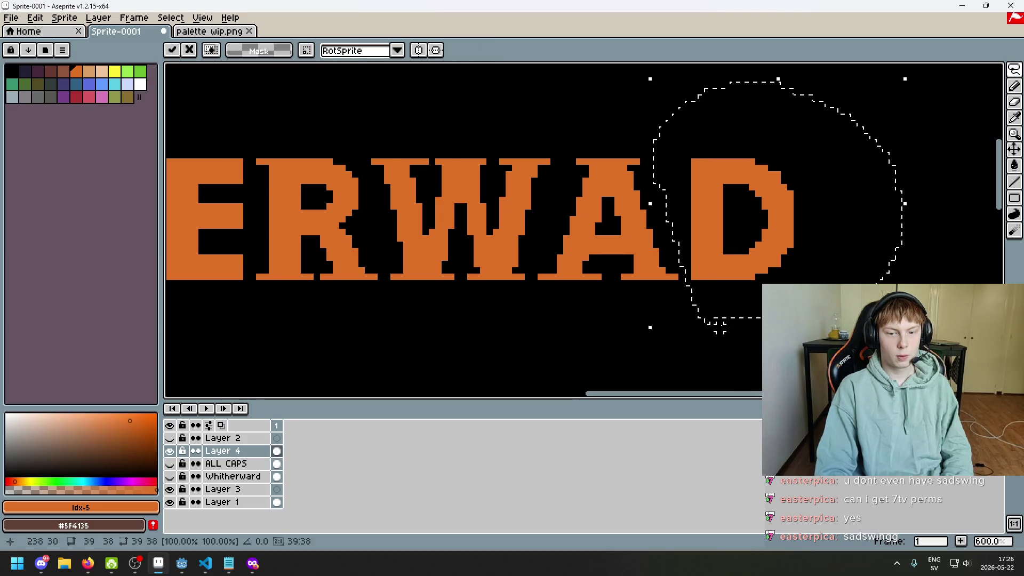
key(ctrl+d)
scroll(587, 270, down, 3)
- Pan and zoom to inspect the whole evenly spaced WHITHERWAD title
drag(583, 270, 693, 267)
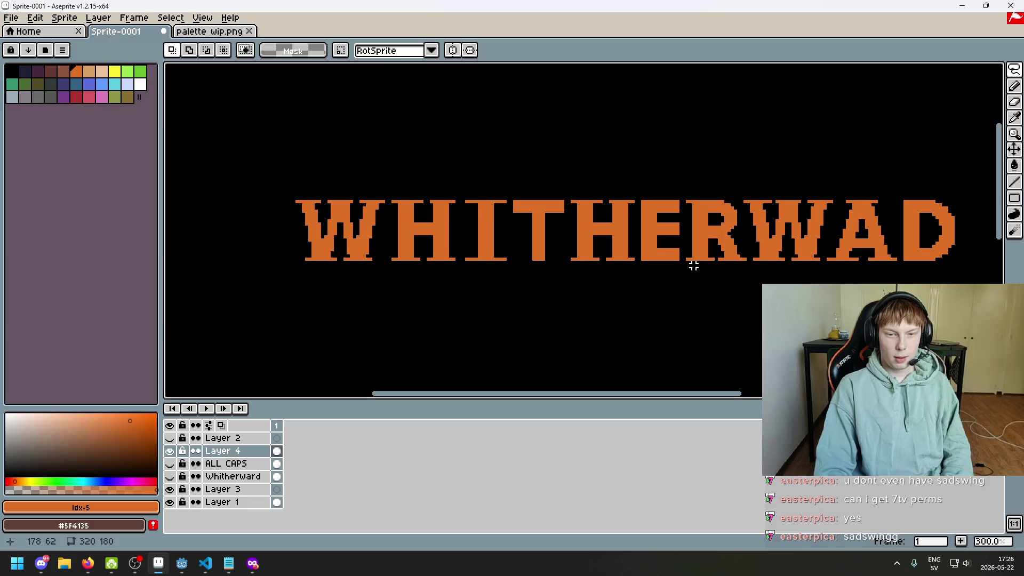
scroll(695, 275, down, 1)
scroll(661, 278, up, 3)
scroll(624, 274, down, 2)
scroll(622, 271, down, 1)
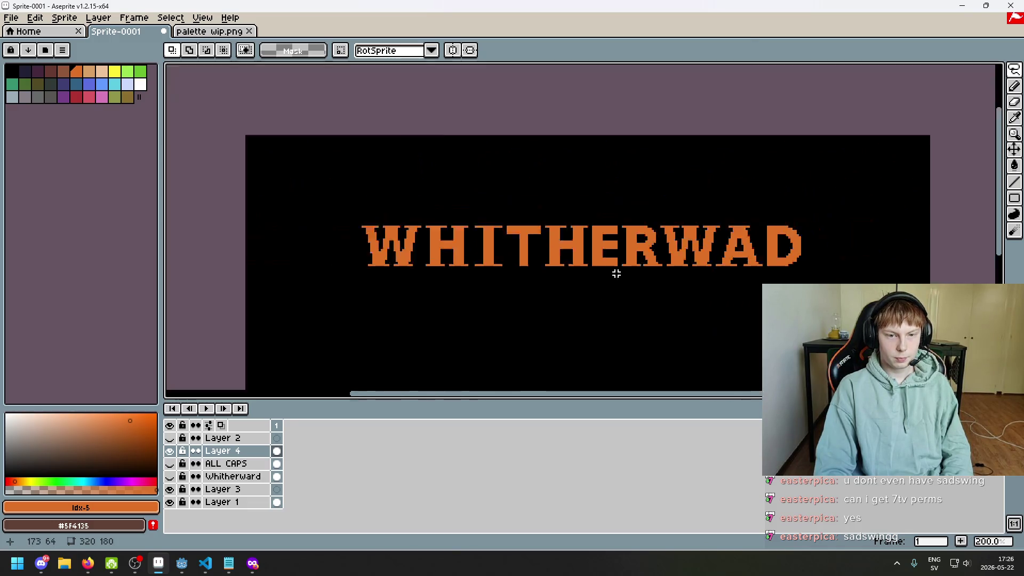
scroll(615, 273, down, 1)
mouse_move(615, 277)
mouse_down()
mouse_move(521, 254)
mouse_move(589, 278)
mouse_up()
scroll(517, 270, up, 1)
scroll(603, 269, down, 1)
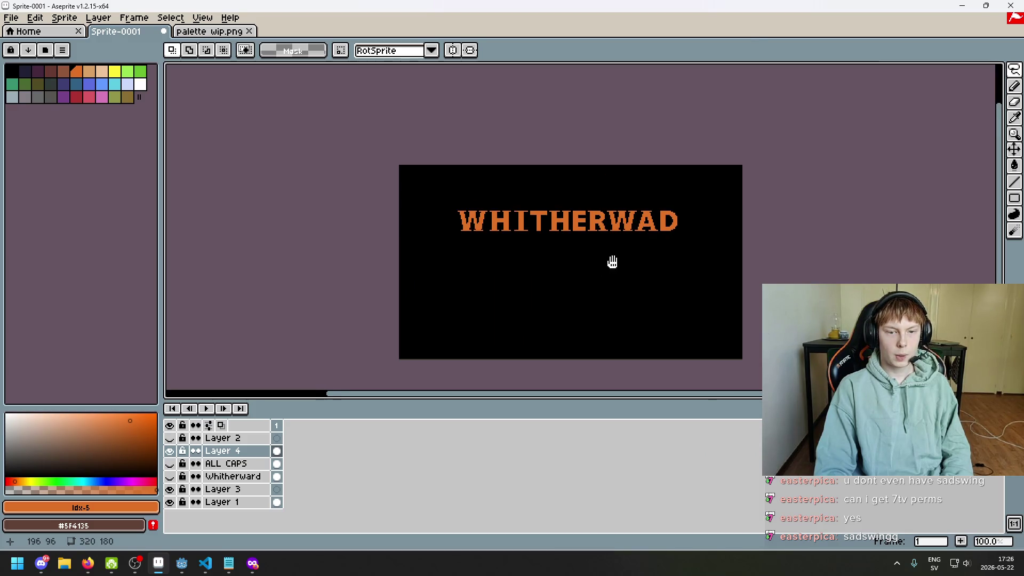
scroll(619, 245, up, 1)
drag(624, 231, 666, 257)
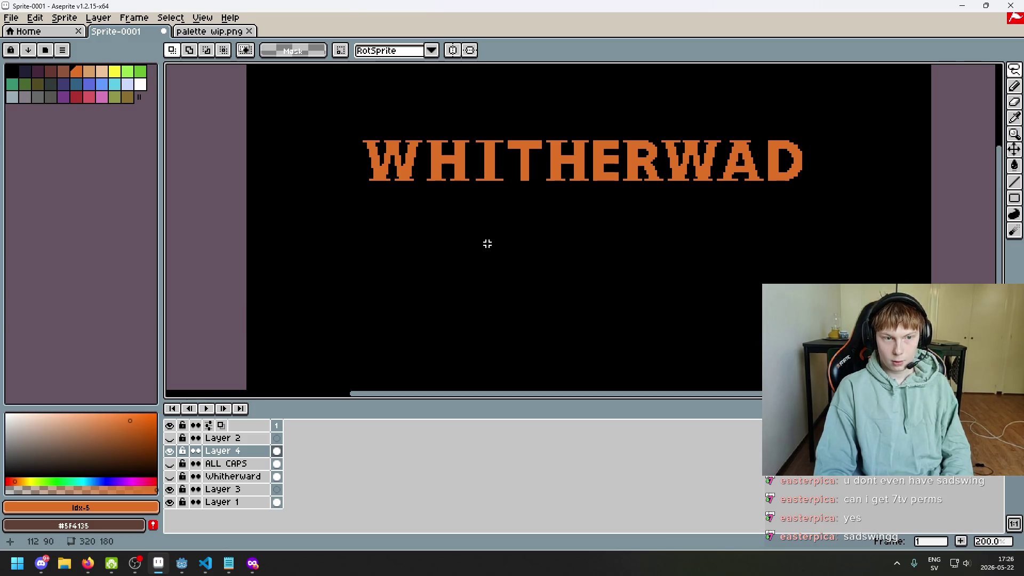
scroll(406, 181, up, 1)
scroll(404, 160, up, 1)
- Erase a pixel on the W, then undo the erasures to keep its serif shape
key(e)
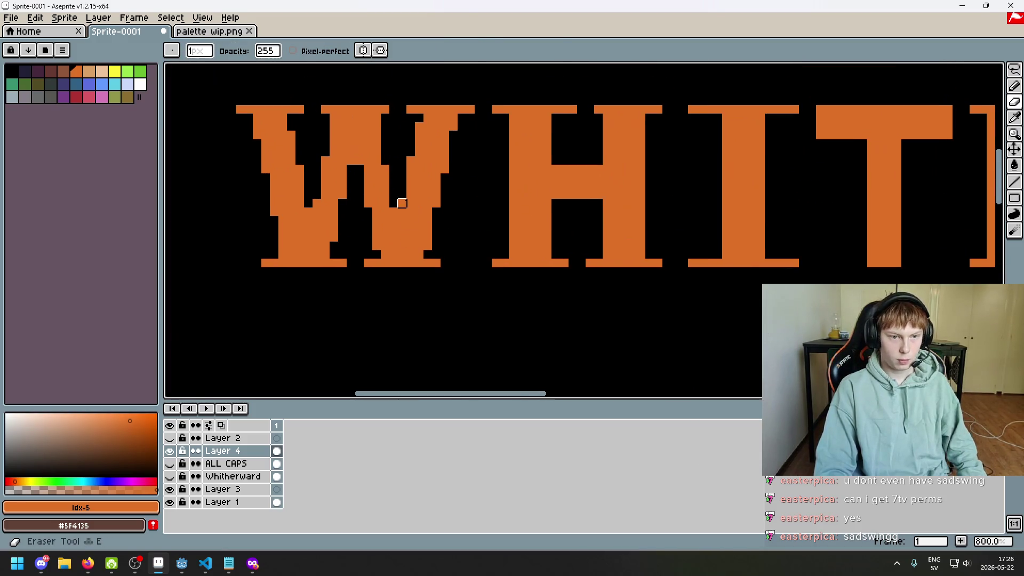
click(418, 268)
scroll(419, 268, down, 3)
key(ctrl+z)
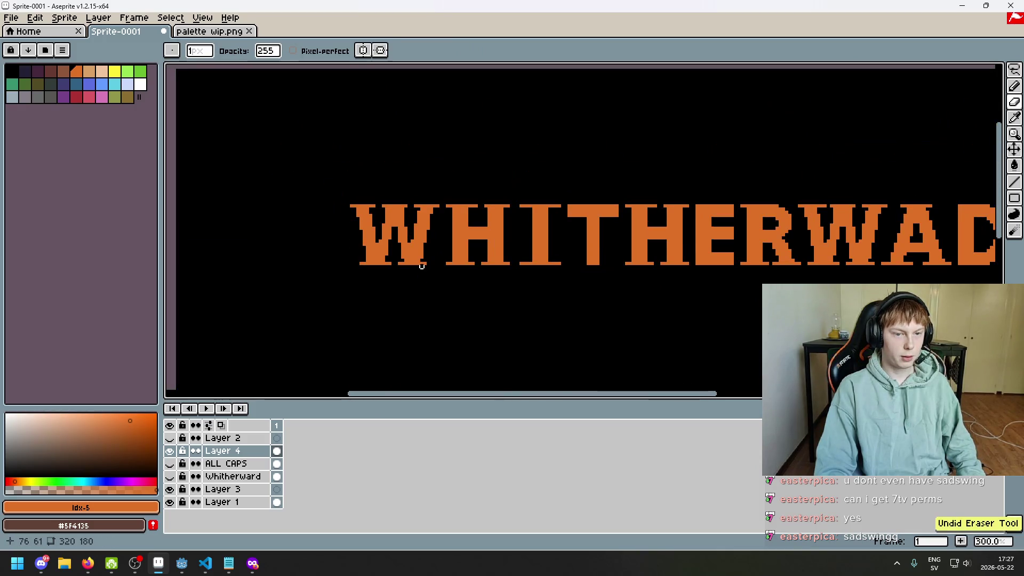
scroll(399, 242, up, 3)
scroll(400, 242, up, 1)
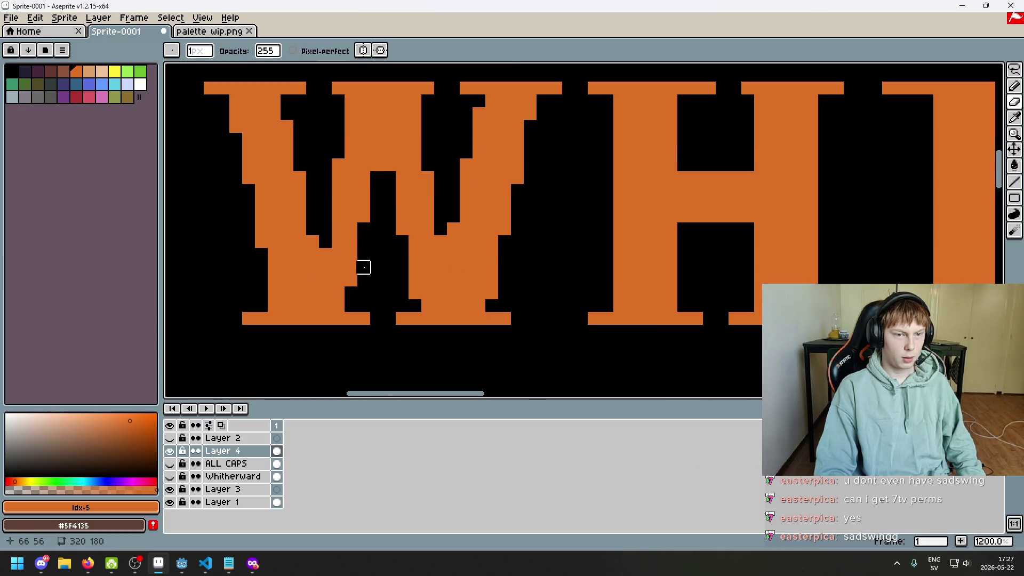
scroll(408, 296, down, 3)
scroll(404, 279, up, 3)
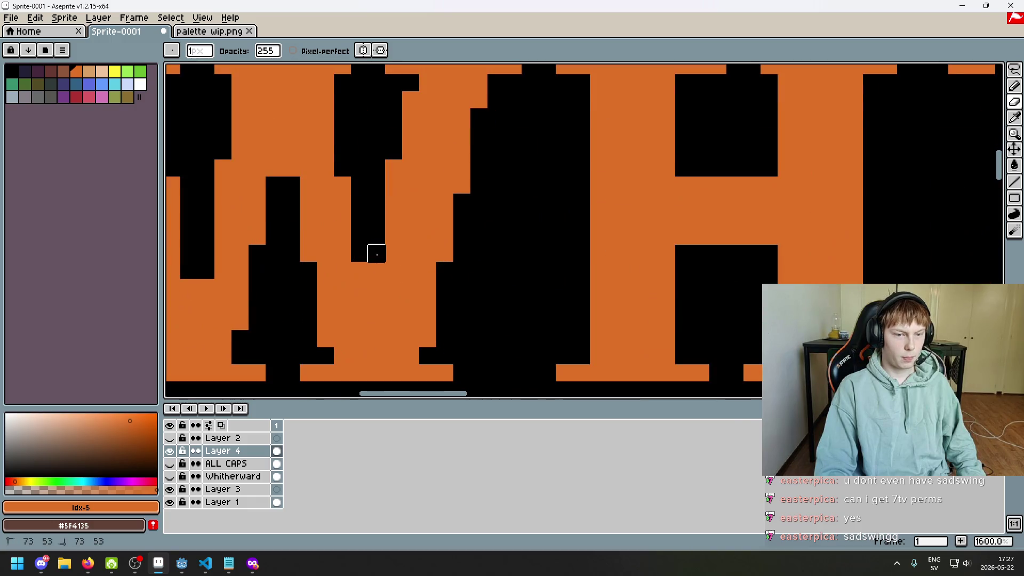
scroll(415, 292, down, 4)
key(ctrl+z)
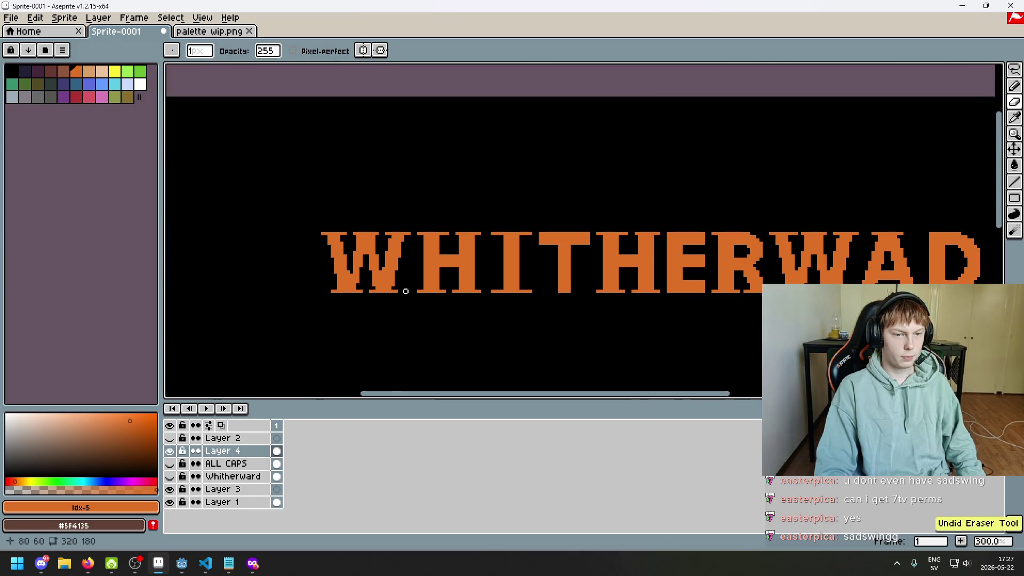
scroll(406, 291, up, 2)
scroll(385, 264, up, 2)
- Fill one gap pixel in the W with orange using the Pencil
drag(386, 246, 462, 283)
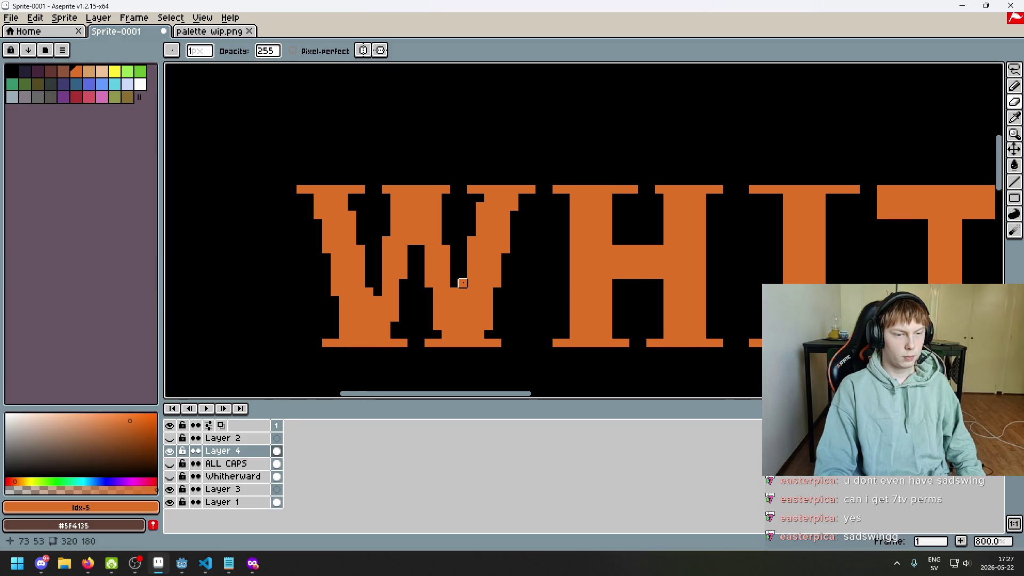
scroll(437, 300, up, 1)
scroll(406, 293, down, 1)
scroll(422, 315, up, 1)
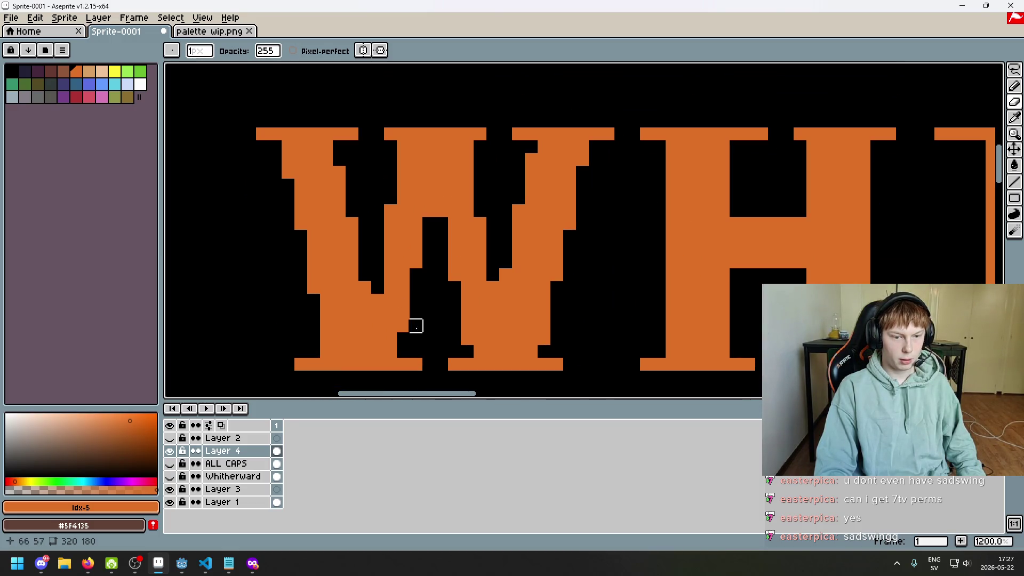
key(b)
click(424, 339)
scroll(425, 340, down, 2)
click(1014, 69)
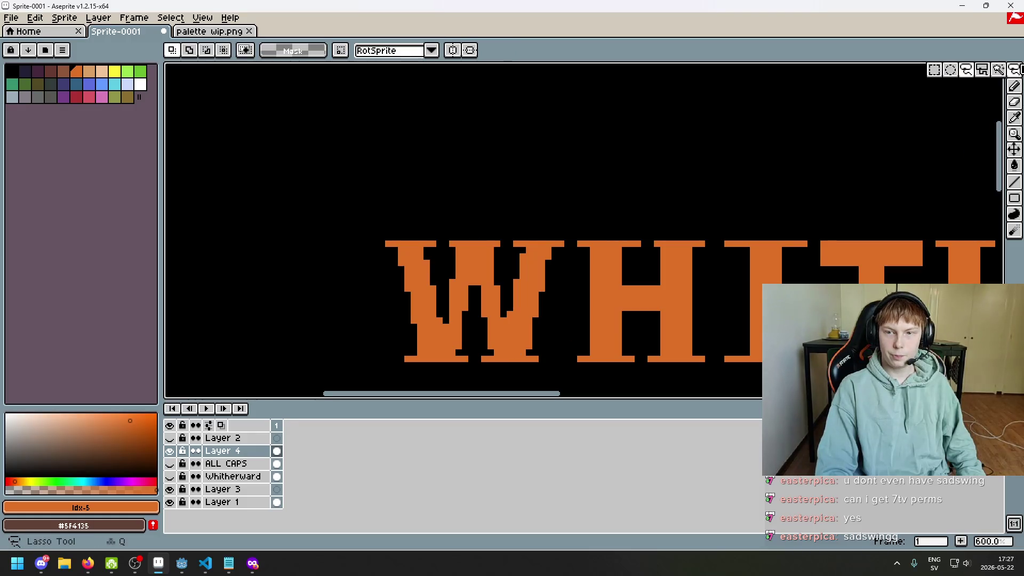
drag(586, 307, 548, 265)
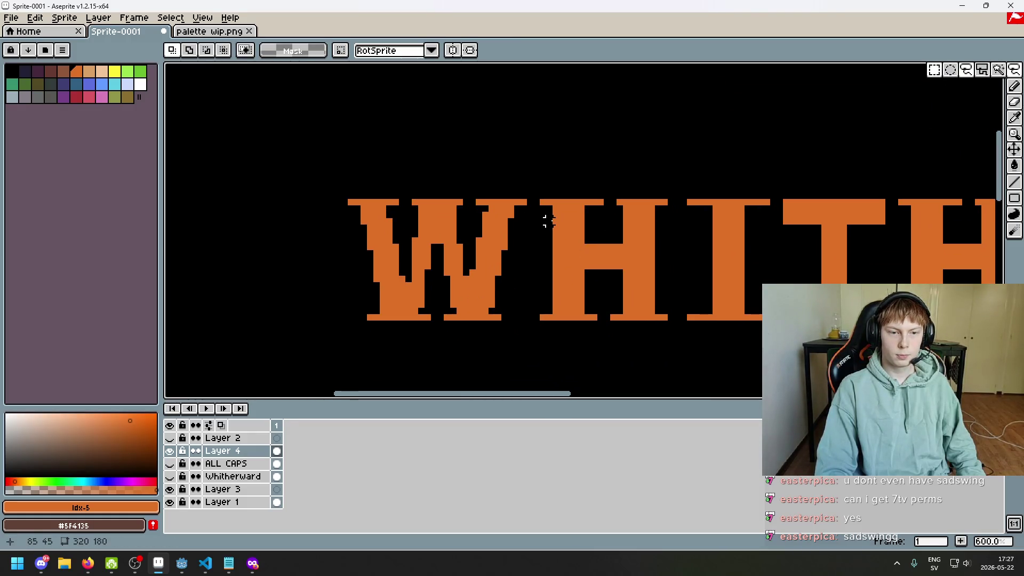
click(934, 70)
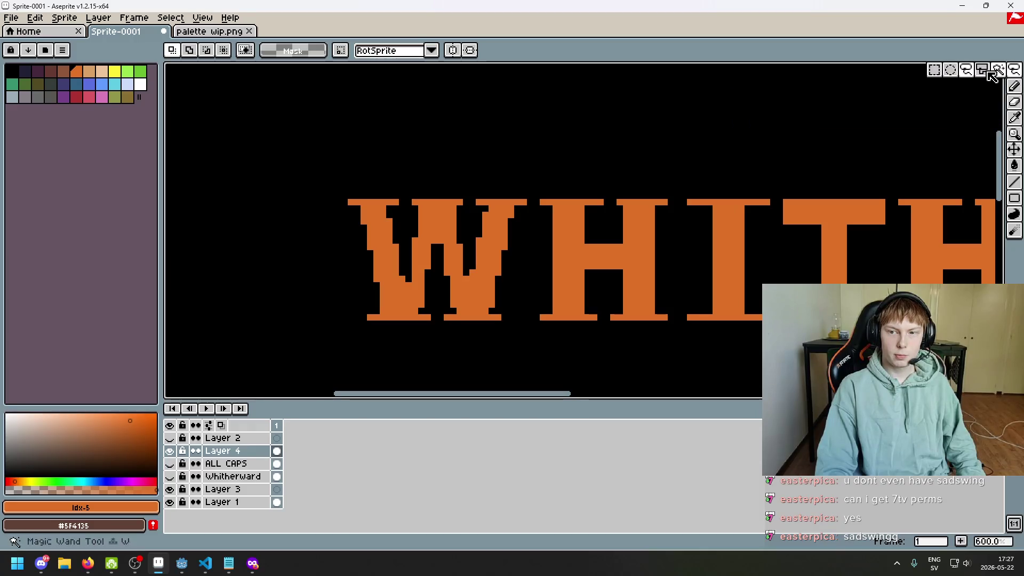
drag(434, 318, 533, 127)
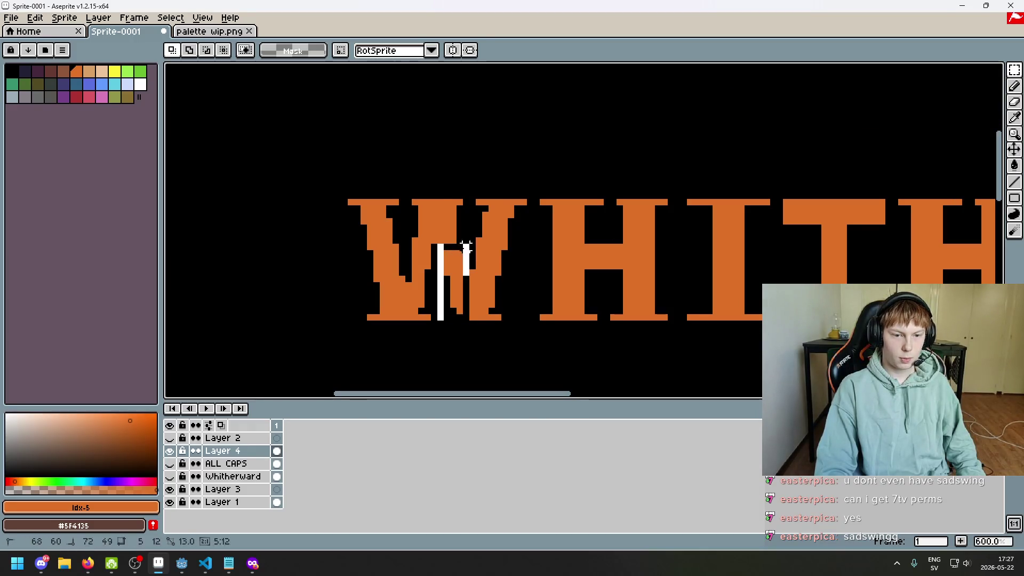
key(Delete)
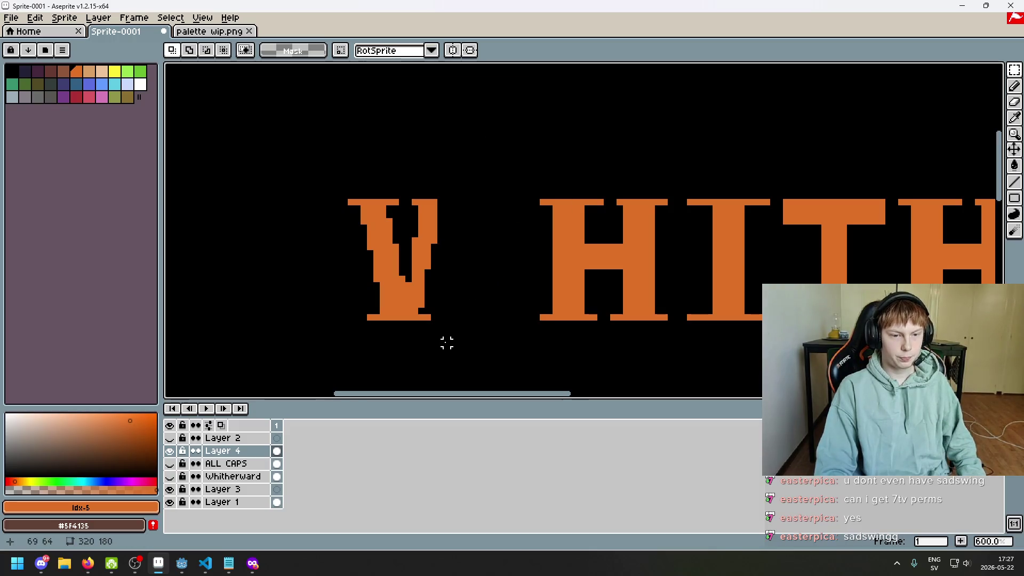
drag(452, 340, 244, 153)
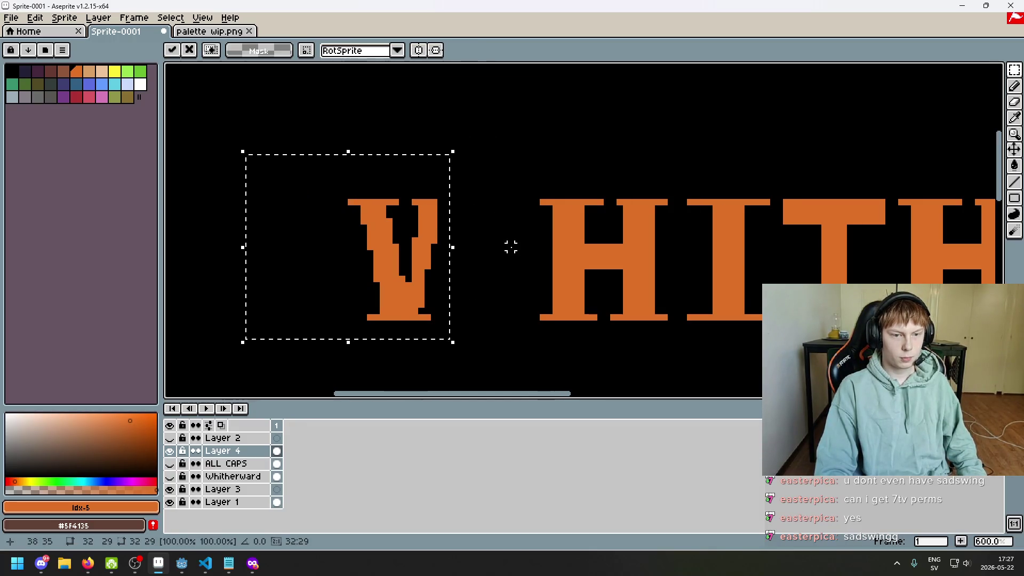
drag(415, 266, 601, 266)
click(517, 380)
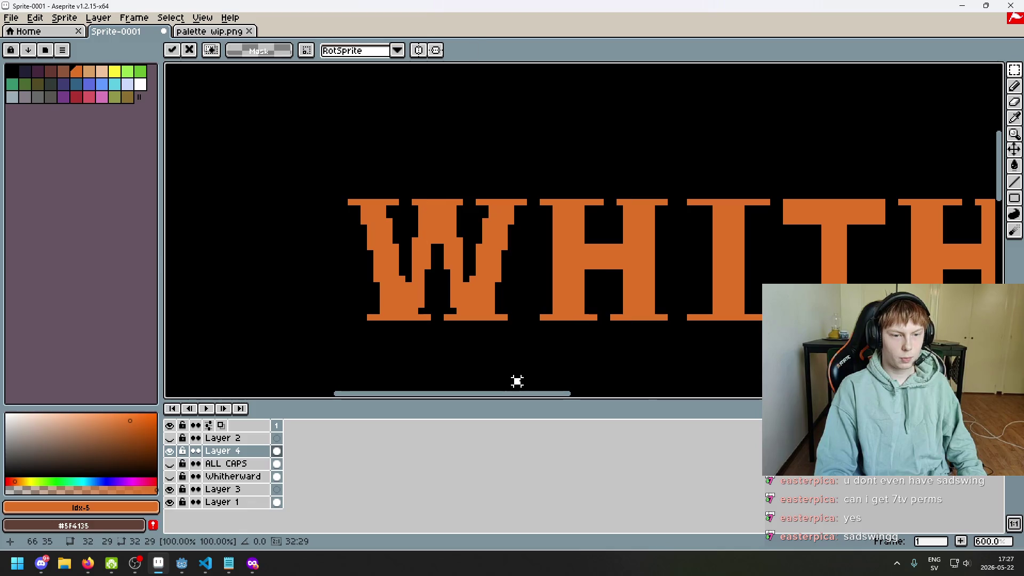
scroll(494, 290, down, 3)
scroll(507, 319, down, 2)
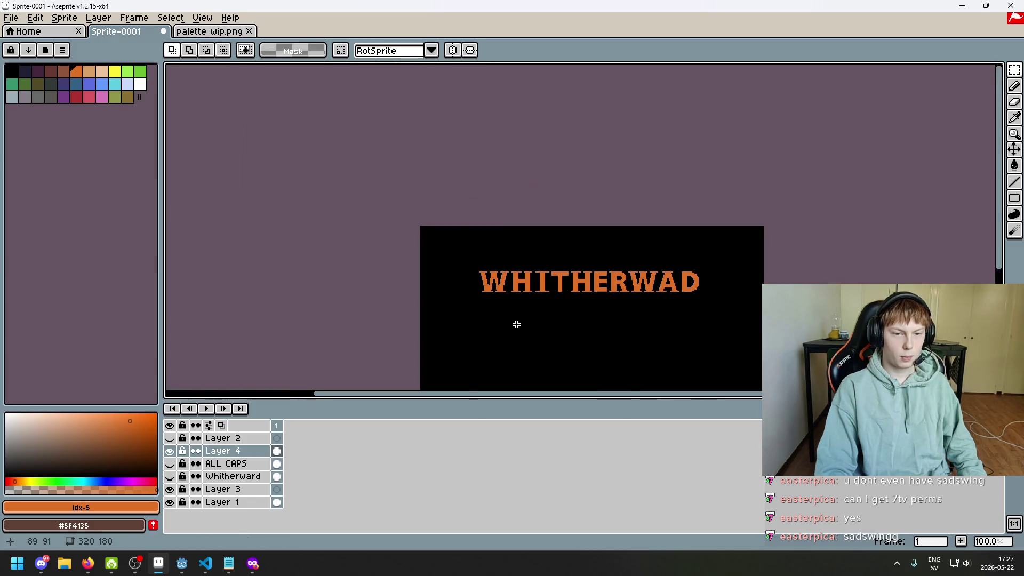
scroll(507, 299, up, 3)
key(ctrl+z)
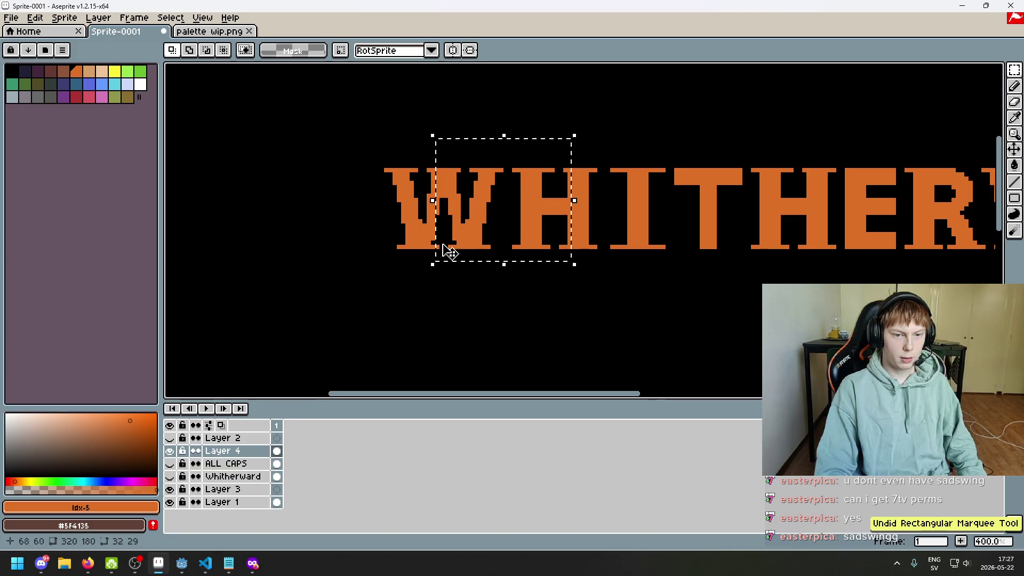
scroll(451, 256, up, 5)
key(ctrl+z)
key(ctrl+y)
key(ctrl+z)
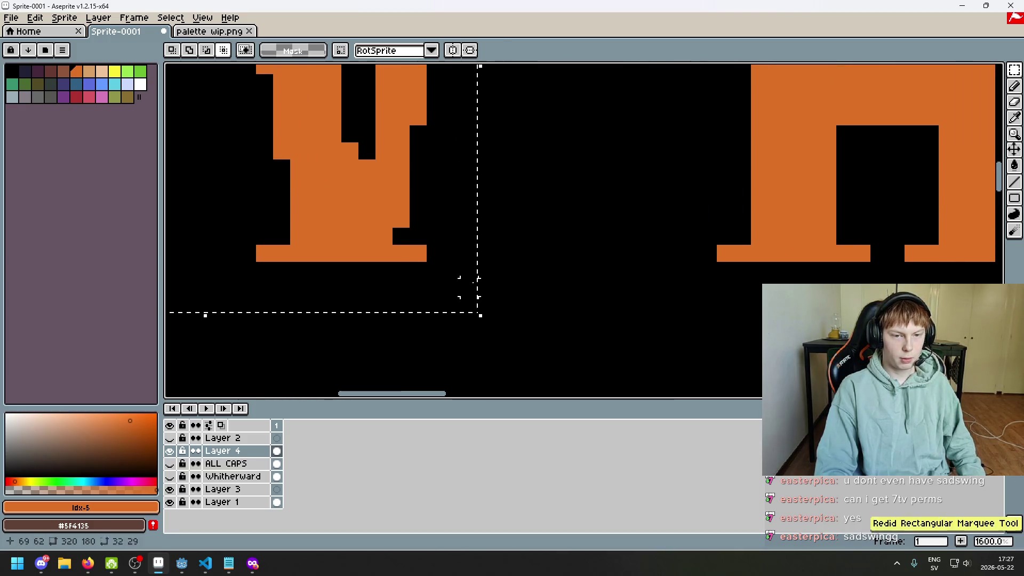
key(ctrl+y)
key(ctrl+y)
scroll(486, 287, down, 4)
scroll(501, 272, up, 1)
scroll(512, 264, down, 1)
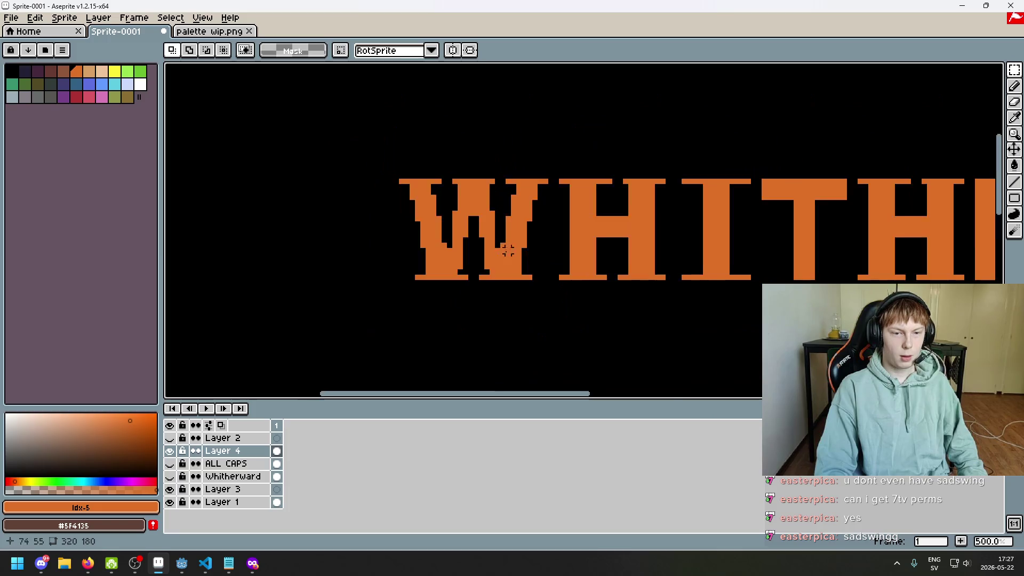
scroll(519, 261, down, 1)
scroll(519, 260, right, 2)
scroll(607, 255, right, 3)
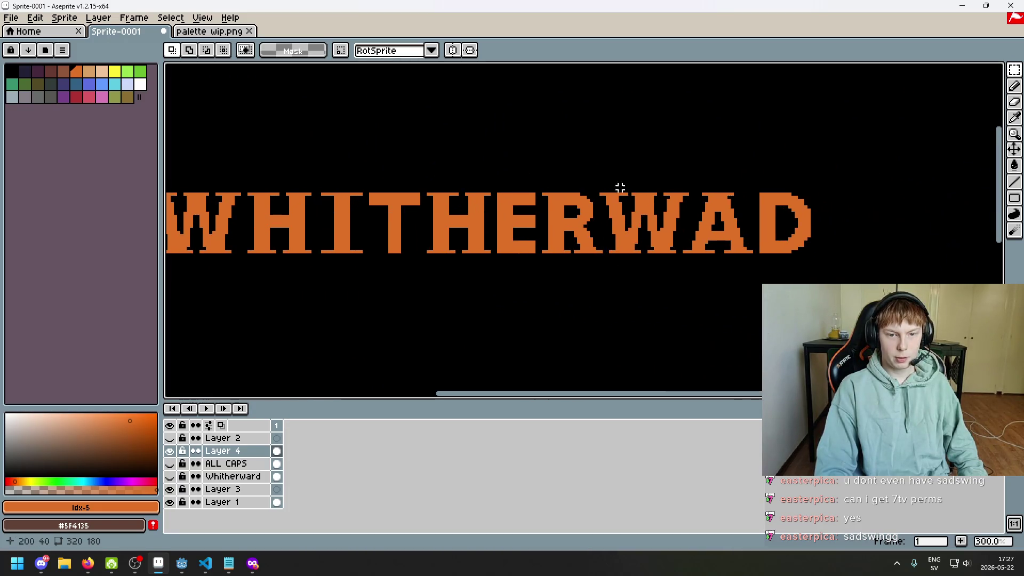
key(q)
scroll(686, 228, up, 1)
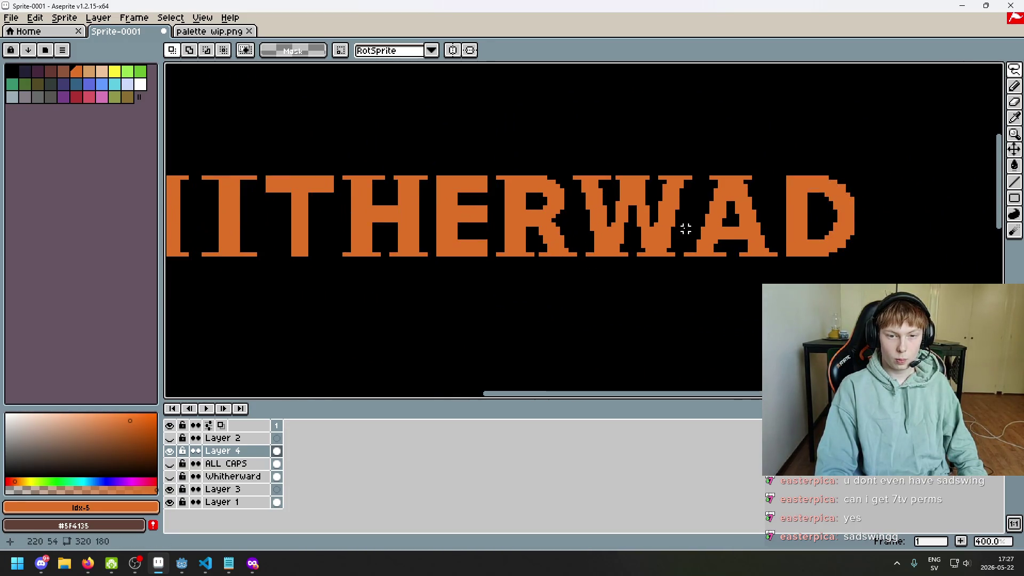
drag(685, 228, 608, 147)
drag(575, 219, 619, 264)
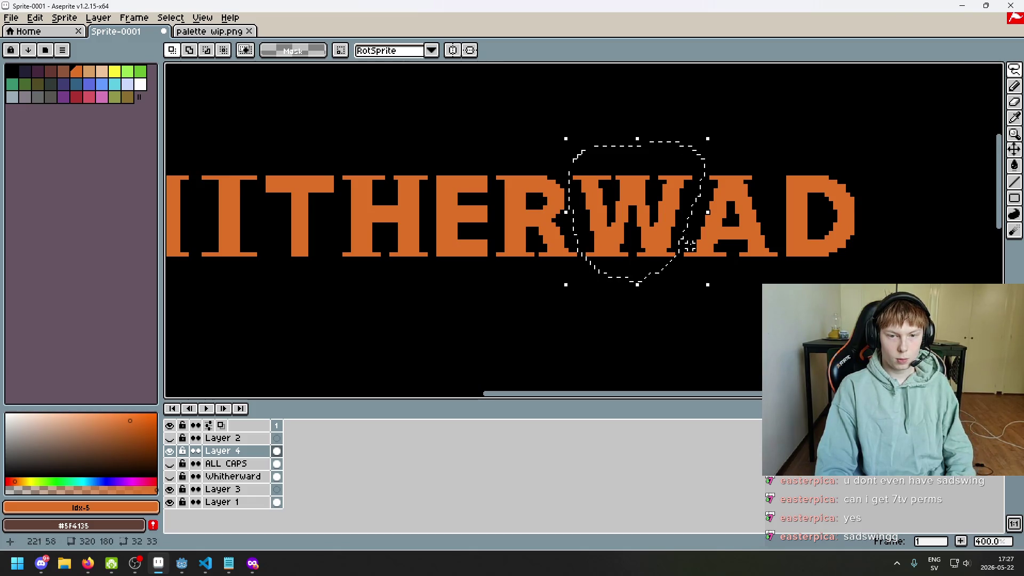
key(Delete)
scroll(624, 294, left, 3)
scroll(324, 263, left, 1)
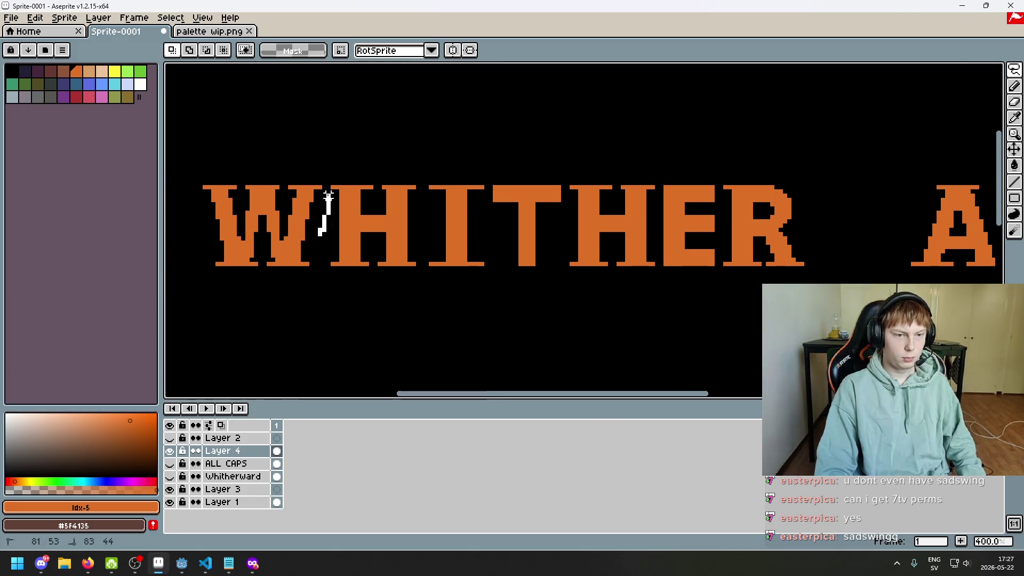
drag(329, 195, 297, 292)
scroll(481, 257, down, 3)
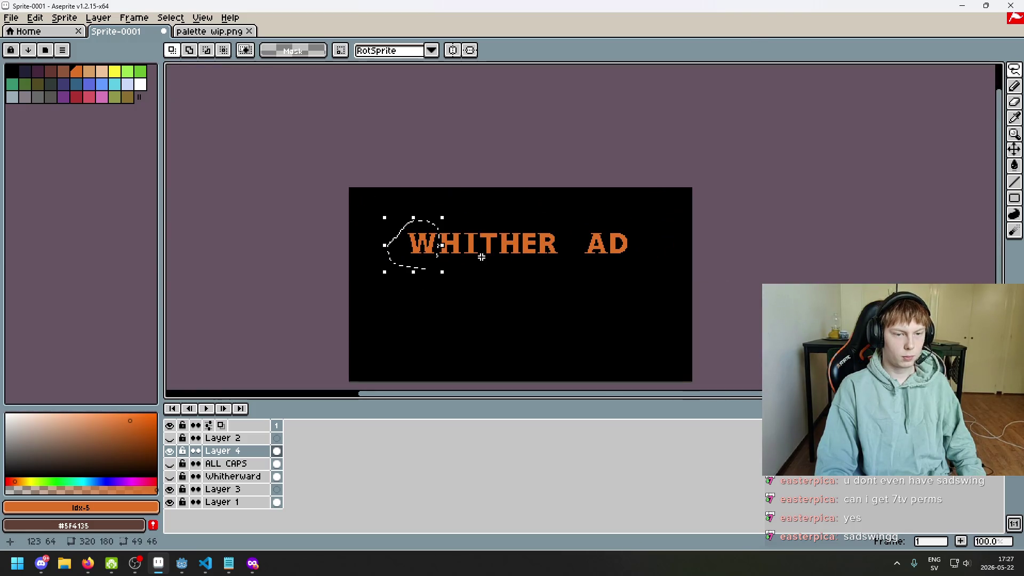
scroll(485, 260, up, 1)
key(ctrl+d)
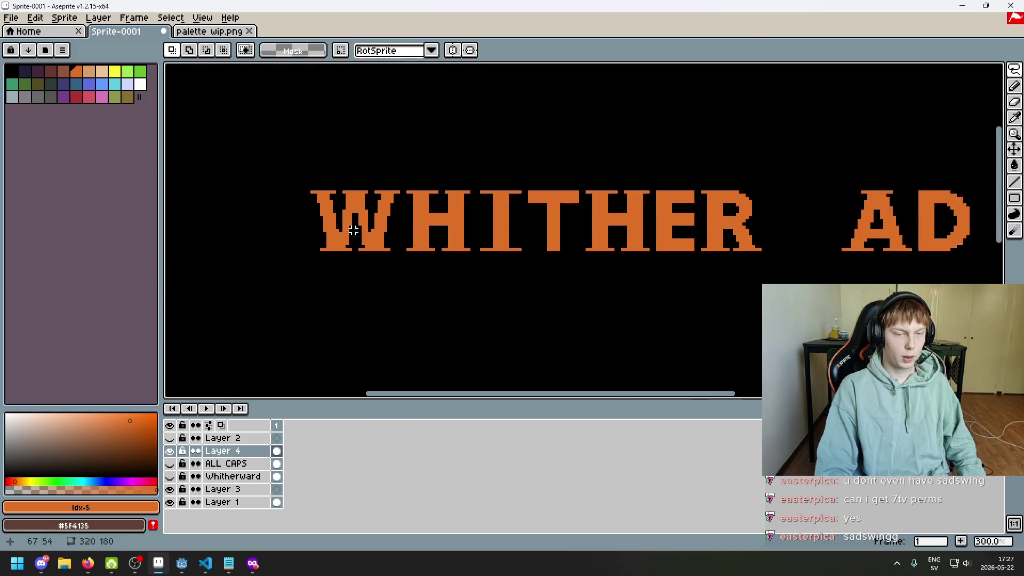
scroll(479, 260, up, 2)
scroll(480, 257, up, 2)
scroll(480, 254, up, 1)
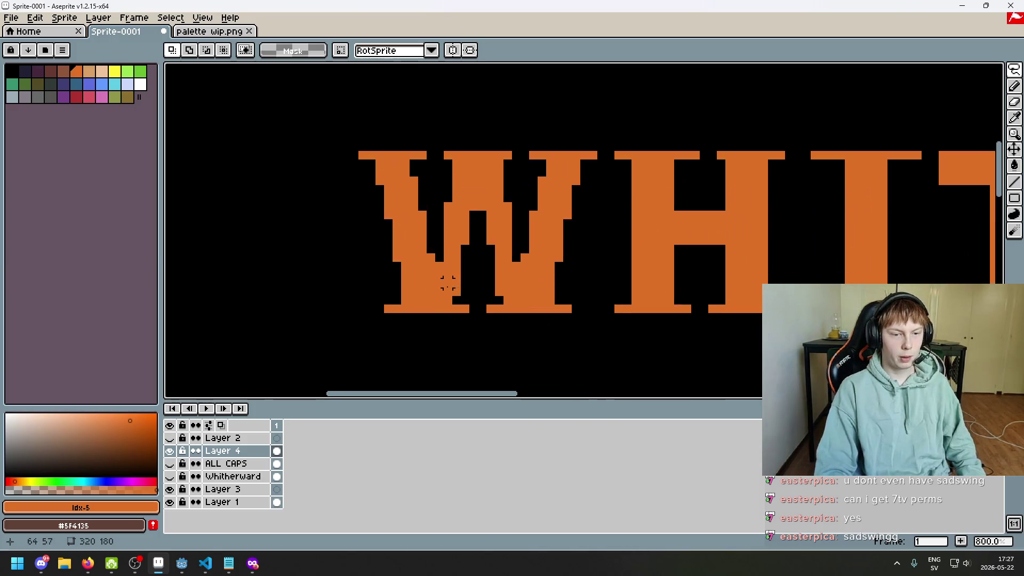
scroll(481, 253, up, 2)
key(e)
- Undo the stray eraser strokes at the foot of the W
click(384, 293)
key(ctrl+z)
scroll(616, 306, down, 6)
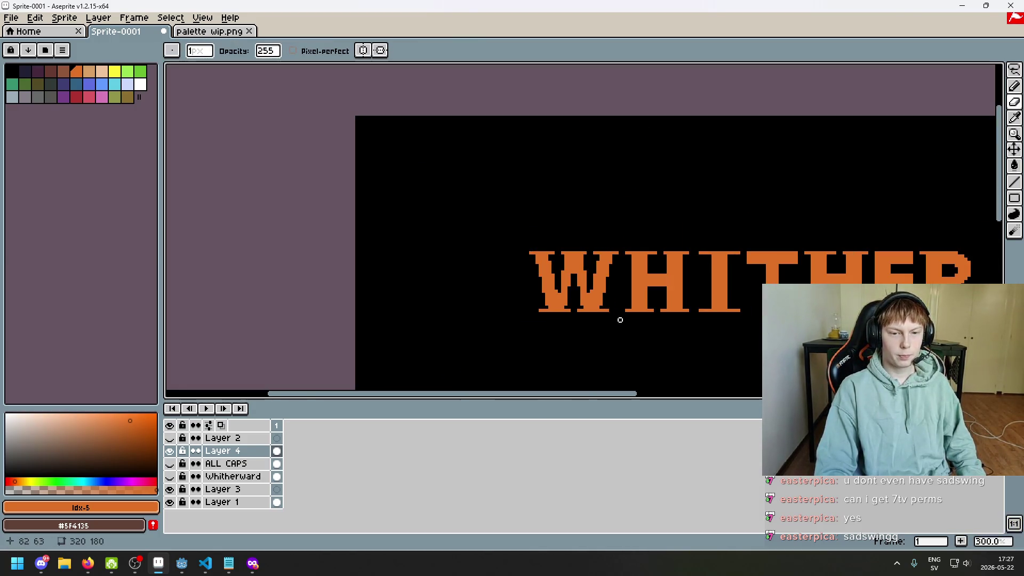
key(ctrl+z)
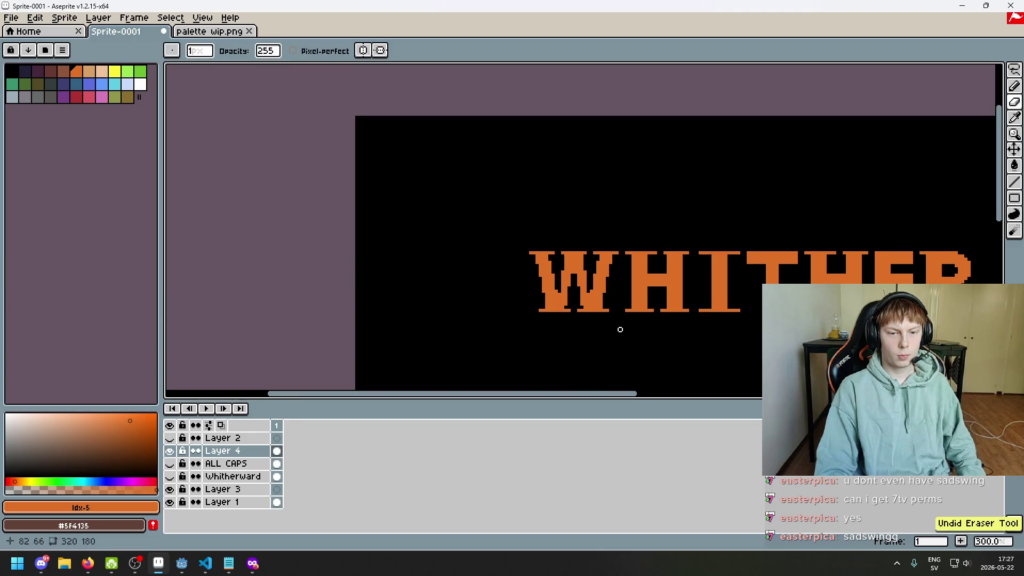
scroll(564, 281, up, 2)
scroll(548, 287, down, 3)
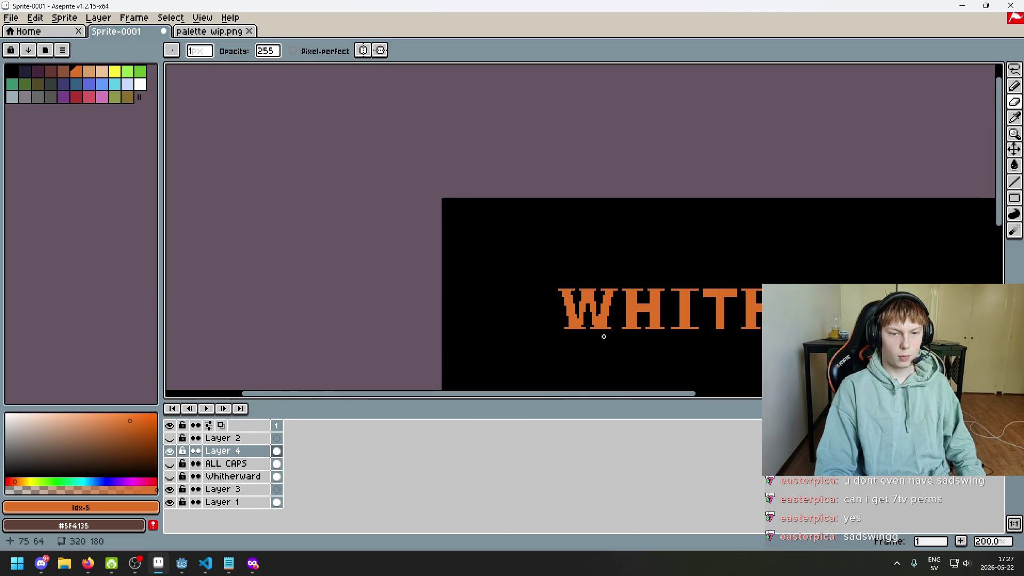
scroll(595, 325, up, 3)
scroll(591, 316, down, 4)
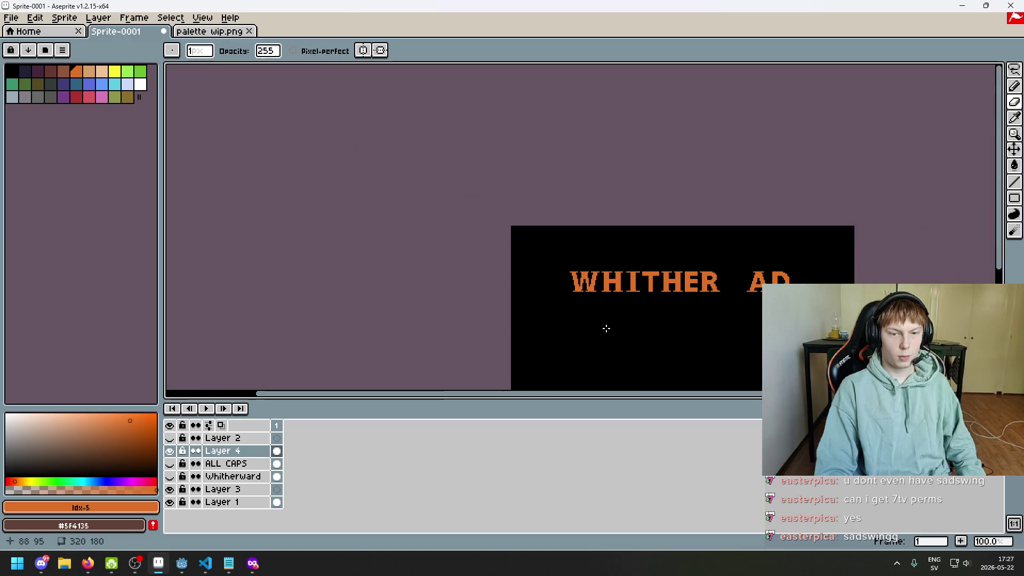
scroll(607, 328, up, 6)
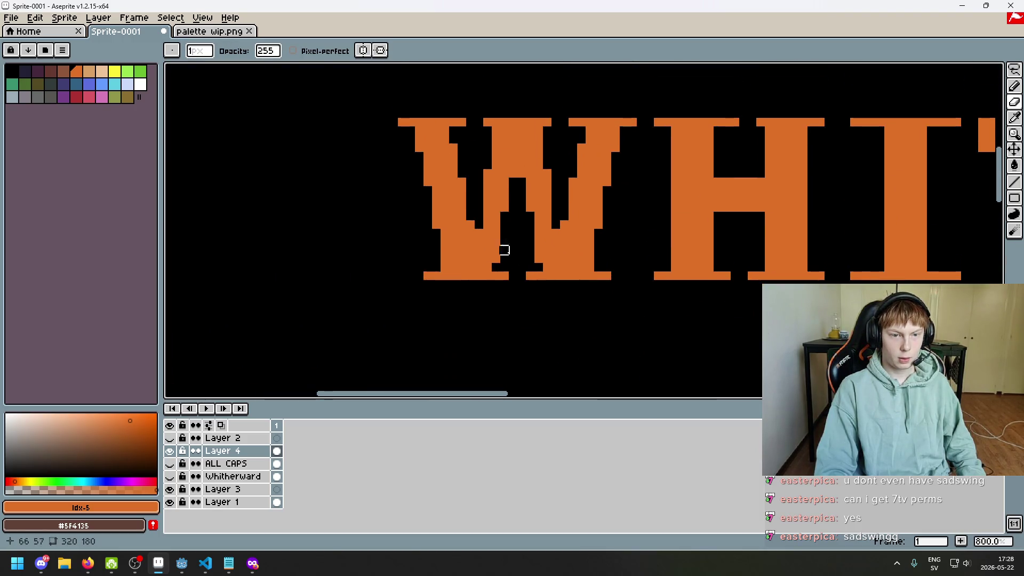
scroll(469, 279, down, 1)
scroll(542, 295, down, 2)
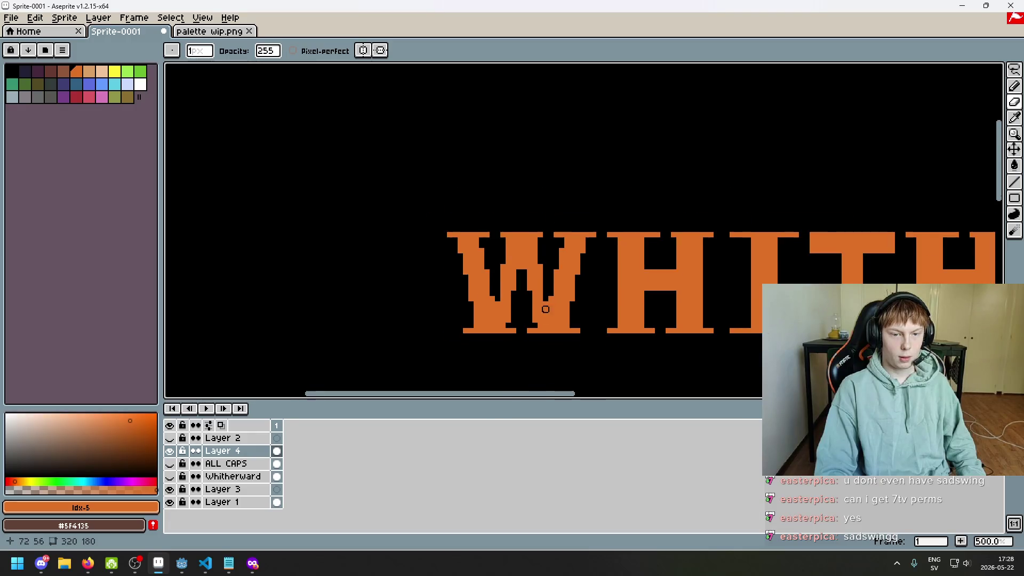
scroll(549, 315, down, 2)
scroll(552, 322, up, 3)
- Lasso the first W and drag a copy into the gap between R and A
key(b)
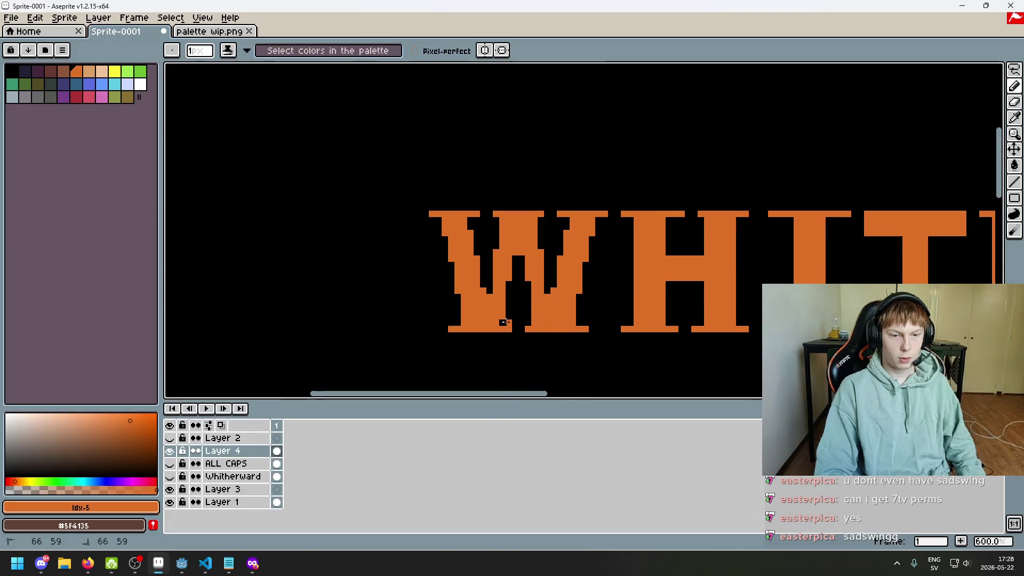
scroll(543, 336, down, 5)
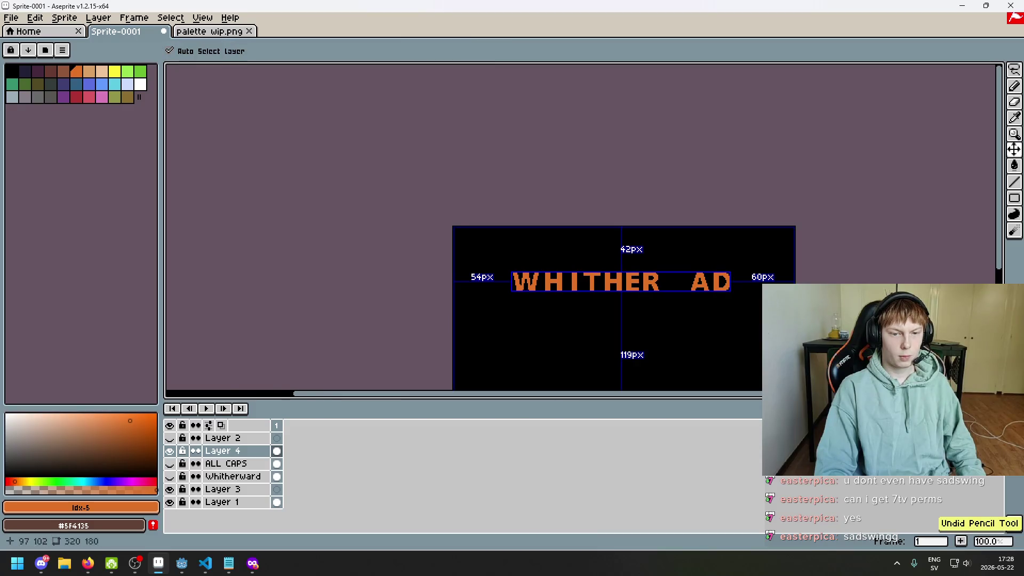
scroll(543, 336, up, 1)
key(m)
scroll(491, 235, up, 3)
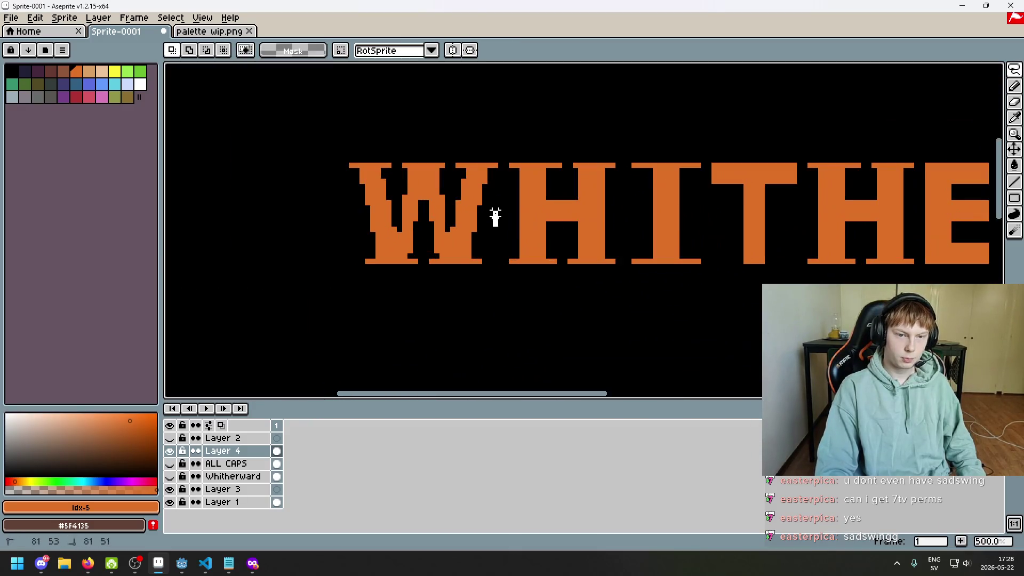
drag(494, 218, 499, 235)
scroll(554, 245, down, 3)
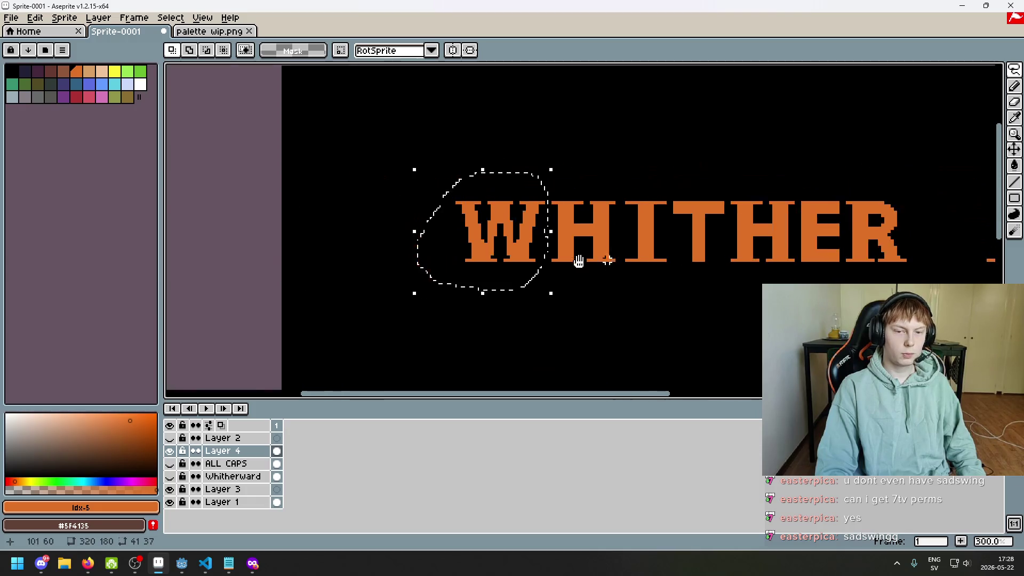
scroll(579, 263, up, 1)
drag(354, 235, 774, 235)
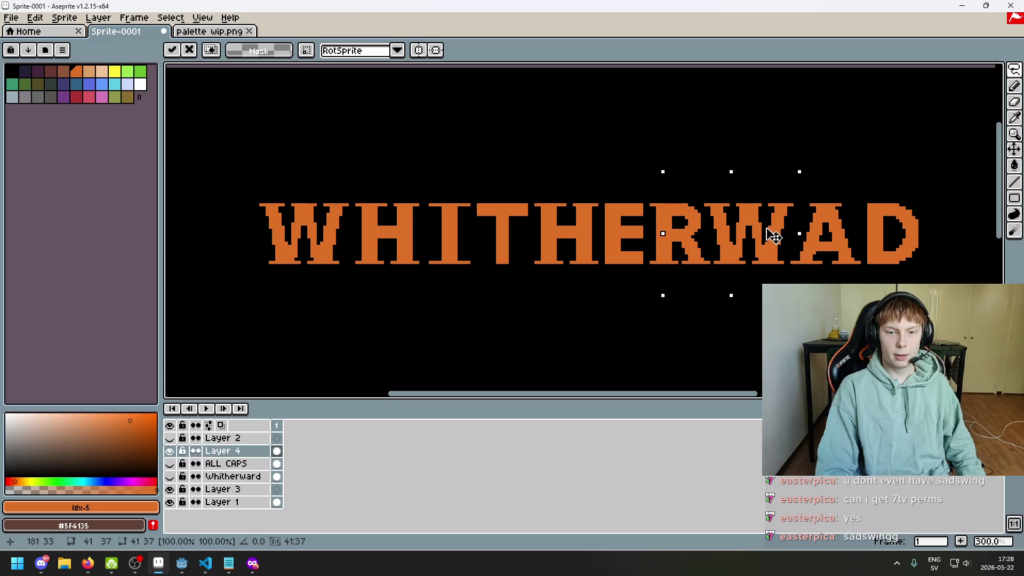
scroll(773, 250, up, 4)
- Commit the W copy placed between R and A
key(Return)
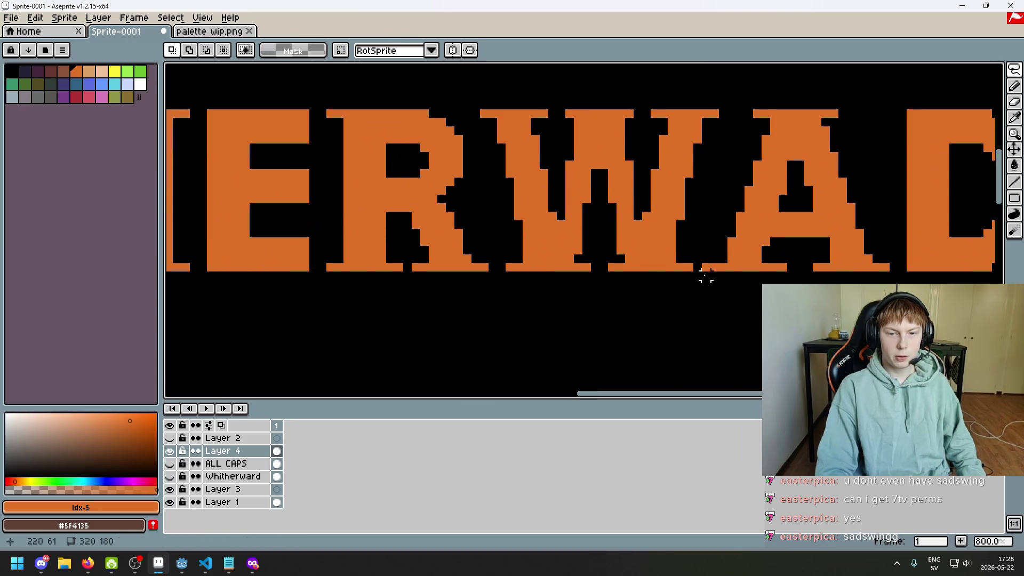
scroll(493, 266, down, 1)
scroll(570, 278, down, 3)
scroll(540, 240, up, 1)
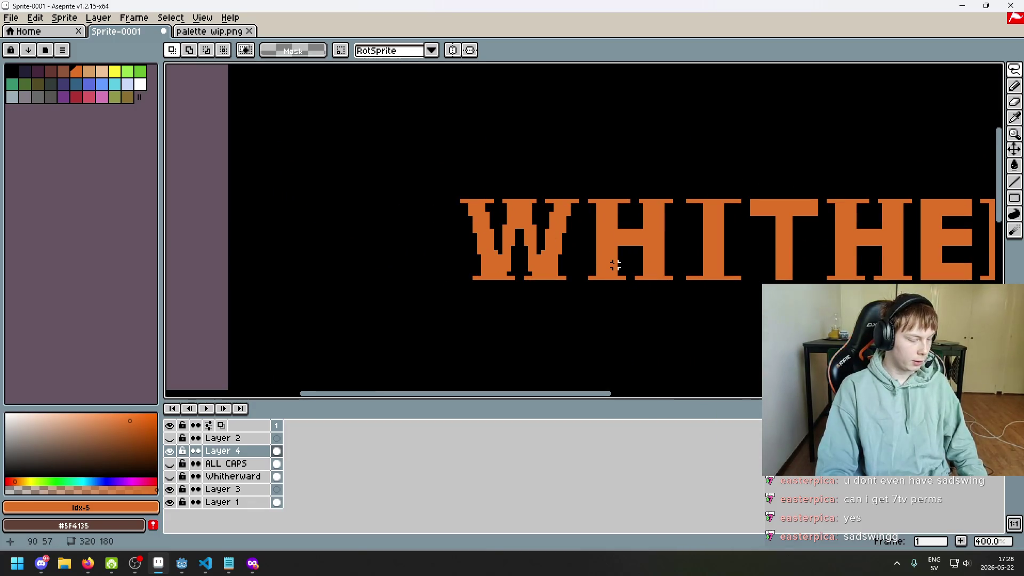
scroll(533, 248, up, 1)
scroll(448, 262, up, 1)
scroll(443, 151, up, 1)
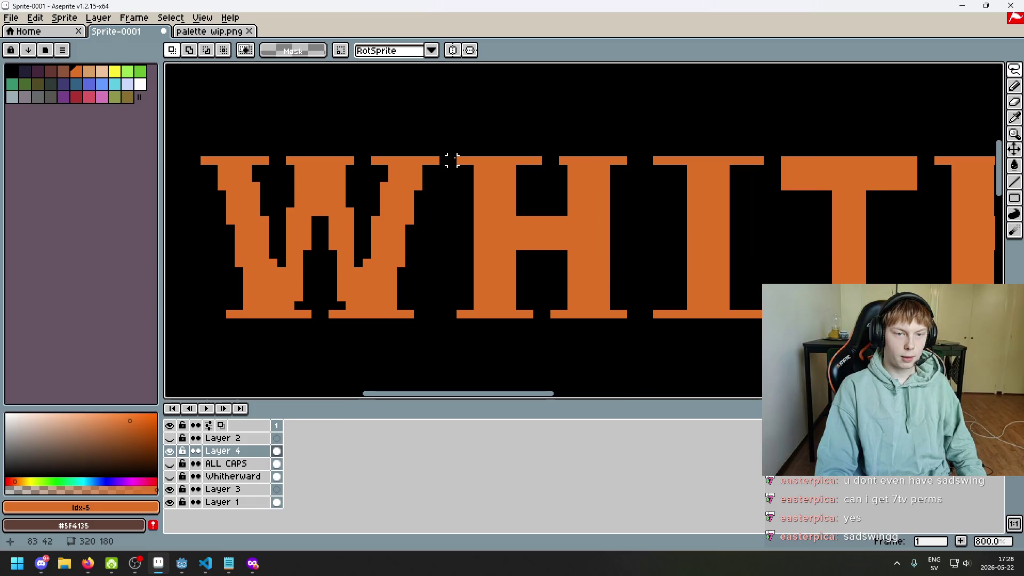
scroll(608, 234, down, 1)
scroll(659, 244, right, 3)
scroll(628, 235, up, 1)
scroll(643, 237, right, 1)
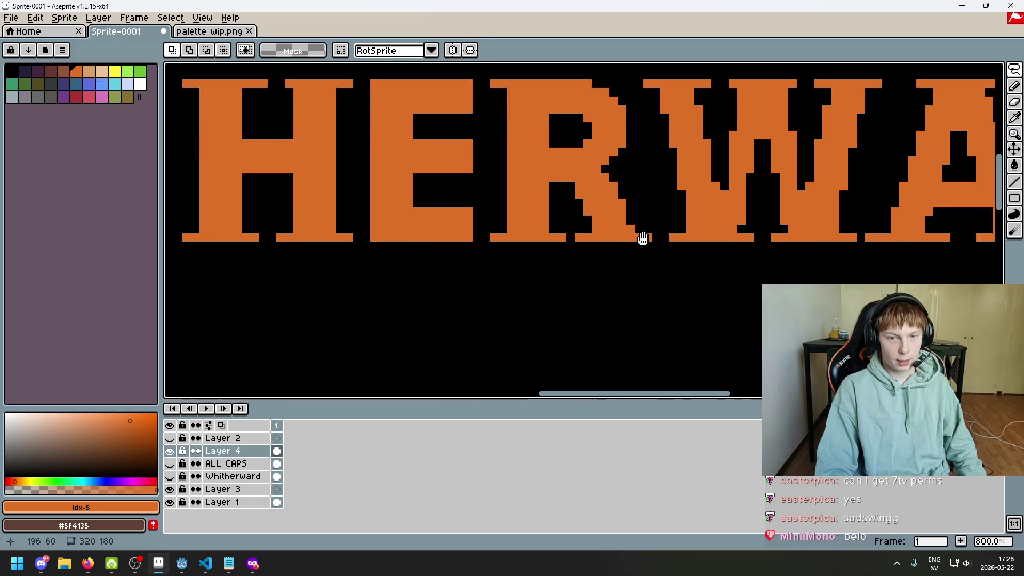
scroll(643, 238, right, 2)
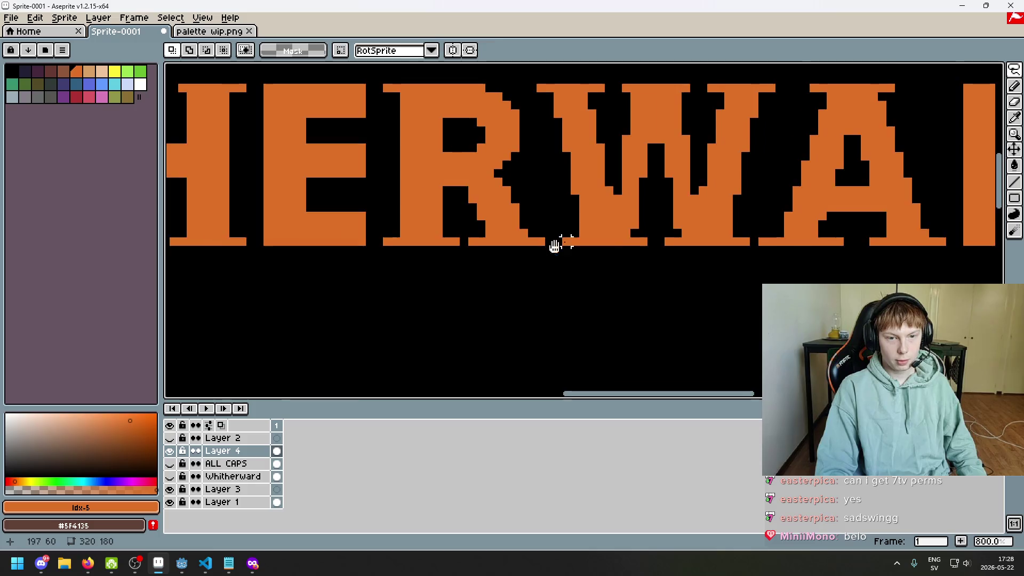
scroll(554, 245, right, 4)
- Undo the stray erasing near the A to restore its orange pixels
key(e)
key(ctrl+z)
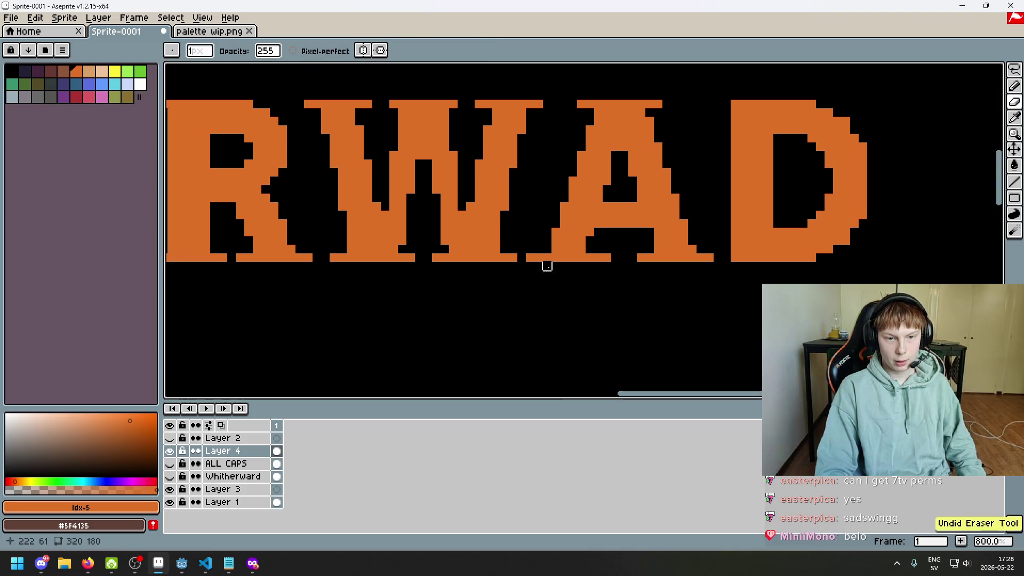
scroll(573, 223, up, 3)
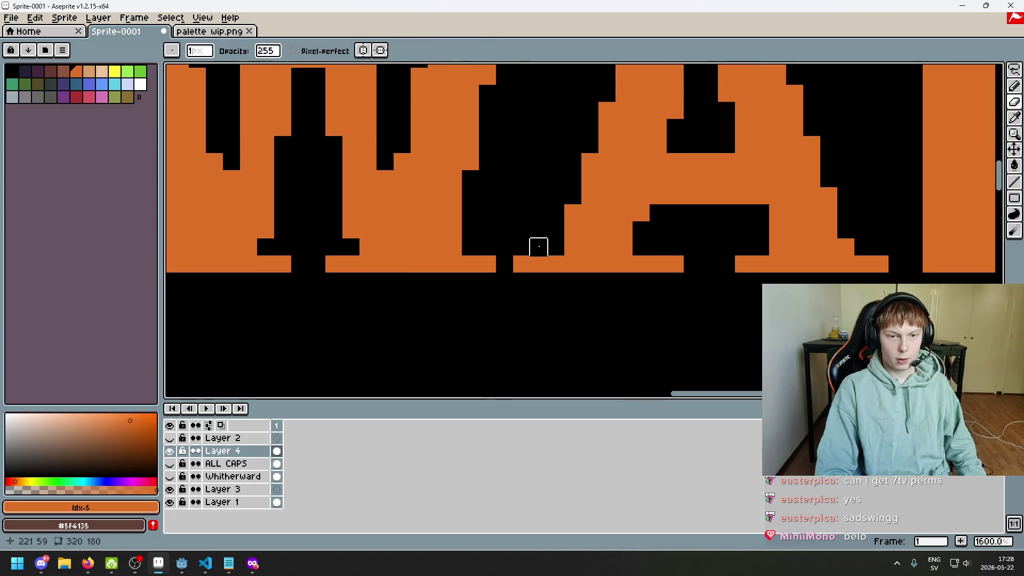
scroll(523, 261, down, 4)
scroll(545, 256, up, 3)
scroll(517, 247, down, 2)
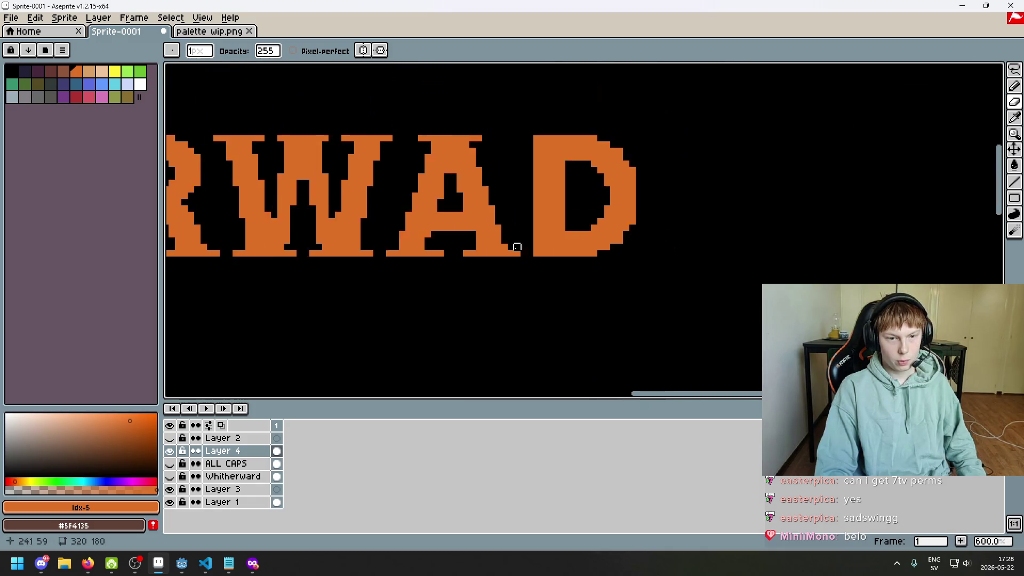
scroll(517, 247, down, 1)
scroll(545, 167, up, 2)
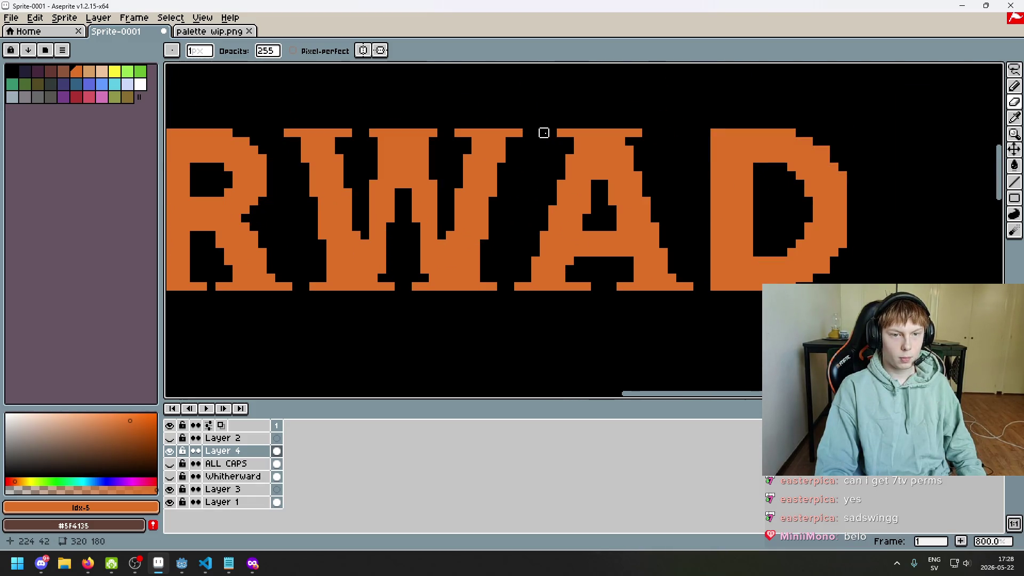
scroll(518, 193, down, 3)
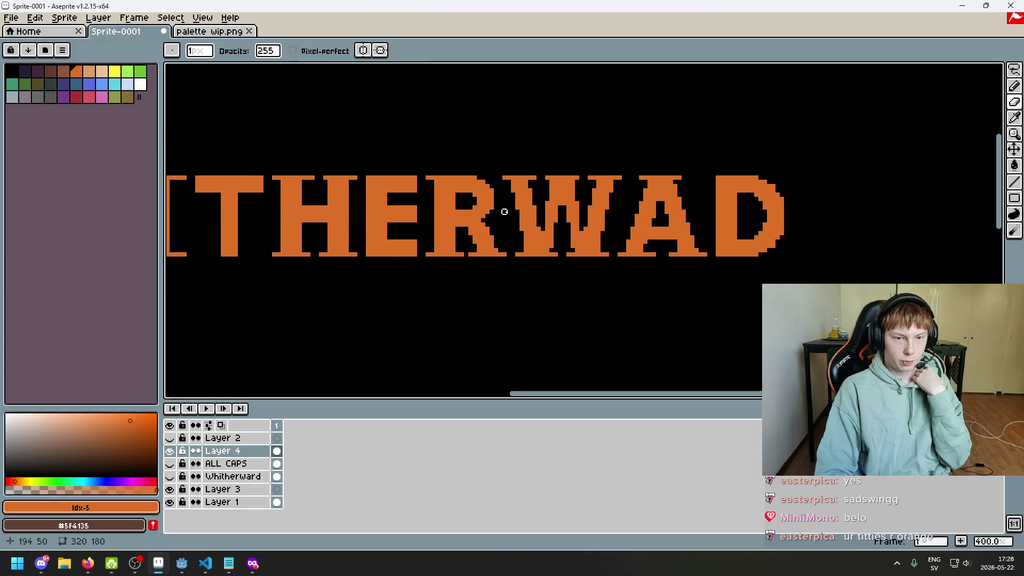
scroll(503, 212, down, 1)
scroll(480, 206, up, 2)
scroll(515, 200, up, 1)
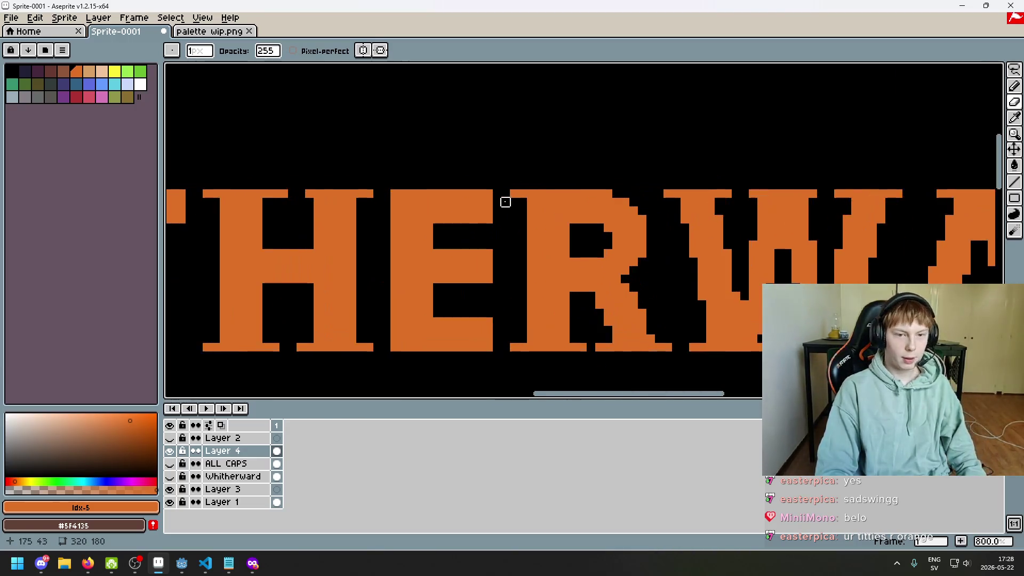
scroll(511, 198, up, 1)
scroll(470, 200, down, 3)
scroll(480, 205, up, 1)
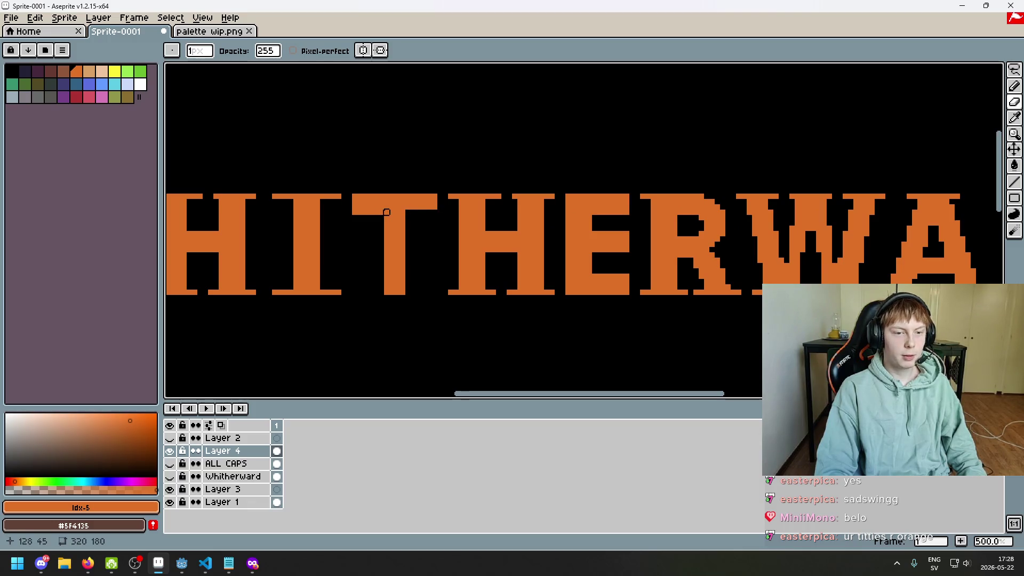
scroll(348, 211, down, 5)
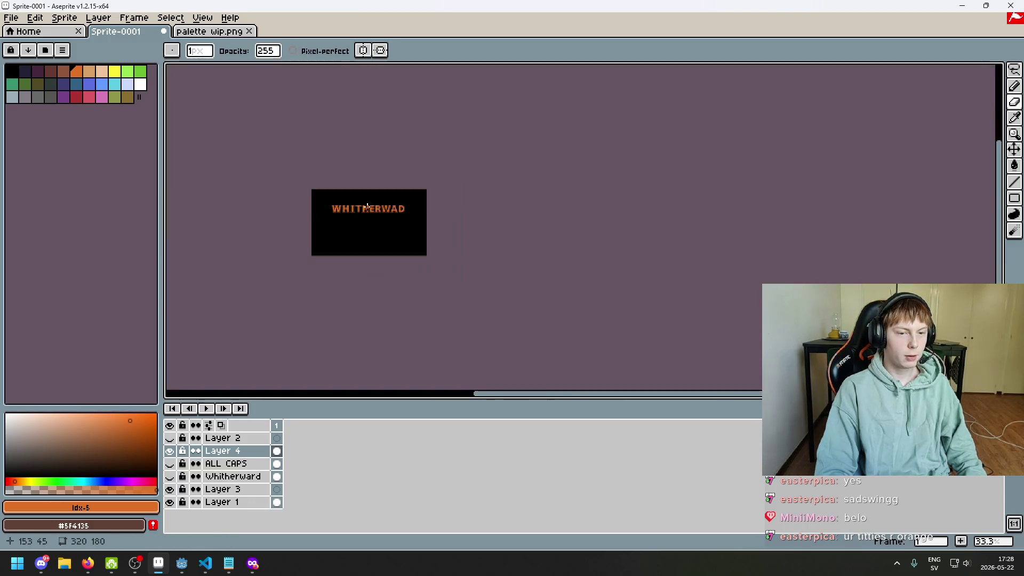
scroll(589, 204, up, 2)
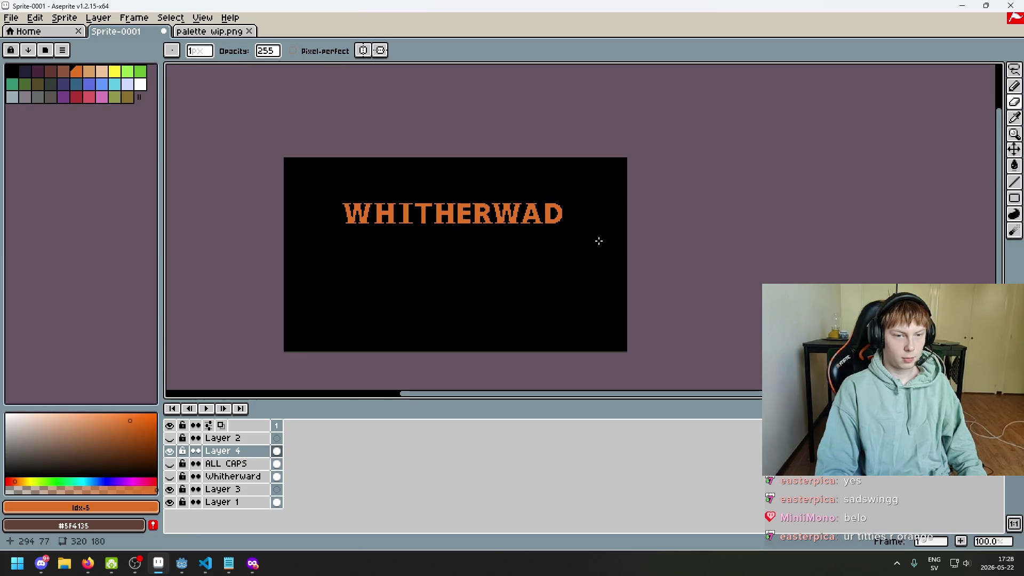
key(ctrl+z)
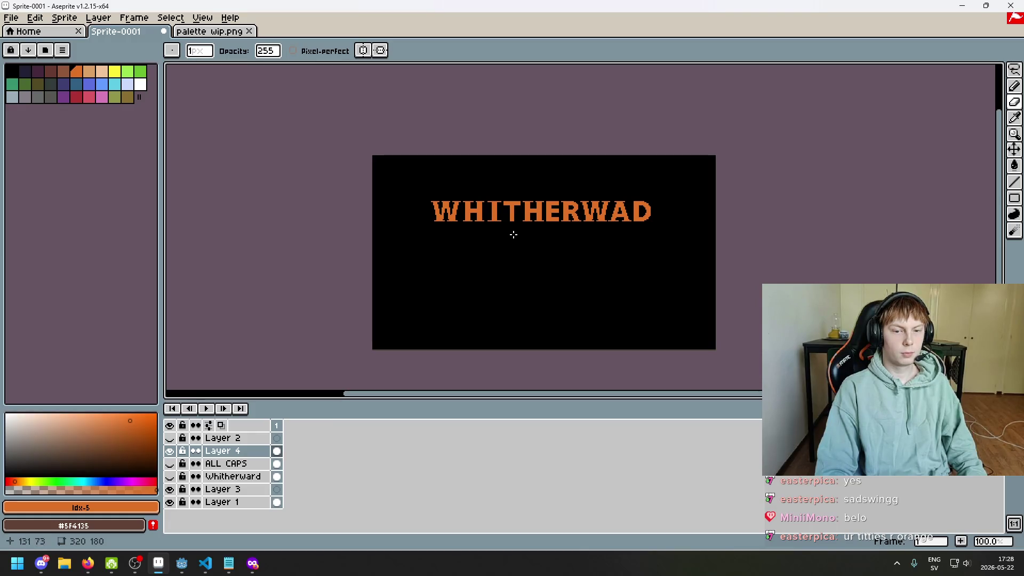
- Try clearing pixels under the T's top bar, then undo that erase
scroll(509, 229, up, 5)
scroll(518, 188, down, 2)
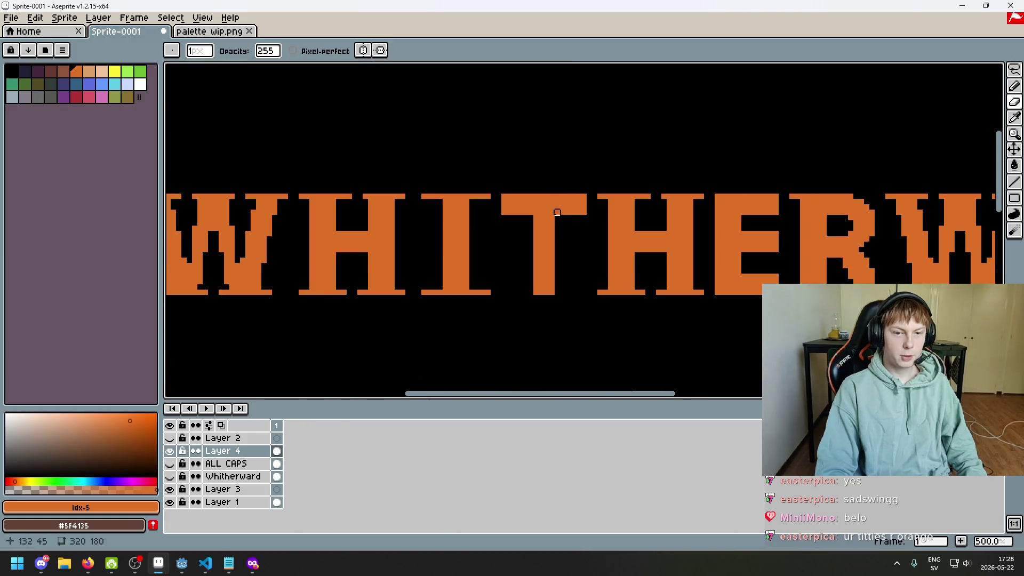
scroll(527, 211, up, 3)
click(527, 210)
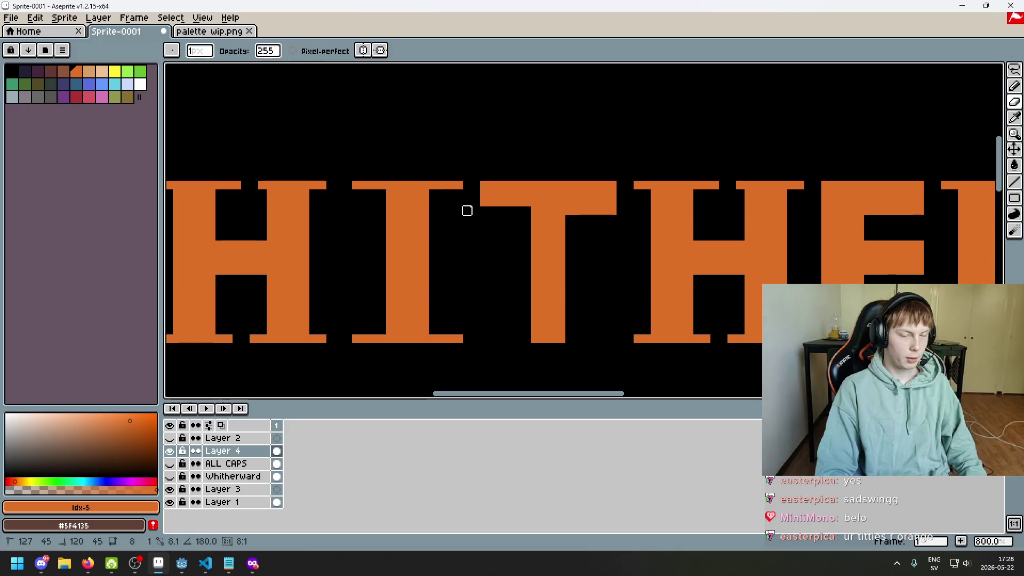
drag(570, 210, 612, 211)
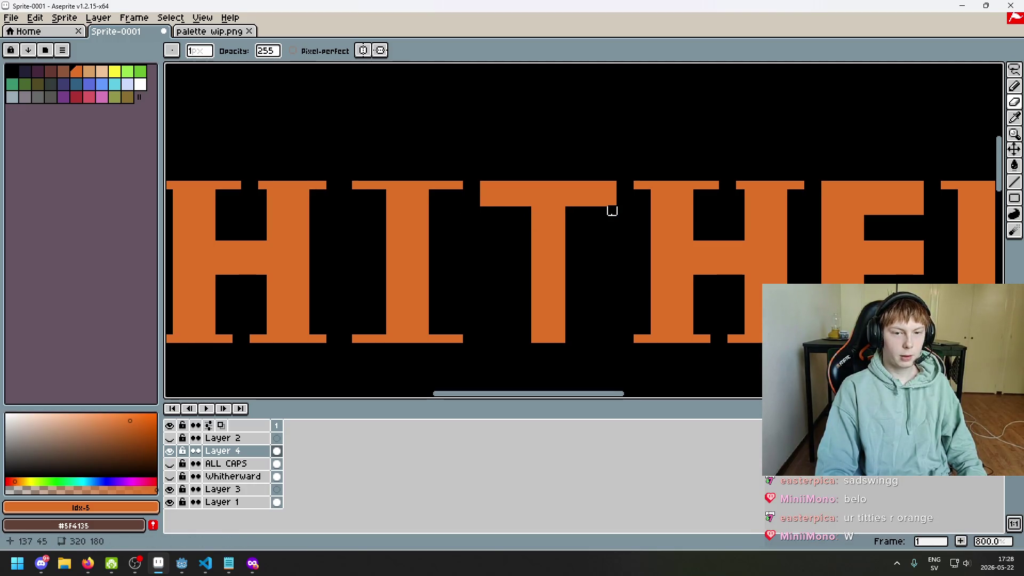
scroll(595, 245, down, 1)
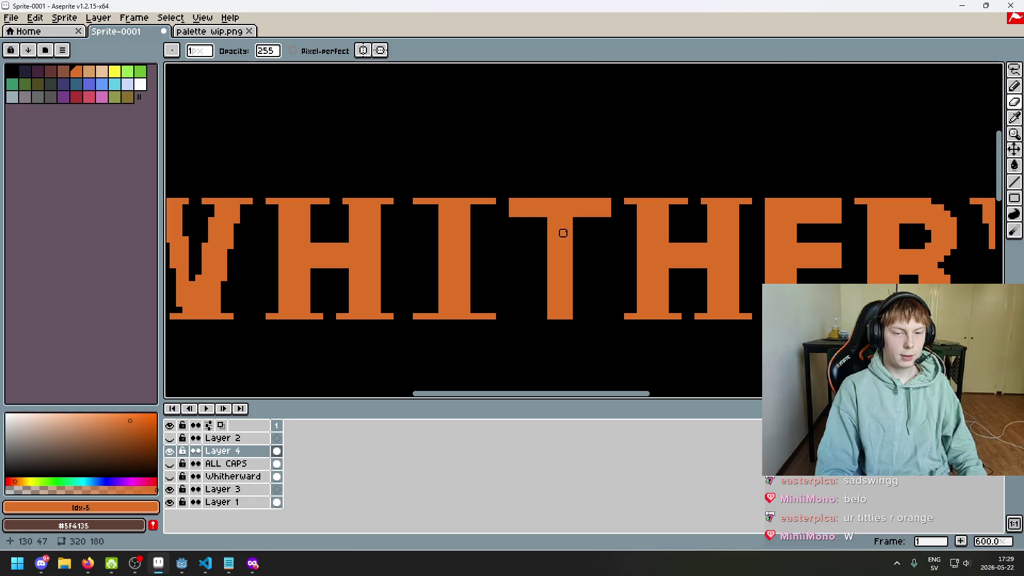
scroll(593, 244, down, 3)
scroll(612, 235, down, 1)
scroll(534, 237, down, 2)
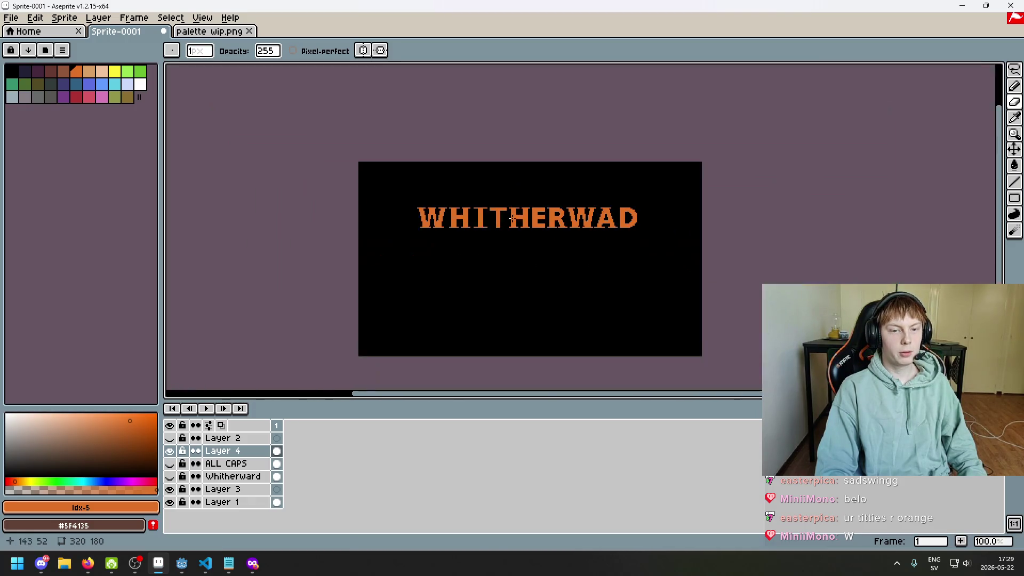
key(ctrl)
key(ctrl+z)
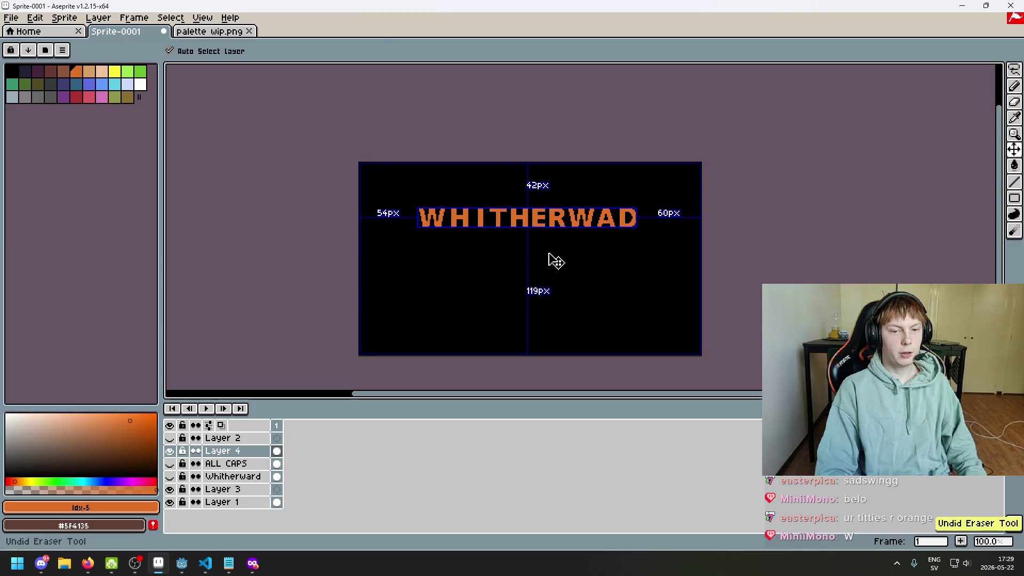
- Draw a one-pixel orange column along the left side of the T stem
scroll(549, 252, down, 1)
scroll(549, 252, up, 1)
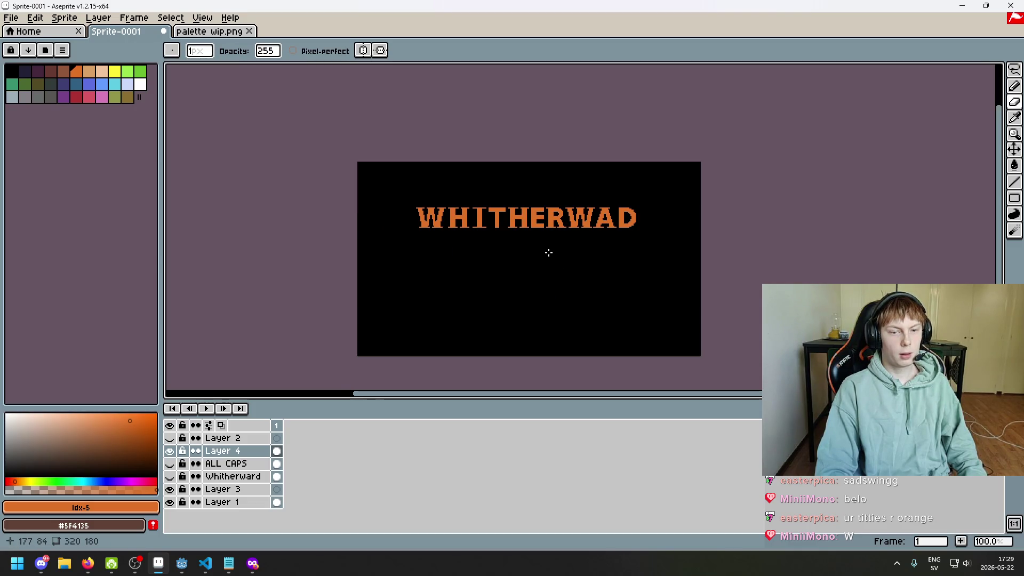
scroll(430, 201, up, 4)
scroll(430, 184, up, 1)
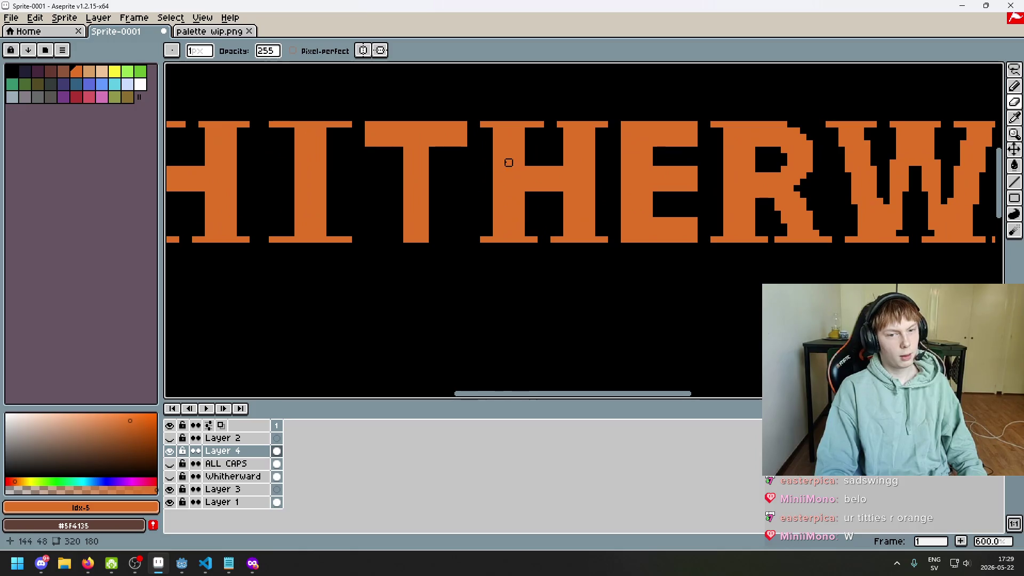
scroll(410, 161, left, 2)
scroll(425, 155, up, 3)
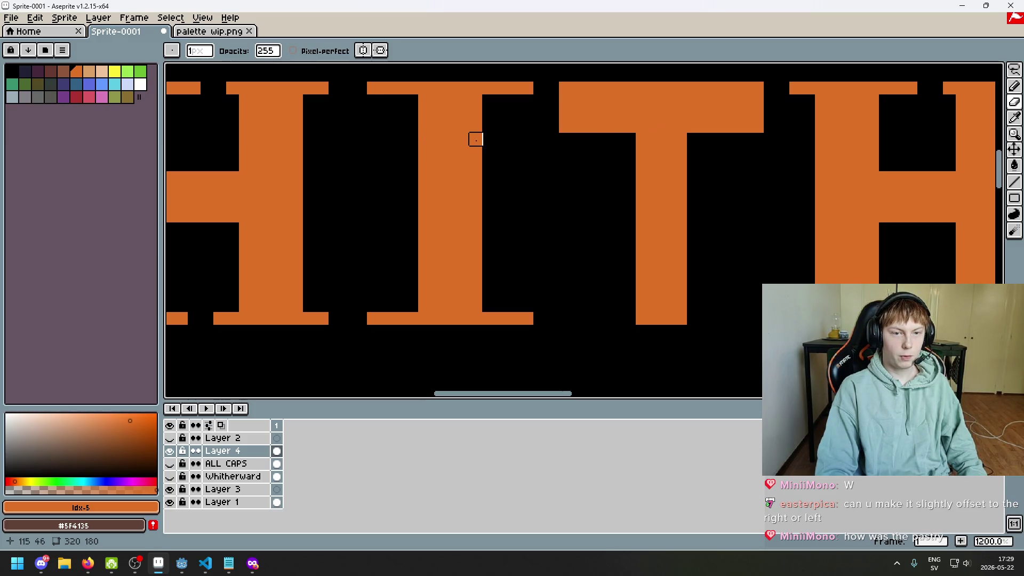
drag(629, 137, 627, 321)
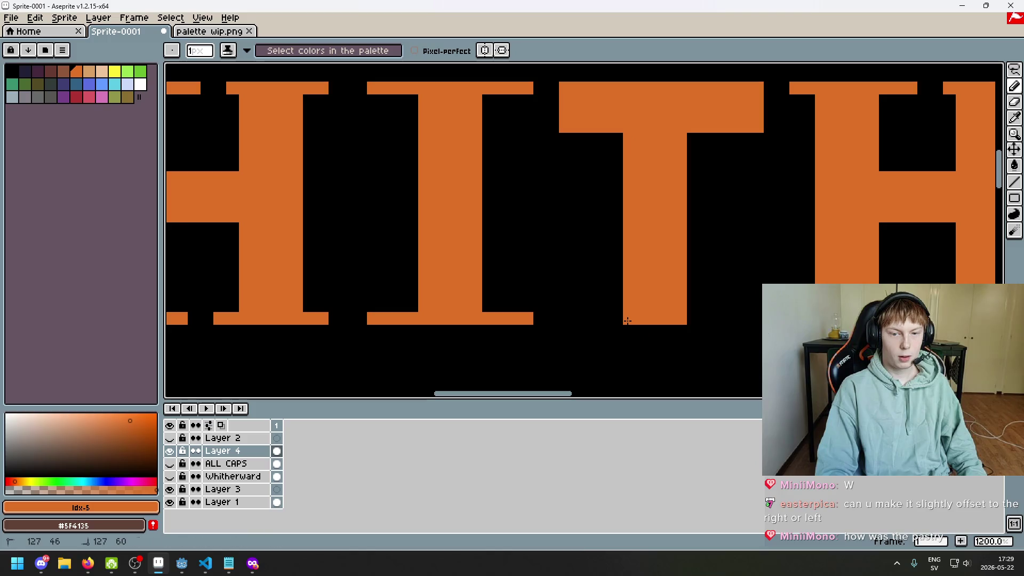
scroll(627, 320, down, 6)
scroll(667, 275, up, 4)
scroll(662, 270, down, 2)
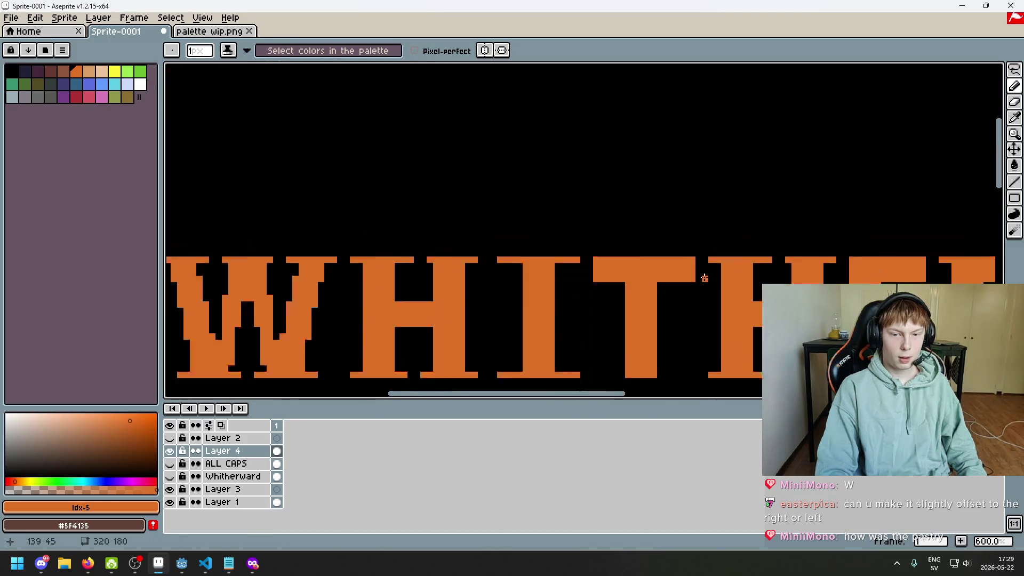
scroll(653, 262, down, 1)
scroll(645, 254, down, 3)
scroll(611, 237, up, 1)
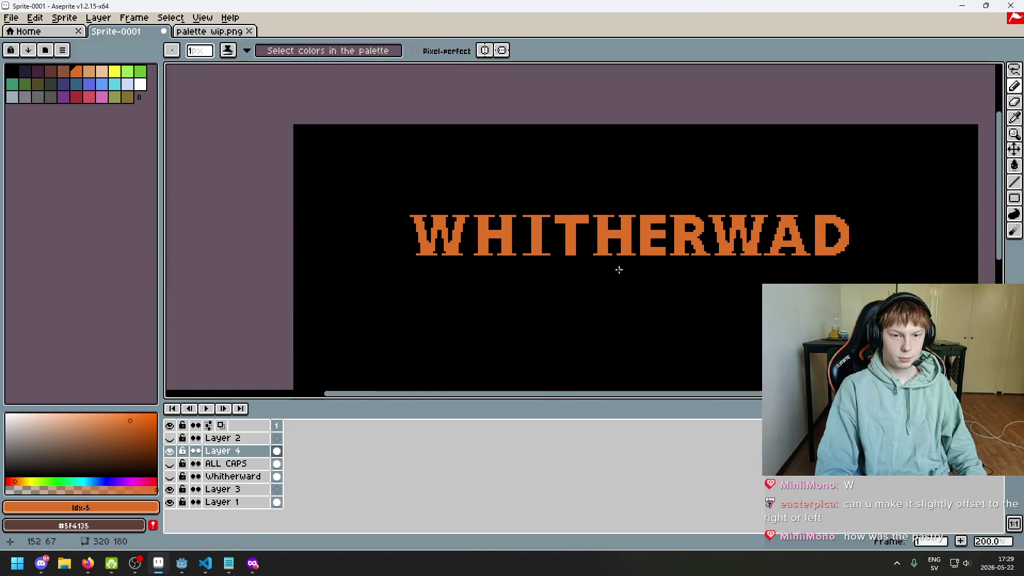
key(ctrl+y)
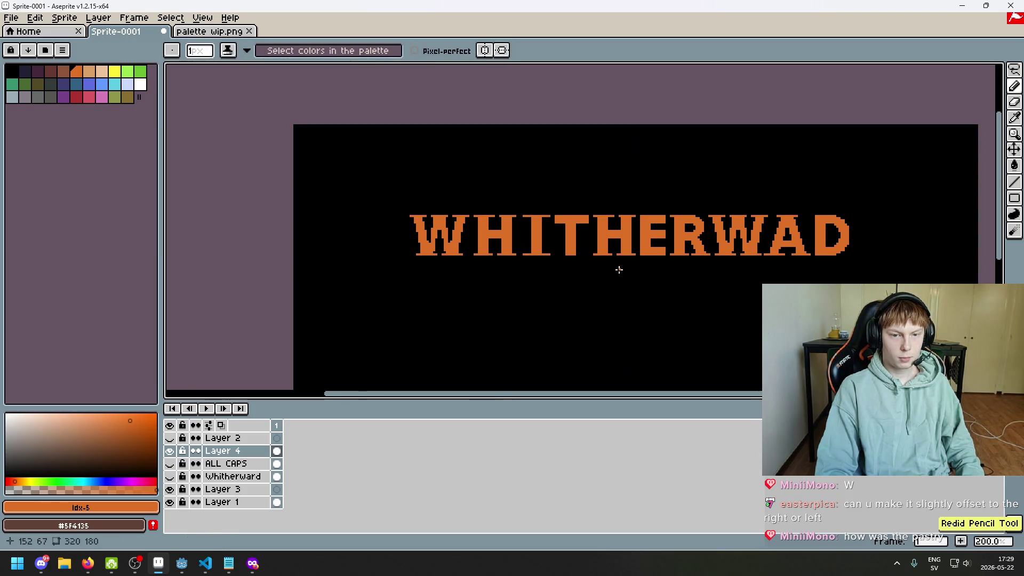
scroll(578, 245, up, 2)
scroll(594, 247, down, 2)
scroll(596, 246, up, 1)
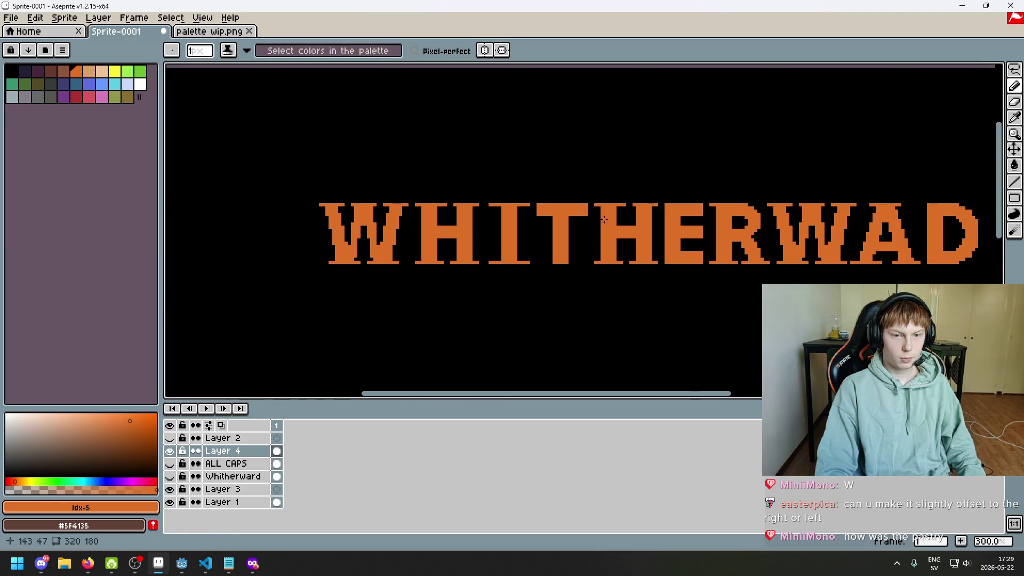
scroll(605, 219, up, 3)
key(e)
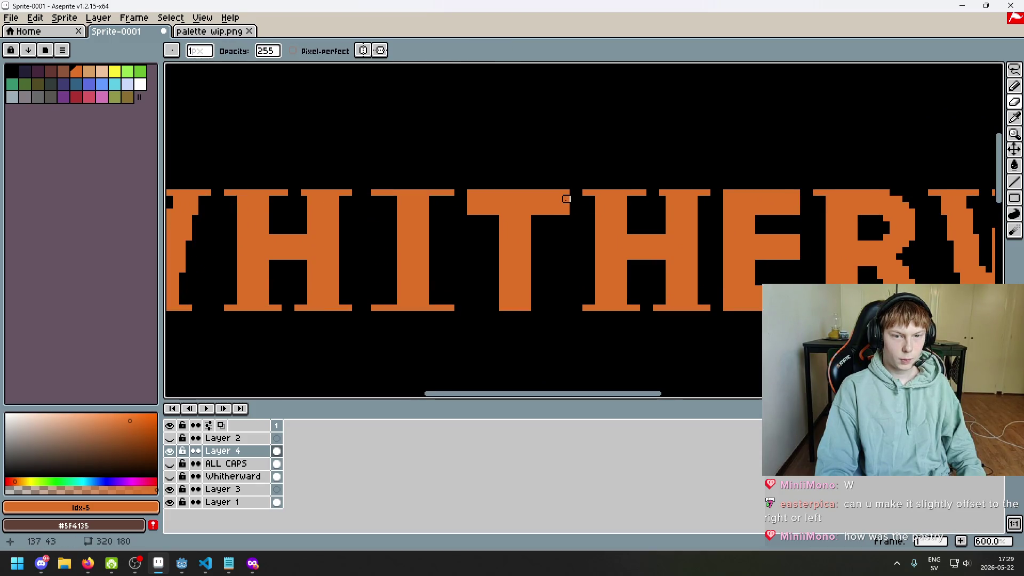
scroll(528, 231, down, 3)
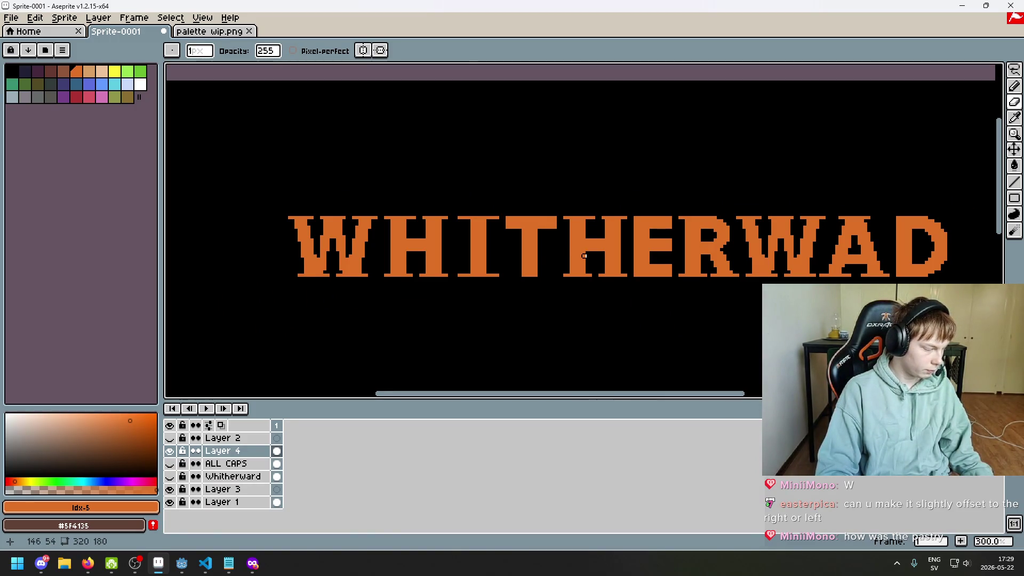
scroll(584, 256, right, 2)
key(w)
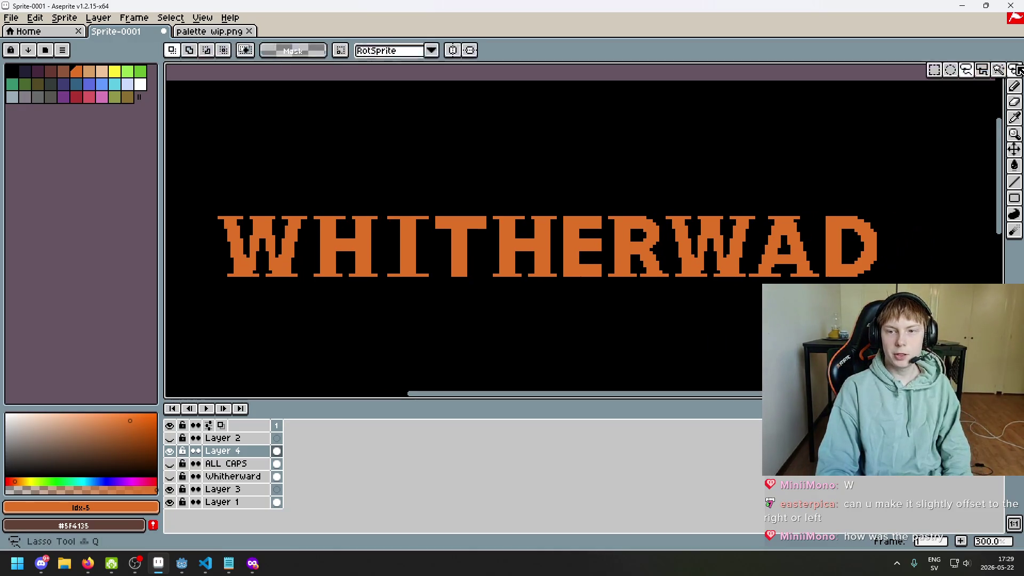
scroll(451, 212, up, 3)
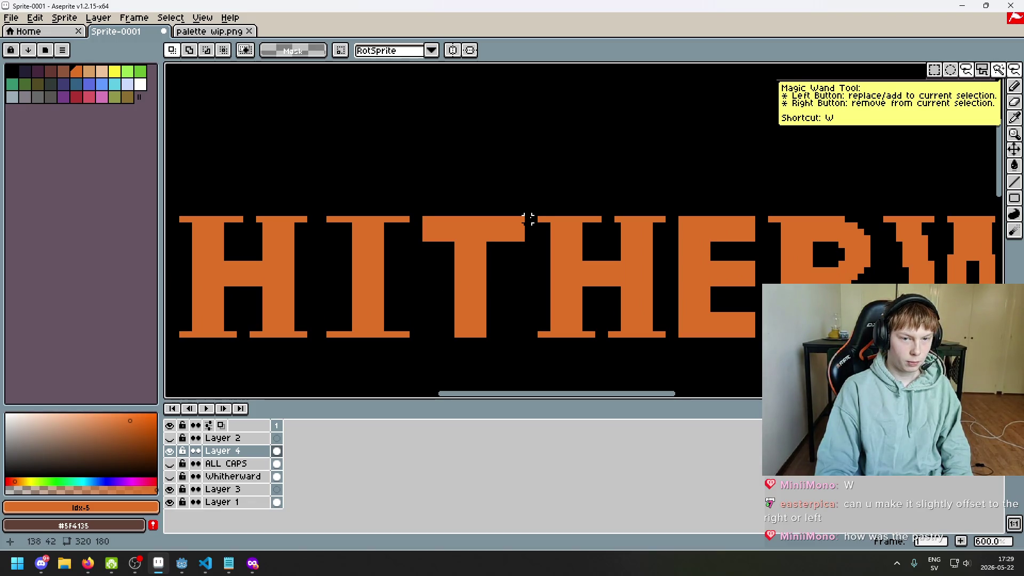
scroll(493, 248, up, 3)
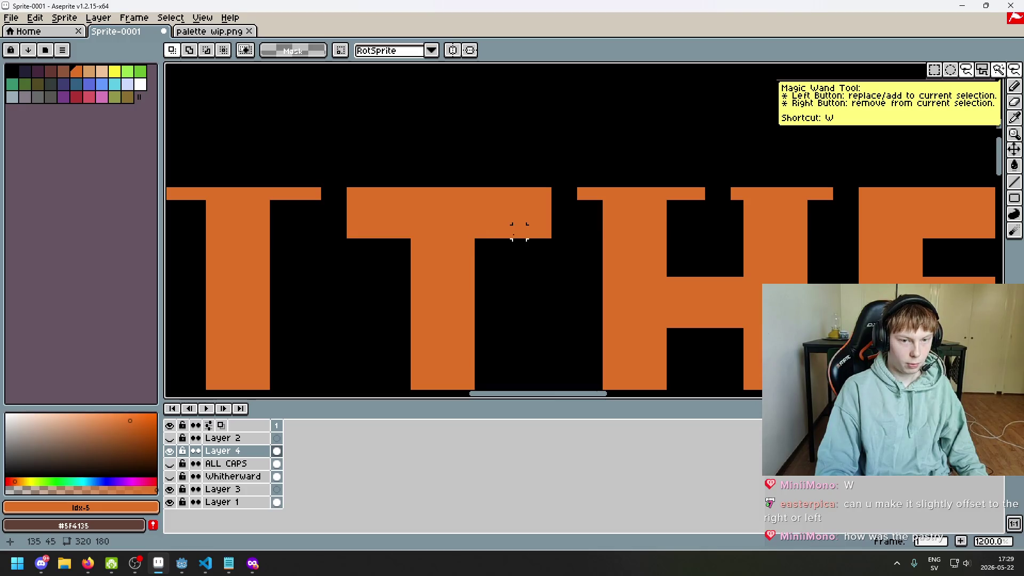
scroll(532, 246, down, 5)
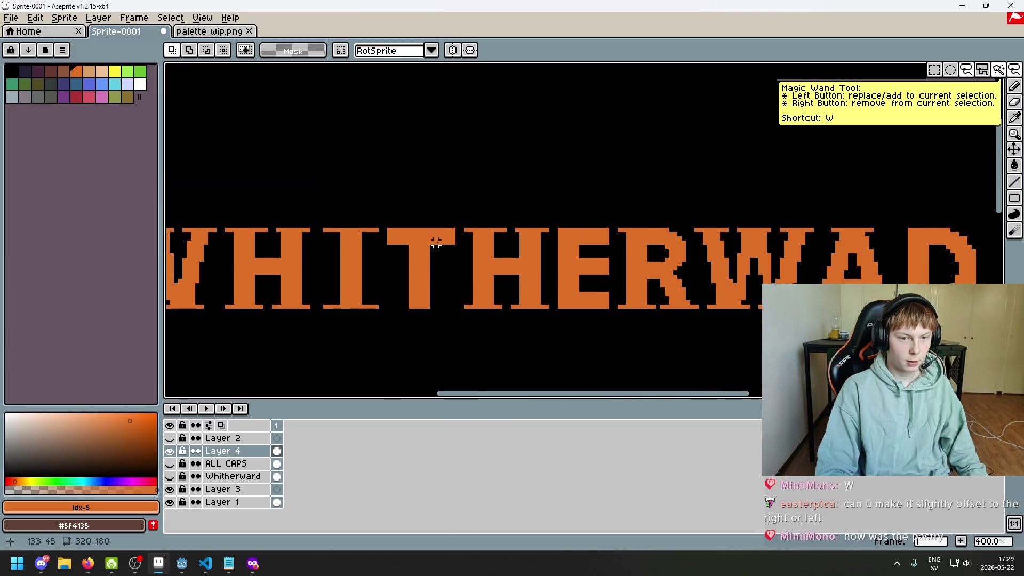
scroll(436, 243, up, 1)
key(b)
scroll(430, 270, down, 1)
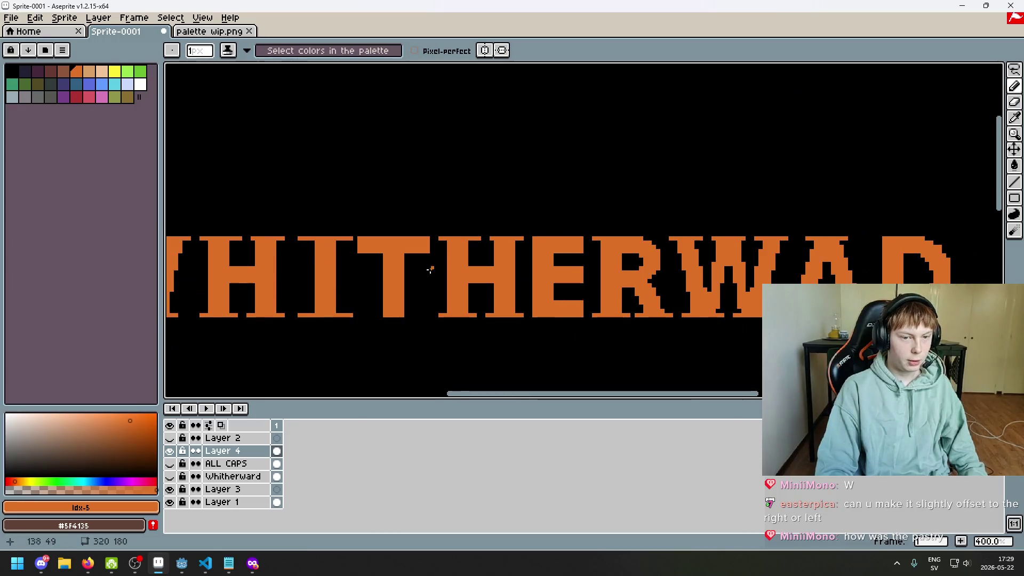
scroll(431, 270, down, 1)
key(m)
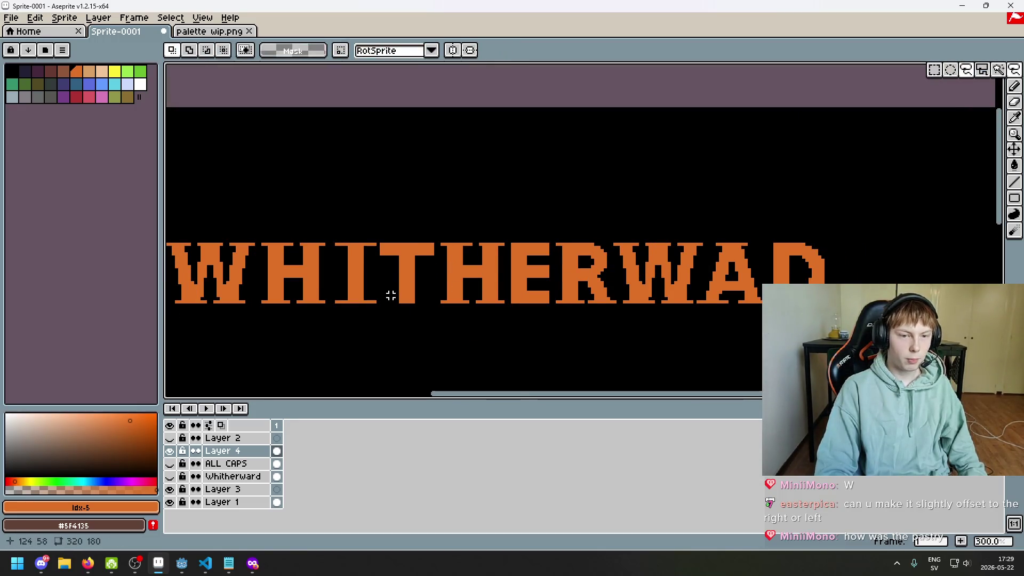
drag(391, 296, 394, 298)
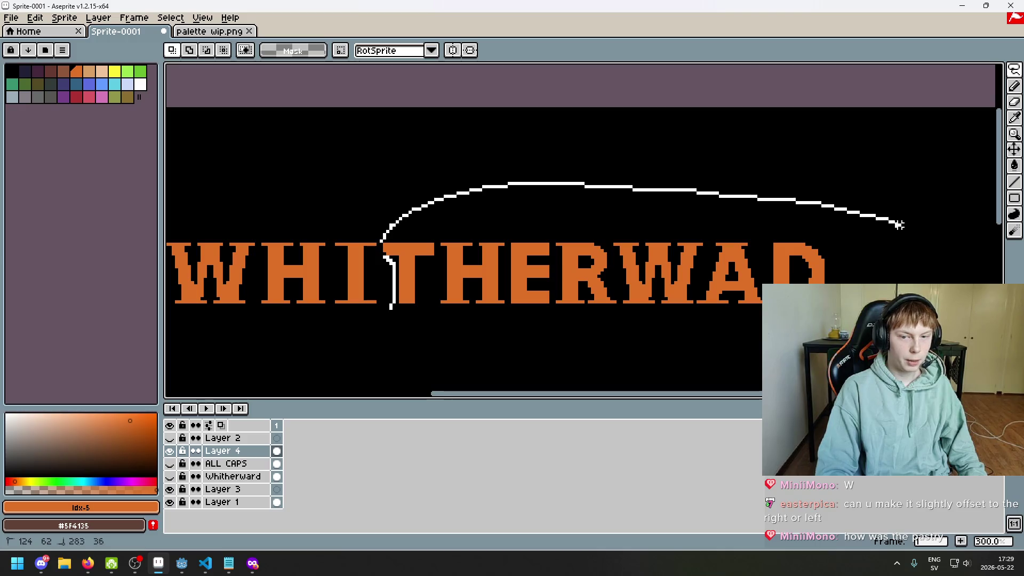
drag(380, 249, 414, 331)
key(ctrl+d)
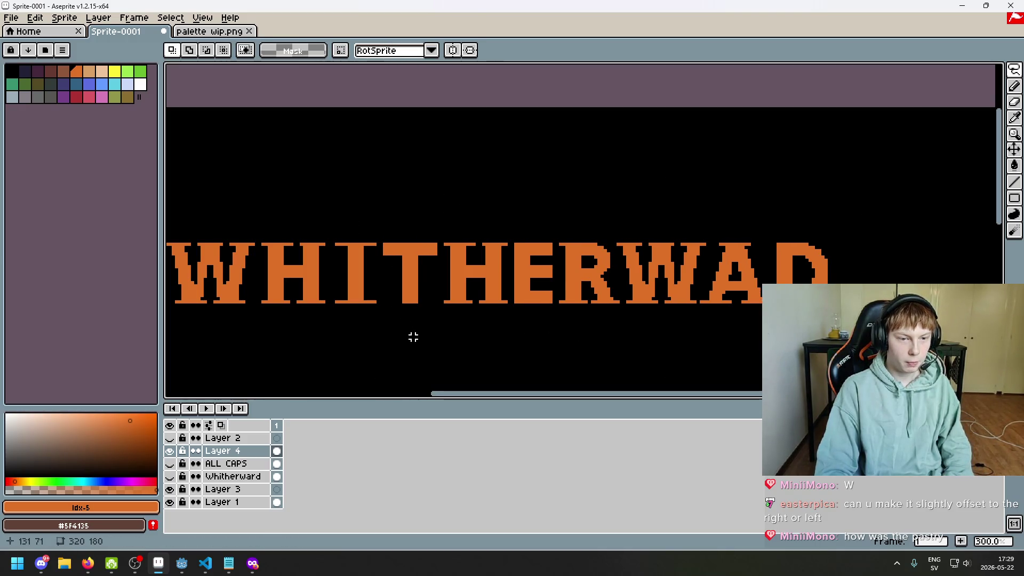
scroll(427, 320, down, 2)
scroll(471, 281, up, 1)
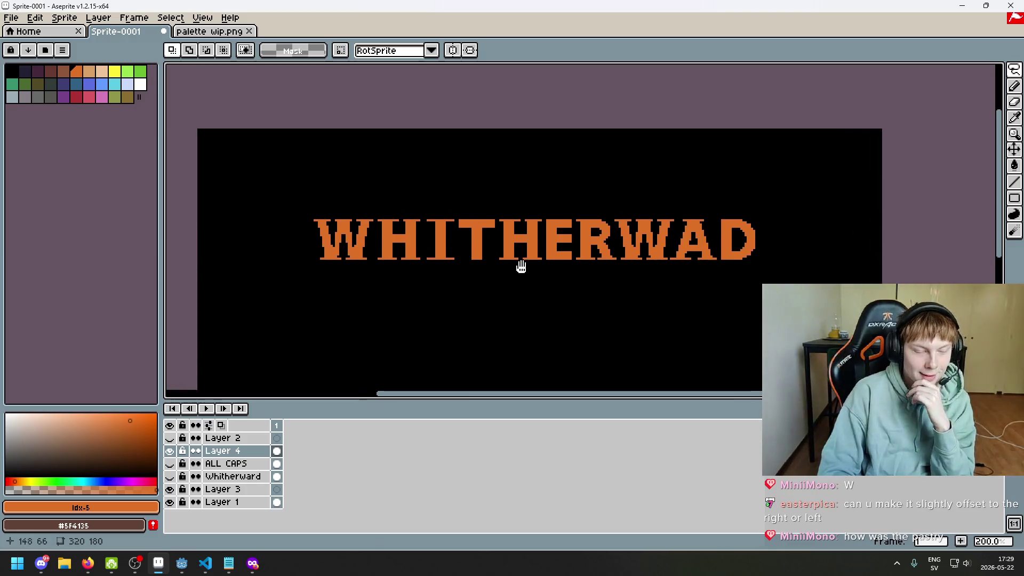
scroll(521, 268, down, 1)
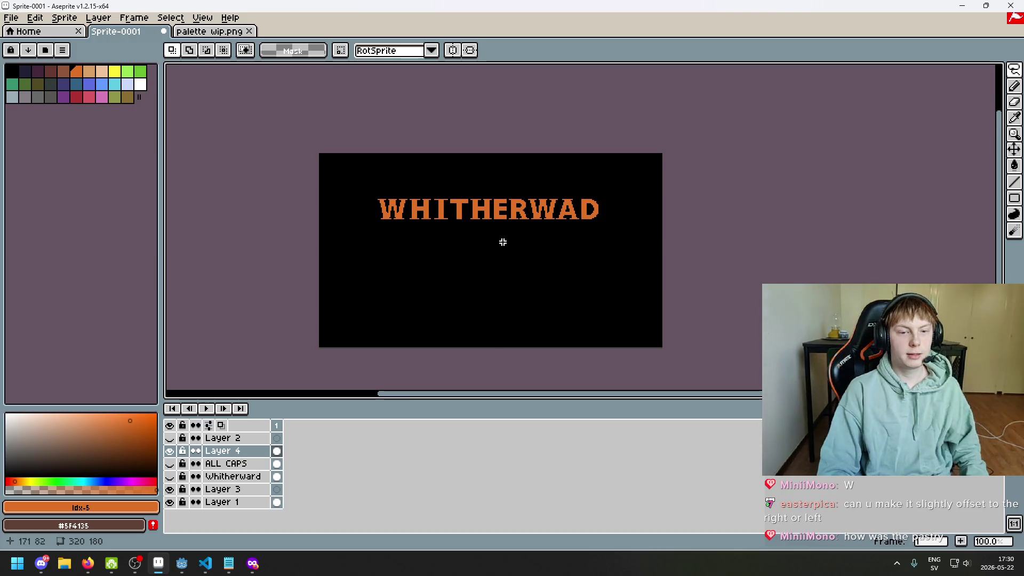
scroll(487, 250, up, 1)
key(ctrl+z)
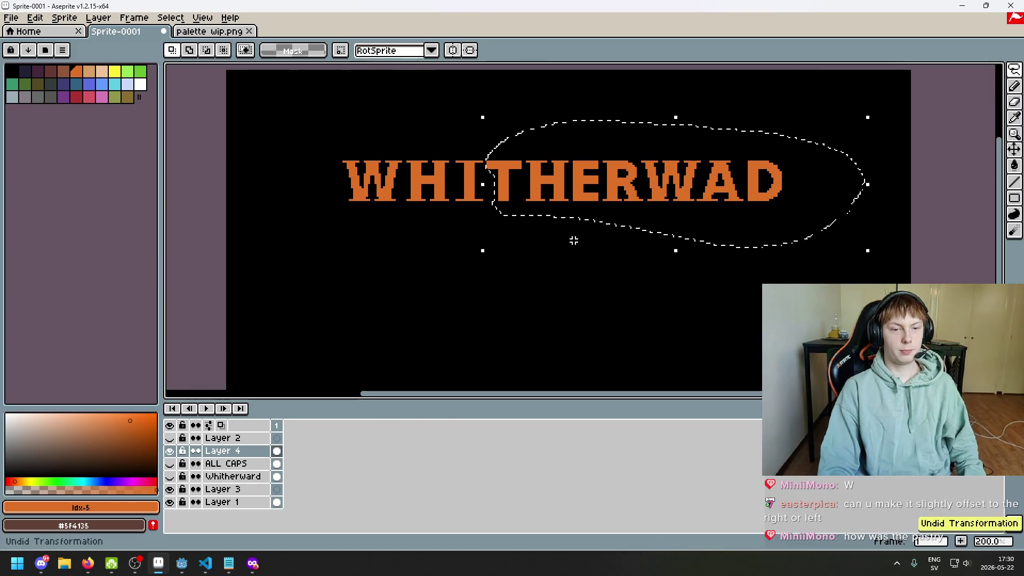
key(ctrl+d)
scroll(540, 235, up, 3)
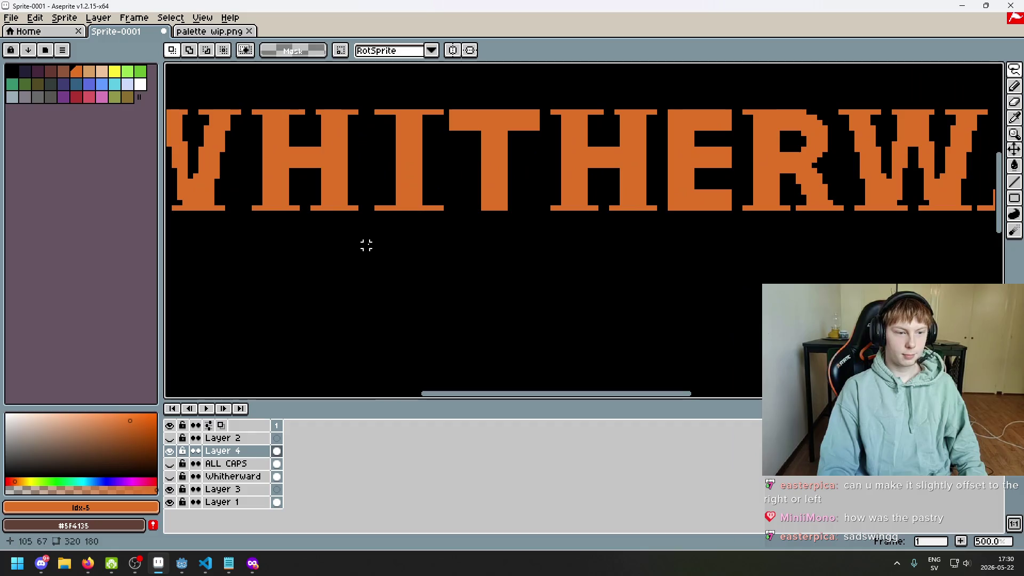
scroll(255, 201, up, 3)
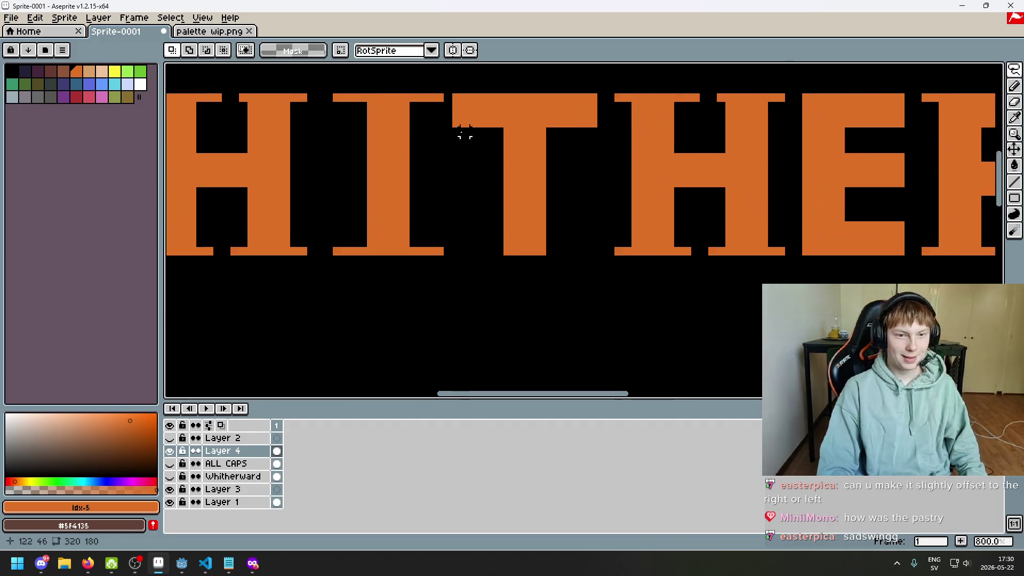
scroll(463, 137, up, 2)
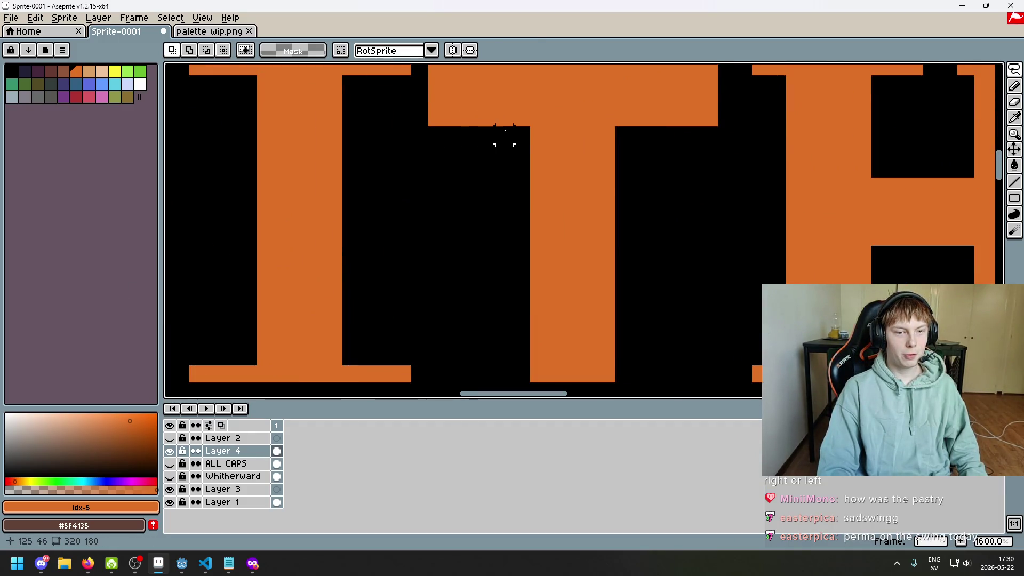
scroll(522, 135, right, 3)
scroll(499, 160, up, 1)
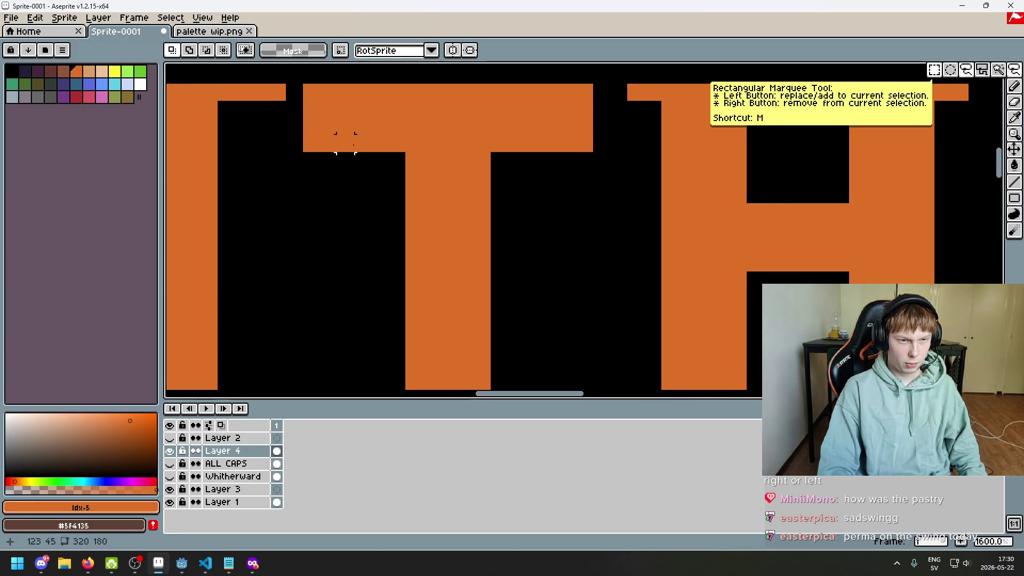
- Clear and restore the strip under the T's top bar, then shift the selected pixel left
click(499, 144)
key(Delete)
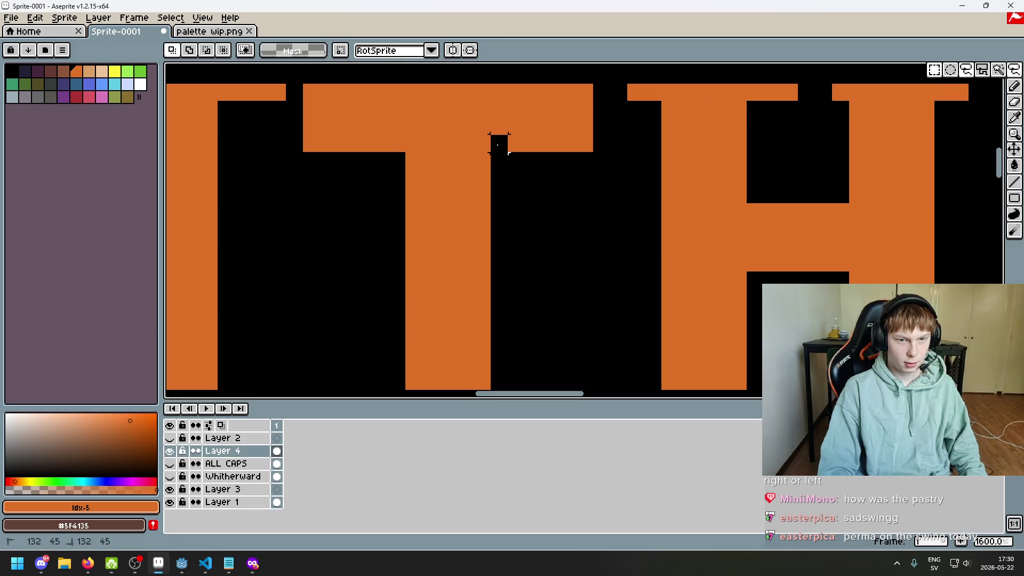
key(ctrl+z)
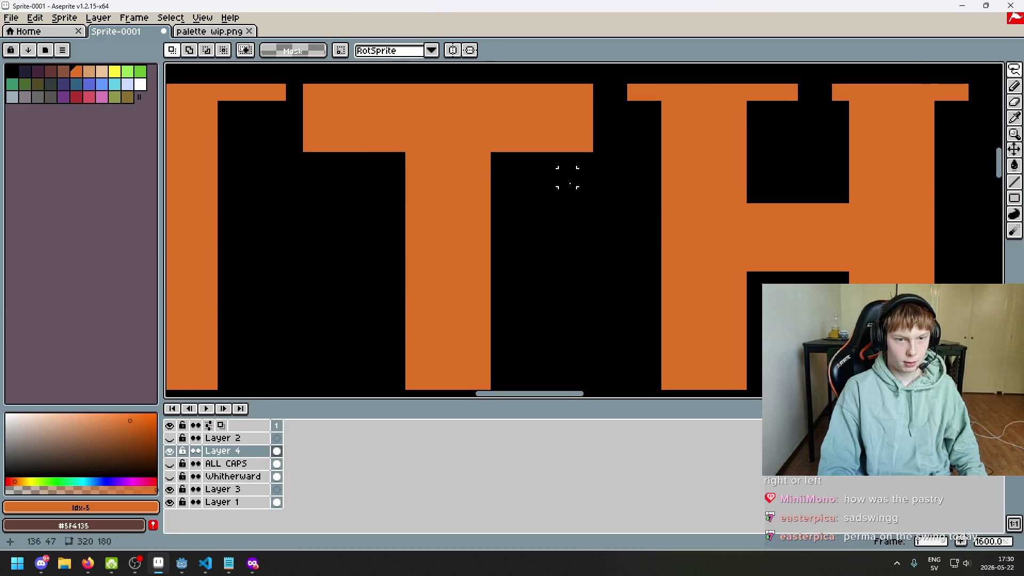
drag(479, 161, 458, 159)
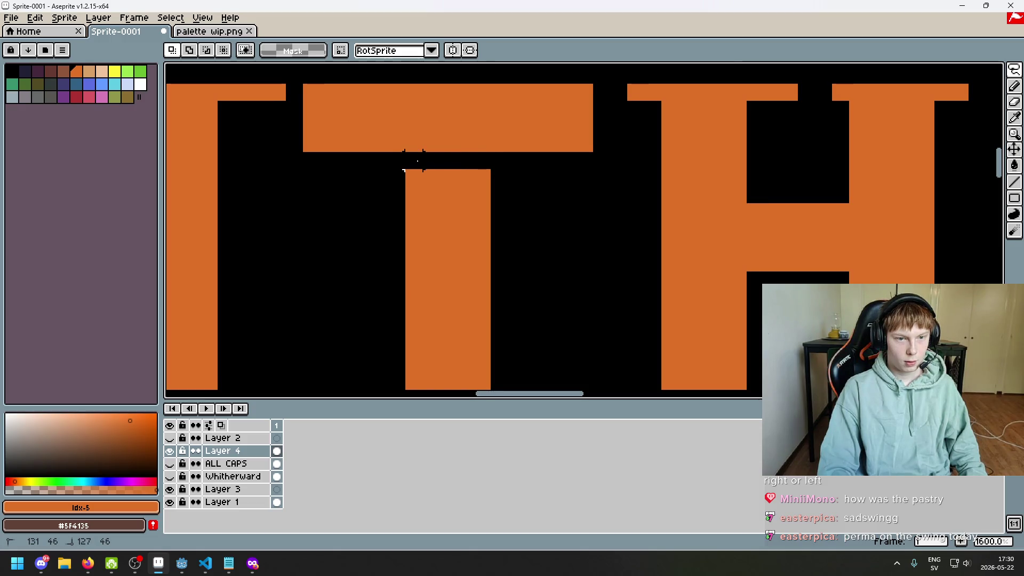
- Erase a few pixels near the top of the T, then undo the stroke
scroll(523, 208, down, 5)
scroll(524, 206, up, 3)
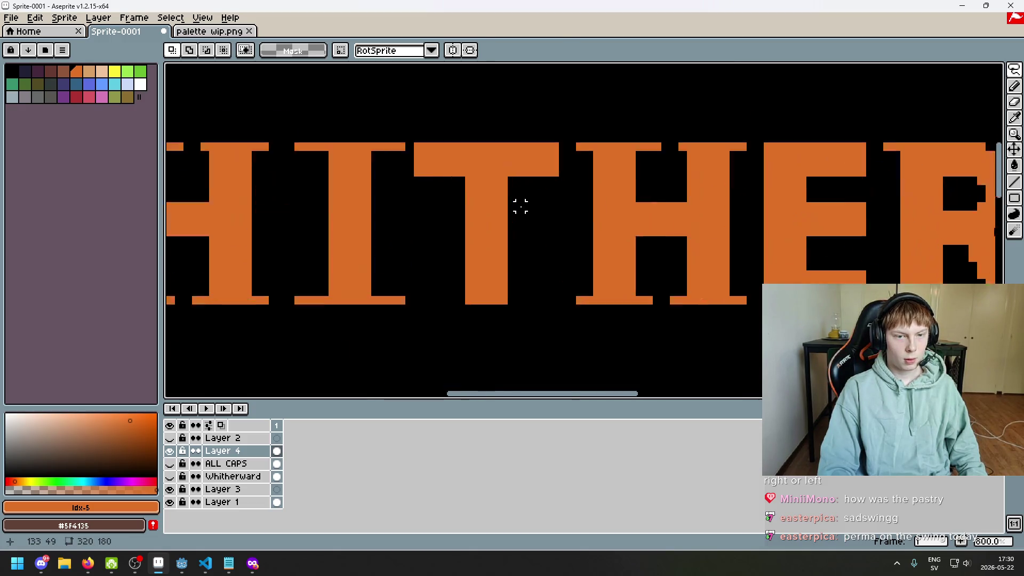
scroll(522, 206, up, 4)
key(b)
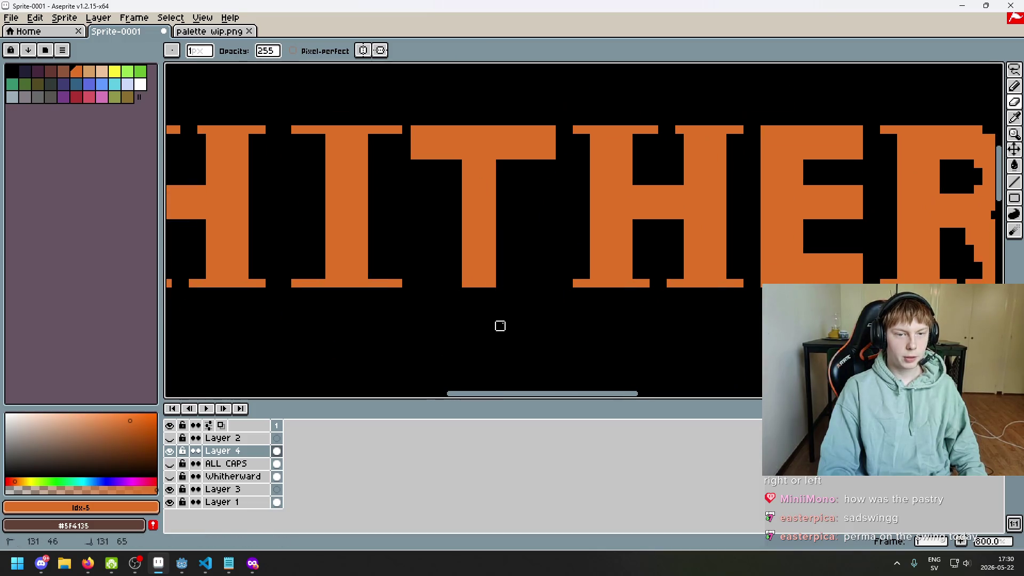
scroll(514, 176, up, 2)
drag(581, 128, 555, 105)
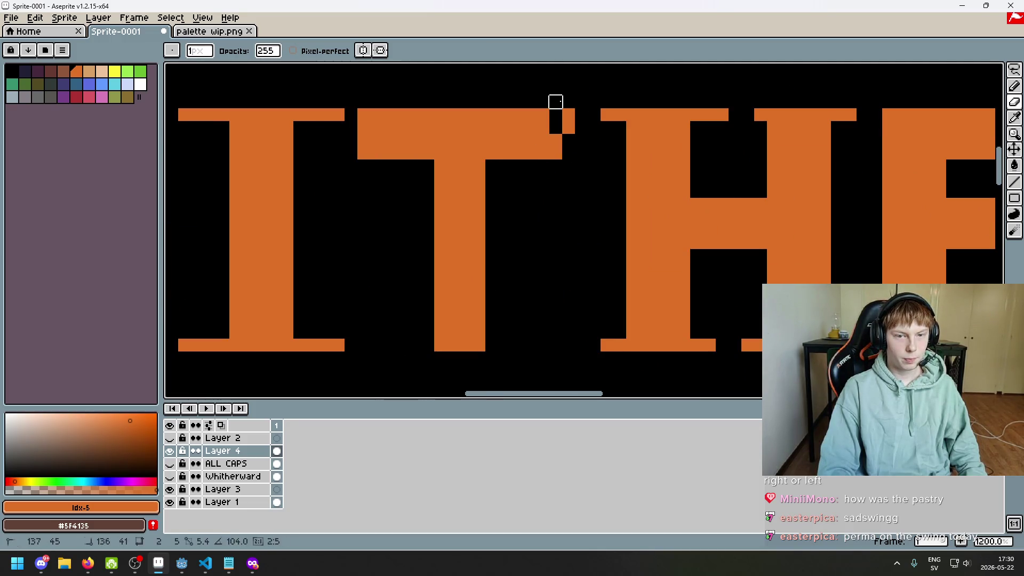
key(ctrl+z)
scroll(567, 154, down, 5)
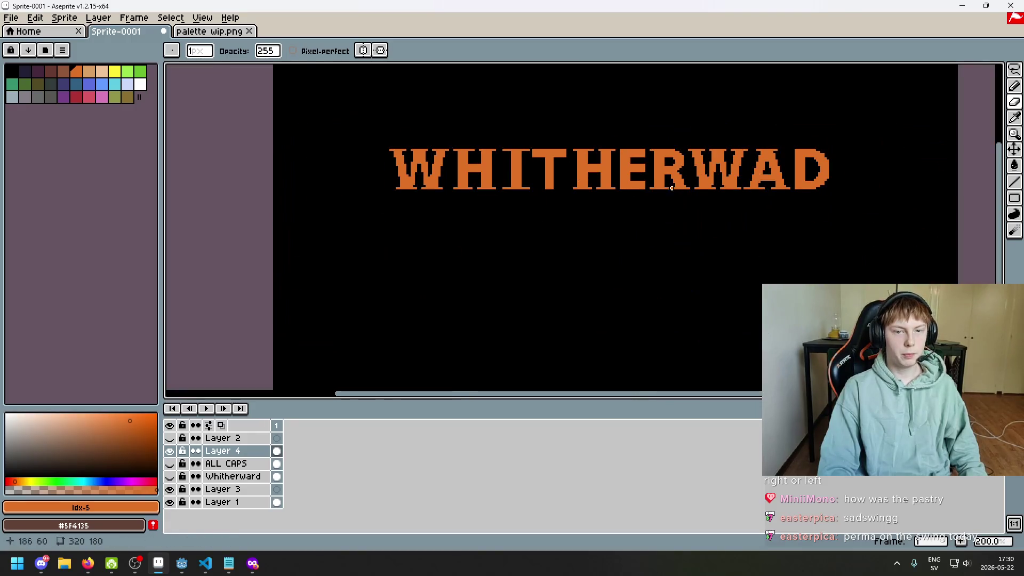
click(1015, 70)
- Lasso the right part of the lettering and nudge it one pixel left
drag(561, 225, 594, 256)
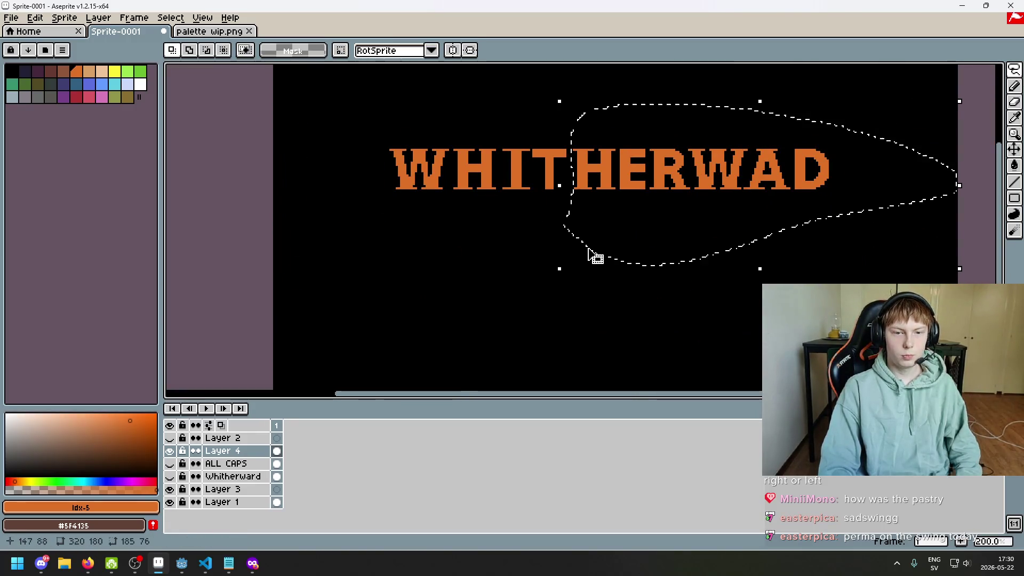
key(Left)
key(Left)
key(ctrl+d)
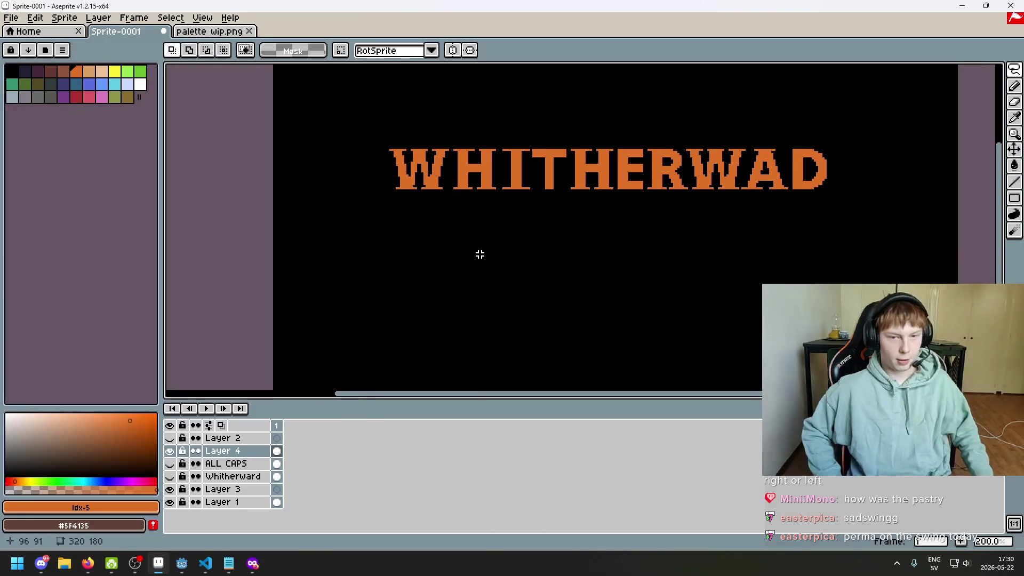
- Discard a second lasso around the later letters and centre the title with the timeline hidden
scroll(480, 255, up, 2)
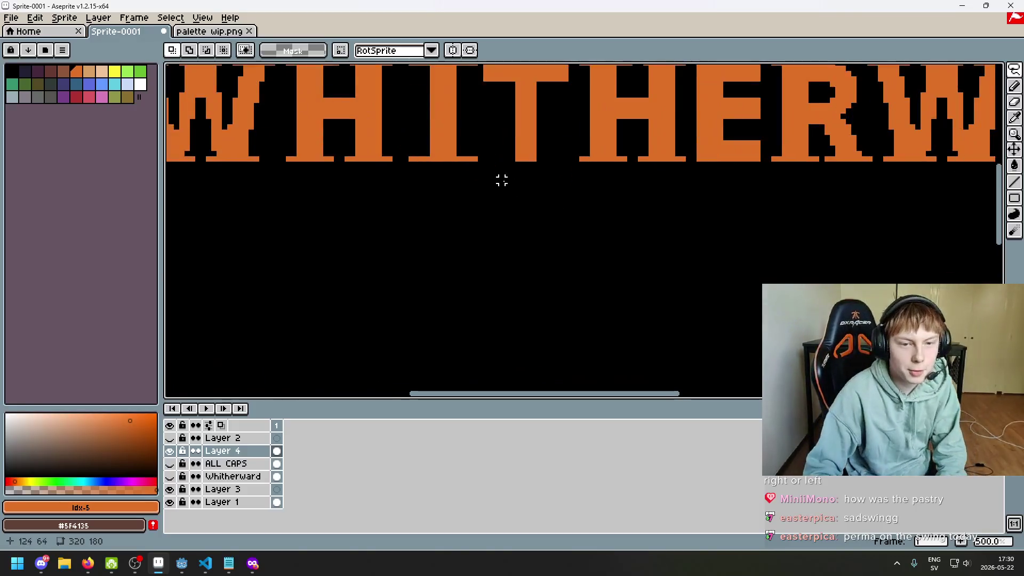
scroll(501, 178, up, 1)
drag(455, 170, 169, 367)
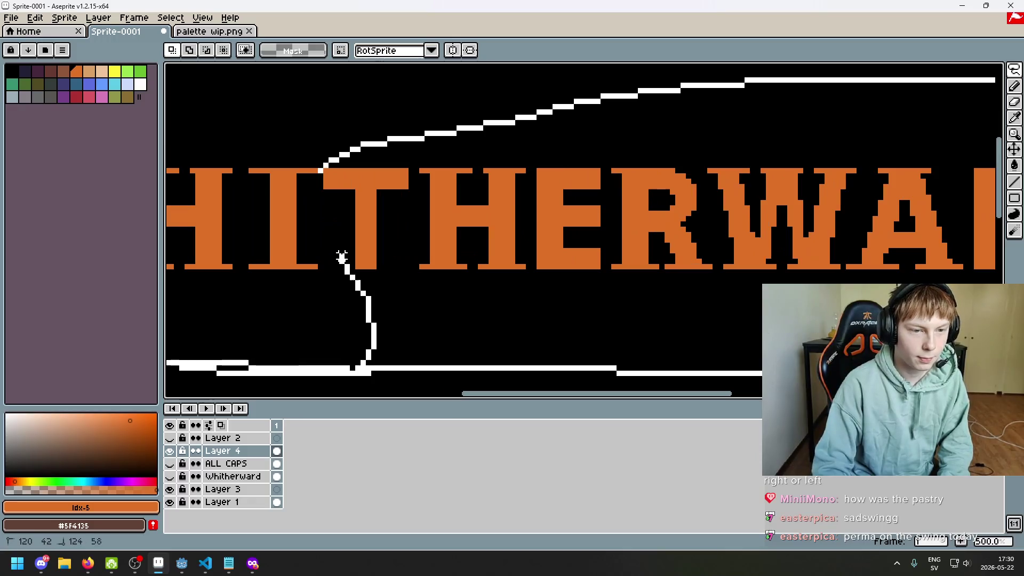
drag(168, 368, 331, 171)
scroll(489, 268, down, 3)
click(592, 310)
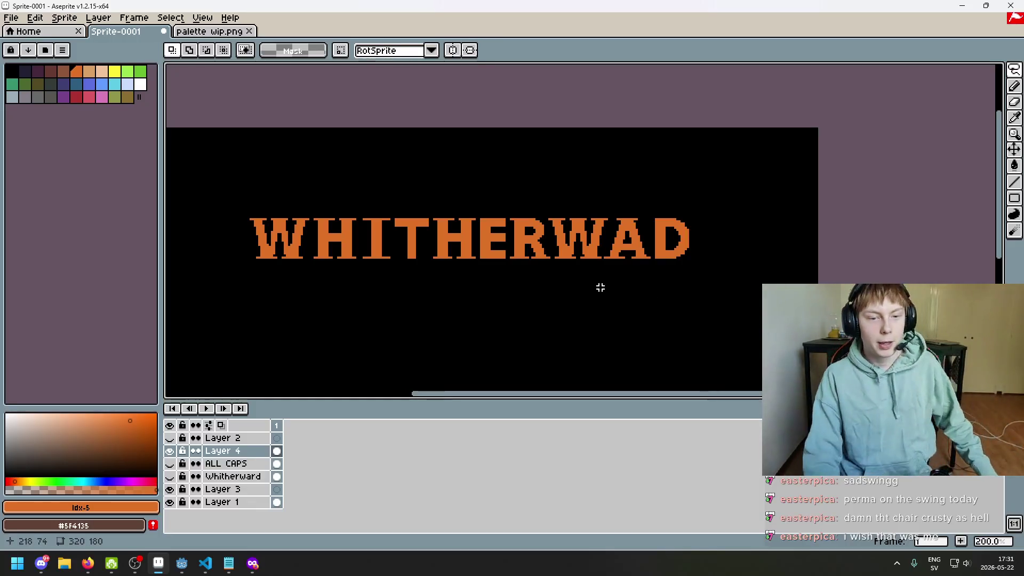
drag(542, 311, 617, 302)
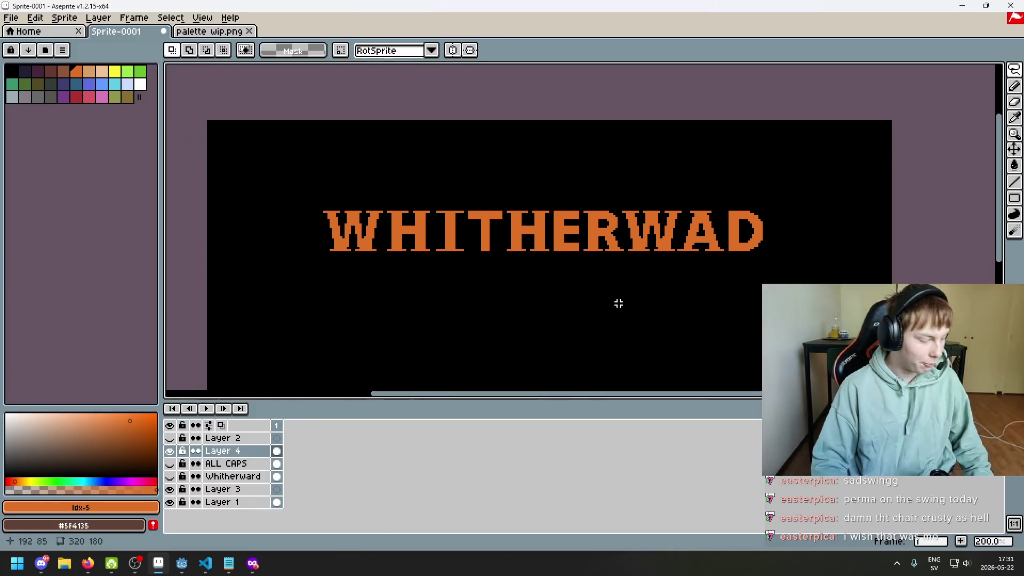
key(Tab)
key(Tab)
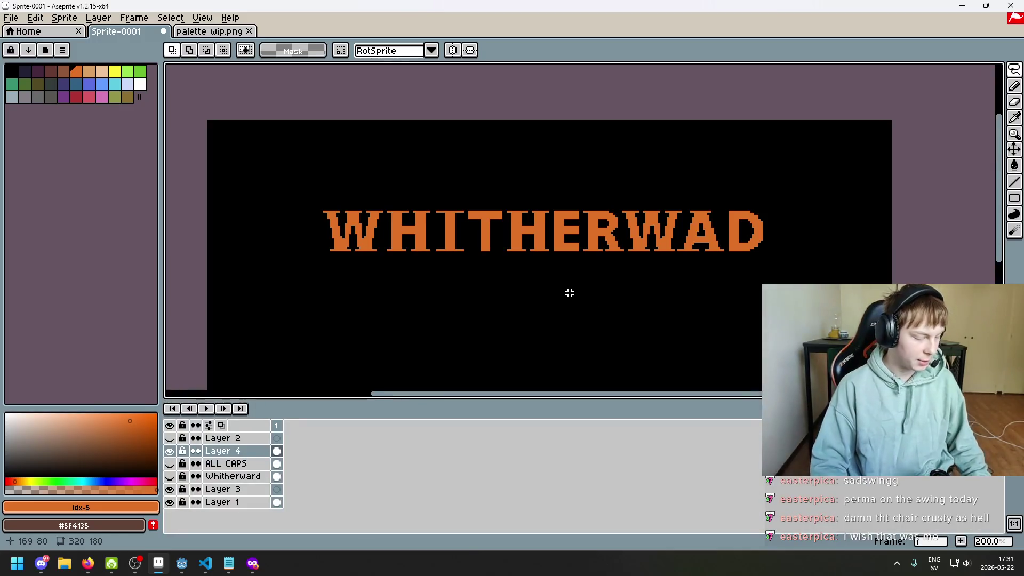
scroll(569, 291, down, 1)
scroll(536, 262, up, 1)
key(ctrl+s)
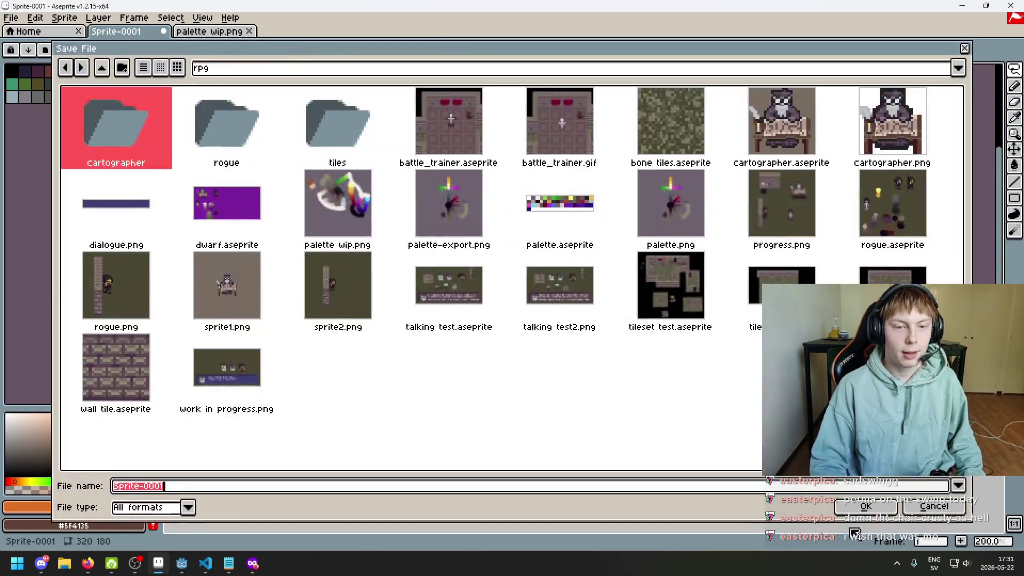
click(921, 514)
scroll(487, 286, up, 1)
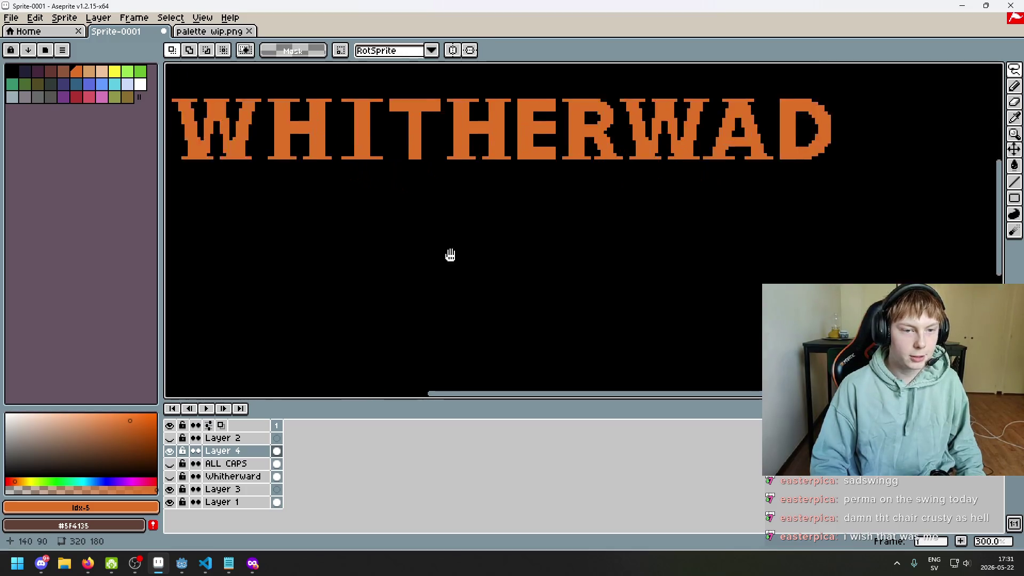
scroll(614, 299, down, 2)
scroll(613, 299, up, 1)
scroll(693, 224, left, 3)
key(w)
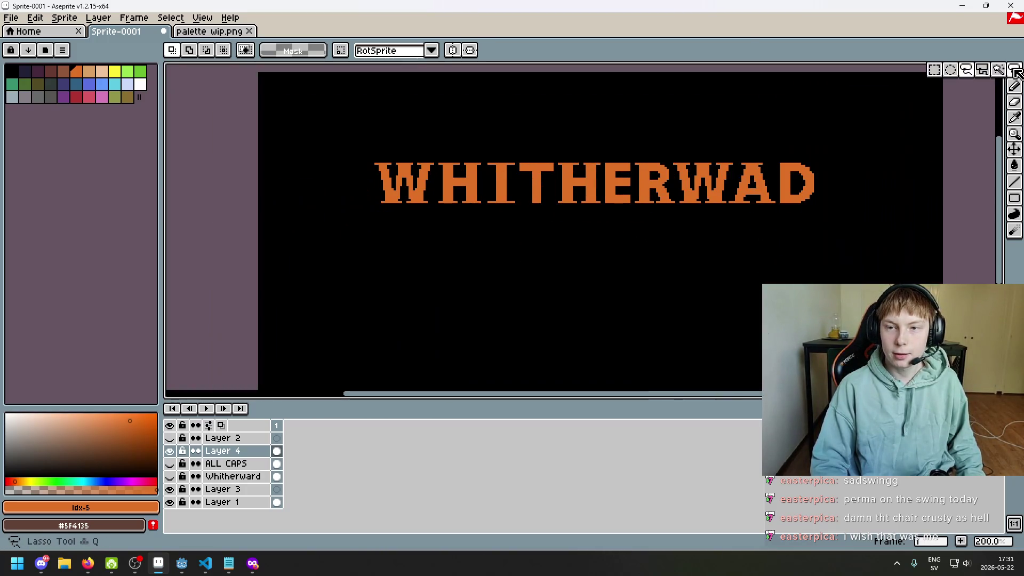
scroll(640, 226, up, 1)
scroll(578, 235, right, 2)
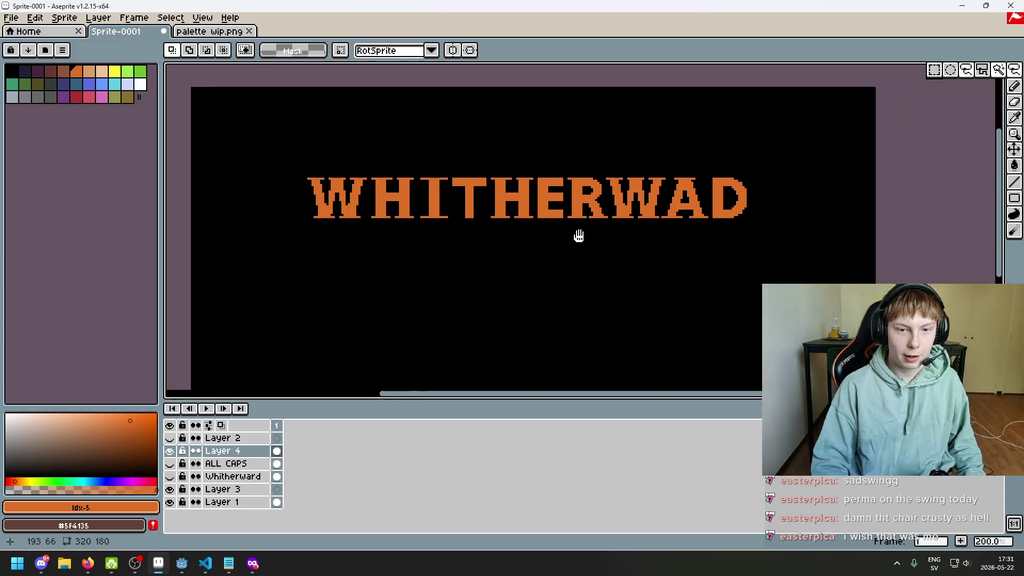
scroll(567, 229, right, 2)
scroll(446, 265, left, 2)
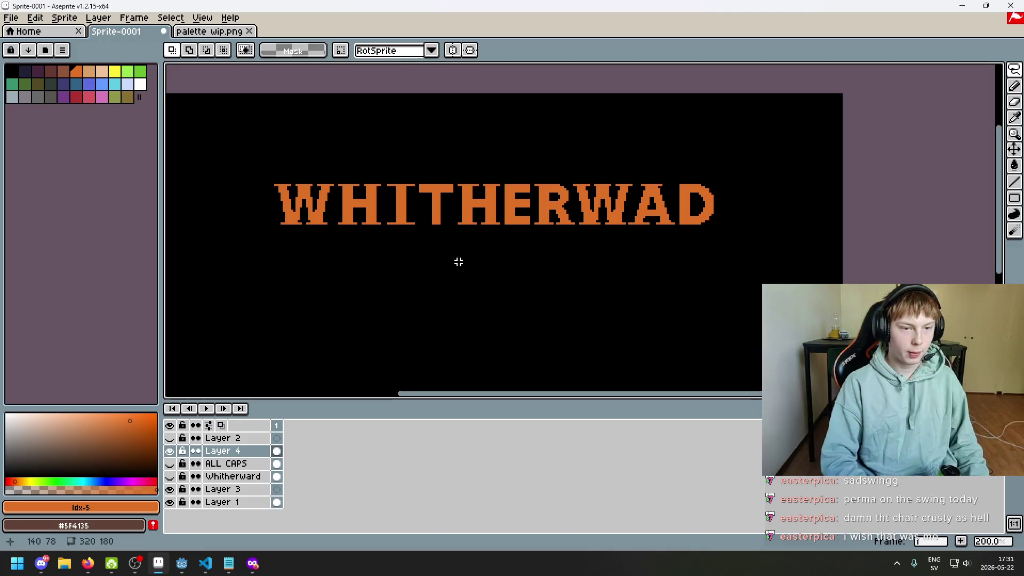
scroll(492, 234, up, 1)
- Lasso the letters from I to D and shift them left to narrow the gap after H
scroll(421, 142, up, 2)
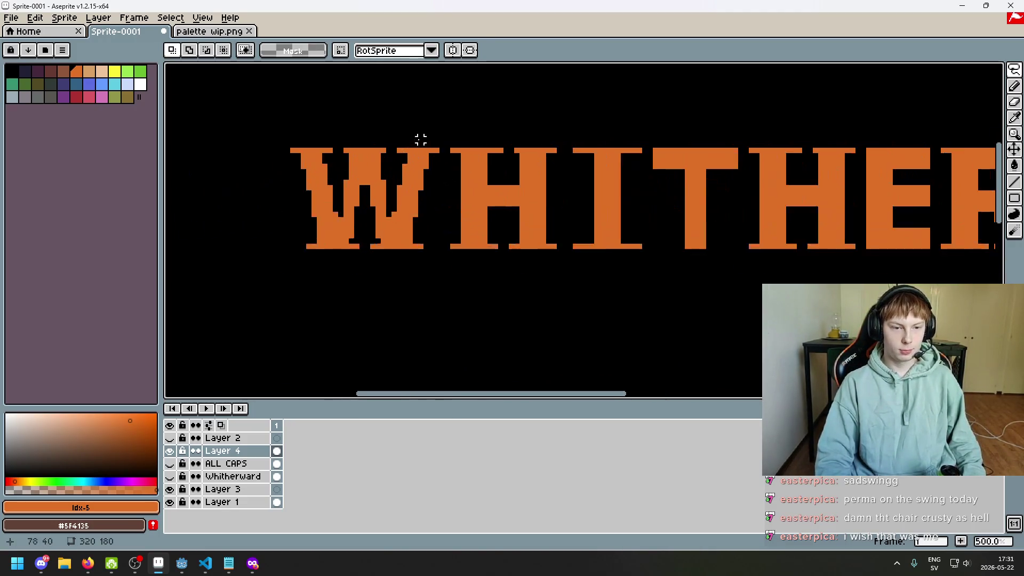
scroll(447, 154, up, 1)
scroll(490, 203, down, 1)
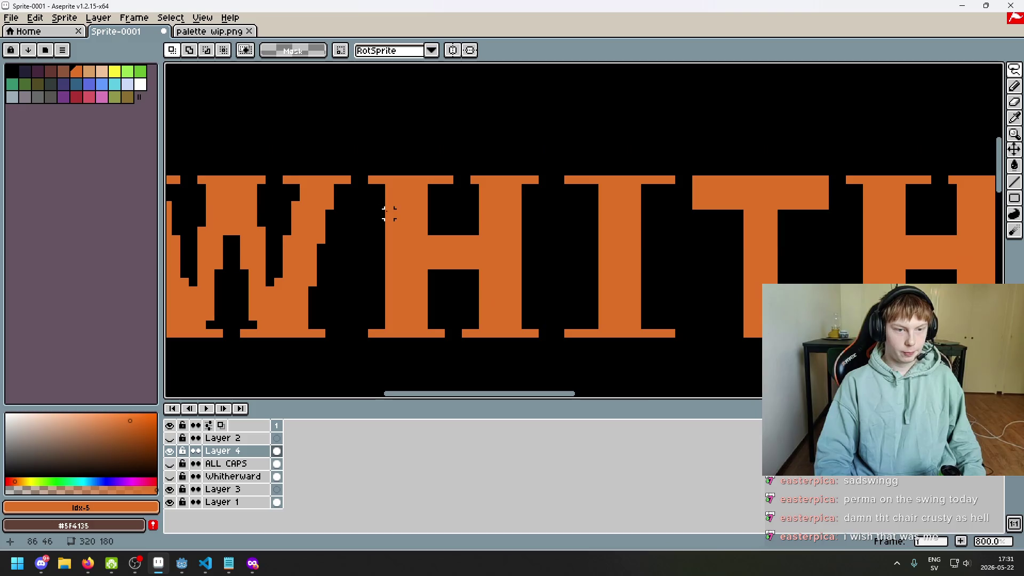
scroll(416, 216, down, 1)
scroll(490, 198, up, 2)
scroll(489, 198, down, 2)
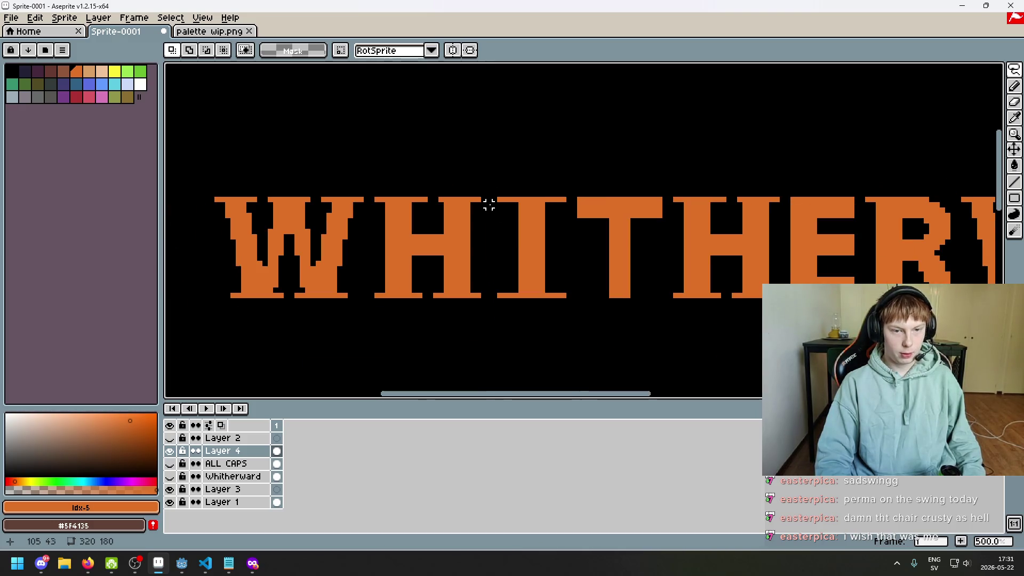
drag(552, 109, 355, 85)
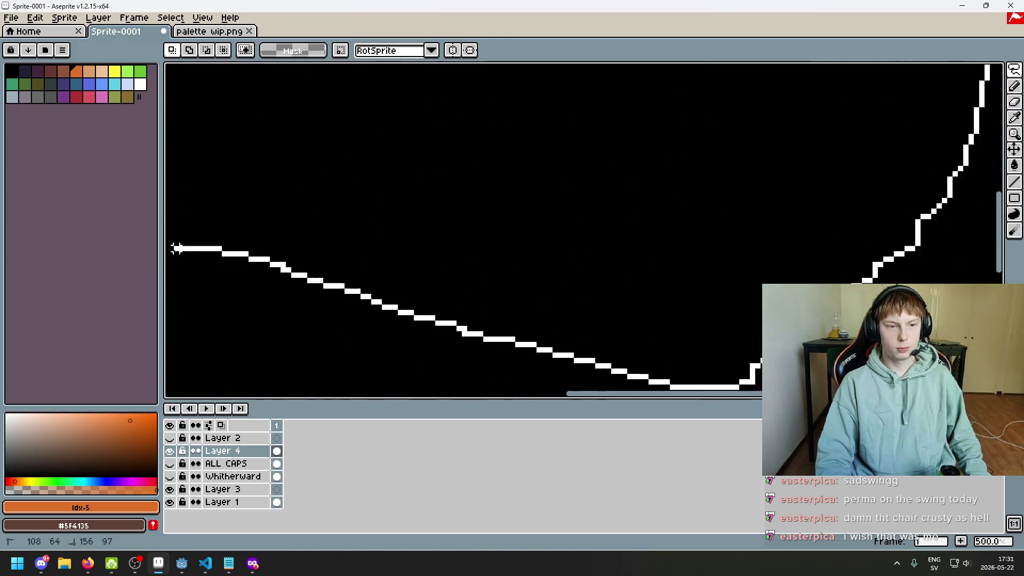
scroll(457, 240, up, 1)
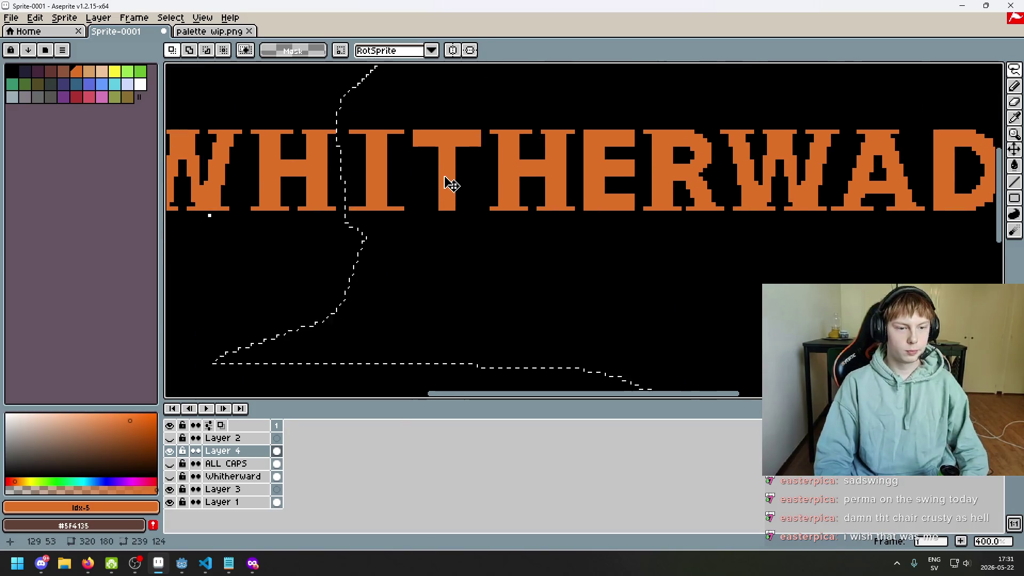
scroll(354, 123, up, 3)
key(Left)
key(Left)
key(ctrl+d)
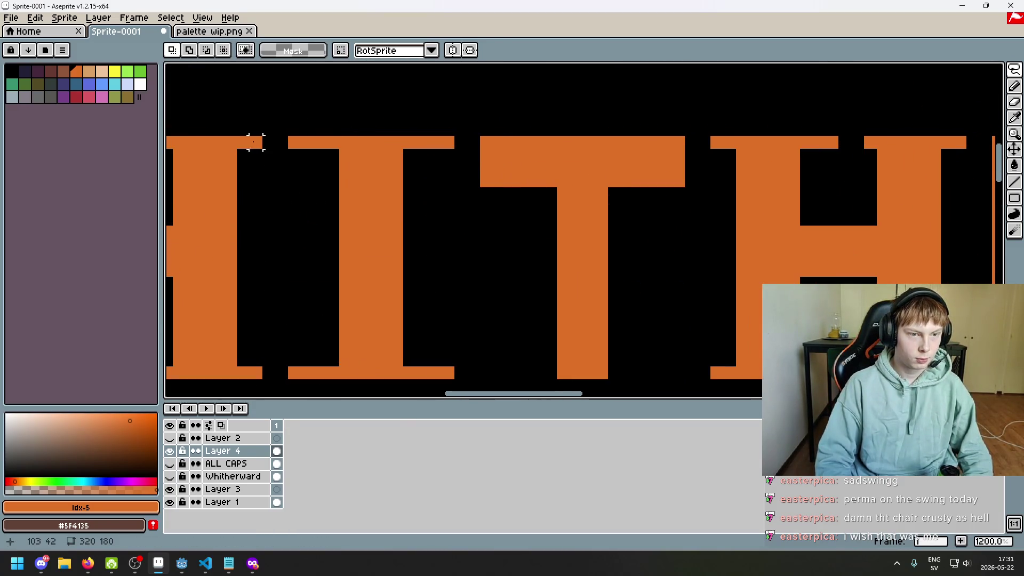
scroll(461, 143, down, 4)
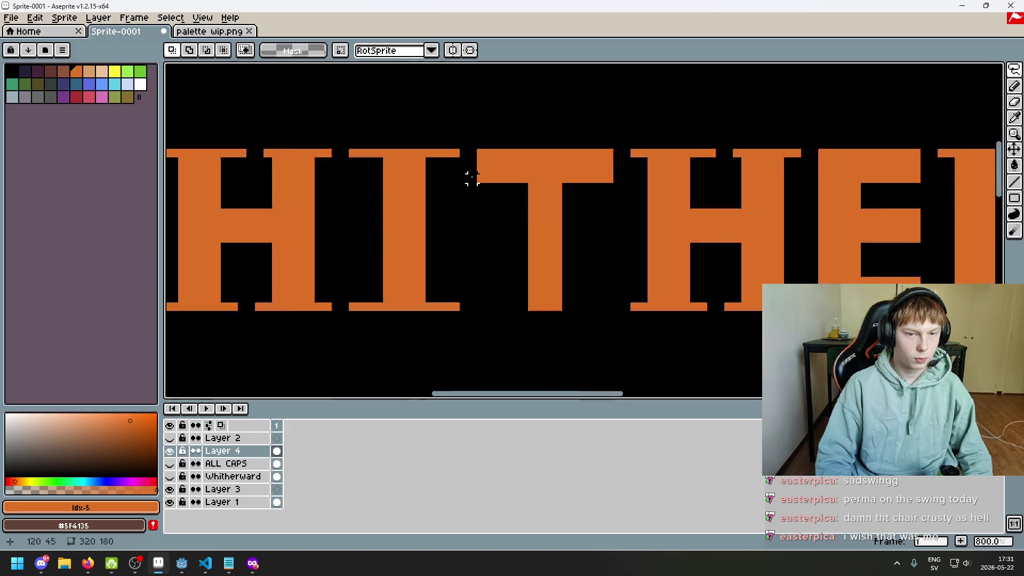
scroll(468, 171, down, 2)
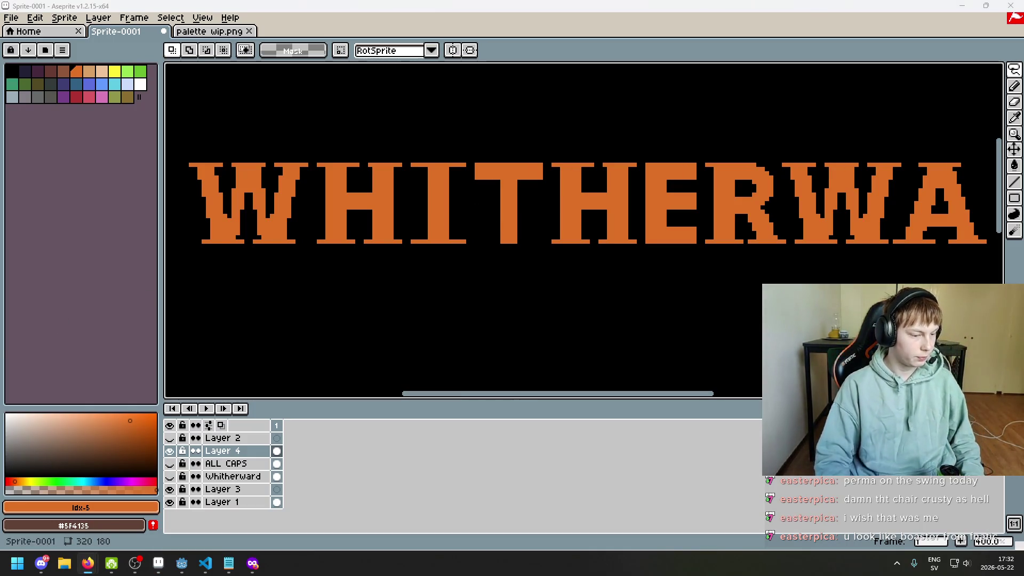
key(alt+Tab)
- Search Google for 'boaster fnatic' and switch to image results
text(boaster fna)
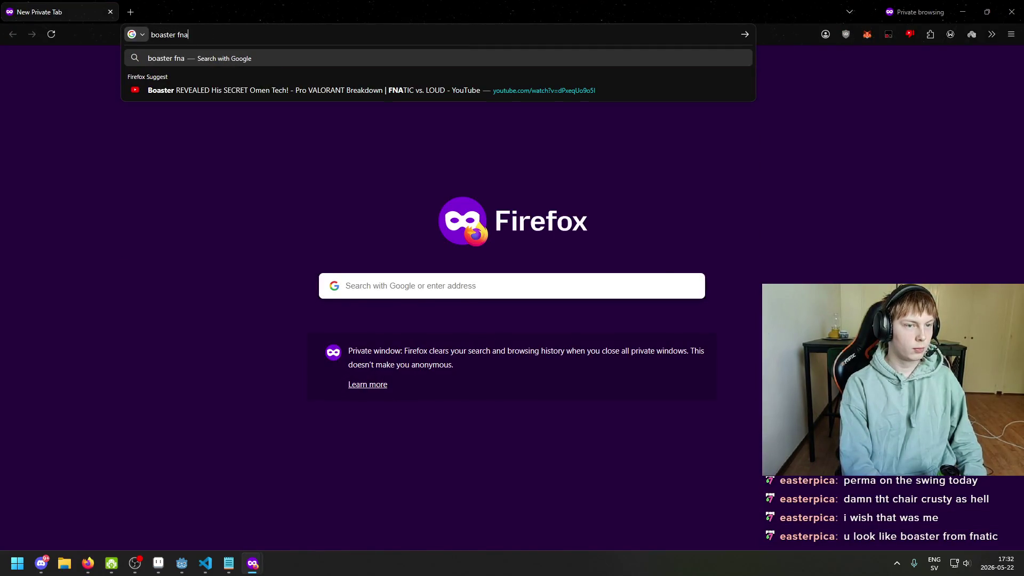
text(tic)
key(Return)
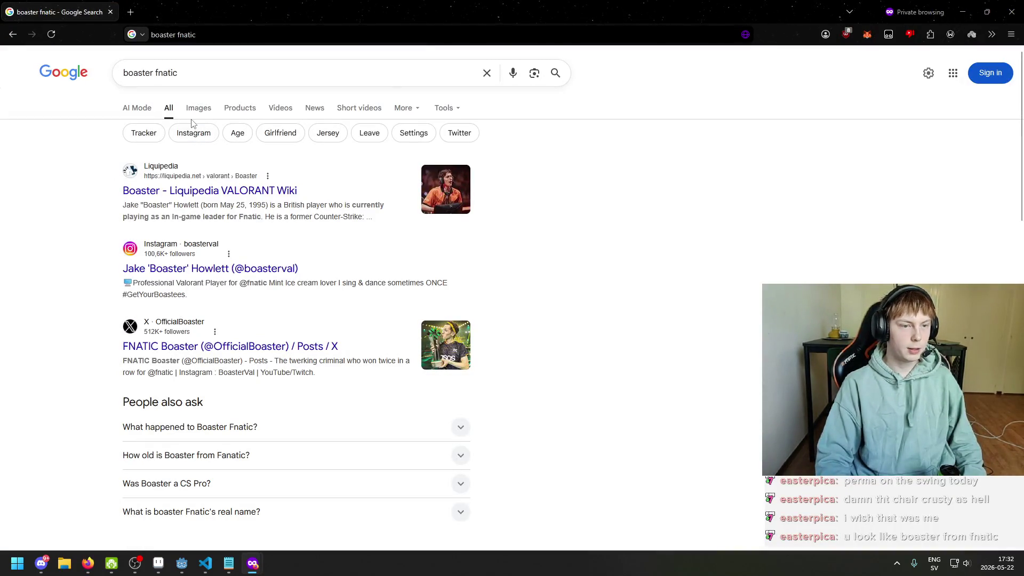
click(198, 109)
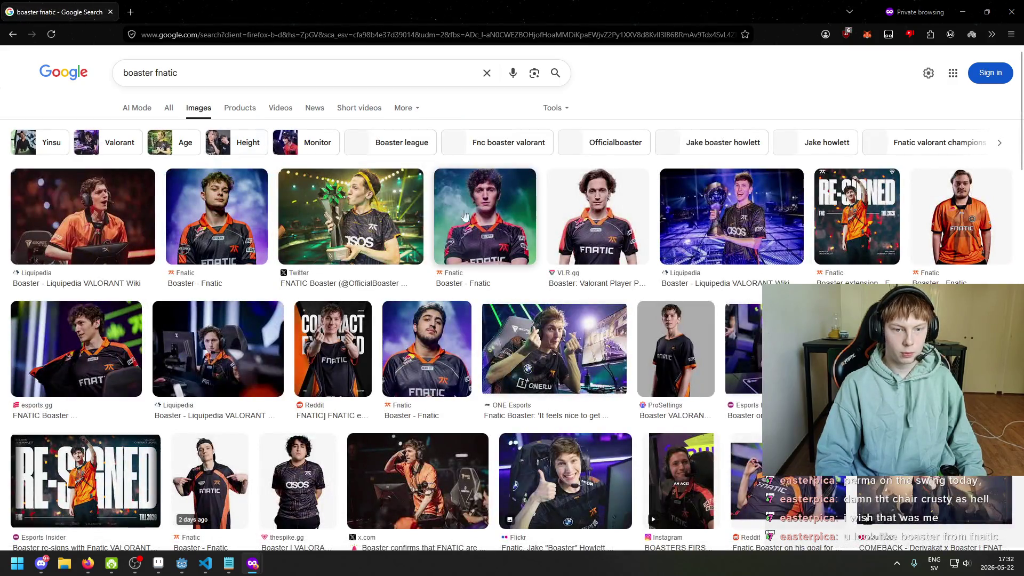
- Browse photo previews, ending on the second Boaster - Fnatic photo
click(464, 216)
click(198, 213)
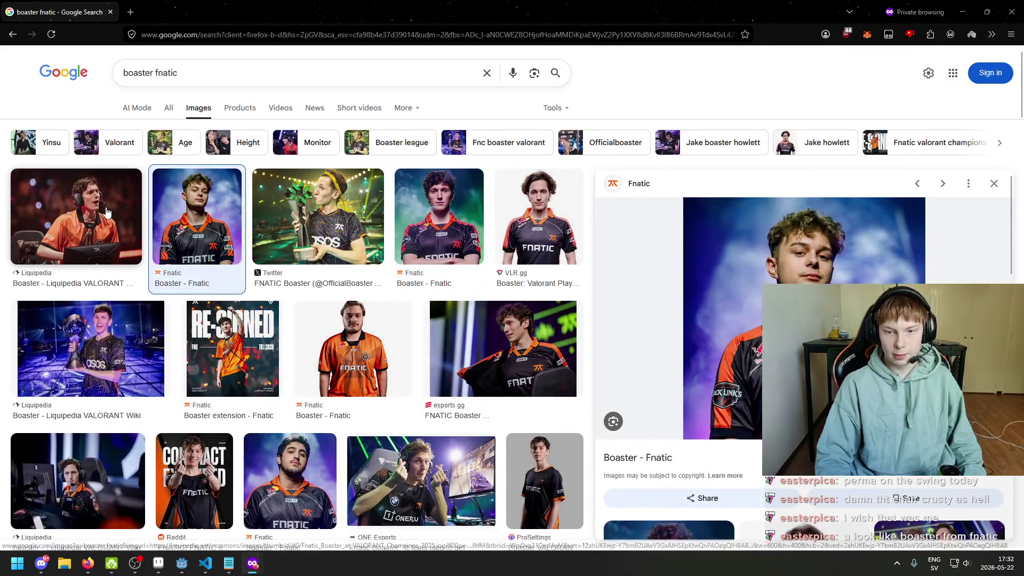
click(107, 212)
click(368, 360)
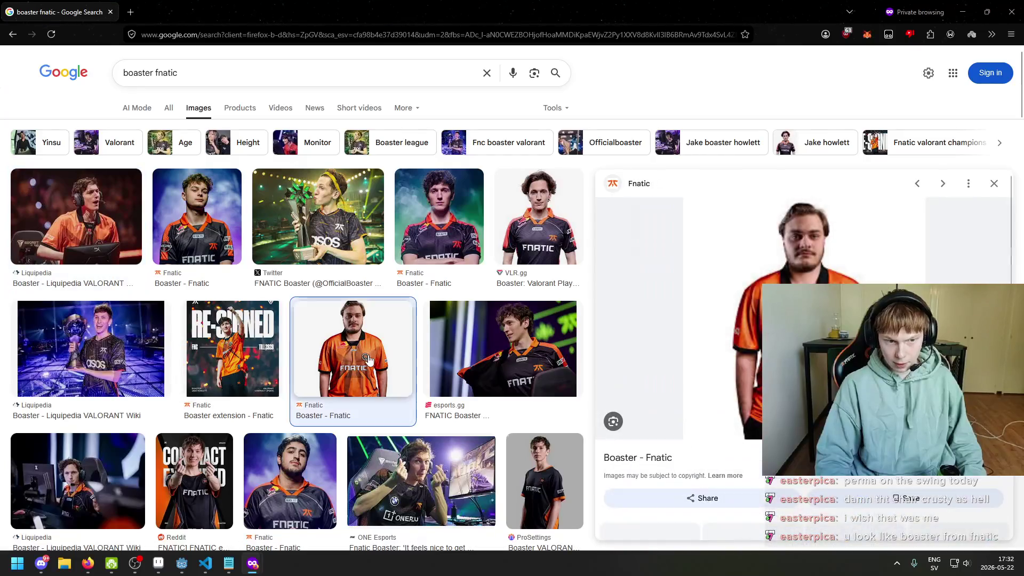
click(543, 215)
click(439, 216)
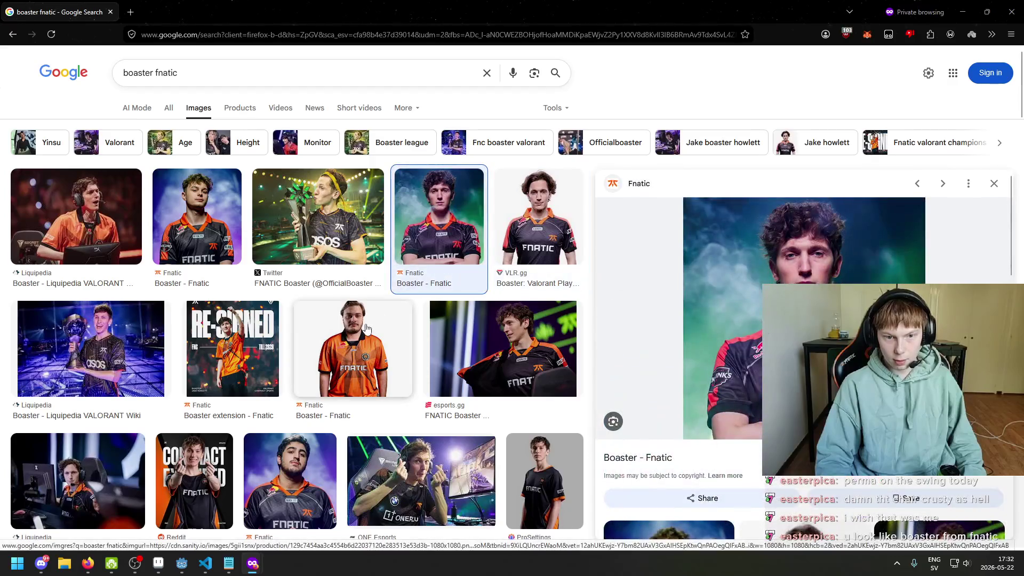
click(366, 328)
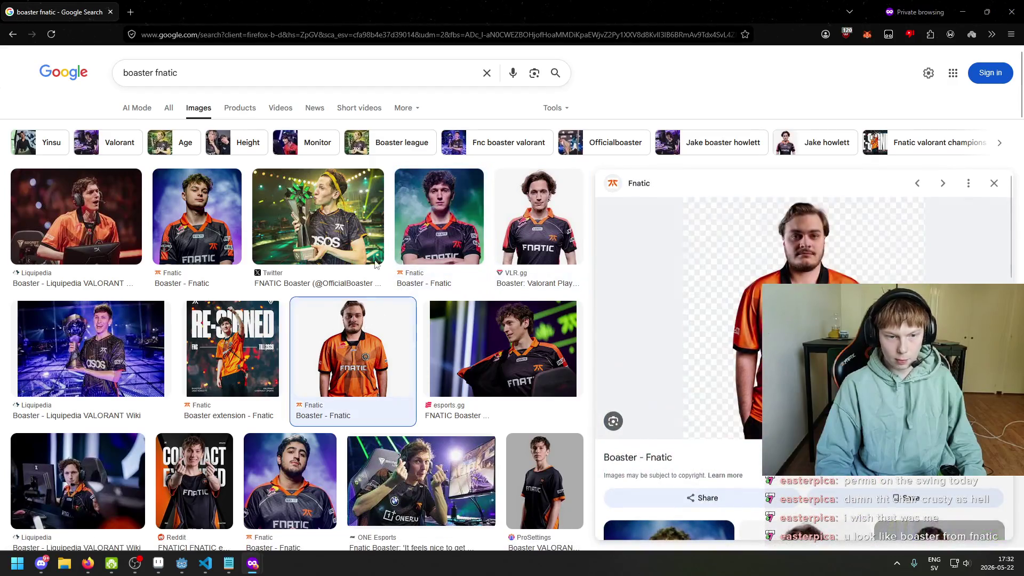
click(302, 233)
click(169, 231)
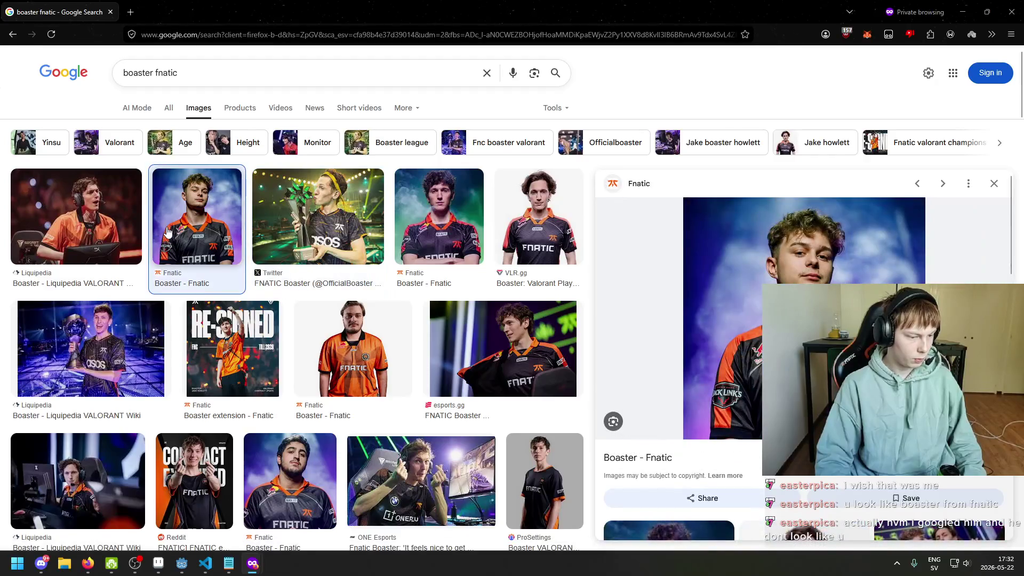
- Back in Aseprite, zoom in and erase the stray pixel at the end of the T crossbar
key(alt+Tab)
scroll(549, 256, down, 2)
scroll(482, 236, up, 1)
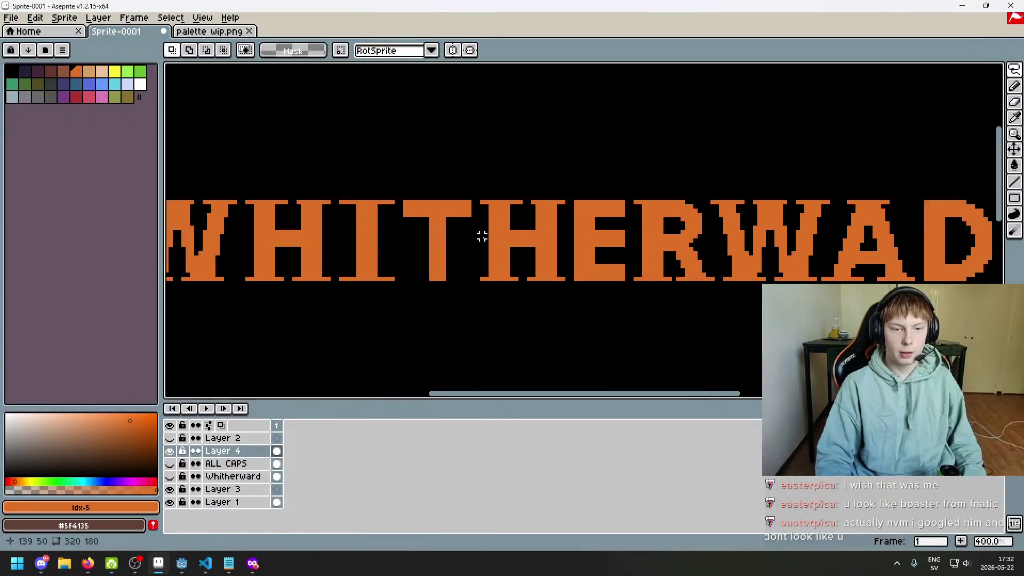
scroll(482, 236, up, 3)
scroll(521, 192, up, 3)
scroll(418, 190, up, 2)
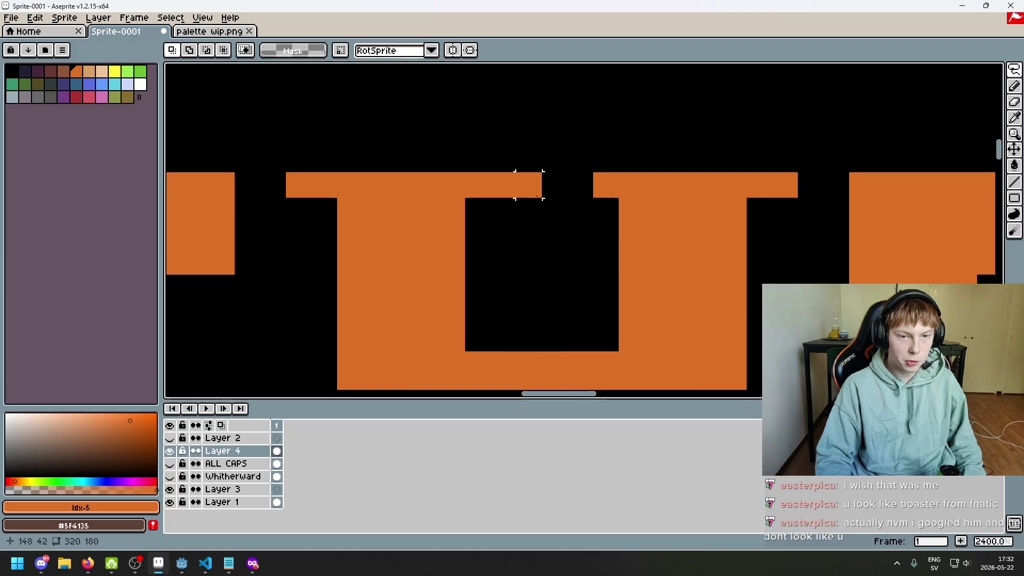
key(e)
click(515, 192)
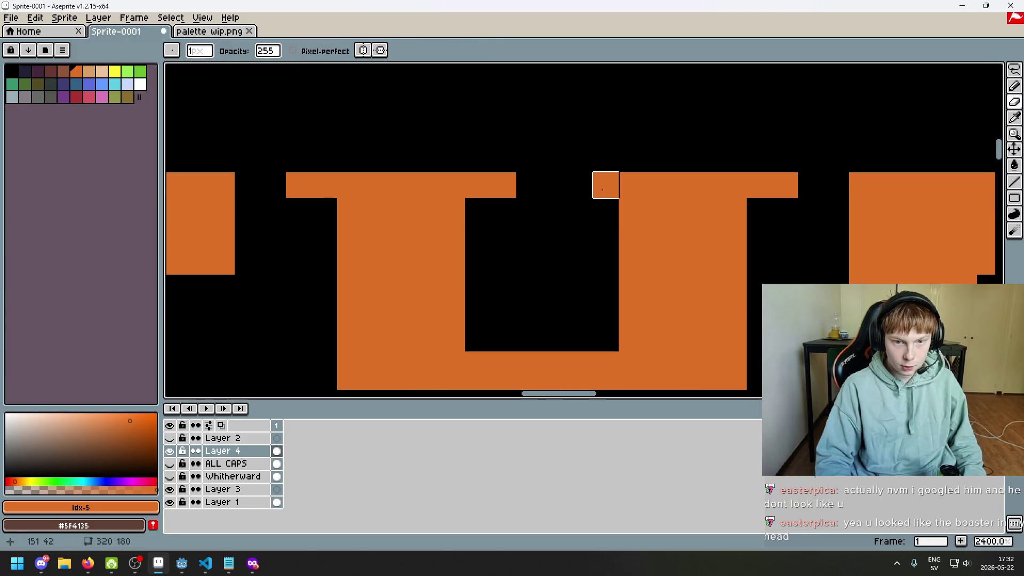
key(b)
- Zoom and pan across the E, R and W letters to check for more stray pixels
scroll(536, 273, down, 2)
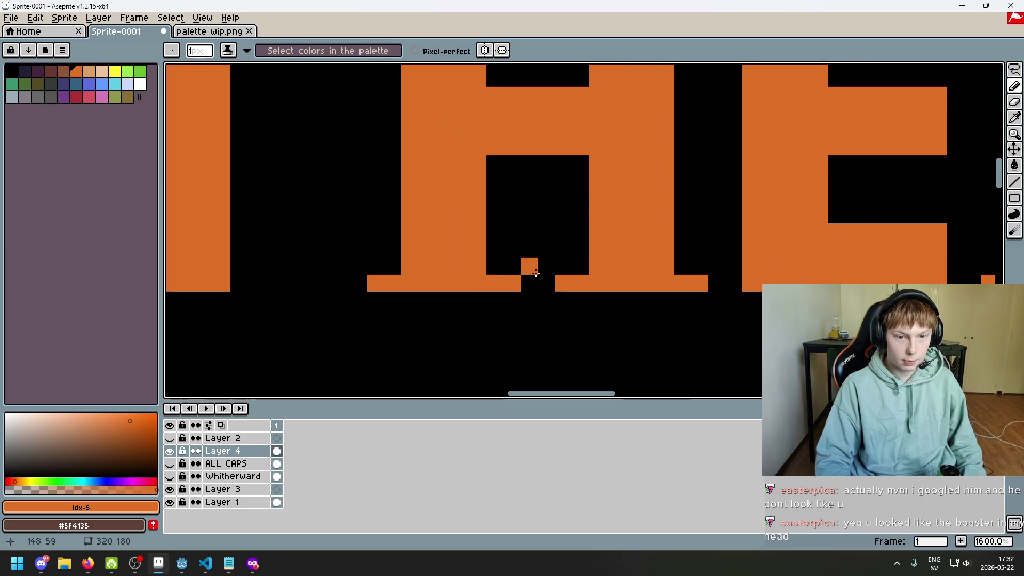
scroll(702, 274, down, 4)
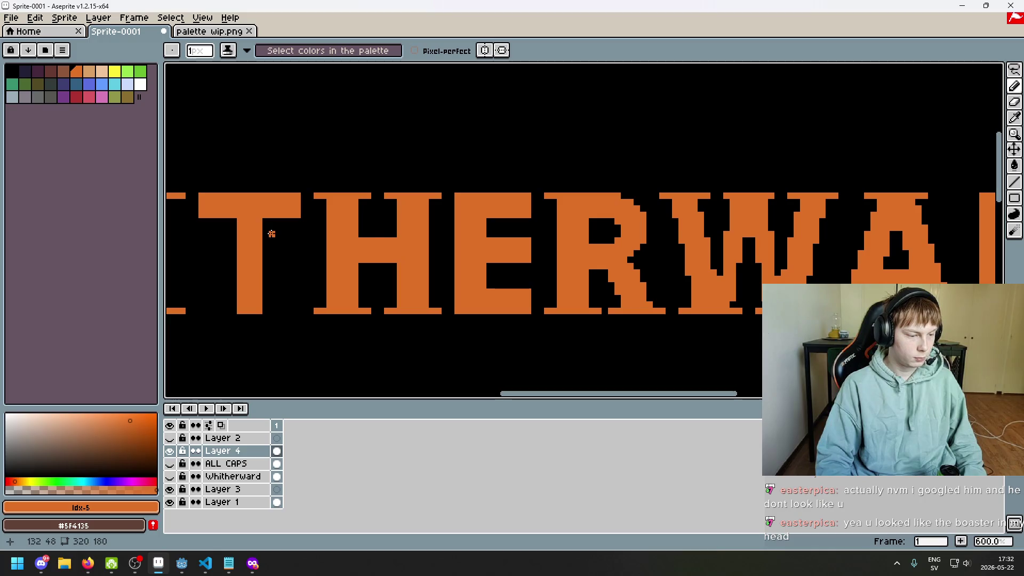
scroll(468, 231, up, 1)
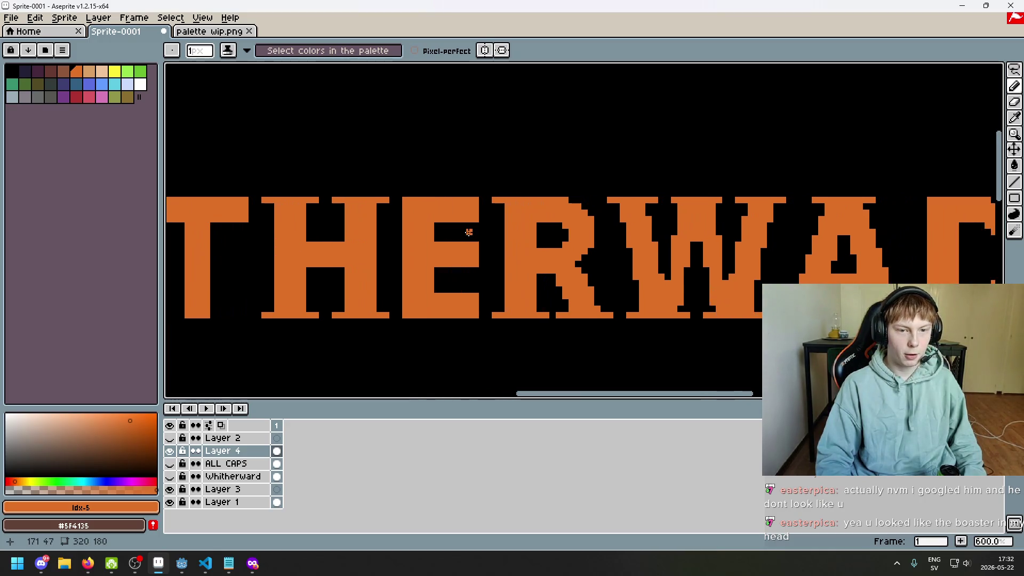
scroll(504, 232, up, 1)
scroll(518, 329, up, 1)
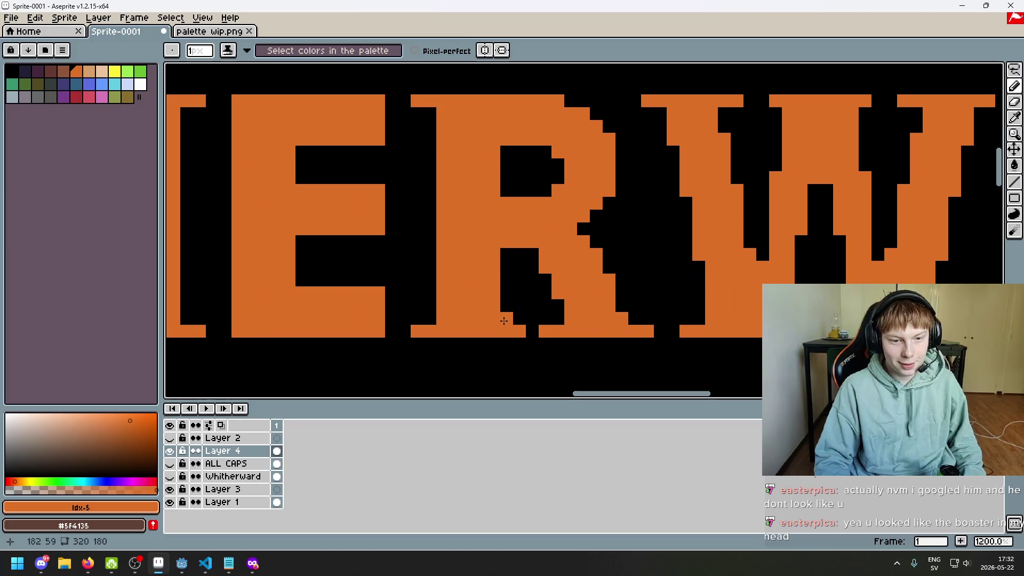
drag(529, 332, 518, 268)
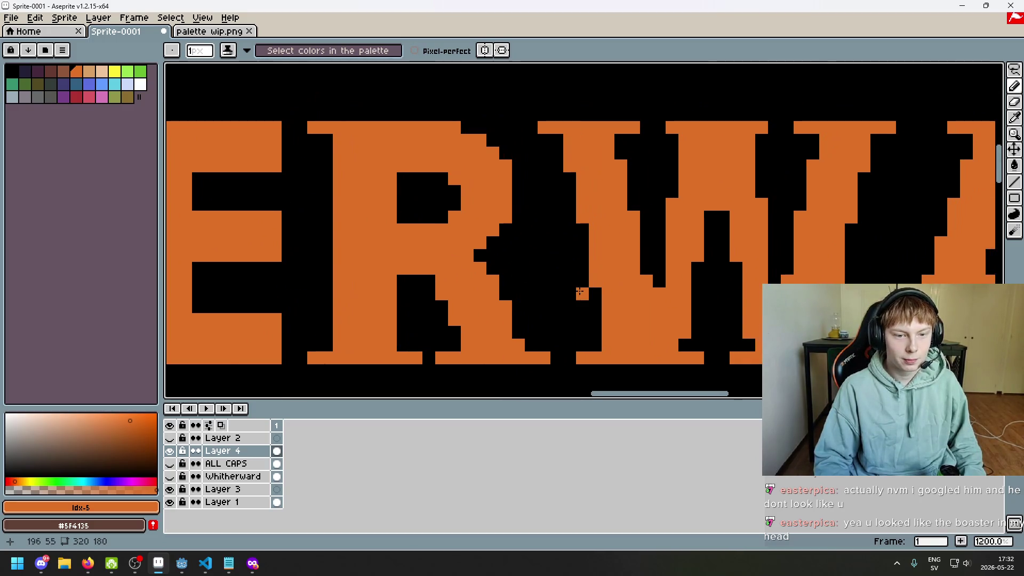
scroll(506, 261, down, 4)
scroll(487, 249, up, 1)
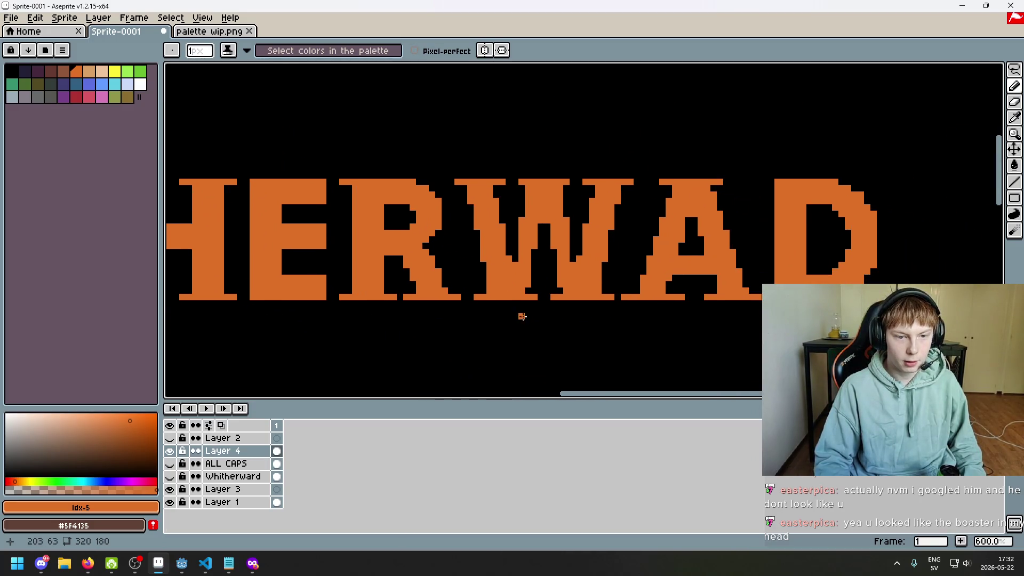
scroll(524, 314, up, 3)
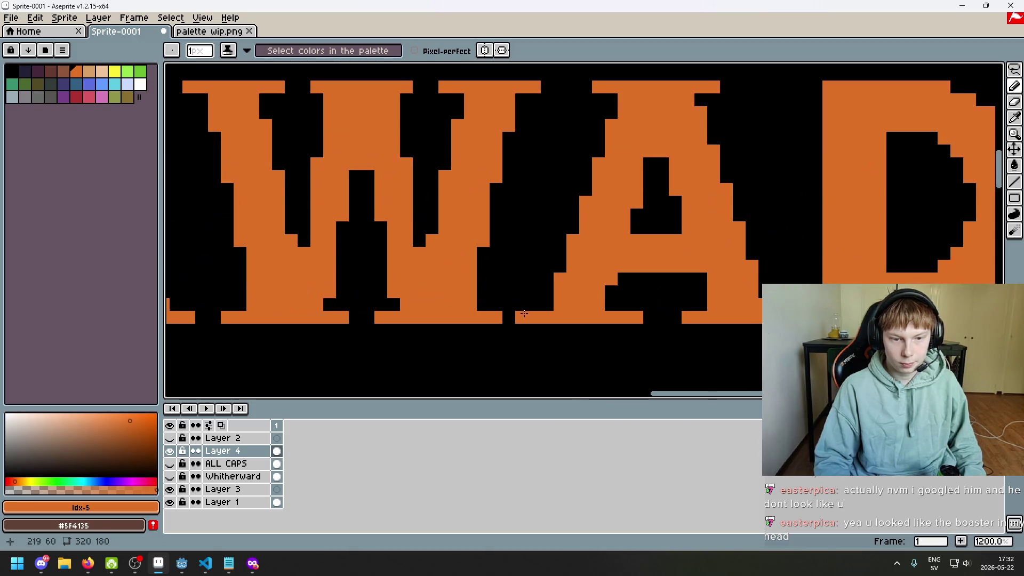
- Take the Eraser, then the freeform polygon selection, while zooming over the serifs
key(e)
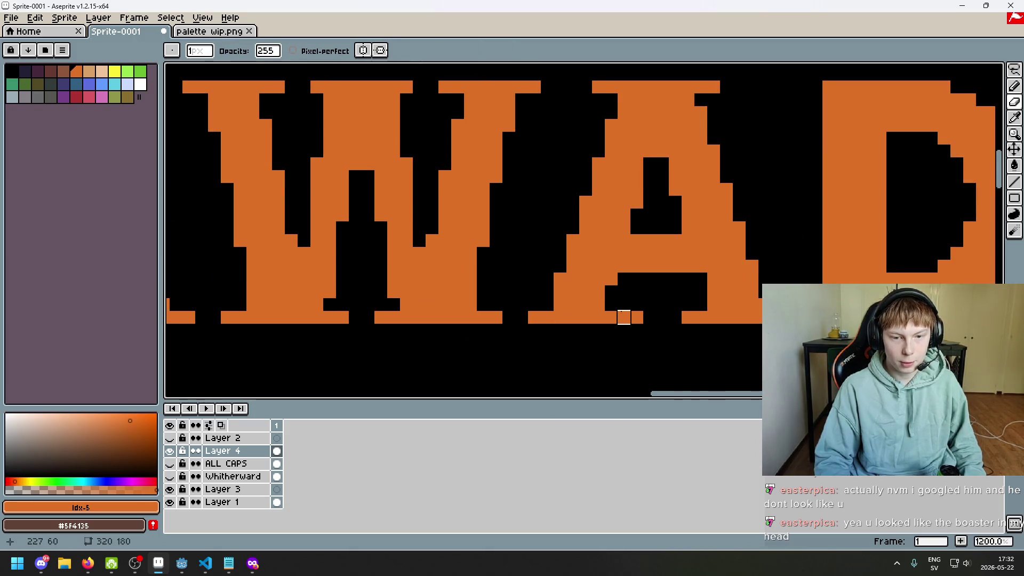
scroll(685, 258, up, 3)
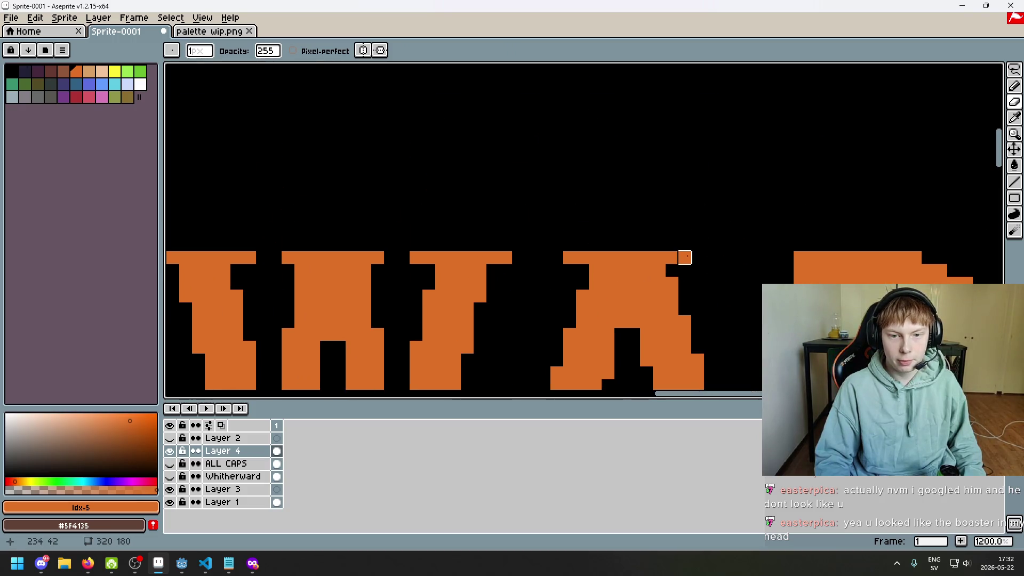
scroll(640, 245, down, 1)
scroll(606, 274, up, 1)
scroll(533, 291, down, 1)
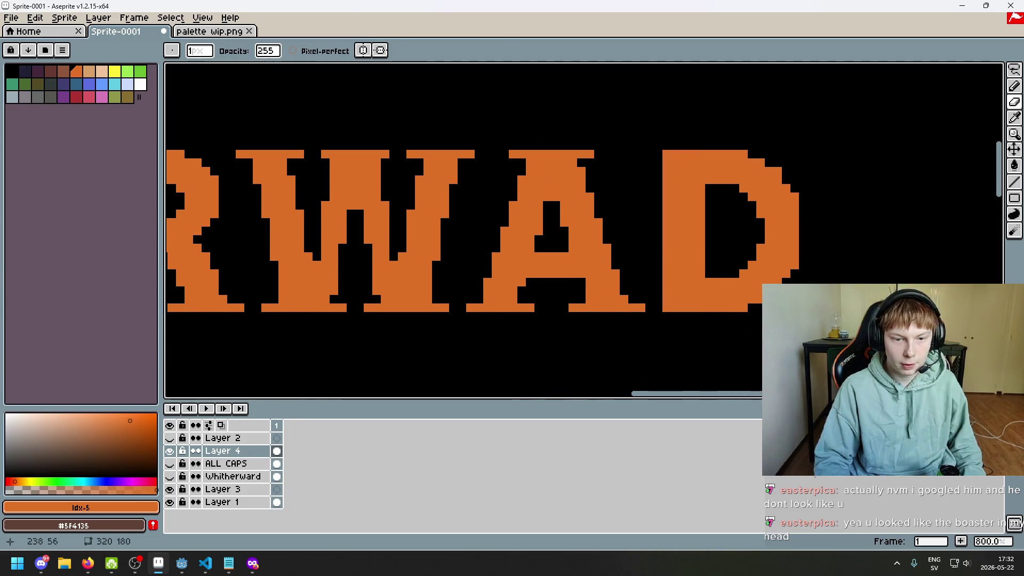
key(shift+q)
scroll(519, 266, up, 1)
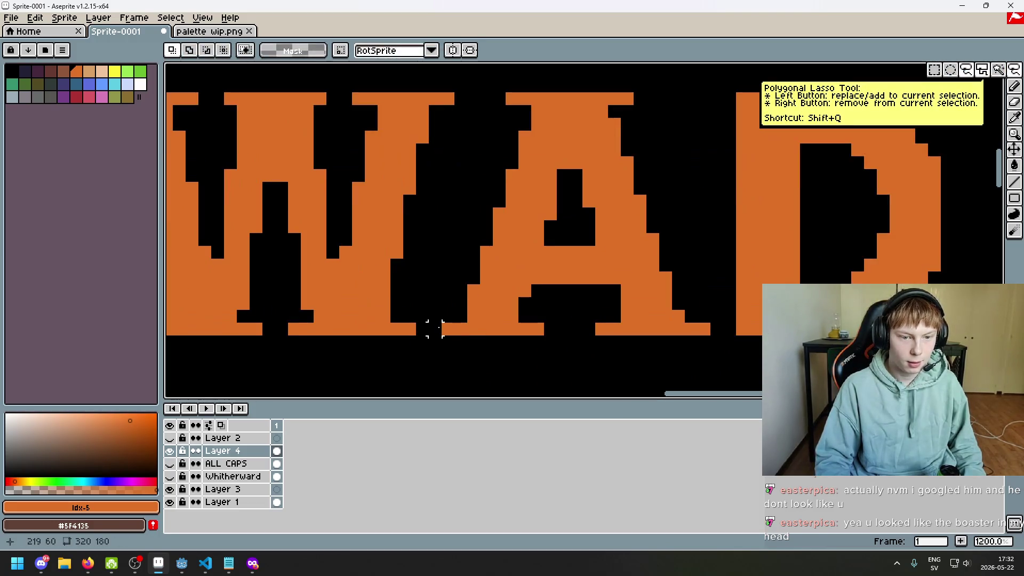
scroll(427, 325, down, 3)
- Dismiss the file-opening prompt and shift the title further right in view
scroll(412, 179, down, 2)
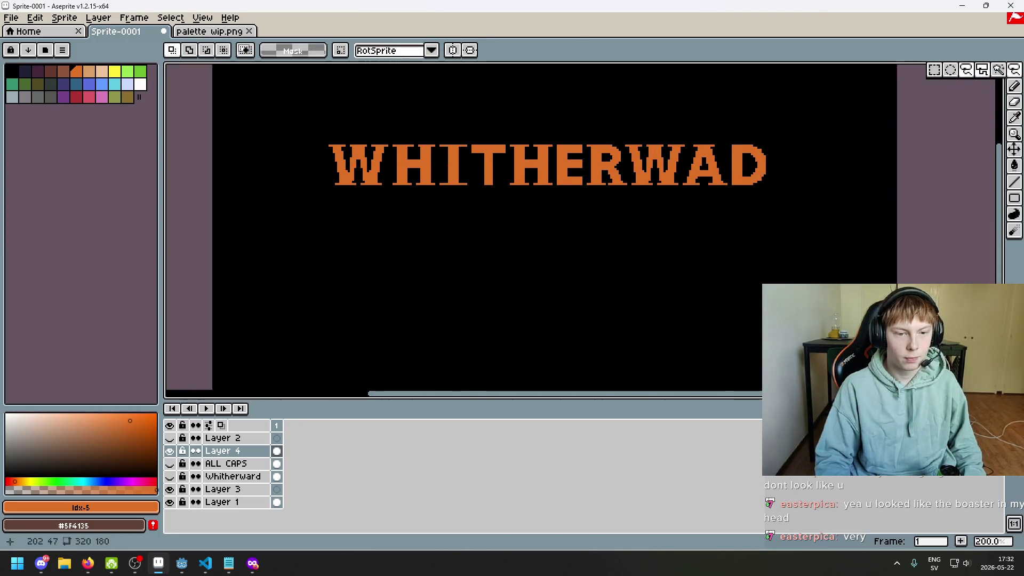
key(ctrl+o)
key(Escape)
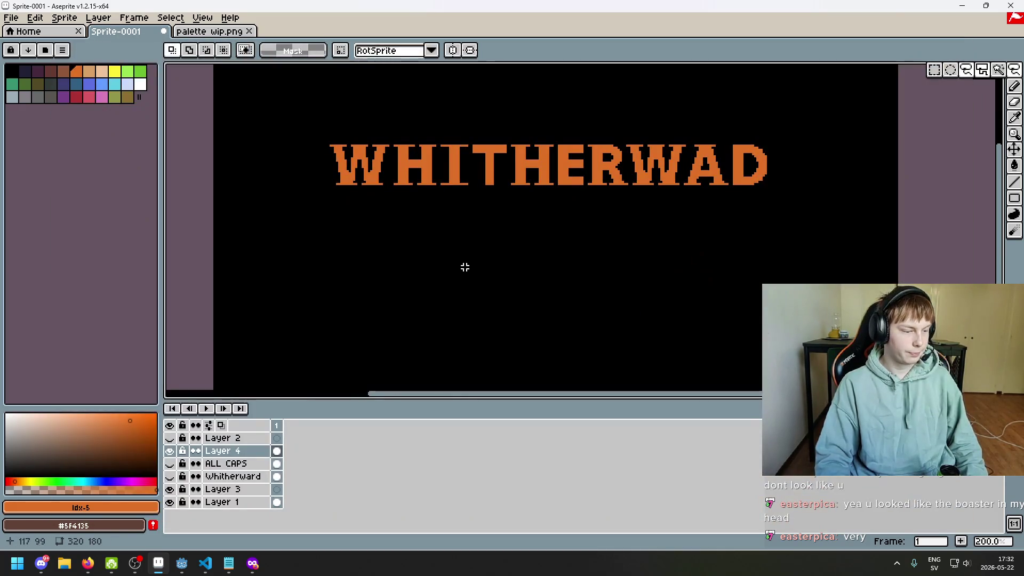
scroll(375, 204, up, 1)
drag(375, 203, 430, 254)
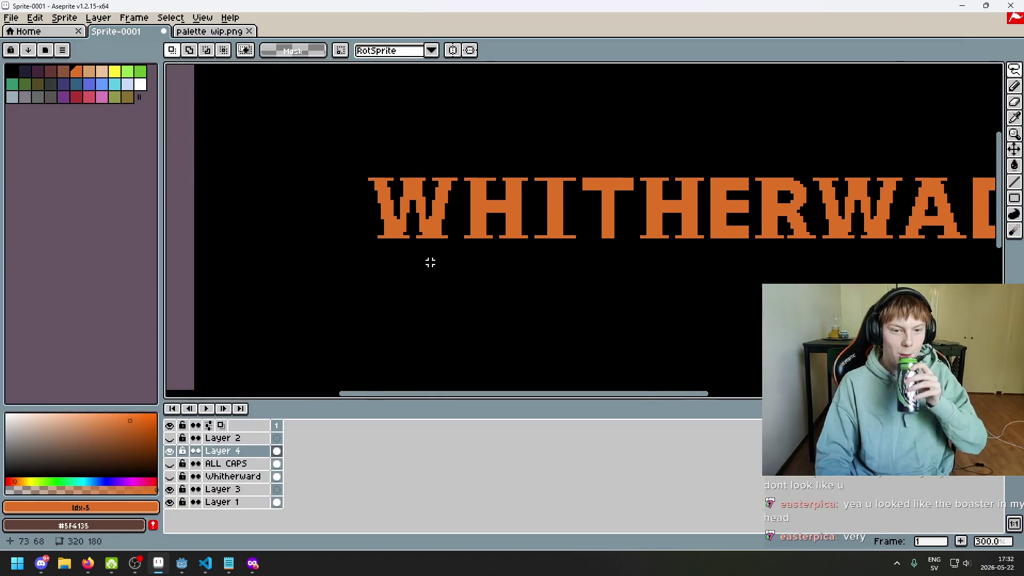
scroll(512, 160, up, 3)
scroll(501, 176, up, 1)
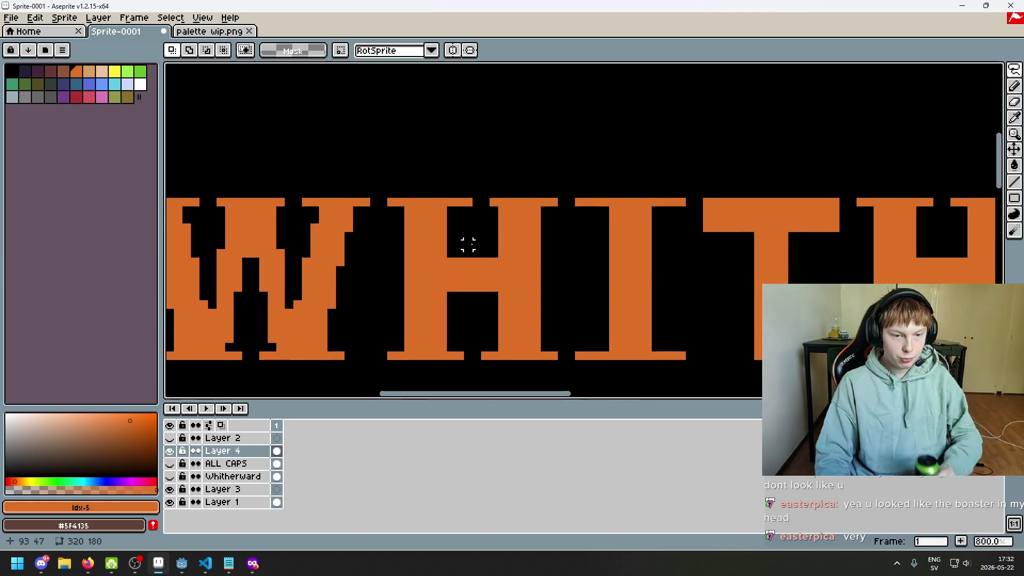
scroll(467, 224, up, 4)
- With the Pencil active, zoom and scroll across the letters to inspect the serifs
key(b)
scroll(492, 171, down, 6)
scroll(462, 210, up, 1)
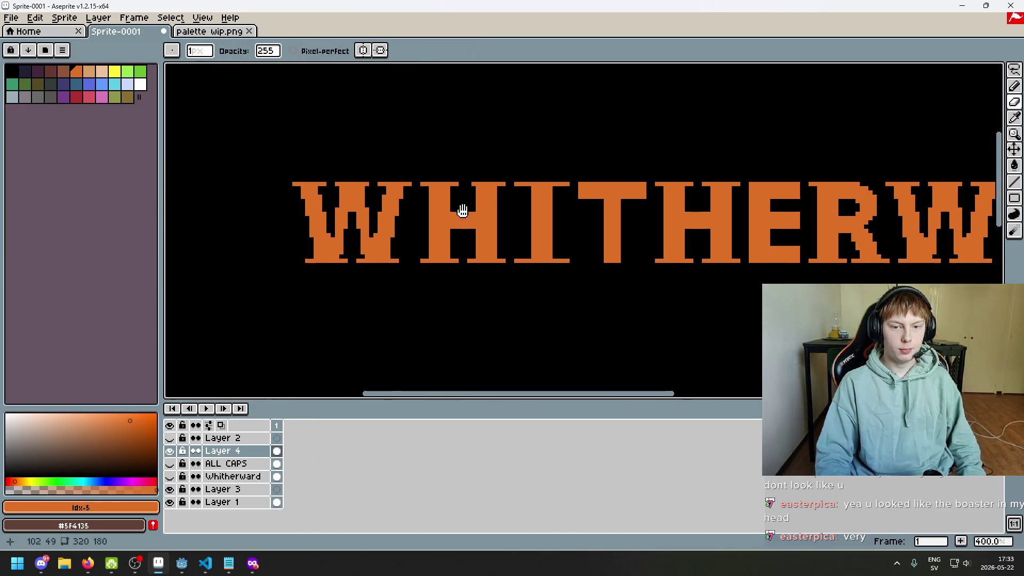
scroll(569, 178, up, 1)
scroll(518, 306, left, 3)
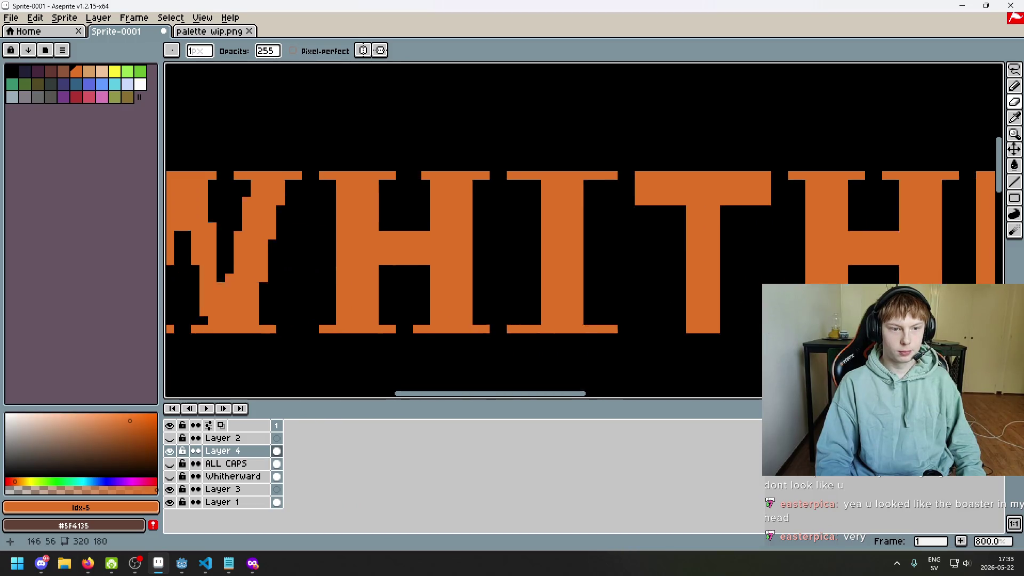
scroll(681, 256, down, 3)
scroll(487, 237, down, 2)
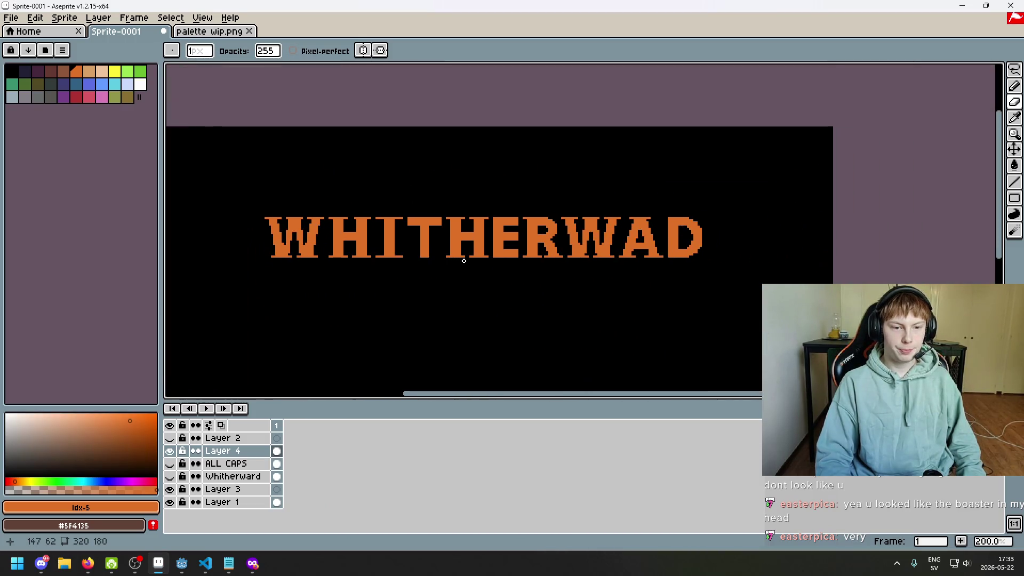
scroll(462, 259, down, 1)
scroll(479, 272, up, 1)
scroll(598, 222, down, 1)
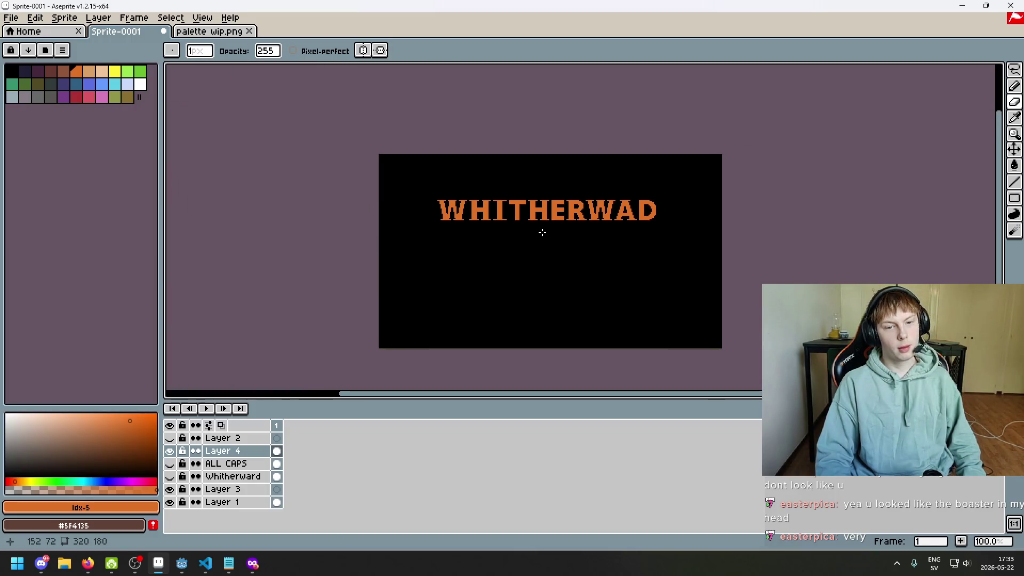
scroll(514, 213, up, 1)
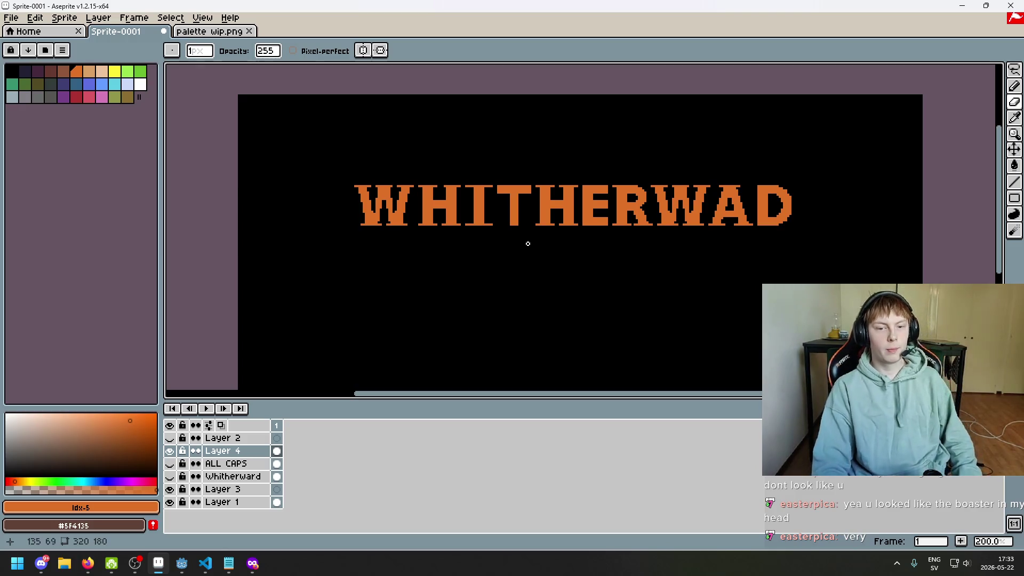
scroll(513, 245, down, 1)
scroll(512, 246, up, 1)
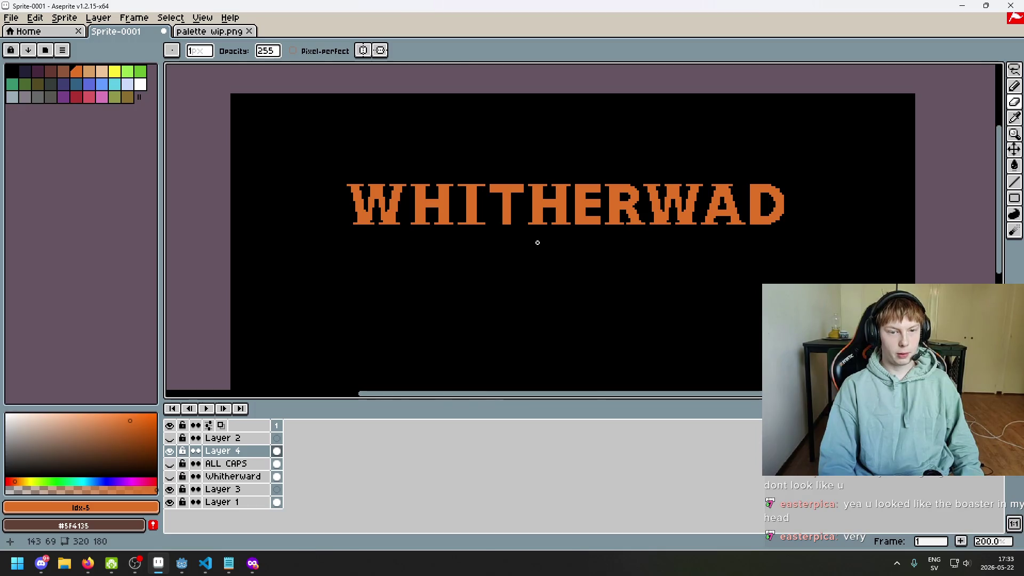
scroll(518, 211, up, 4)
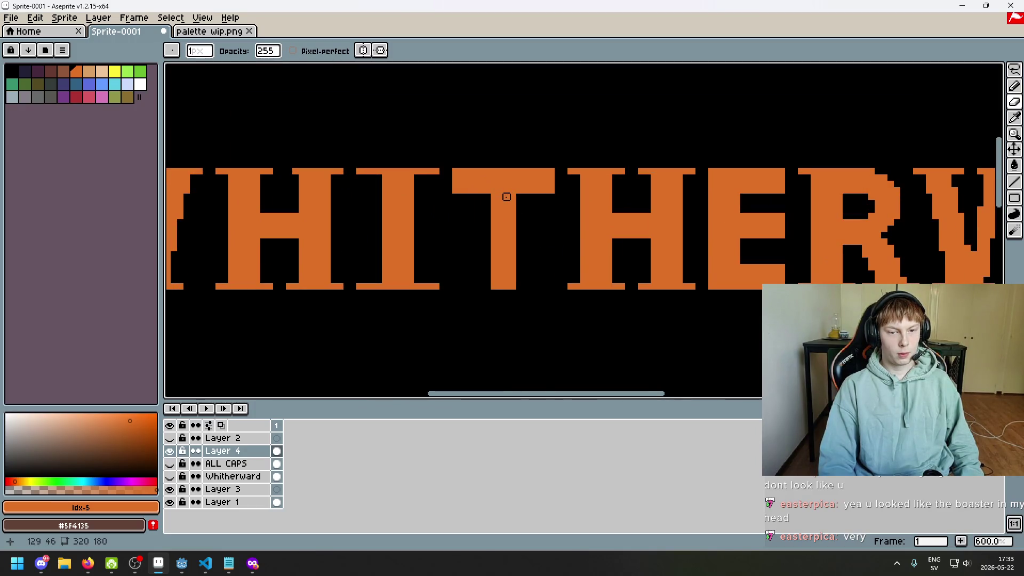
scroll(506, 197, down, 2)
scroll(541, 233, down, 3)
scroll(543, 255, up, 1)
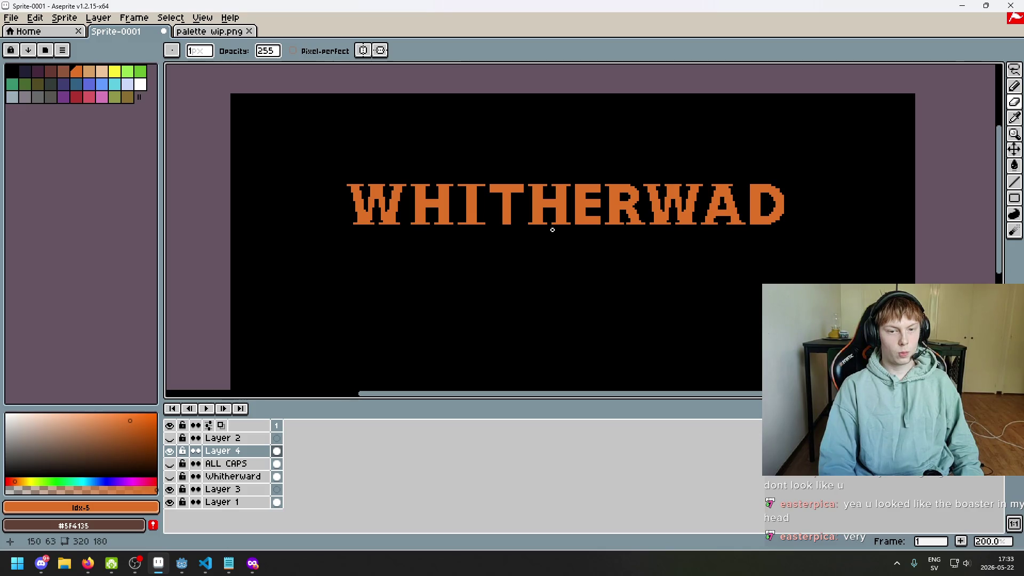
scroll(553, 230, up, 2)
scroll(570, 214, up, 1)
- Undo the last Pencil stroke on the lettering
key(b)
scroll(596, 288, down, 4)
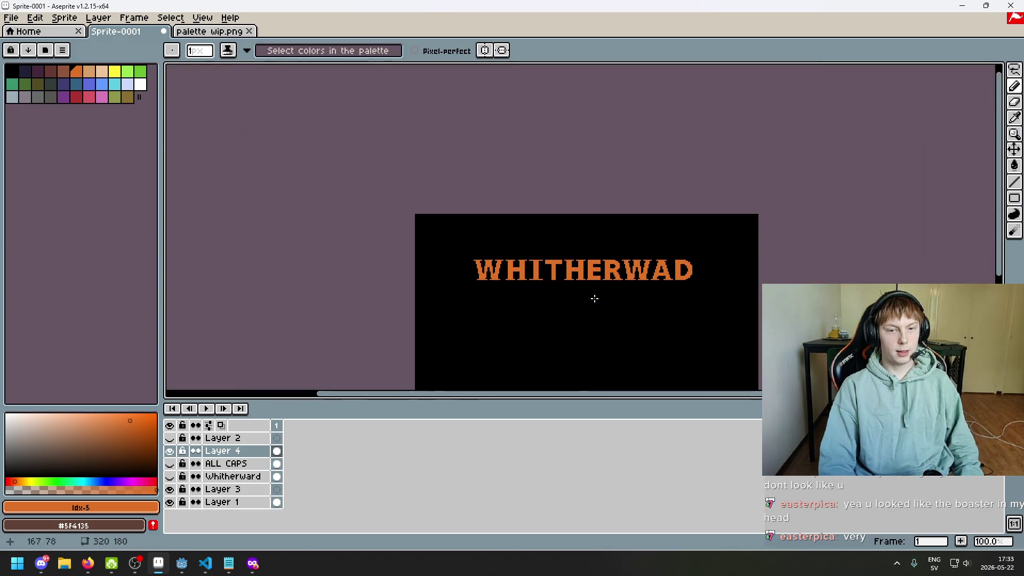
scroll(596, 295, up, 1)
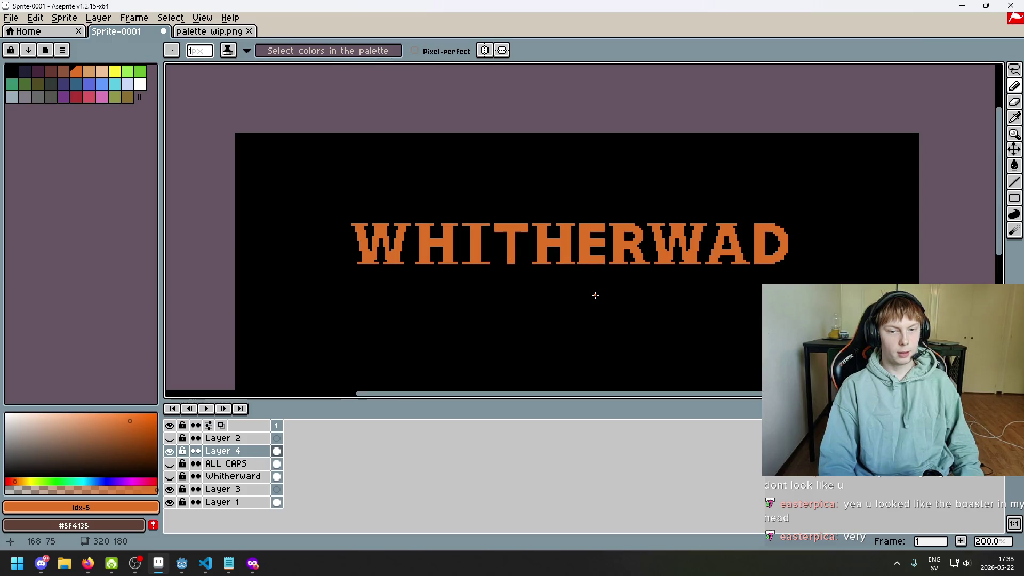
key(ctrl+z)
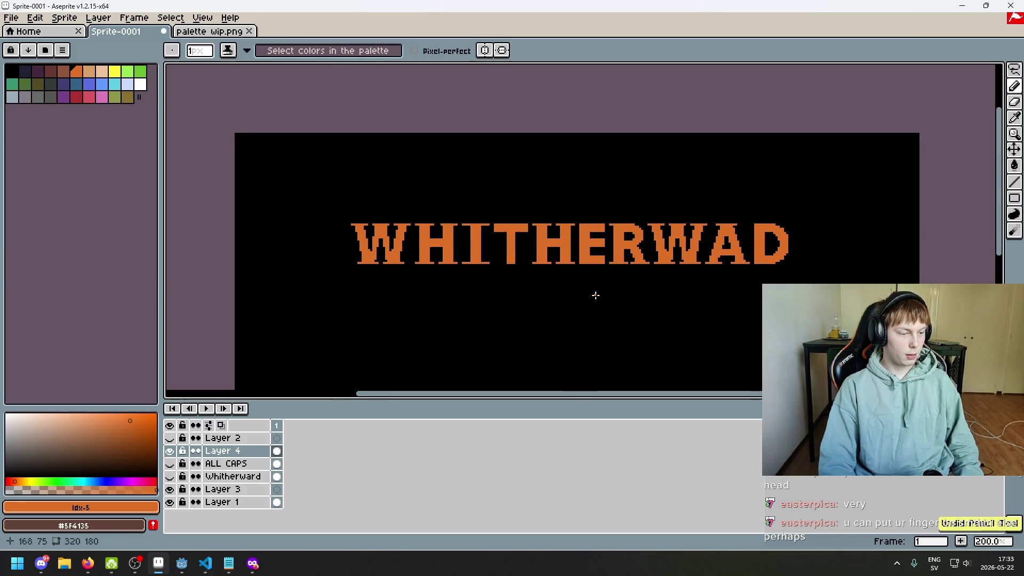
scroll(585, 289, up, 2)
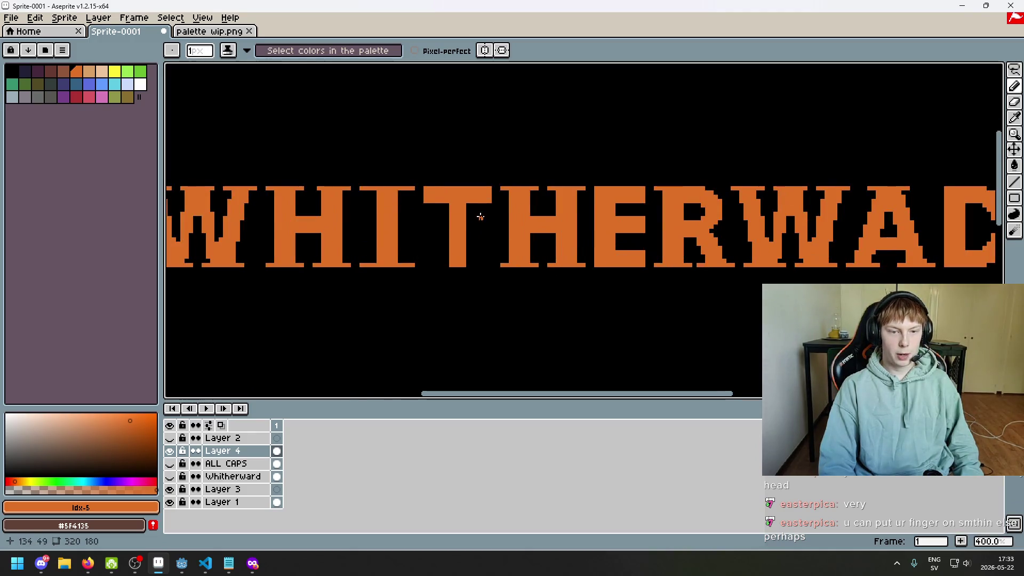
scroll(480, 216, up, 2)
- Compare the last eraser touch-up by undoing and redoing it, keeping the erase
key(e)
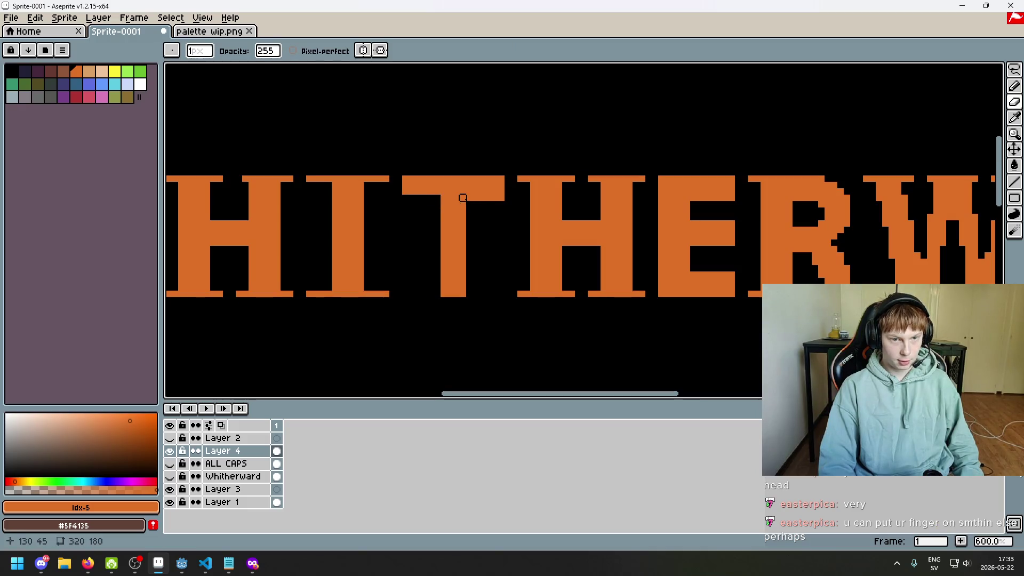
scroll(480, 199, down, 5)
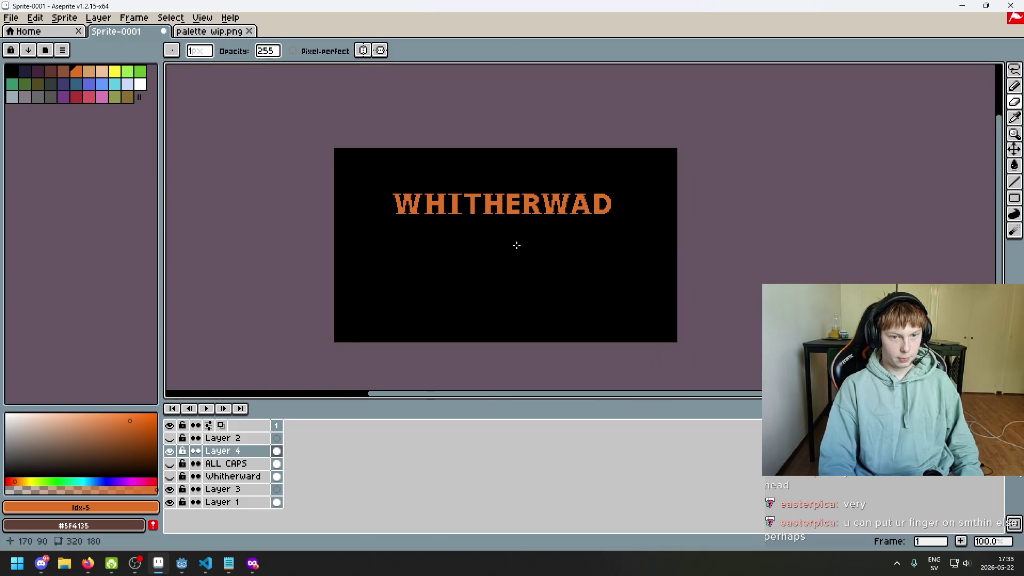
key(ctrl+z)
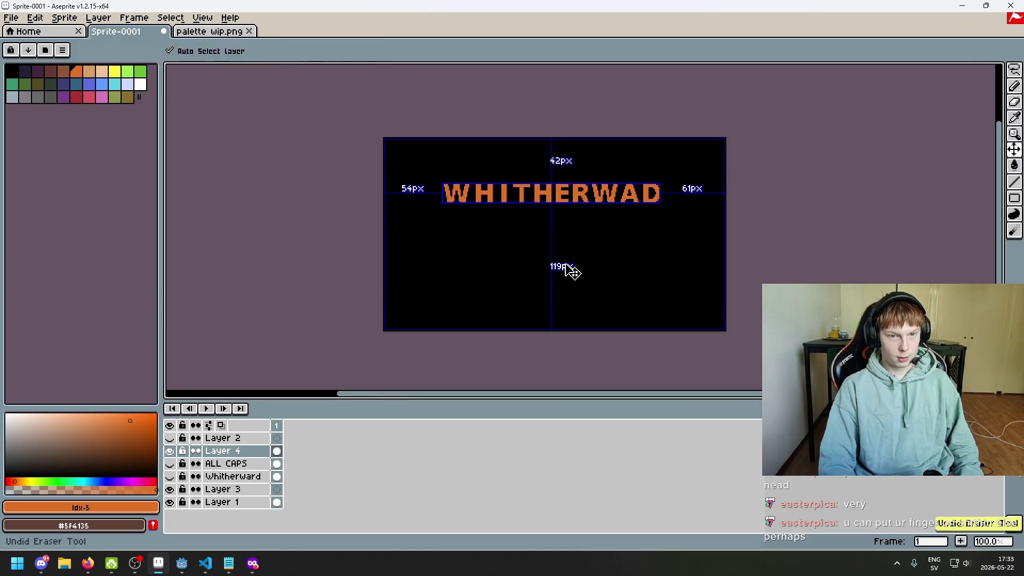
key(ctrl+y)
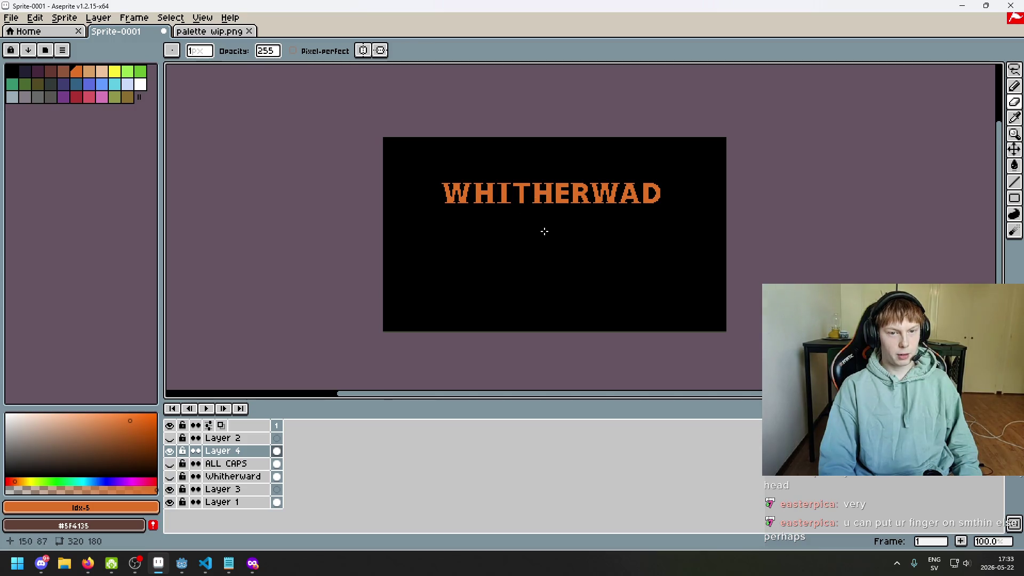
scroll(544, 231, up, 2)
scroll(549, 183, up, 3)
scroll(526, 169, up, 2)
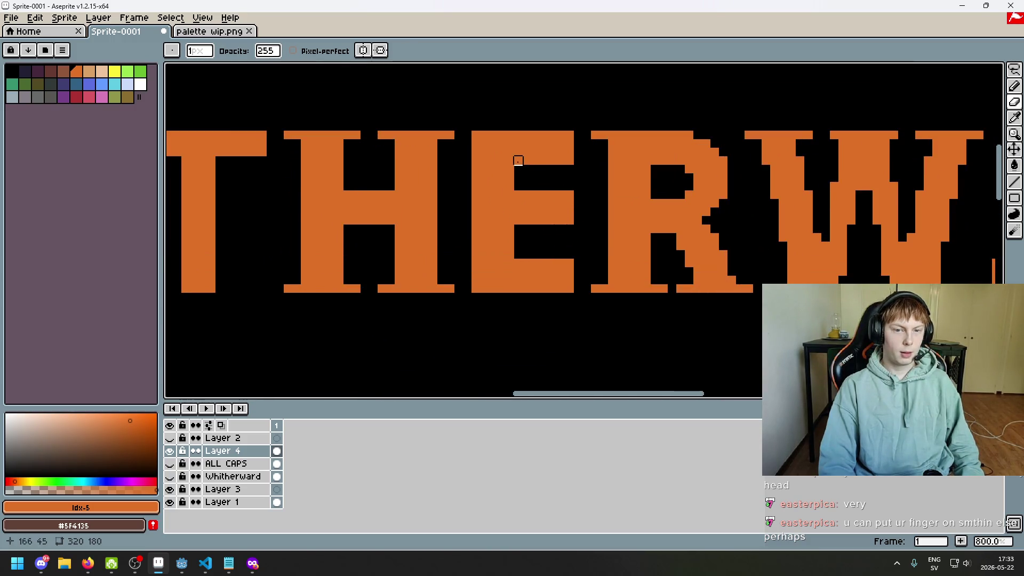
scroll(518, 160, down, 3)
scroll(480, 192, down, 1)
scroll(407, 222, up, 2)
- Return to the Pencil and zoom in and out to inspect the cleaned-up title
key(b)
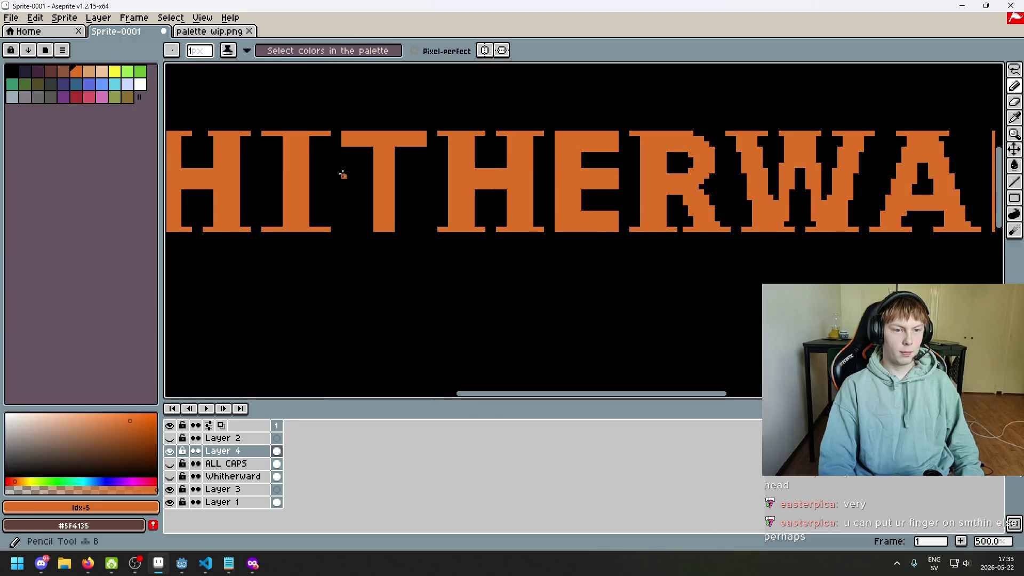
scroll(363, 227, down, 2)
scroll(400, 281, up, 2)
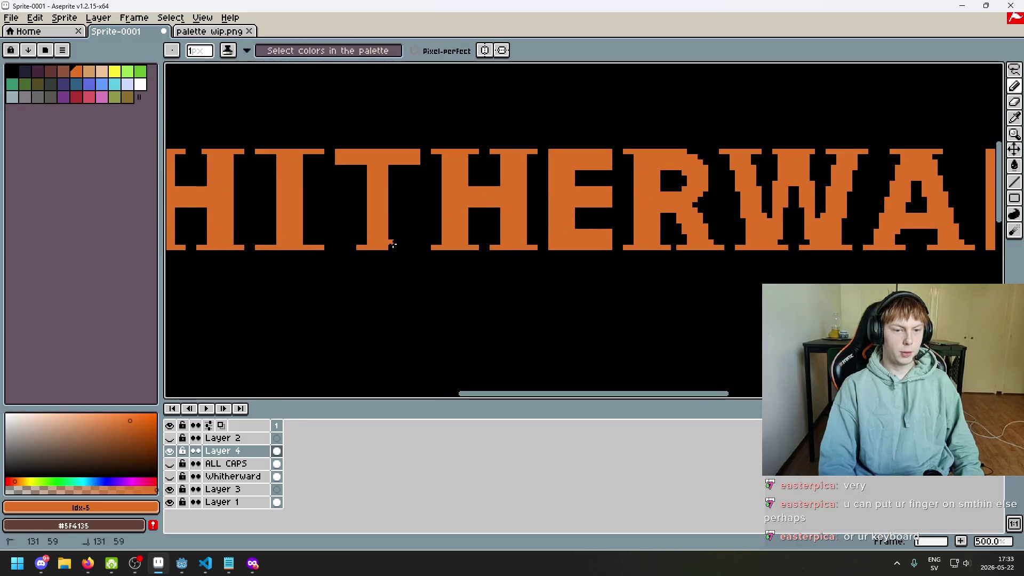
scroll(419, 275, down, 2)
scroll(433, 278, down, 2)
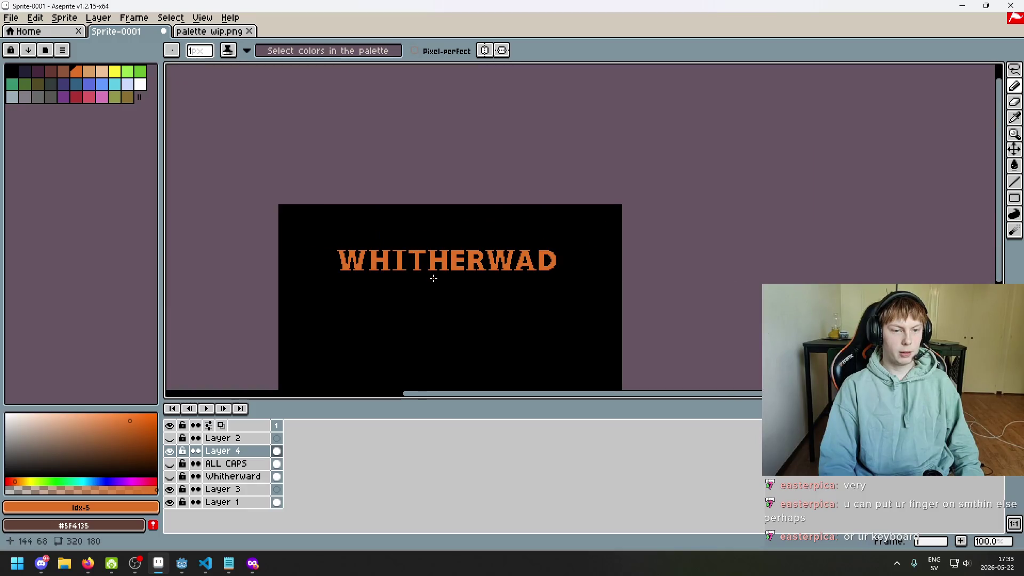
scroll(480, 272, up, 1)
scroll(484, 254, up, 3)
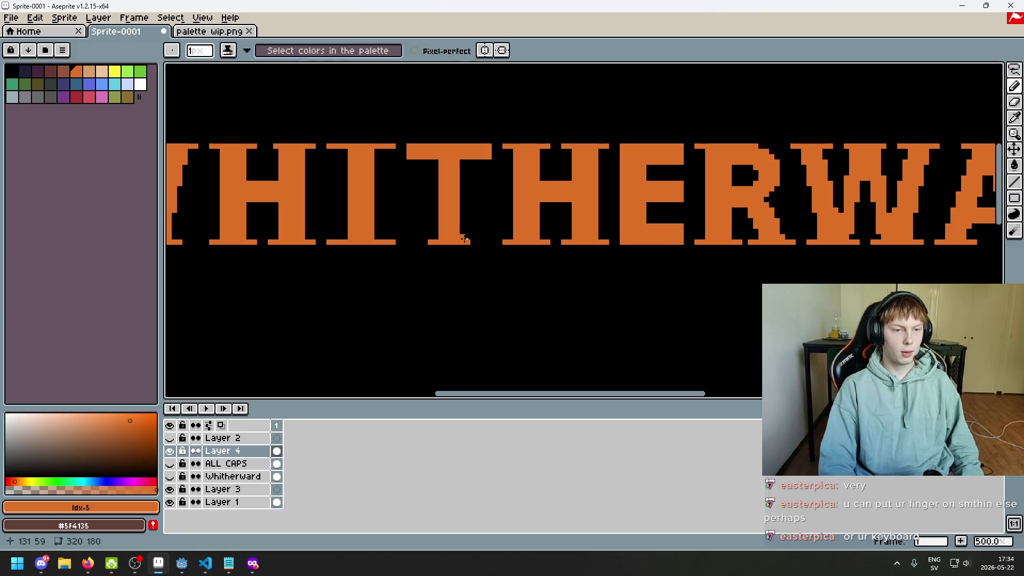
scroll(456, 240, down, 4)
scroll(299, 141, up, 1)
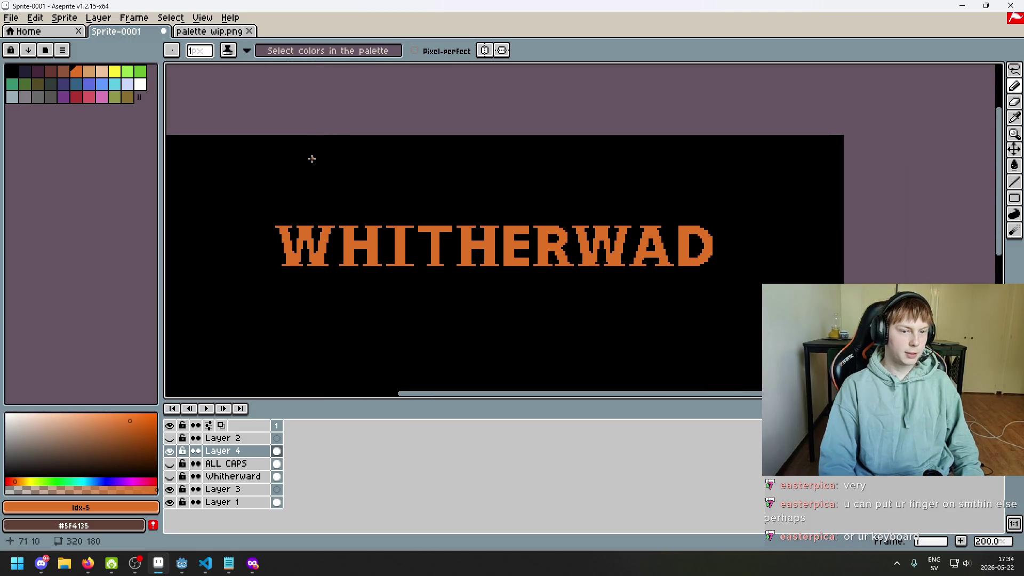
- Start Insert Text, skip the font file browser, and scroll the installed fonts list
key(ctrl+t)
click(523, 270)
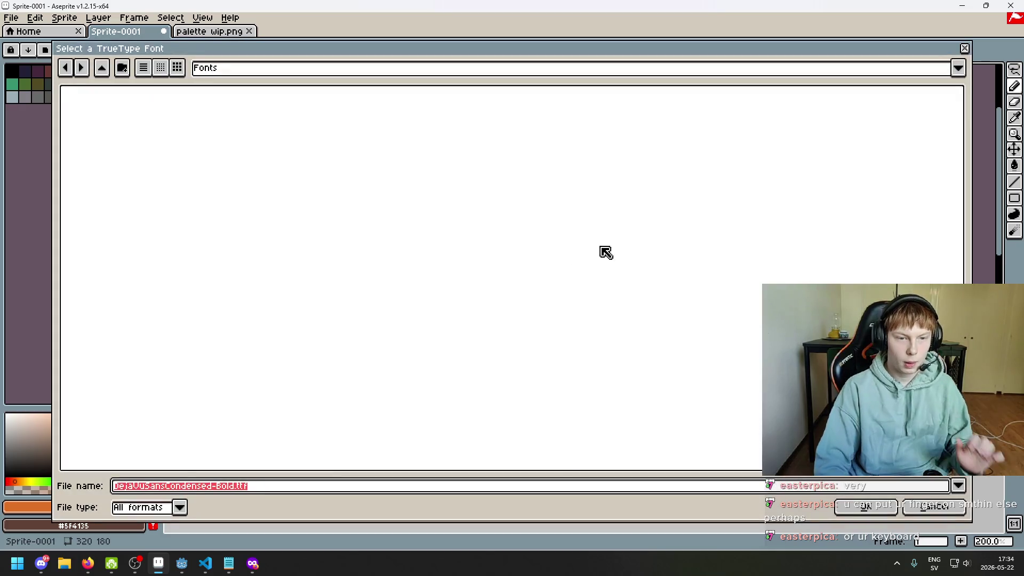
click(935, 502)
click(628, 272)
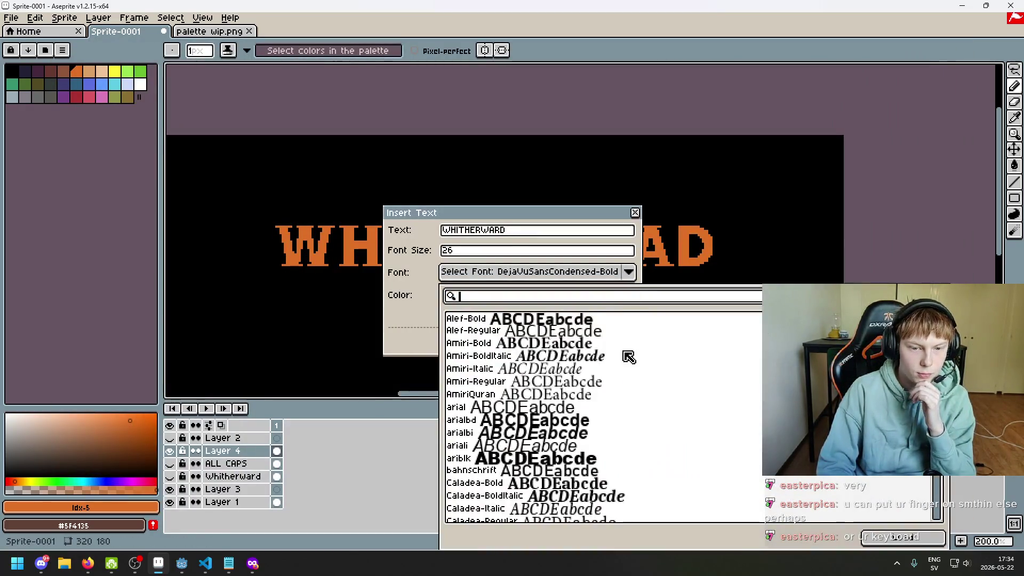
scroll(614, 368, down, 1)
scroll(594, 370, down, 1)
scroll(572, 393, down, 1)
scroll(587, 407, down, 2)
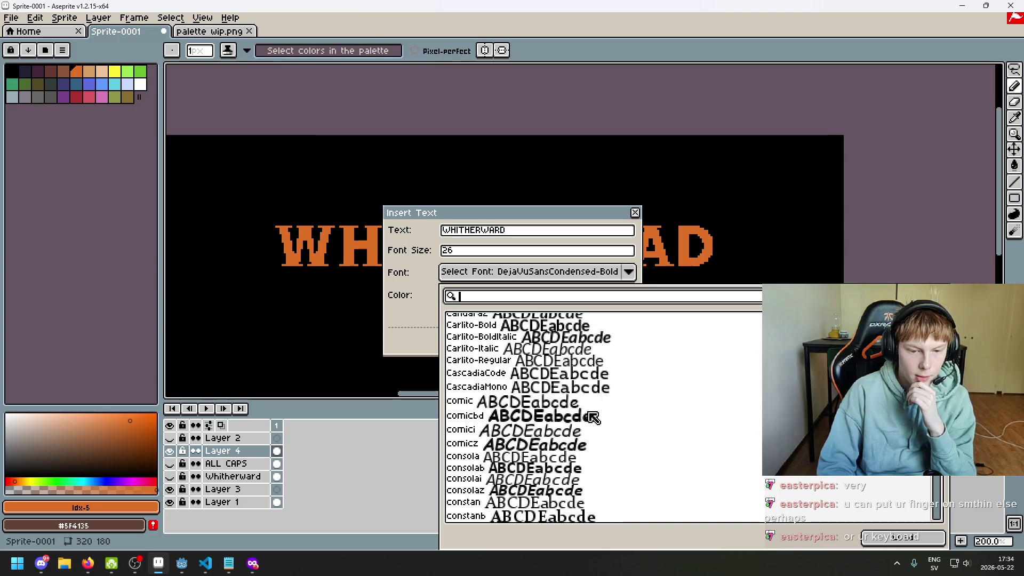
scroll(591, 425, down, 1)
scroll(589, 424, up, 2)
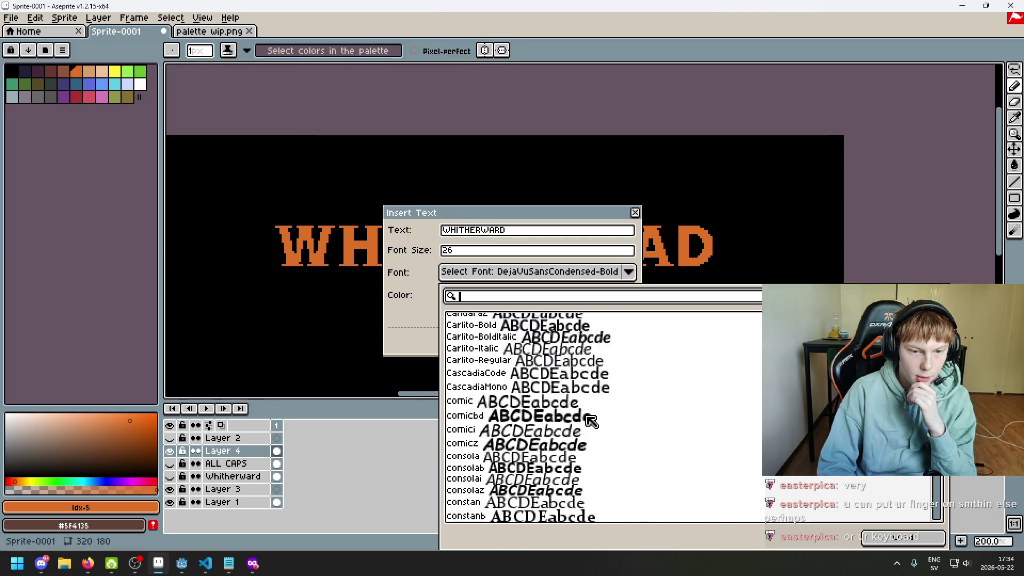
scroll(576, 421, up, 1)
- Filter fonts by 'serif', choose DejaVuSerif-Bold, and insert WHITHERWARD onto the canvas
text(serif)
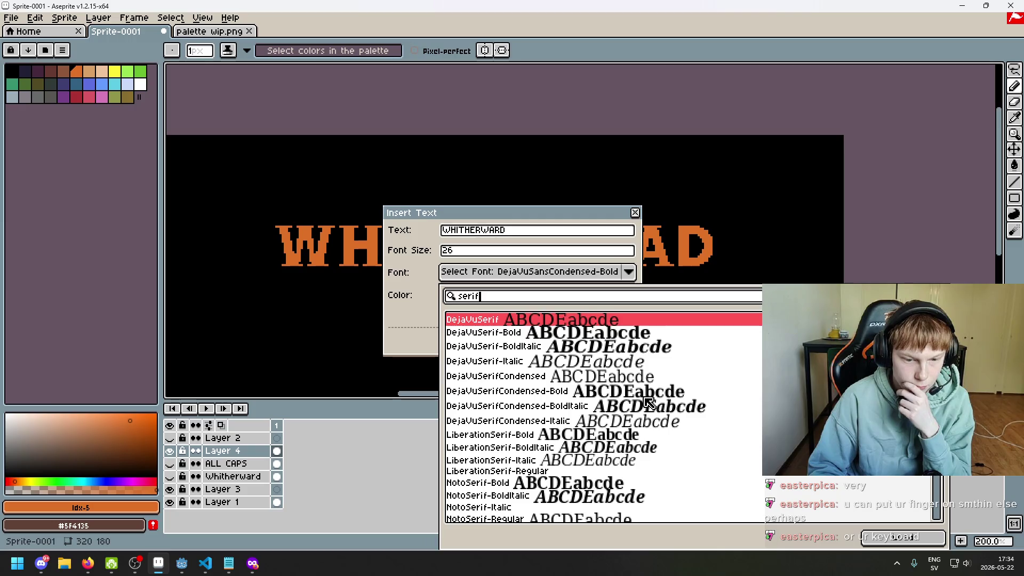
scroll(648, 411, down, 2)
scroll(648, 421, down, 2)
scroll(653, 429, down, 2)
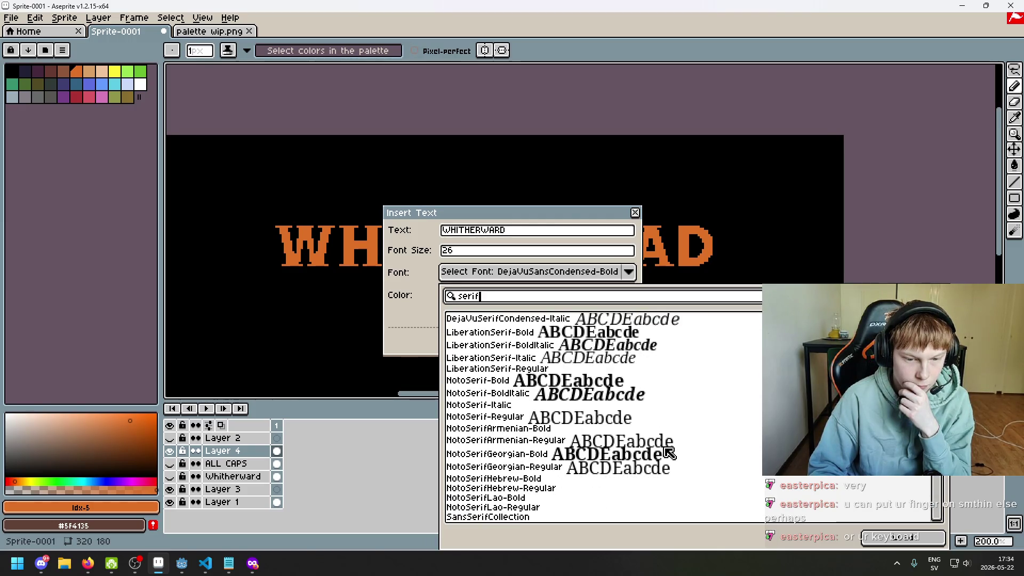
scroll(662, 448, up, 5)
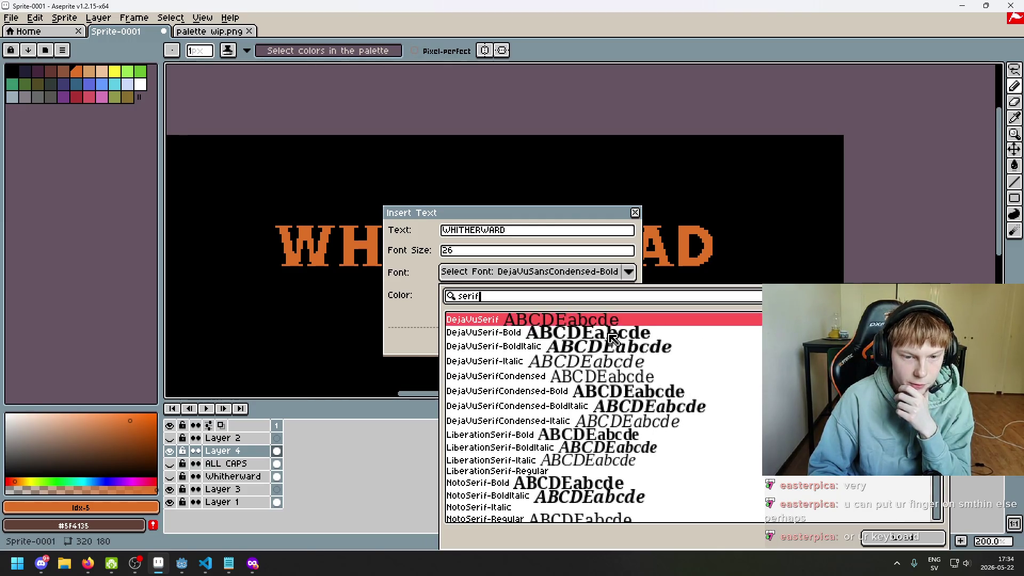
click(587, 335)
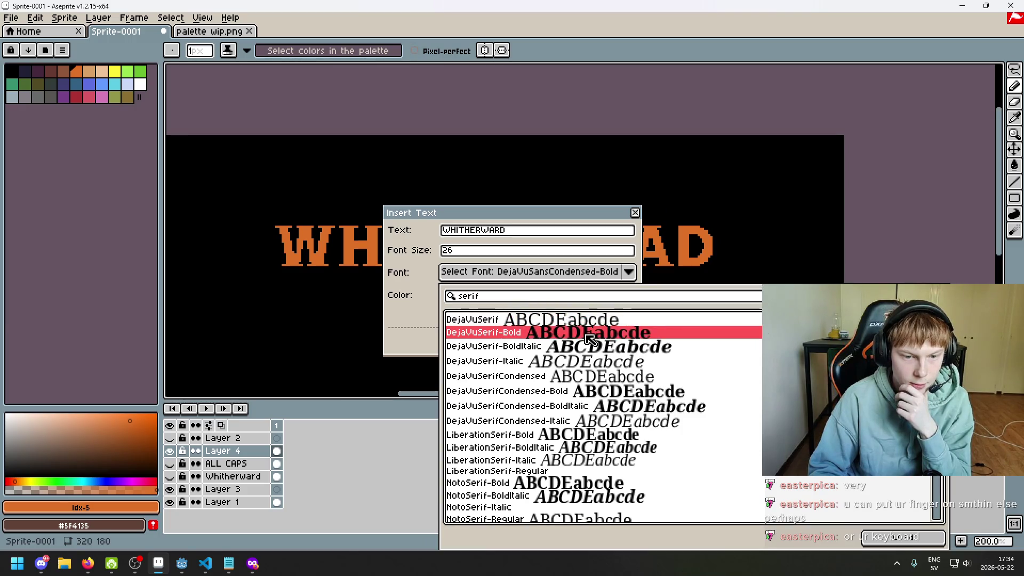
click(589, 335)
click(549, 342)
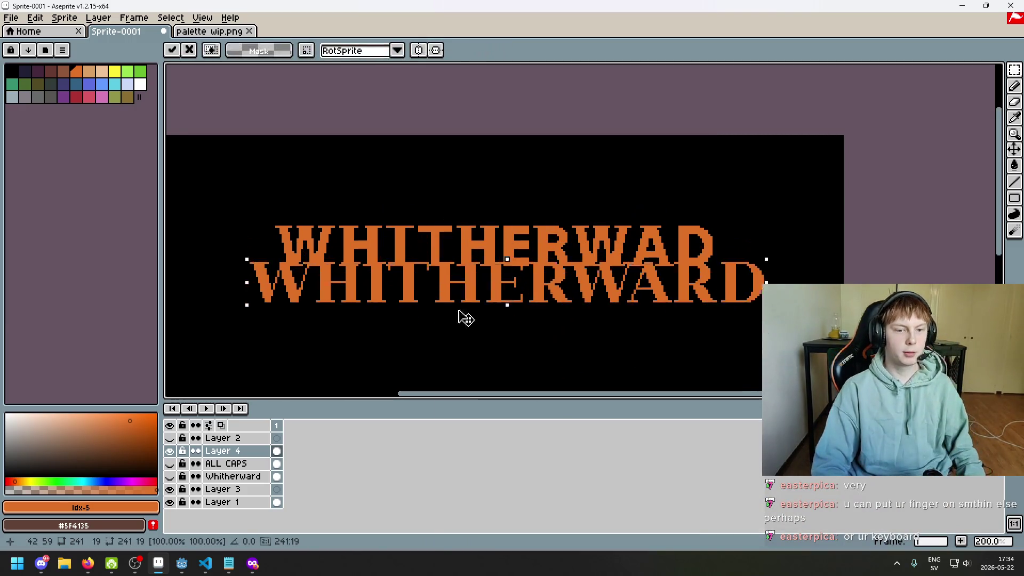
- Commit the WHITHERWARD text, select and delete it, then undo the deletion
key(Return)
scroll(413, 275, up, 3)
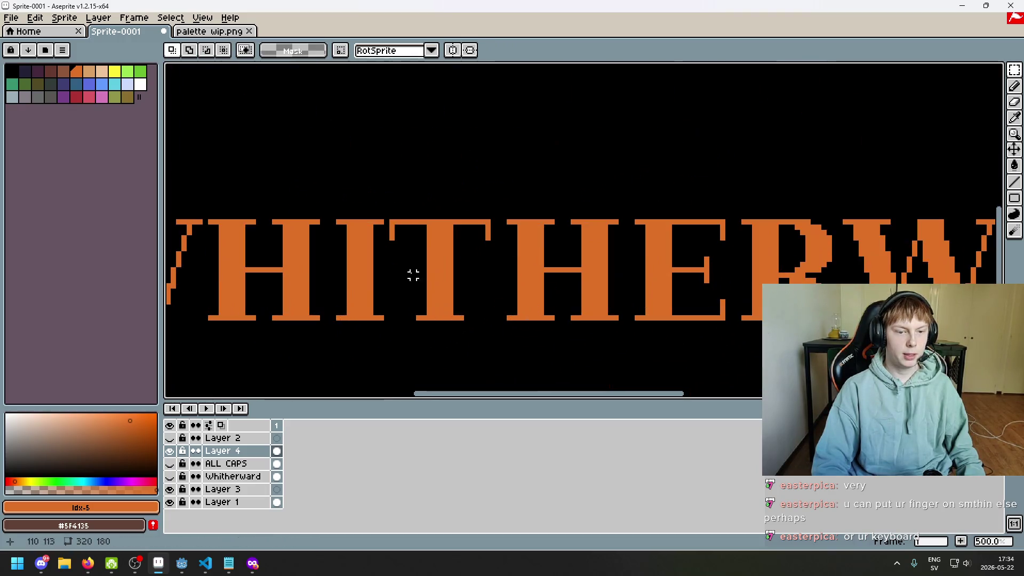
scroll(392, 243, down, 1)
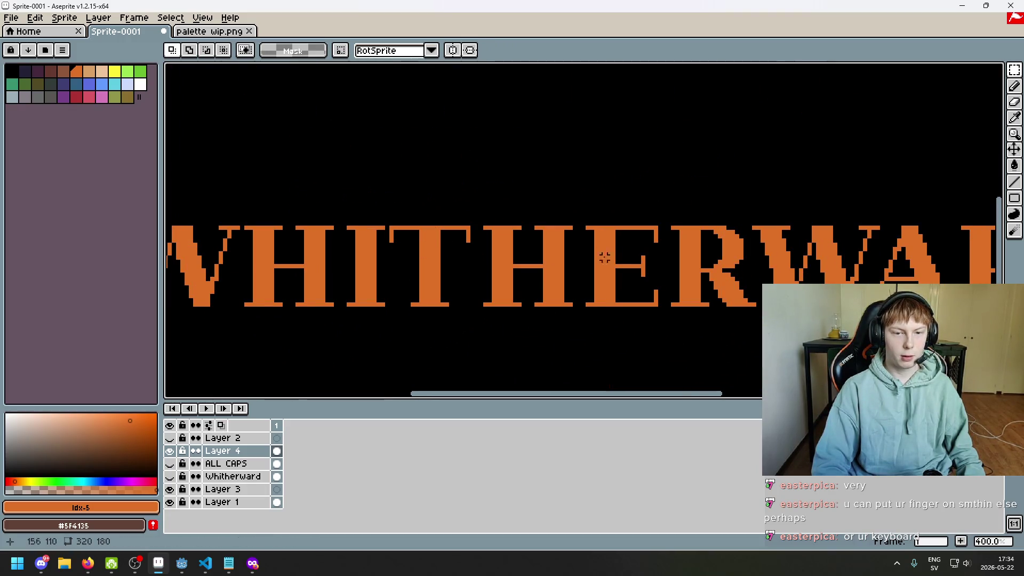
scroll(635, 249, down, 1)
scroll(640, 264, down, 1)
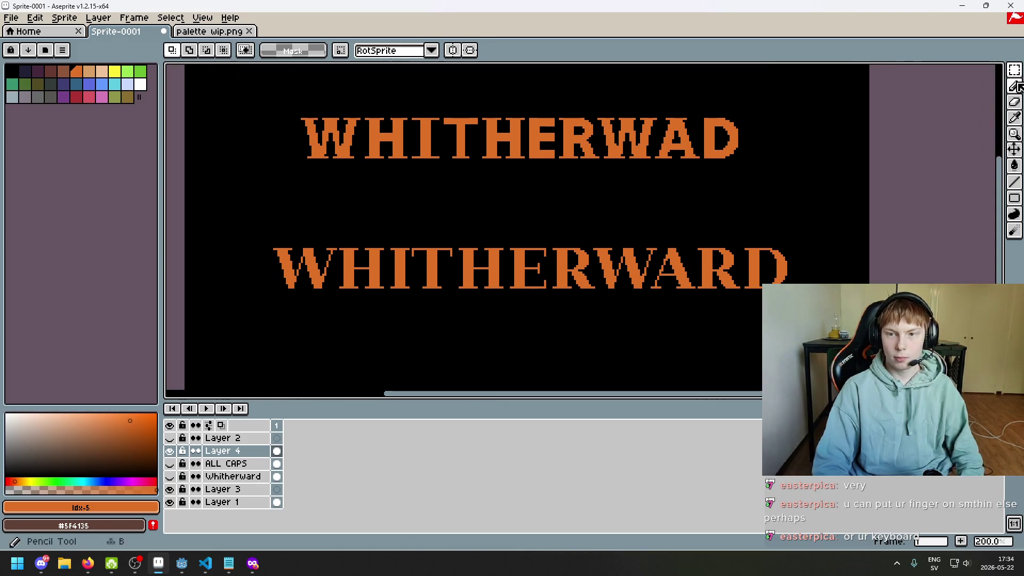
drag(184, 199, 829, 337)
key(Delete)
scroll(383, 178, up, 2)
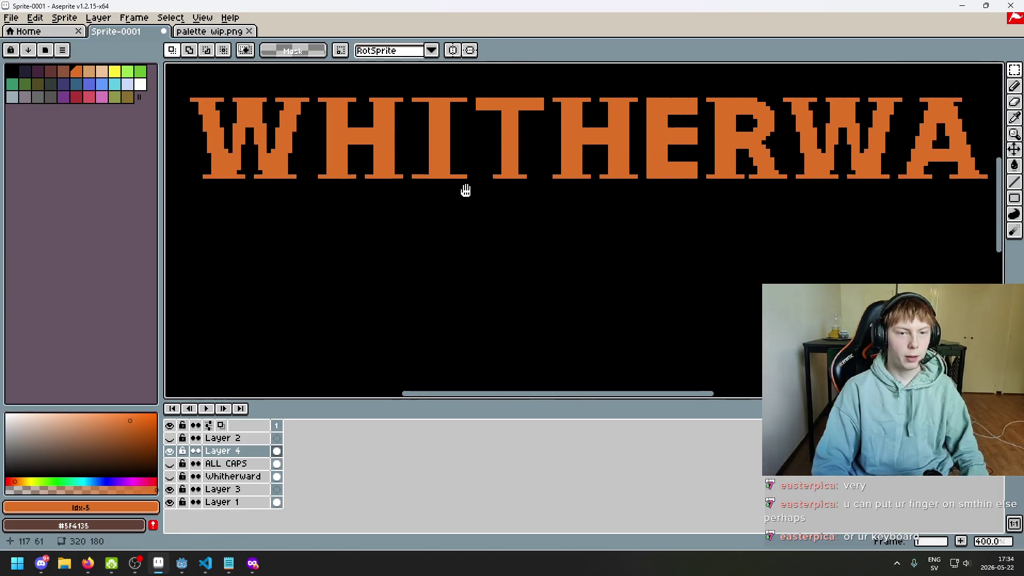
scroll(463, 188, up, 1)
scroll(509, 187, up, 2)
scroll(534, 224, down, 4)
key(ctrl+z)
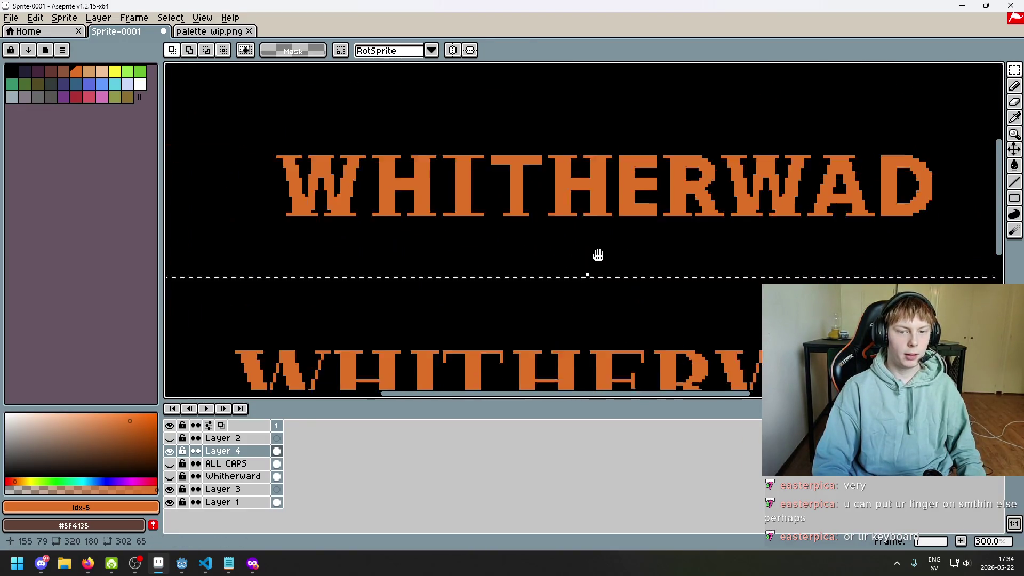
scroll(507, 256, down, 3)
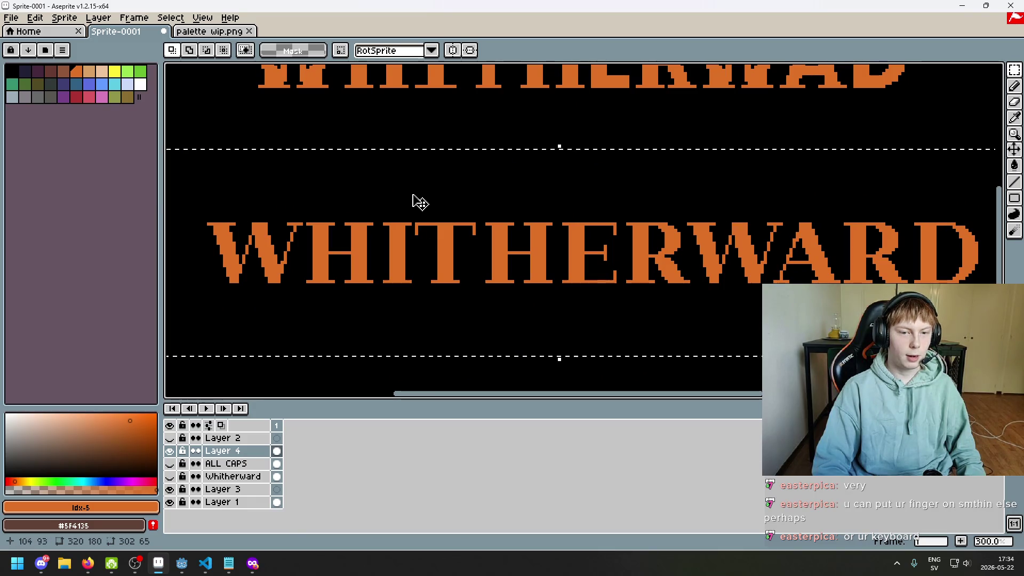
scroll(422, 202, down, 3)
scroll(432, 272, up, 1)
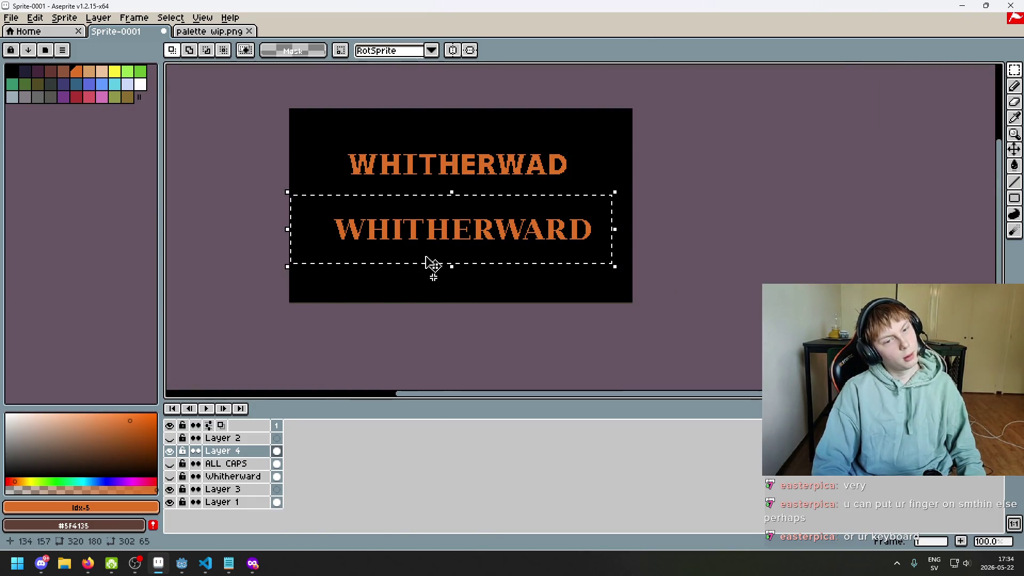
scroll(430, 263, up, 1)
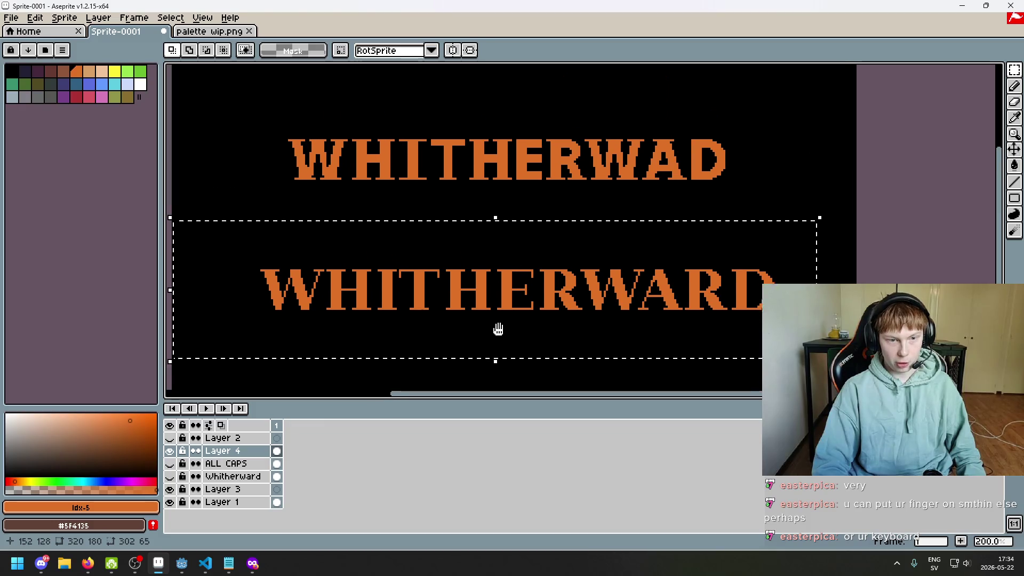
- Move the WHITHERWARD reference above the title, then undo the move
drag(495, 268, 529, 278)
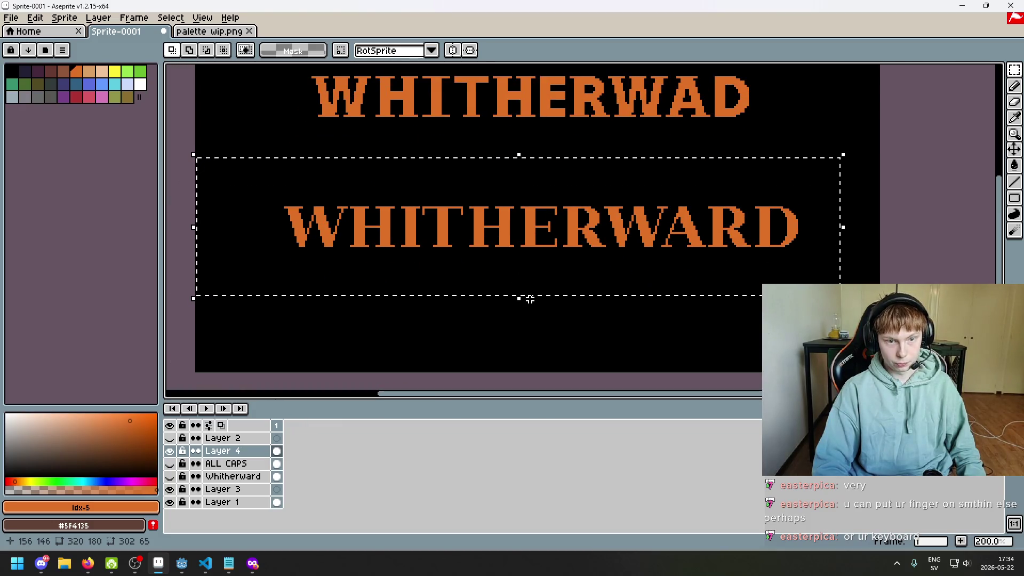
scroll(544, 242, up, 2)
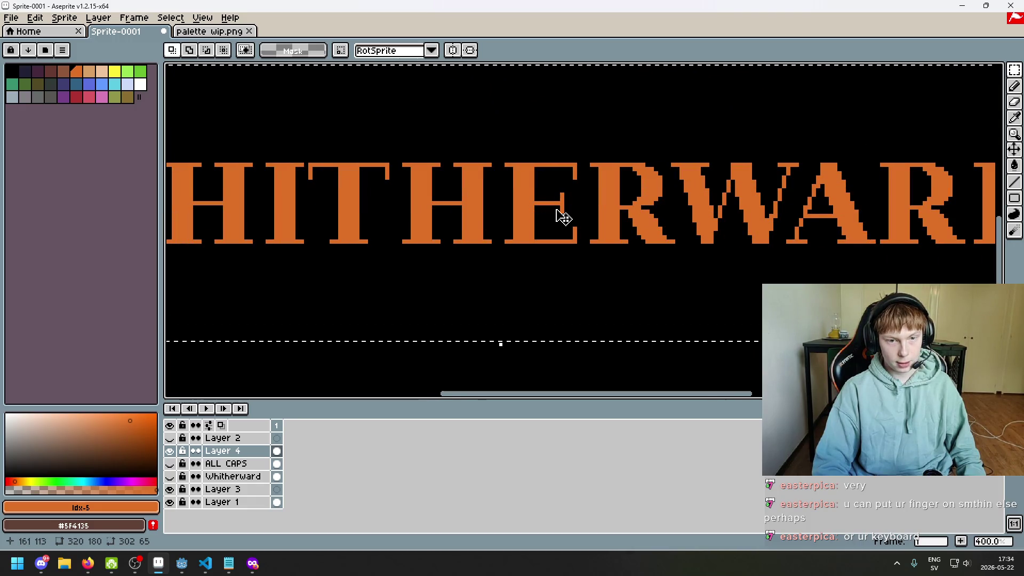
scroll(583, 236, down, 2)
drag(583, 263, 567, 283)
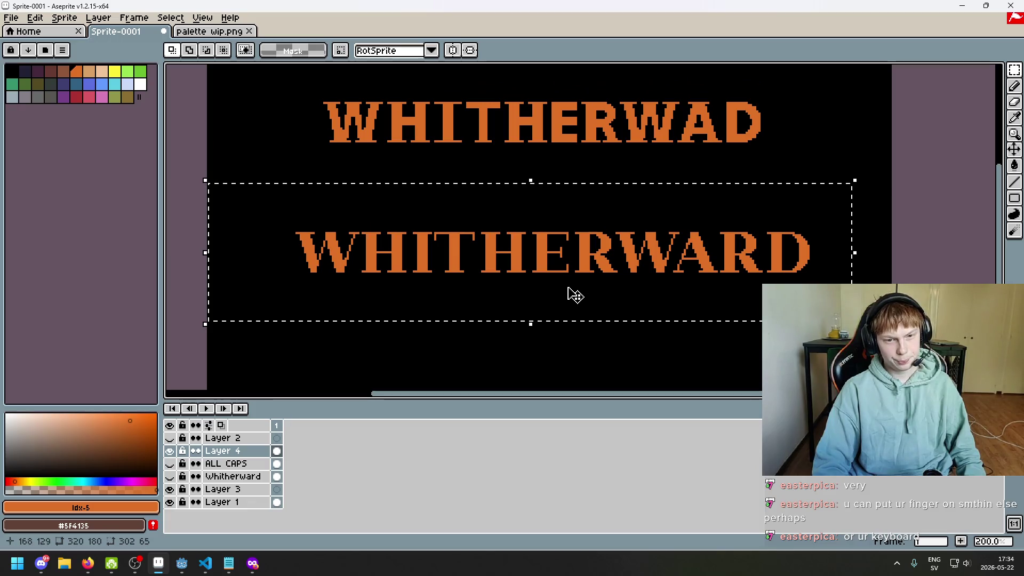
scroll(573, 282, down, 1)
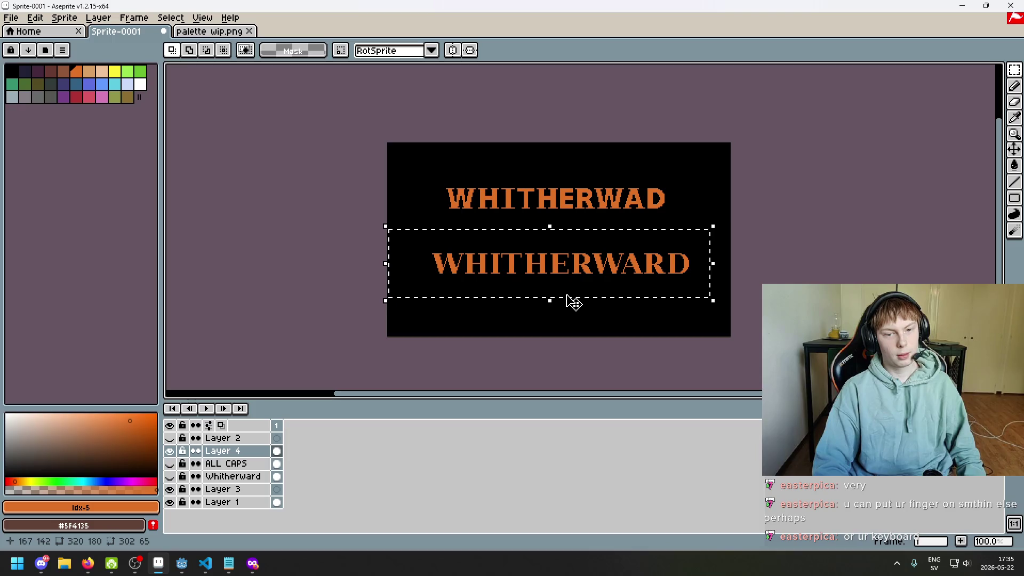
drag(573, 301, 576, 193)
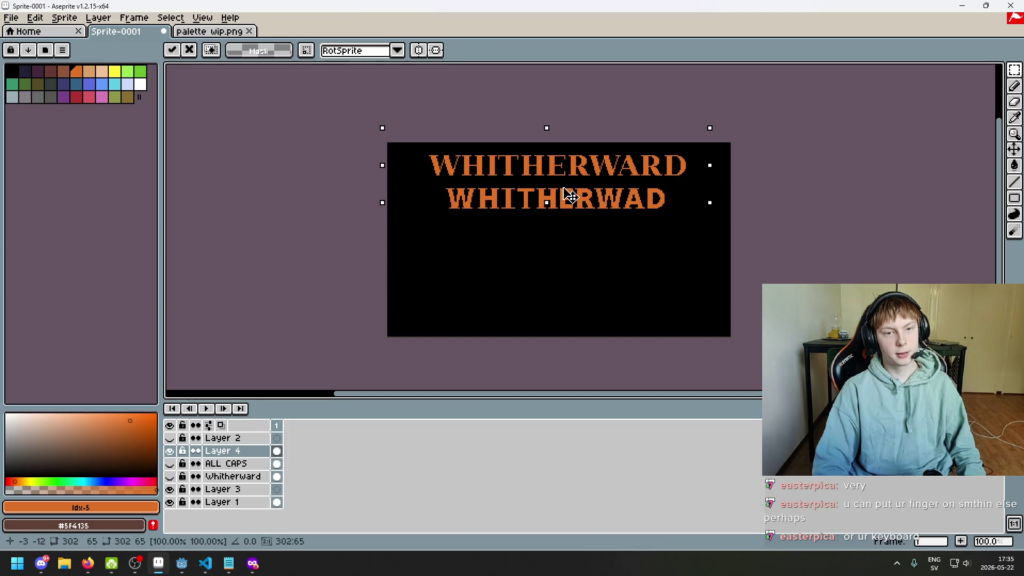
key(ctrl+z)
key(ctrl+z)
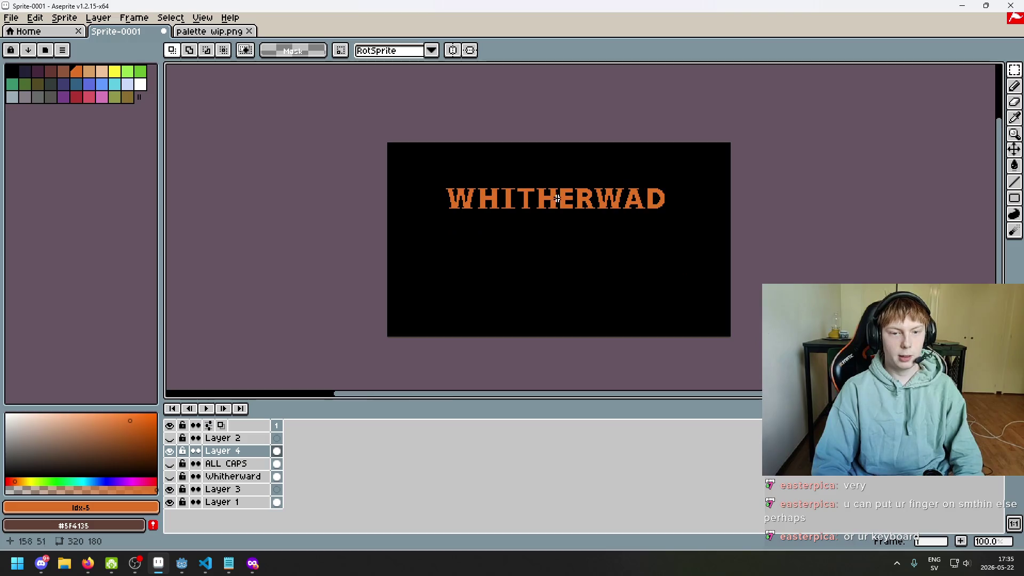
- Redo the last undone change and zoom in on the orange WHITHERWAD title
scroll(586, 261, up, 4)
scroll(611, 257, down, 3)
key(ctrl+y)
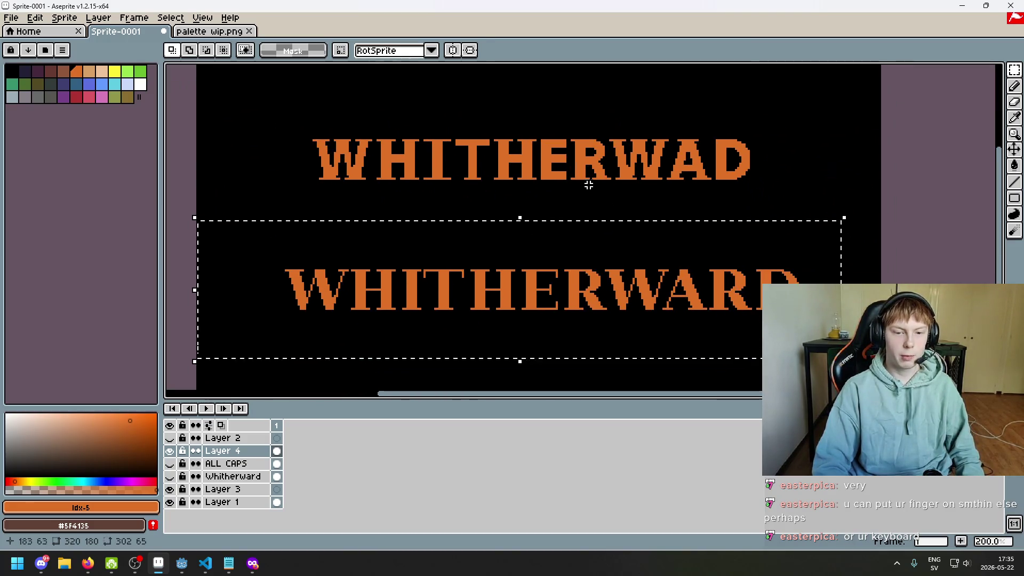
scroll(550, 272, up, 1)
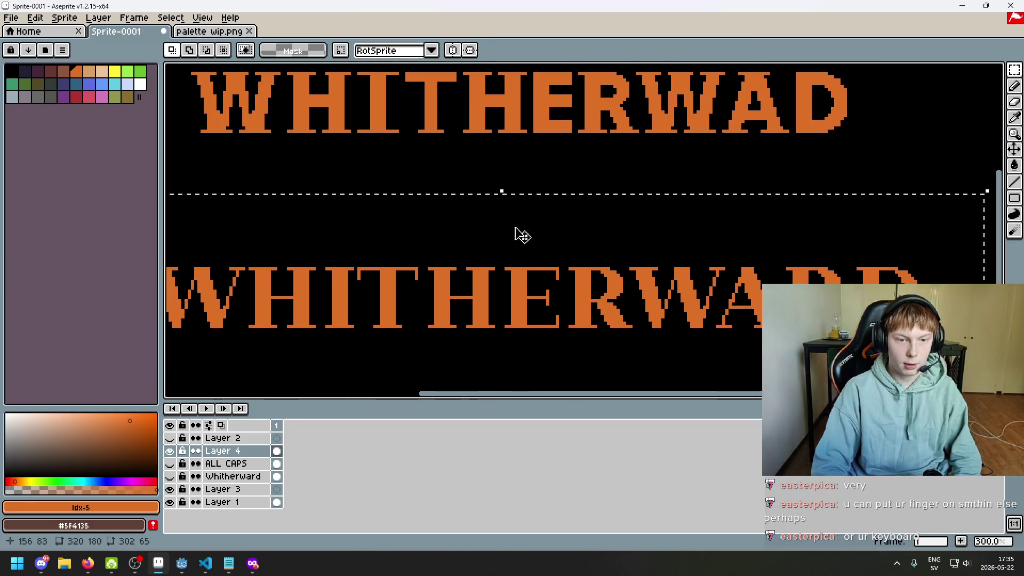
scroll(510, 272, up, 3)
scroll(533, 293, up, 2)
scroll(557, 248, up, 2)
scroll(563, 219, down, 8)
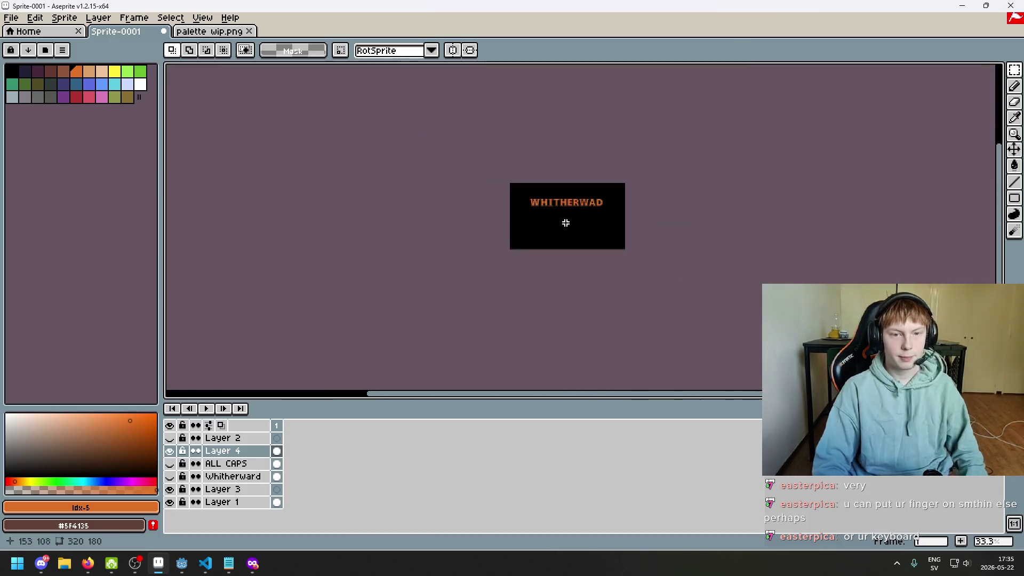
scroll(571, 216, up, 3)
scroll(555, 230, up, 1)
scroll(586, 240, up, 1)
key(m)
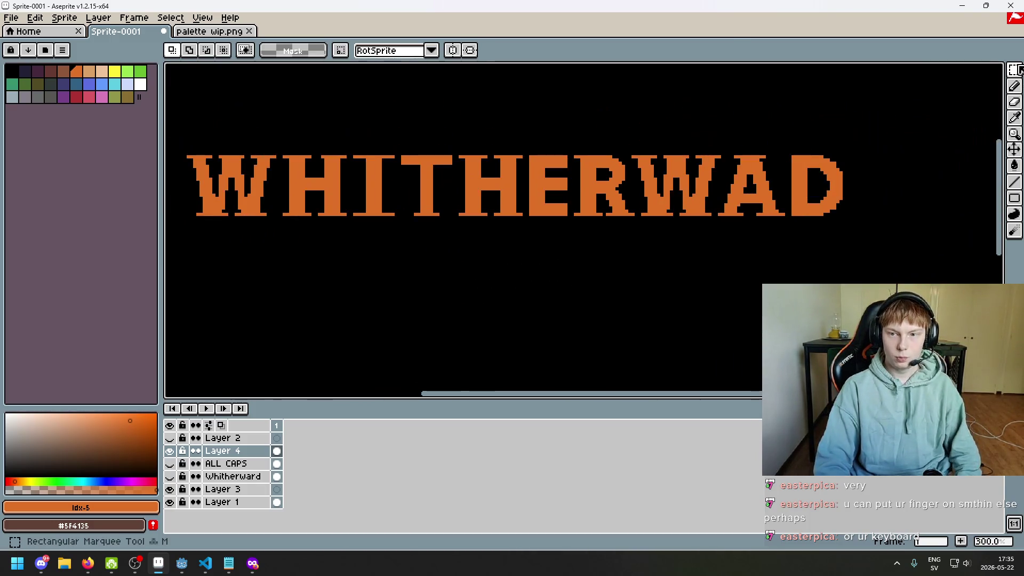
drag(527, 157, 931, 309)
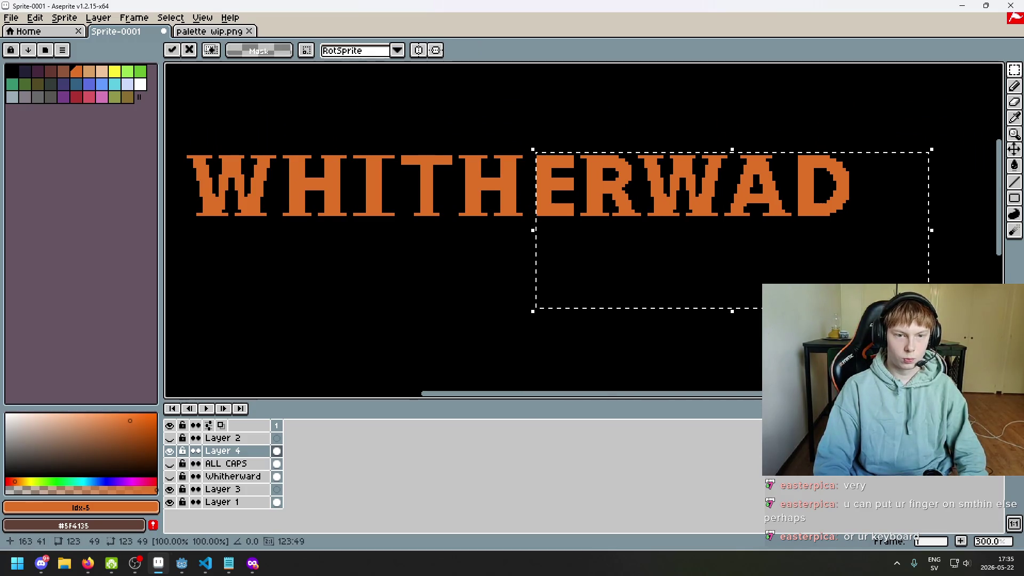
scroll(535, 205, up, 3)
key(b)
scroll(533, 219, up, 3)
click(534, 226)
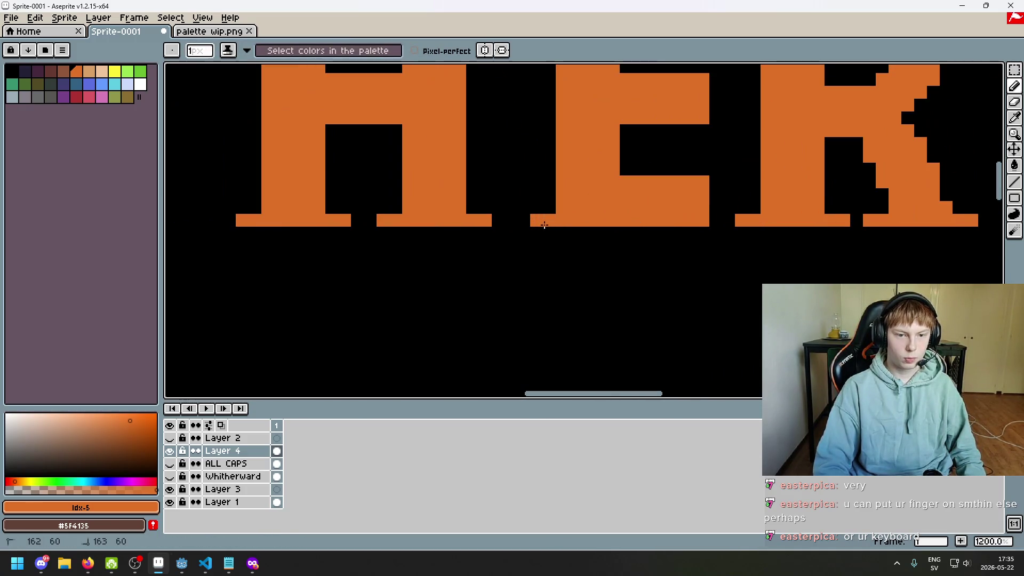
scroll(545, 225, down, 3)
scroll(525, 192, up, 1)
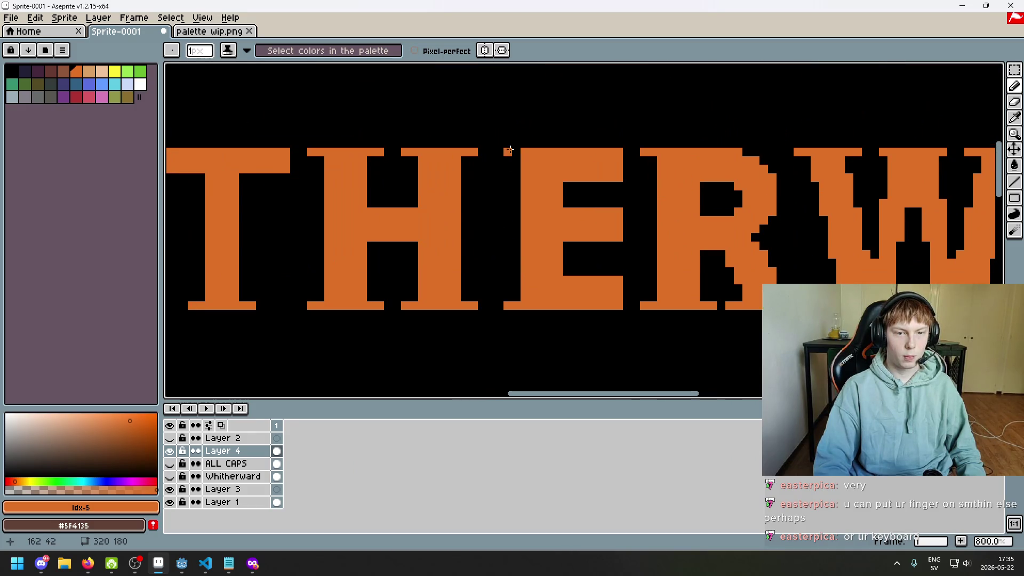
scroll(553, 189, down, 2)
key(m)
scroll(750, 238, down, 1)
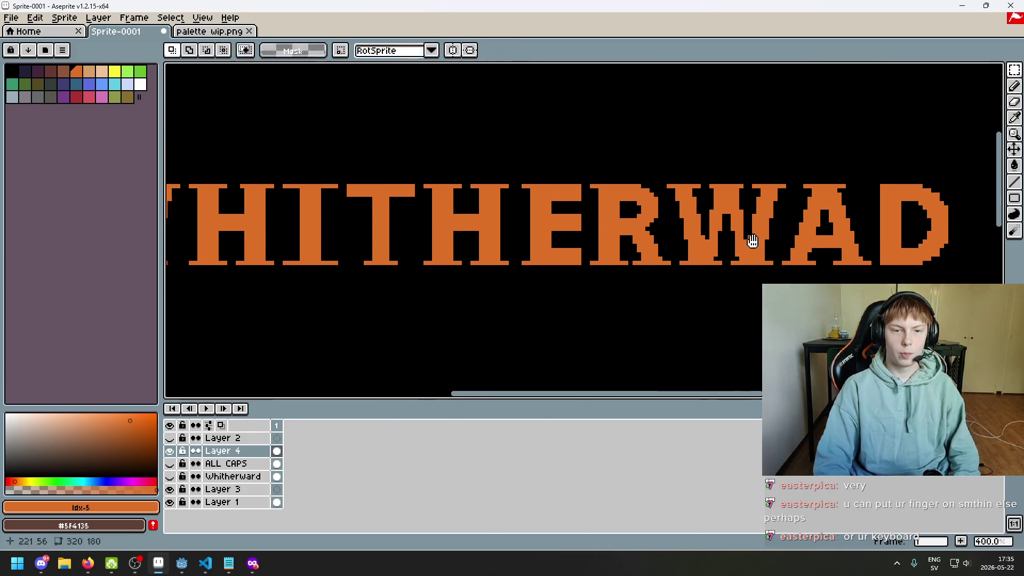
drag(372, 275, 901, 154)
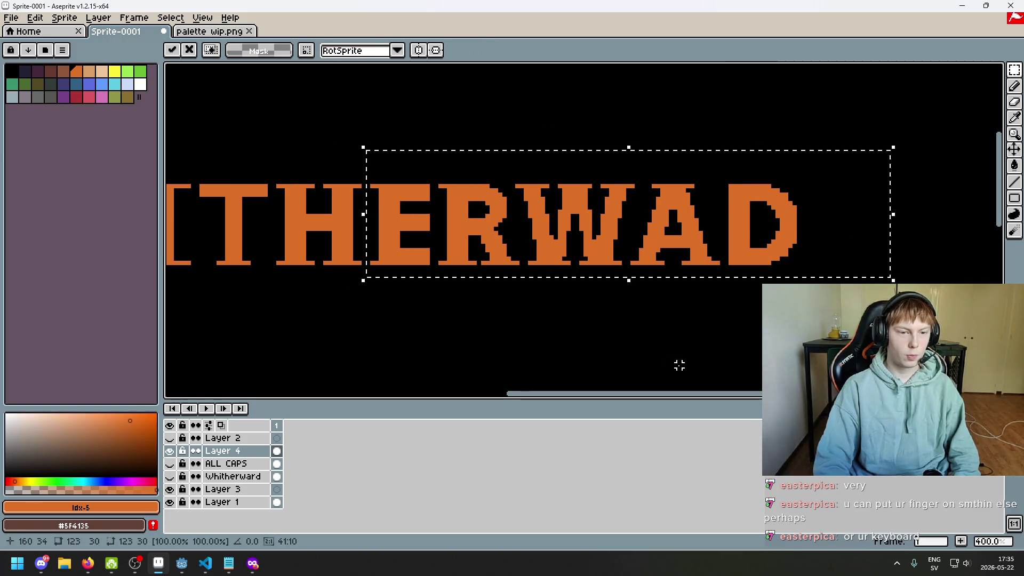
key(ctrl+d)
scroll(419, 168, up, 1)
drag(419, 168, 997, 395)
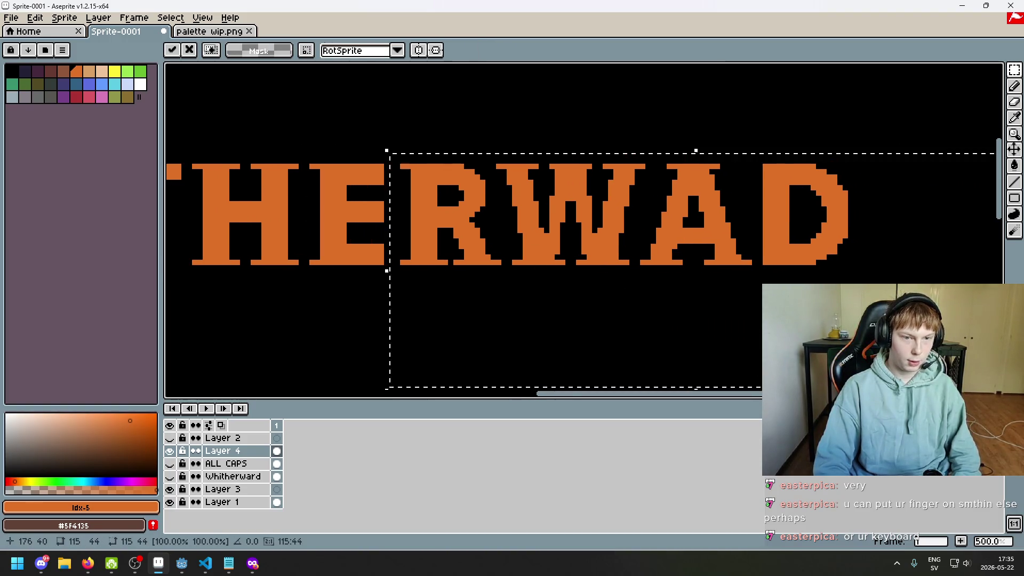
click(382, 316)
scroll(386, 309, down, 3)
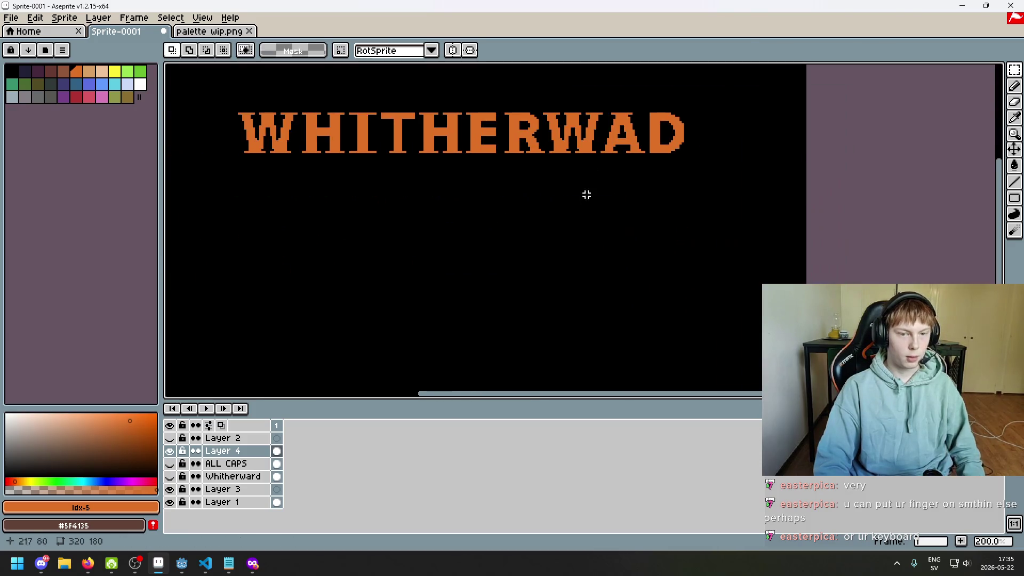
key(ctrl+t)
click(504, 341)
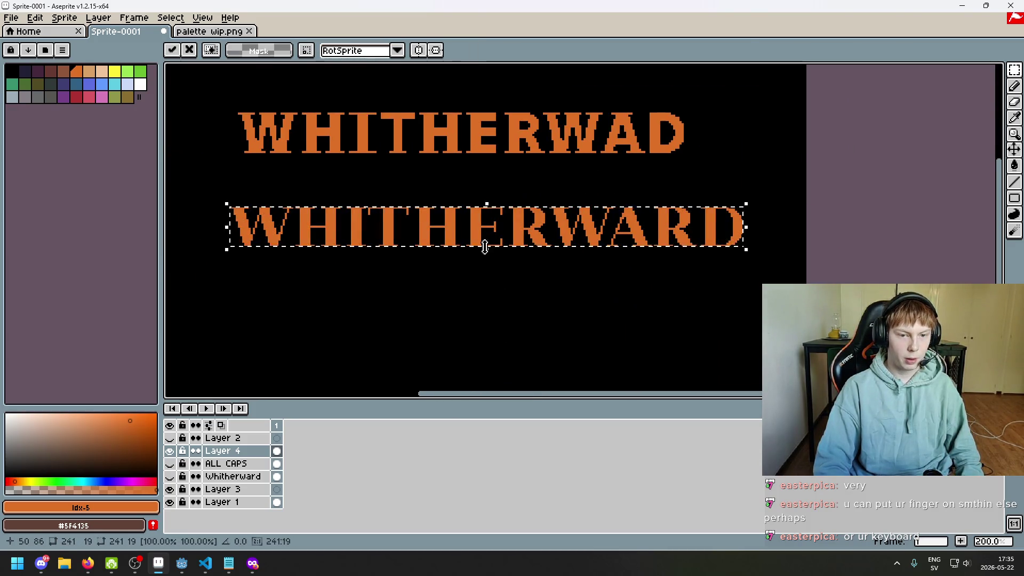
scroll(498, 228, up, 3)
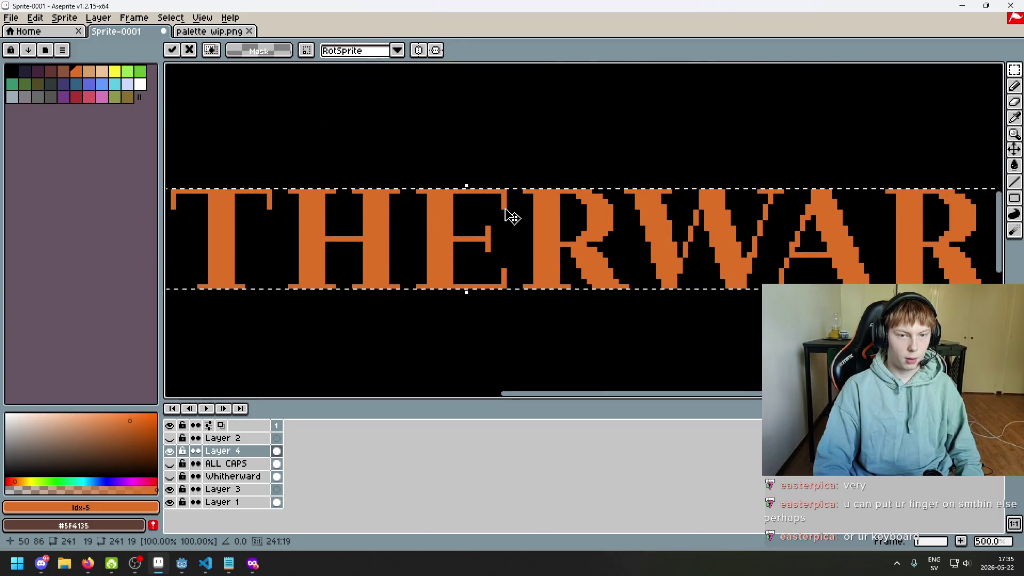
click(492, 311)
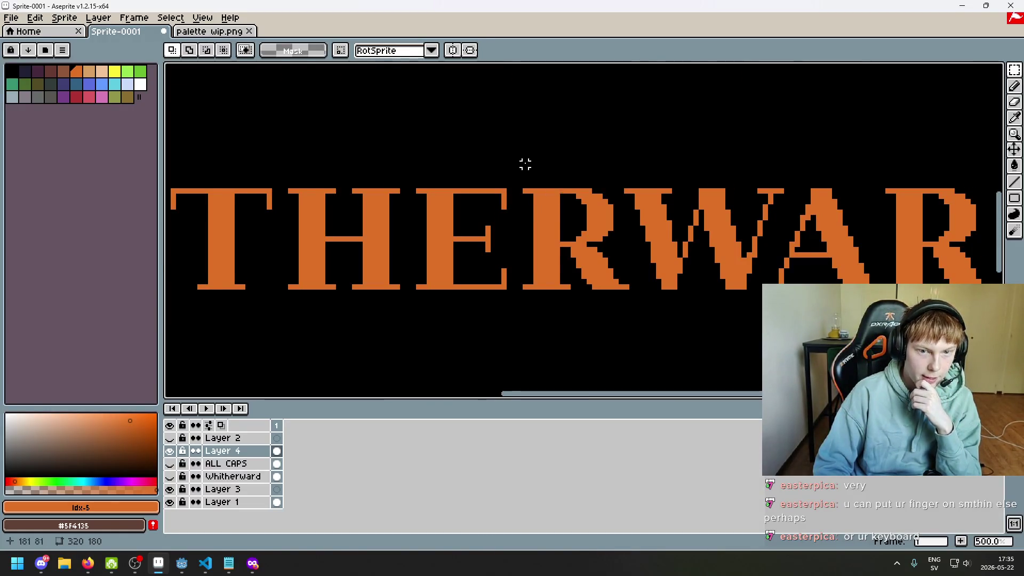
scroll(526, 165, down, 2)
scroll(492, 151, up, 3)
key(b)
scroll(474, 144, down, 1)
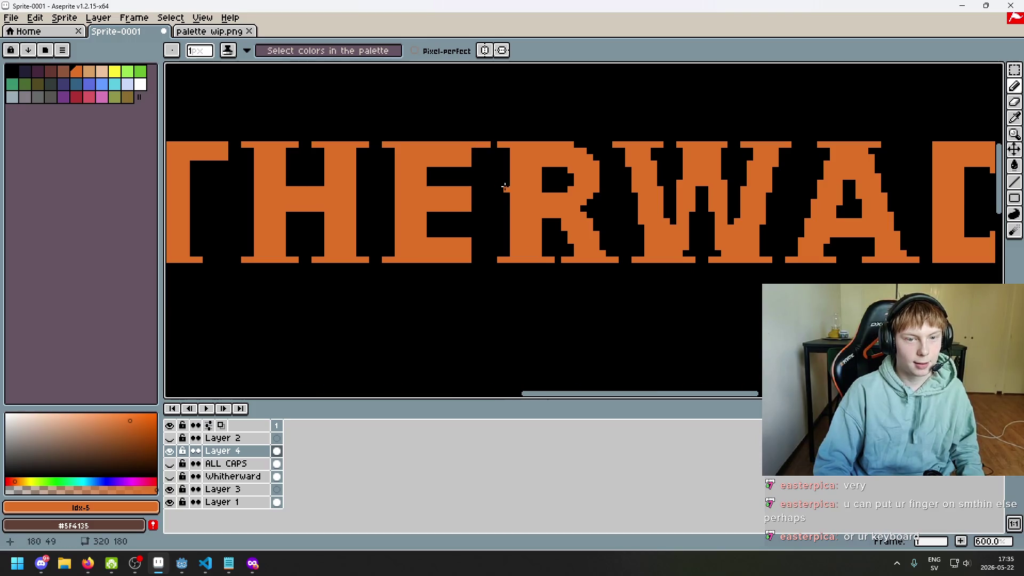
scroll(497, 188, down, 1)
key(ctrl+z)
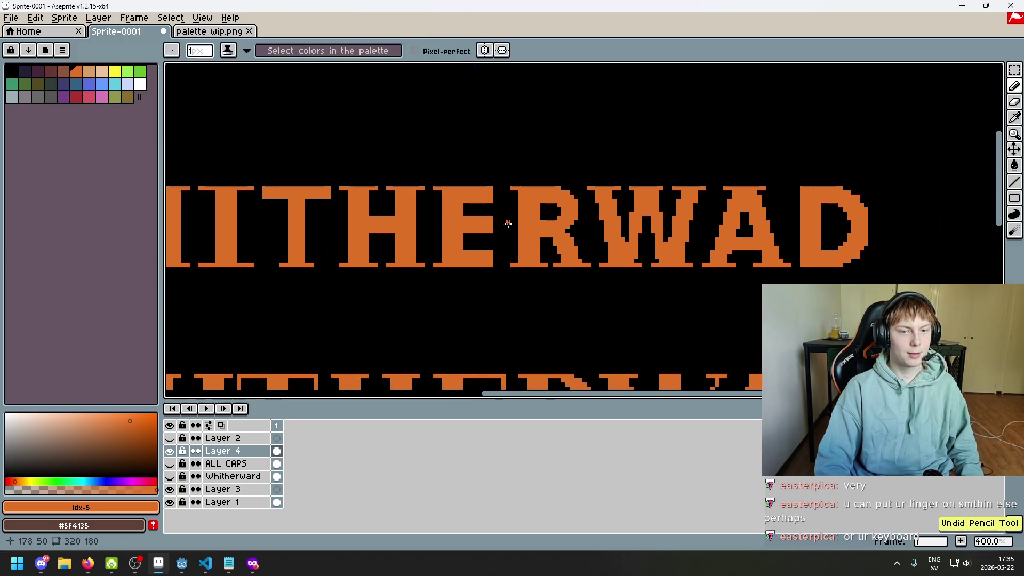
scroll(493, 185, up, 2)
key(ctrl+z)
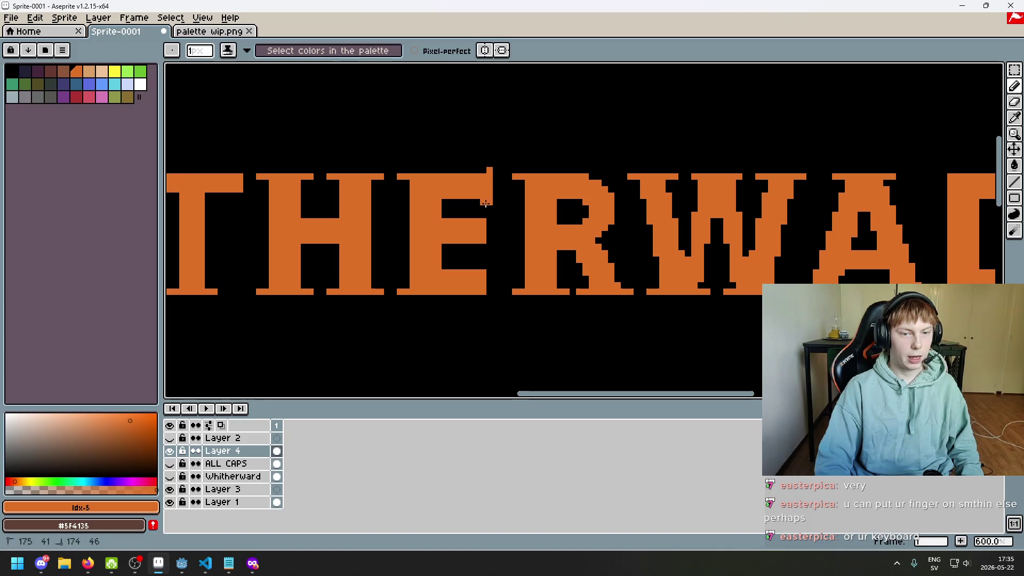
key(ctrl+z)
scroll(510, 219, down, 4)
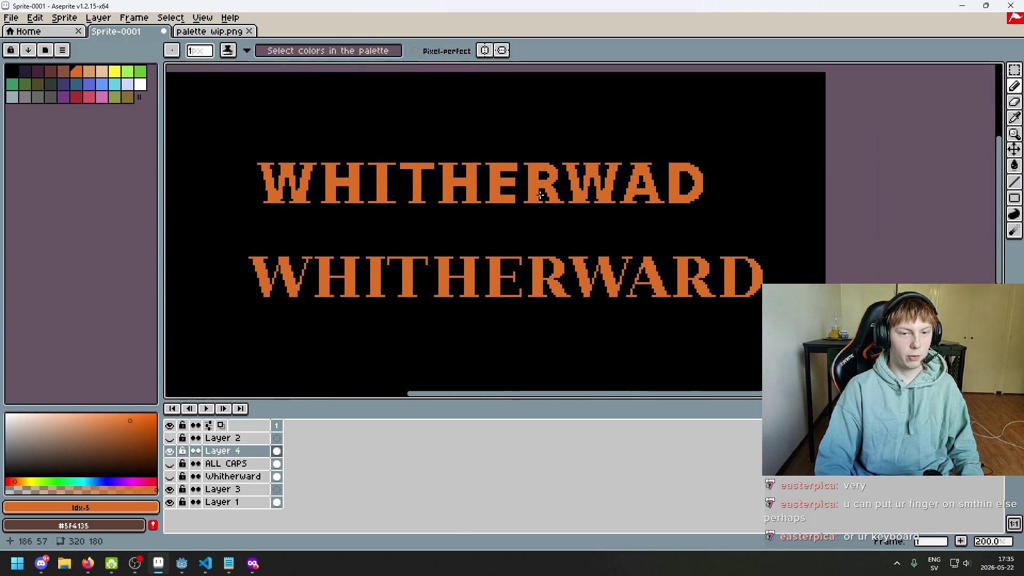
key(ctrl+z)
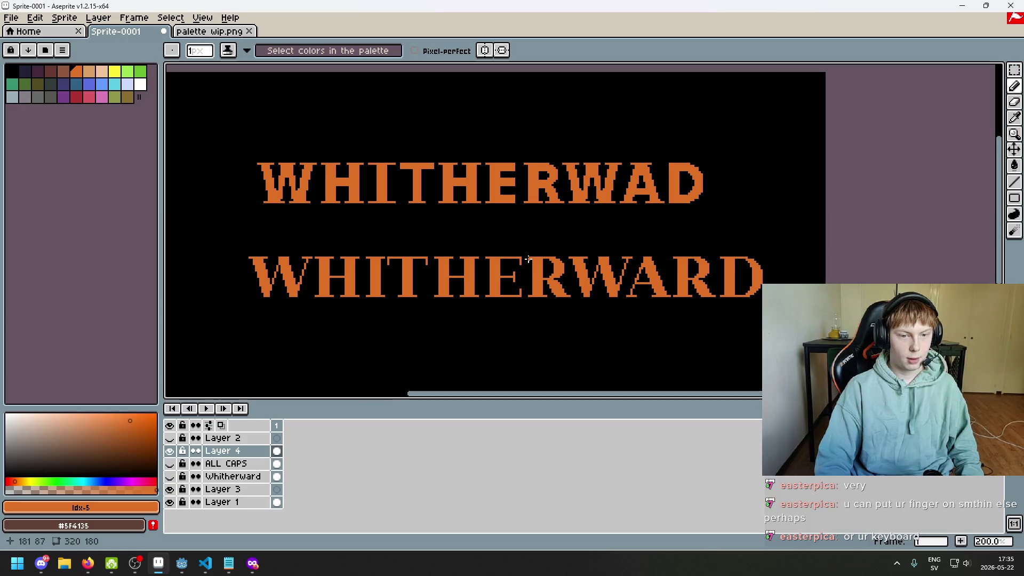
scroll(527, 264, up, 2)
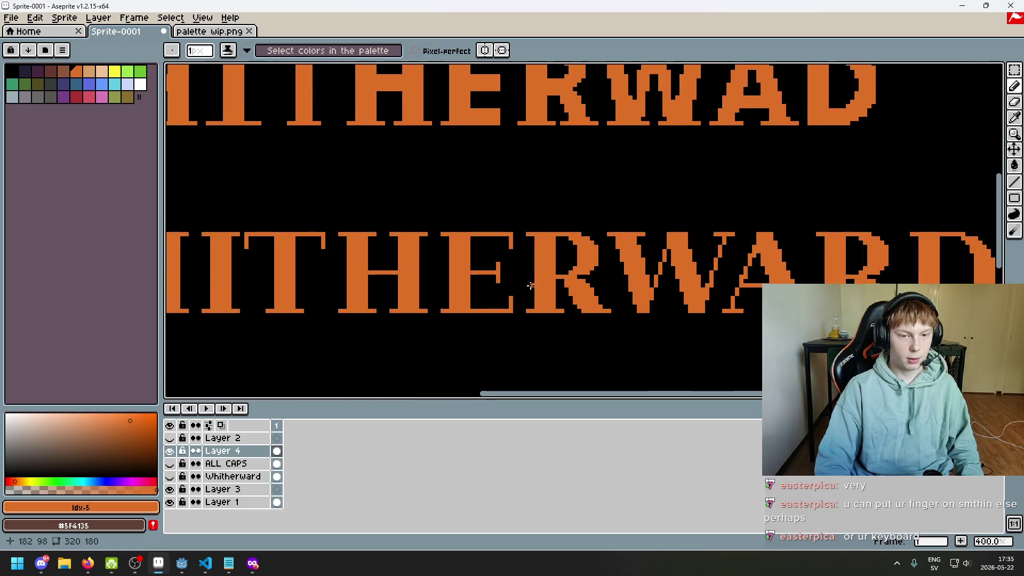
scroll(497, 179, up, 3)
scroll(504, 138, down, 5)
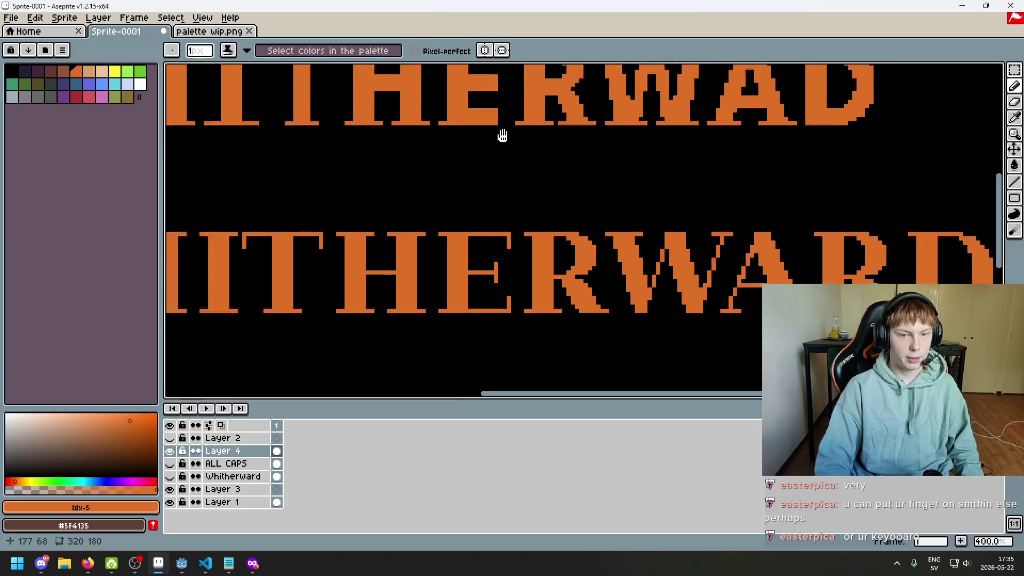
scroll(504, 138, down, 1)
scroll(510, 165, up, 2)
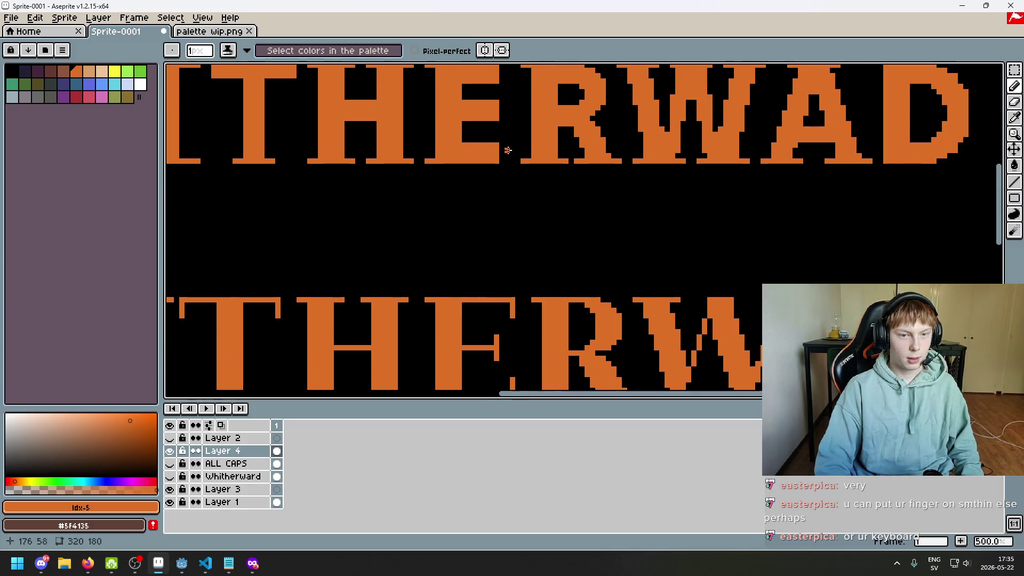
scroll(526, 241, down, 3)
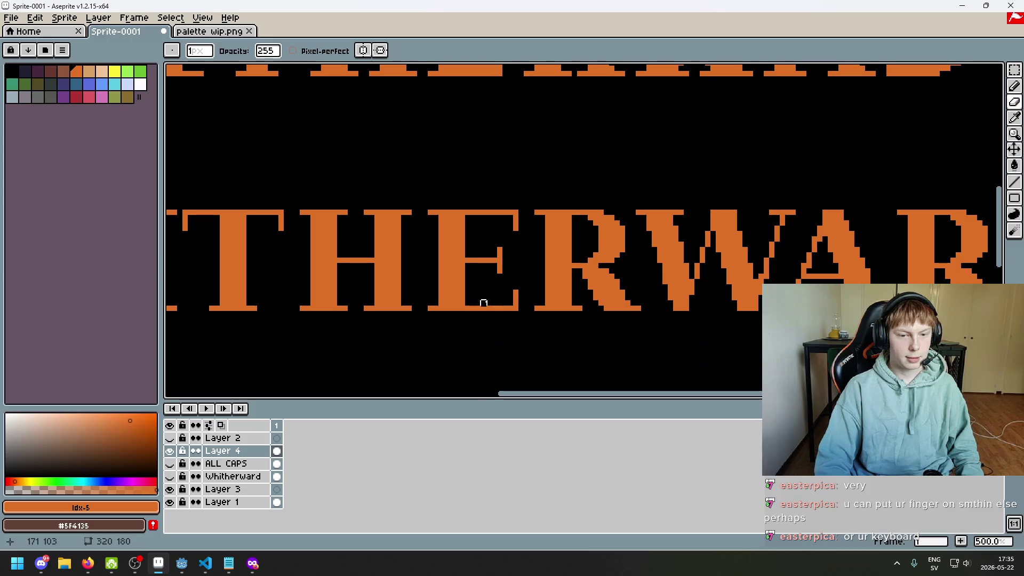
scroll(483, 303, up, 3)
scroll(474, 265, up, 3)
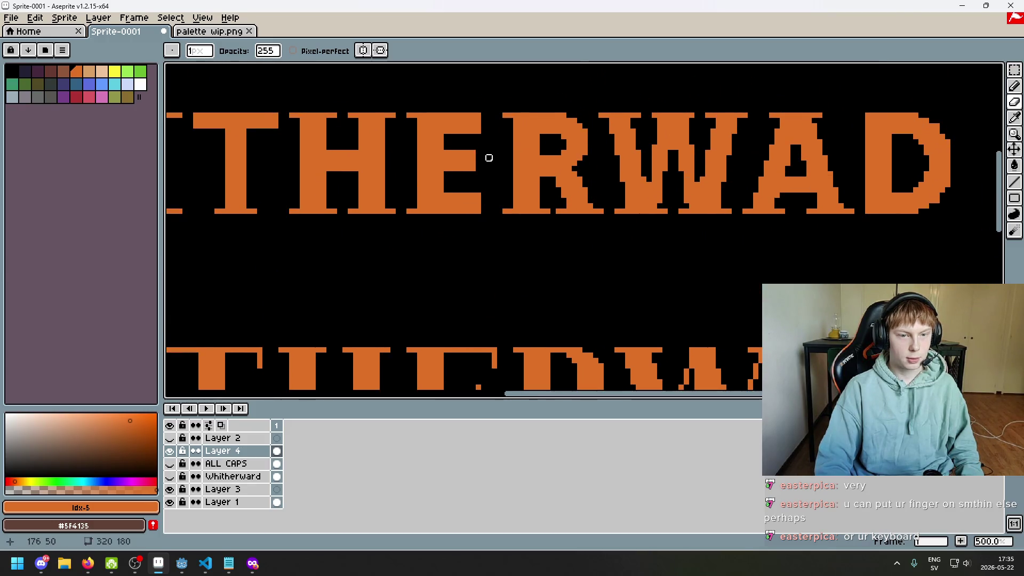
mouse_move(502, 200)
mouse_down()
mouse_move(513, 122)
mouse_move(508, 213)
mouse_up()
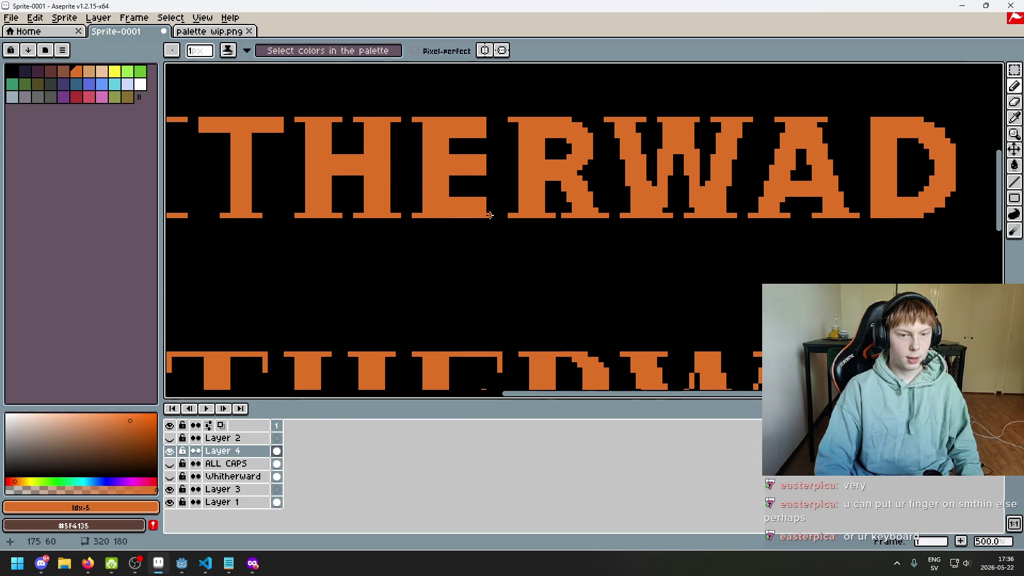
scroll(489, 215, up, 1)
key(e)
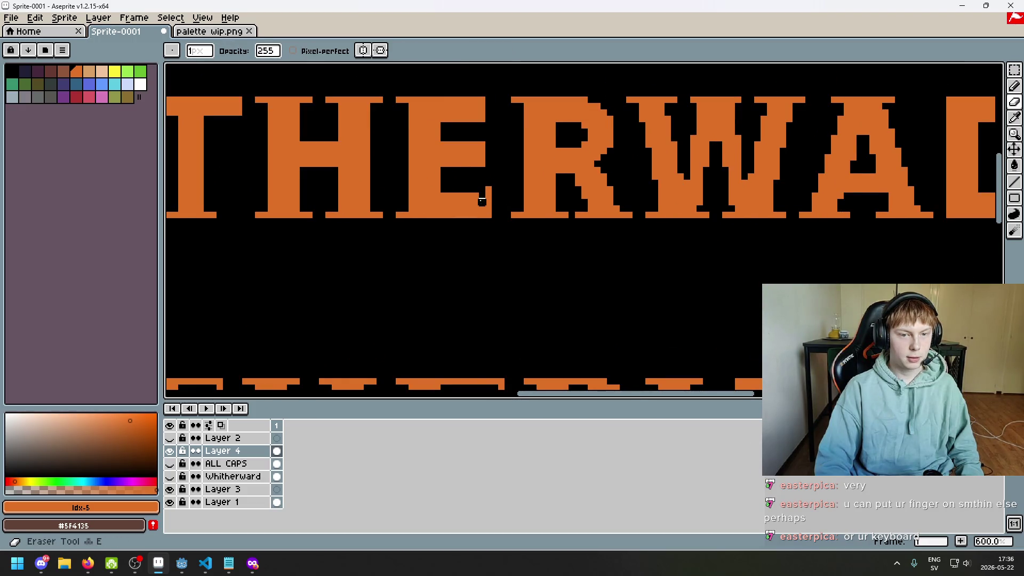
drag(483, 192, 483, 211)
key(ctrl+z)
scroll(498, 212, down, 2)
scroll(497, 212, down, 1)
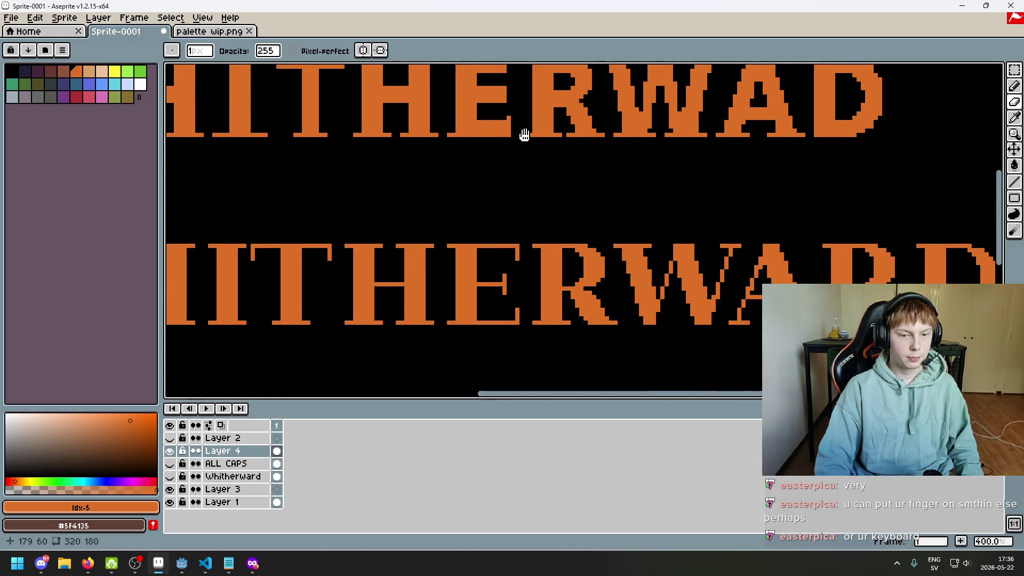
scroll(524, 134, up, 1)
scroll(523, 135, up, 1)
scroll(536, 206, down, 4)
scroll(536, 206, up, 1)
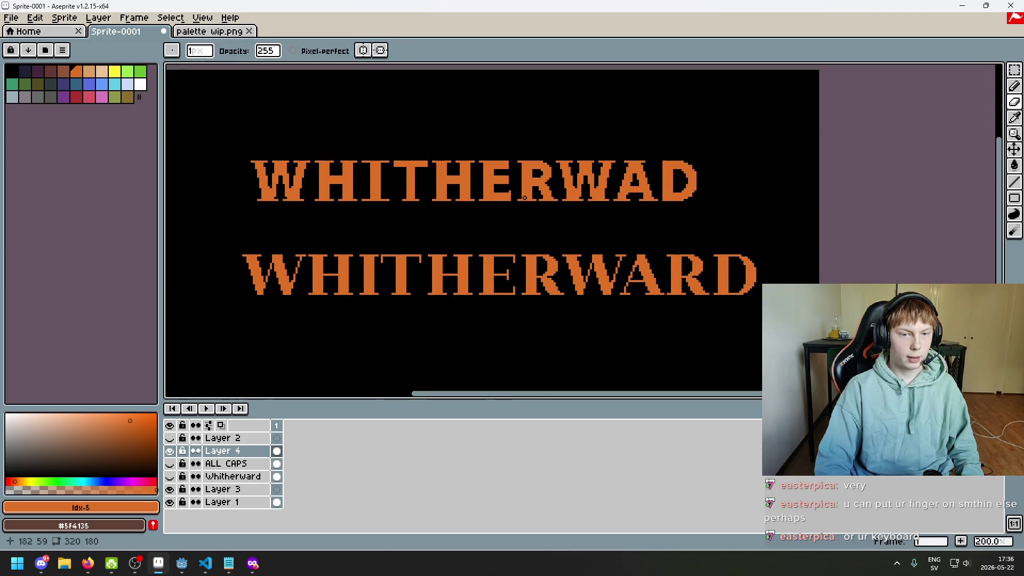
key(b)
scroll(503, 193, up, 3)
scroll(499, 188, down, 4)
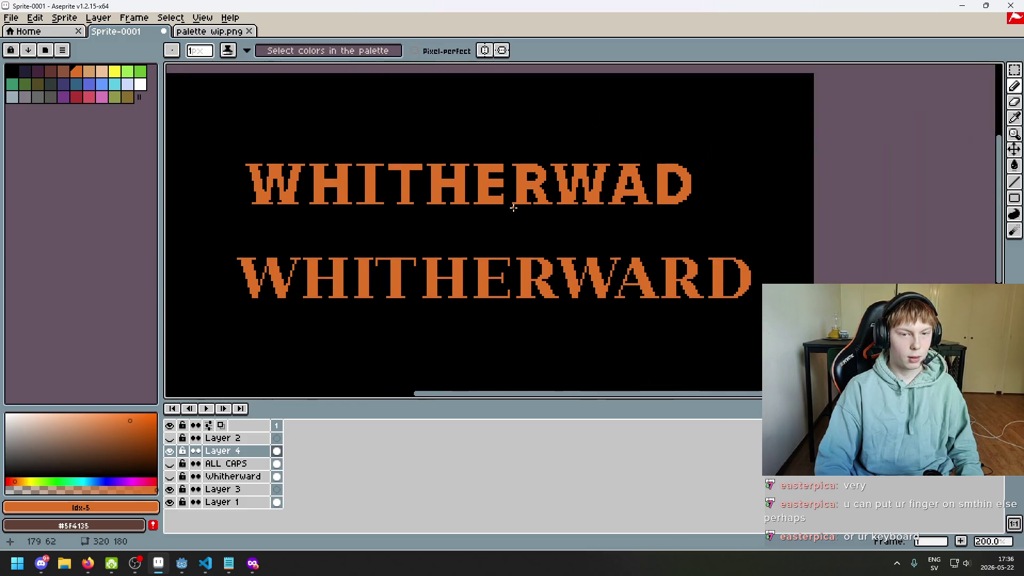
scroll(504, 207, up, 4)
scroll(503, 207, down, 3)
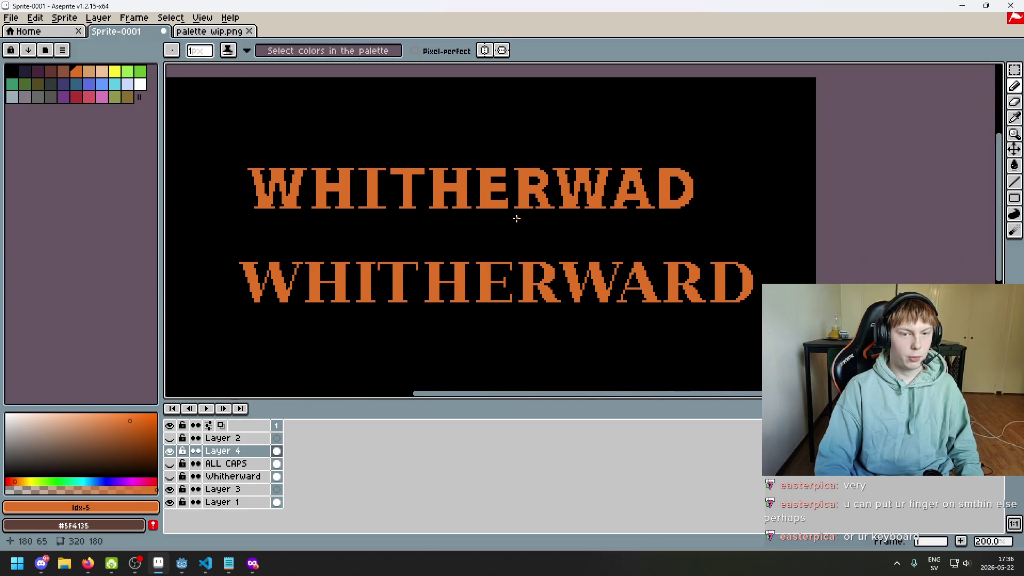
scroll(517, 219, up, 2)
scroll(508, 182, up, 2)
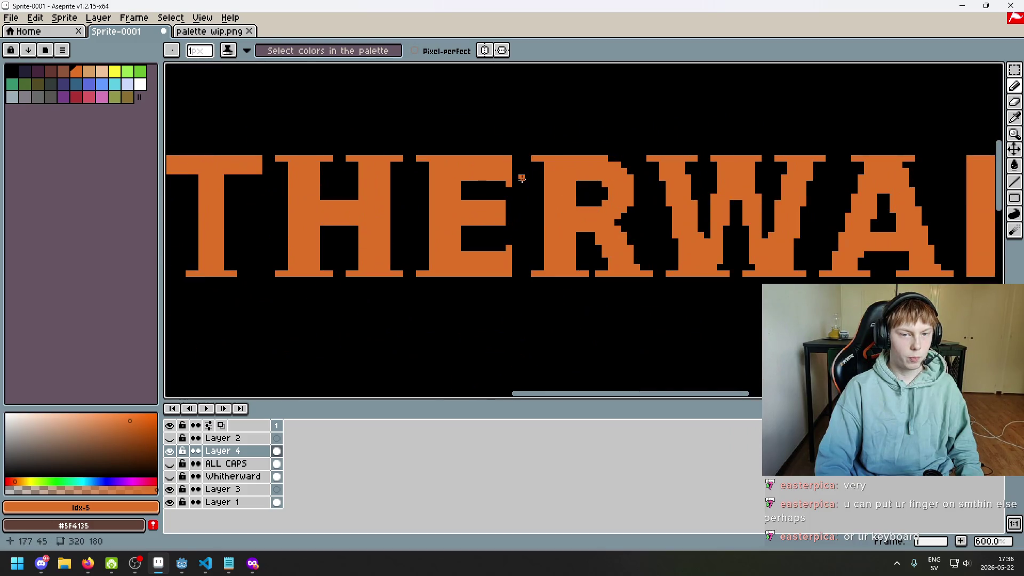
scroll(522, 178, down, 4)
scroll(527, 215, up, 5)
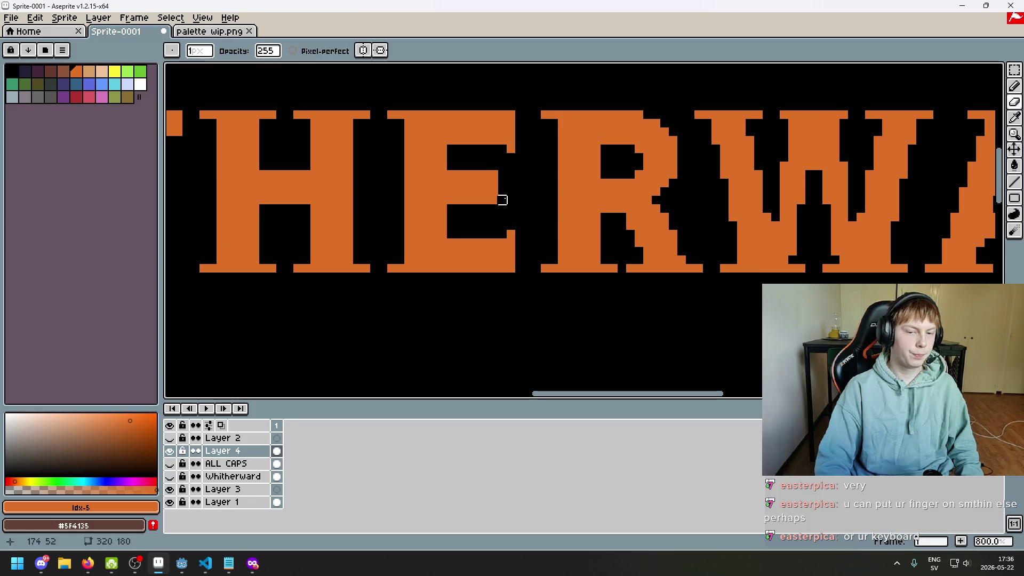
key(v)
key(b)
scroll(507, 206, down, 4)
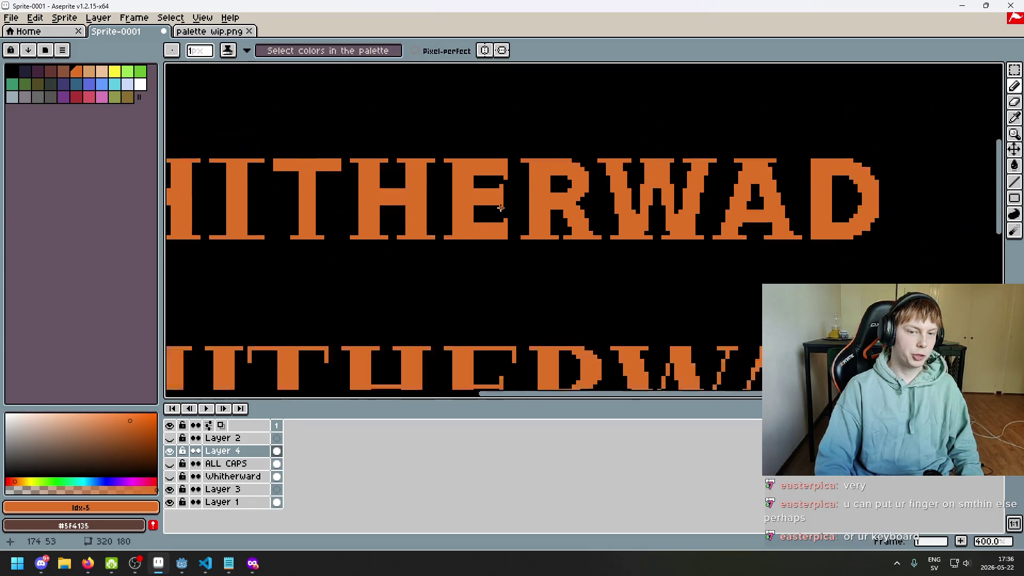
scroll(525, 231, down, 1)
scroll(519, 226, up, 2)
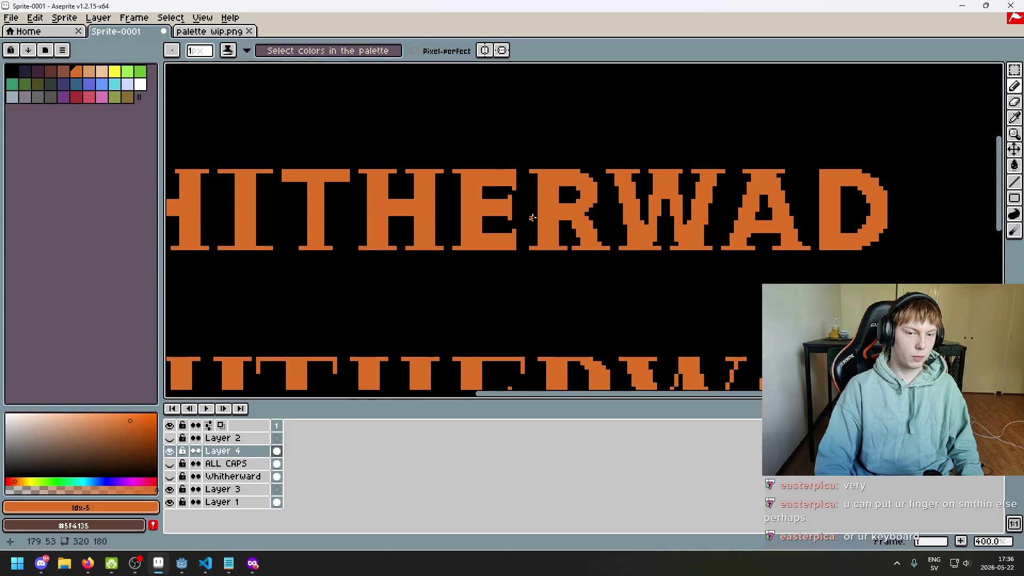
scroll(527, 216, up, 3)
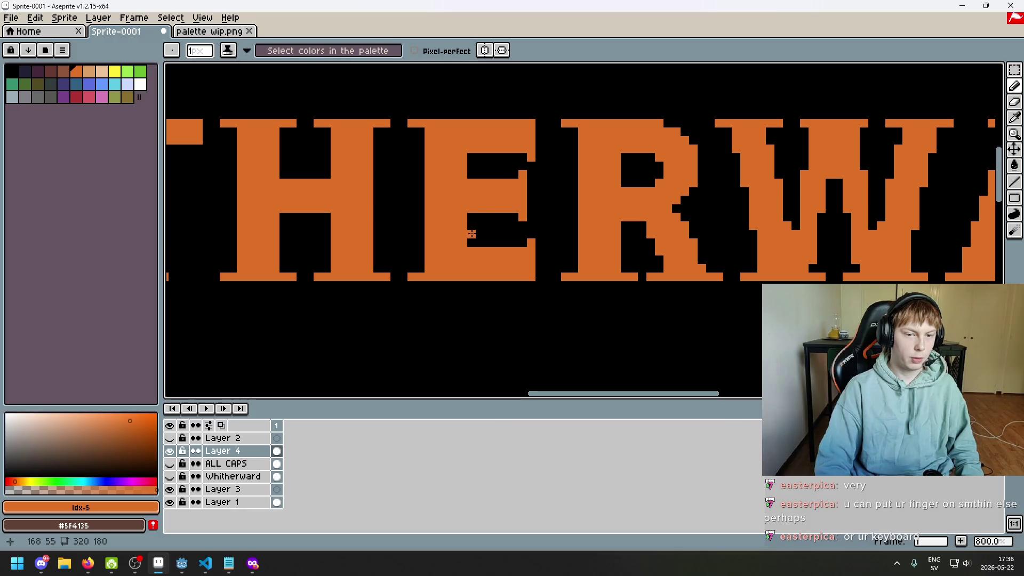
scroll(483, 210, down, 4)
scroll(484, 209, up, 1)
scroll(484, 210, up, 2)
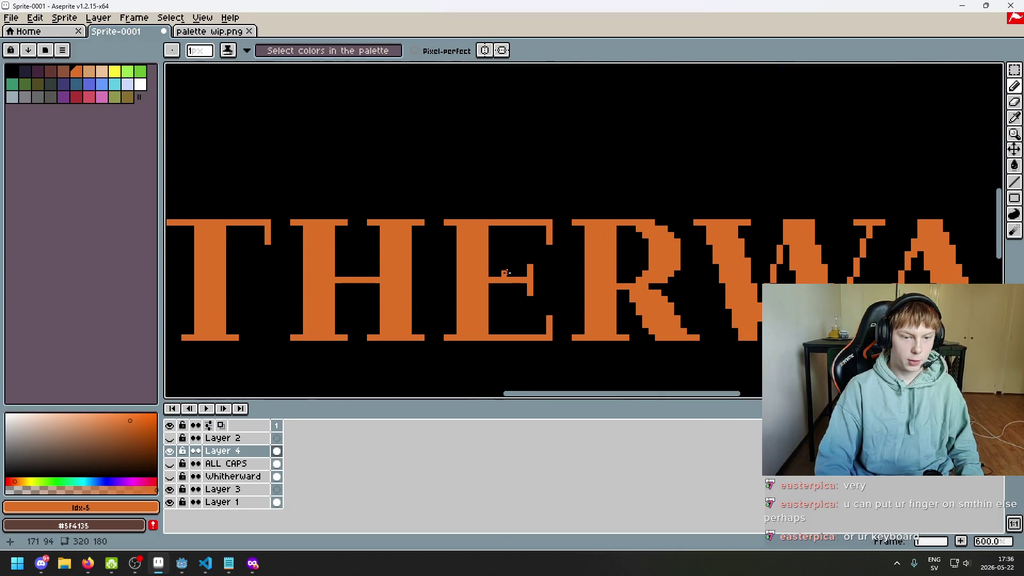
- Measure the E's counters with rectangular selections inside the letter
click(1014, 70)
scroll(458, 267, up, 1)
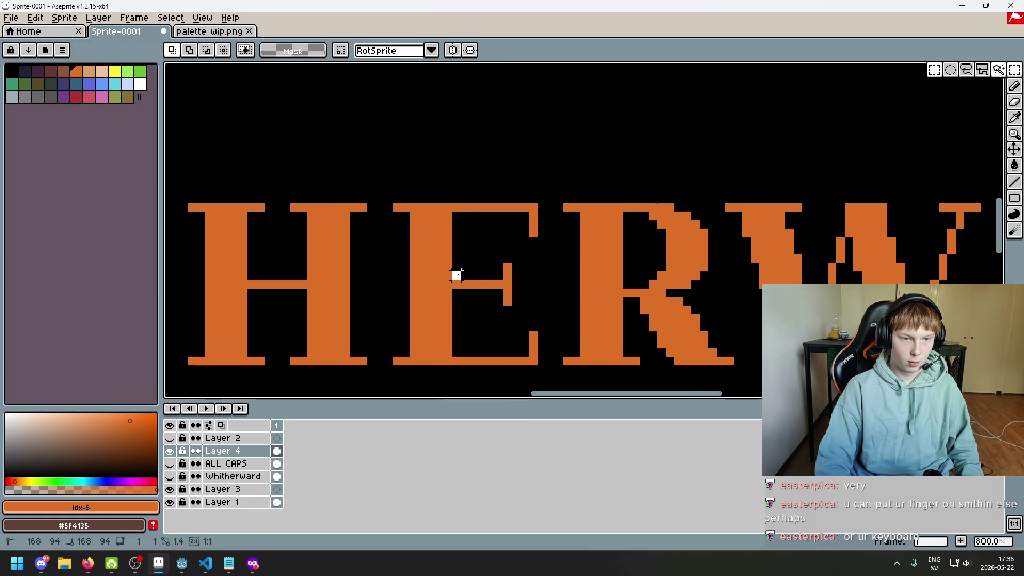
drag(457, 274, 486, 230)
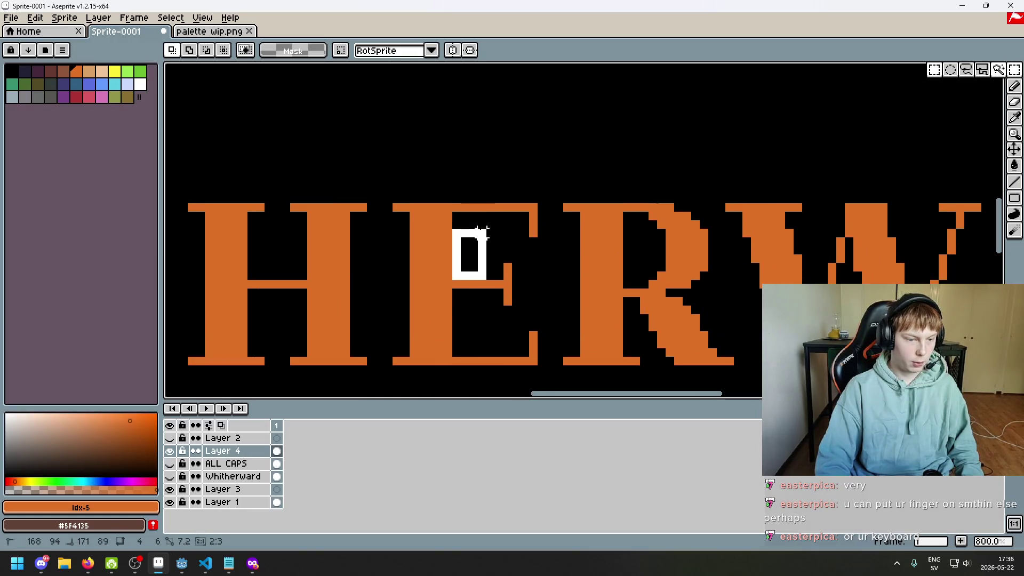
mouse_move(465, 318)
mouse_down()
mouse_move(457, 297)
mouse_move(498, 358)
mouse_up()
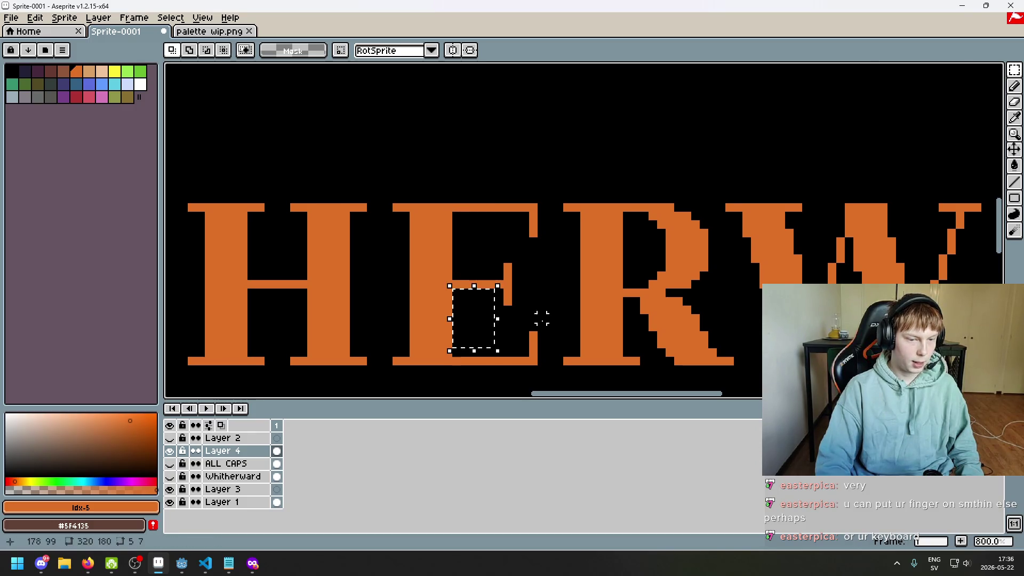
scroll(552, 326, down, 4)
scroll(561, 195, up, 3)
scroll(524, 176, up, 3)
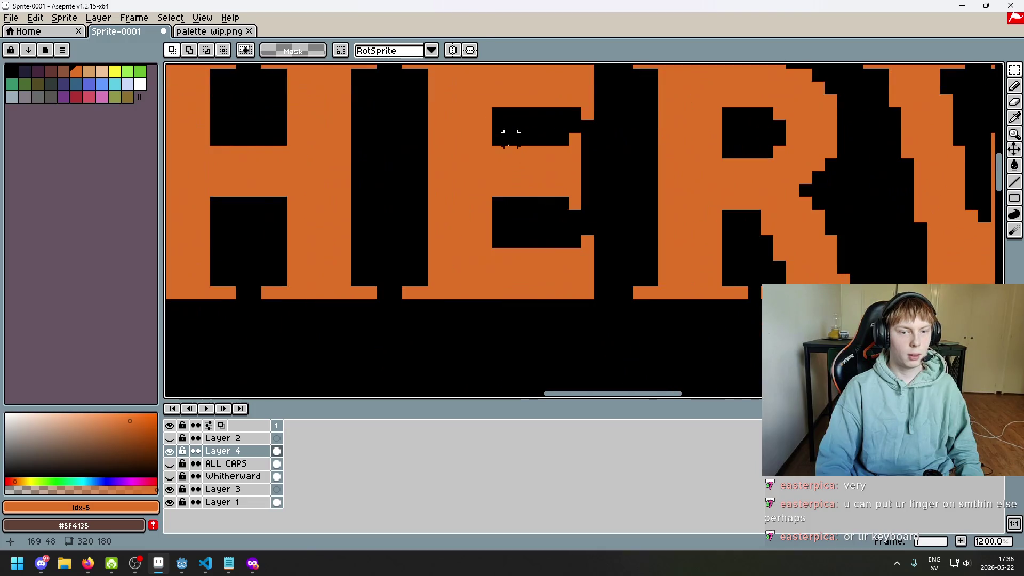
- Turn the orange pixel at the E's inner corner black with the Pencil
key(b)
click(575, 139)
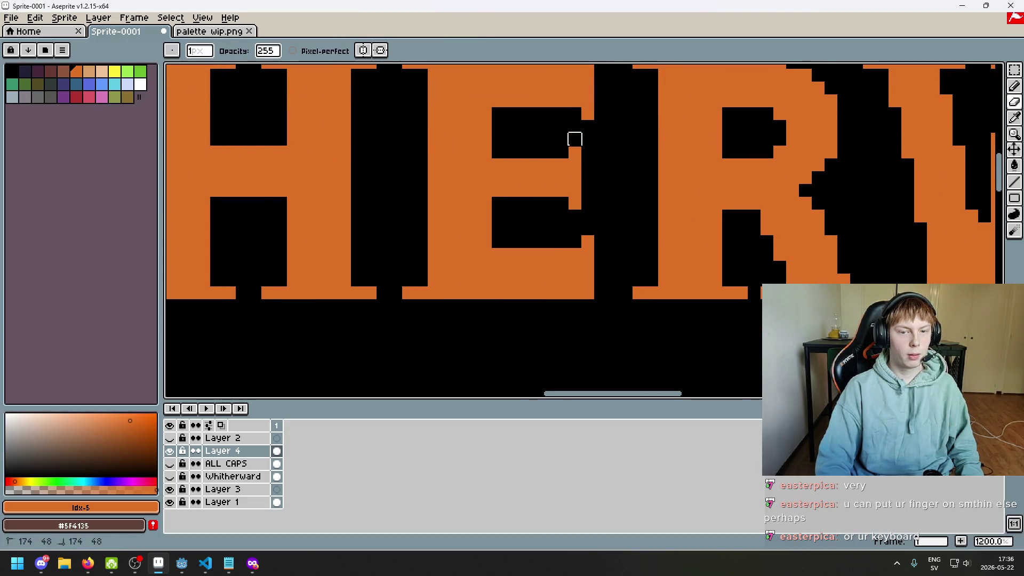
scroll(561, 241, down, 5)
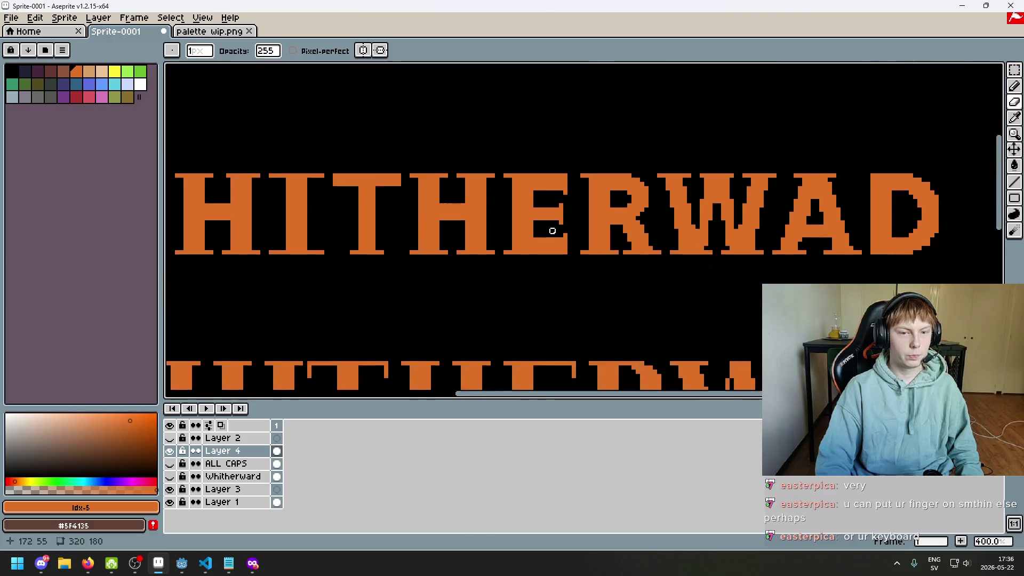
scroll(553, 227, up, 5)
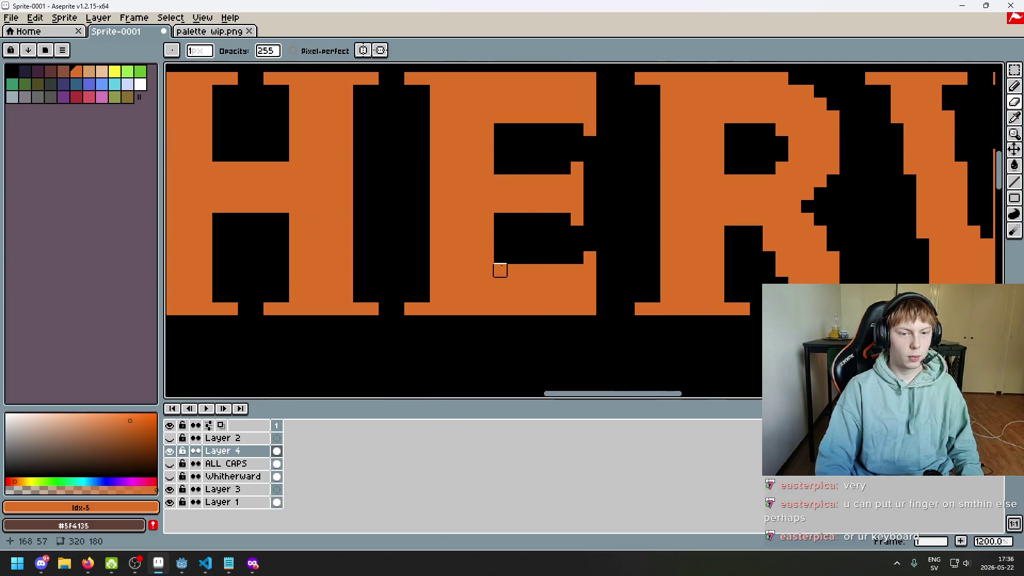
scroll(612, 228, down, 7)
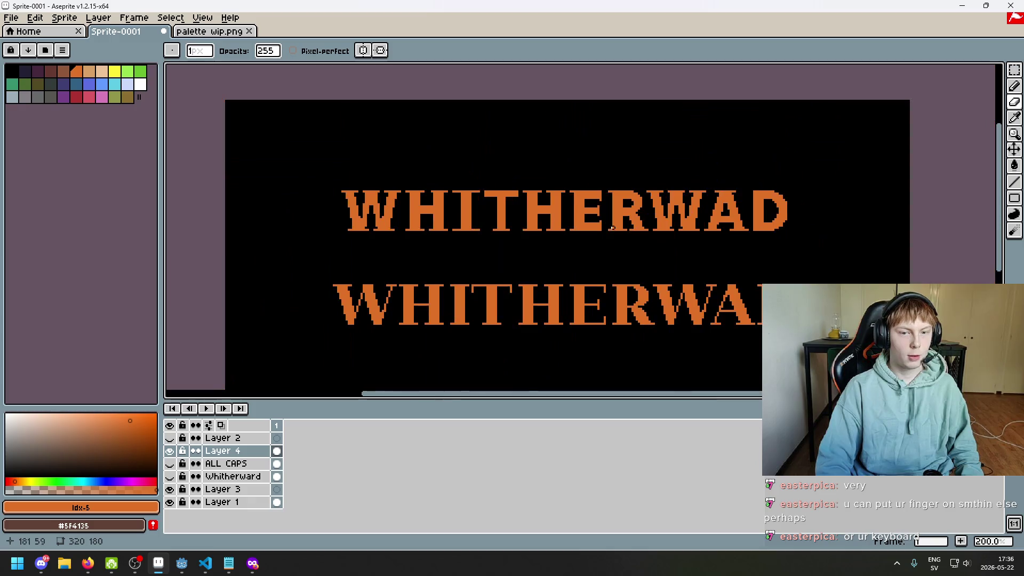
scroll(568, 233, down, 1)
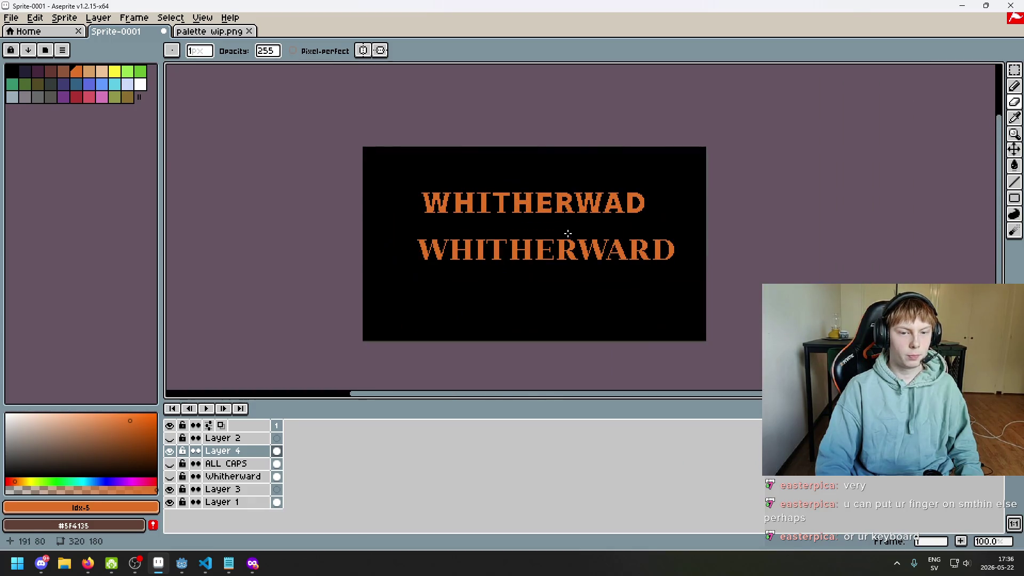
scroll(561, 208, up, 4)
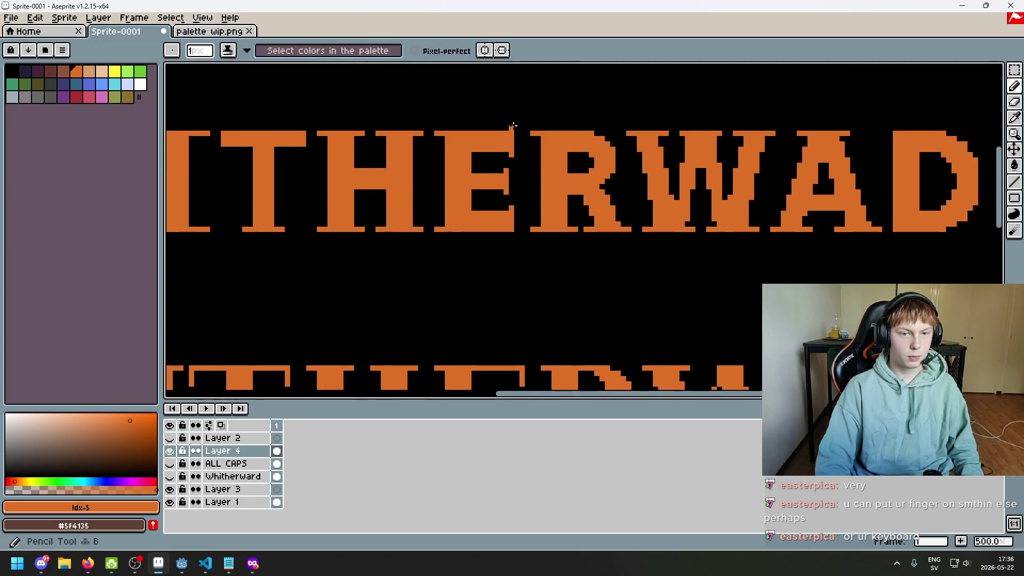
- Undo the black pixel on the E, then undo a trial erase as well
scroll(535, 207, down, 4)
key(ctrl+z)
scroll(532, 213, up, 1)
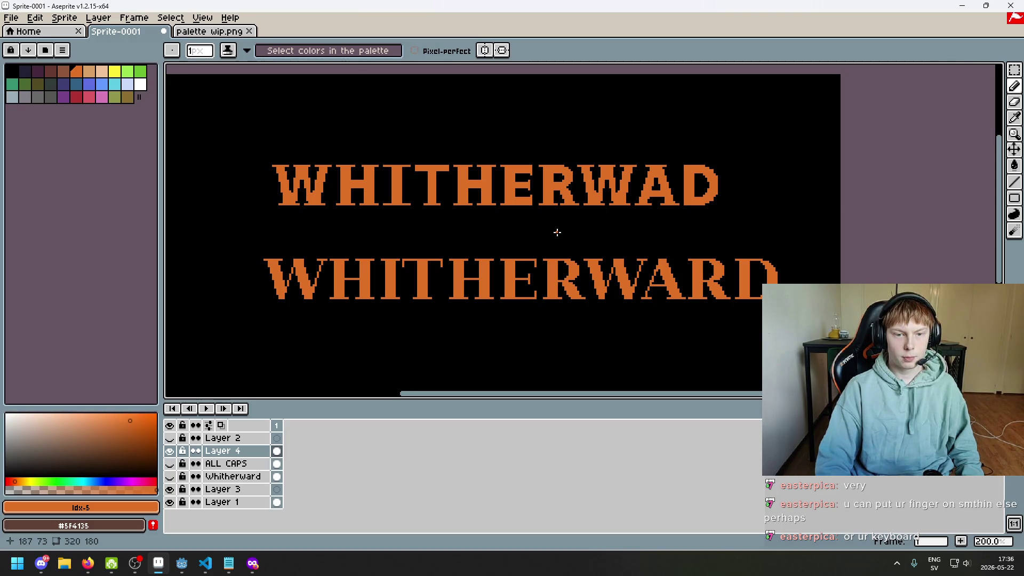
scroll(549, 202, up, 3)
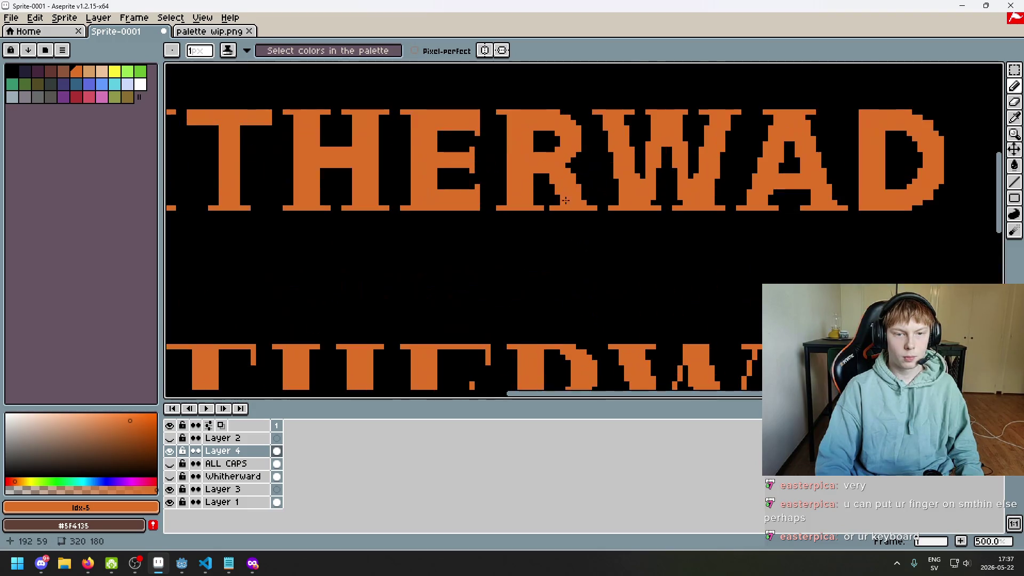
key(e)
scroll(562, 208, down, 4)
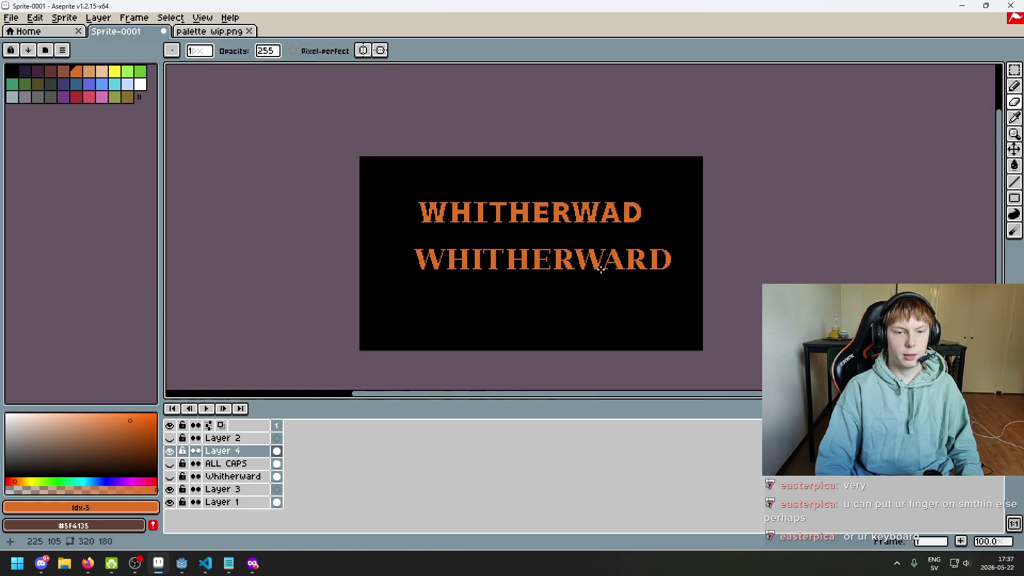
key(ctrl+z)
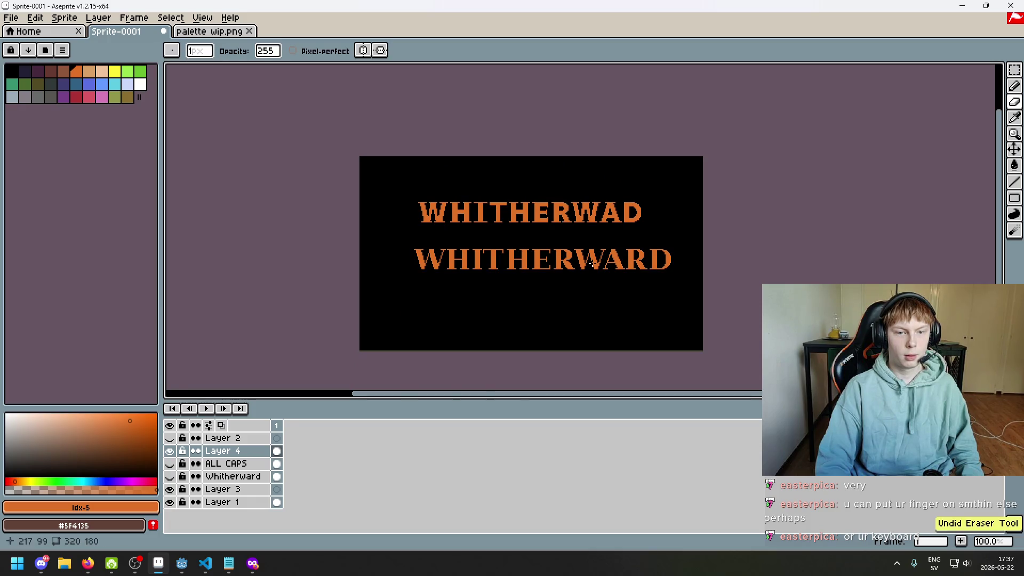
scroll(589, 211, up, 3)
scroll(491, 238, up, 2)
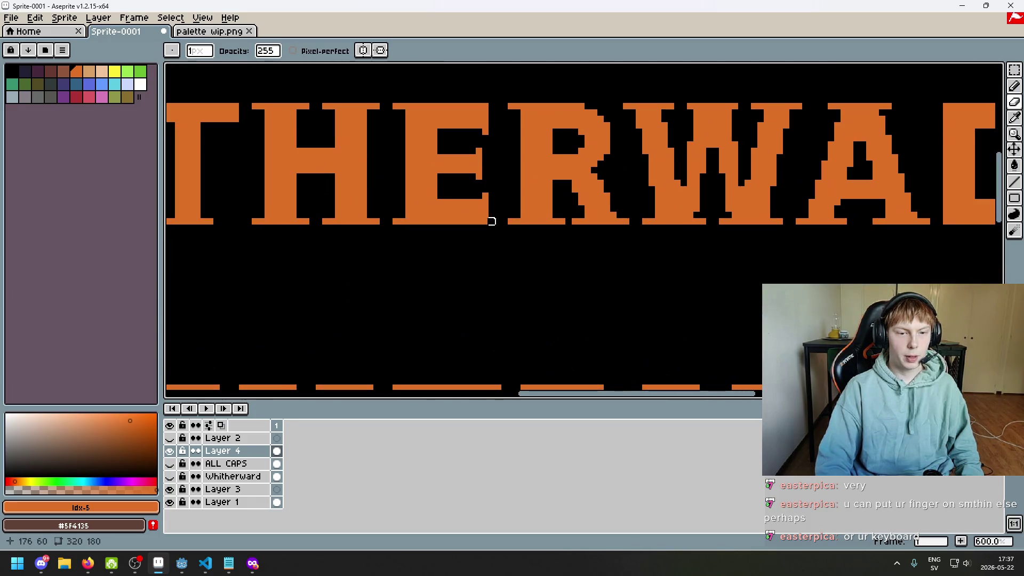
- Shift the canvas view right and zoom in on the letters
key(v)
scroll(494, 219, down, 4)
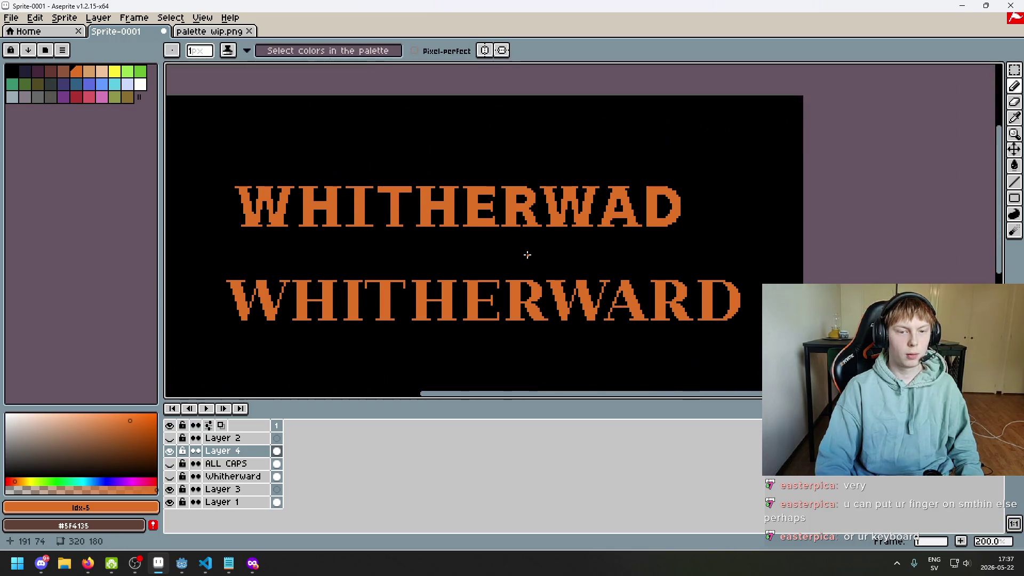
drag(468, 236, 518, 238)
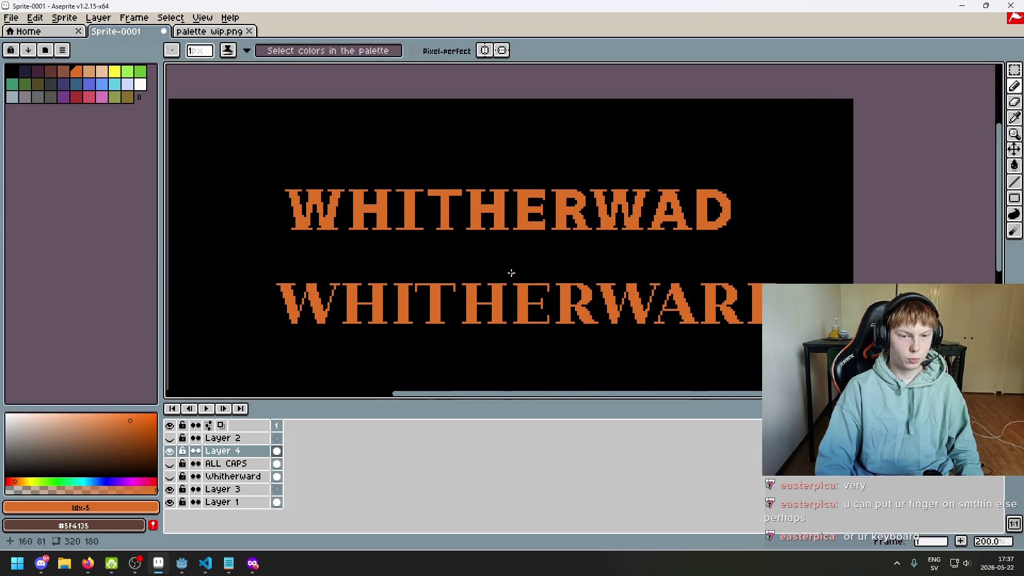
scroll(511, 272, up, 2)
scroll(511, 267, up, 2)
scroll(587, 262, up, 2)
scroll(617, 254, up, 2)
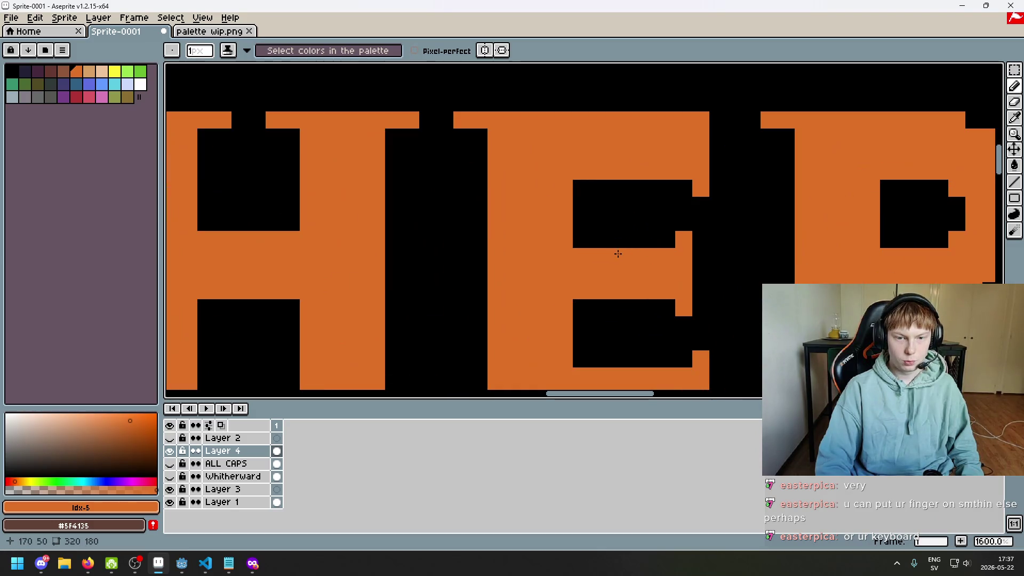
- Add one orange serif pixel under the end of the T's top bar
key(m)
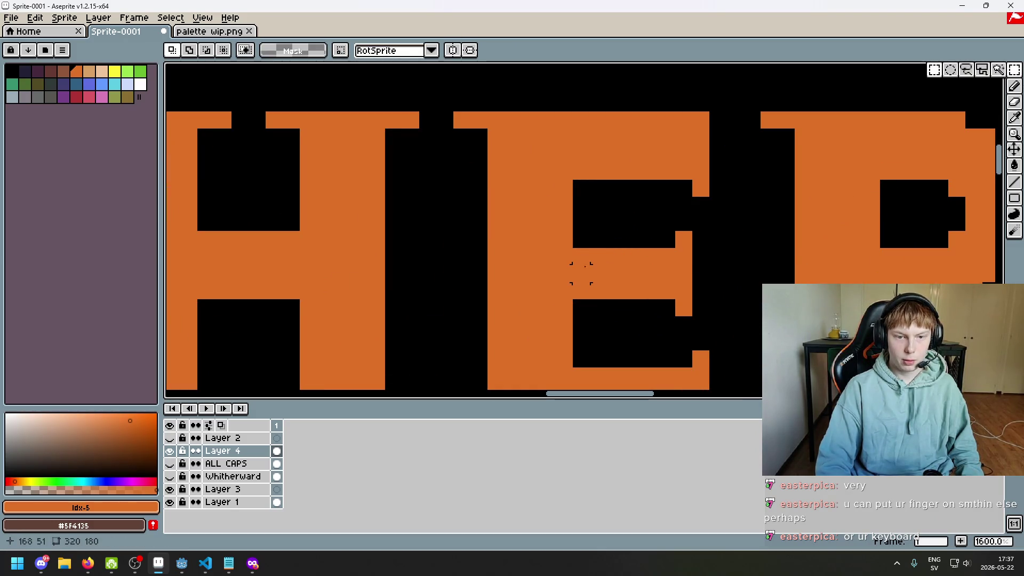
drag(513, 238, 919, 277)
key(b)
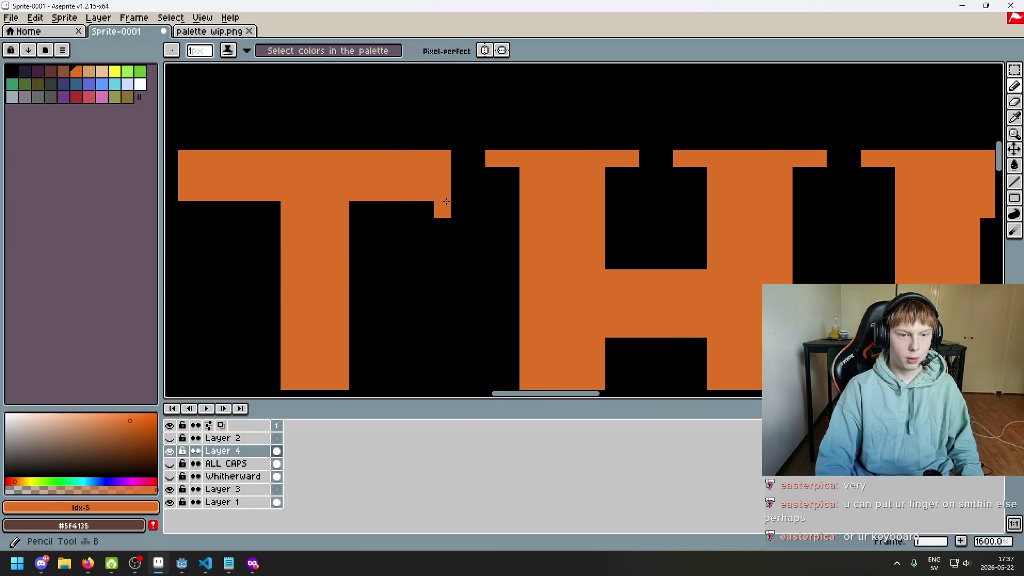
click(393, 222)
drag(393, 222, 627, 195)
scroll(416, 184, down, 7)
scroll(524, 234, down, 1)
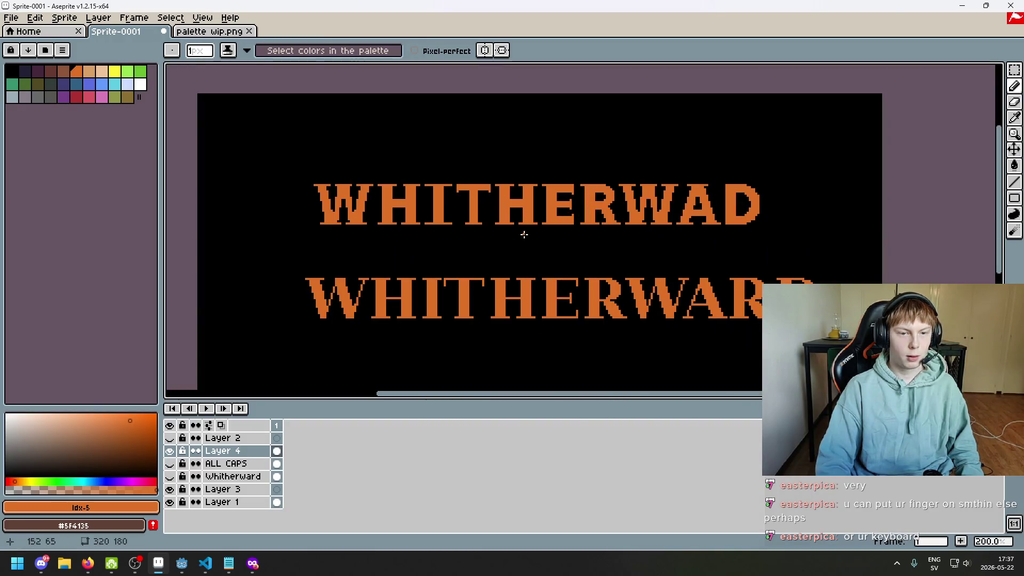
drag(591, 246, 534, 226)
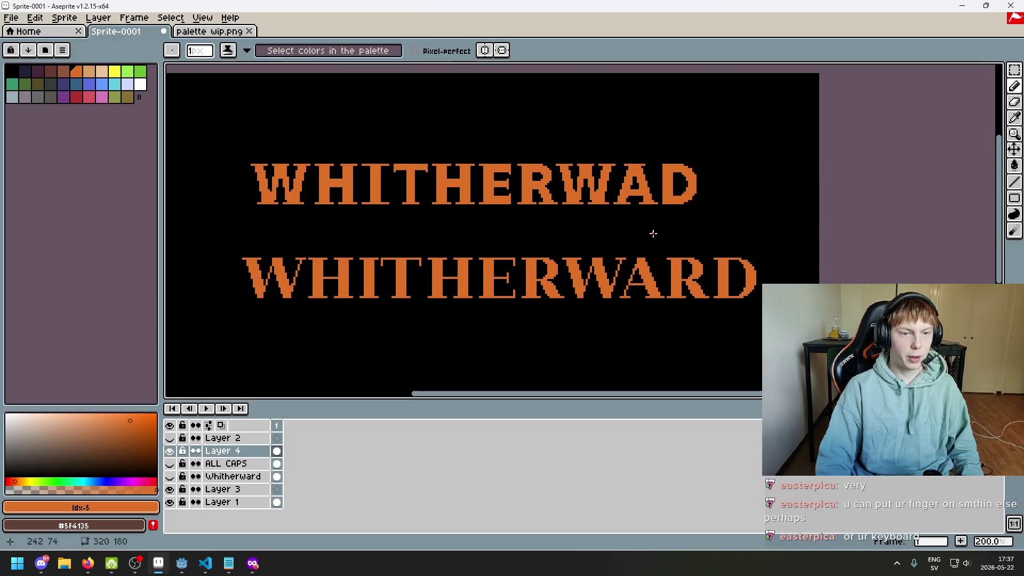
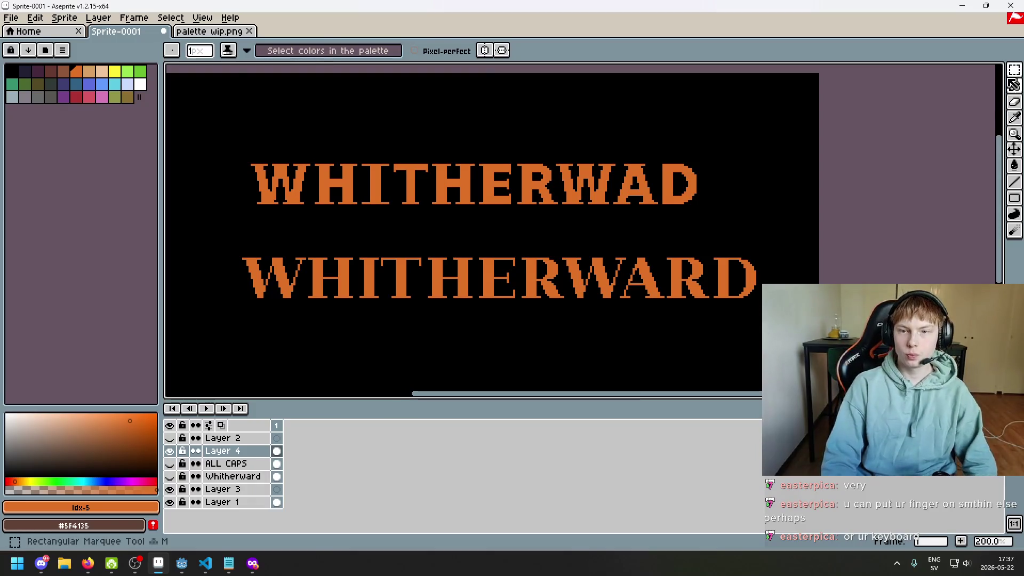
- Marquee-select the lower WHITHERWARD line and delete it
click(1013, 76)
drag(808, 226, 176, 344)
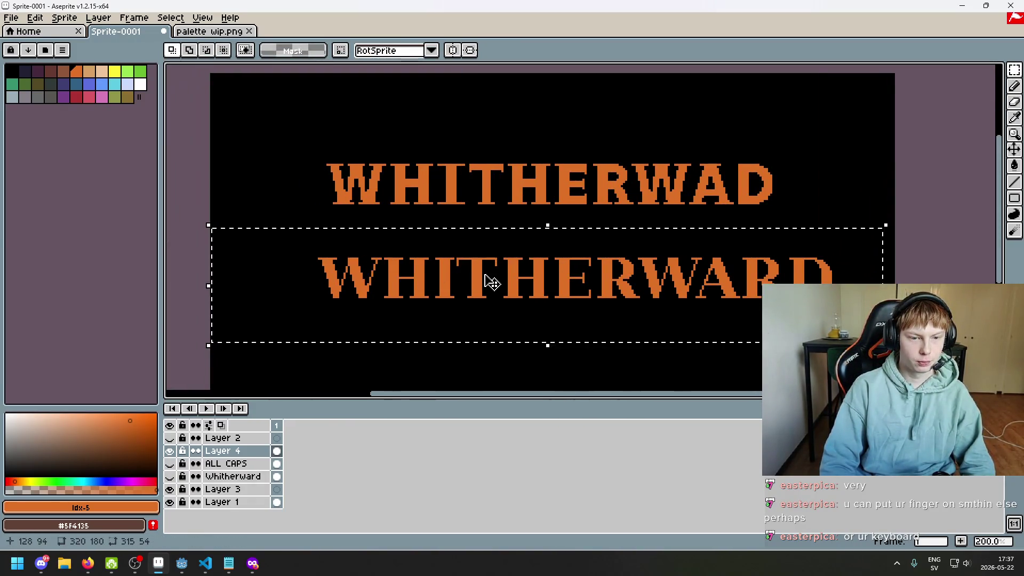
key(Delete)
- Undo two pencil strokes on the I, then add a pixel at its top serif
scroll(473, 187, up, 2)
scroll(478, 205, up, 3)
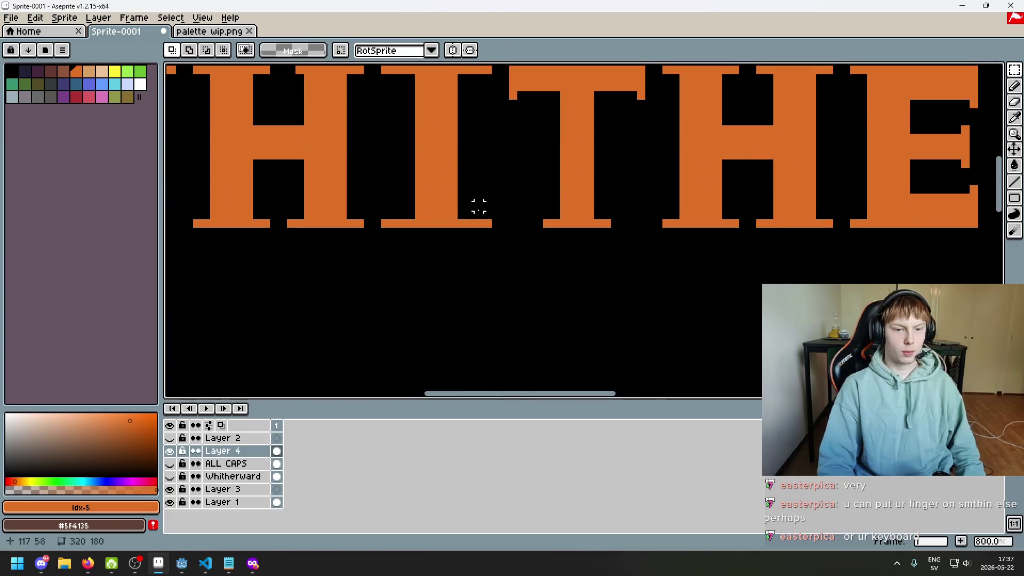
key(b)
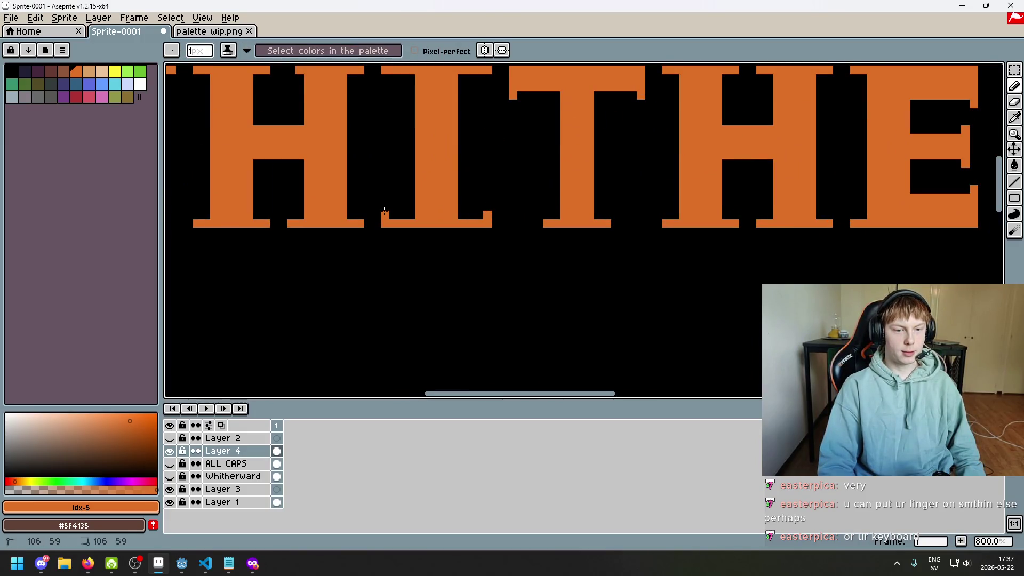
scroll(385, 211, down, 4)
scroll(390, 166, up, 2)
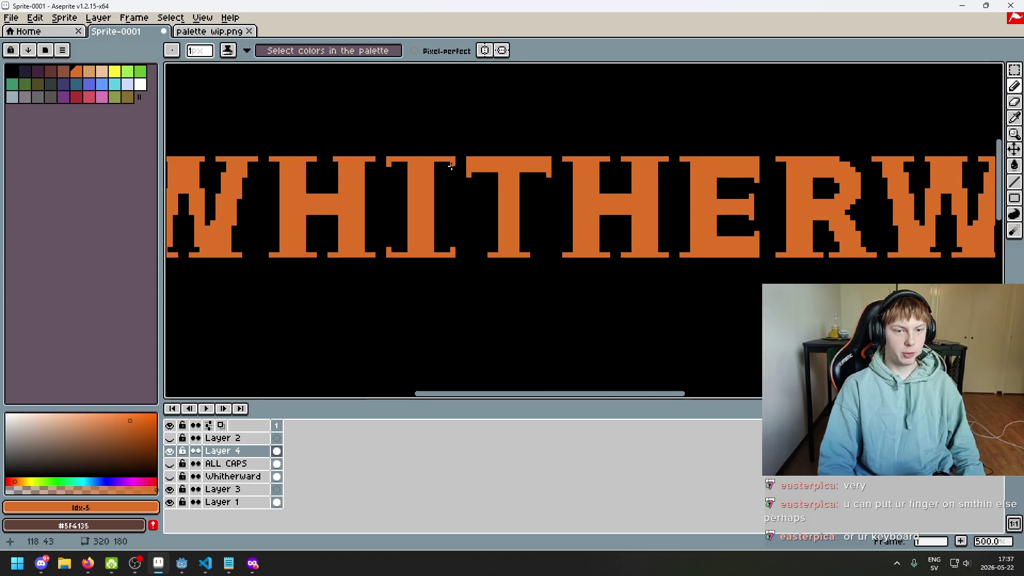
scroll(450, 167, down, 4)
scroll(498, 214, up, 1)
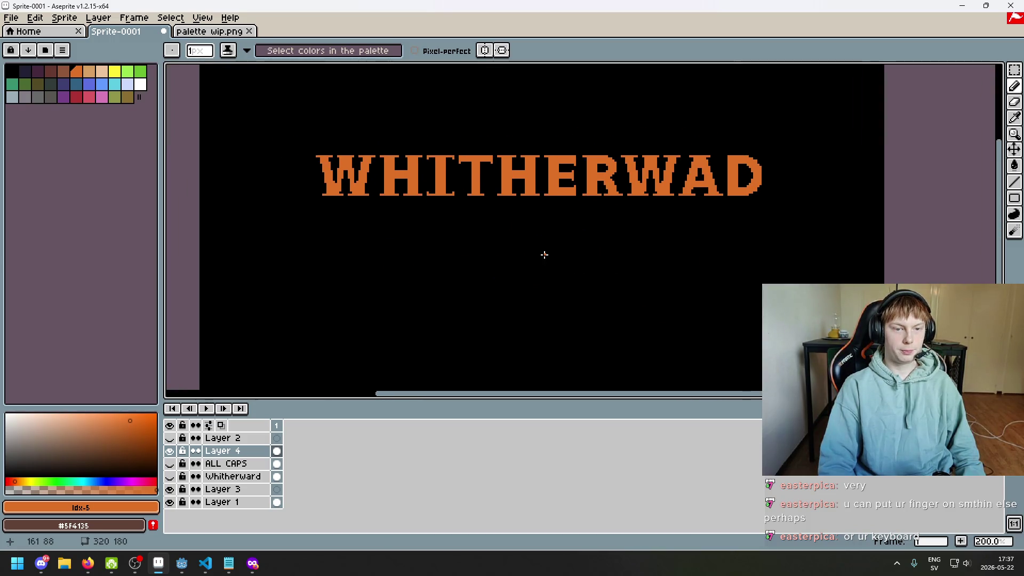
scroll(439, 178, up, 2)
scroll(473, 212, down, 2)
scroll(464, 198, up, 2)
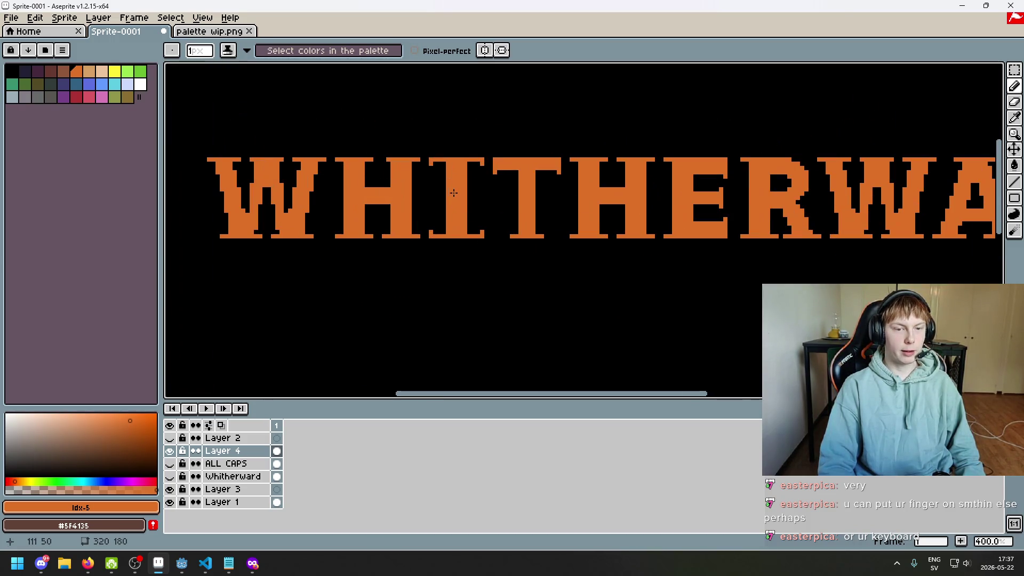
scroll(470, 251, up, 1)
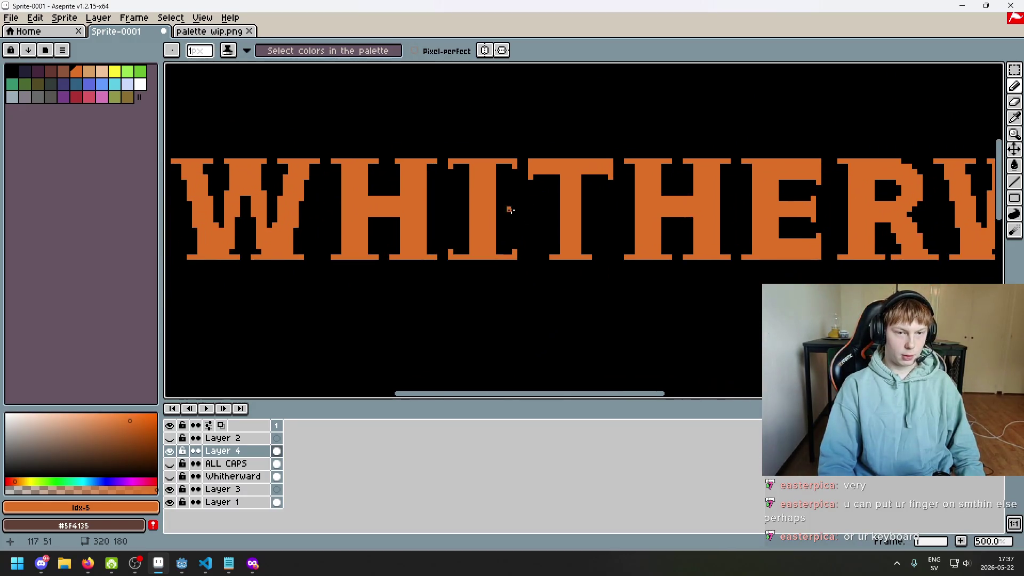
key(v)
key(ctrl+z)
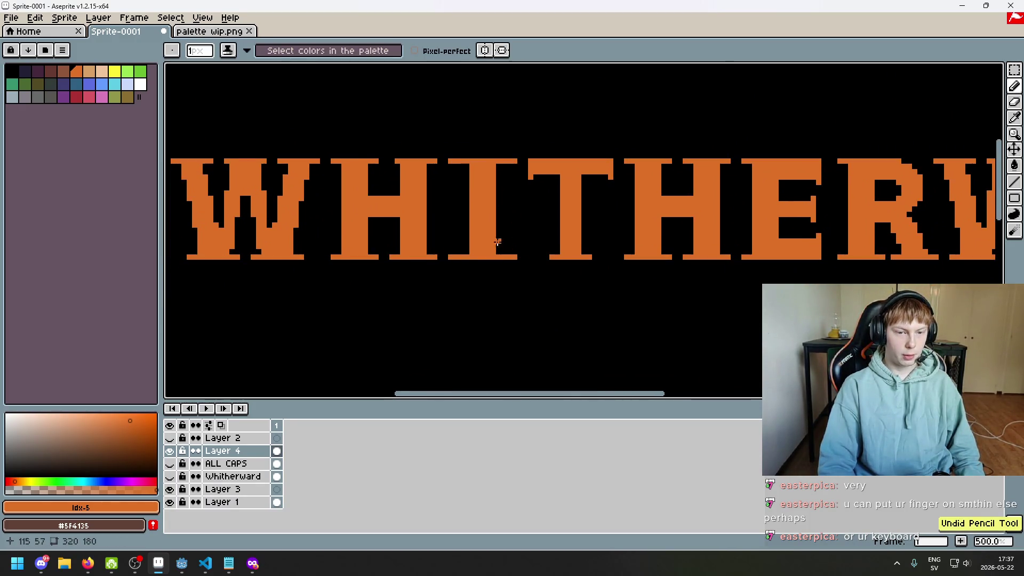
scroll(462, 254, up, 1)
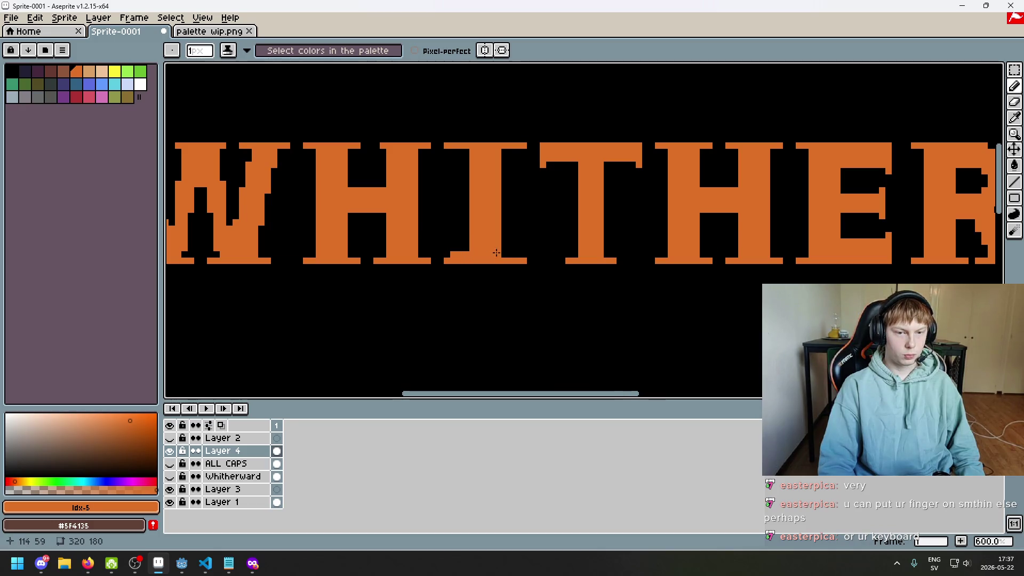
key(ctrl+z)
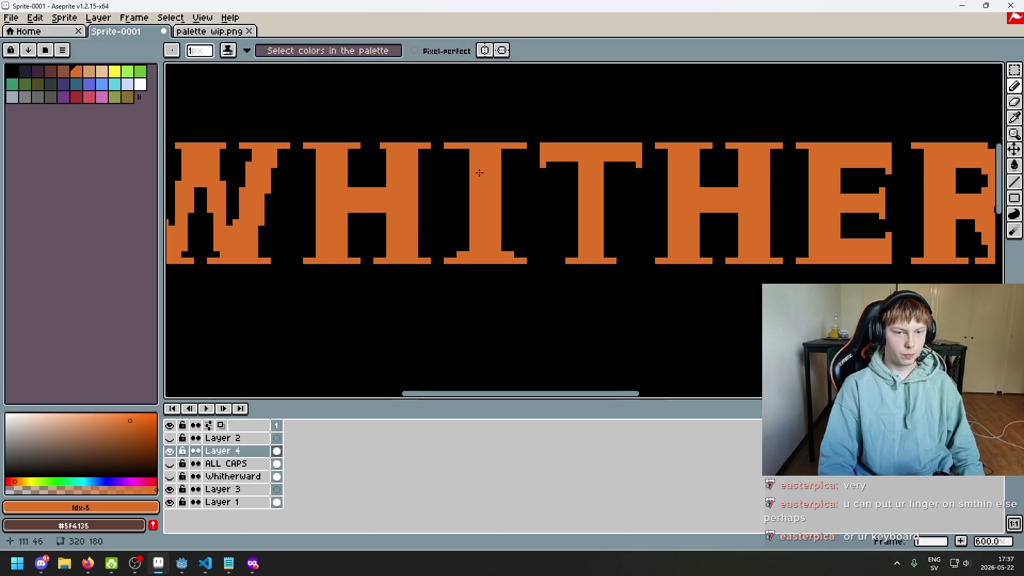
click(462, 152)
- Undo the single pixel just drawn on the I of WHITHERWAD
scroll(555, 224, down, 4)
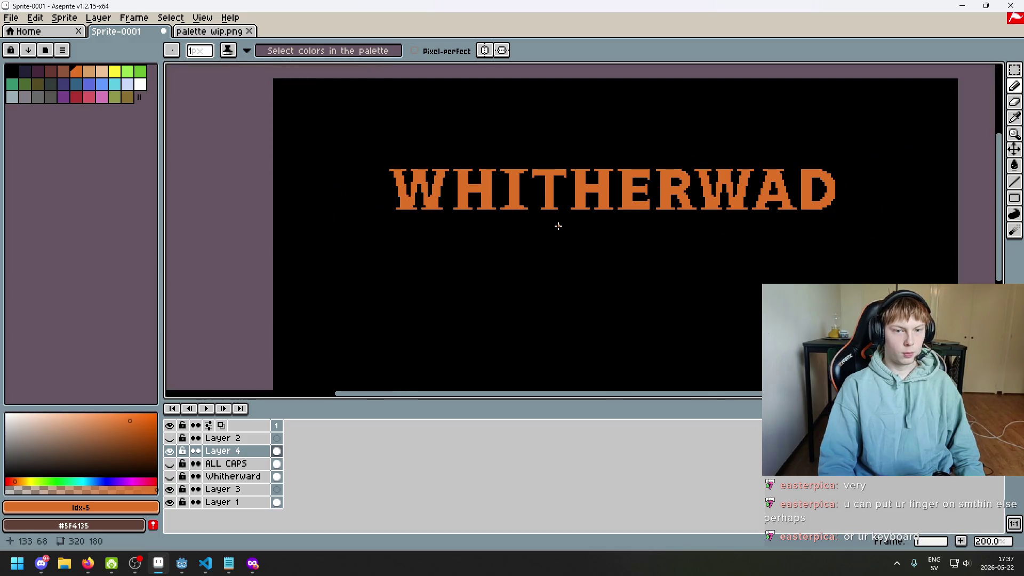
scroll(556, 233, down, 1)
scroll(557, 234, up, 1)
scroll(503, 261, down, 1)
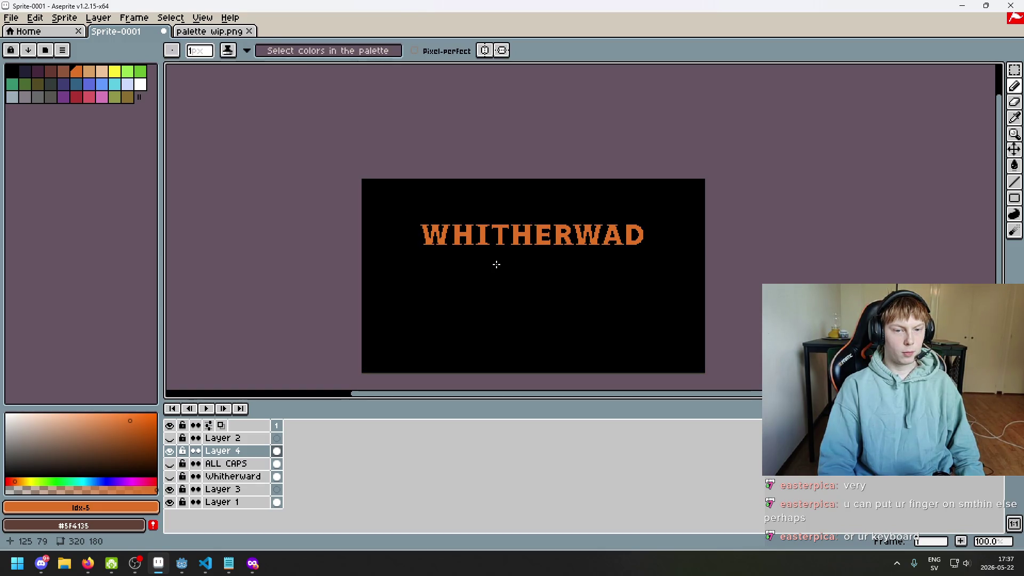
key(ctrl+z)
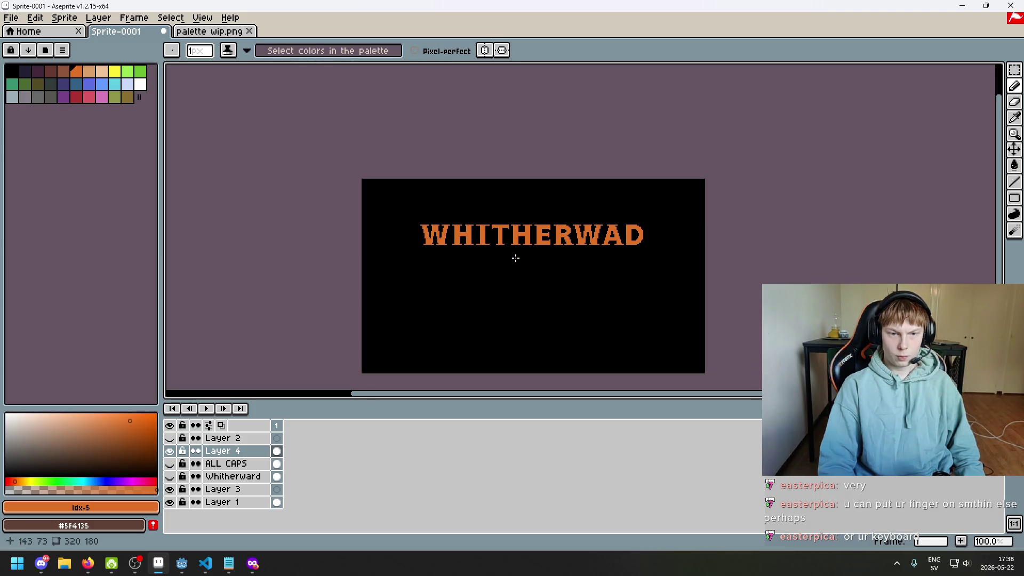
scroll(515, 258, up, 2)
scroll(494, 140, up, 3)
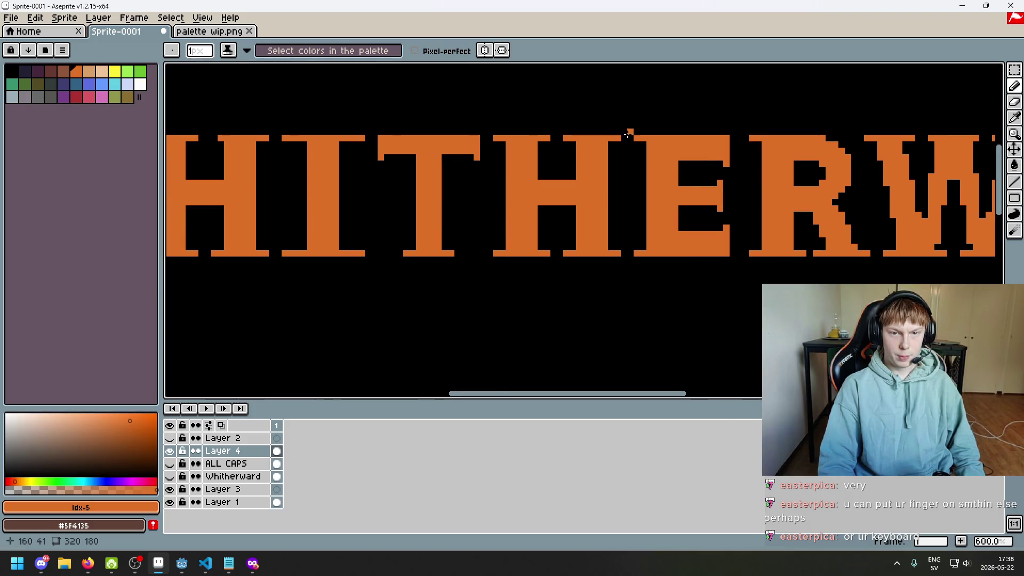
scroll(757, 158, up, 3)
scroll(758, 158, down, 2)
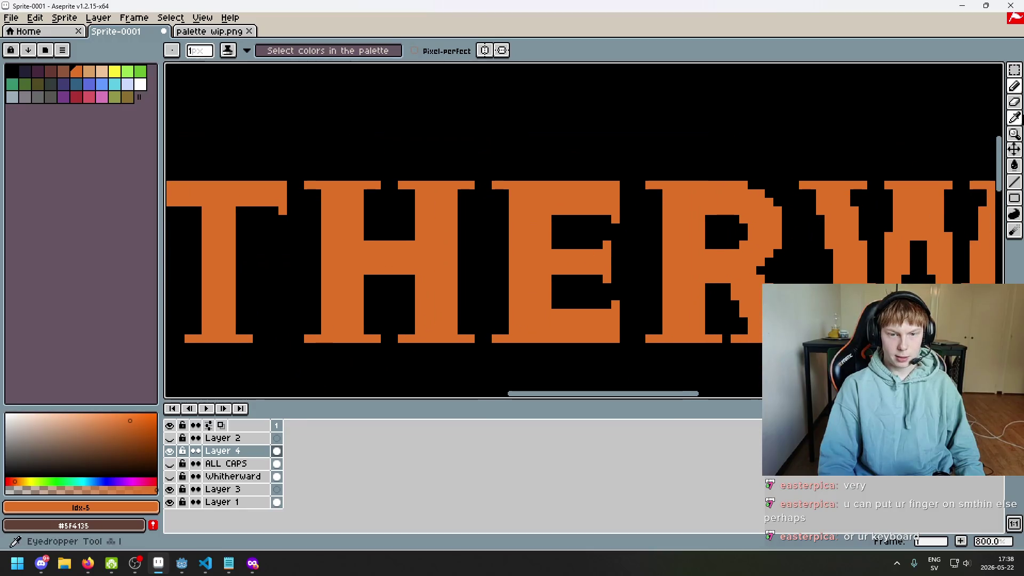
click(1015, 70)
- Select the RWAD letters, shift them slightly left, and drop the selection
scroll(997, 121, down, 2)
drag(407, 107, 968, 389)
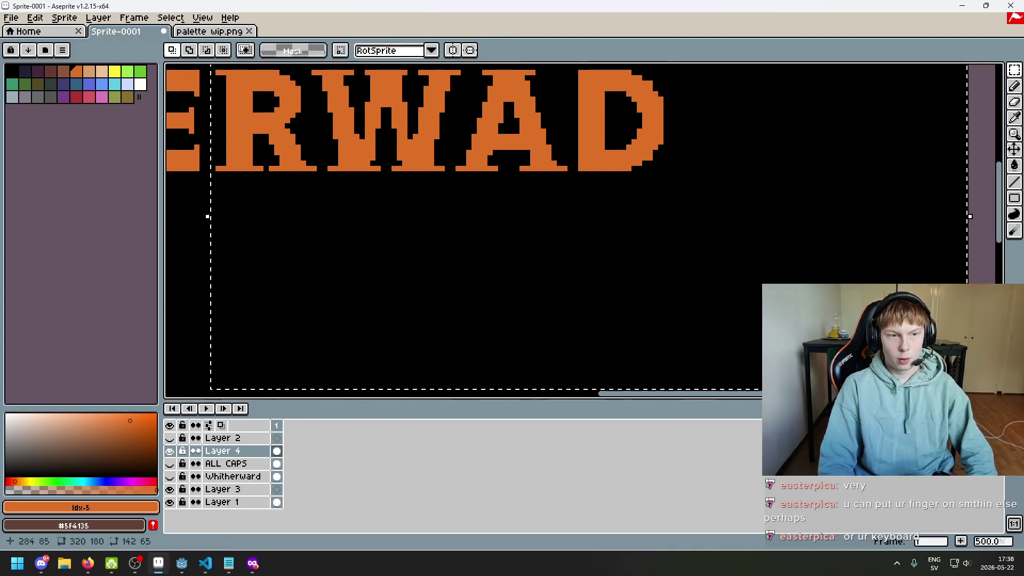
drag(472, 311, 467, 311)
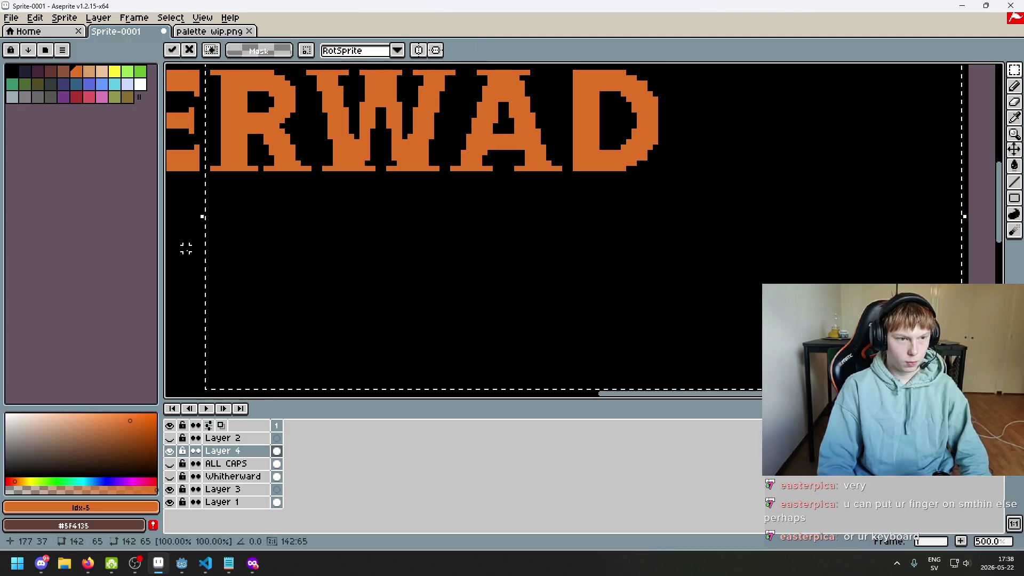
key(ctrl+d)
- Undo the last eraser stroke on the title
scroll(366, 236, down, 2)
scroll(560, 267, down, 2)
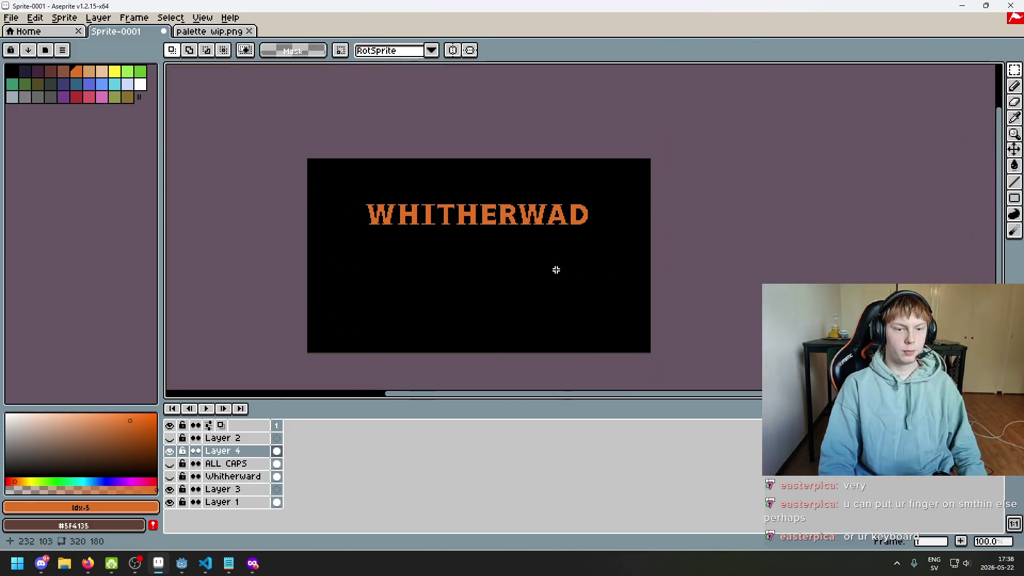
scroll(471, 240, up, 1)
scroll(683, 228, up, 4)
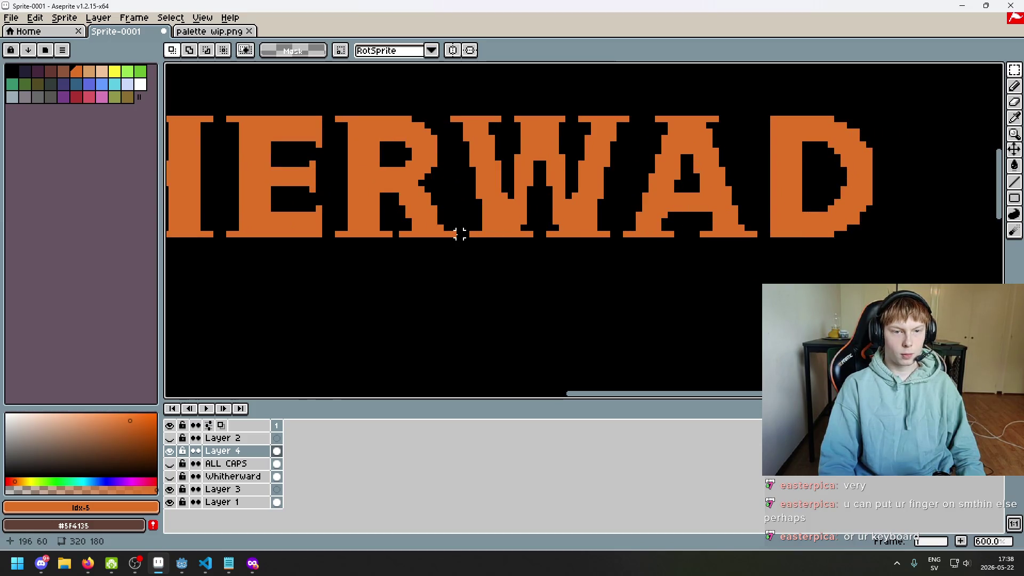
scroll(402, 246, left, 3)
scroll(467, 253, left, 3)
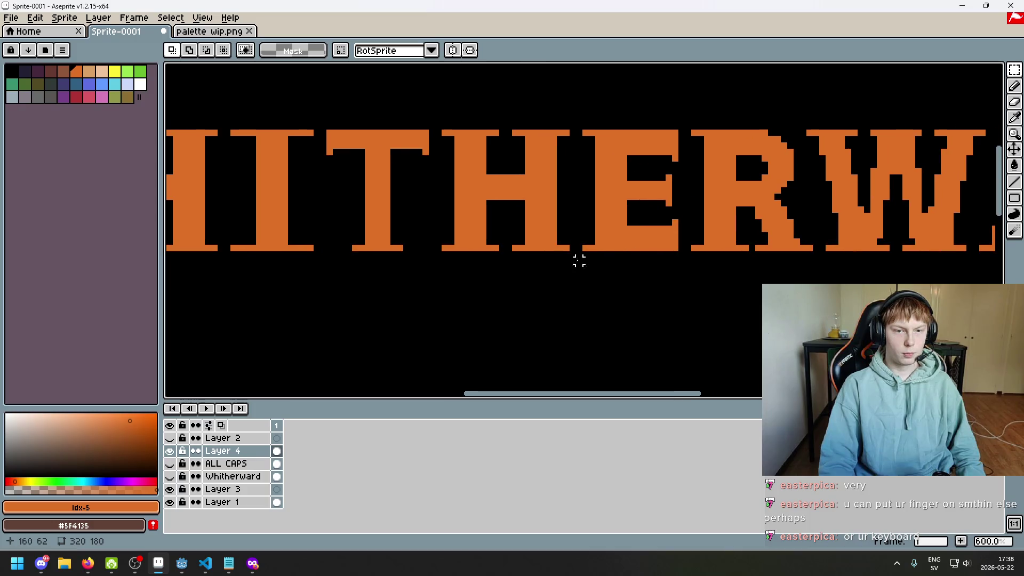
scroll(498, 190, left, 3)
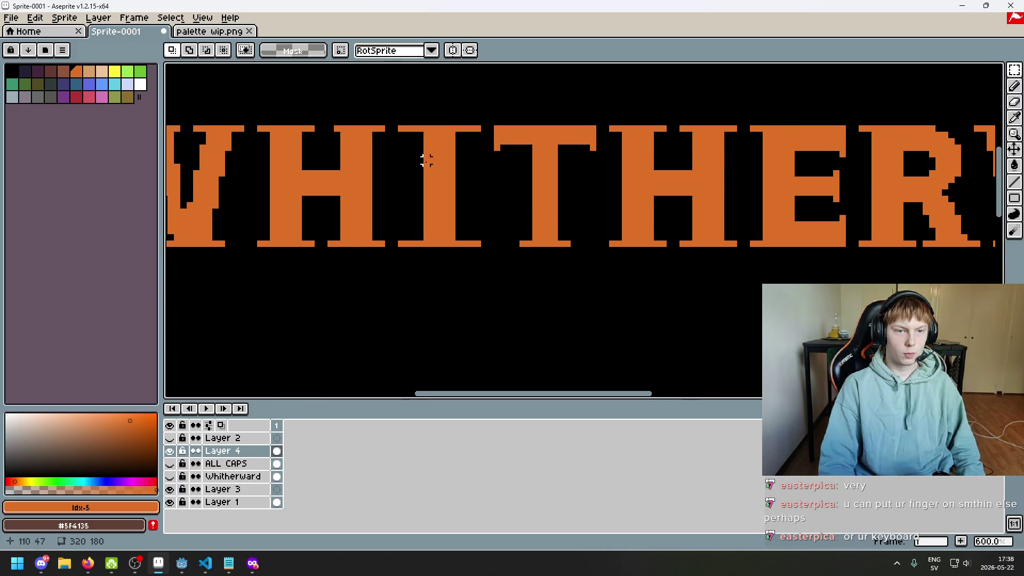
scroll(427, 160, down, 3)
scroll(473, 210, down, 1)
scroll(480, 208, up, 2)
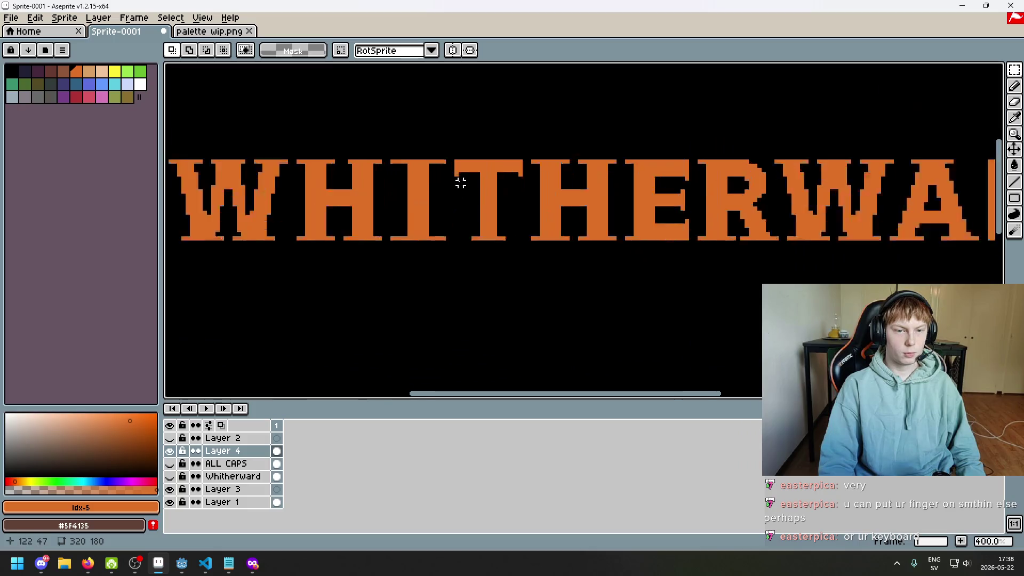
scroll(461, 183, up, 2)
key(b)
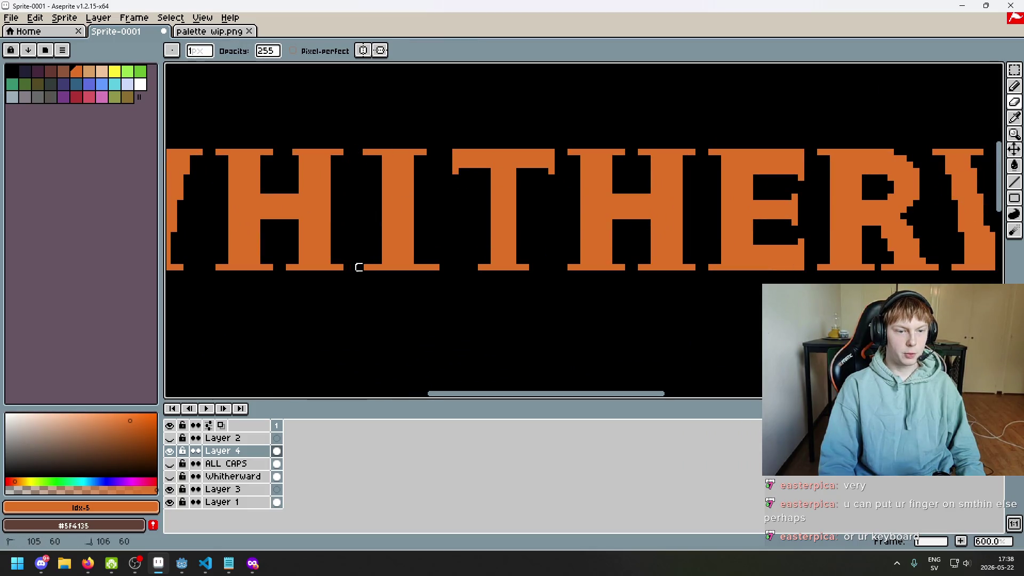
scroll(437, 267, down, 5)
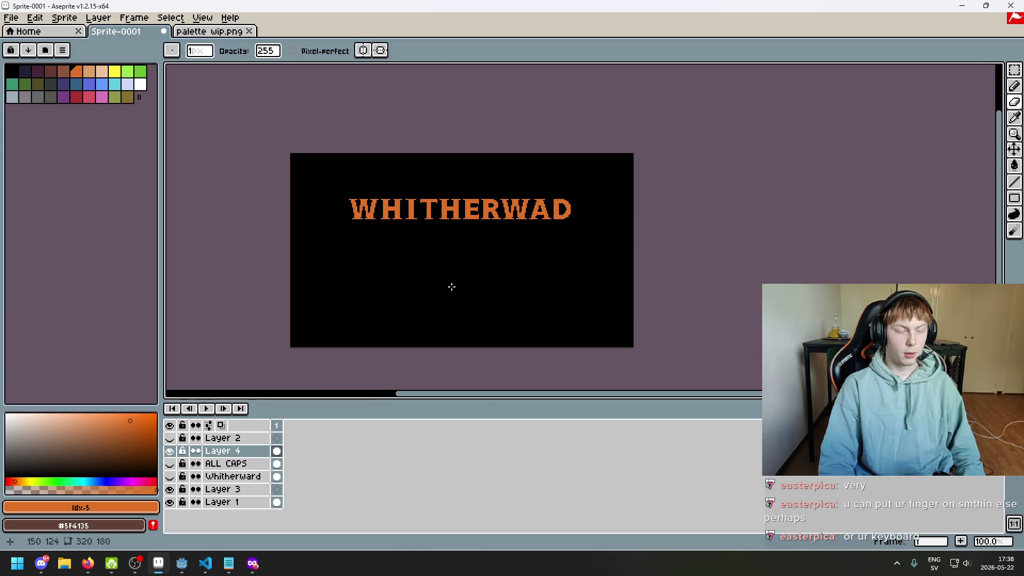
key(ctrl+z)
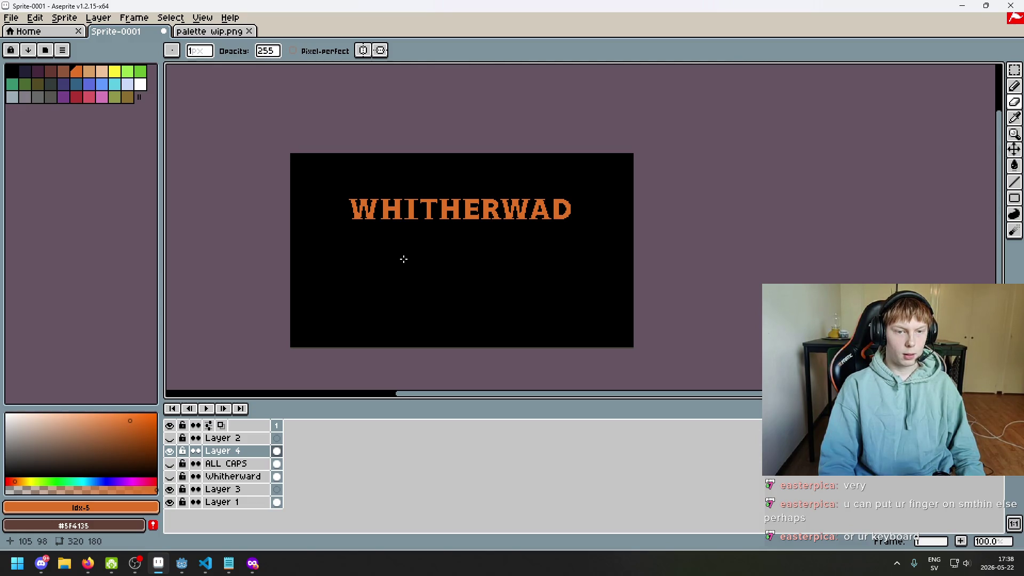
- Change the drawing colour to the darker orange-brown #93440f
scroll(478, 261, up, 2)
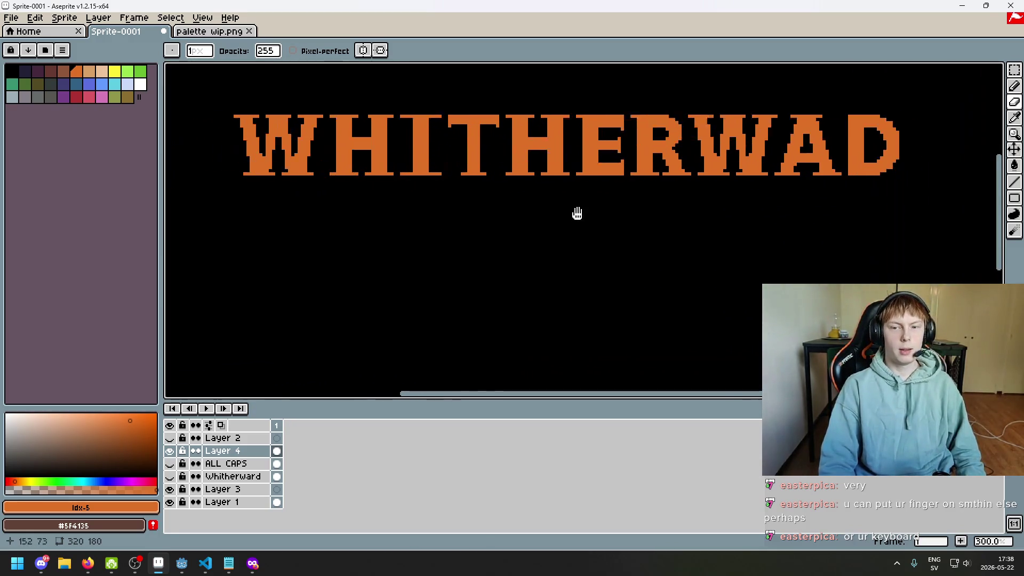
drag(577, 213, 679, 221)
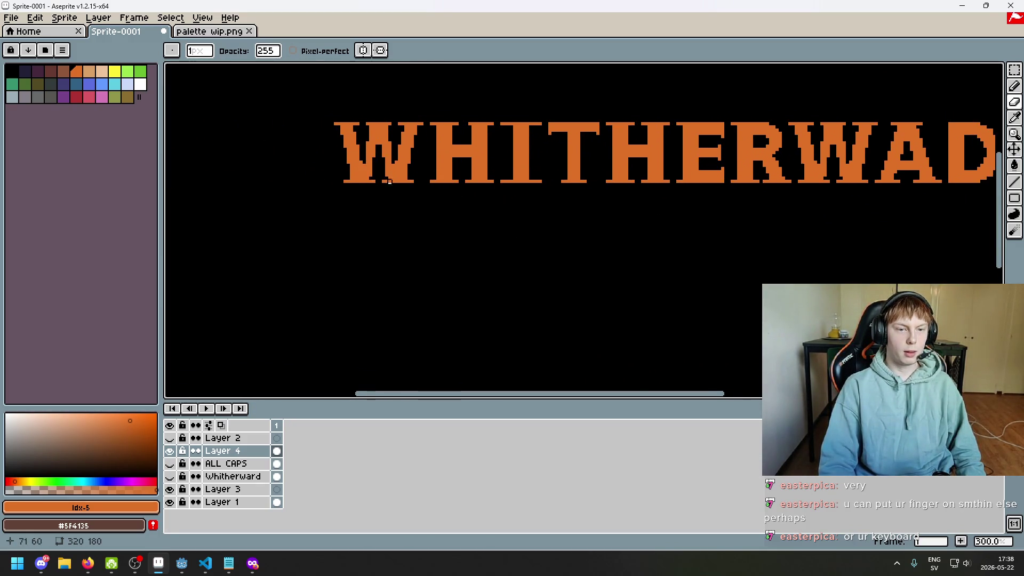
drag(389, 181, 373, 263)
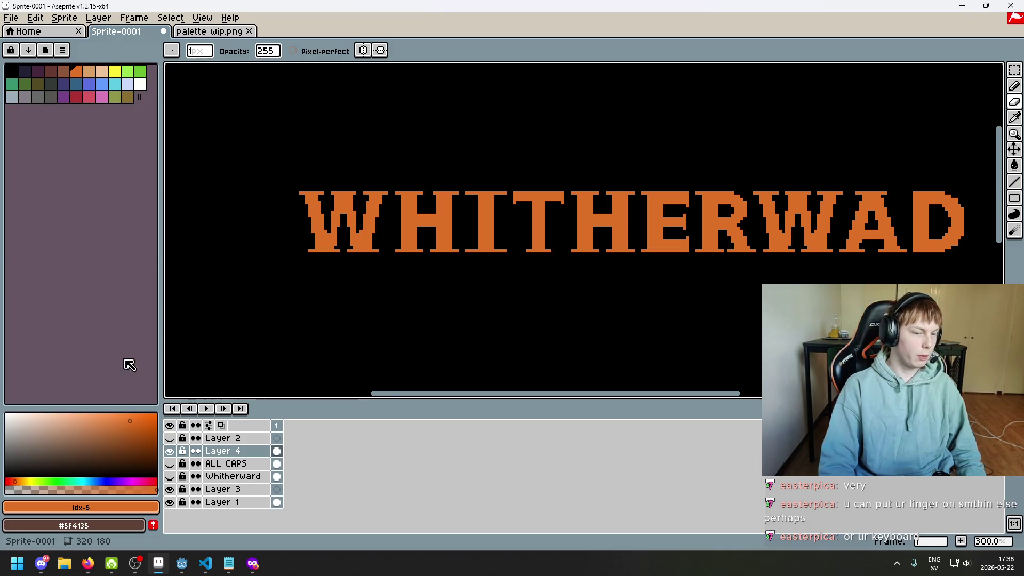
scroll(306, 279, up, 1)
scroll(418, 347, up, 1)
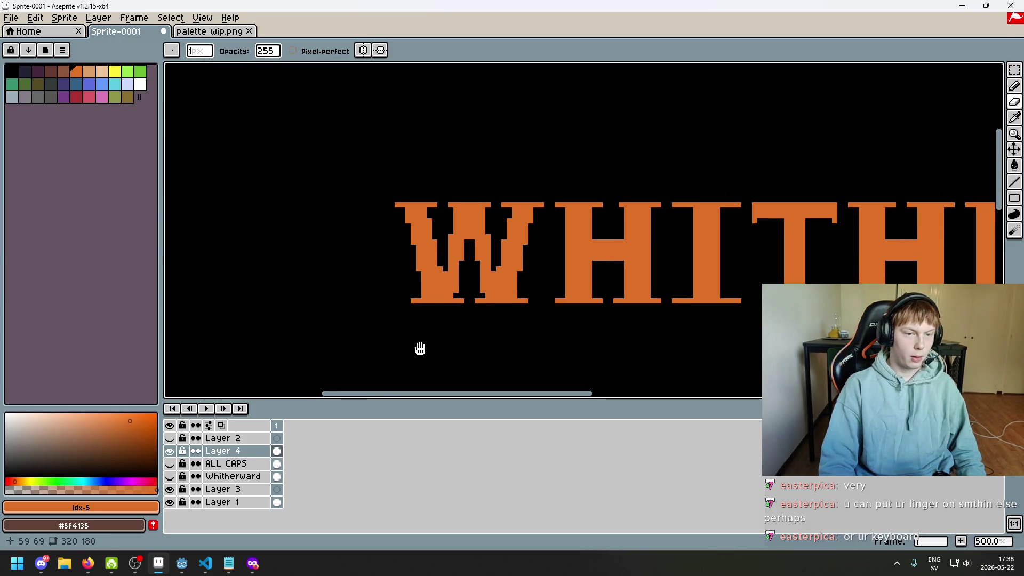
drag(135, 419, 146, 435)
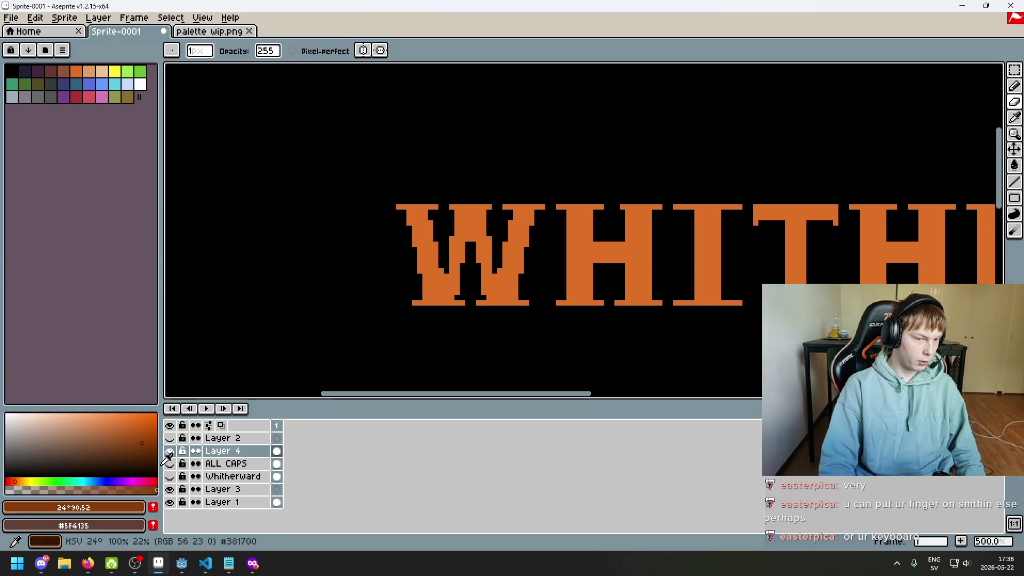
- Hide the ALL CAPS layer and derive a darker red-orange from the W's sampled orange
key(i)
click(427, 257)
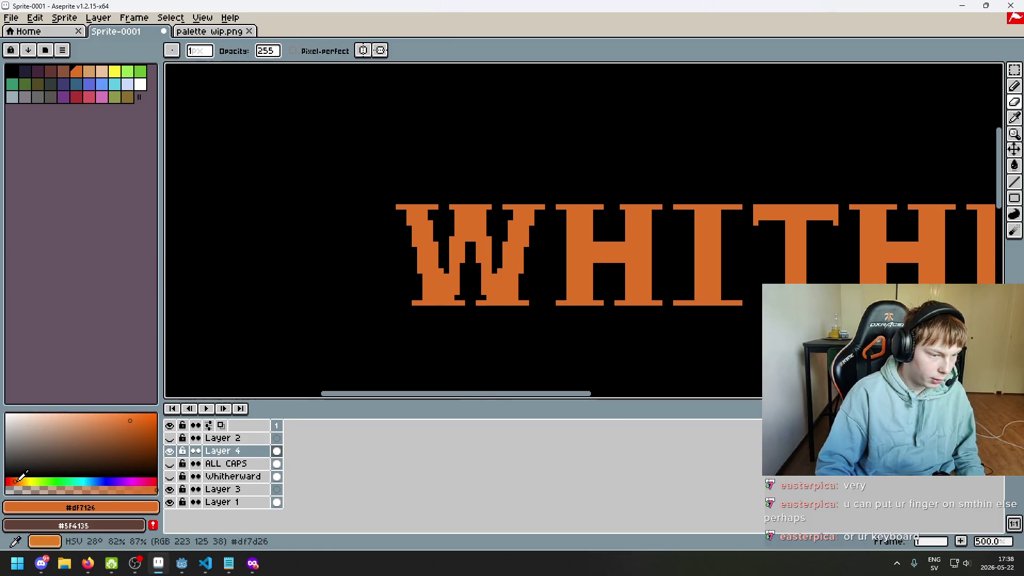
click(169, 464)
click(157, 481)
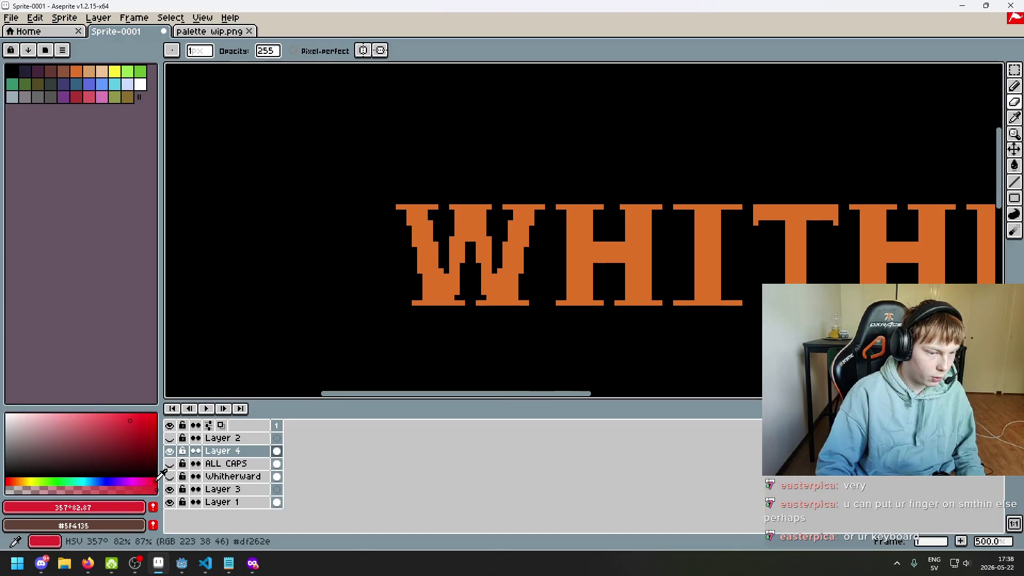
click(15, 482)
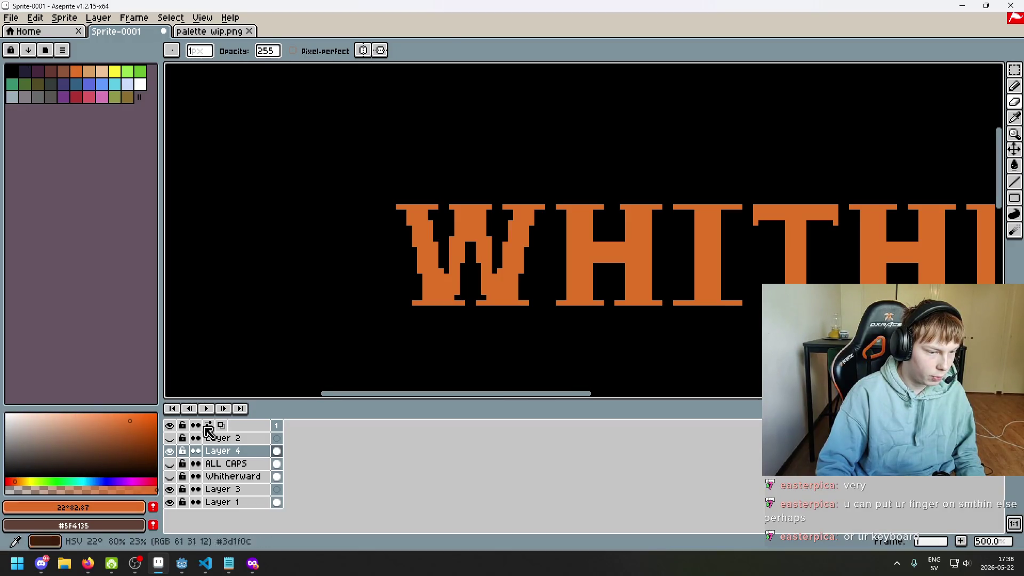
alt+click(433, 276)
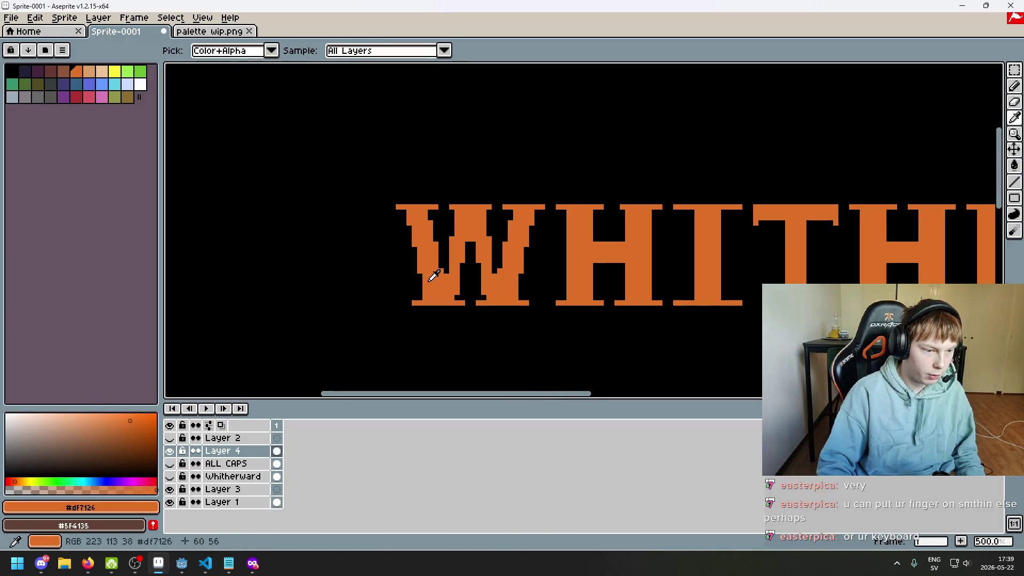
click(12, 481)
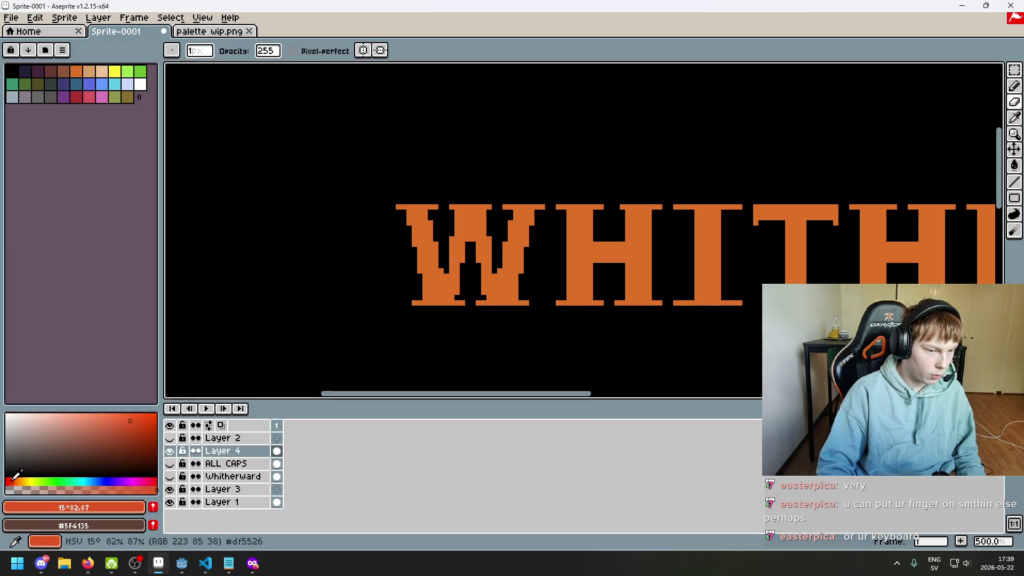
drag(140, 420, 142, 436)
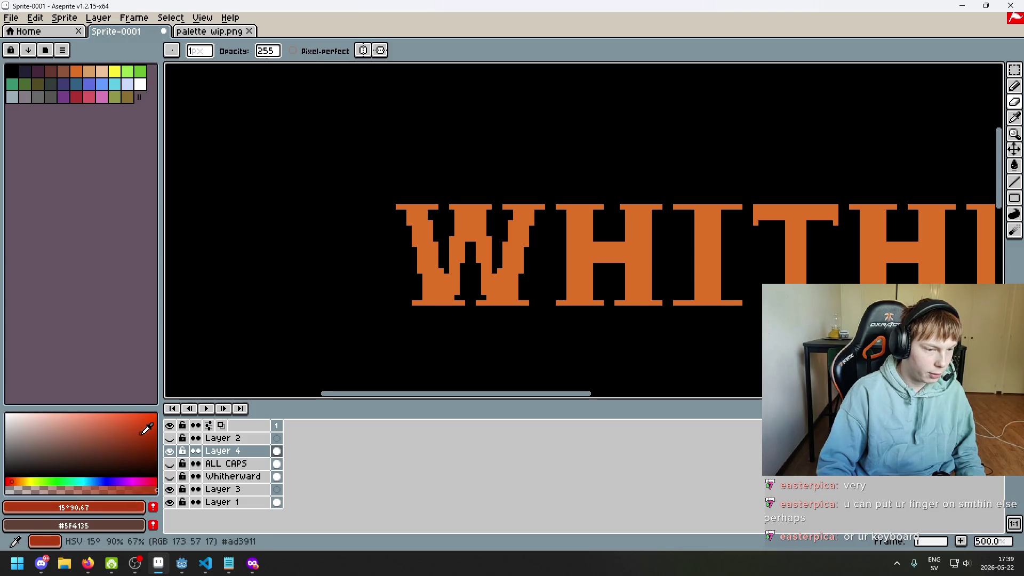
- Test dark-red shading on the W's lower-left stroke, undo it, and switch to Firefox references
scroll(436, 260, up, 1)
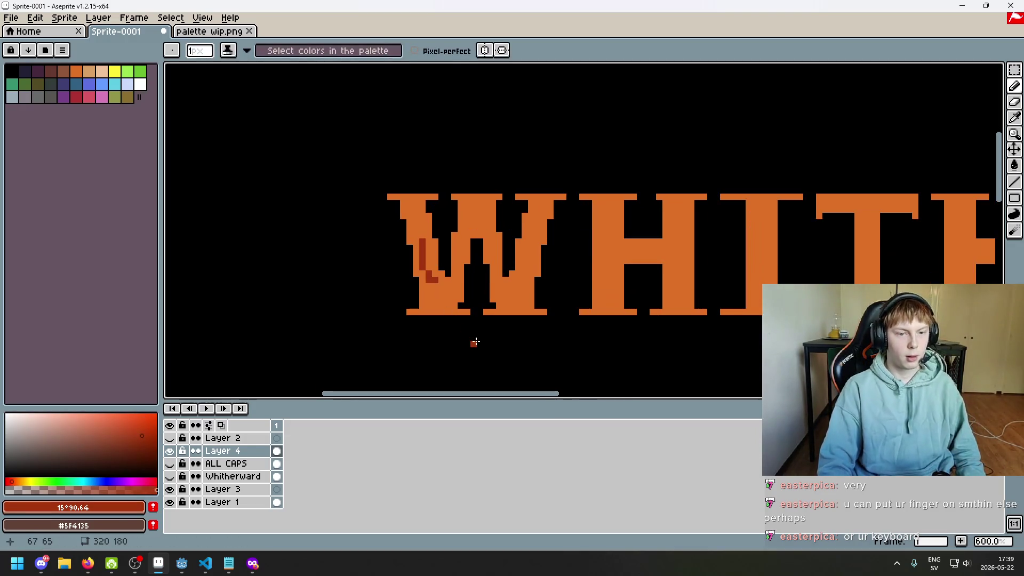
drag(428, 285, 490, 342)
key(ctrl+z)
scroll(486, 327, down, 3)
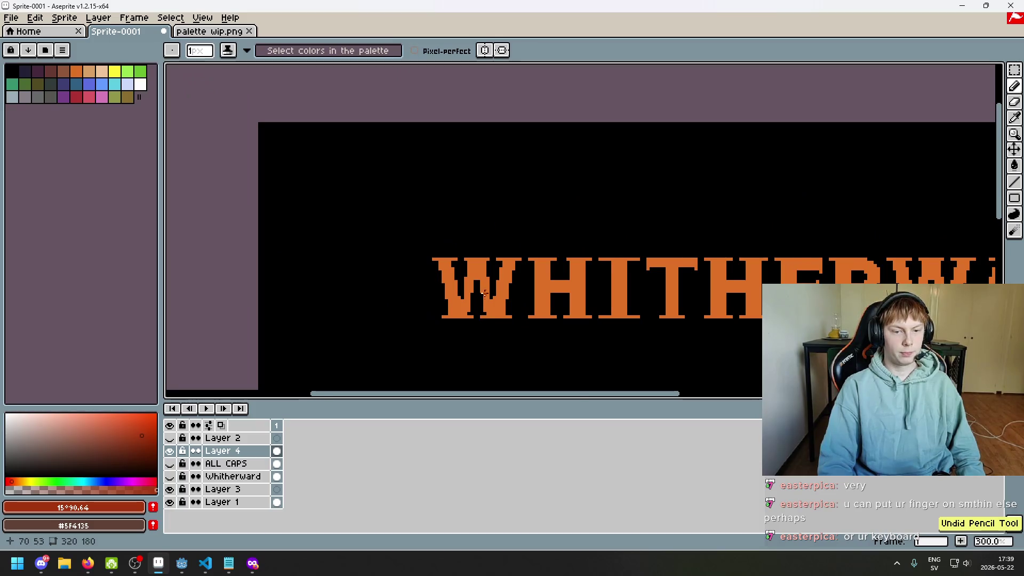
scroll(484, 293, up, 6)
scroll(482, 251, down, 6)
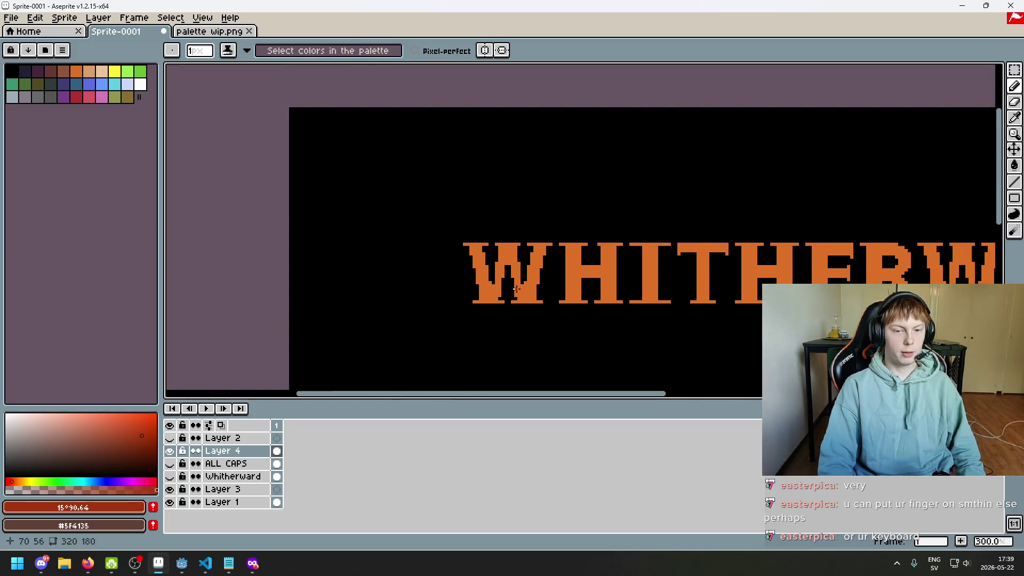
scroll(516, 288, down, 1)
scroll(502, 296, down, 1)
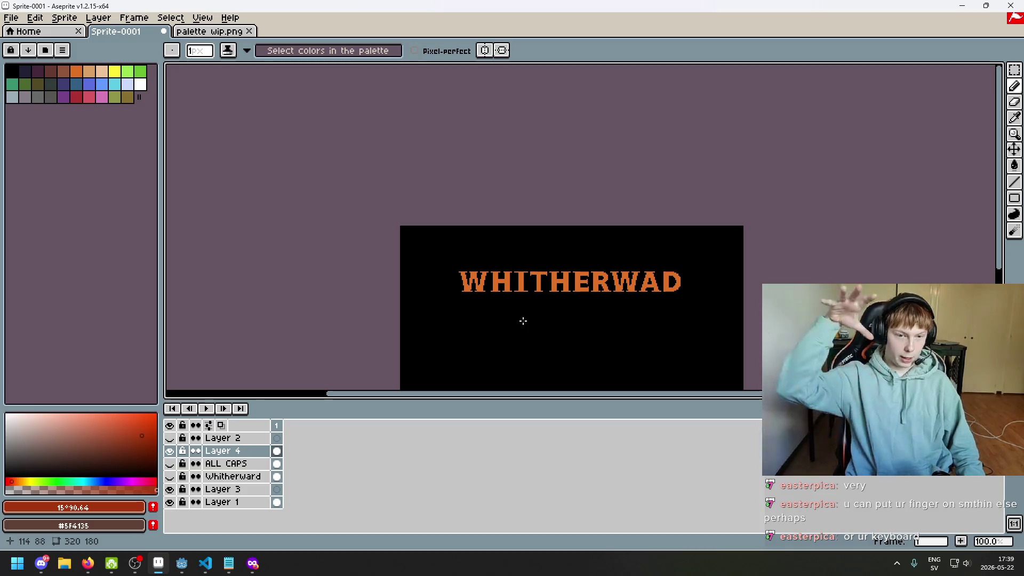
drag(569, 315, 480, 226)
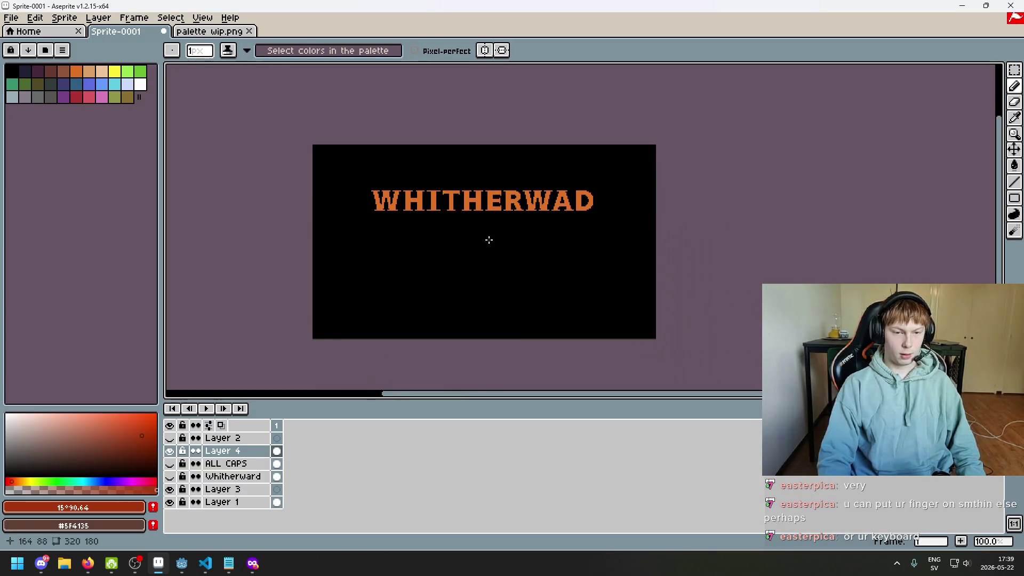
scroll(382, 223, up, 1)
scroll(436, 203, down, 1)
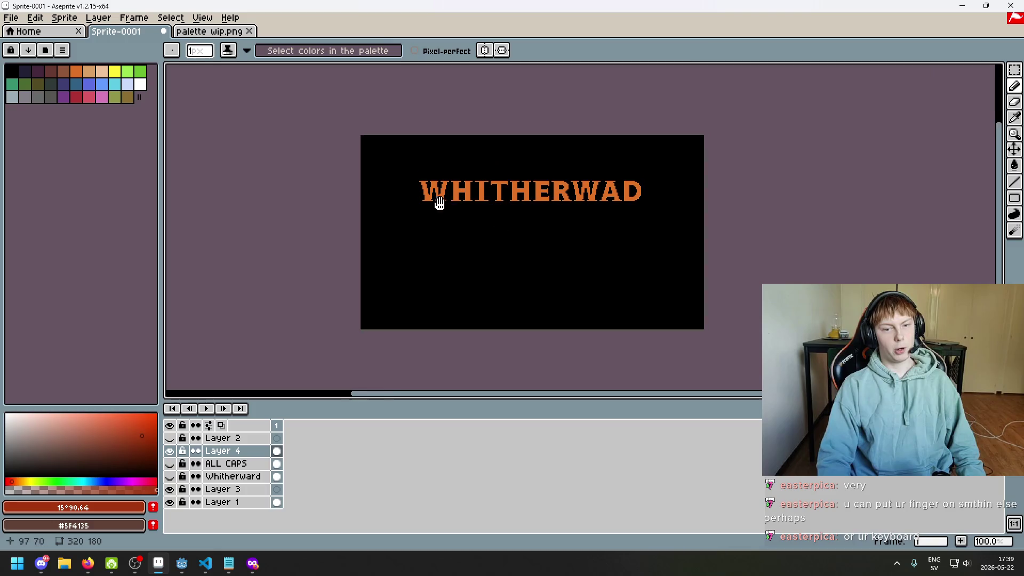
mouse_move(437, 203)
mouse_down()
mouse_move(384, 176)
mouse_move(470, 194)
mouse_up()
scroll(384, 176, up, 1)
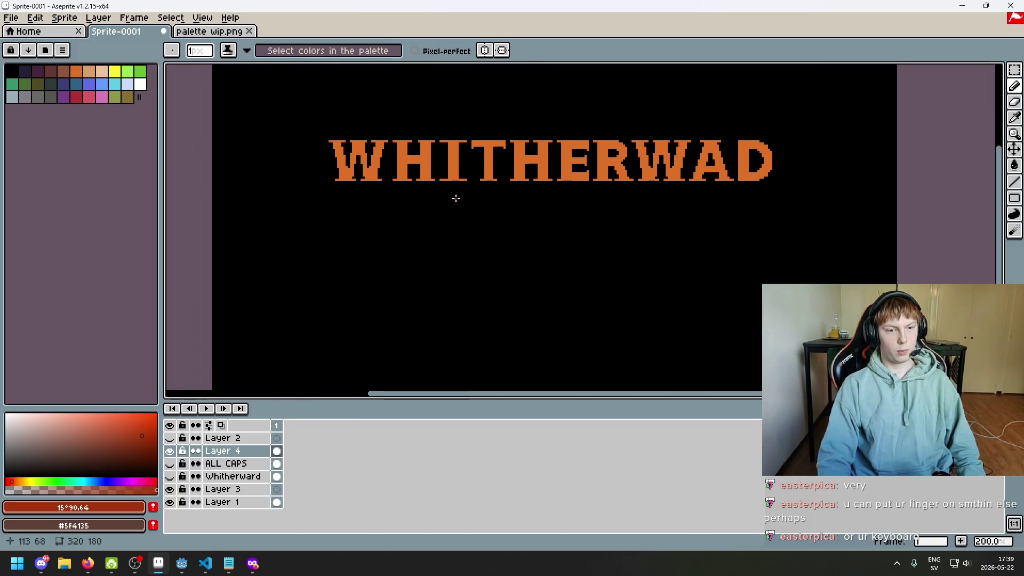
scroll(442, 199, down, 1)
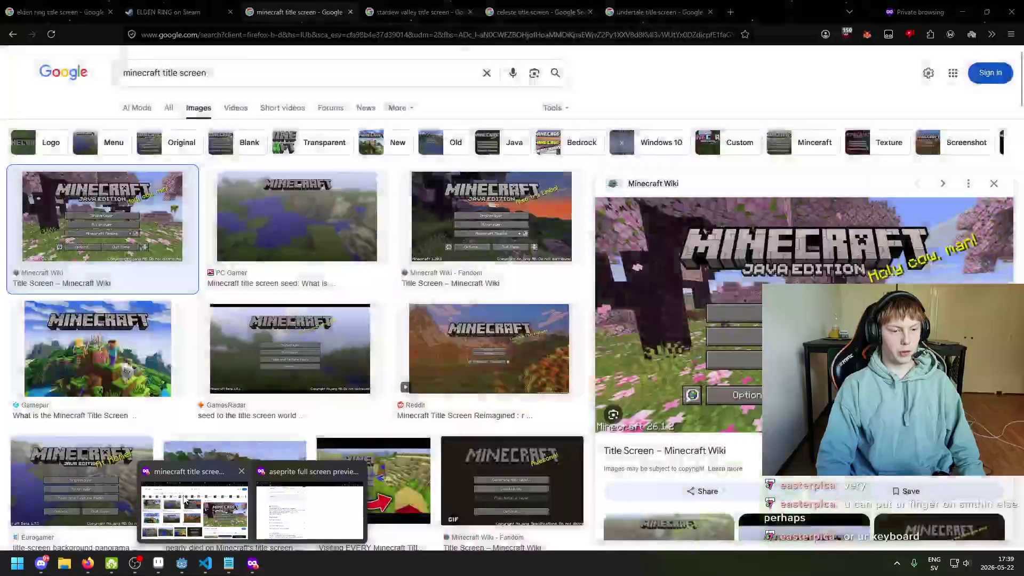
click(194, 507)
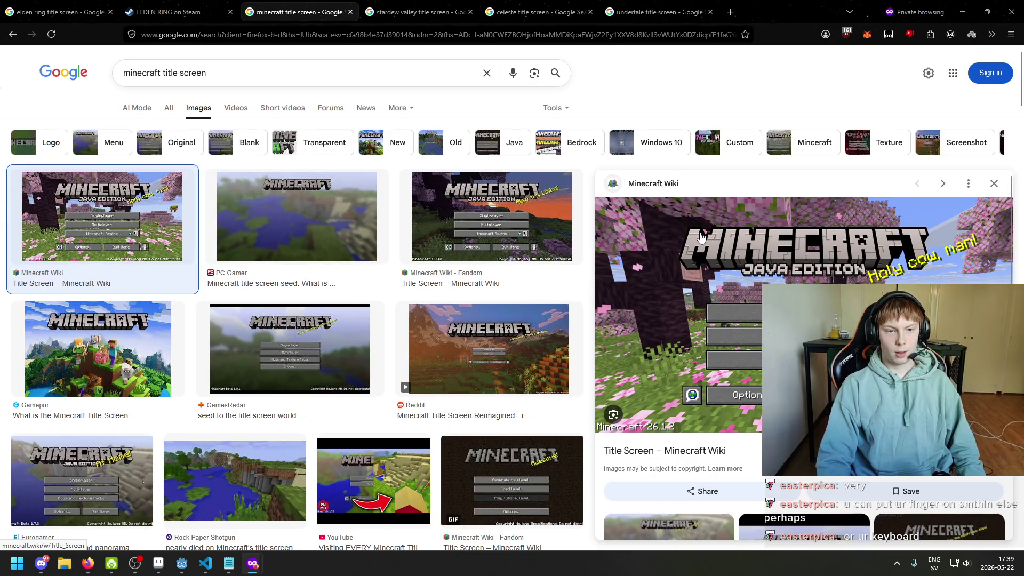
- Compare the Celeste, Undertale, Stardew Valley and Minecraft title-screen results
click(539, 11)
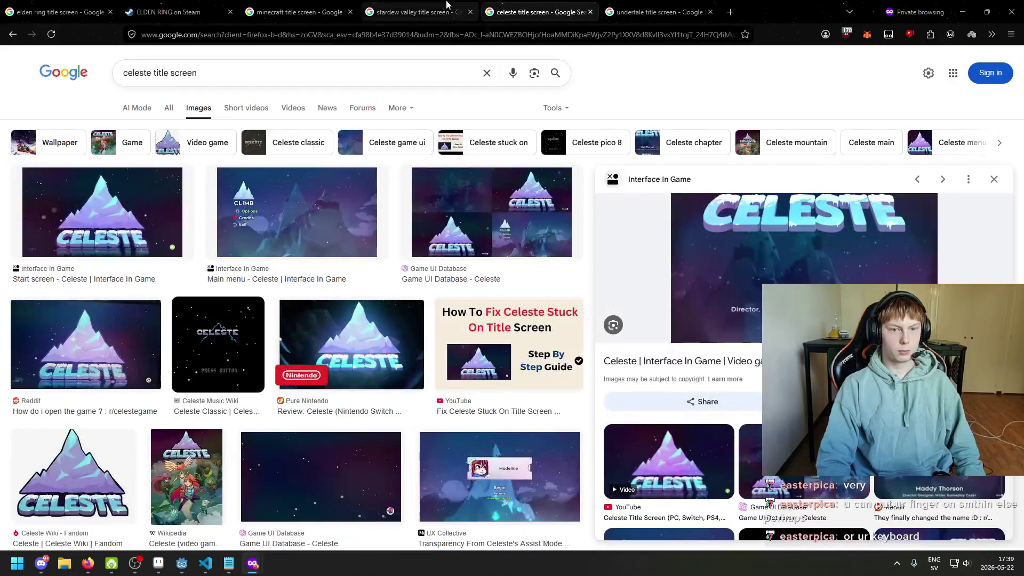
click(640, 6)
key(ctrl+shift+Tab)
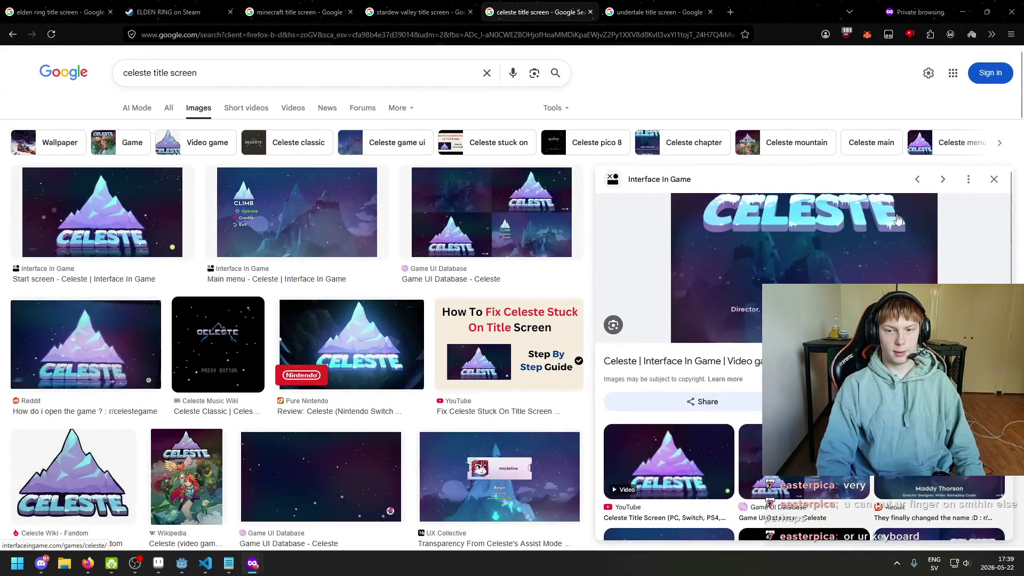
click(656, 11)
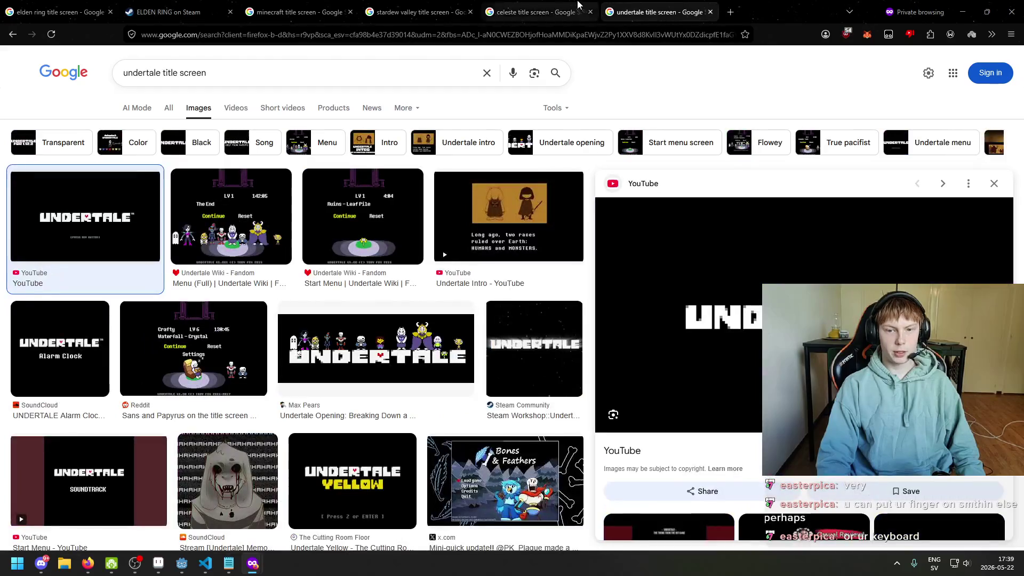
click(539, 12)
click(470, 6)
click(539, 12)
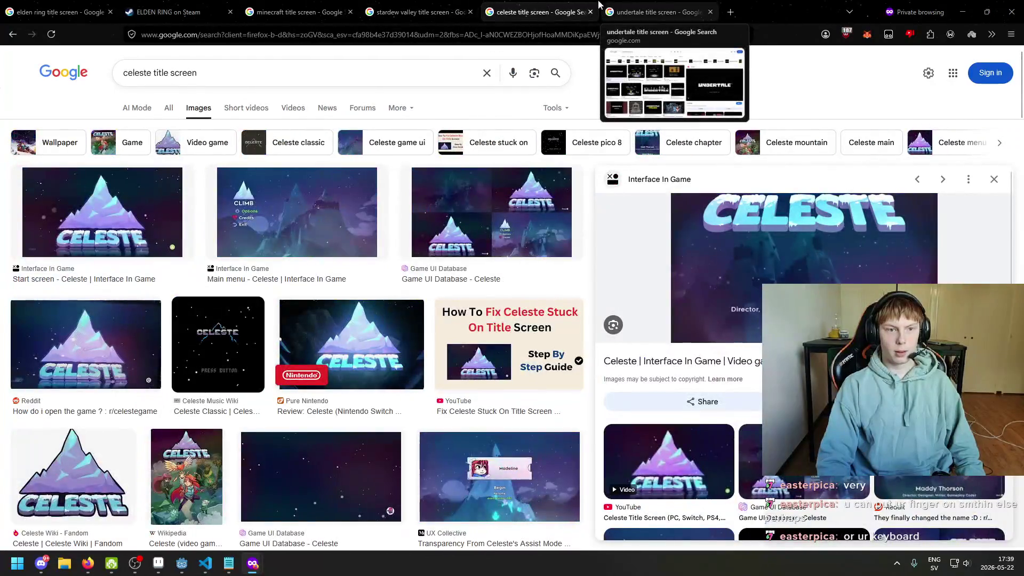
click(448, 7)
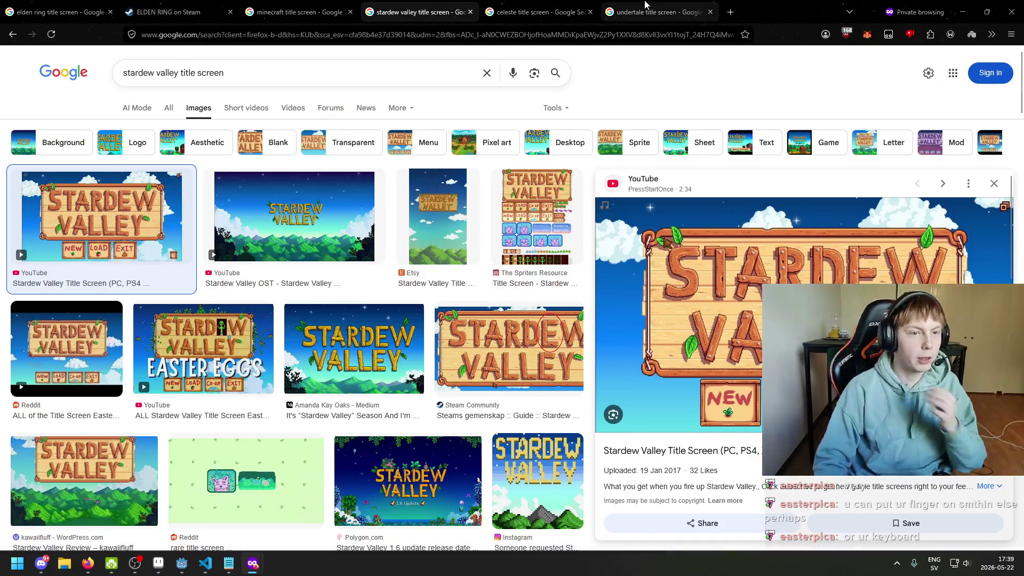
click(646, 5)
click(416, 11)
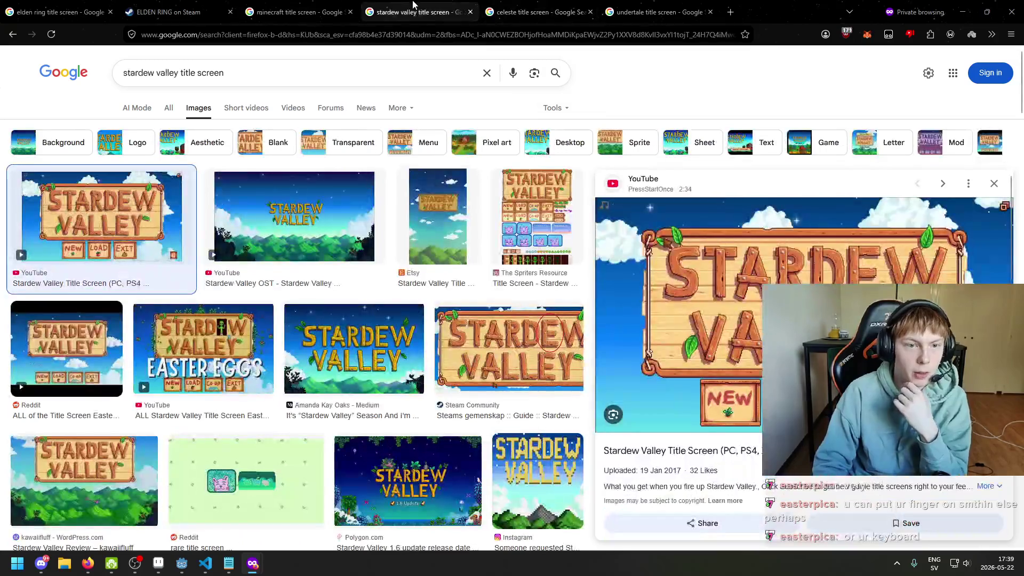
click(299, 10)
click(411, 10)
key(ctrl+Tab)
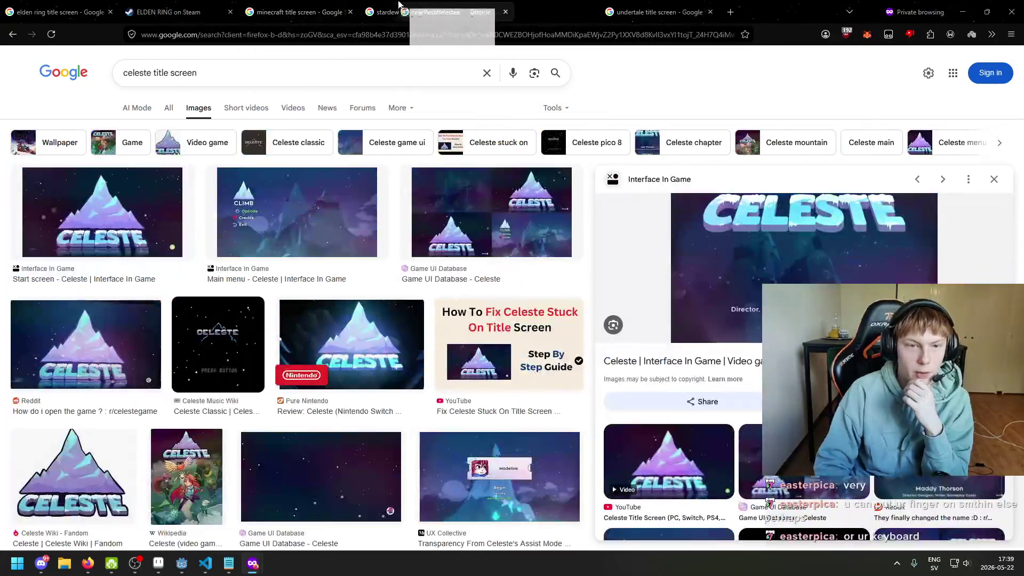
- Move the Celeste tab ahead of Stardew Valley and settle on the Minecraft title screen
drag(533, 11, 421, 12)
click(298, 11)
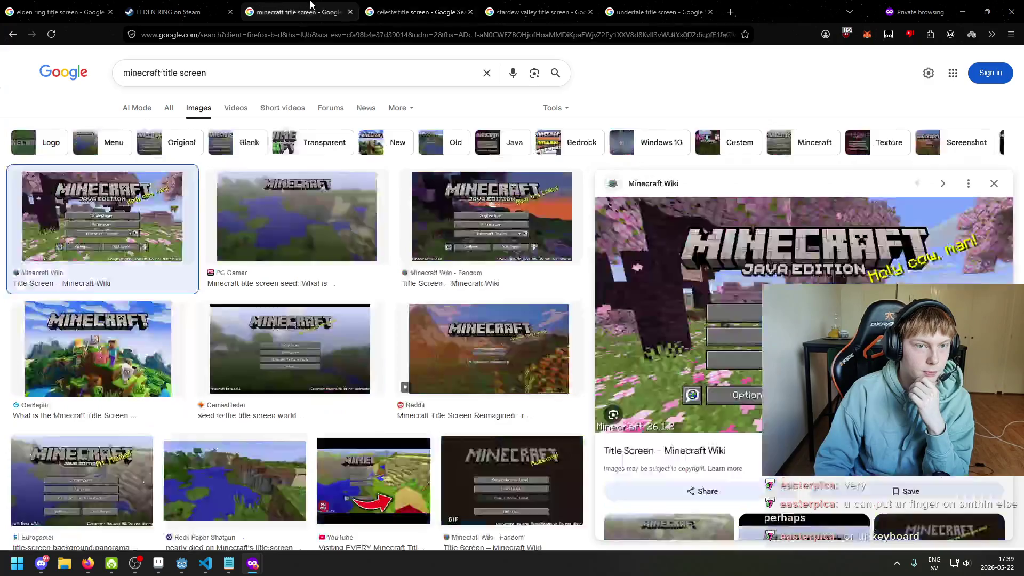
click(235, 9)
key(ctrl+shift+Tab)
click(320, 11)
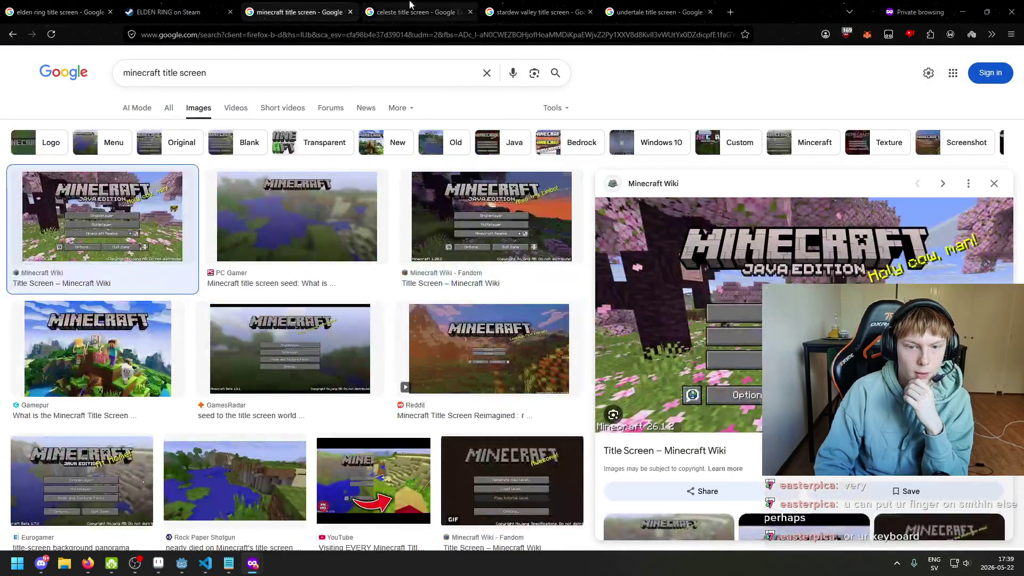
key(ctrl+Tab)
click(337, 7)
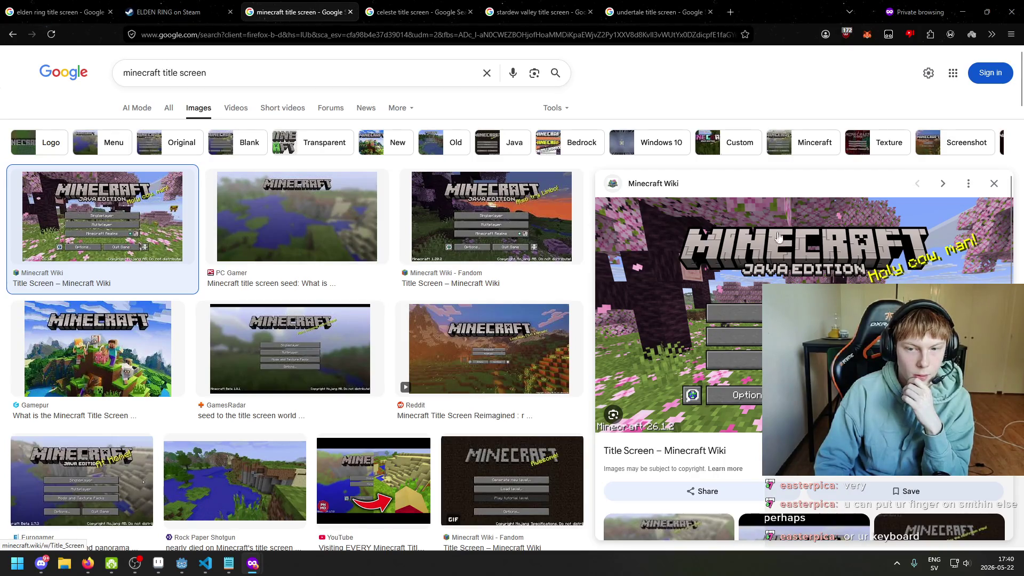
click(425, 6)
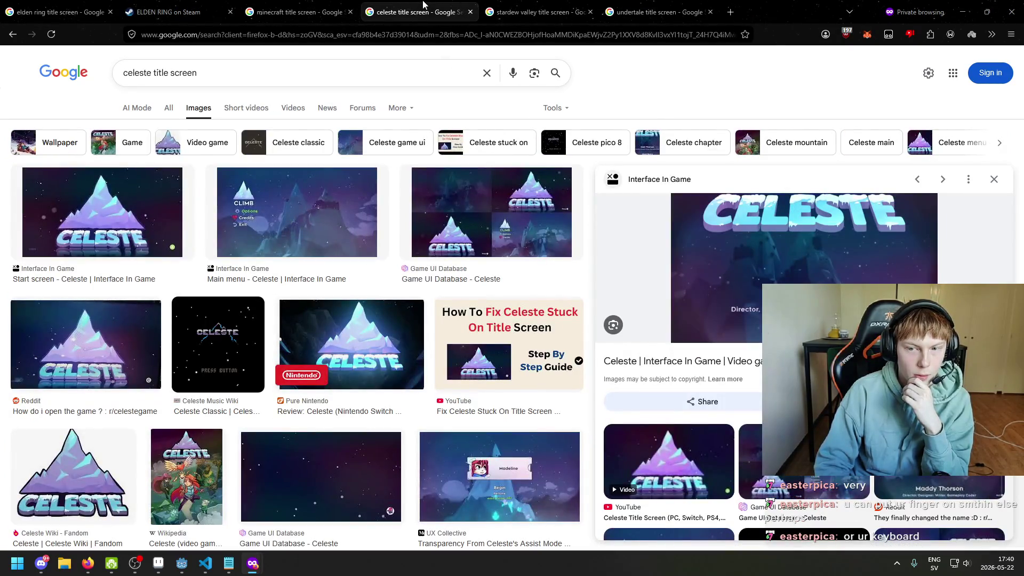
click(299, 12)
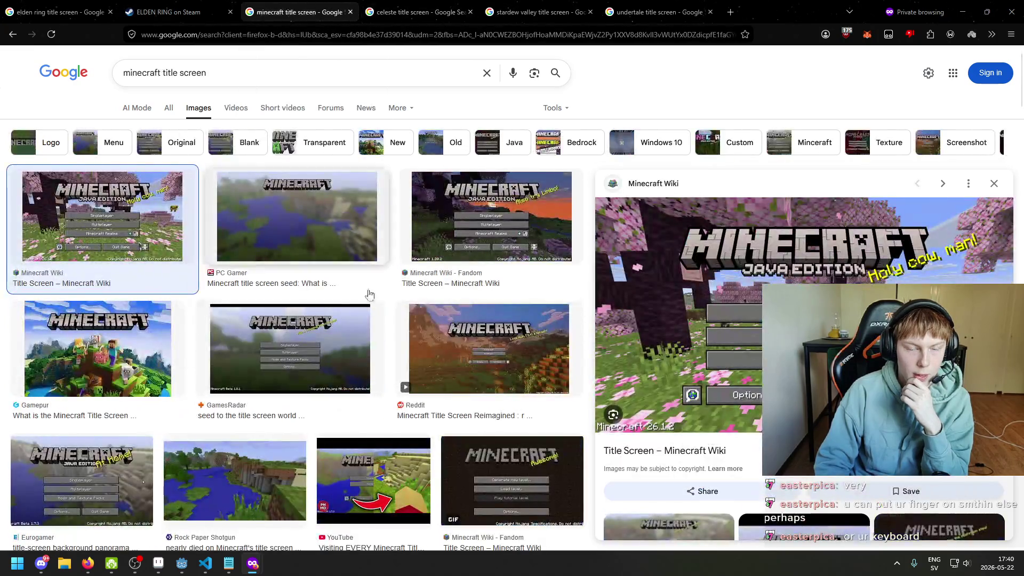
- Back in Aseprite, paint a dark-red shadow bar under the W
click(158, 563)
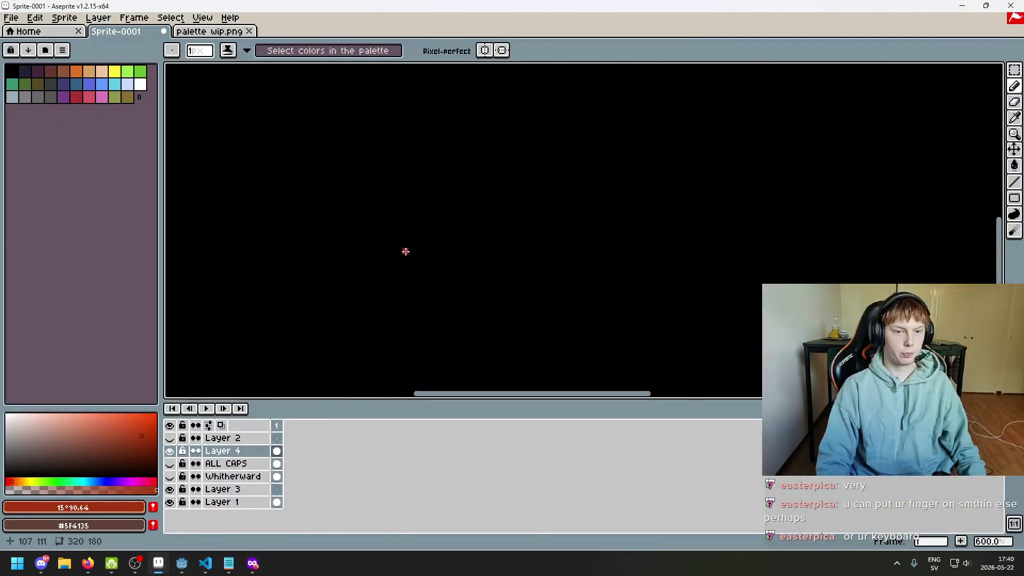
scroll(372, 251, up, 2)
scroll(315, 244, up, 1)
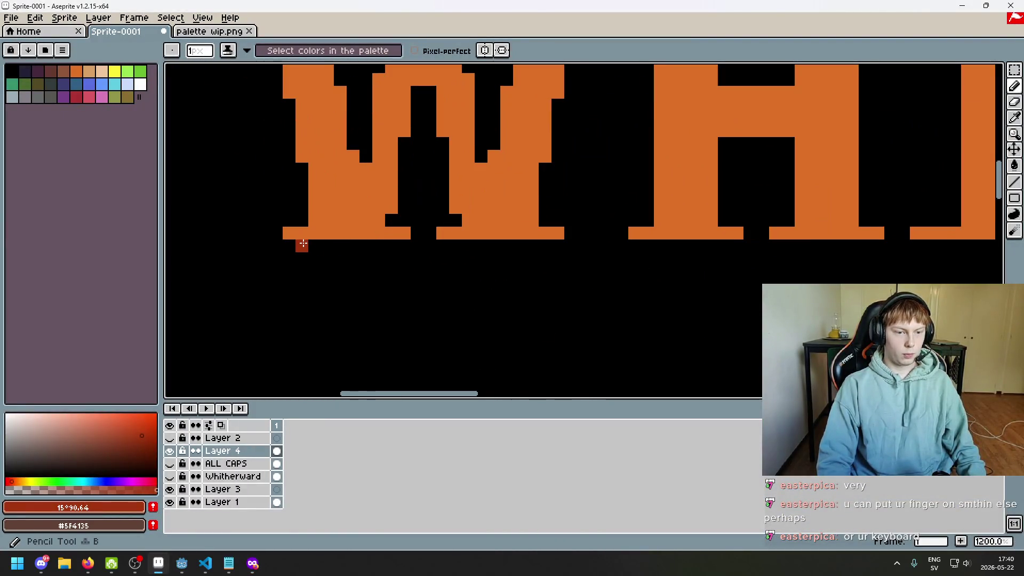
key(alt+Tab)
key(alt+Tab)
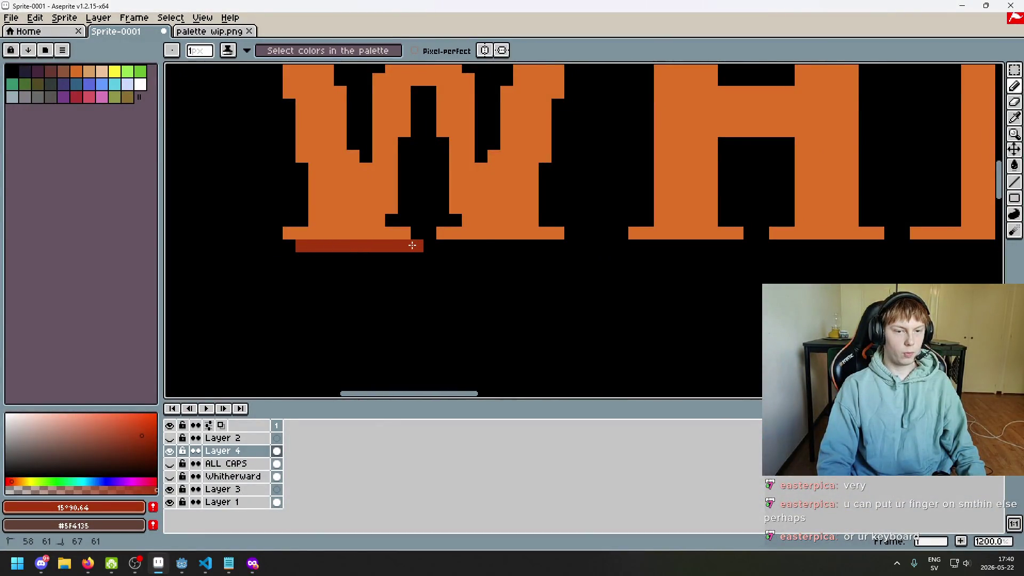
drag(456, 245, 571, 244)
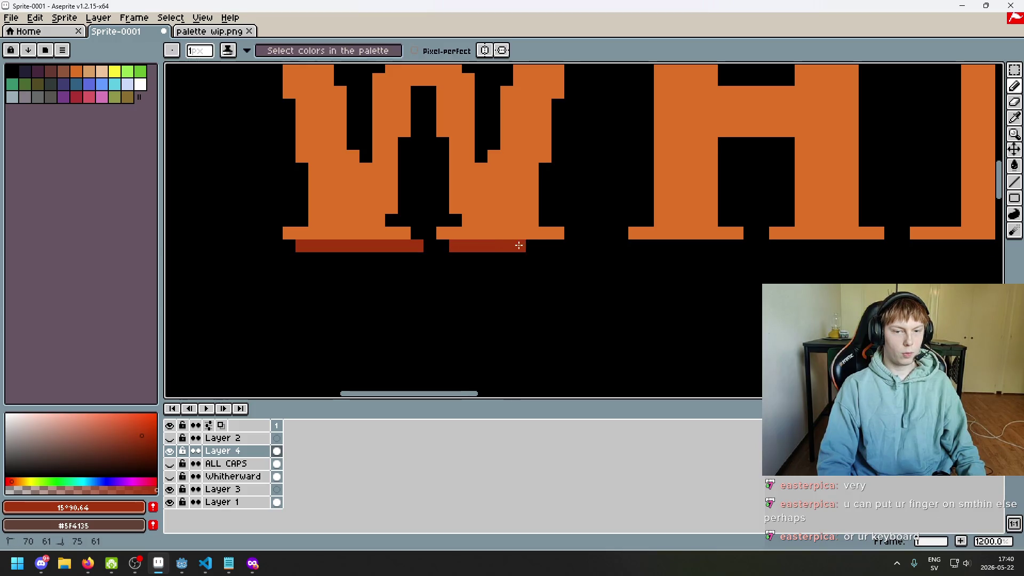
scroll(514, 253, down, 2)
scroll(419, 253, up, 3)
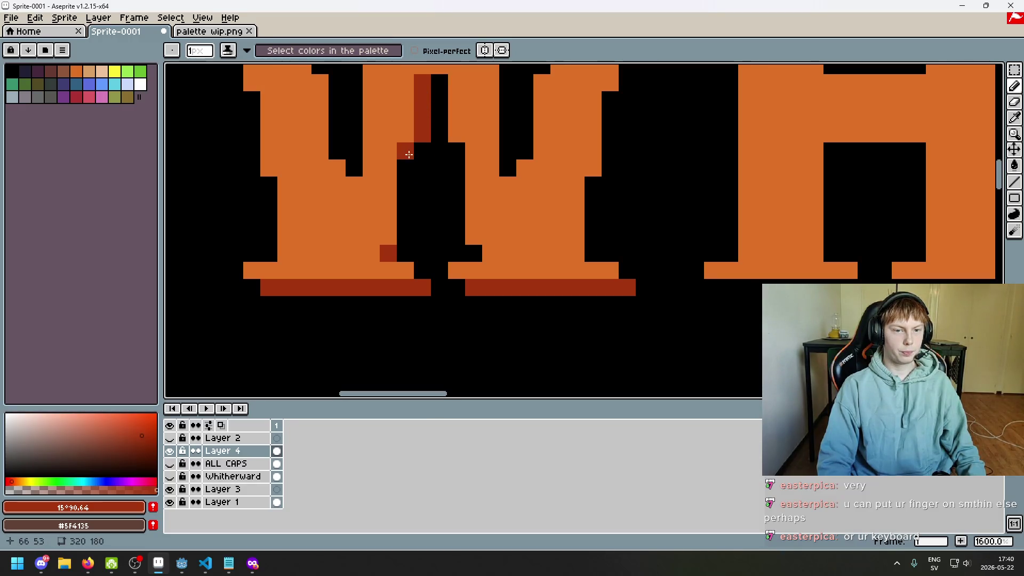
- Shade an inner strip and the right edge of the W in dark red
drag(409, 154, 405, 241)
scroll(405, 241, down, 4)
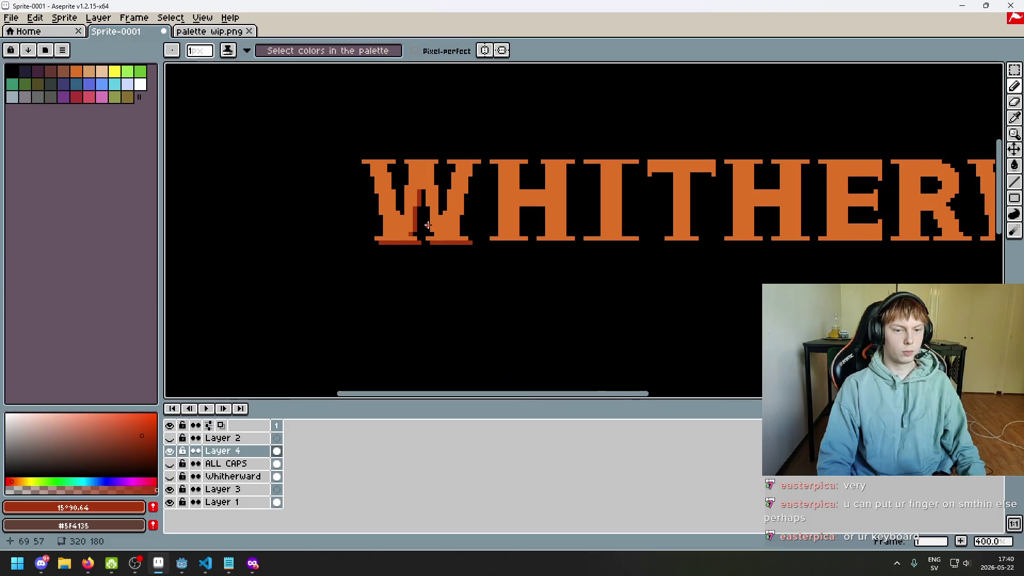
scroll(428, 225, up, 2)
scroll(491, 235, up, 3)
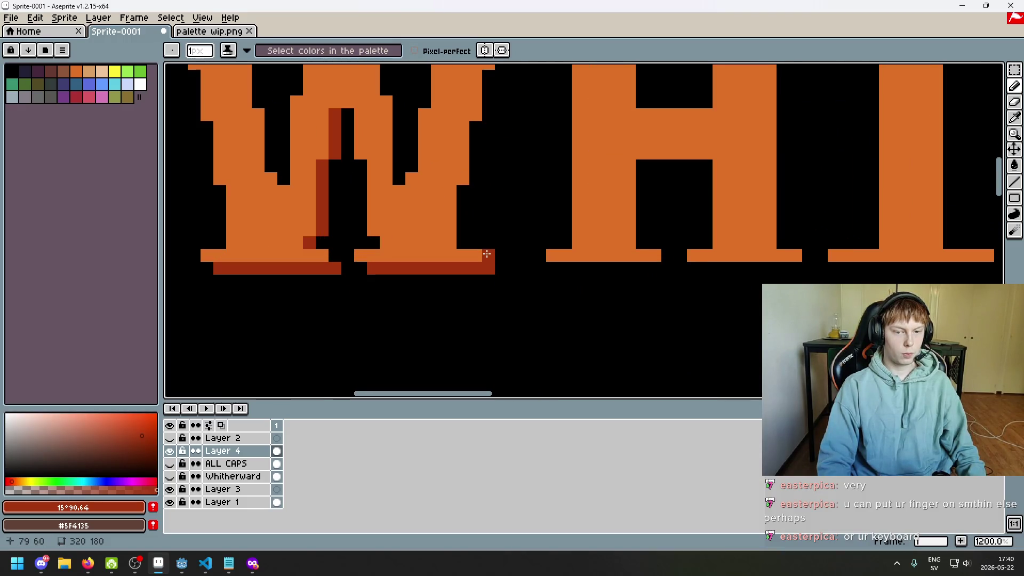
drag(463, 244, 463, 185)
scroll(512, 237, down, 3)
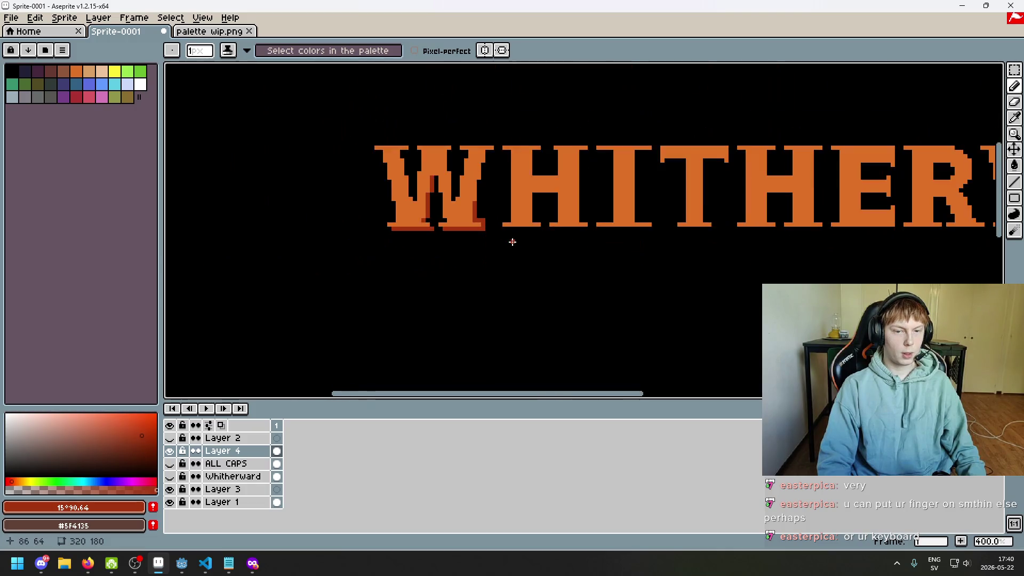
scroll(486, 216, up, 3)
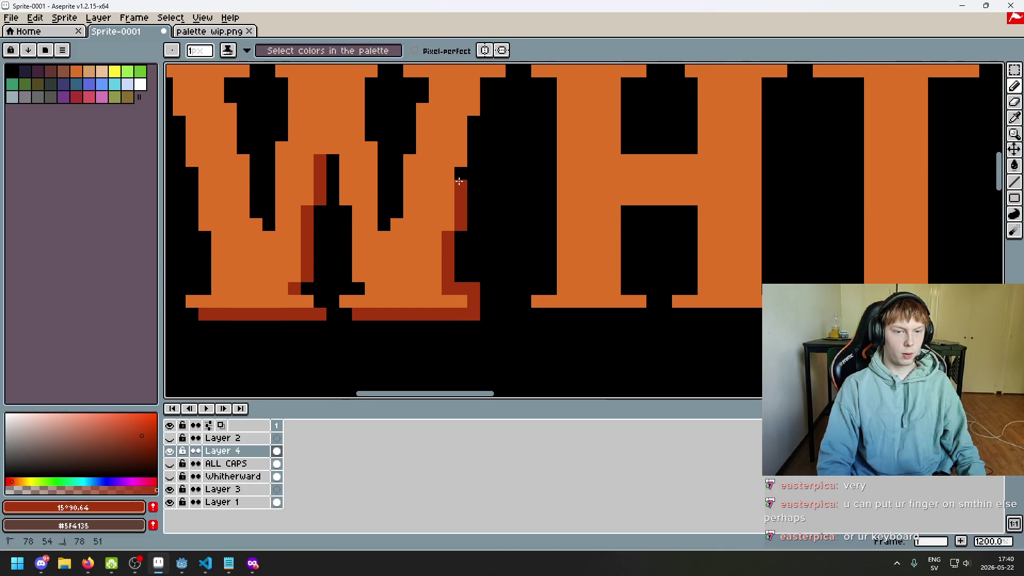
drag(474, 164, 474, 121)
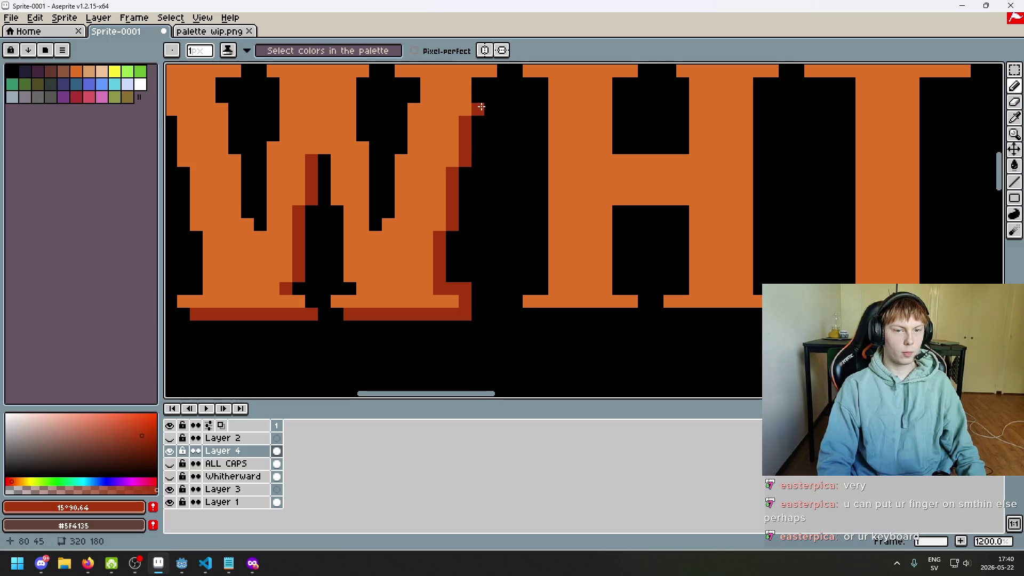
scroll(482, 107, down, 2)
scroll(488, 189, down, 4)
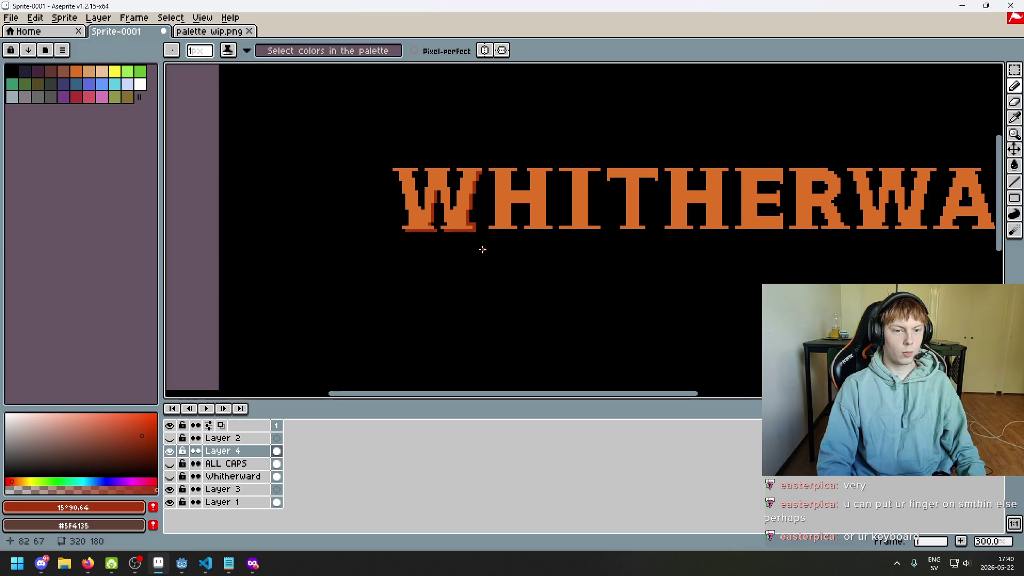
scroll(483, 249, up, 4)
scroll(436, 186, up, 2)
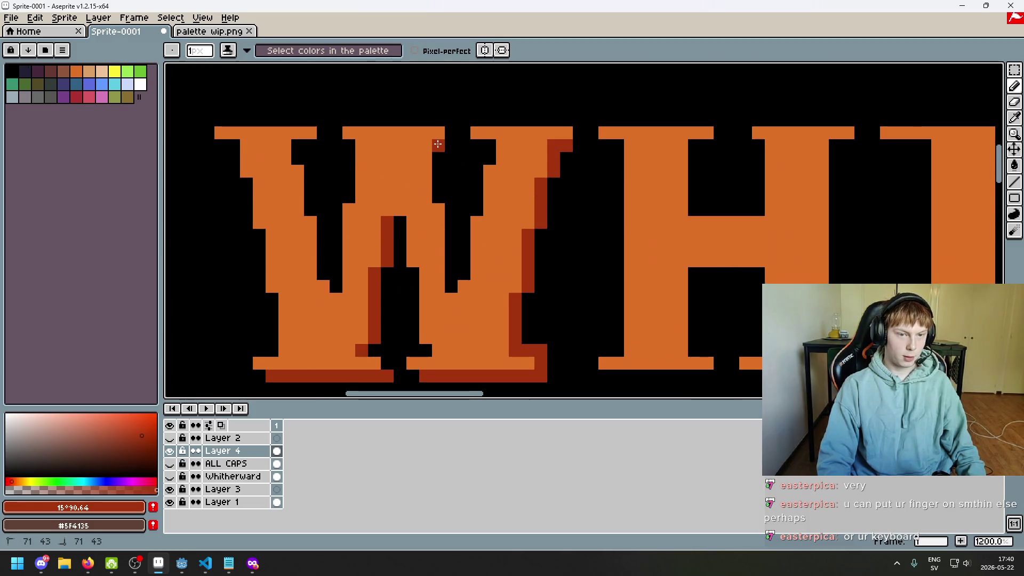
- Shade the inner edge of the W's middle stroke and beneath its top notch
drag(451, 287, 451, 219)
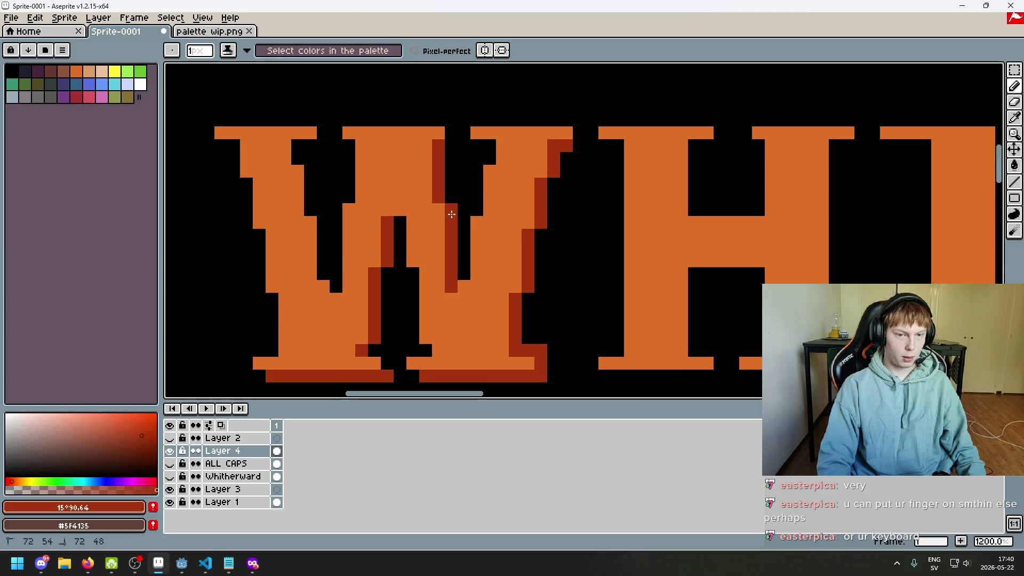
scroll(478, 233, down, 5)
scroll(491, 275, down, 1)
scroll(512, 283, down, 1)
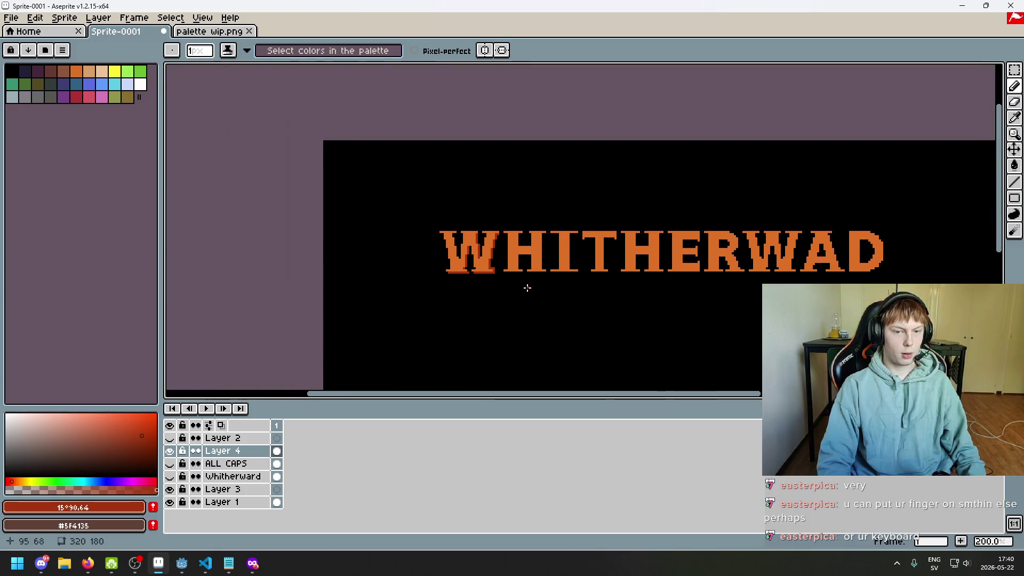
scroll(488, 262, up, 7)
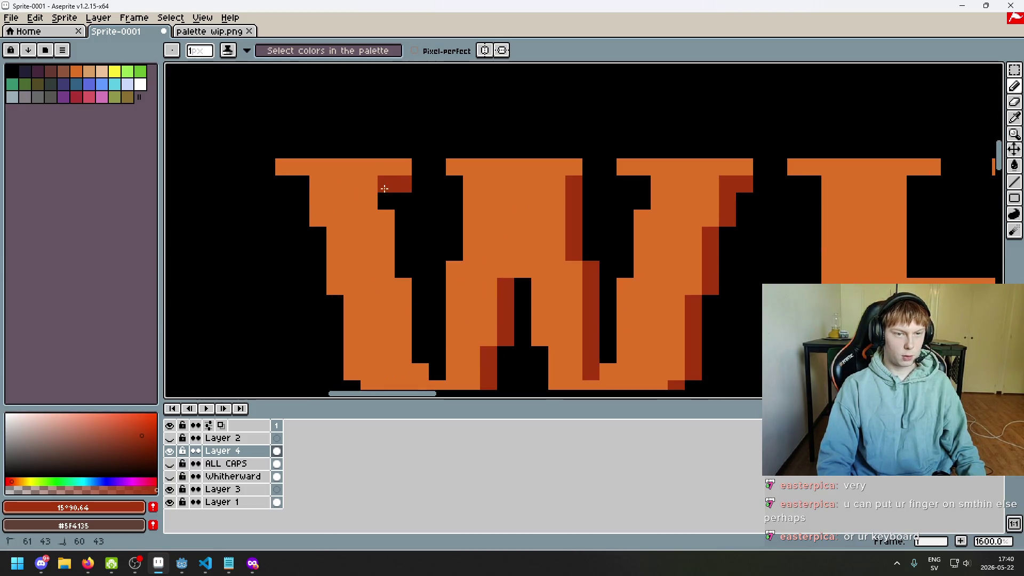
mouse_move(384, 198)
mouse_down()
mouse_move(401, 248)
mouse_move(417, 177)
mouse_move(450, 282)
mouse_up()
scroll(456, 290, down, 6)
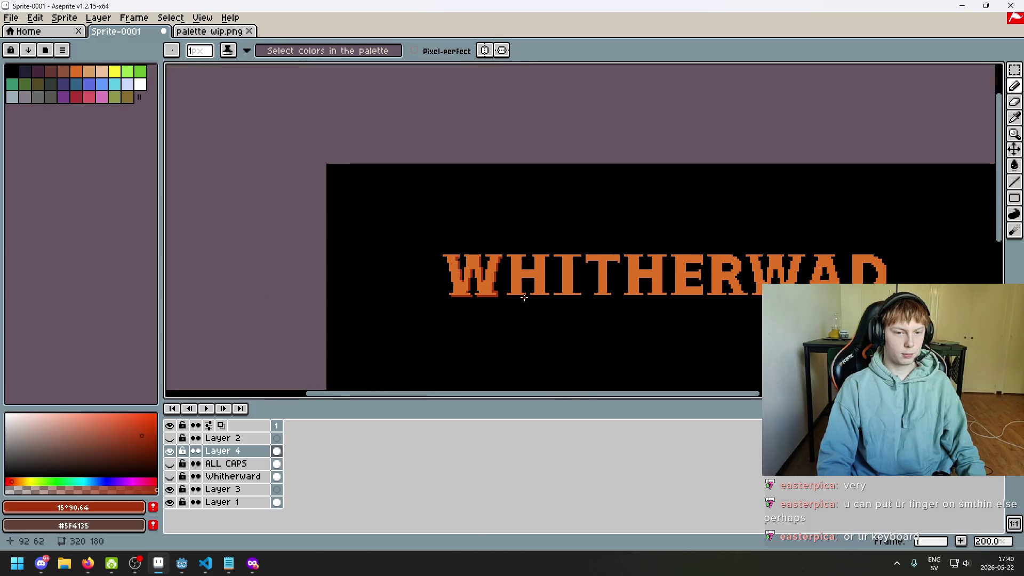
scroll(520, 293, up, 2)
scroll(512, 288, down, 1)
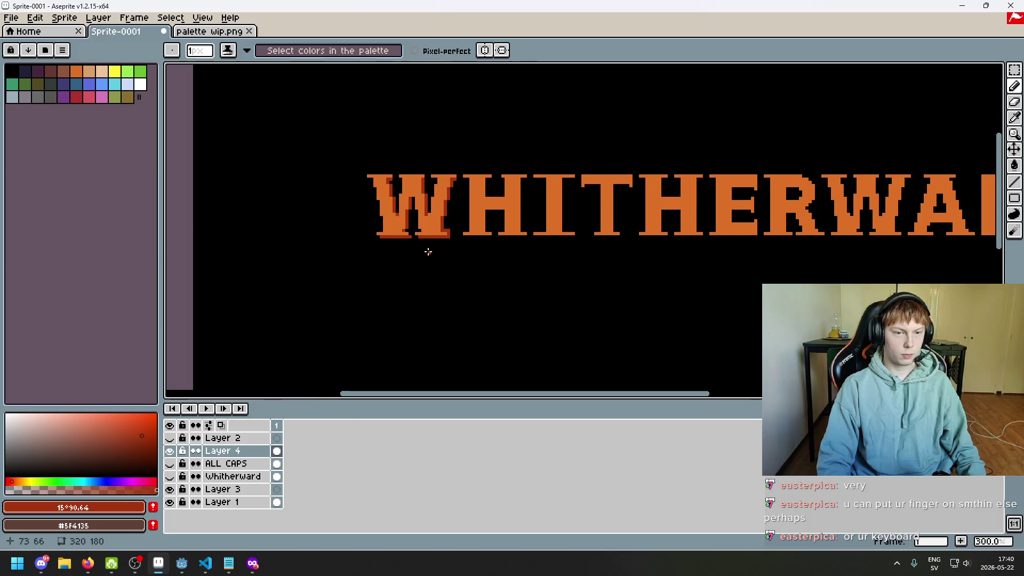
scroll(428, 252, up, 1)
key(e)
scroll(496, 295, down, 2)
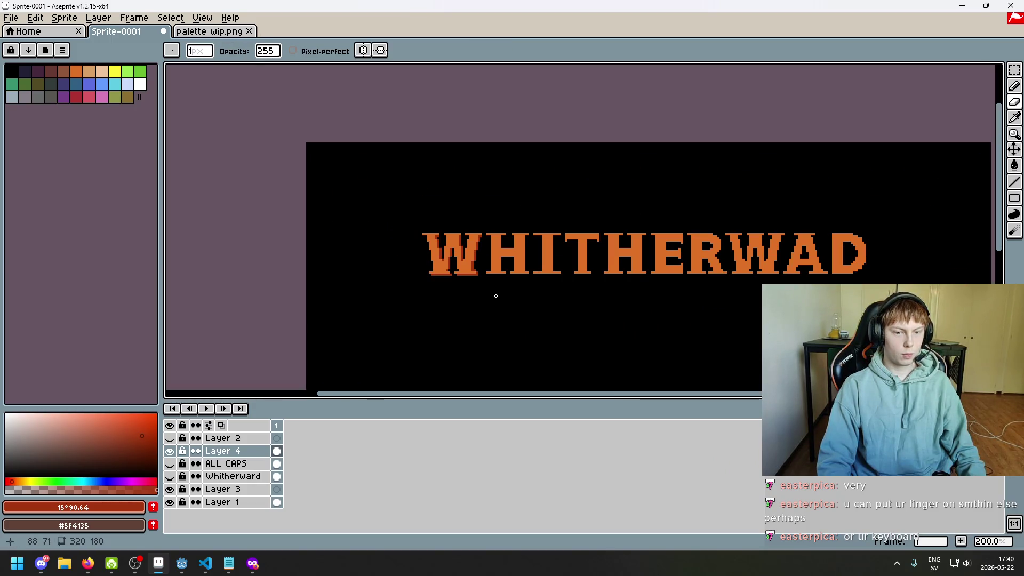
scroll(476, 262, up, 3)
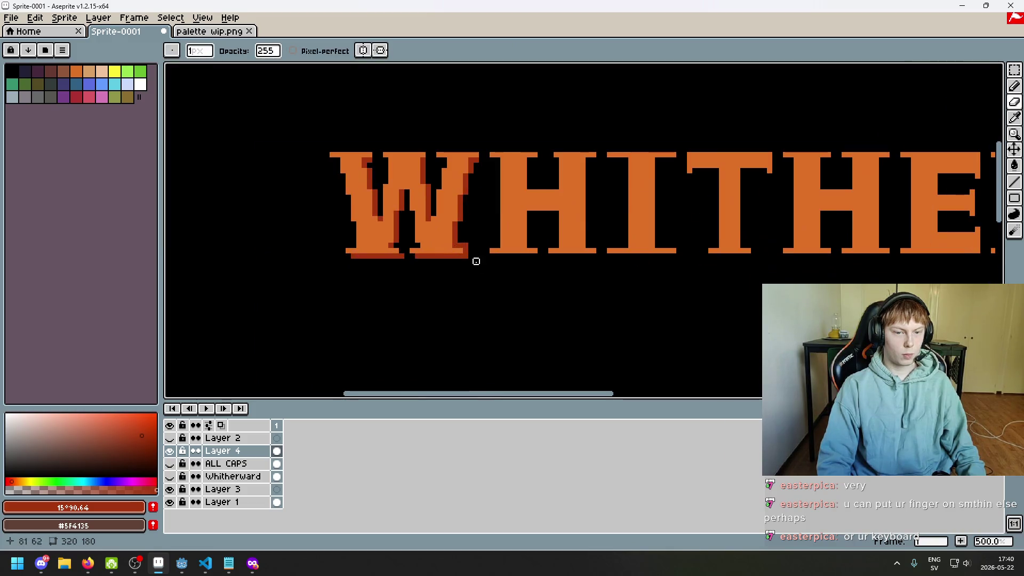
scroll(466, 241, up, 2)
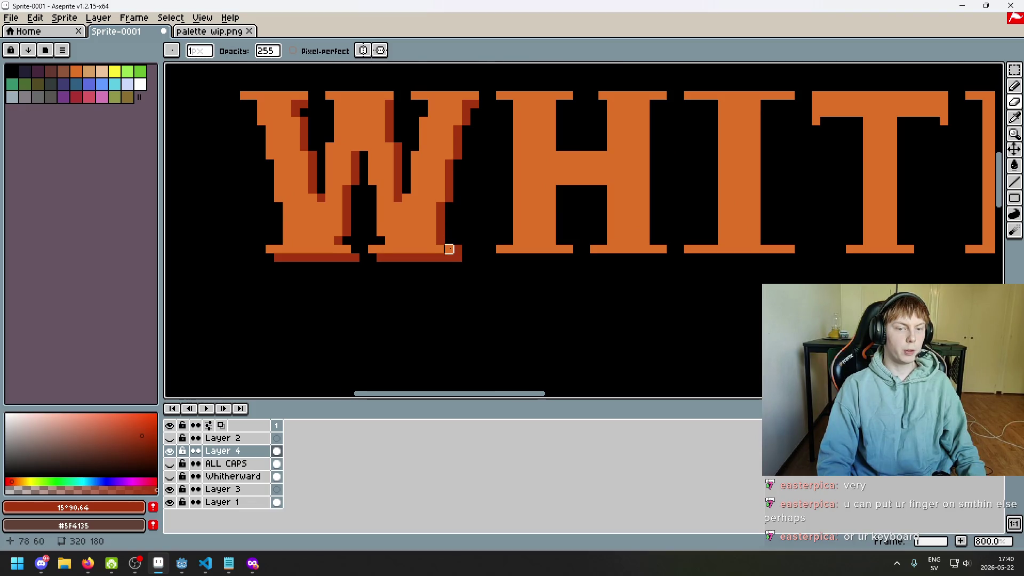
scroll(449, 249, up, 2)
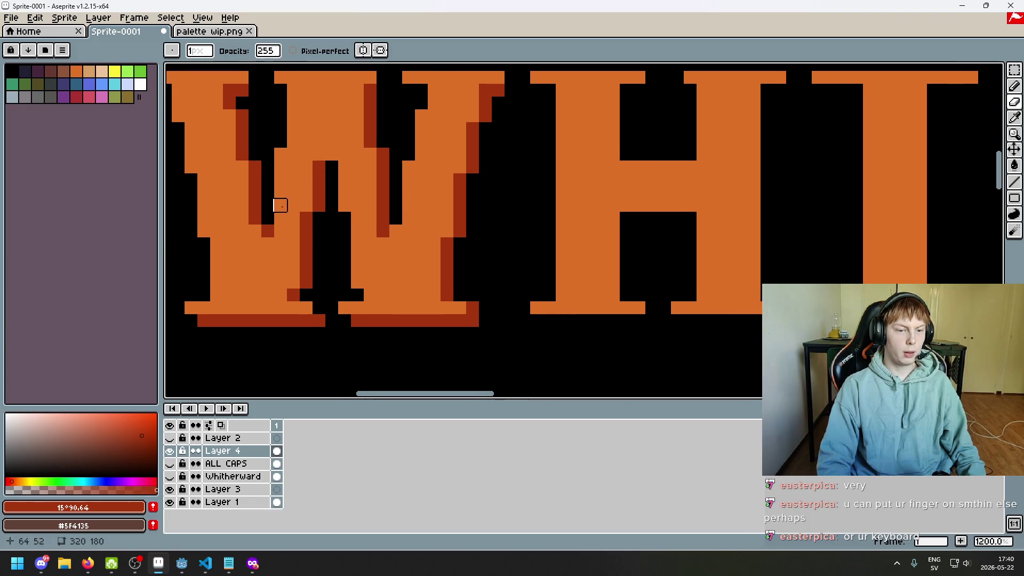
drag(319, 243, 297, 178)
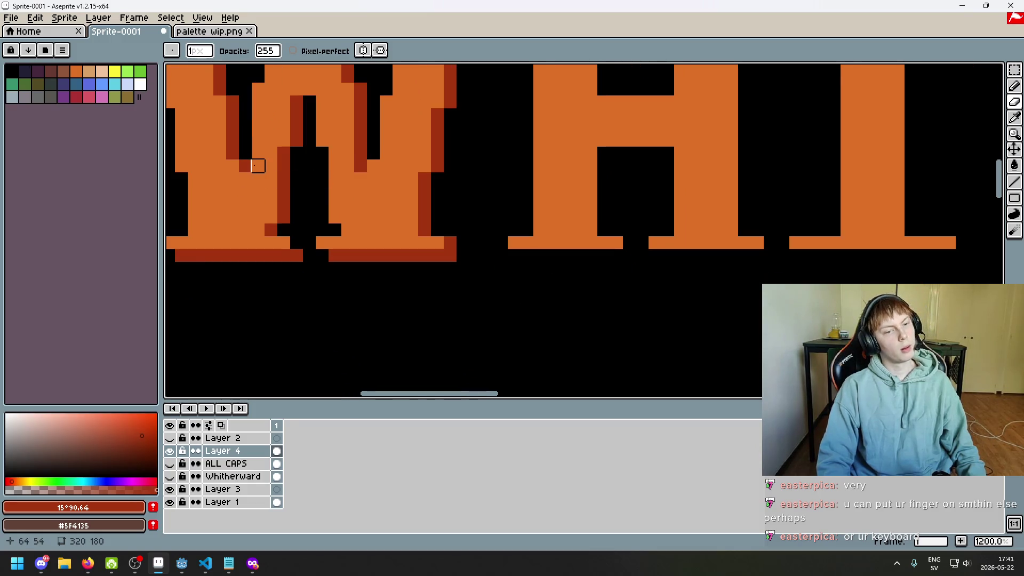
scroll(245, 165, down, 6)
key(ctrl+z)
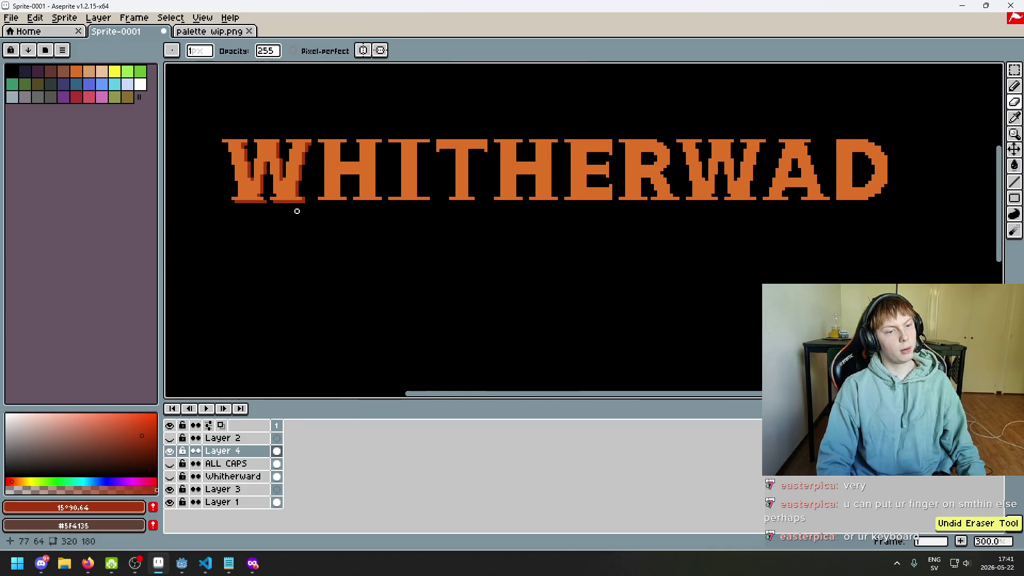
scroll(288, 187, up, 1)
scroll(371, 229, up, 1)
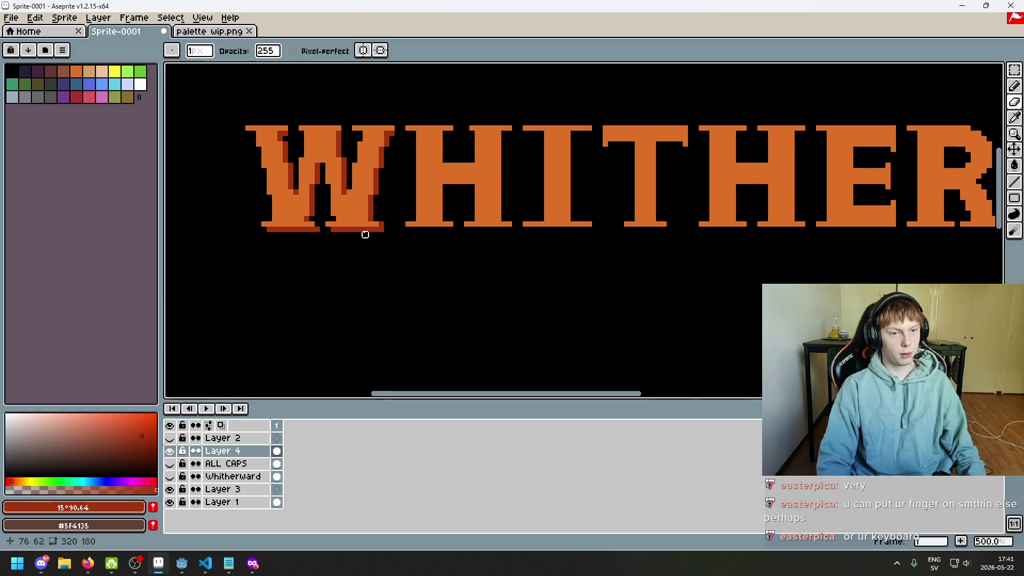
scroll(362, 240, down, 2)
key(ctrl+z)
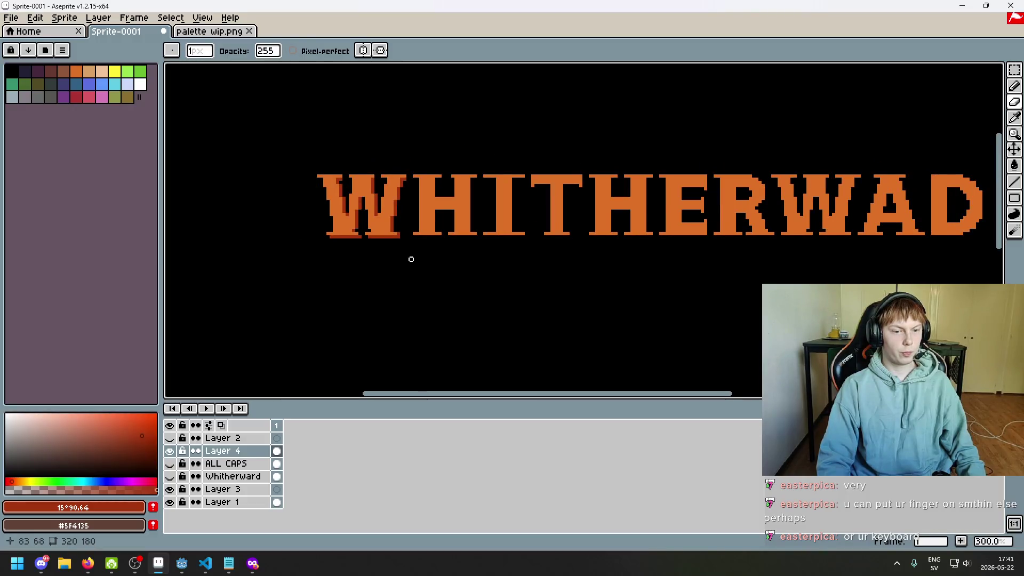
scroll(374, 240, up, 2)
key(b)
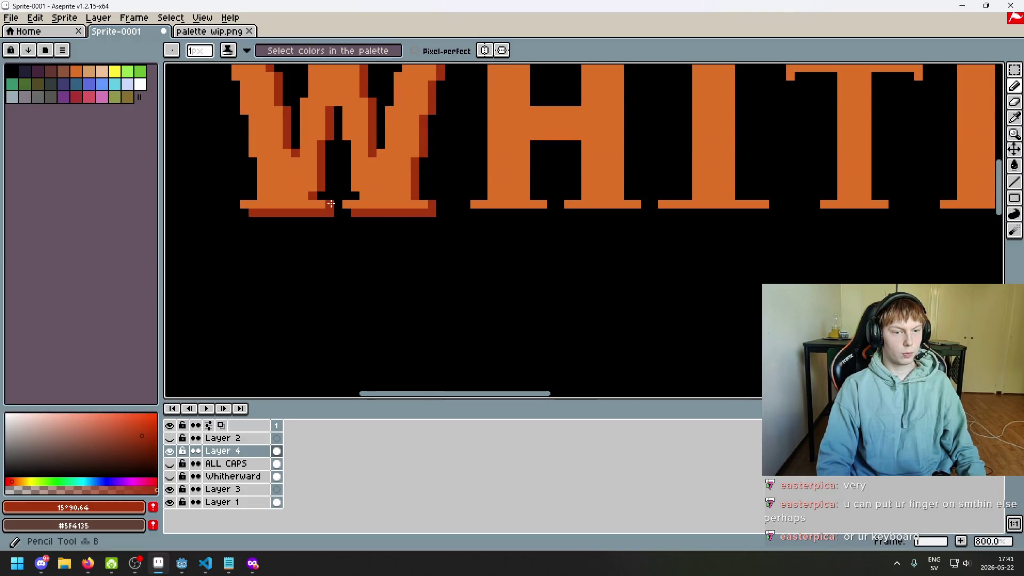
scroll(372, 245, down, 2)
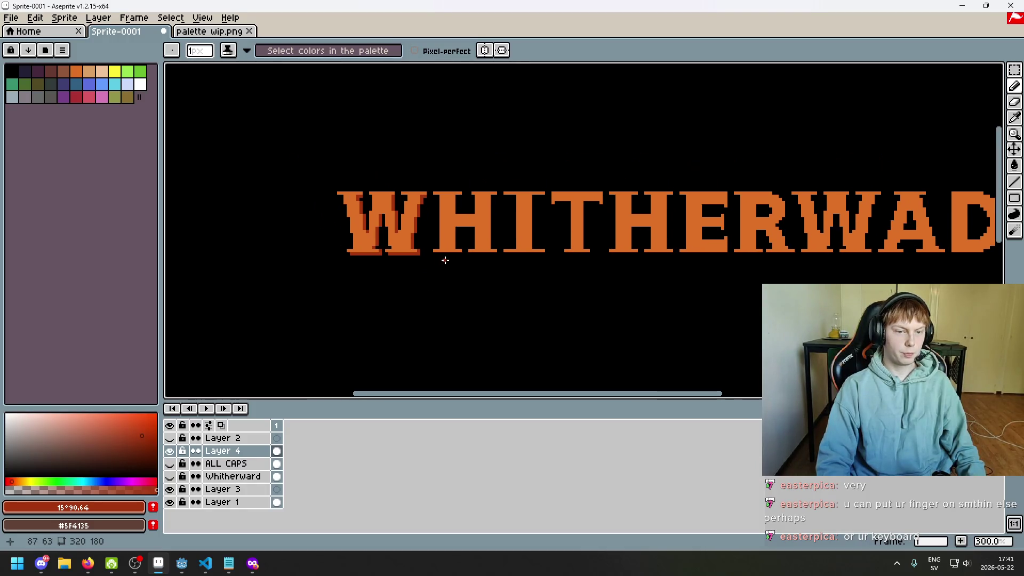
scroll(470, 264, down, 2)
scroll(535, 190, up, 1)
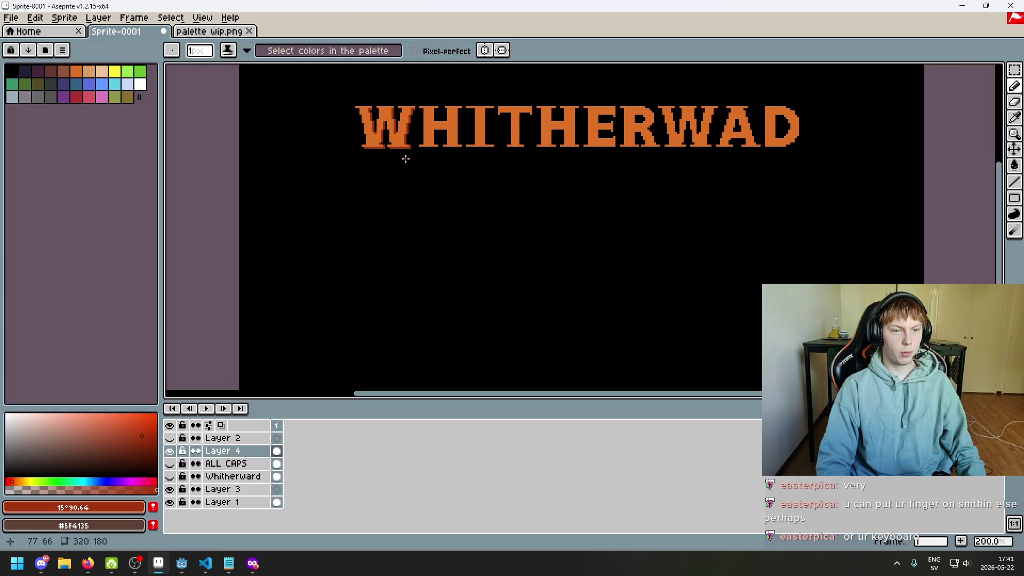
scroll(405, 159, up, 1)
scroll(406, 159, up, 5)
scroll(487, 267, down, 1)
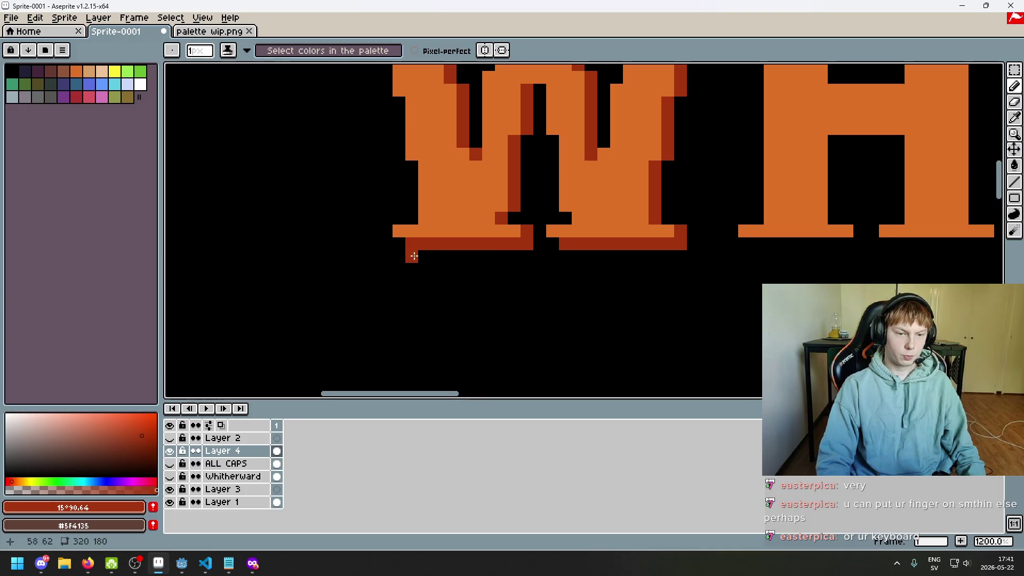
drag(414, 256, 547, 249)
scroll(550, 256, down, 6)
scroll(499, 247, right, 2)
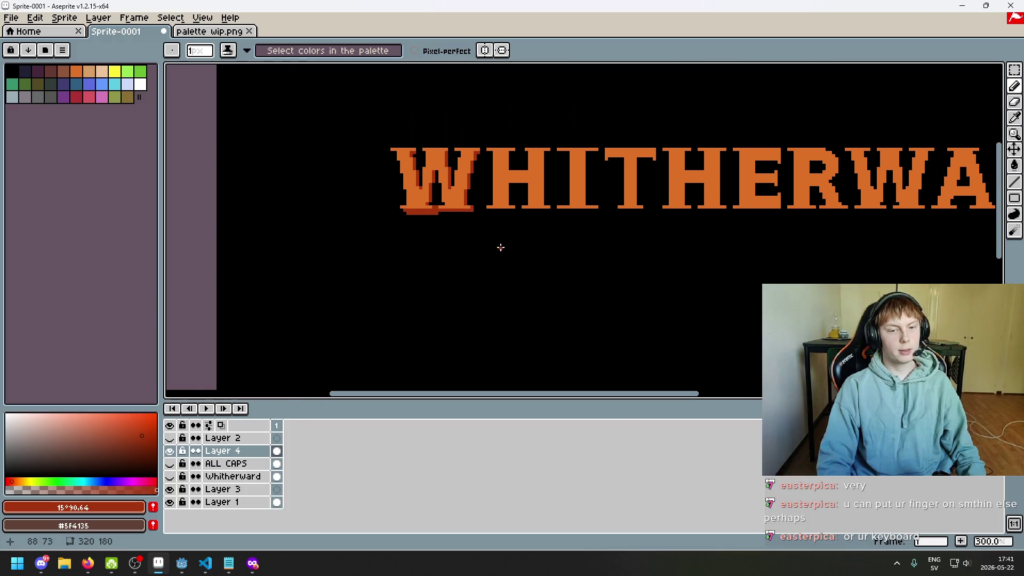
key(ctrl+z)
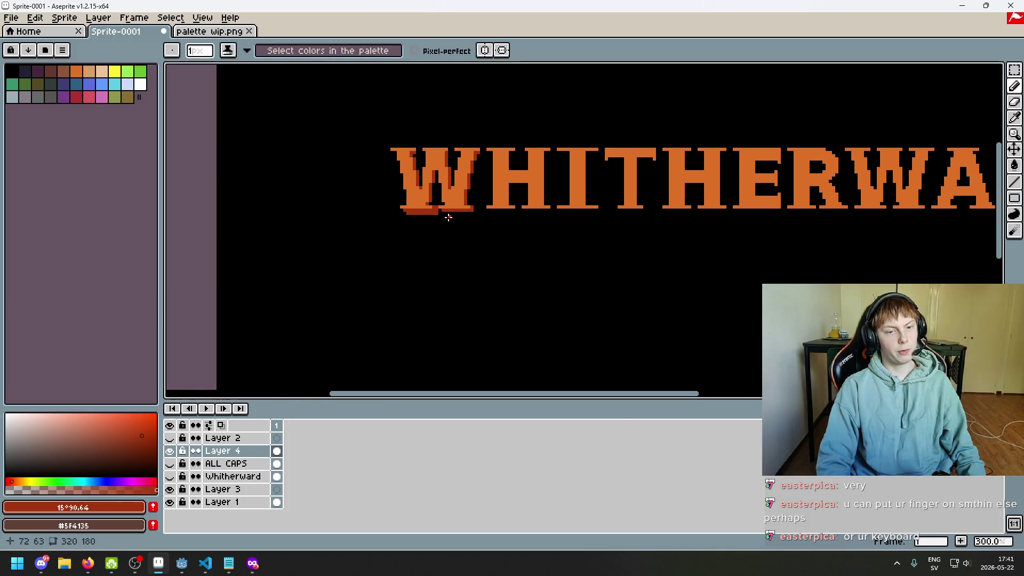
scroll(445, 214, up, 2)
scroll(442, 204, up, 4)
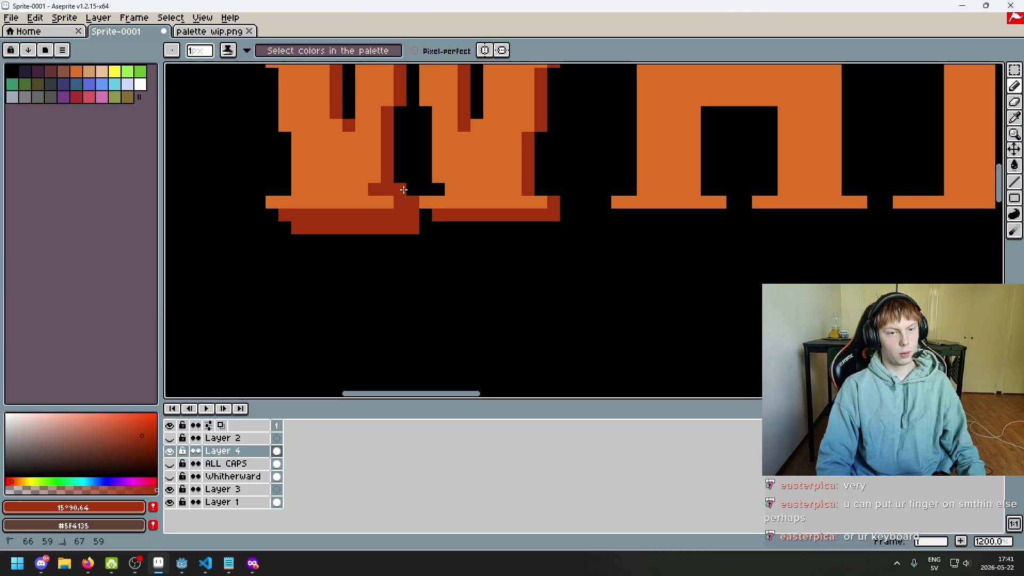
scroll(426, 197, down, 1)
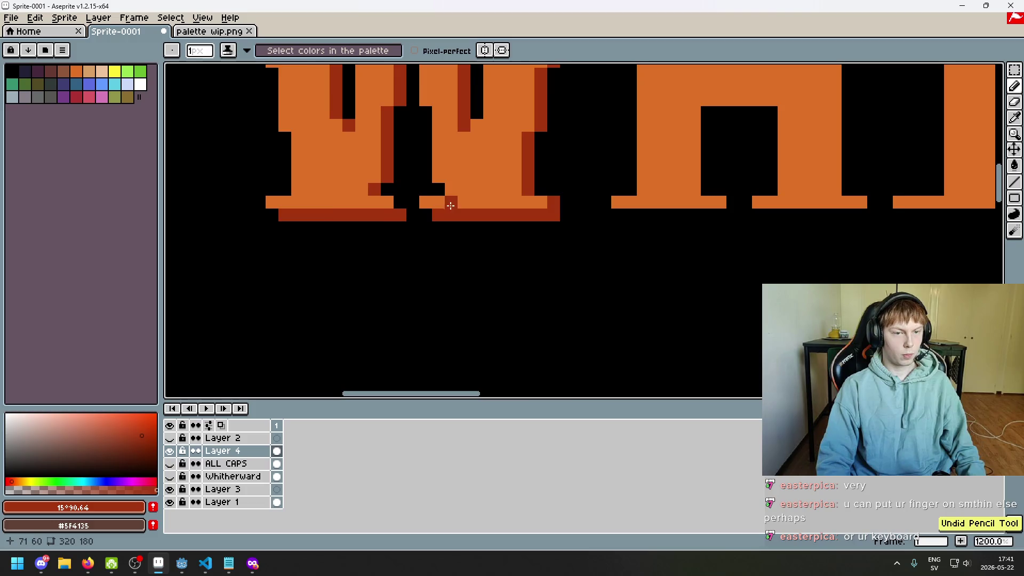
scroll(448, 207, down, 2)
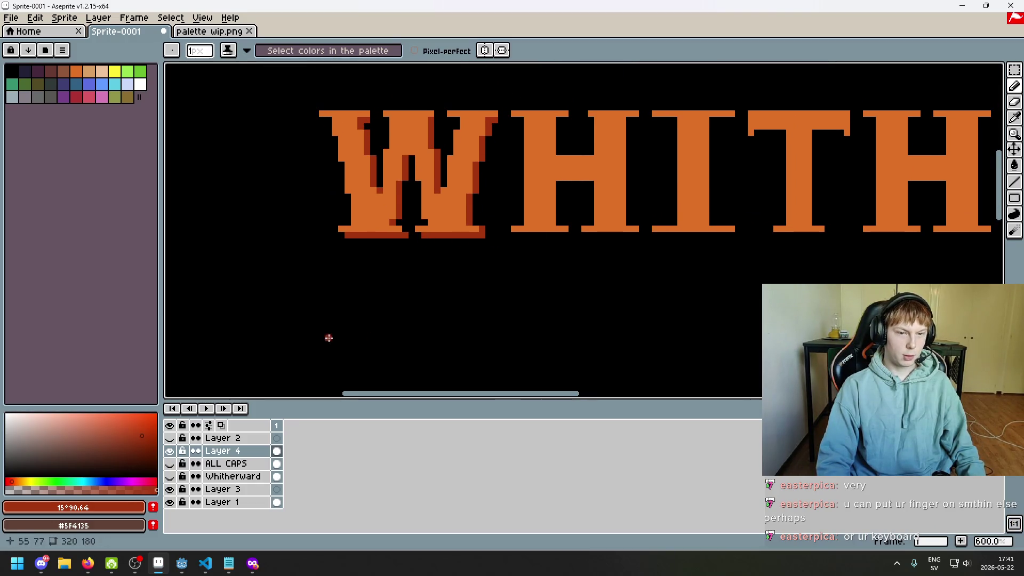
right_click(241, 452)
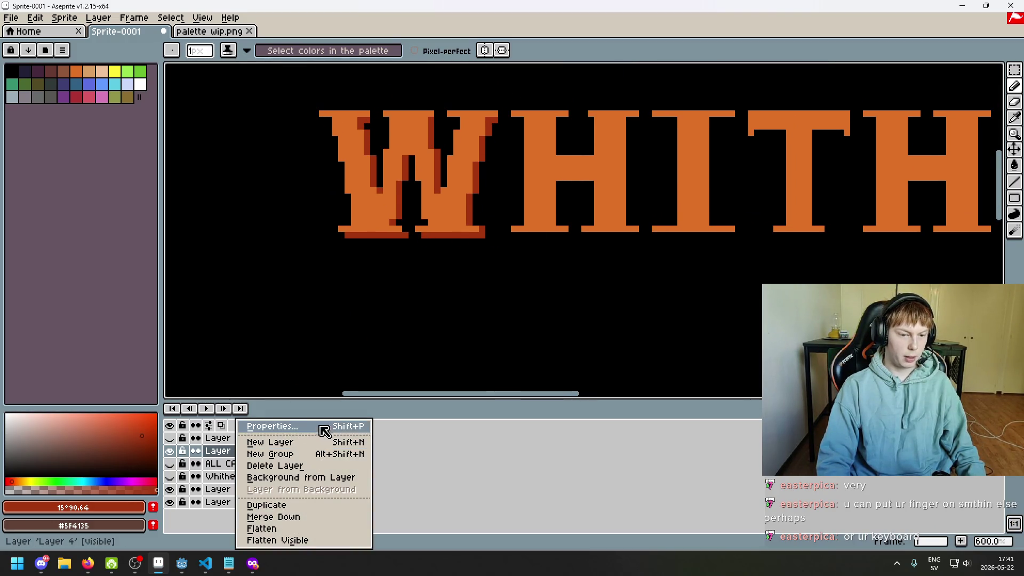
drag(1014, 69, 998, 71)
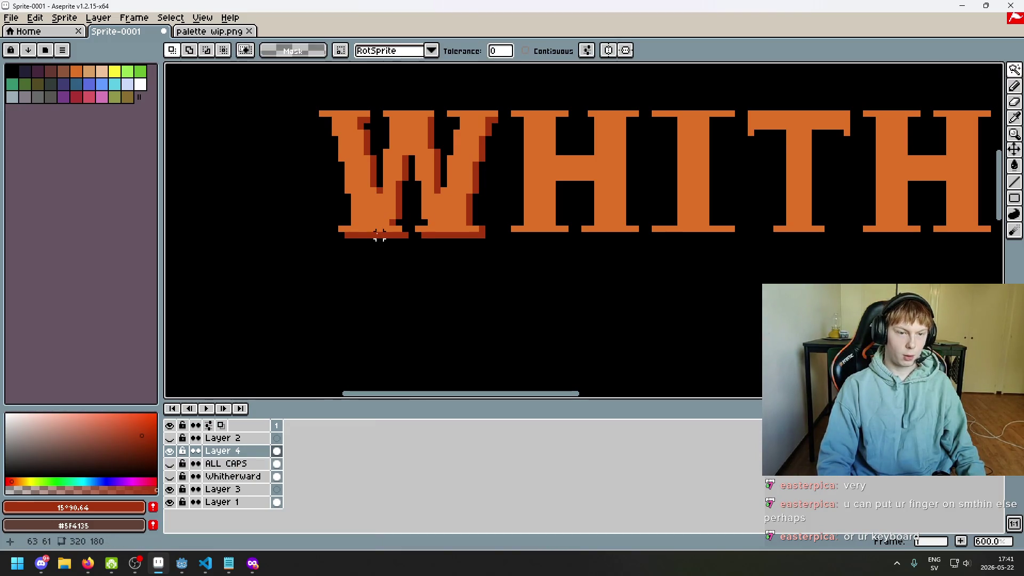
click(376, 236)
key(ctrl+d)
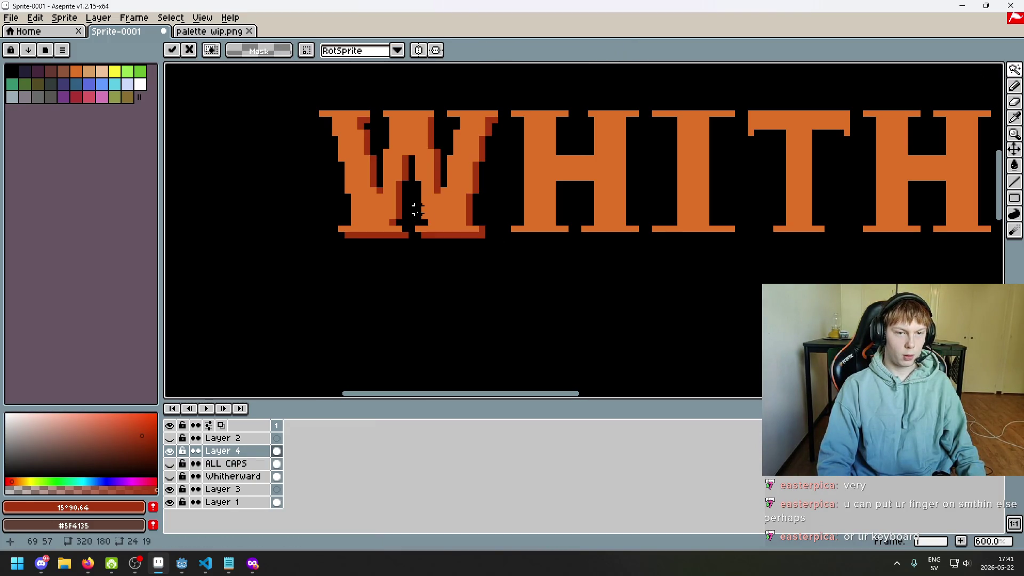
click(466, 288)
key(ctrl+d)
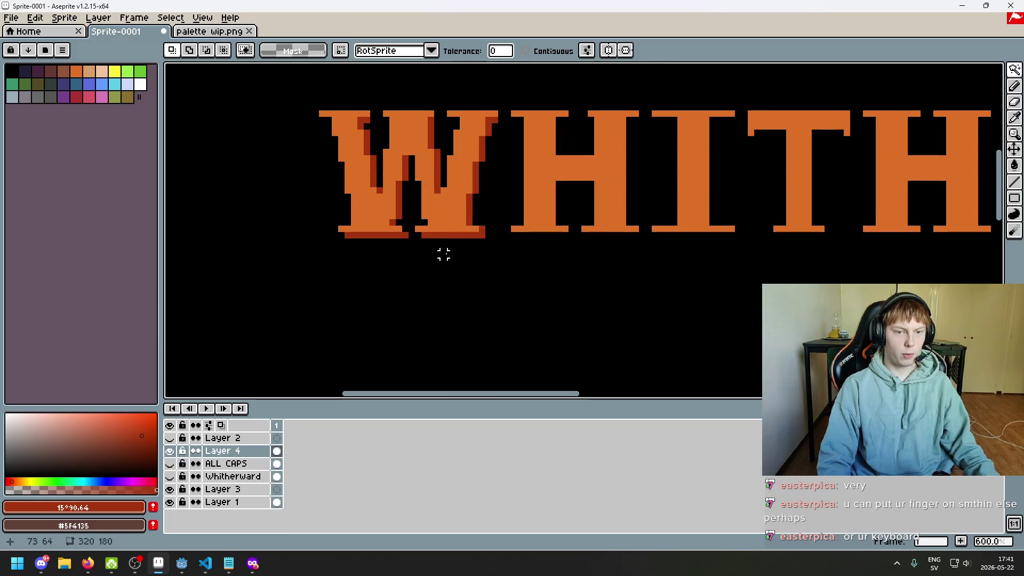
click(405, 171)
key(ctrl+t)
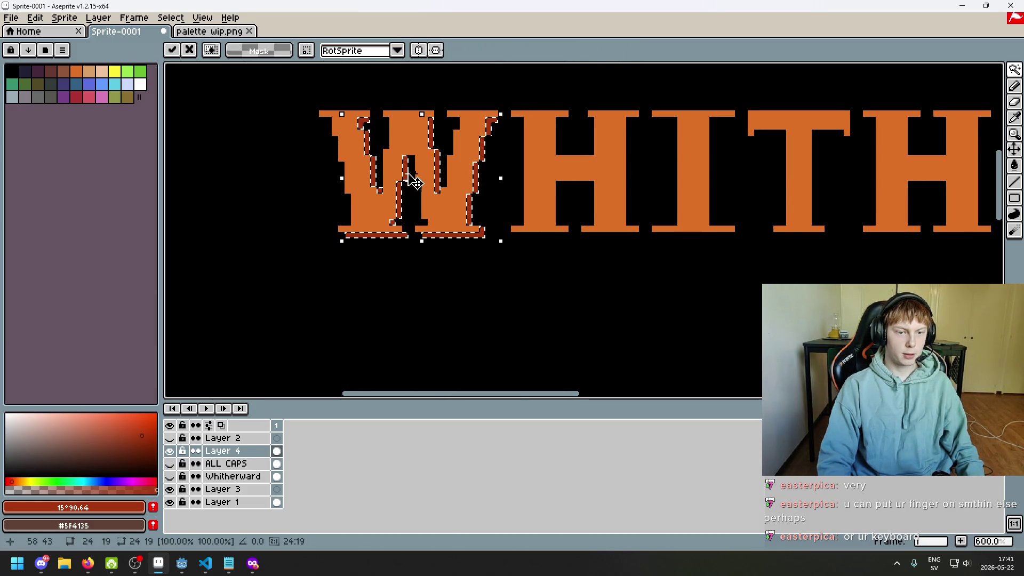
key(Right)
key(Down)
key(Right)
key(Down)
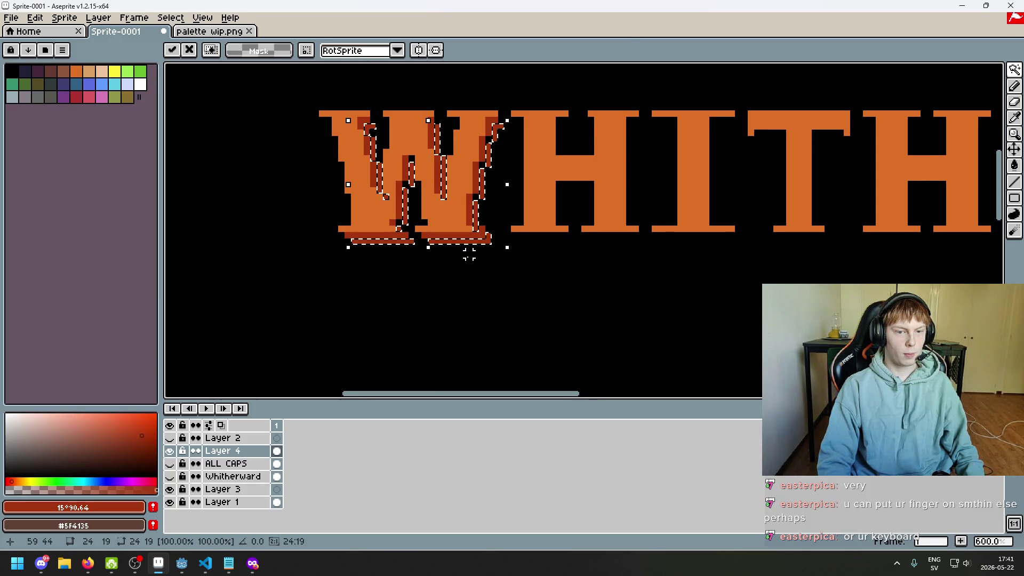
key(w)
click(458, 257)
key(ctrl+z)
key(ctrl+z)
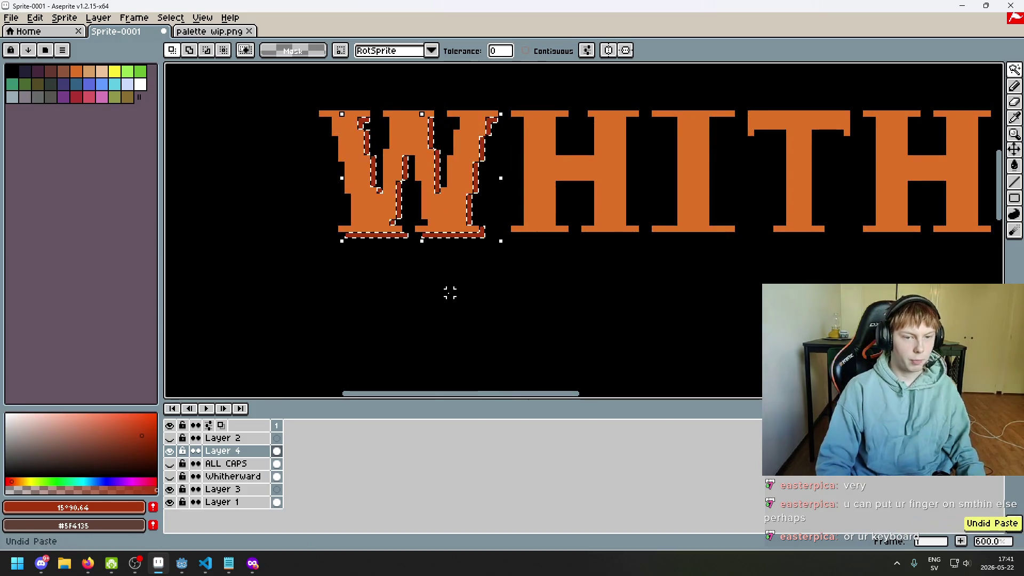
- Add a new layer above Layer 4 and name it 'shading'
right_click(234, 451)
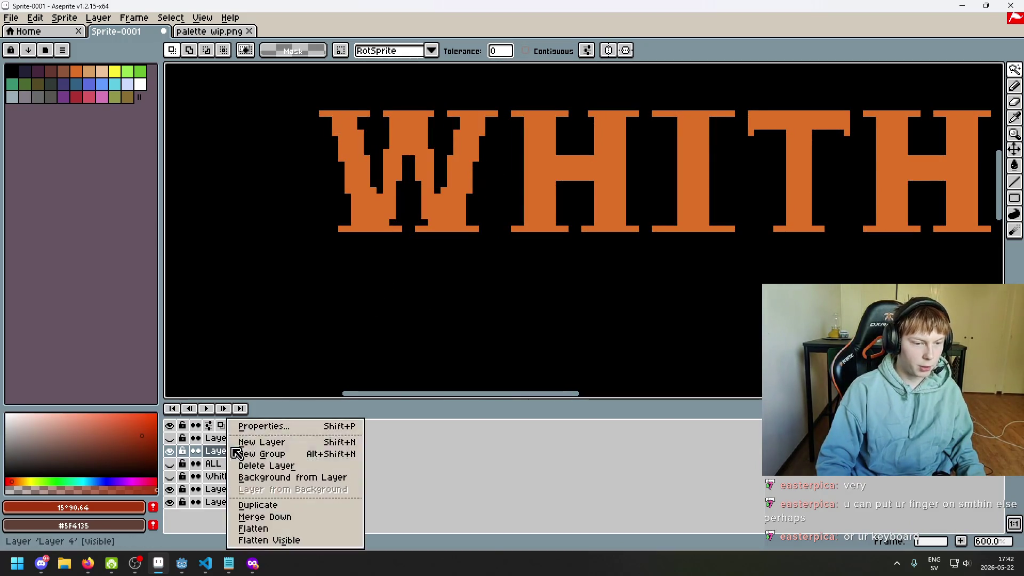
click(293, 442)
double_click(241, 451)
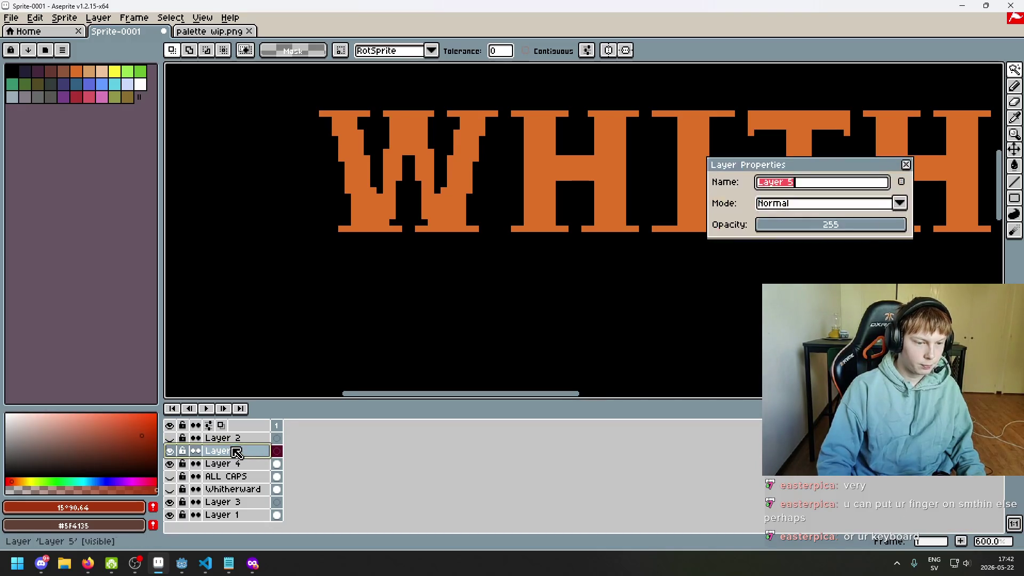
text(shading)
key(Return)
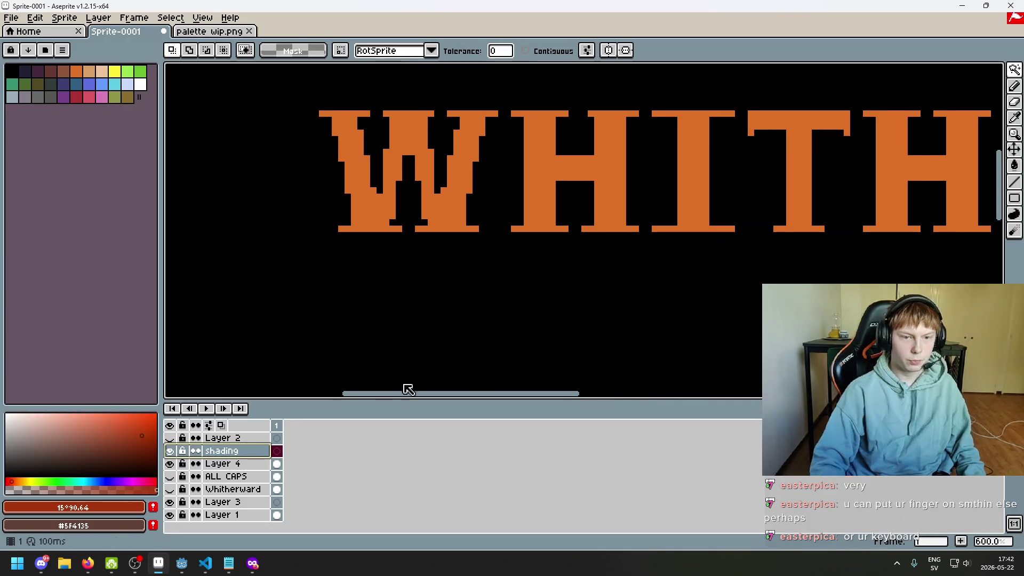
- Paste the W copy onto the shading layer and offset it down-right
key(ctrl+v)
key(ctrl+d)
key(ctrl+v)
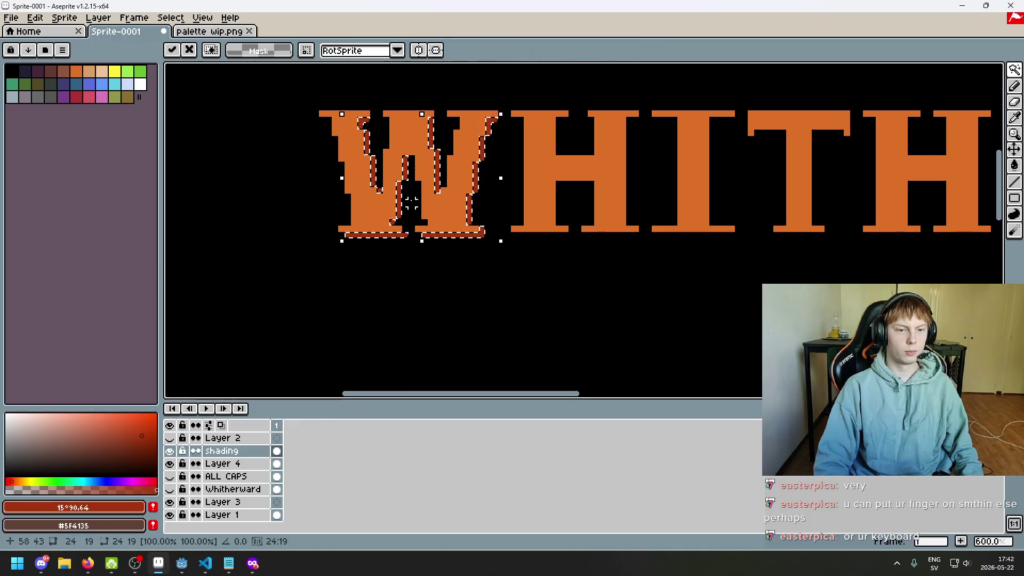
drag(411, 208, 416, 184)
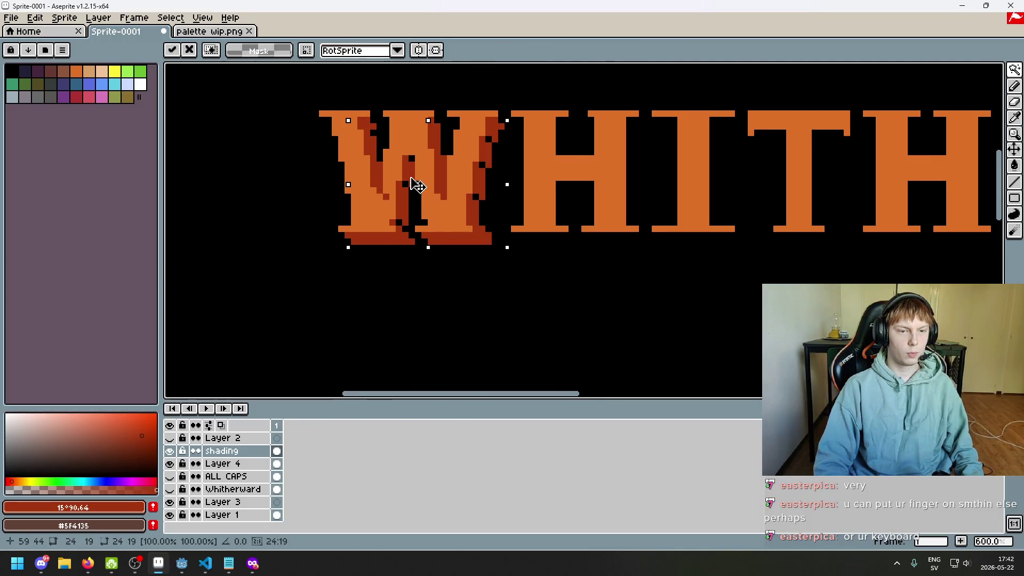
- Commit the pasted shadow and paint a dark-red column down the W's middle
key(w)
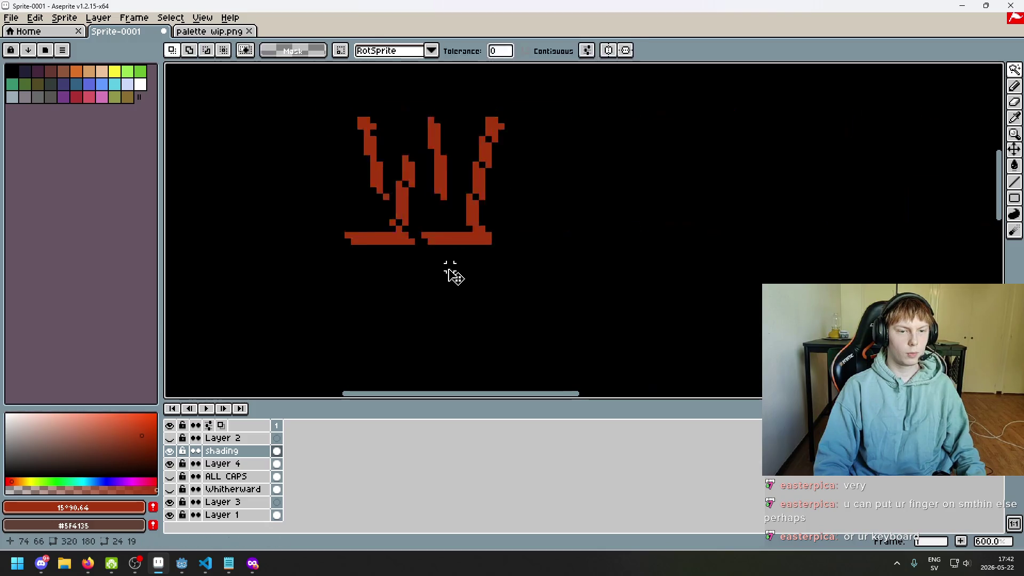
scroll(418, 165, up, 2)
key(e)
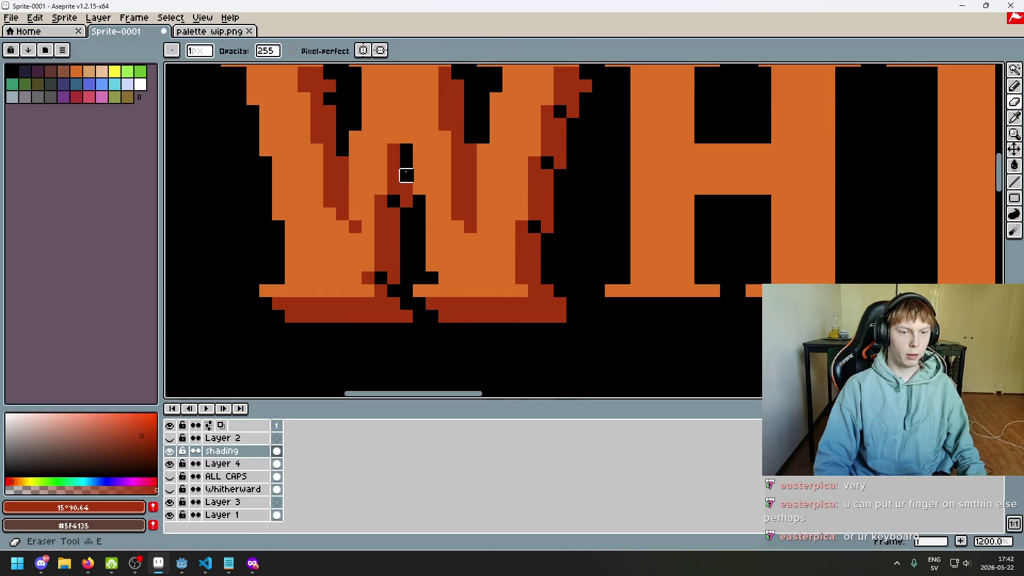
drag(406, 160, 406, 202)
key(b)
click(400, 150)
drag(401, 150, 404, 188)
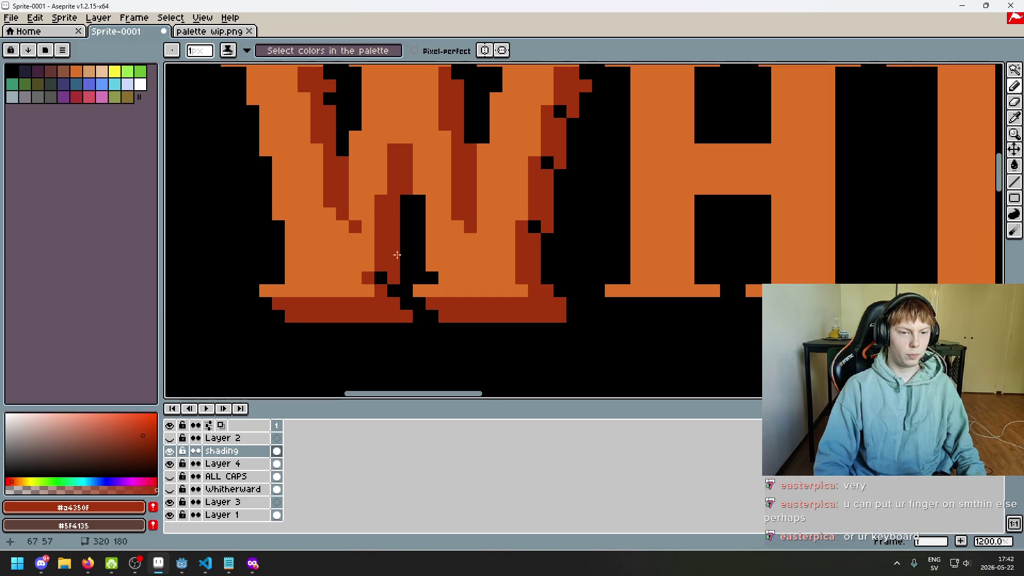
click(398, 296)
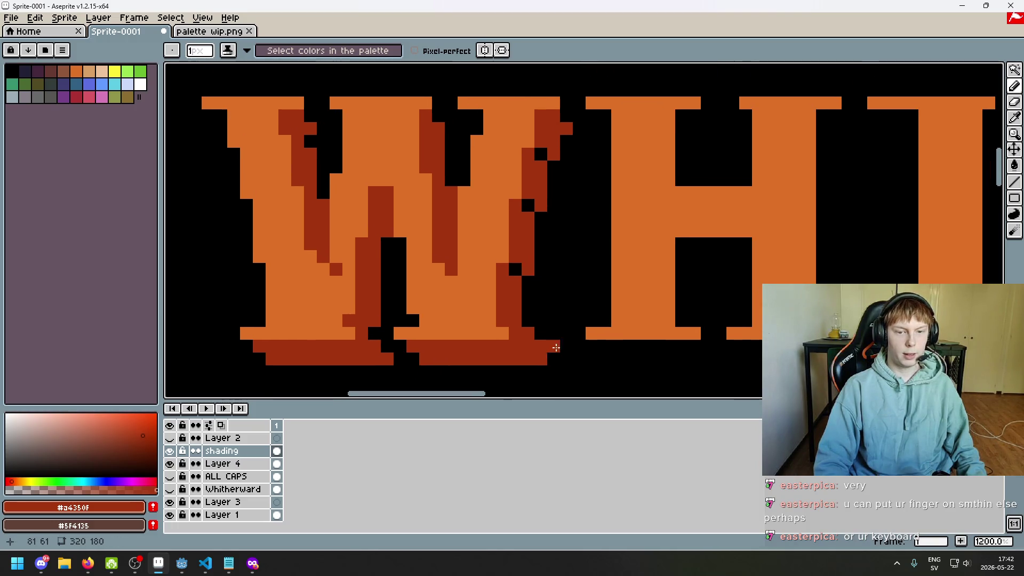
- Repaint pixels beside the W's right arm with dark-red shading ink
drag(533, 238, 514, 270)
key(b)
key(b)
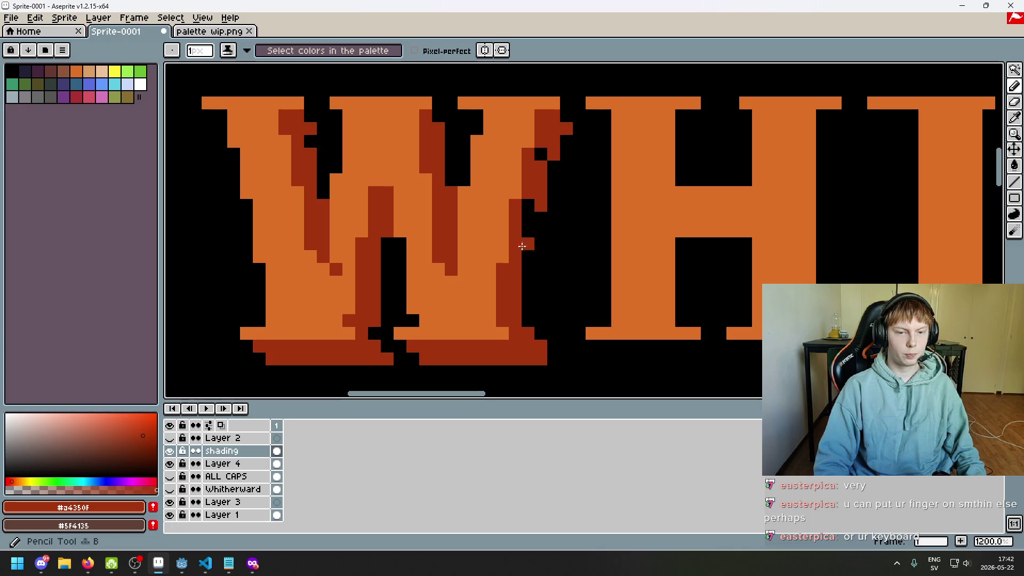
click(528, 206)
right_click(541, 206)
click(541, 153)
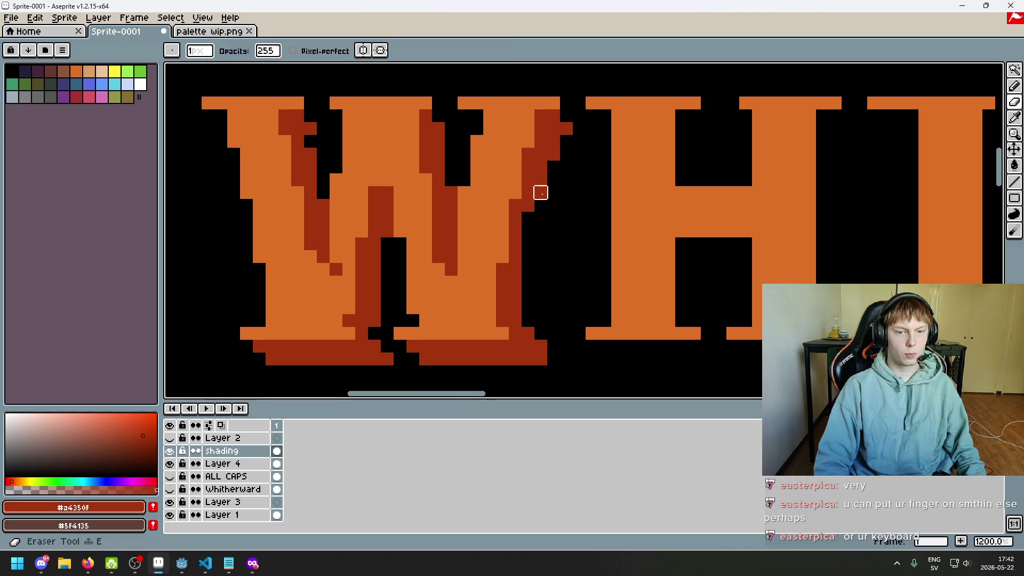
scroll(571, 160, down, 3)
scroll(575, 170, up, 1)
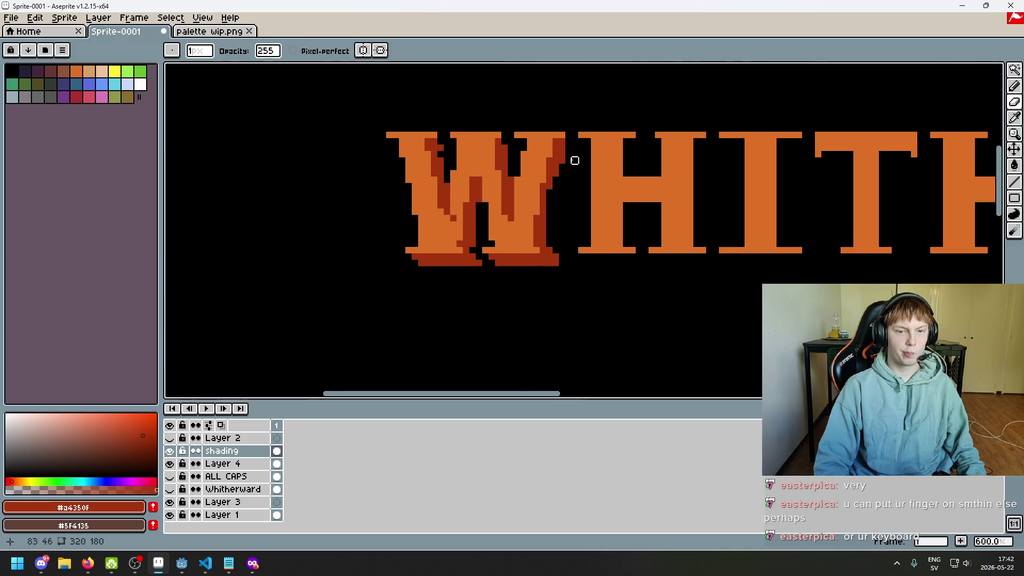
scroll(571, 155, up, 4)
key(b)
scroll(575, 132, down, 6)
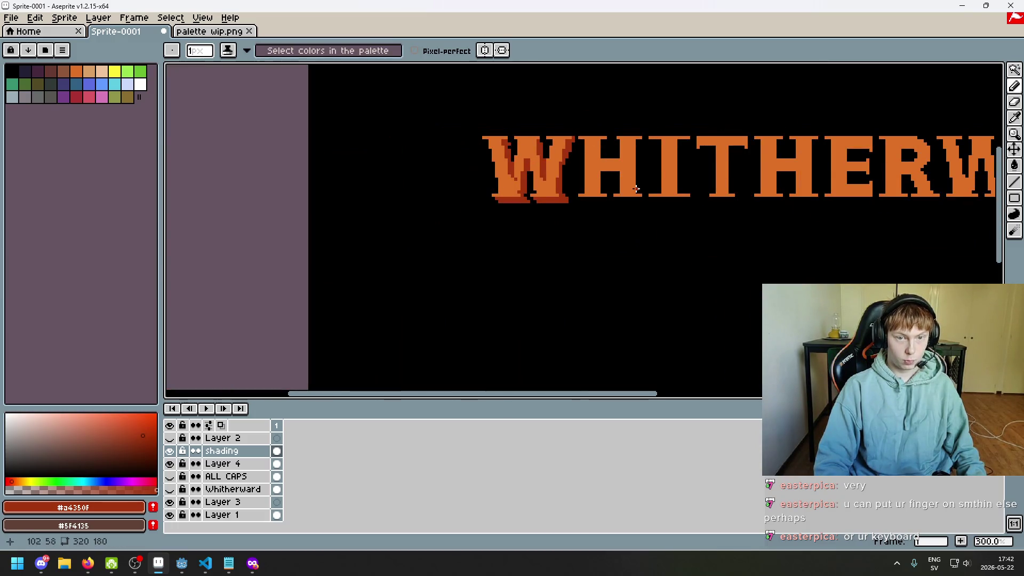
scroll(592, 181, up, 3)
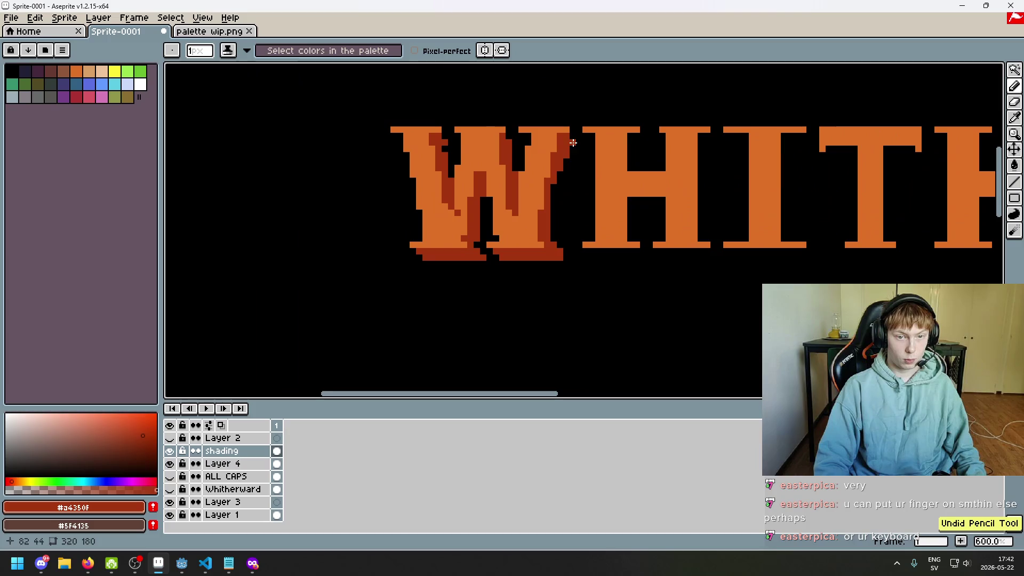
scroll(475, 148, up, 1)
- Erase along a shadow stroke across the W
key(e)
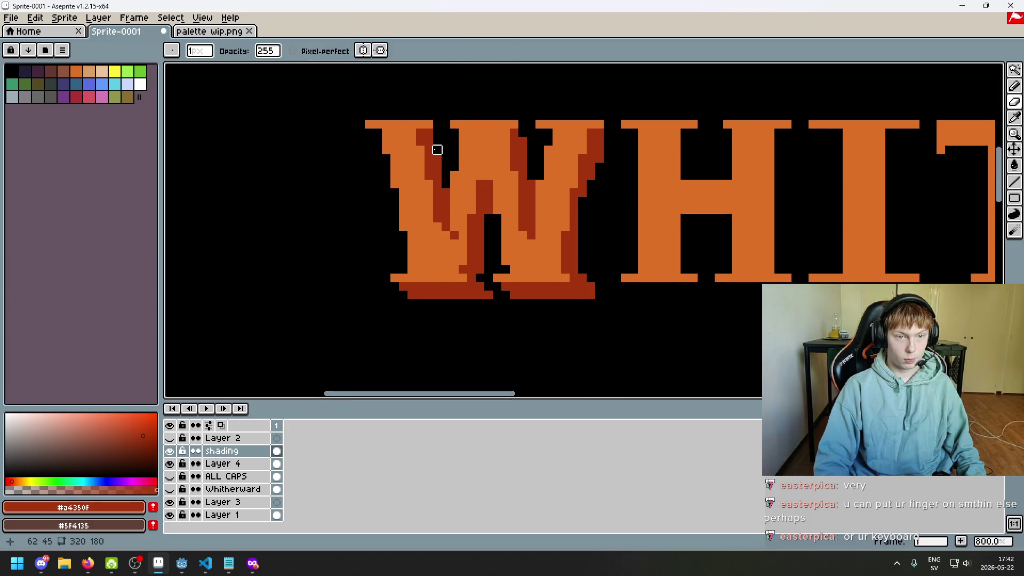
key(b)
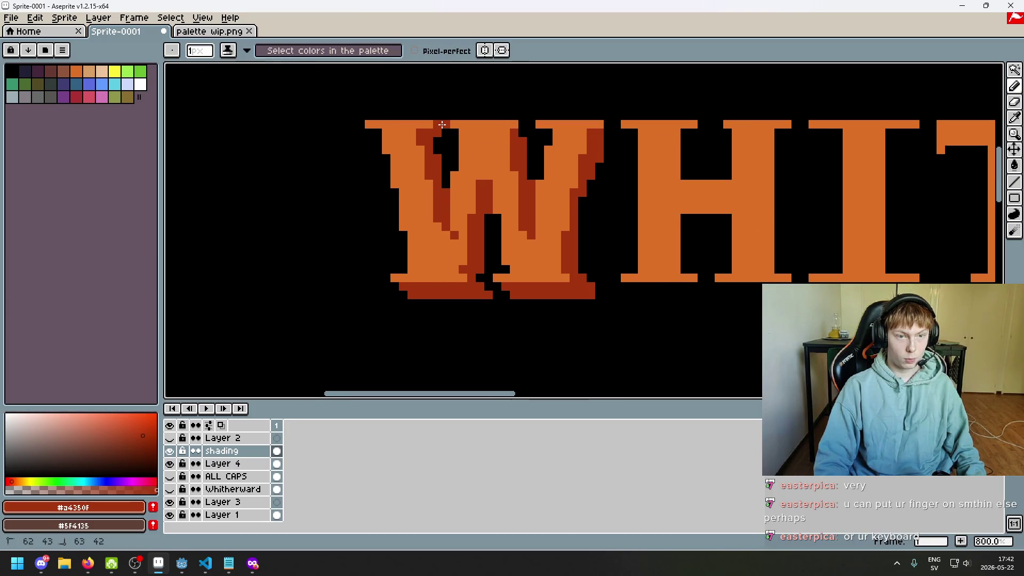
key(e)
drag(530, 175, 478, 195)
key(b)
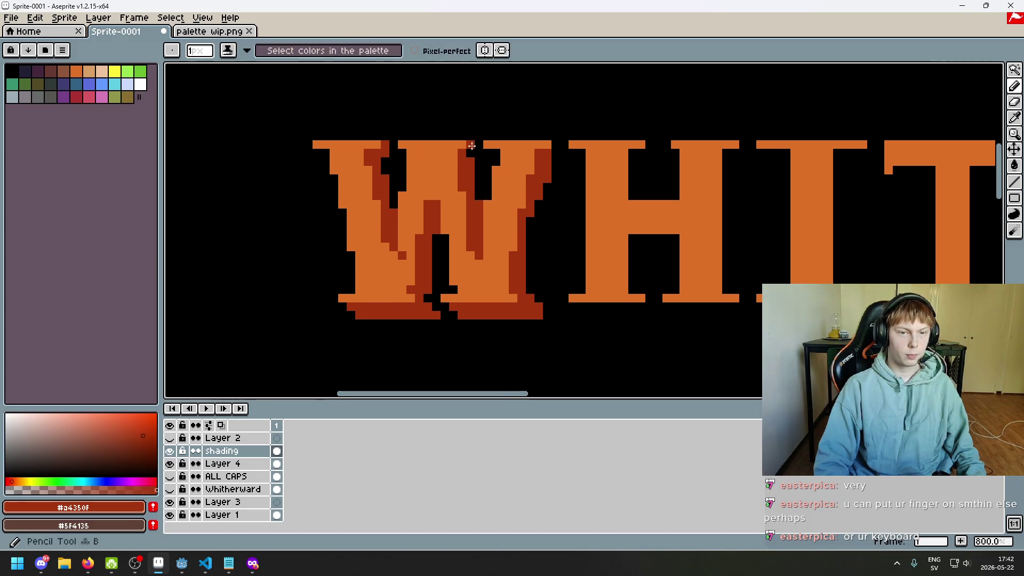
- Undo a stray pixel and erase another stray pixel at the W's top
click(472, 152)
key(ctrl+z)
key(e)
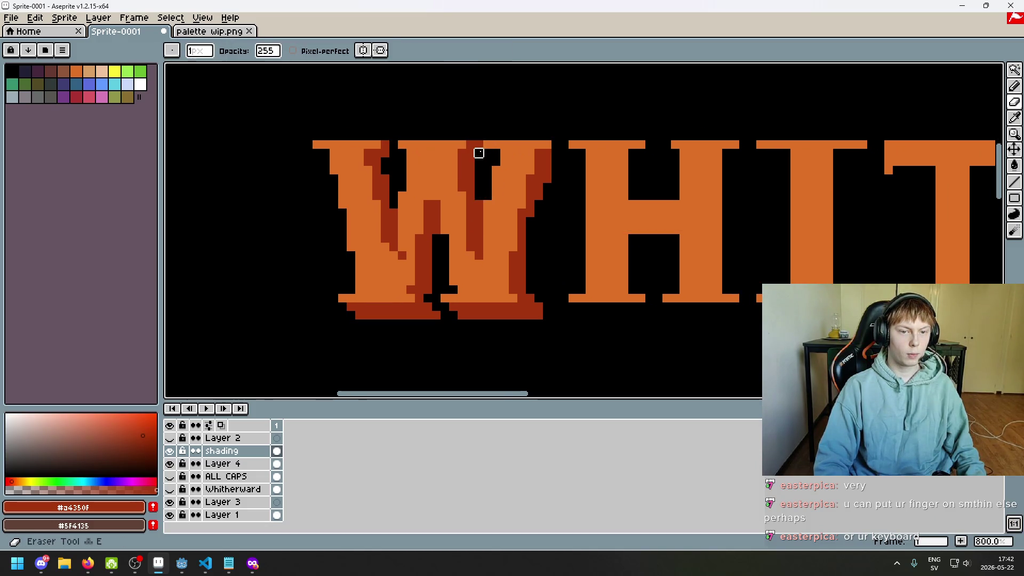
click(478, 154)
key(b)
scroll(557, 160, down, 5)
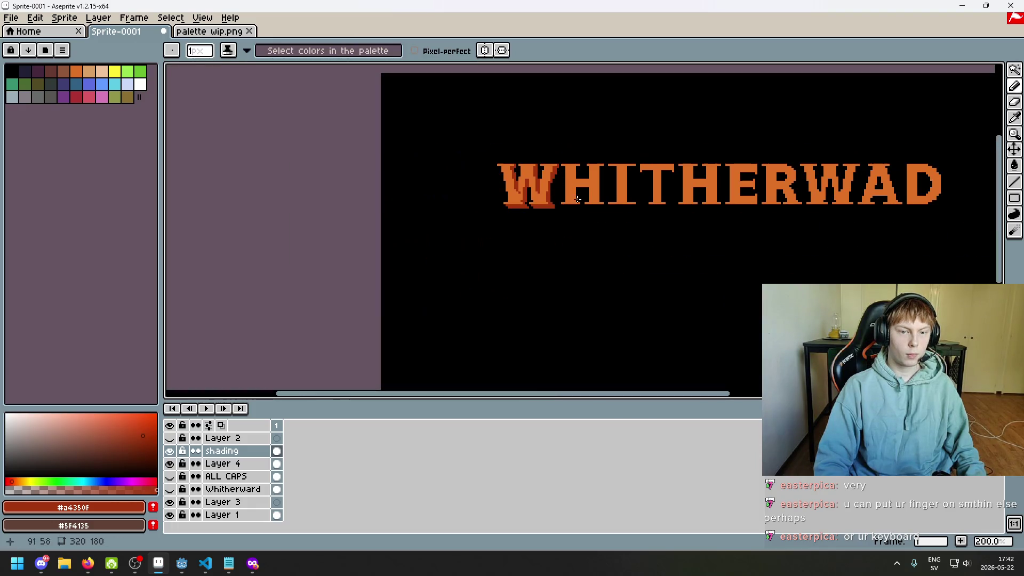
scroll(568, 203, up, 1)
scroll(567, 202, up, 1)
scroll(539, 160, up, 3)
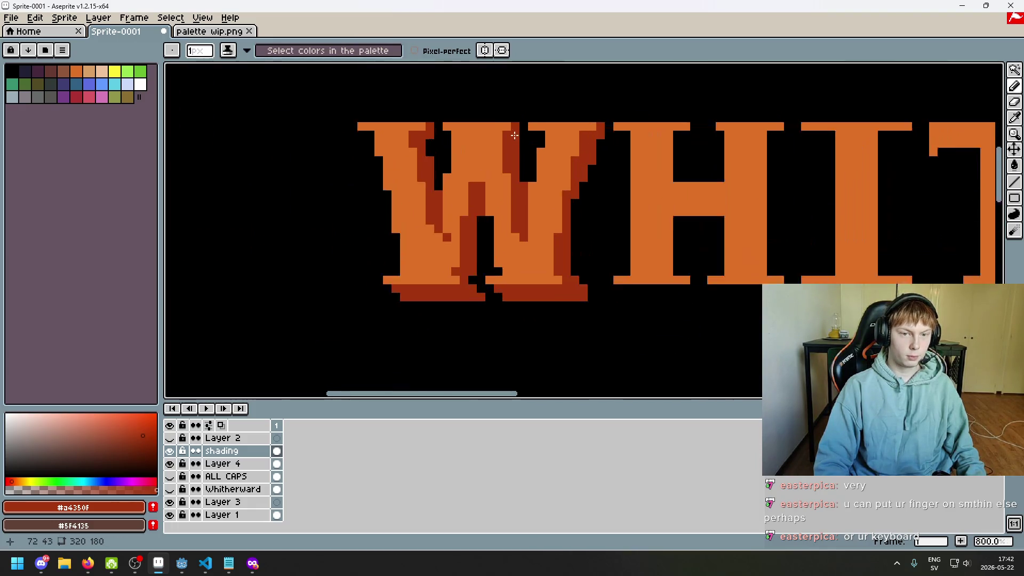
scroll(518, 128, up, 2)
- Erase an orange pixel from the W's top bar
key(e)
click(514, 122)
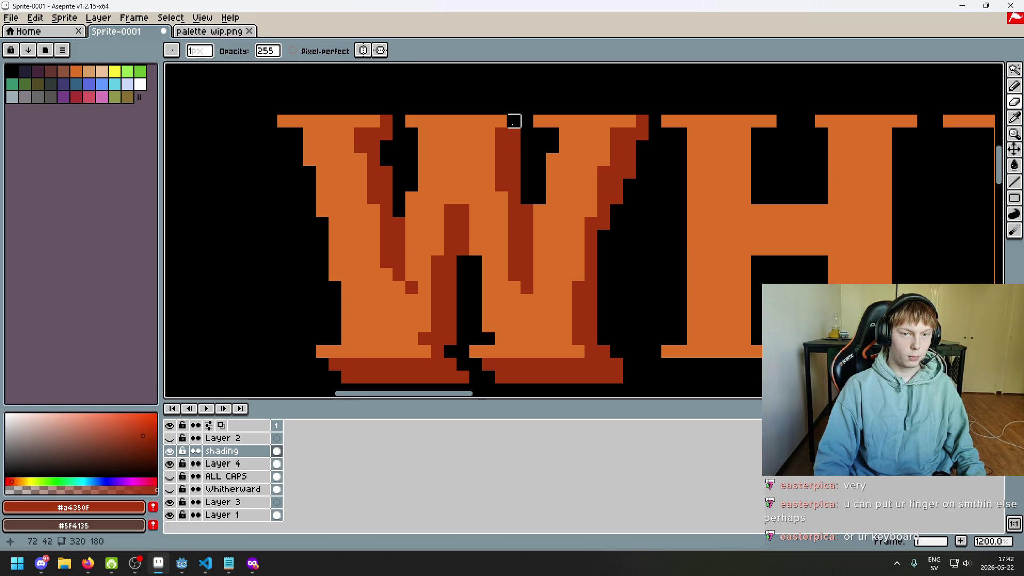
scroll(527, 134, down, 4)
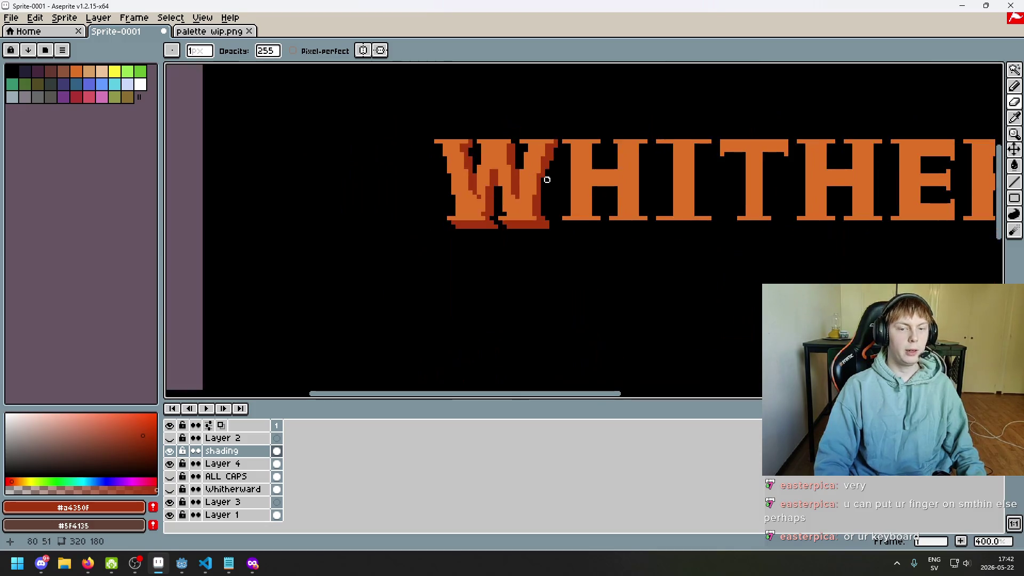
scroll(539, 203, up, 1)
scroll(536, 211, up, 1)
scroll(535, 212, up, 1)
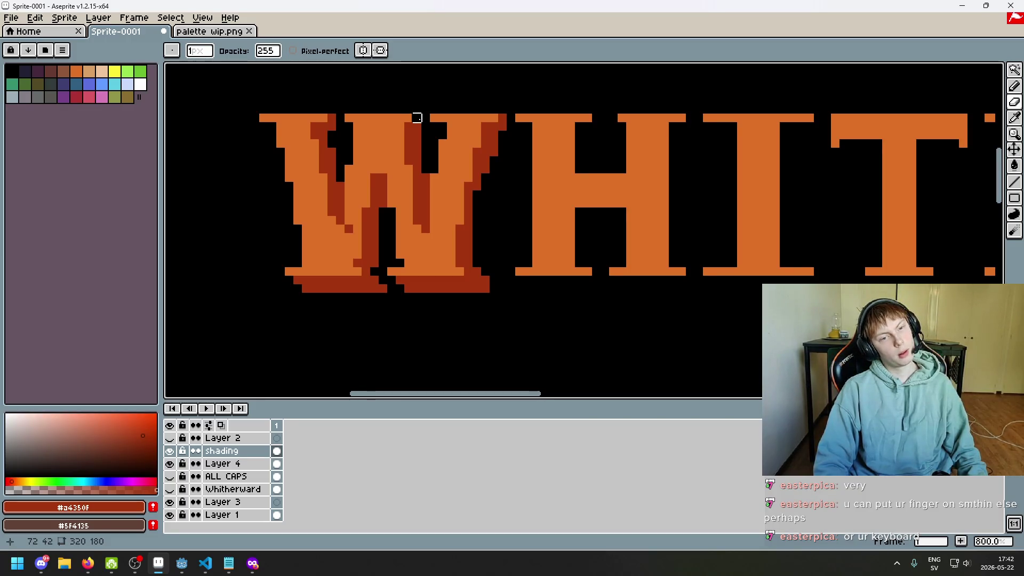
- Darken two pixels along the W's top edge with shading ink
key(alt+s)
click(417, 117)
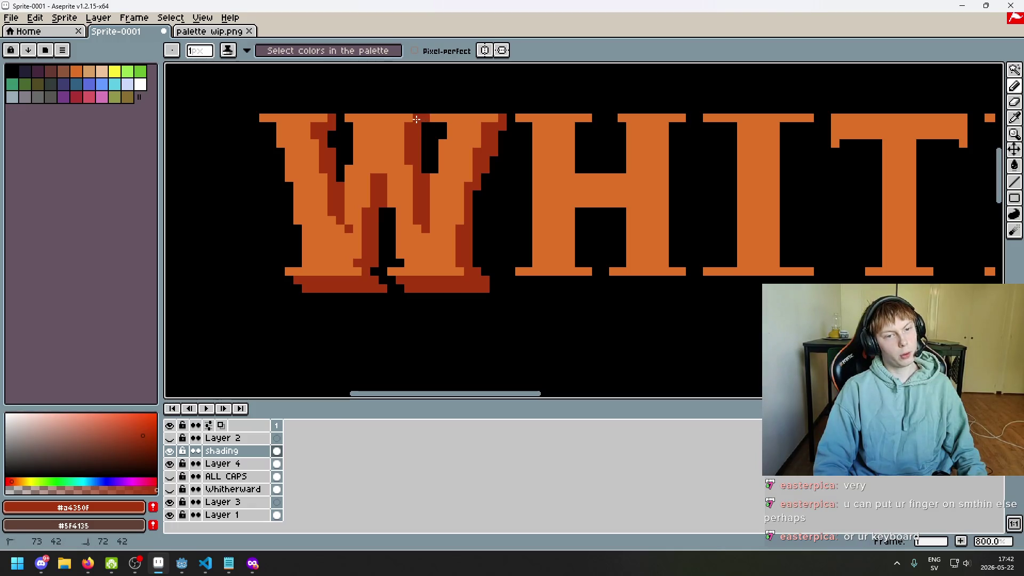
click(353, 126)
scroll(353, 126, down, 3)
scroll(320, 131, up, 5)
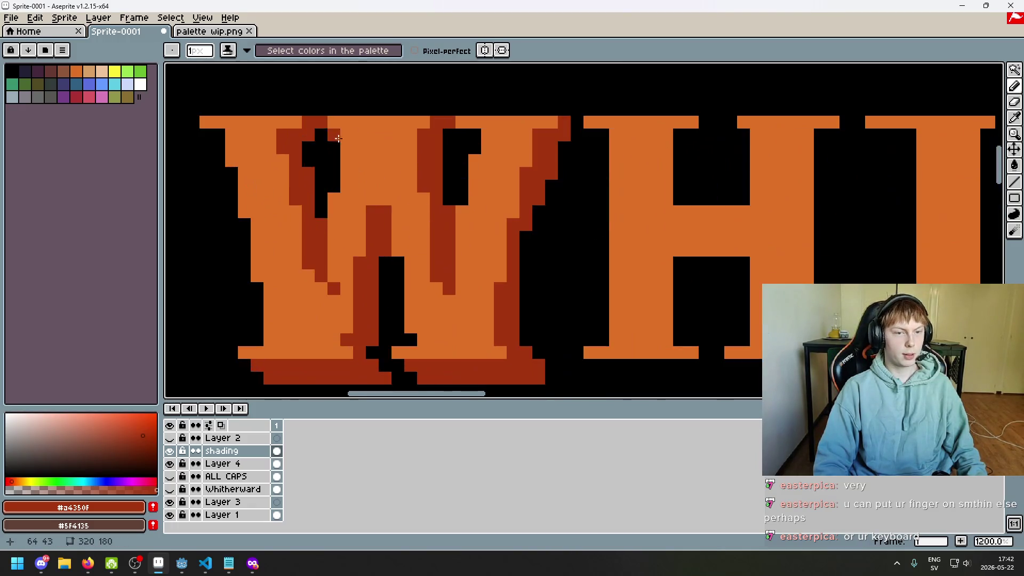
scroll(289, 133, up, 3)
key(e)
scroll(290, 133, down, 7)
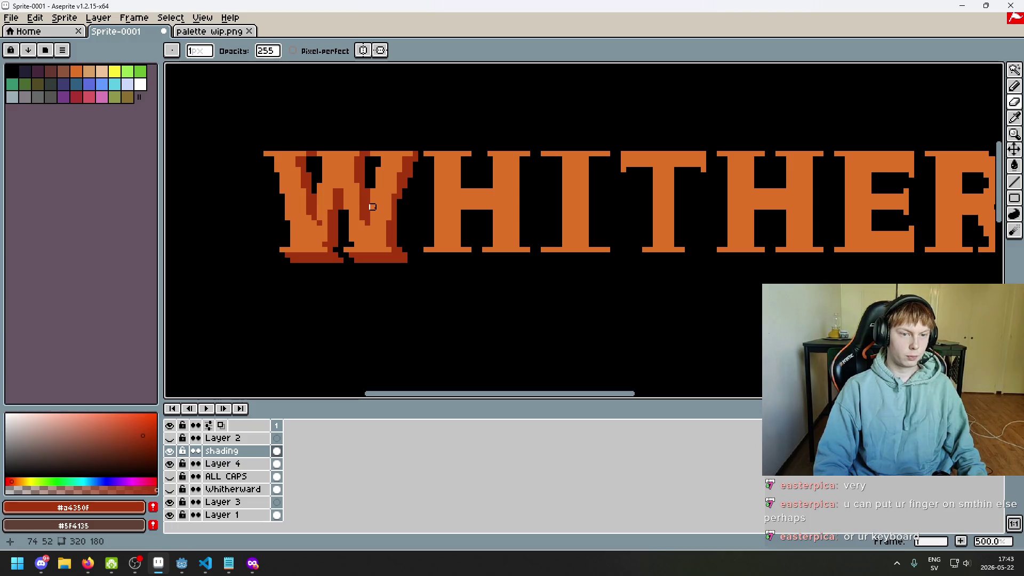
scroll(286, 149, up, 2)
scroll(294, 152, up, 3)
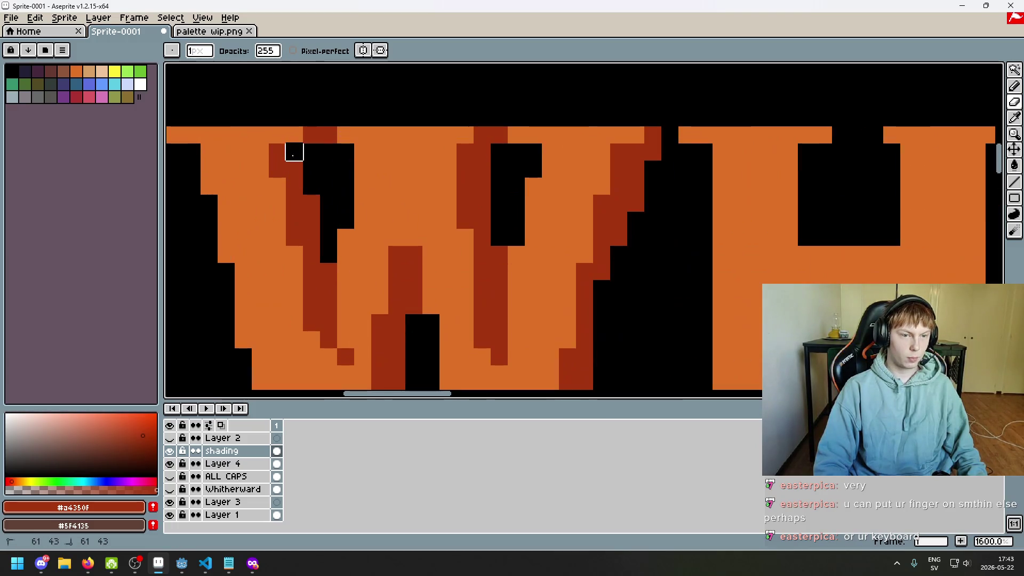
scroll(421, 227, down, 6)
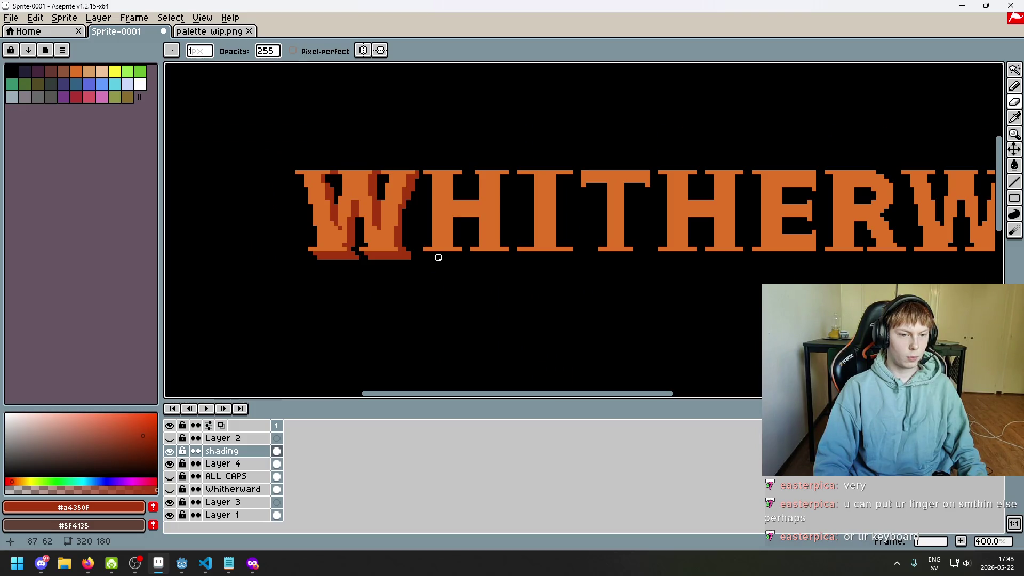
scroll(421, 260, down, 1)
scroll(465, 240, down, 2)
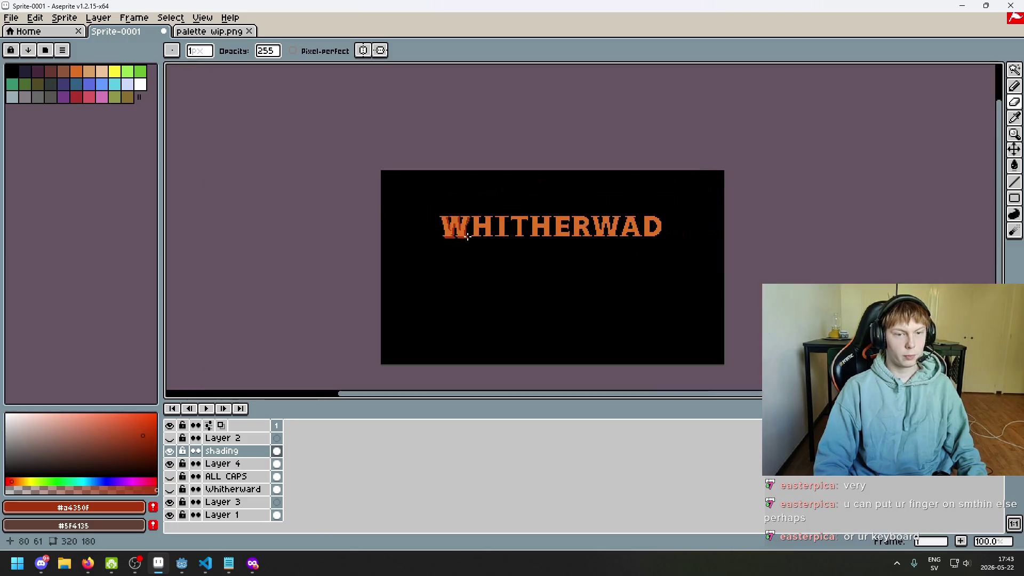
scroll(468, 236, up, 1)
- Recentre the view on the title and return to the pencil
drag(492, 264, 447, 252)
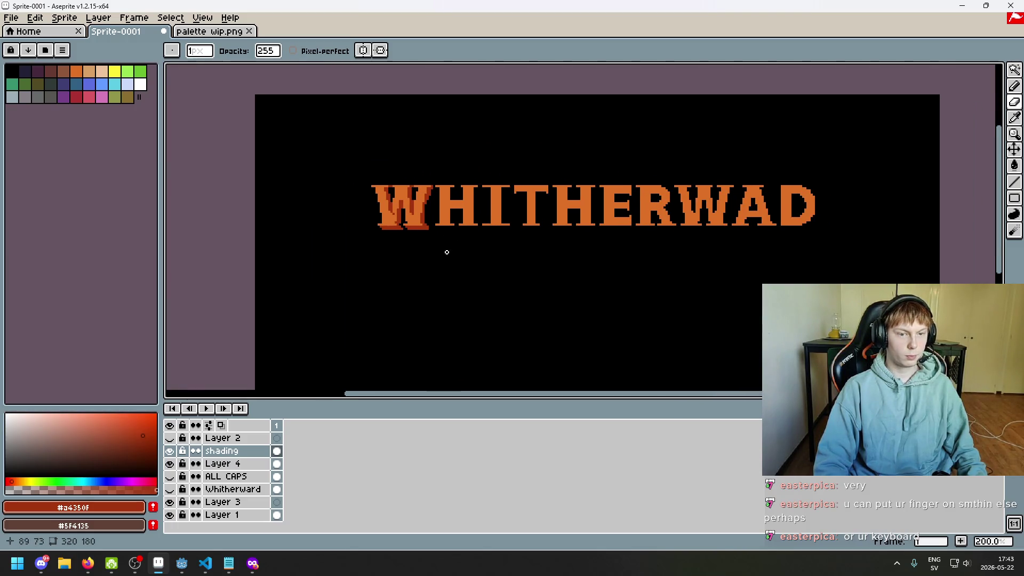
scroll(439, 248, up, 1)
scroll(439, 245, up, 1)
scroll(439, 245, up, 1)
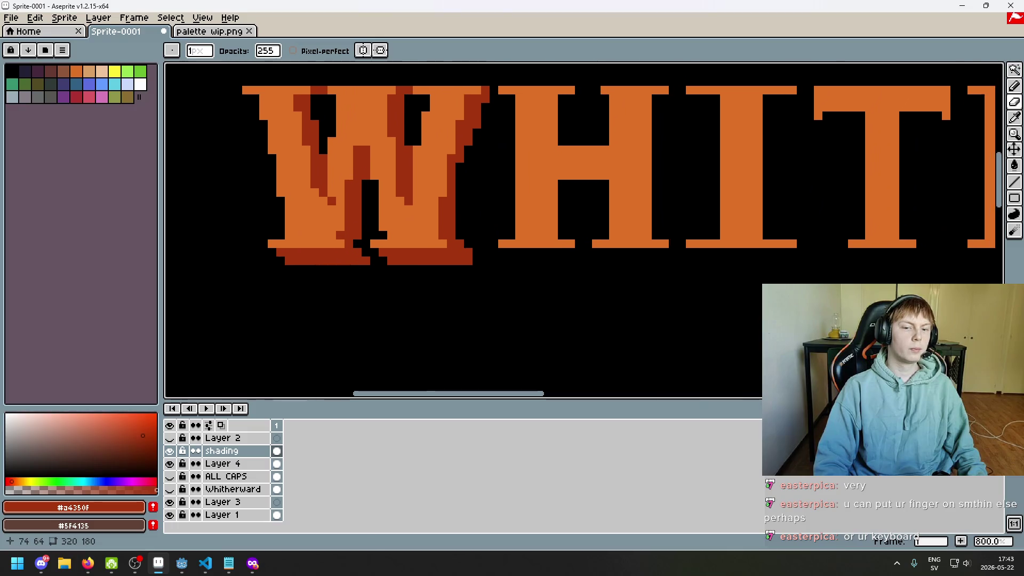
key(v)
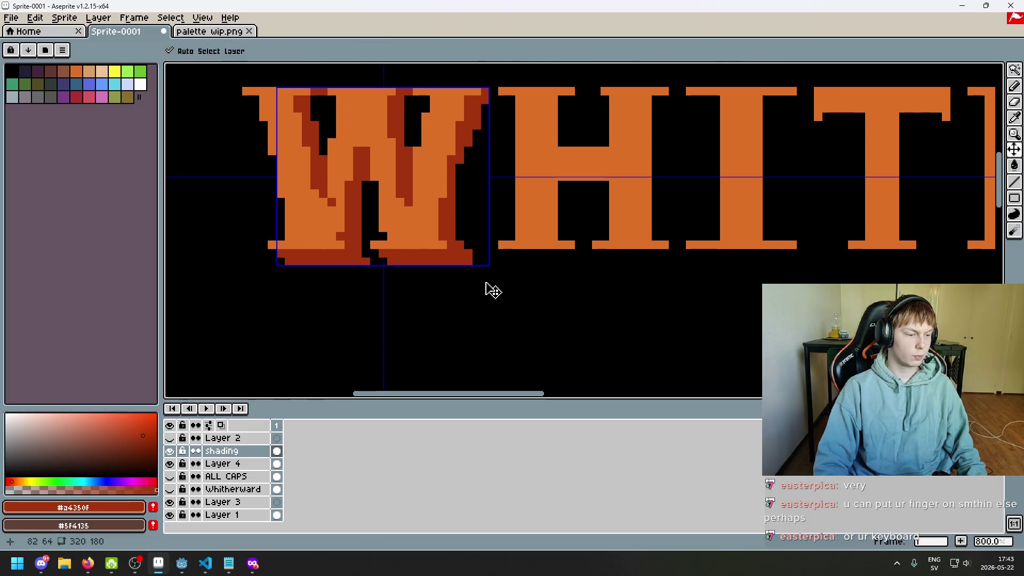
key(b)
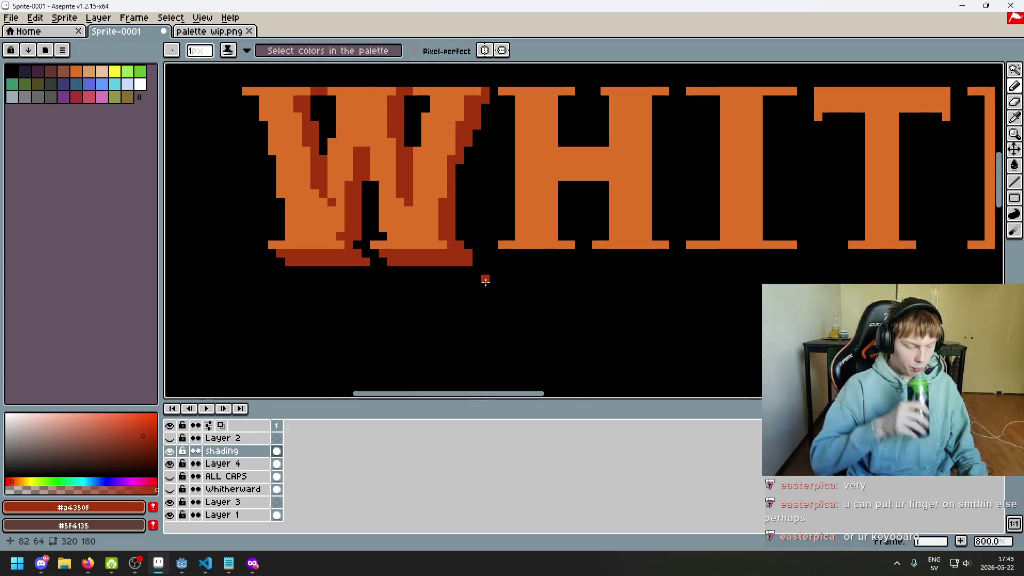
scroll(365, 253, up, 3)
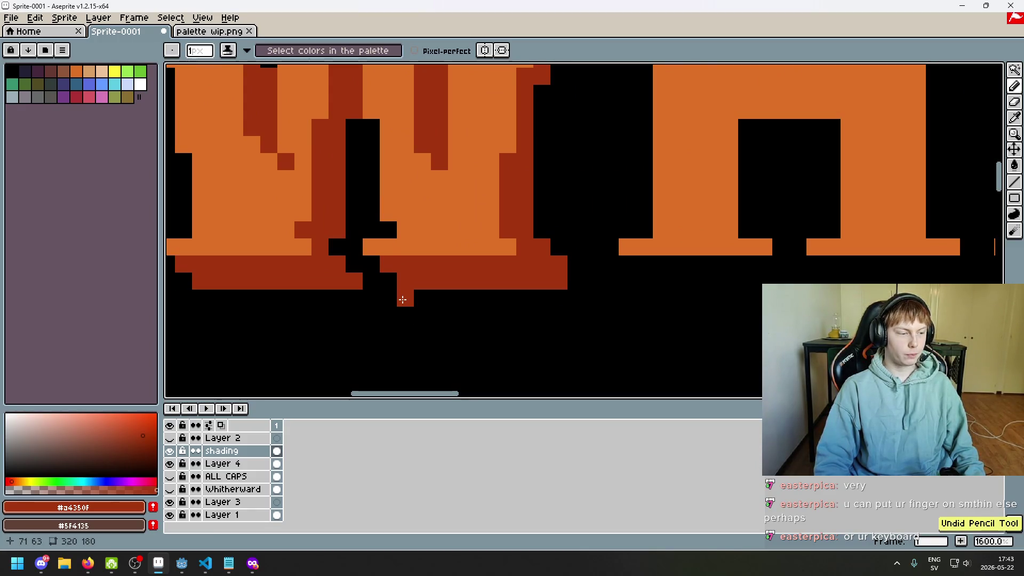
scroll(402, 297, down, 3)
scroll(464, 294, up, 1)
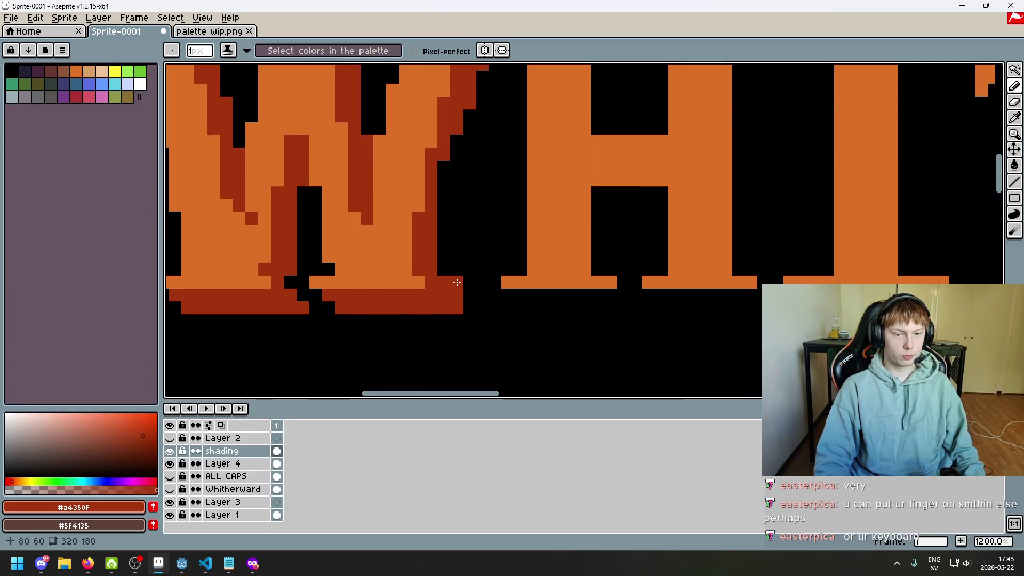
scroll(455, 300, up, 1)
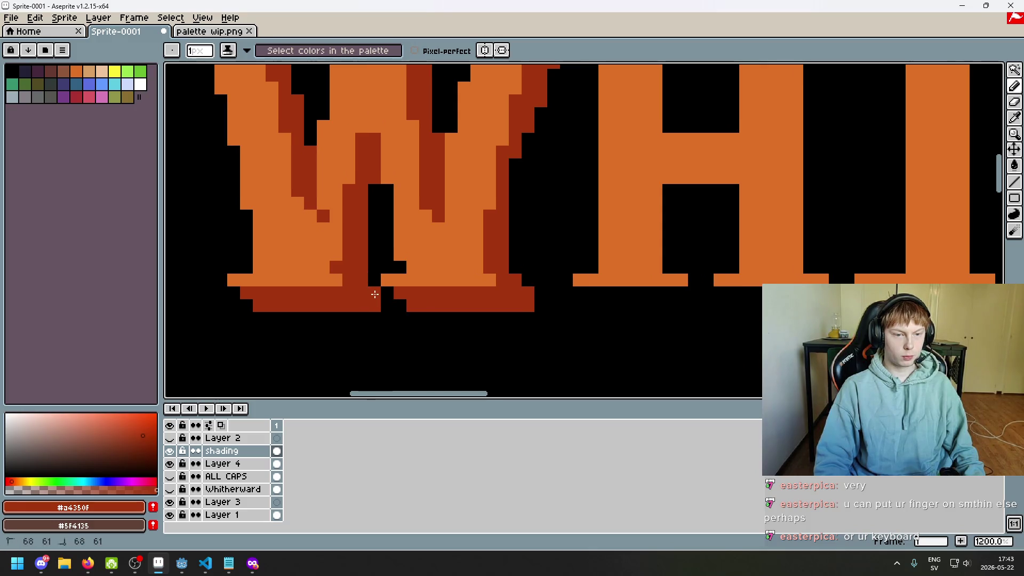
scroll(384, 304, down, 5)
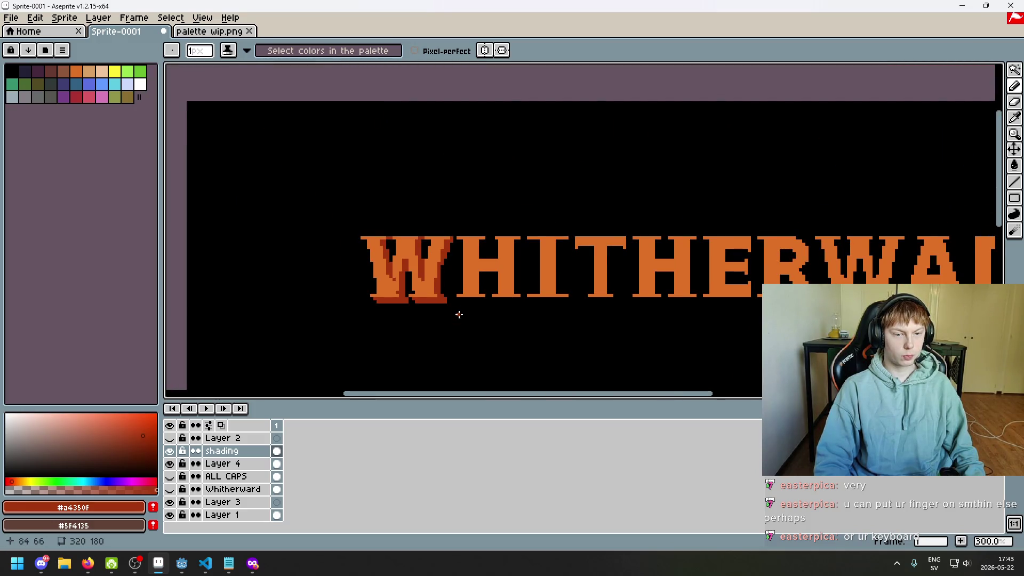
scroll(459, 315, up, 1)
scroll(411, 274, up, 1)
scroll(388, 246, up, 2)
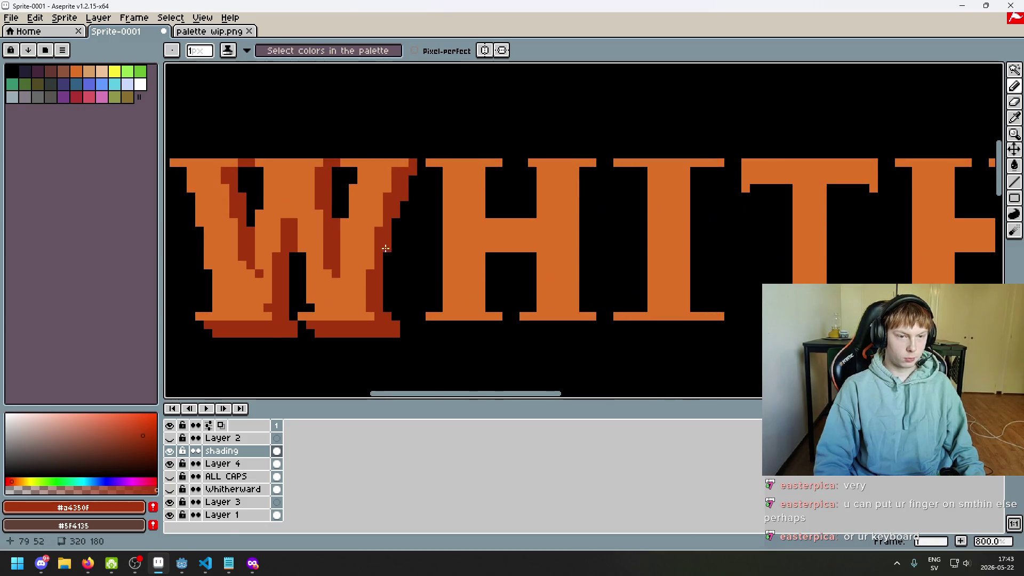
- Paint a short dark-red vertical stroke down the W's right edge
drag(386, 248, 385, 280)
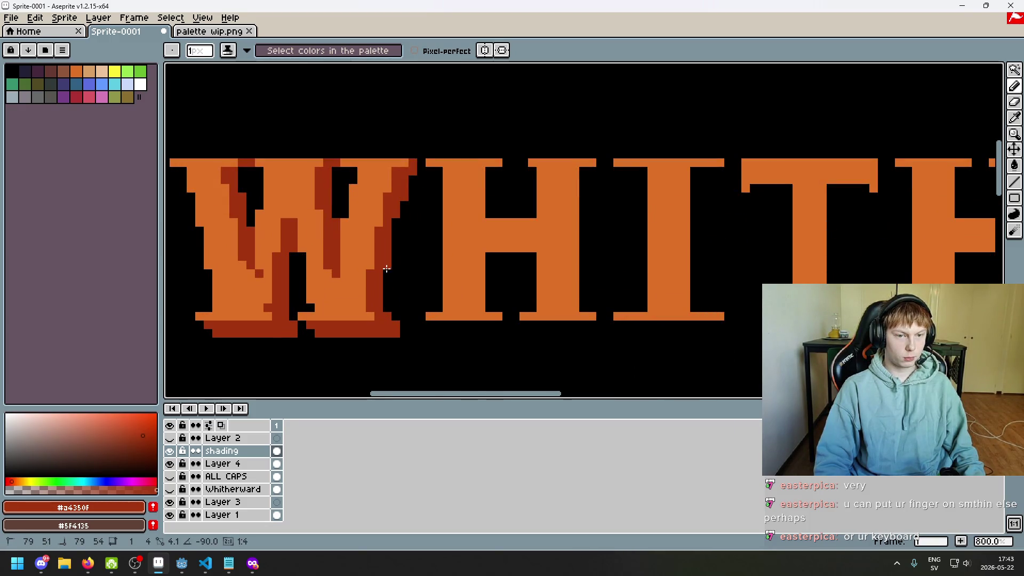
drag(385, 263, 386, 264)
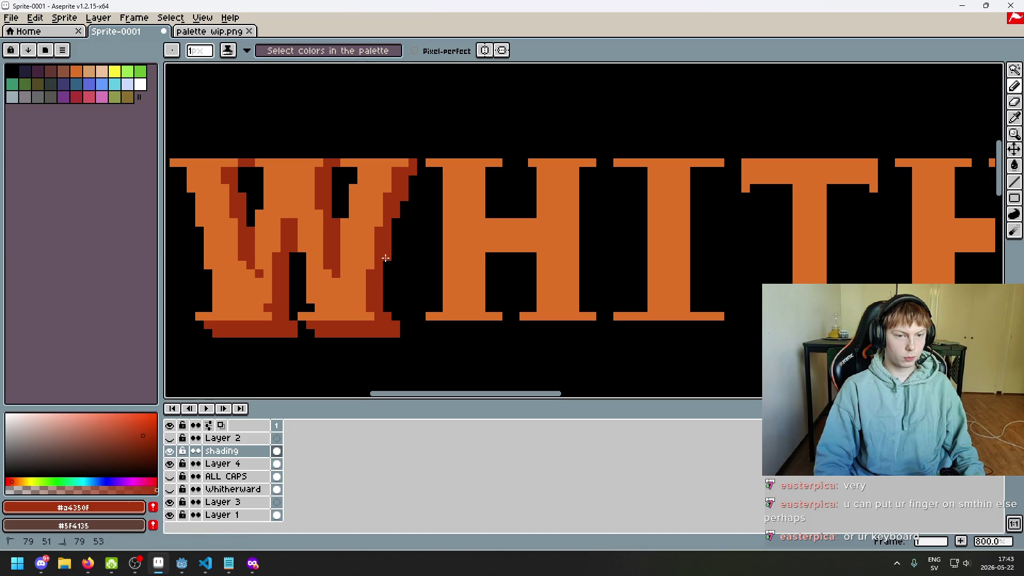
scroll(413, 314, down, 3)
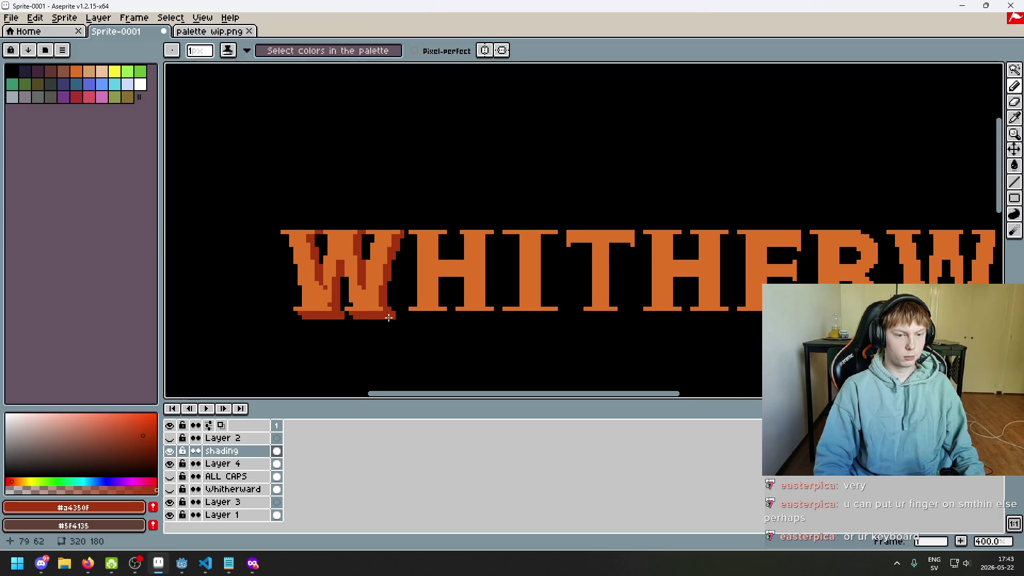
scroll(389, 316, down, 2)
scroll(439, 285, up, 1)
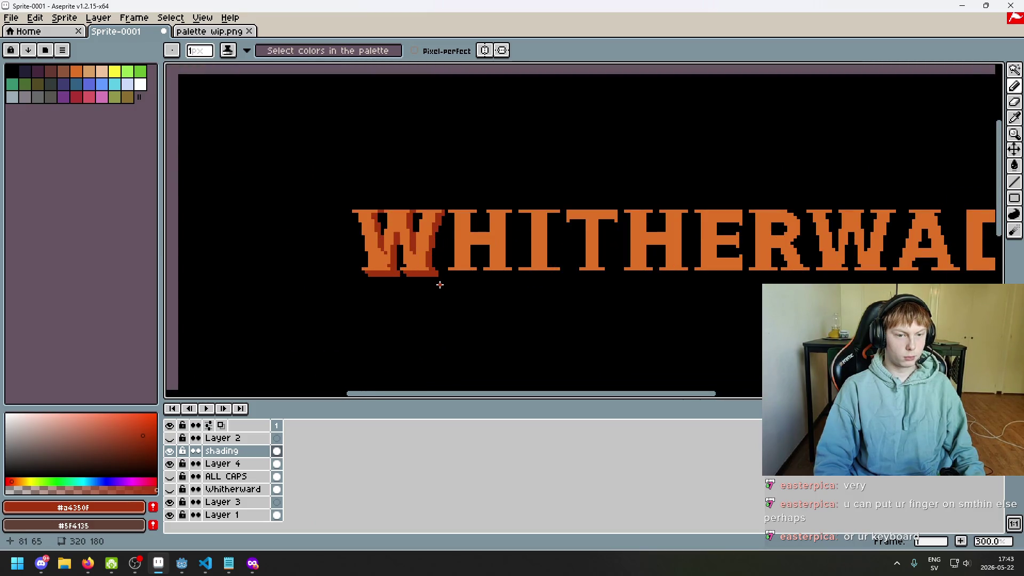
drag(439, 285, 418, 300)
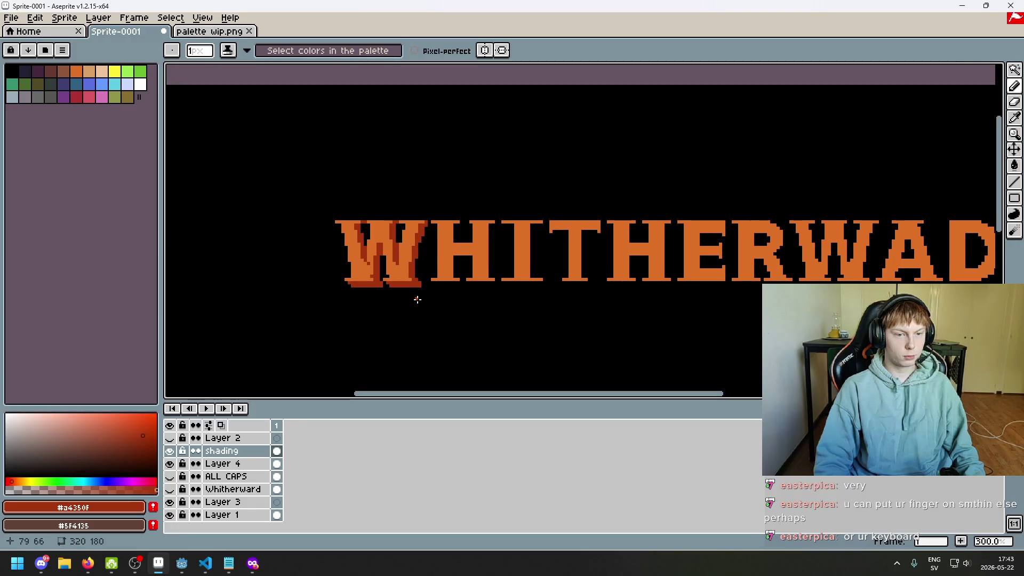
- Toggle the shading and Layer 4 visibility repeatedly to compare the W
click(169, 451)
click(169, 452)
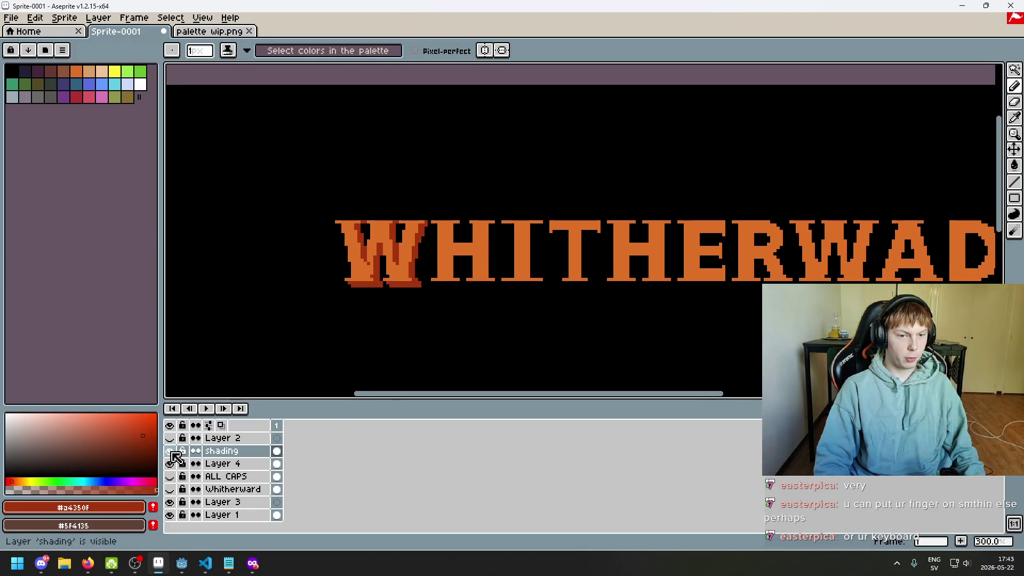
click(170, 451)
click(170, 451)
click(170, 451)
click(170, 451)
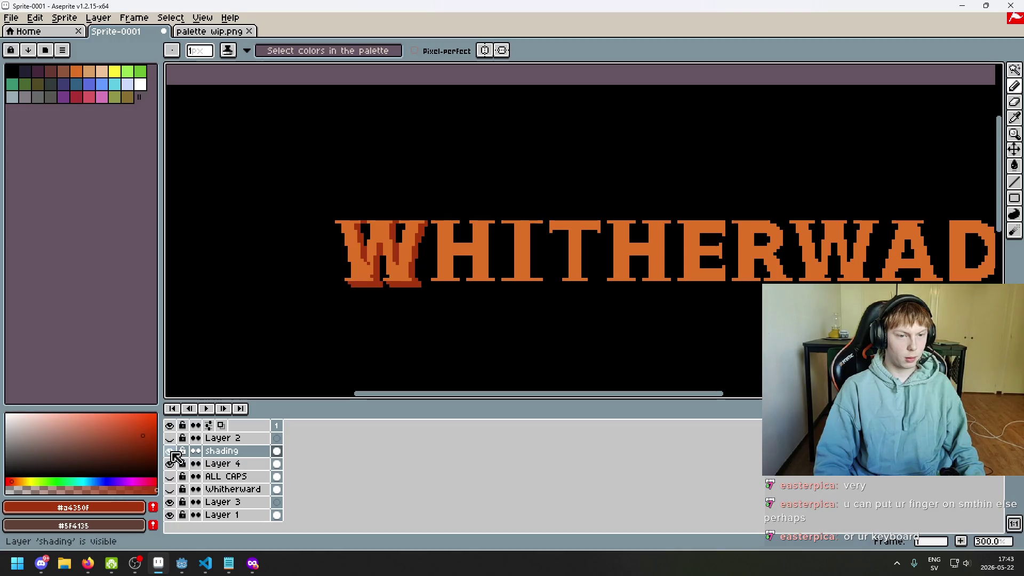
click(170, 451)
click(170, 452)
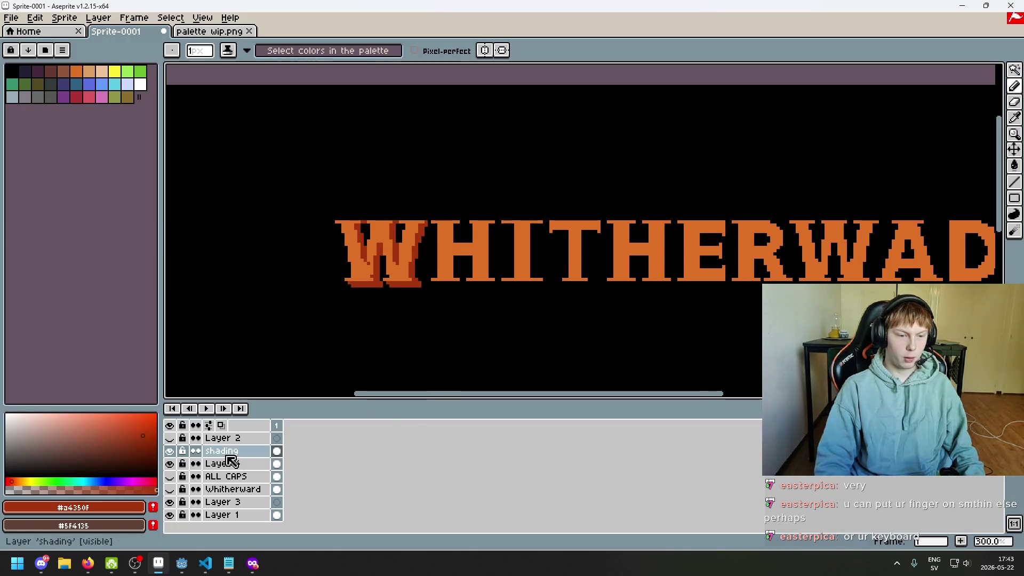
click(170, 463)
click(170, 451)
click(169, 451)
click(169, 464)
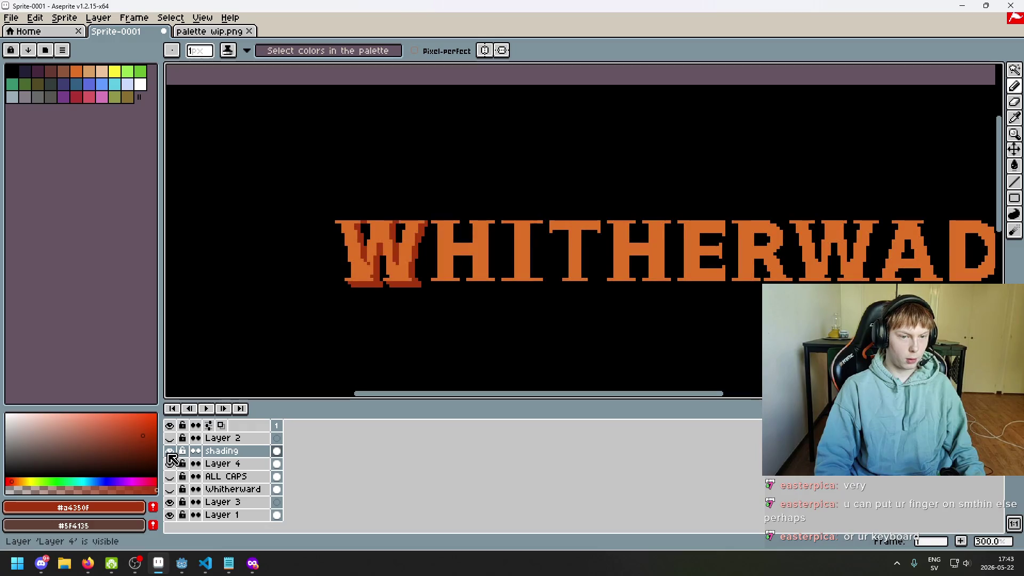
click(170, 451)
click(170, 452)
click(170, 451)
click(171, 452)
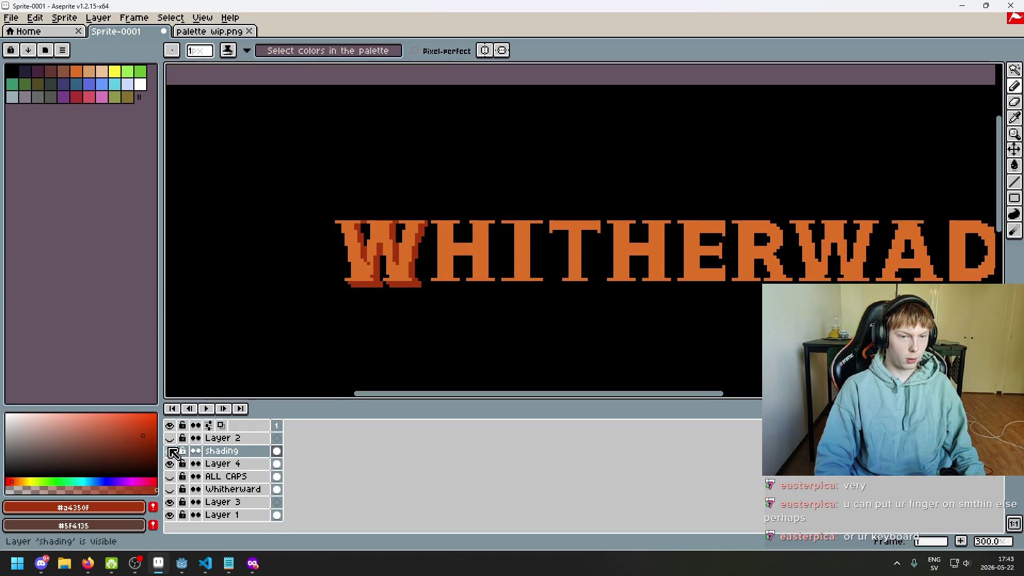
click(171, 451)
click(171, 451)
- Drag the shading layer beneath Layer 4 in the Layers panel
drag(245, 453, 242, 470)
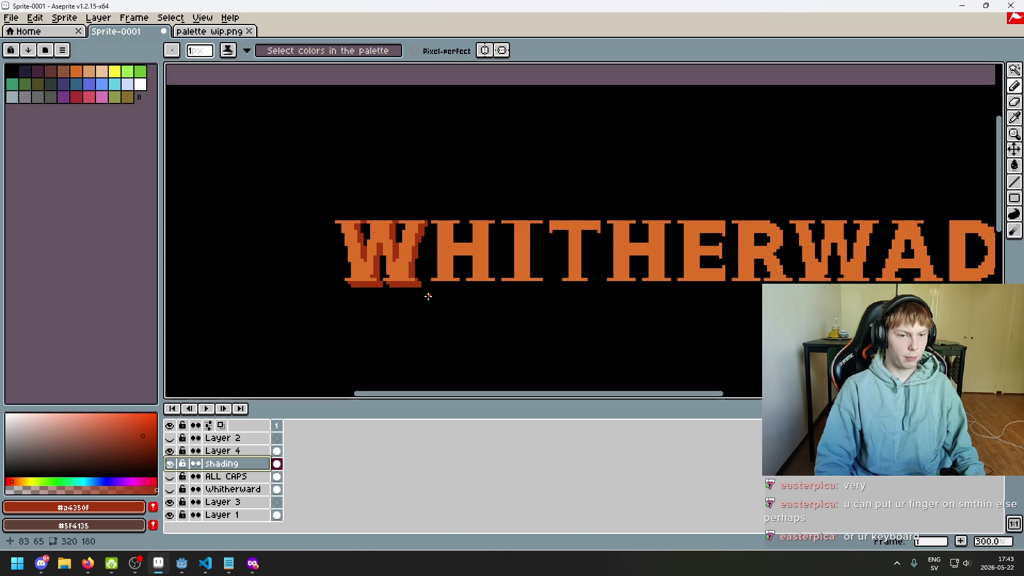
scroll(539, 268, up, 1)
scroll(511, 213, up, 1)
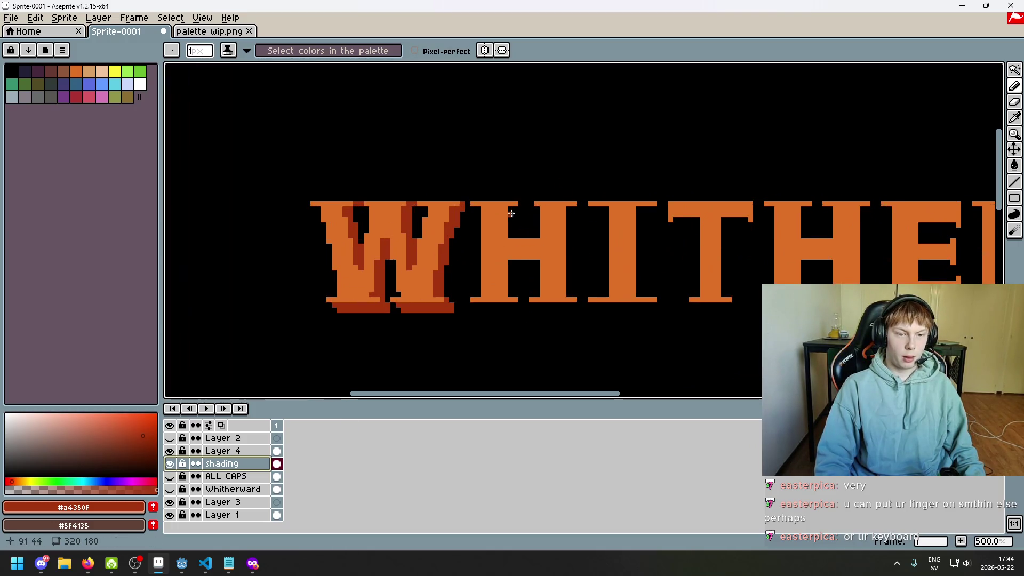
scroll(511, 213, down, 1)
scroll(445, 269, down, 1)
scroll(488, 281, down, 1)
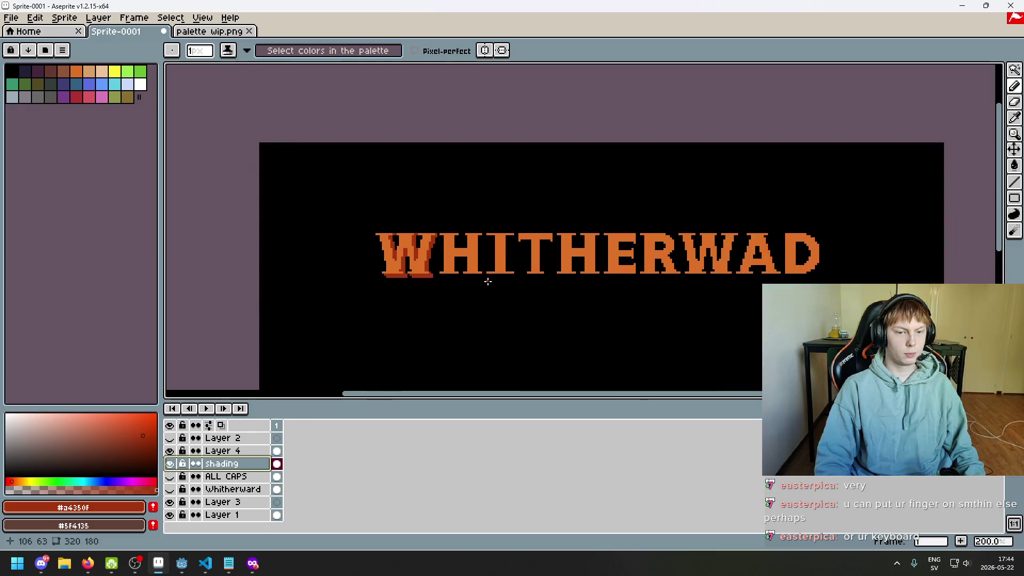
- Pan and zoom so the WHITHERW letters sit centred and lower in view
drag(494, 266, 479, 255)
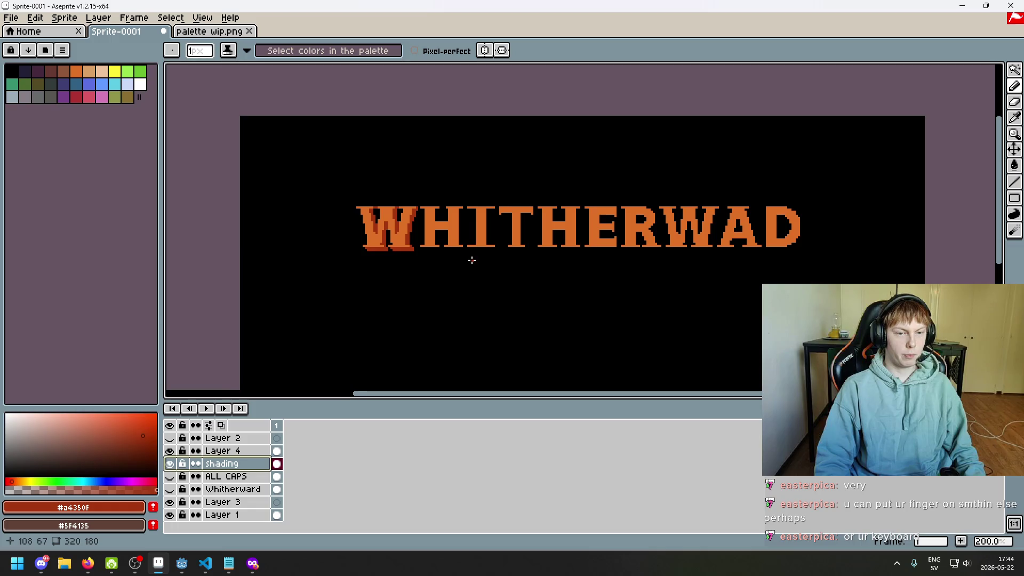
scroll(434, 267, down, 1)
scroll(483, 205, up, 1)
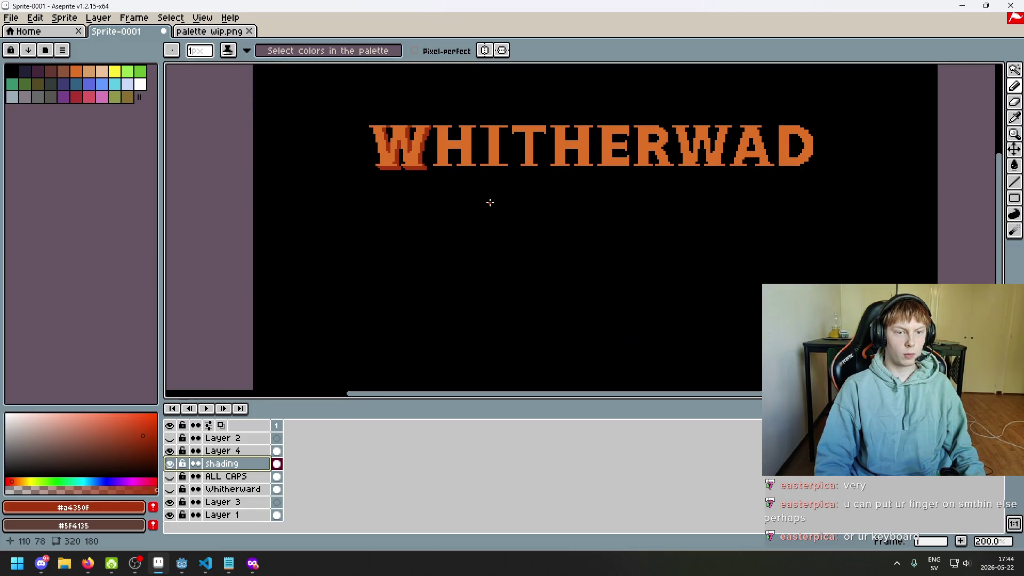
scroll(453, 214, up, 1)
drag(444, 182, 426, 240)
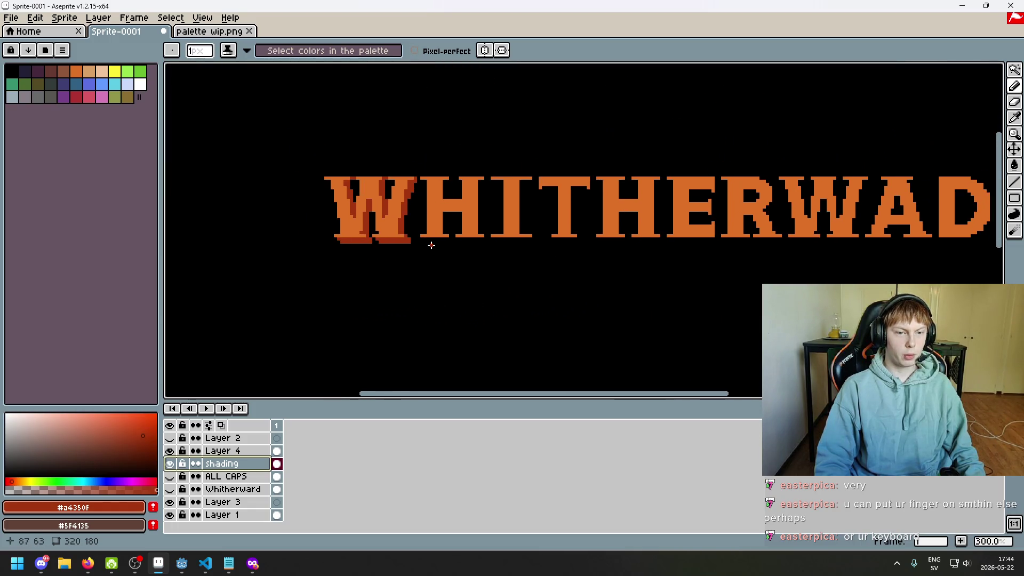
scroll(431, 245, up, 6)
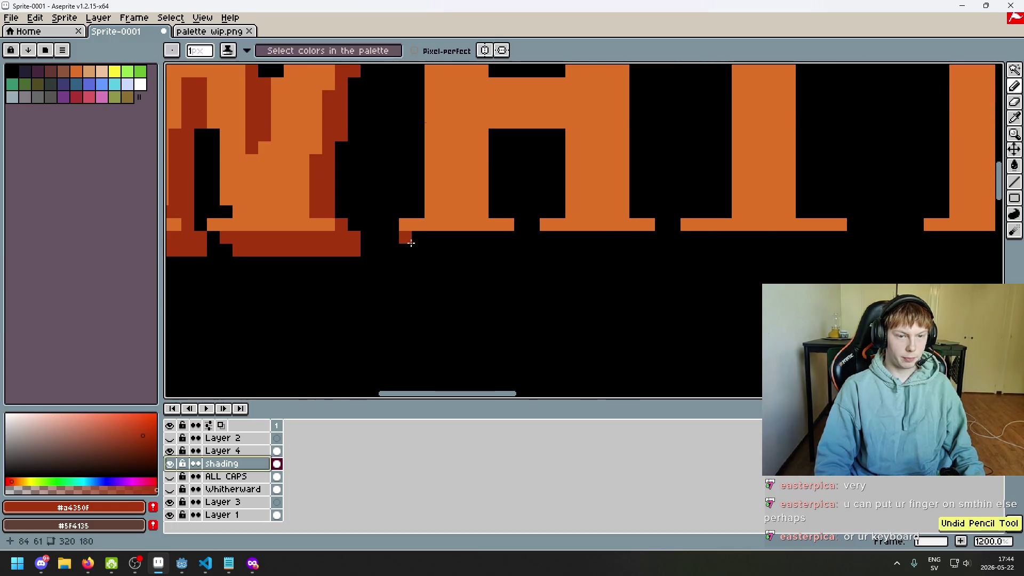
scroll(425, 242, down, 5)
mouse_move(513, 254)
mouse_down()
mouse_move(562, 219)
mouse_move(270, 228)
mouse_move(501, 244)
mouse_move(412, 232)
mouse_up()
scroll(452, 239, down, 1)
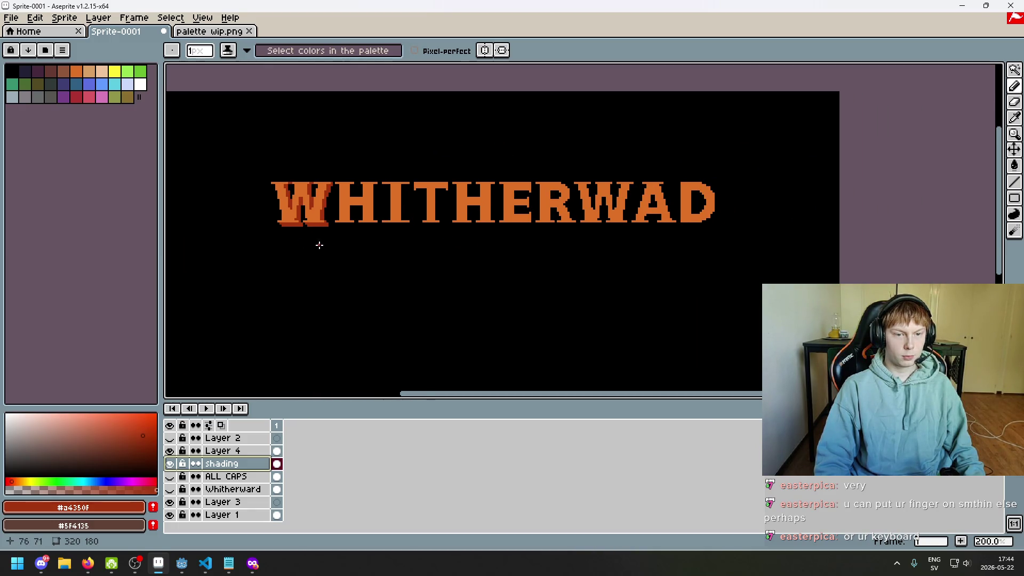
scroll(318, 245, down, 1)
scroll(384, 190, up, 1)
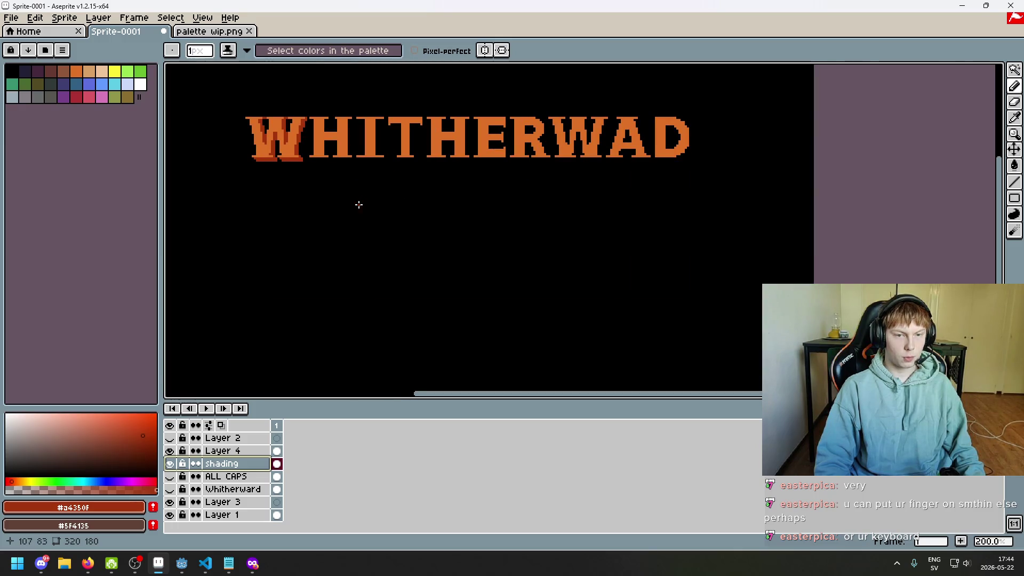
- Try a diagonal line in palette colour idx-31 from the W's corner, then undo it
click(253, 563)
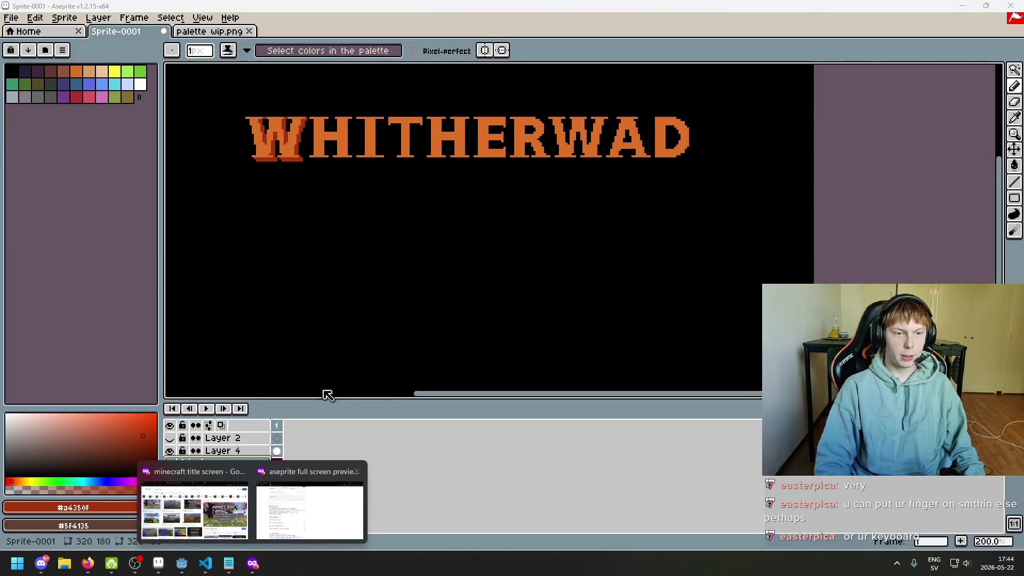
click(127, 96)
click(1014, 181)
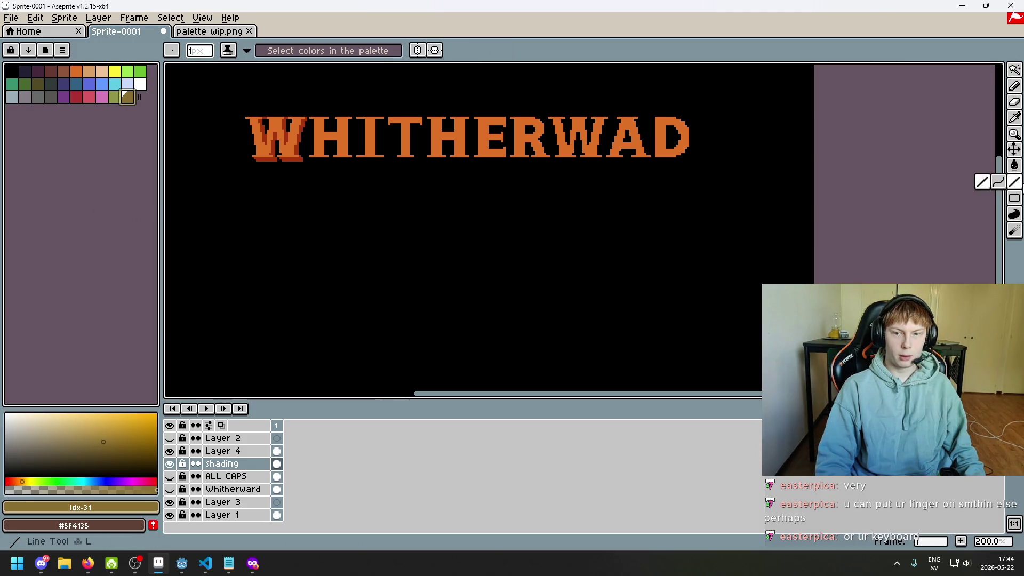
drag(253, 159, 424, 373)
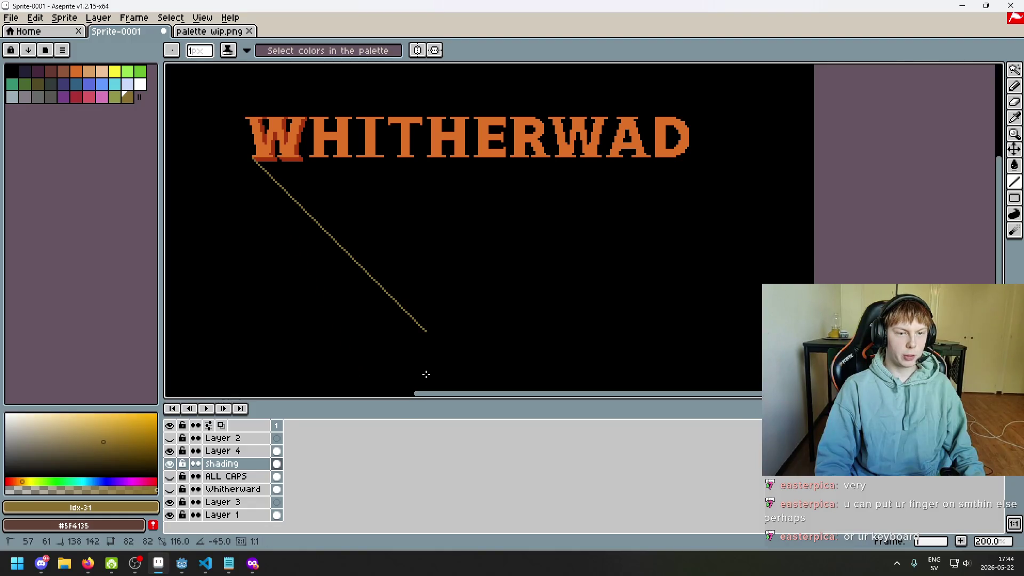
drag(453, 386, 454, 386)
key(ctrl+z)
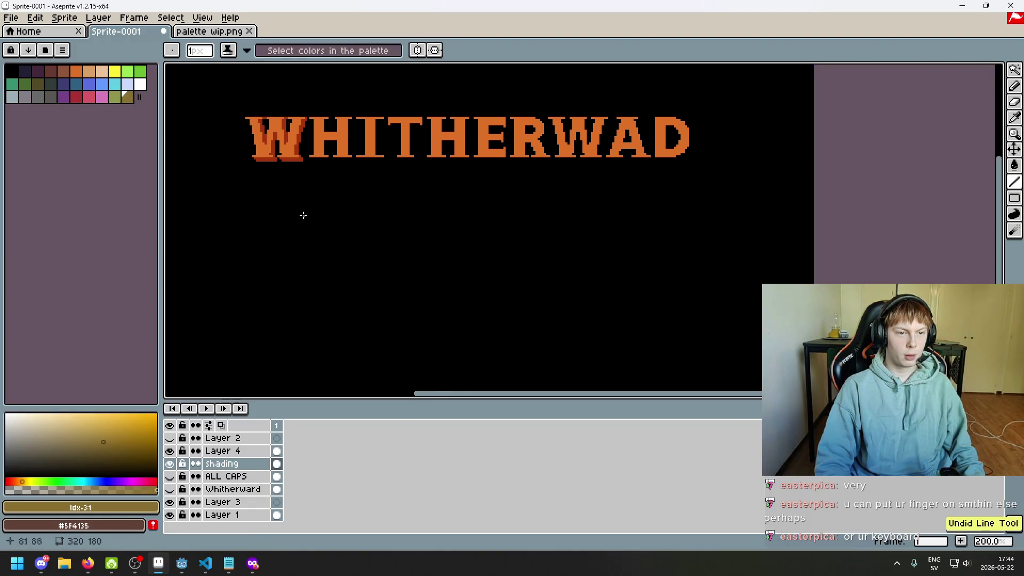
- Add a new layer above shading and name it 'line'
right_click(247, 473)
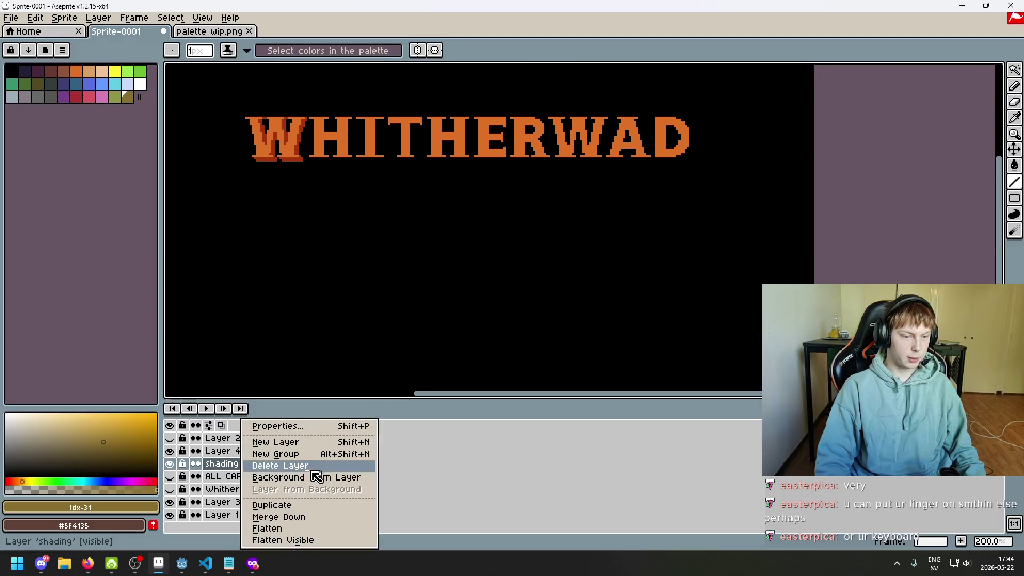
click(320, 436)
double_click(236, 464)
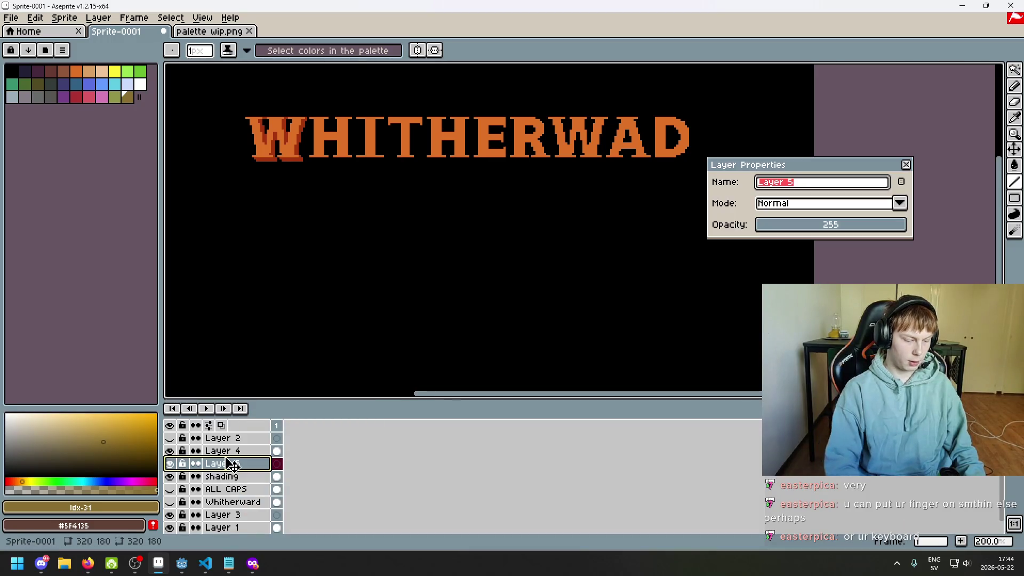
text(line)
key(BackSpace)
key(BackSpace)
key(BackSpace)
text(s)
key(BackSpace)
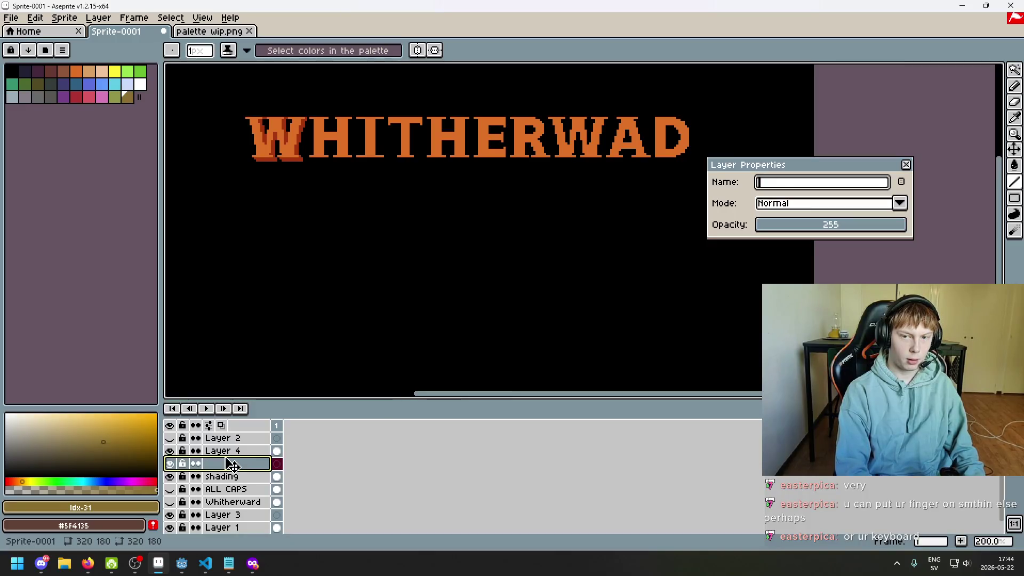
text(e)
key(Return)
scroll(292, 204, down, 1)
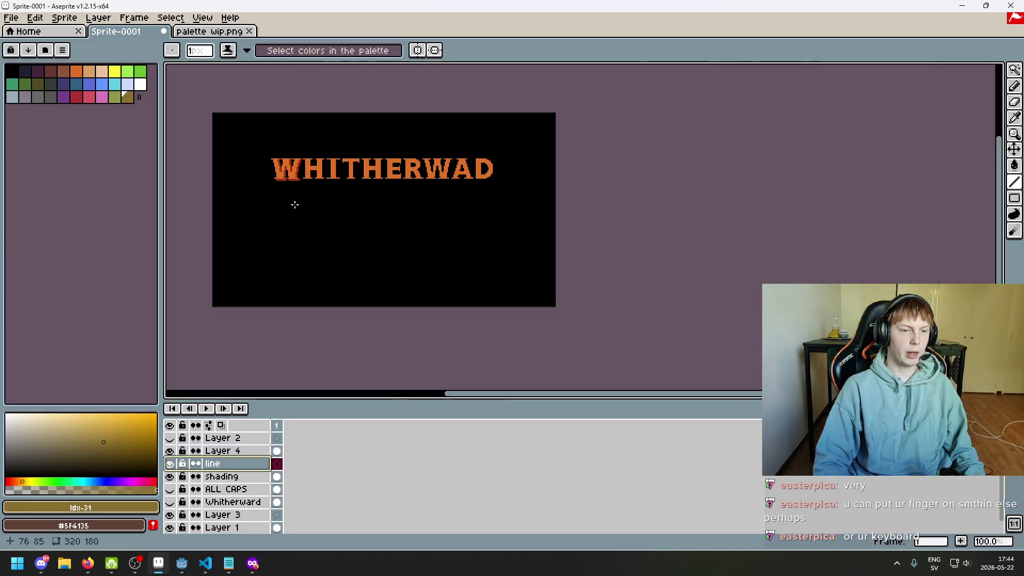
scroll(327, 178, up, 1)
- Switch to dark red and draw a diagonal line from the W's bottom-left corner toward the canvas bottom
drag(327, 177, 386, 170)
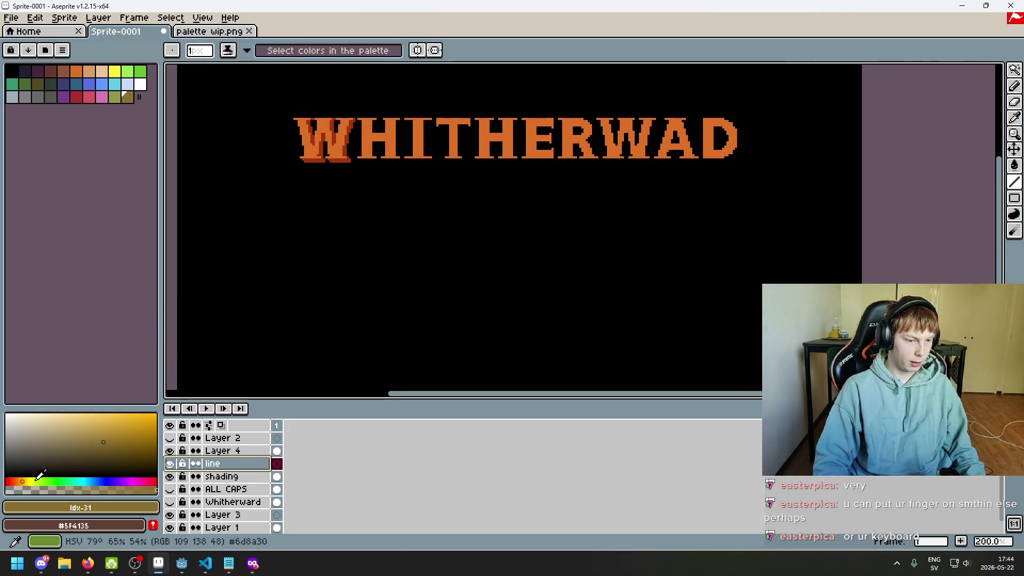
drag(37, 481, 6, 482)
scroll(302, 158, up, 1)
drag(320, 183, 614, 389)
scroll(821, 277, down, 1)
drag(821, 277, 620, 281)
scroll(621, 281, up, 1)
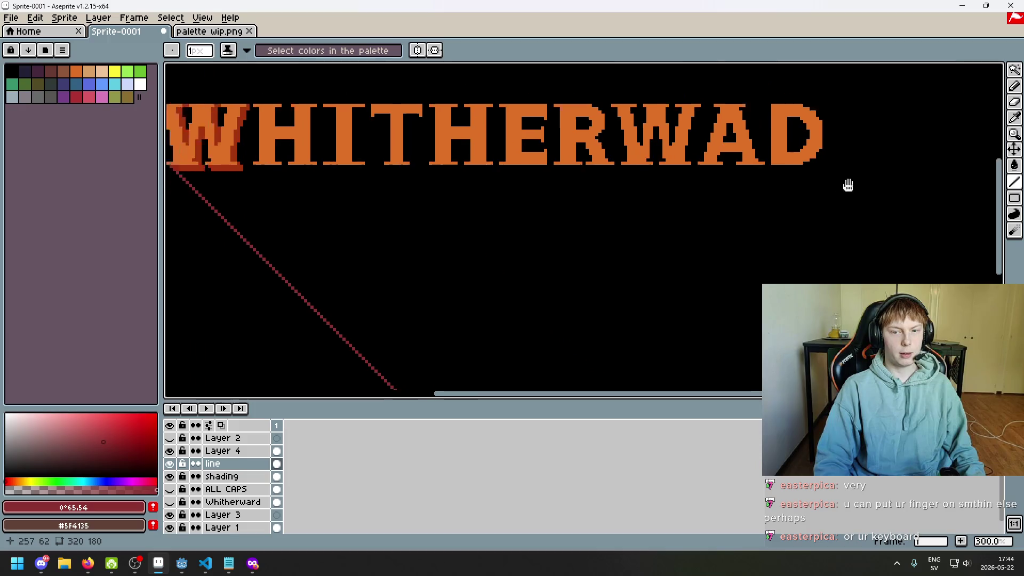
drag(848, 183, 921, 204)
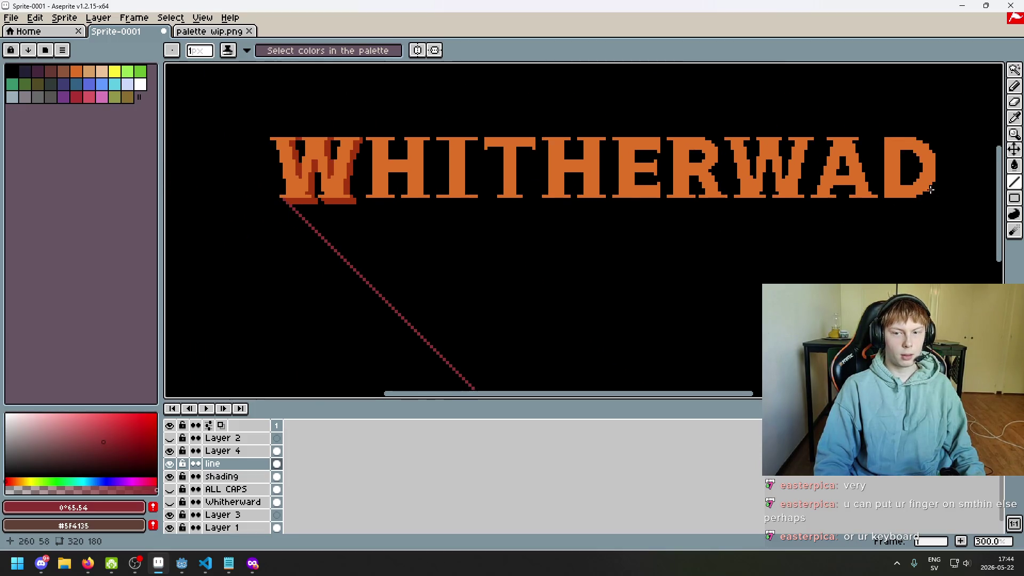
- Erase the stray pixel at the line's top and pick the W's dark shading colour
scroll(931, 189, up, 1)
scroll(804, 189, up, 2)
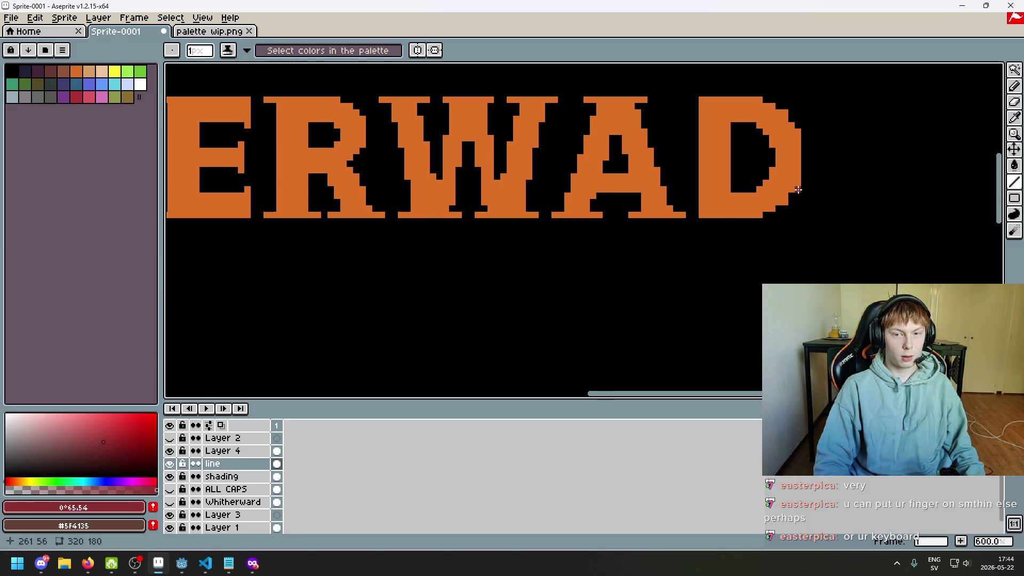
scroll(811, 203, down, 3)
scroll(304, 244, up, 1)
scroll(304, 245, up, 3)
scroll(267, 227, up, 2)
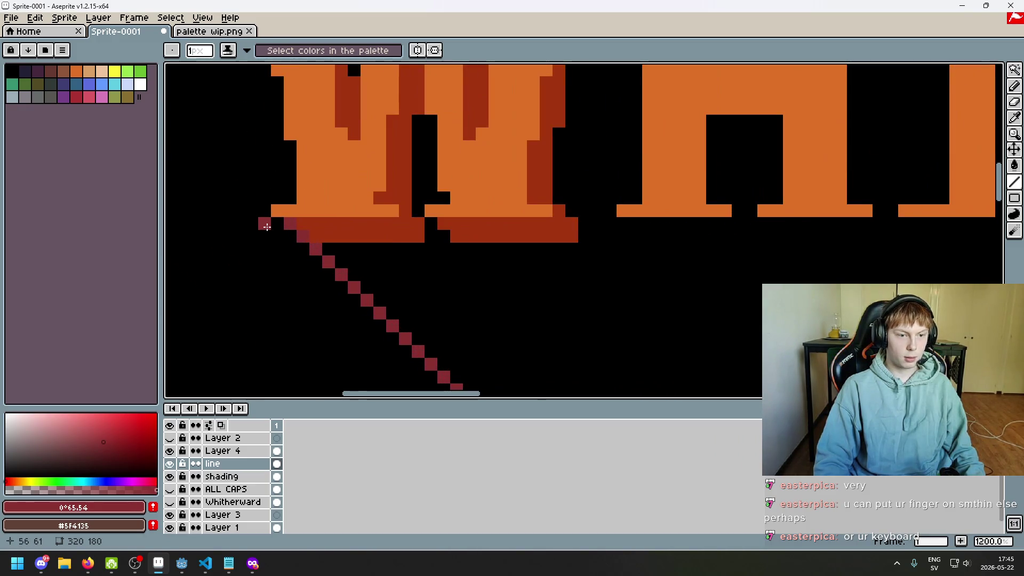
key(e)
scroll(289, 223, down, 4)
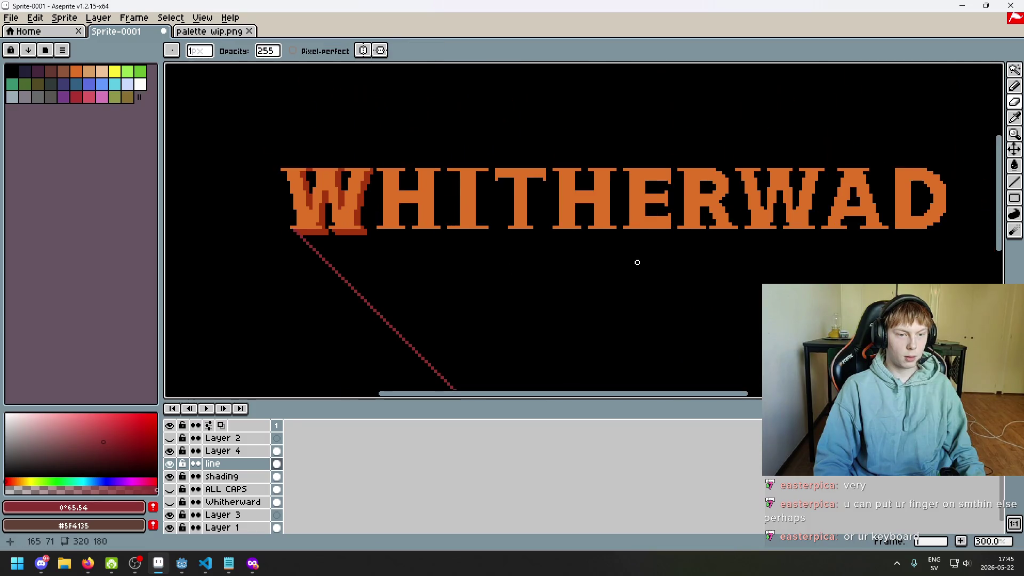
scroll(336, 256, up, 3)
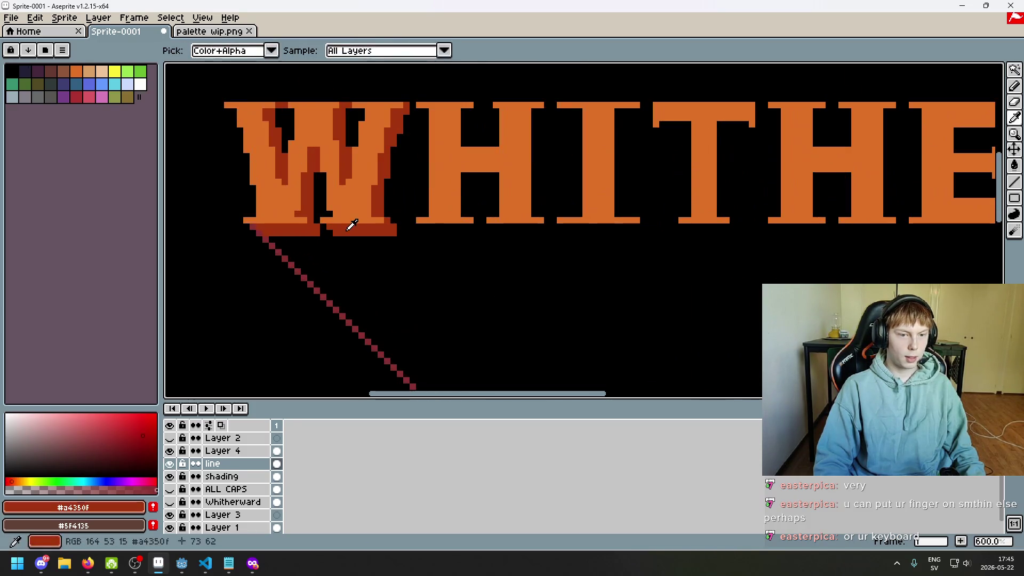
alt+click(350, 222)
scroll(267, 240, down, 1)
scroll(452, 214, up, 4)
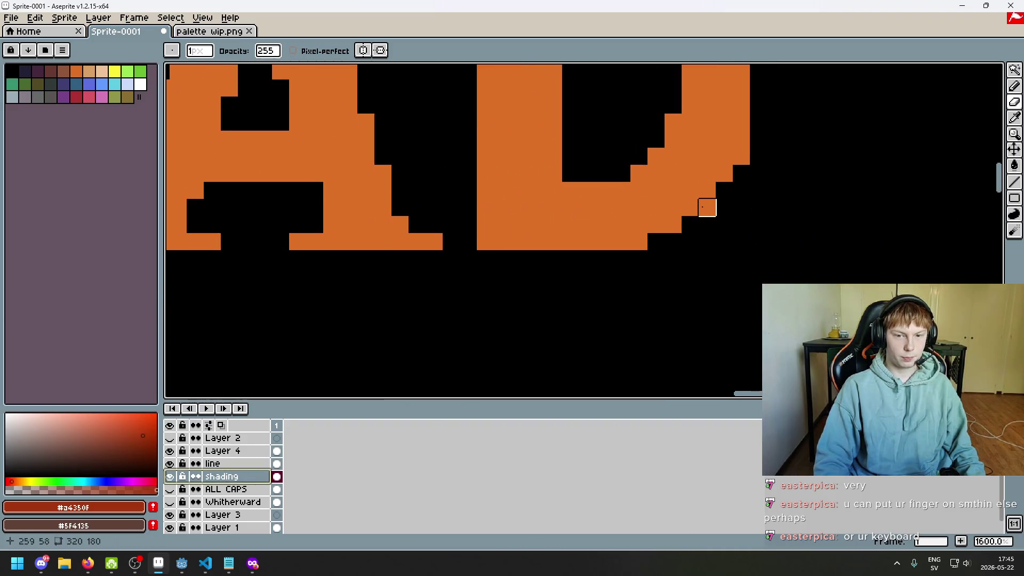
- With shading ink, paint dark-red pixels beside the D's left edge and under its corner
key(b)
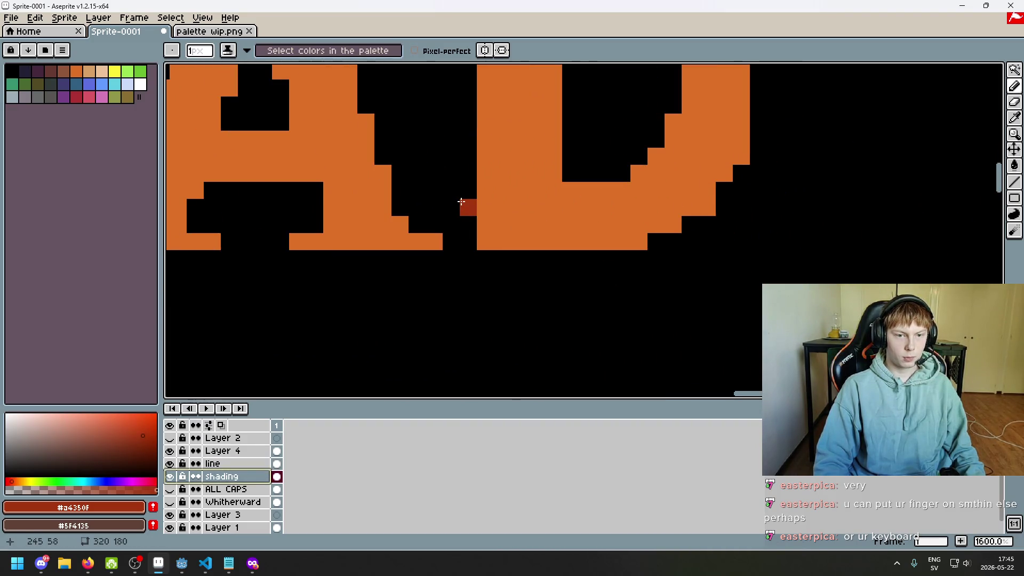
scroll(462, 201, down, 4)
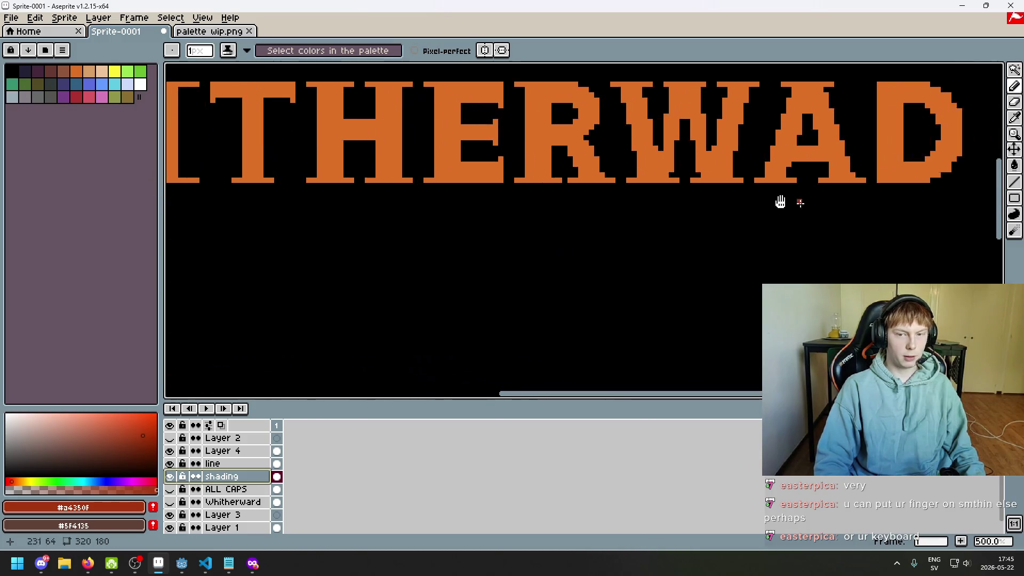
scroll(781, 202, up, 3)
scroll(641, 208, up, 2)
drag(644, 246, 644, 206)
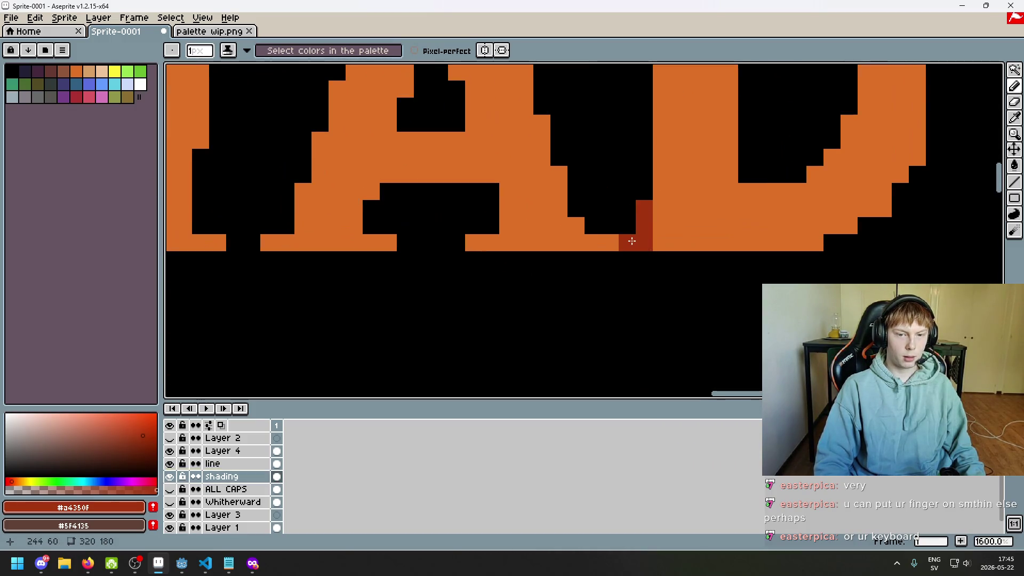
drag(632, 241, 632, 206)
drag(644, 260, 660, 260)
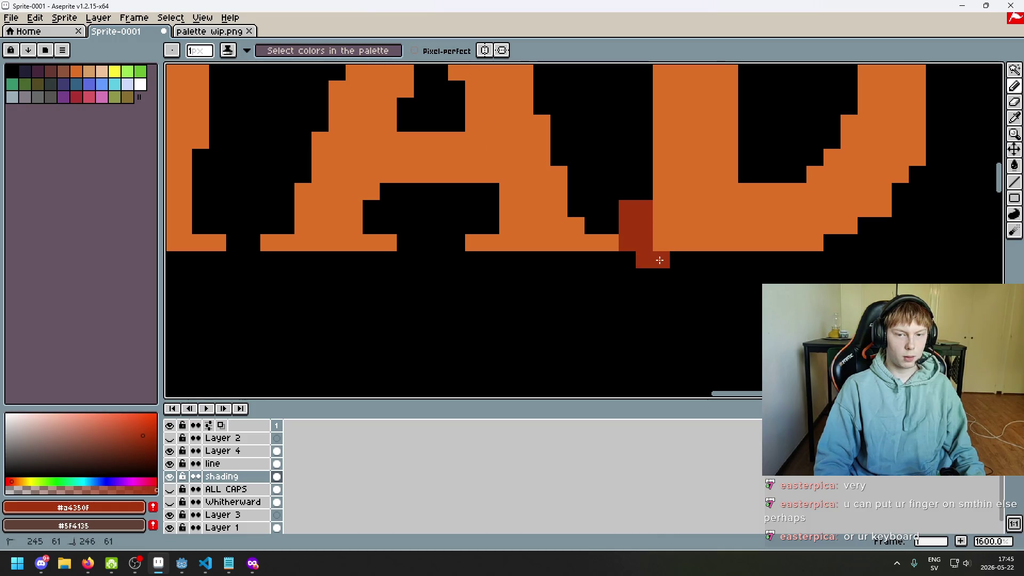
- Extend the dark-red shading row under the D and add a second row below it
scroll(678, 259, down, 4)
scroll(697, 258, down, 3)
scroll(774, 240, down, 1)
scroll(826, 231, up, 1)
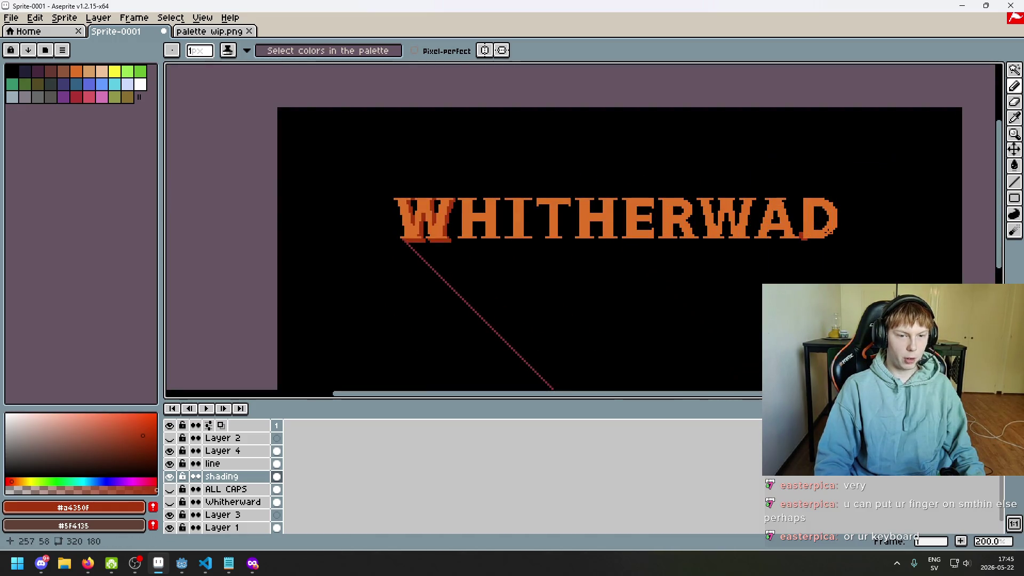
scroll(830, 235, up, 3)
scroll(813, 247, up, 3)
scroll(693, 249, up, 2)
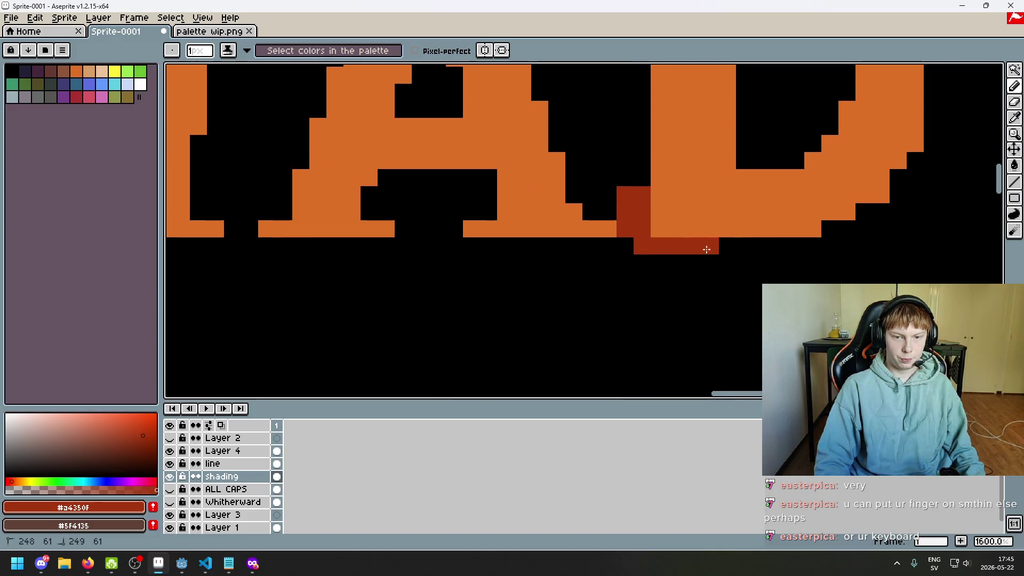
drag(707, 249, 835, 235)
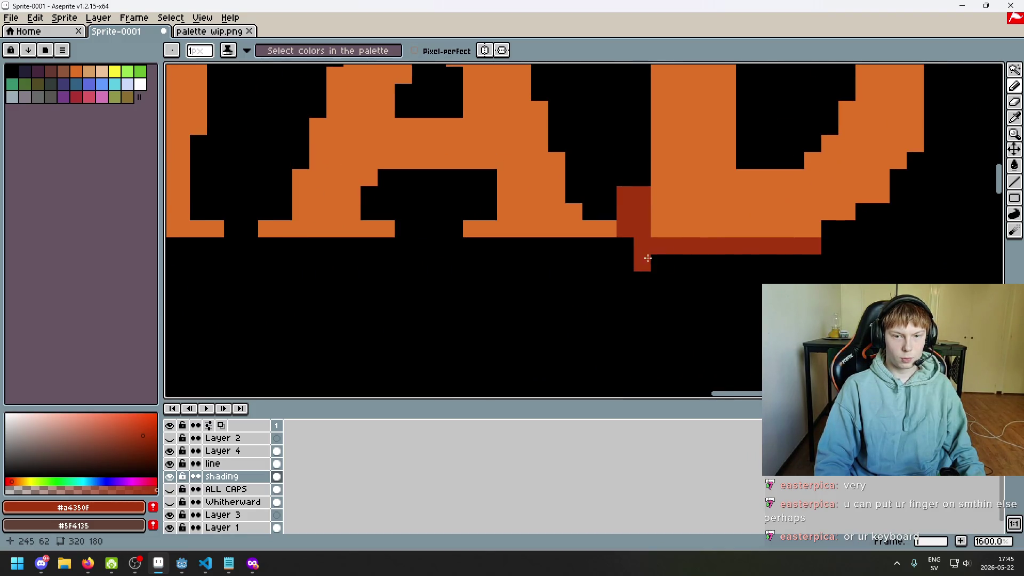
mouse_move(656, 263)
mouse_down()
mouse_move(819, 262)
mouse_move(686, 257)
mouse_up()
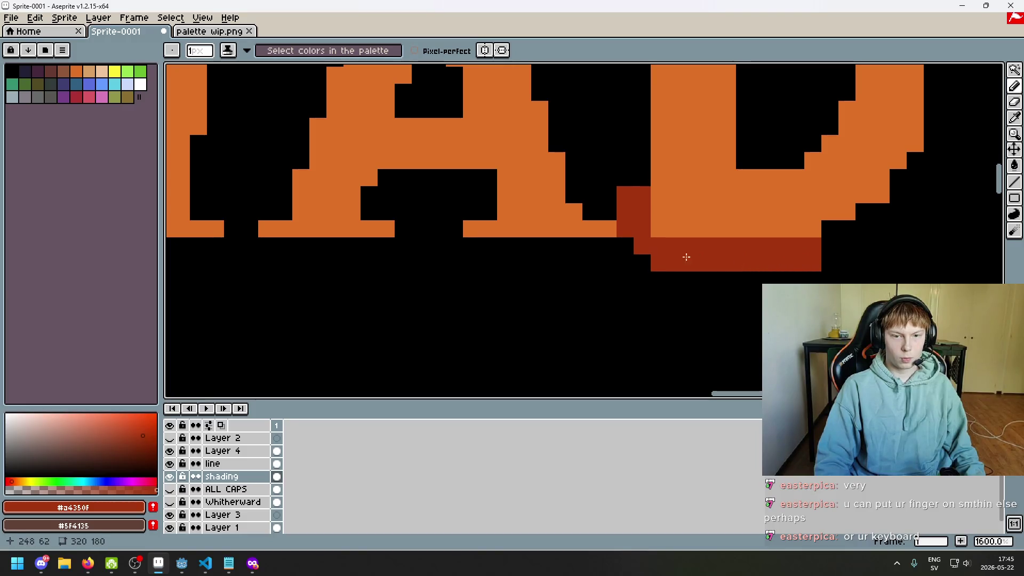
- Draw a dark-red shading strip up the D's left side
scroll(645, 256, down, 3)
scroll(658, 267, up, 3)
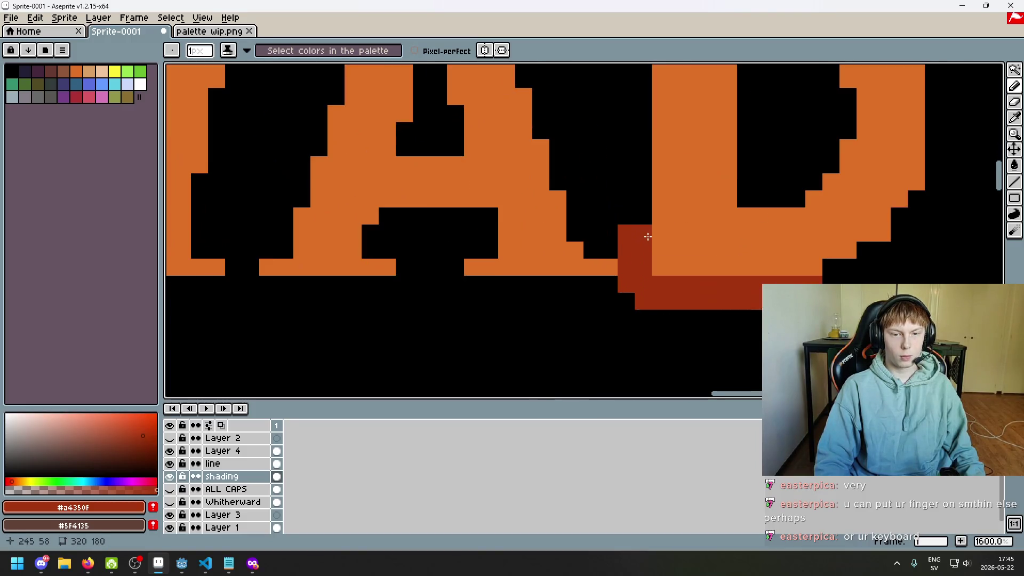
scroll(645, 217, down, 1)
scroll(645, 217, down, 2)
scroll(607, 263, up, 2)
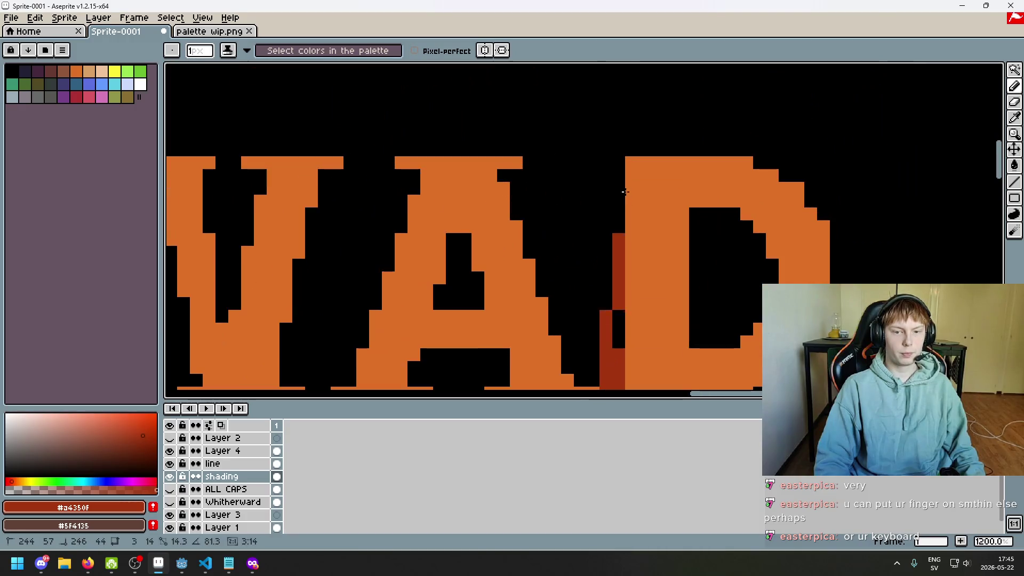
mouse_move(607, 263)
mouse_down()
mouse_move(607, 167)
mouse_move(619, 166)
mouse_move(624, 348)
mouse_up()
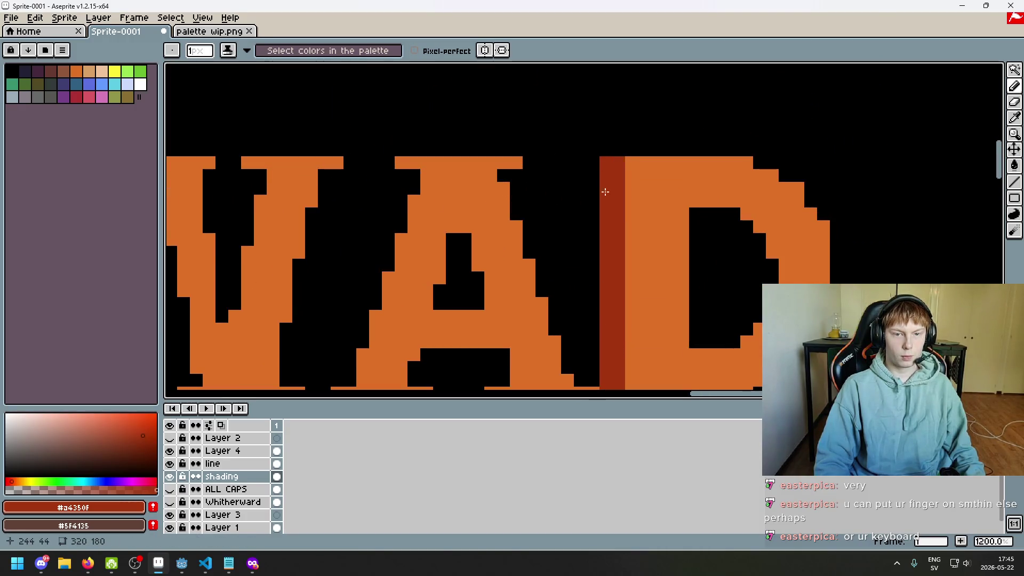
scroll(656, 229, down, 5)
scroll(656, 228, down, 2)
scroll(647, 234, up, 3)
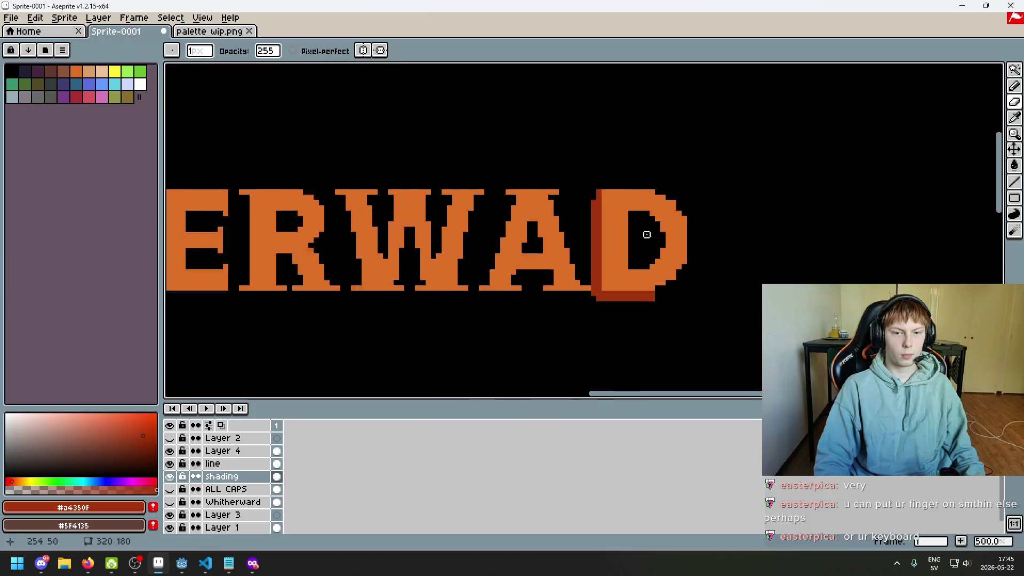
scroll(647, 235, up, 1)
scroll(640, 240, up, 3)
key(b)
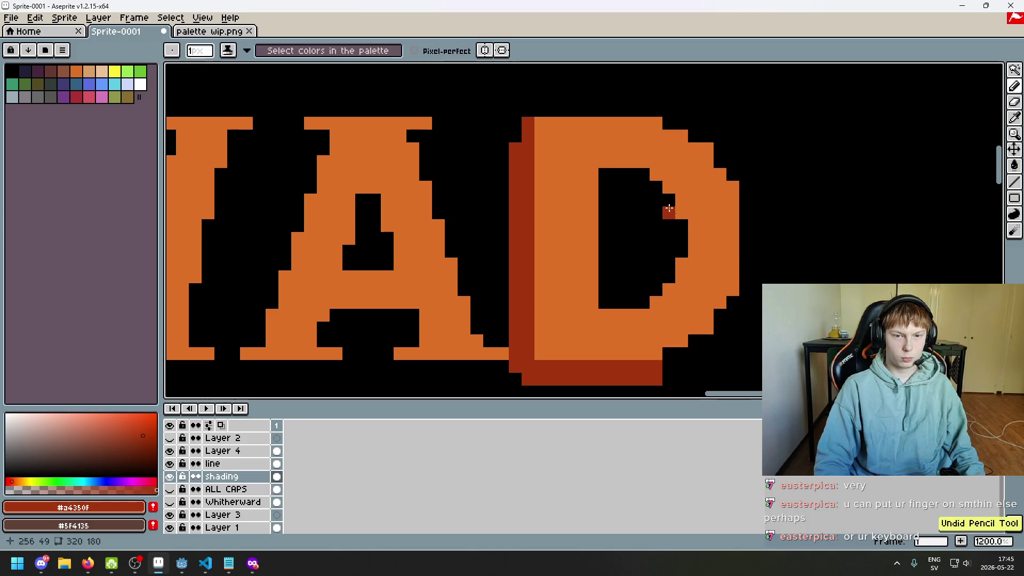
- Shade dark-red pixels down the D's inner curve and along the bottom of its hollow
click(665, 204)
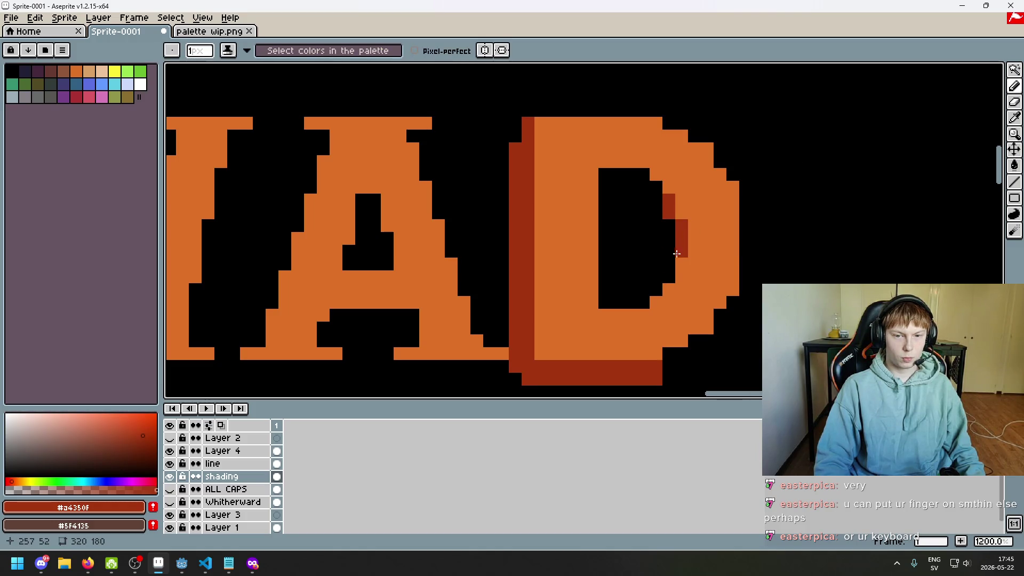
click(643, 303)
click(658, 265)
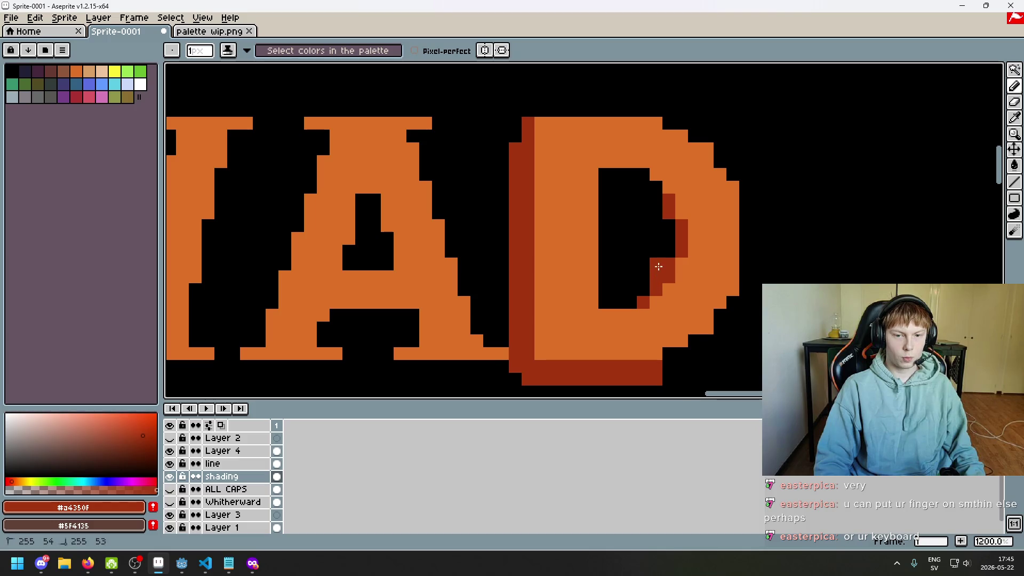
key(b)
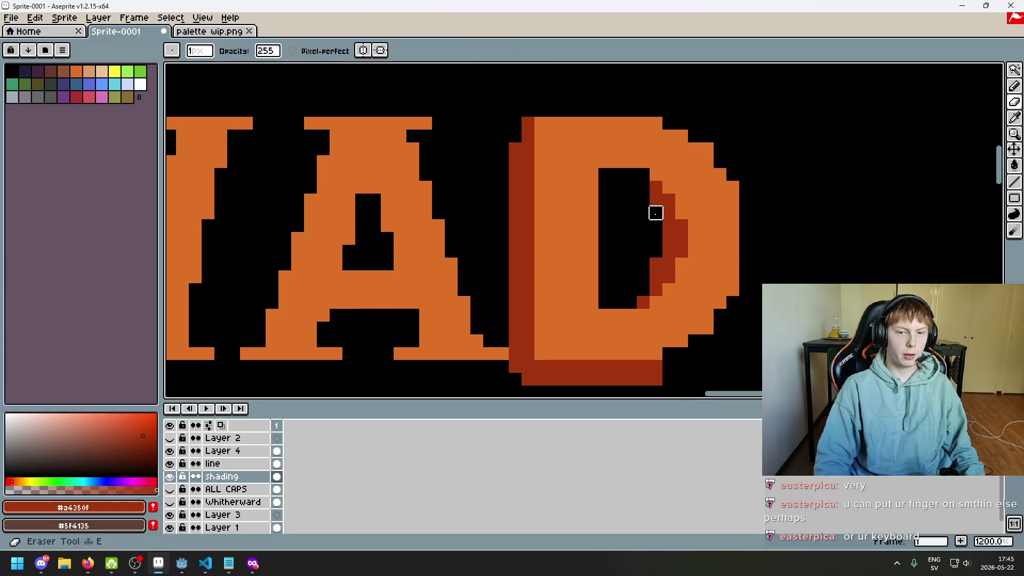
drag(637, 301, 608, 305)
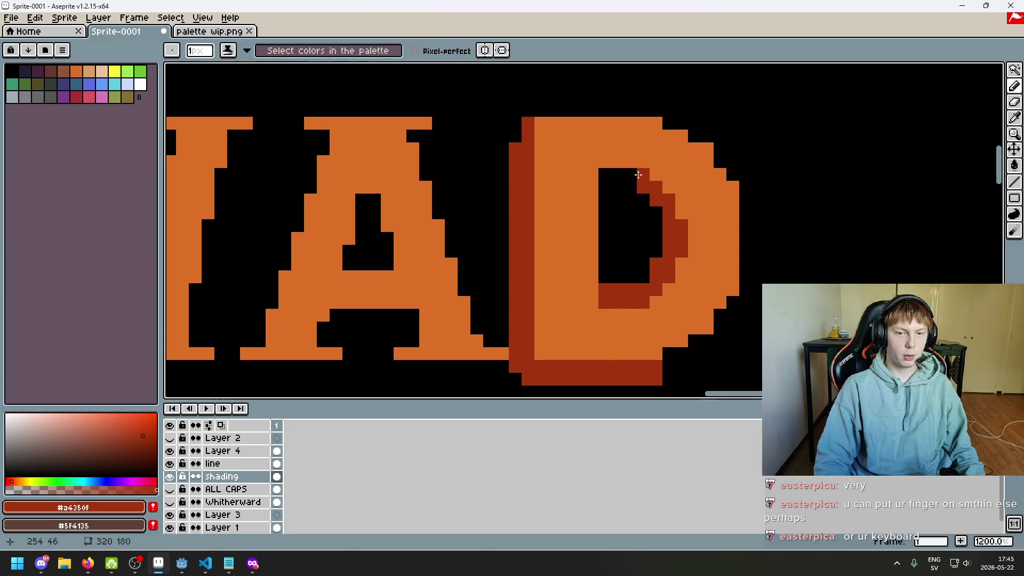
- Undo an accidental eraser stroke and shade a pixel at the D's lower-right corner
key(e)
drag(639, 174, 642, 199)
scroll(715, 231, down, 5)
key(ctrl+z)
scroll(746, 197, down, 2)
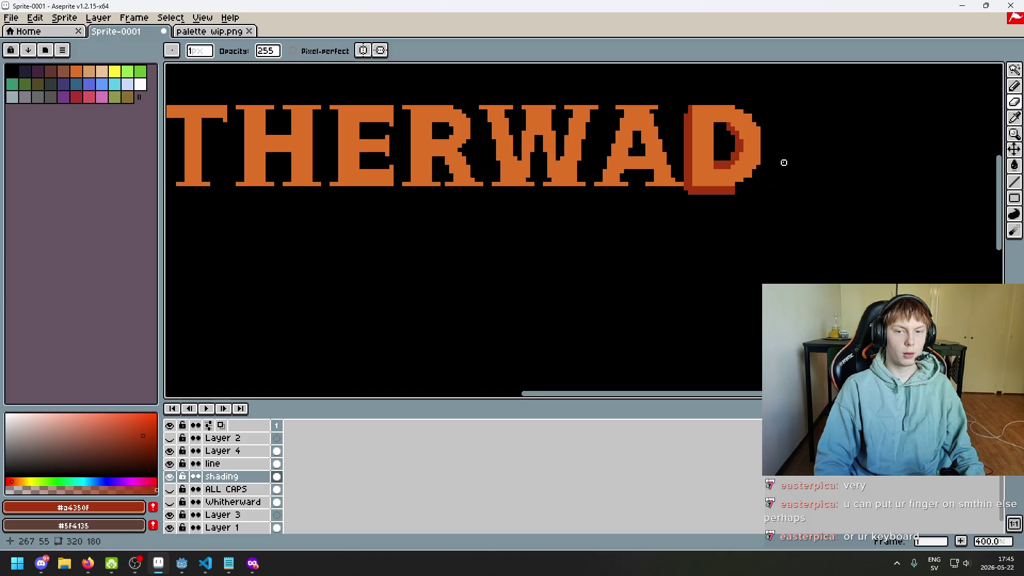
scroll(784, 163, down, 3)
scroll(774, 160, up, 1)
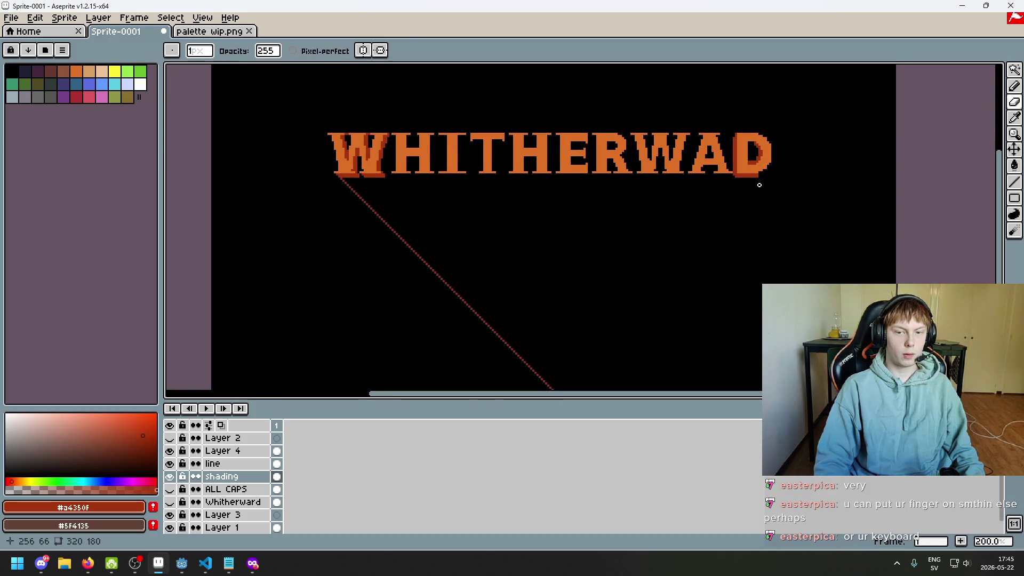
scroll(769, 179, up, 2)
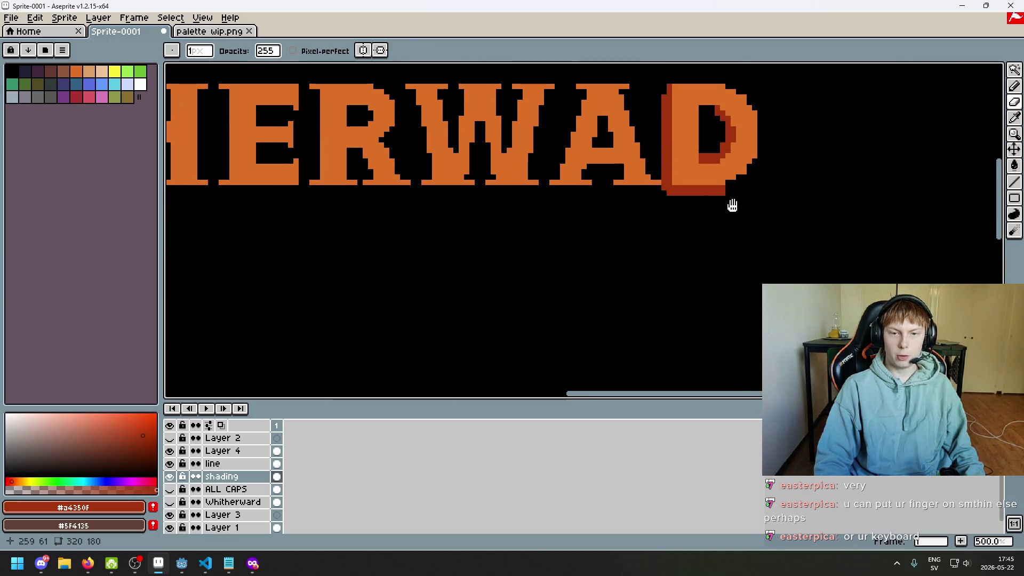
scroll(710, 219, up, 3)
key(b)
click(682, 227)
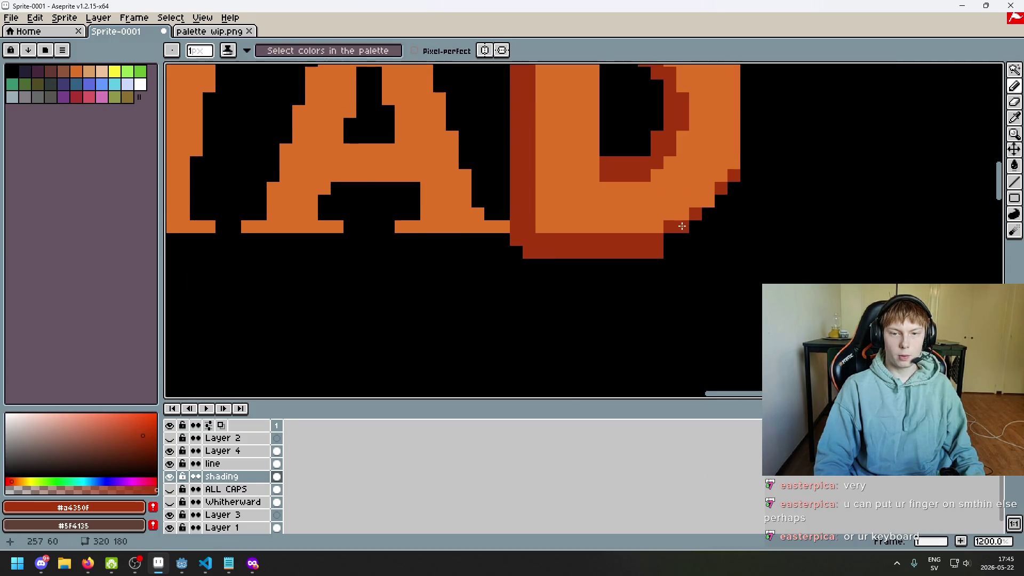
- Undo the last two shading edits on the D
scroll(706, 235, down, 5)
scroll(701, 236, up, 1)
scroll(678, 232, up, 2)
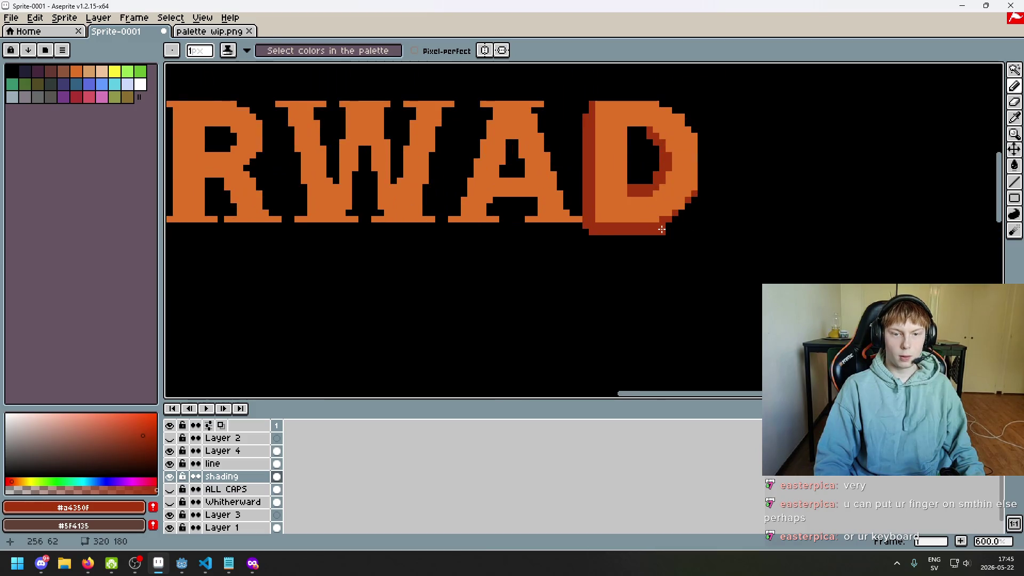
scroll(672, 235, down, 4)
key(ctrl+z)
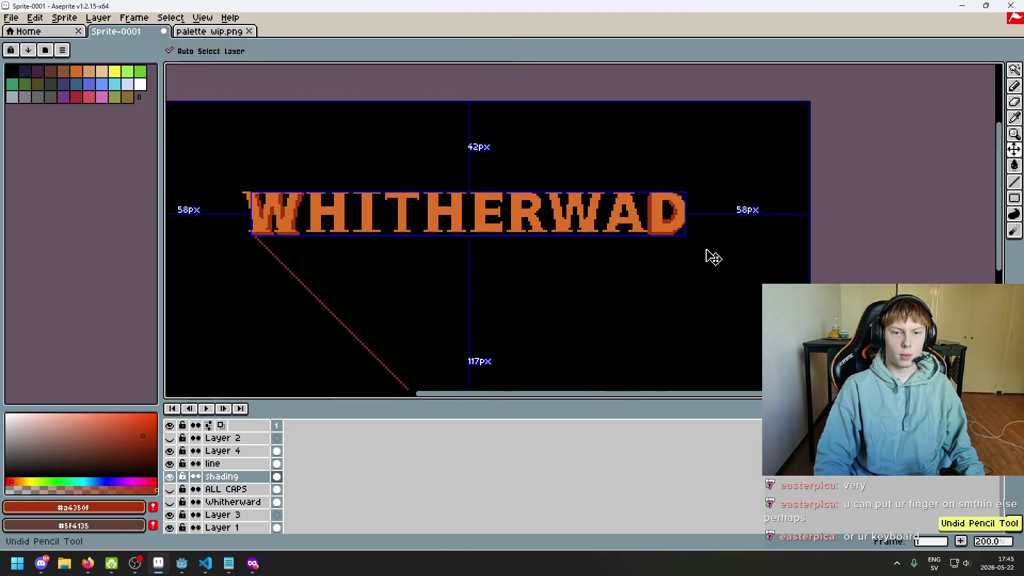
scroll(702, 222, up, 2)
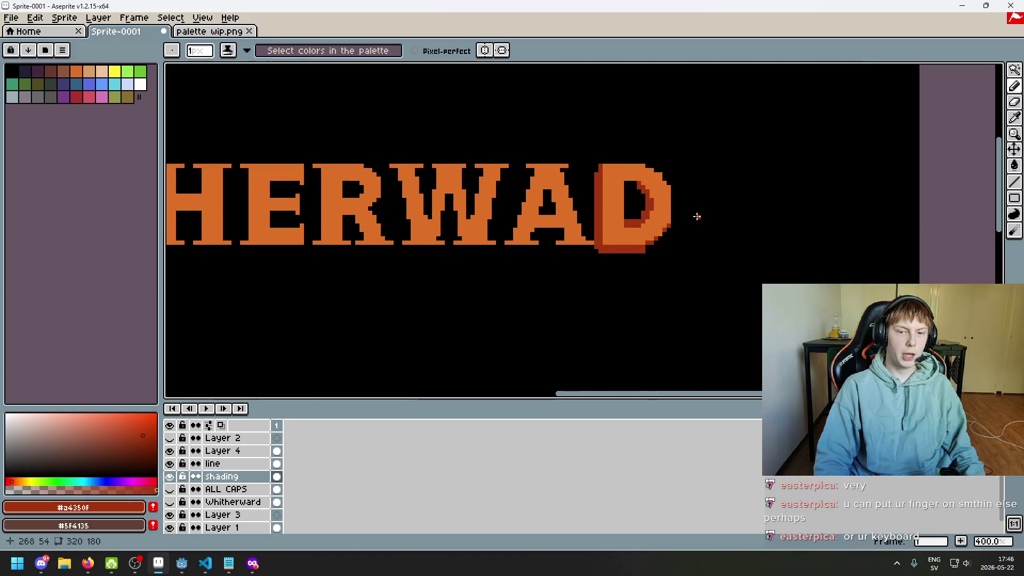
scroll(719, 198, up, 3)
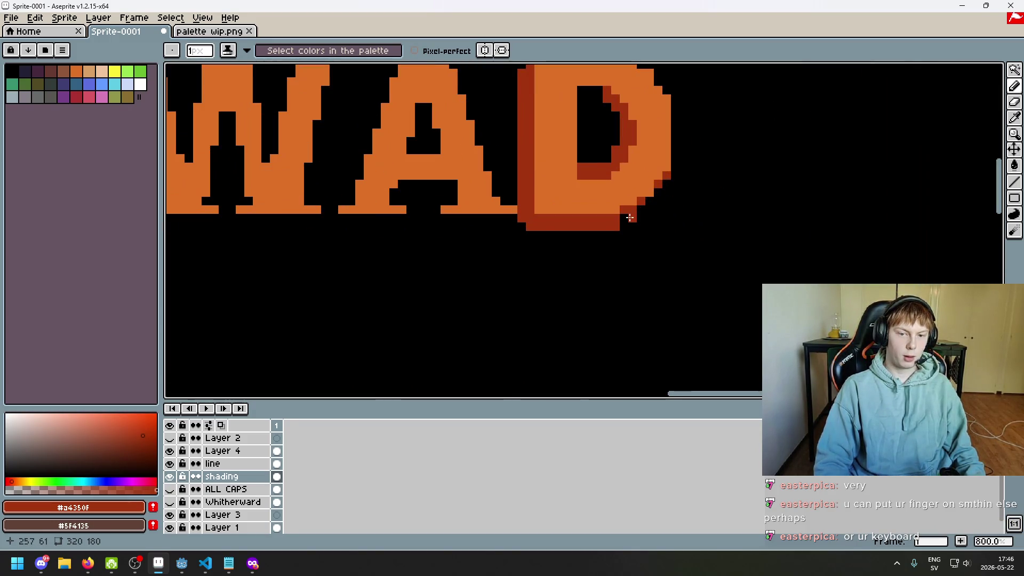
key(ctrl+z)
scroll(631, 221, down, 5)
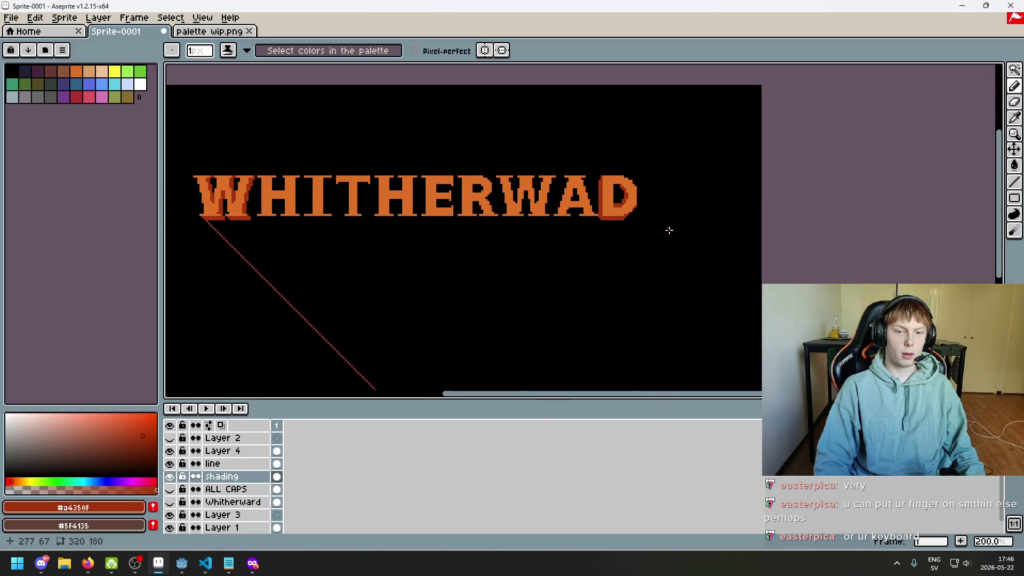
scroll(635, 219, up, 4)
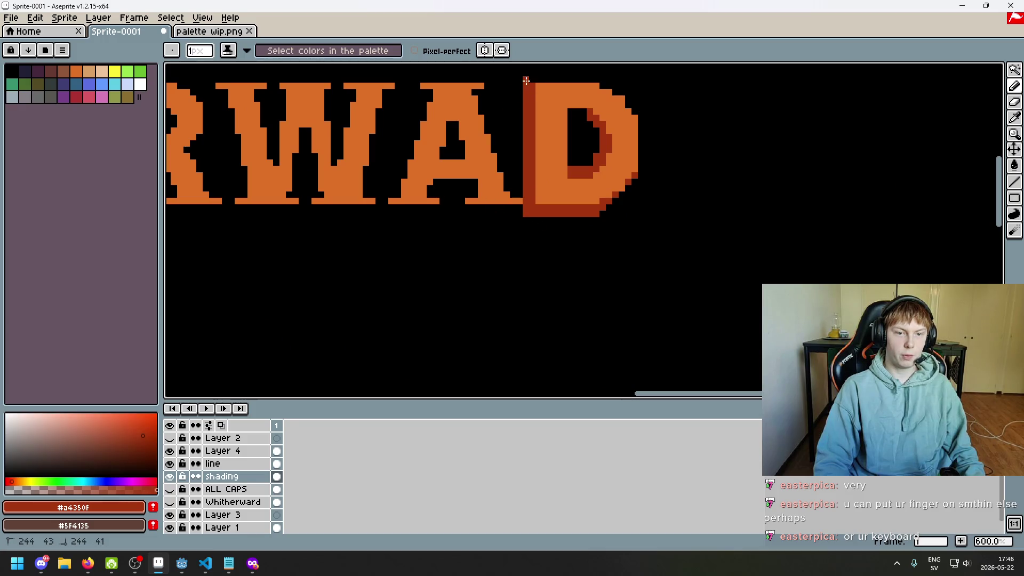
- Pan to bring the whole WHITHERWAD title into view
key(e)
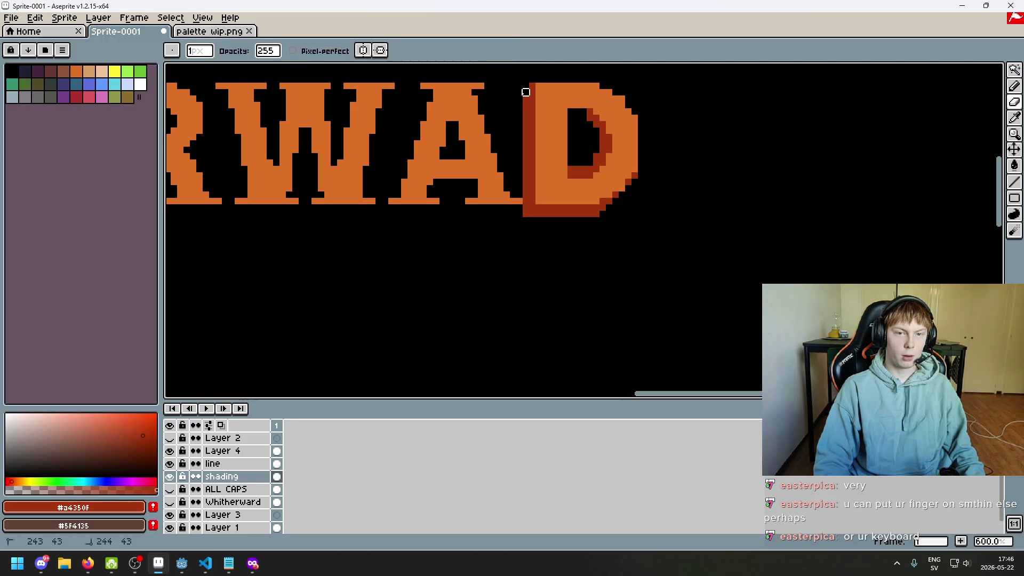
scroll(525, 92, down, 2)
scroll(565, 208, down, 1)
drag(565, 208, 815, 214)
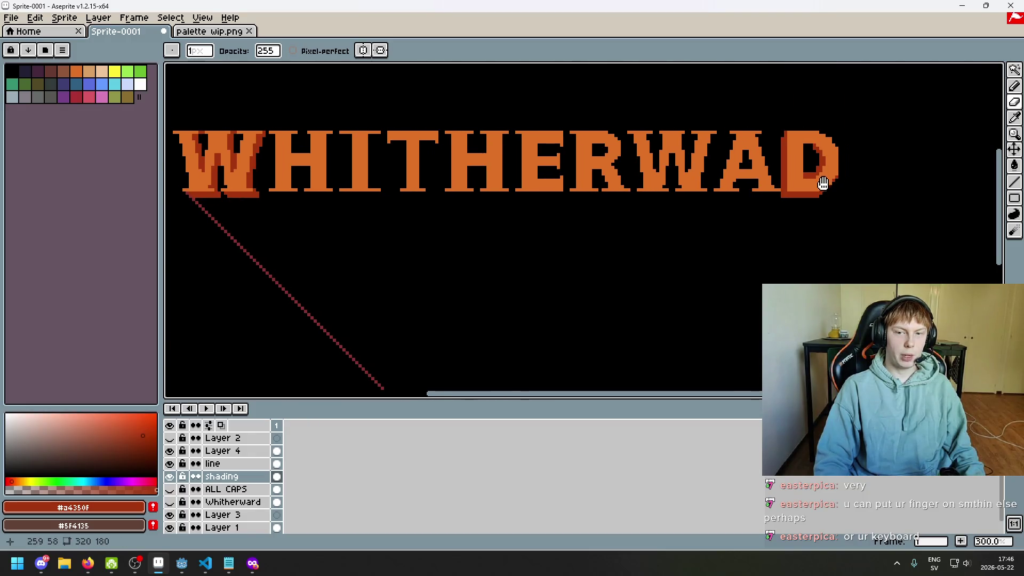
scroll(824, 176, up, 1)
scroll(736, 224, up, 3)
key(b)
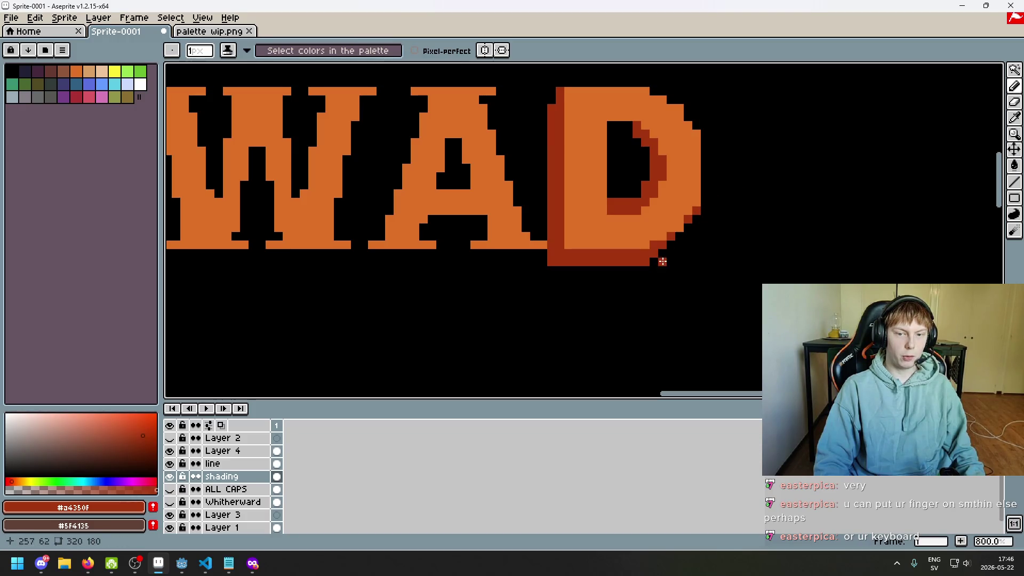
scroll(702, 217, down, 5)
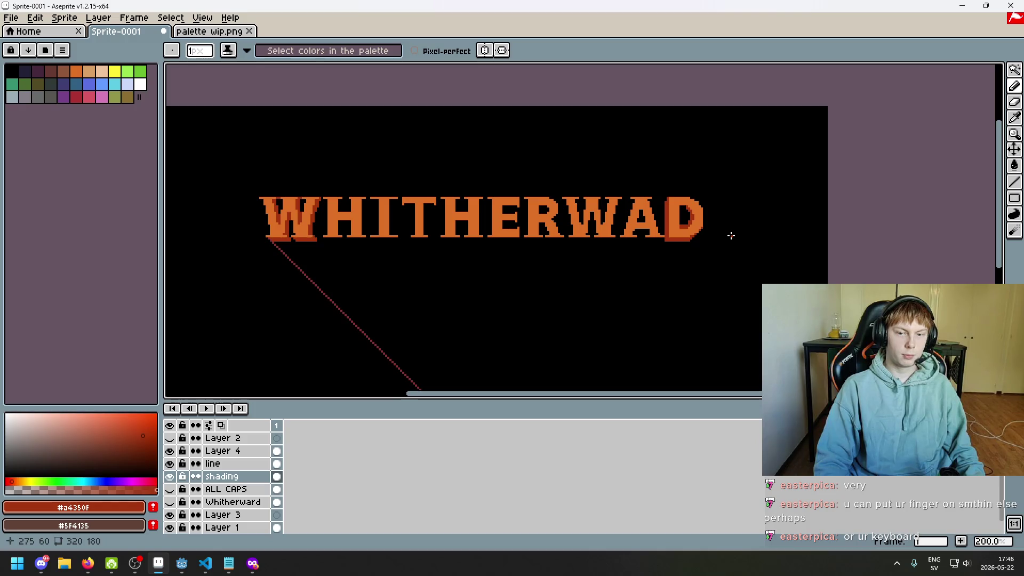
scroll(731, 235, up, 1)
scroll(779, 140, up, 1)
scroll(779, 140, up, 4)
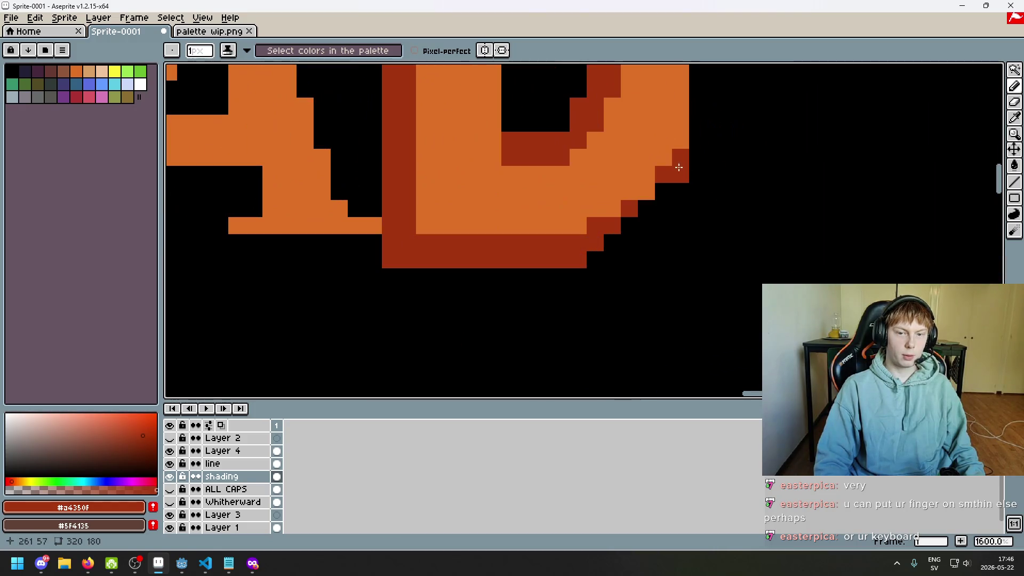
- Erase dark-red edge pixels from the D, then undo the erasure
key(e)
drag(666, 171, 629, 208)
scroll(673, 242, down, 5)
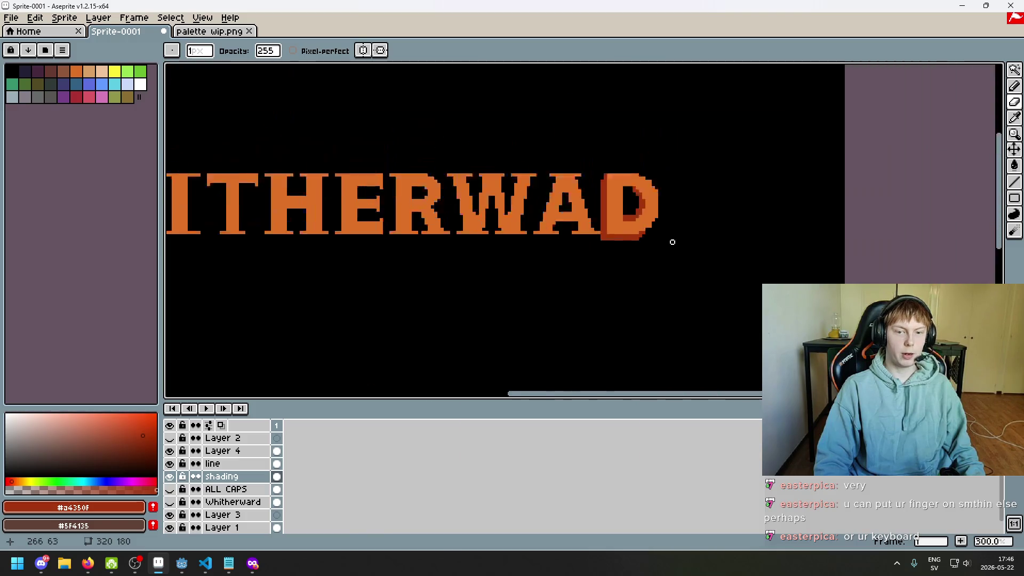
scroll(673, 242, down, 1)
scroll(678, 239, up, 1)
key(ctrl+z)
key(v)
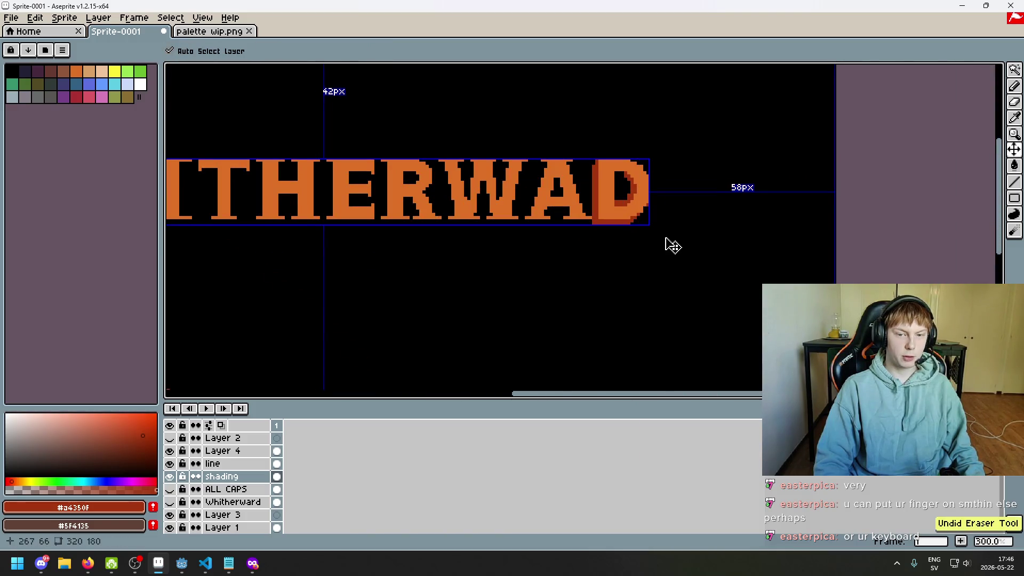
scroll(662, 234, up, 2)
scroll(646, 219, up, 2)
key(b)
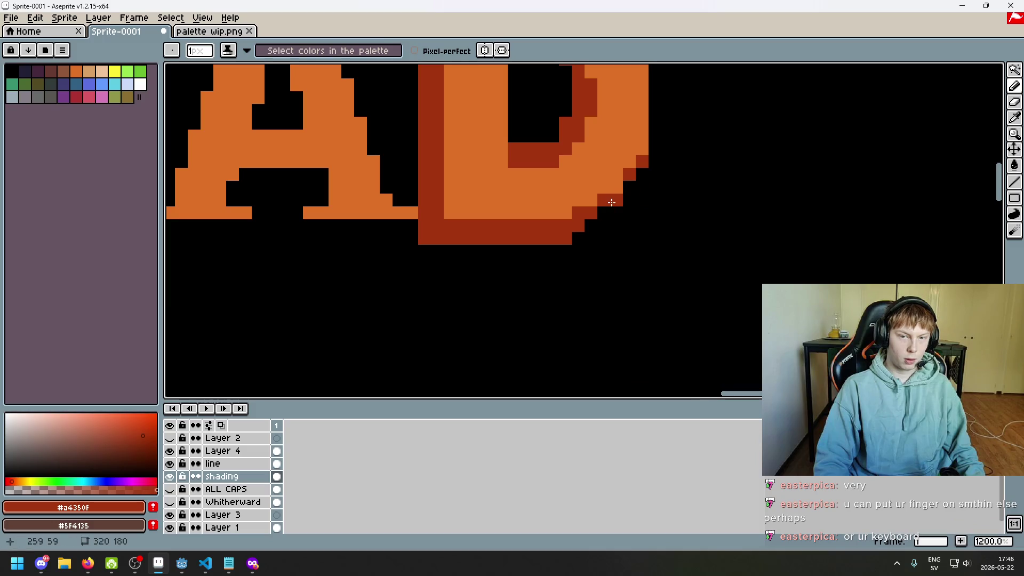
- Add two dark-red pixels on the D's diagonal edge, then undo them
click(642, 175)
click(629, 188)
scroll(586, 227, down, 5)
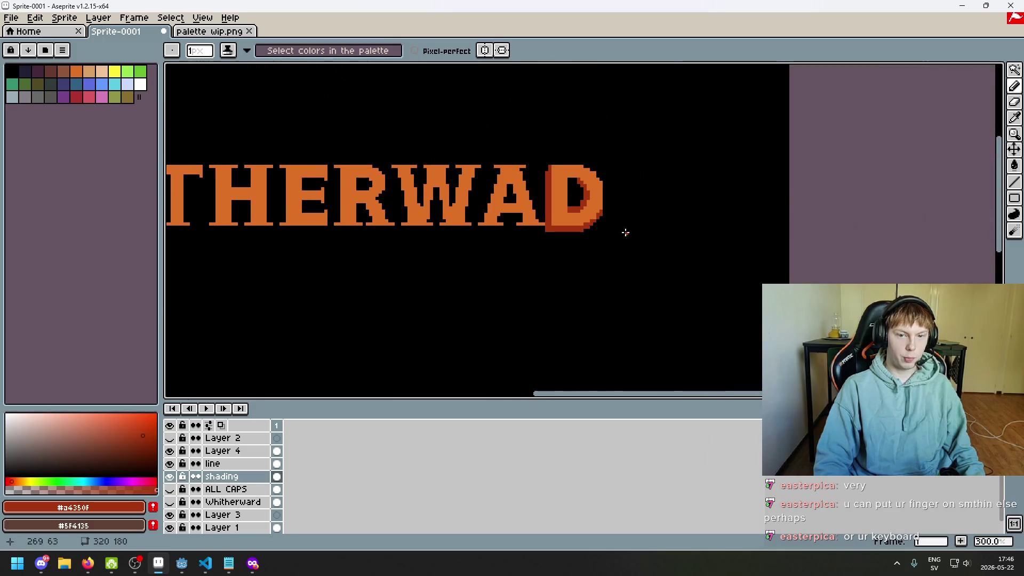
scroll(625, 228, down, 2)
key(ctrl+z)
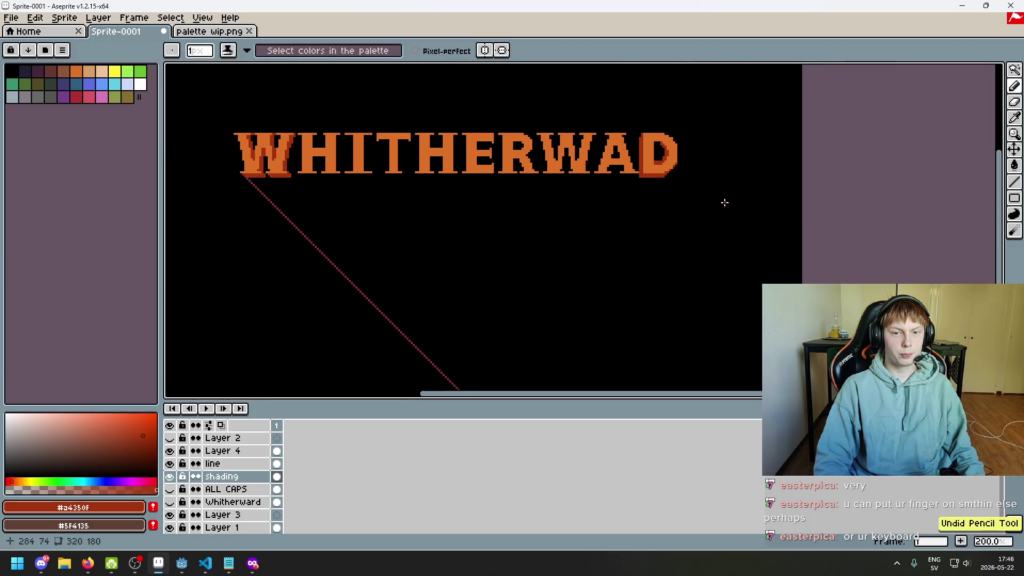
scroll(693, 187, up, 2)
scroll(597, 133, up, 2)
scroll(611, 158, down, 4)
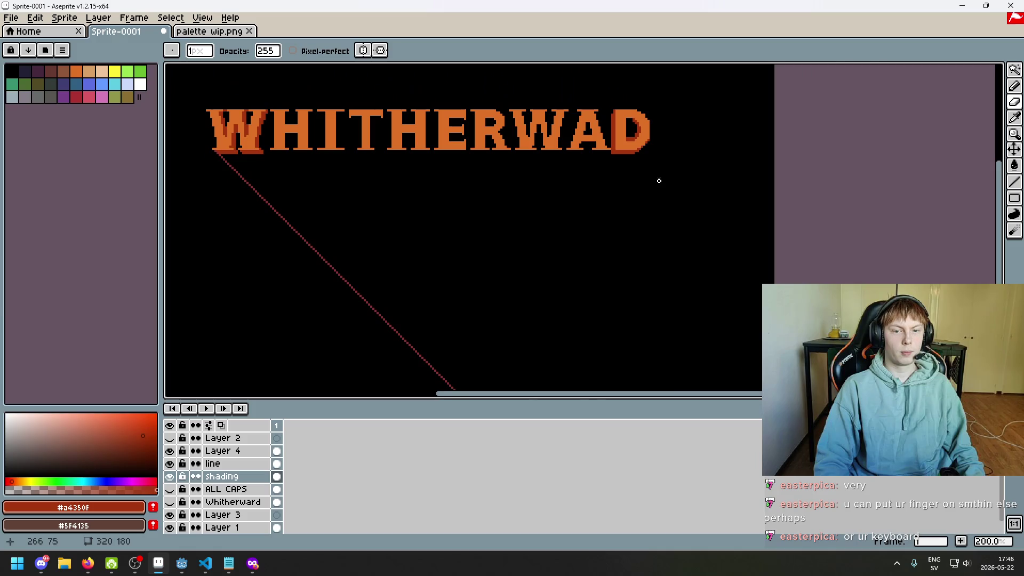
scroll(657, 112, up, 3)
scroll(656, 171, up, 1)
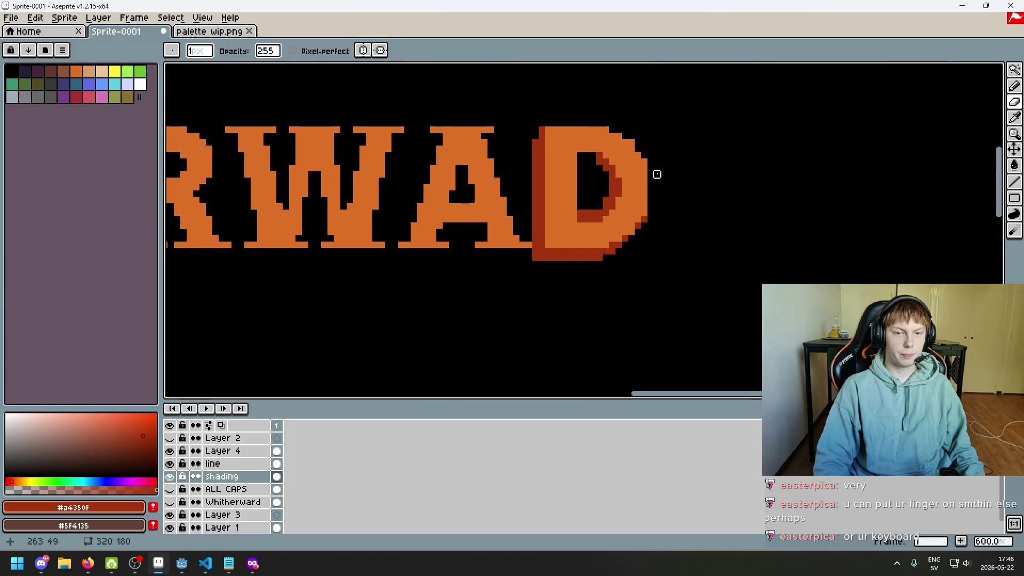
scroll(667, 178, down, 4)
scroll(638, 165, up, 5)
scroll(638, 165, down, 4)
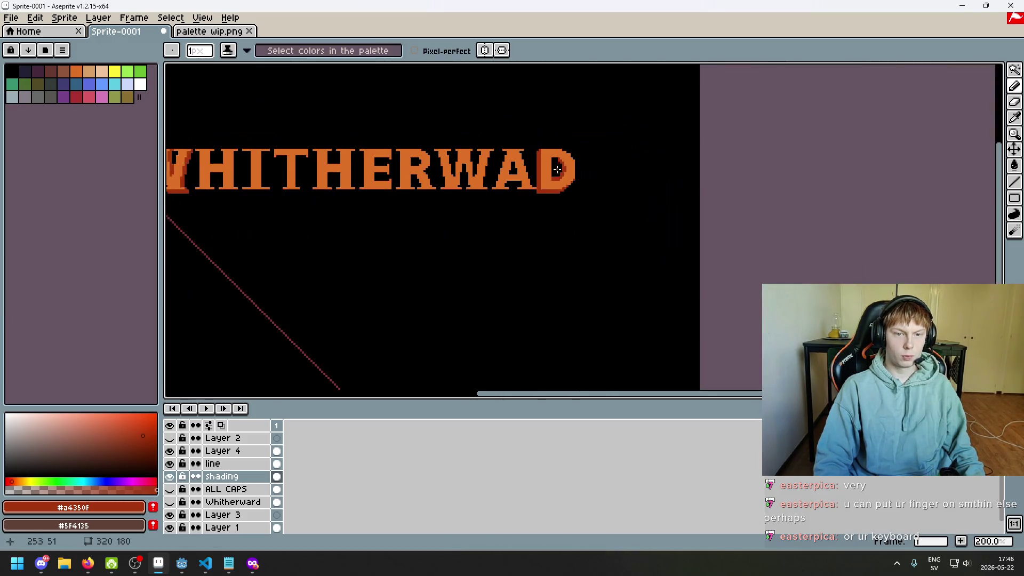
- Recentre the view on the title, shifted toward the D
mouse_move(762, 214)
mouse_down()
mouse_move(725, 198)
mouse_move(674, 197)
mouse_up()
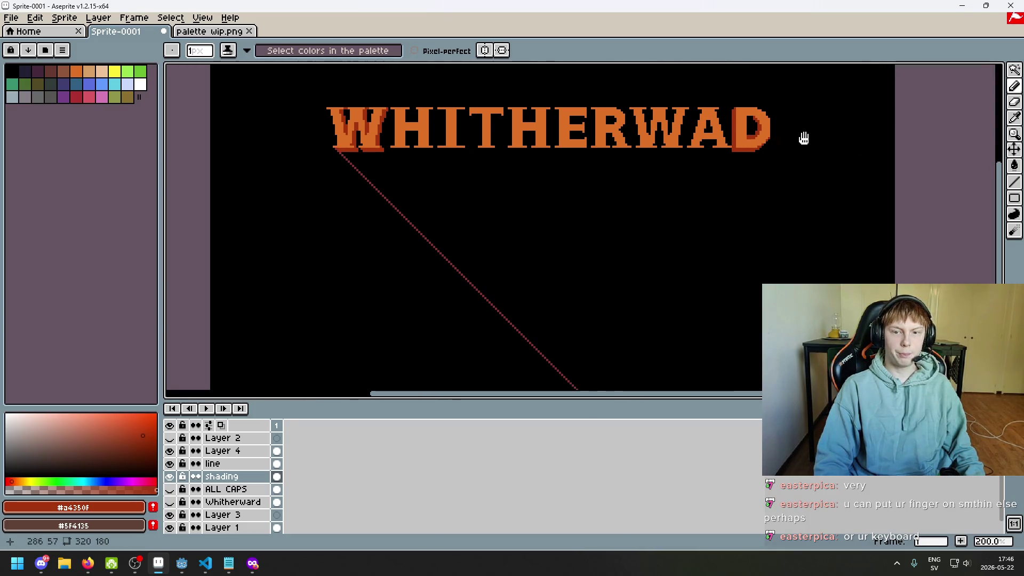
drag(800, 137, 663, 114)
scroll(651, 120, up, 1)
scroll(640, 160, up, 3)
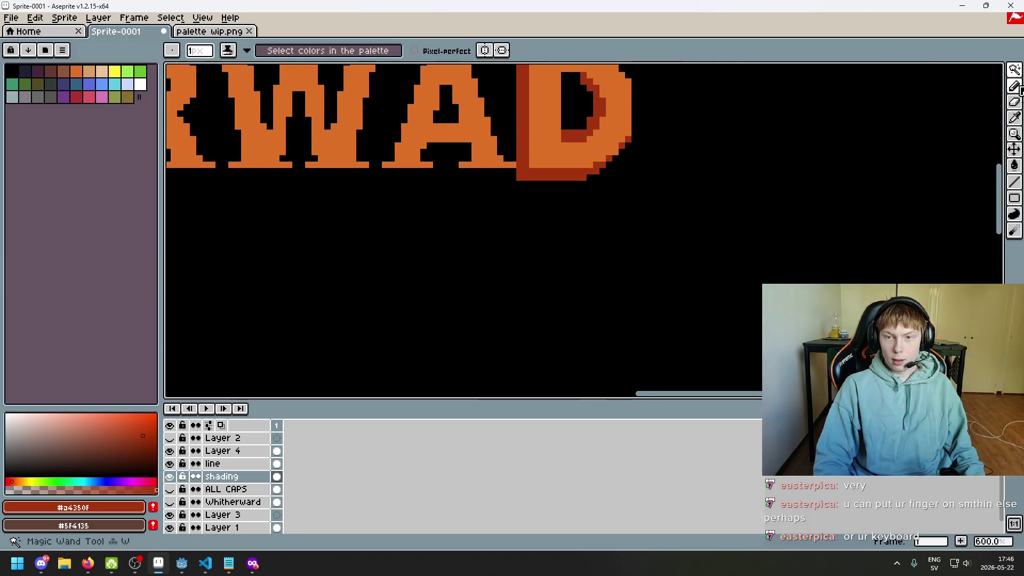
- Target the line layer and eyedrop the existing line's dark red
click(1015, 181)
click(260, 464)
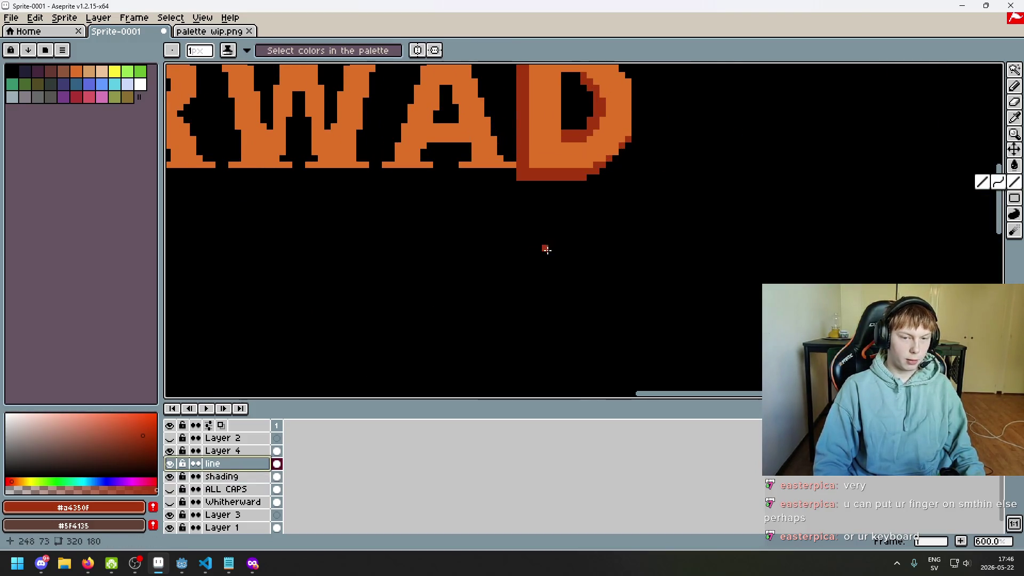
scroll(544, 247, down, 1)
scroll(576, 214, down, 2)
key(alt)
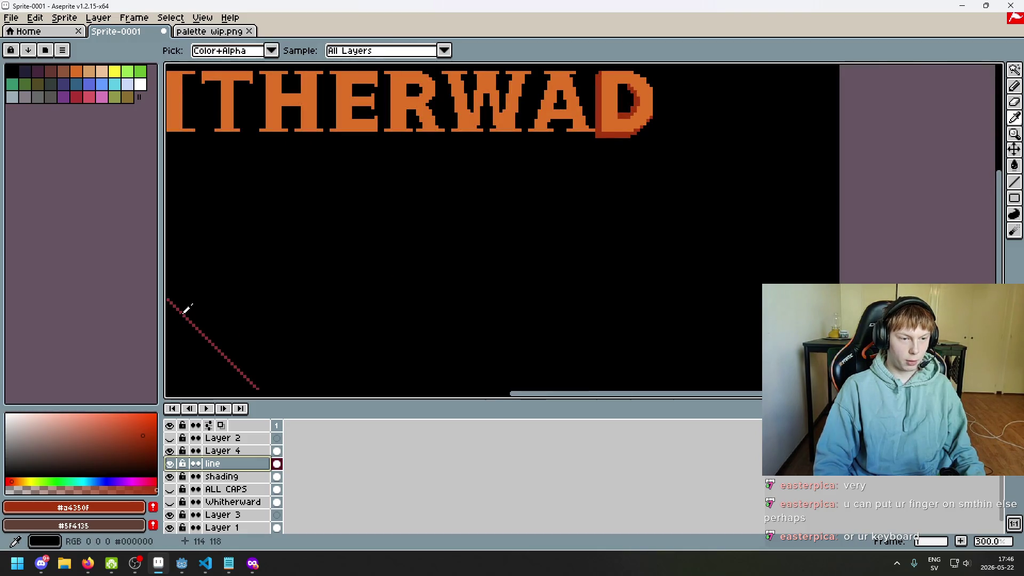
alt+click(186, 309)
scroll(622, 101, up, 4)
scroll(767, 117, up, 3)
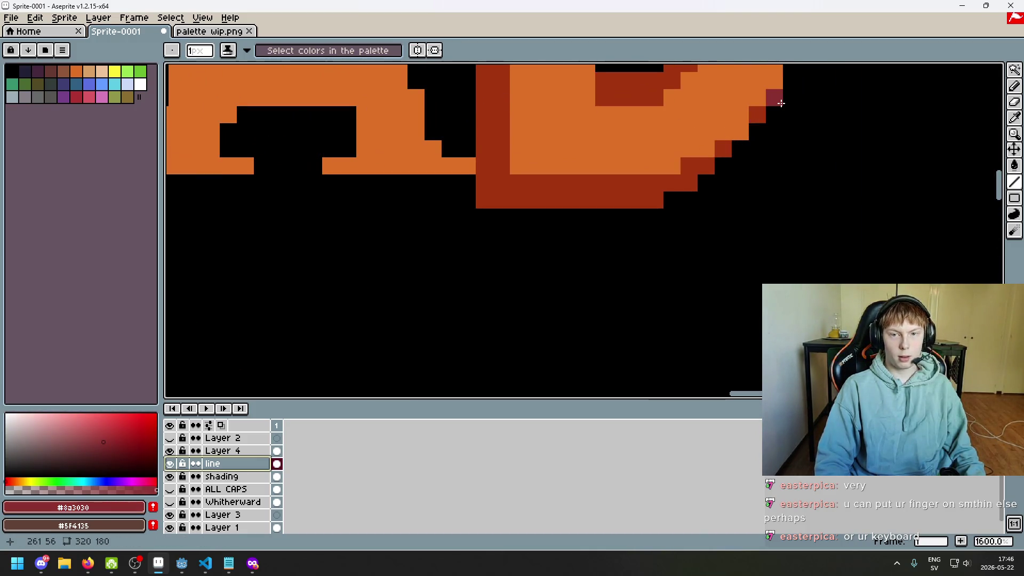
- Draw a 45° dark-red line down-left from the D's lower corner, crossing the W's line
drag(781, 103, 237, 387)
scroll(480, 240, down, 4)
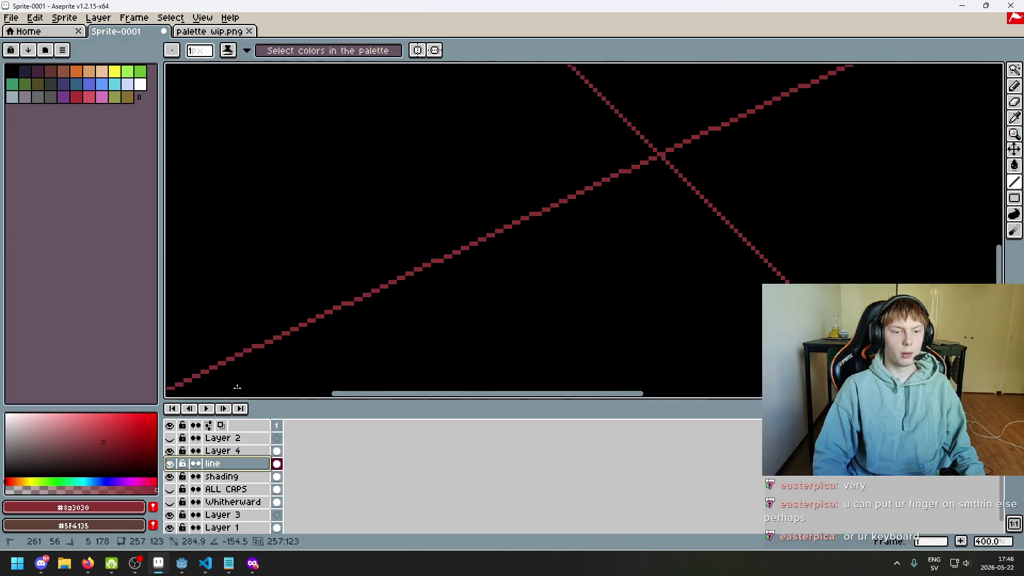
drag(237, 387, 484, 377)
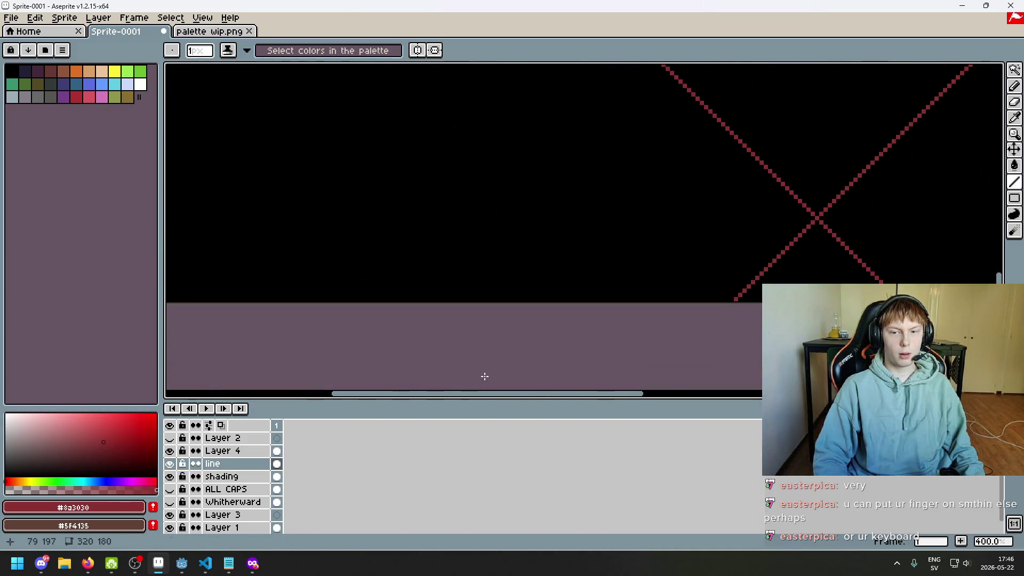
scroll(663, 235, down, 1)
scroll(587, 297, down, 1)
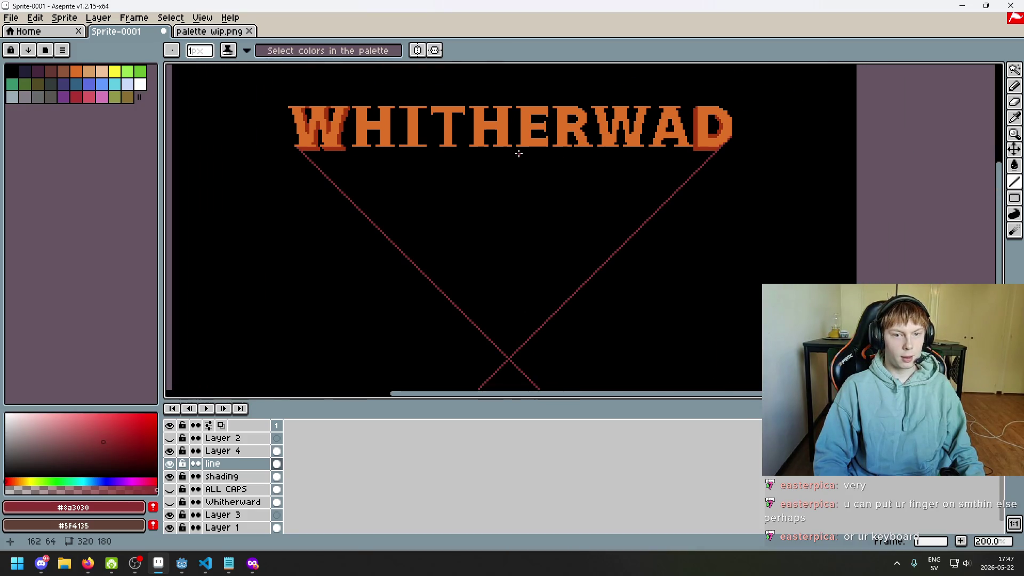
scroll(518, 153, up, 1)
click(1014, 69)
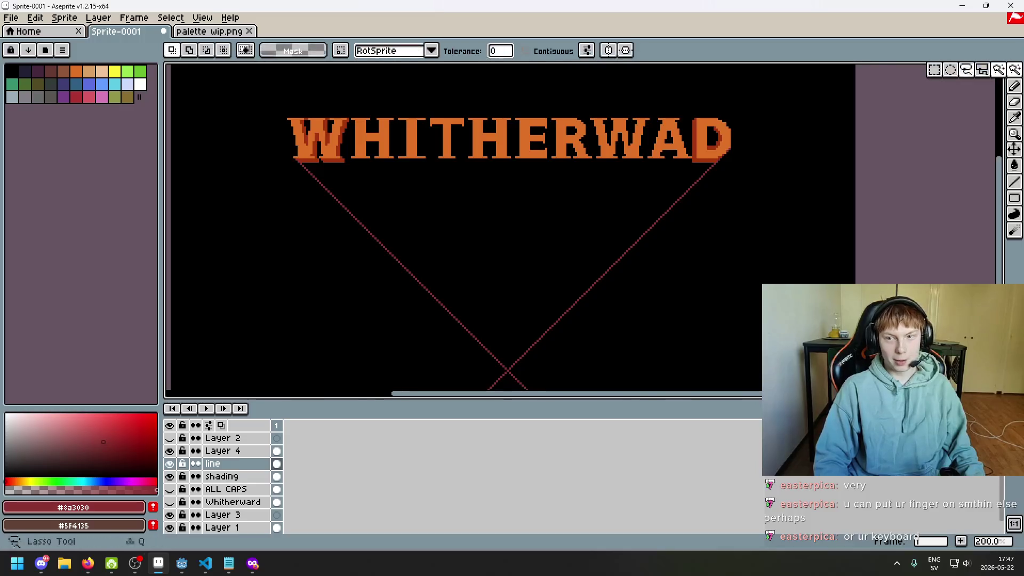
- Make and clear trial rectangular selections around the title
click(935, 70)
scroll(386, 113, up, 1)
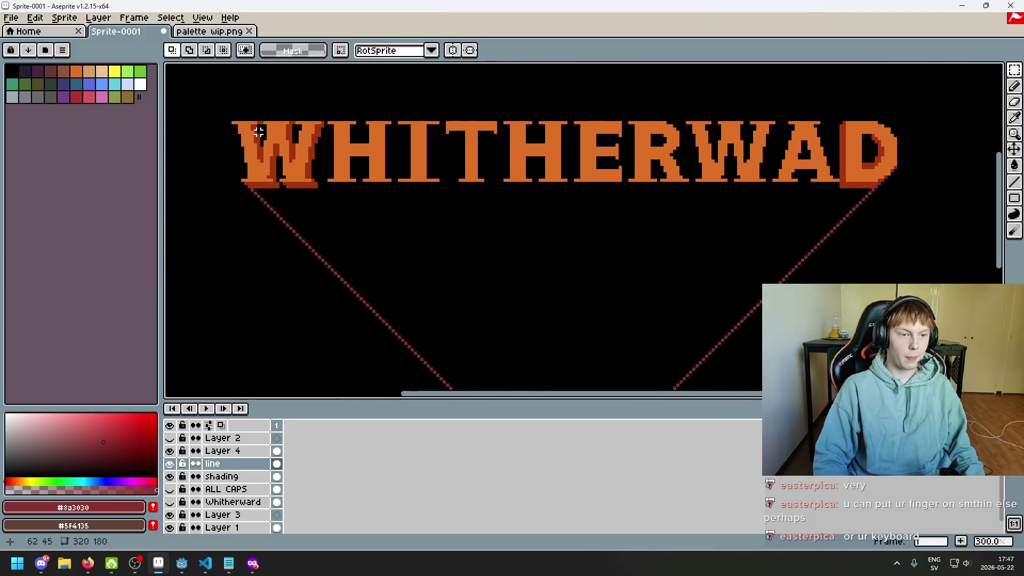
mouse_move(234, 122)
mouse_down()
mouse_move(896, 183)
mouse_move(904, 196)
mouse_up()
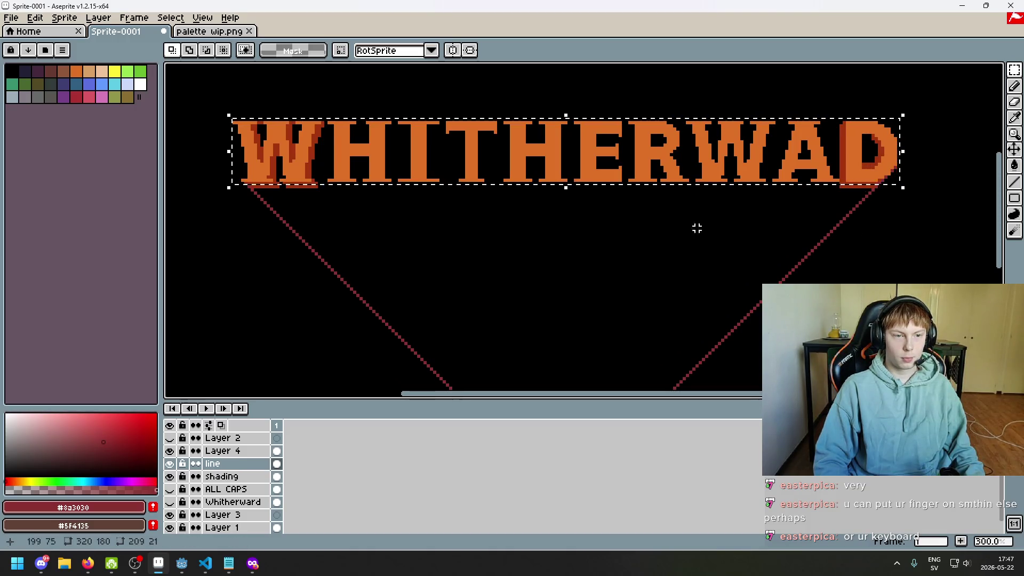
key(ctrl+d)
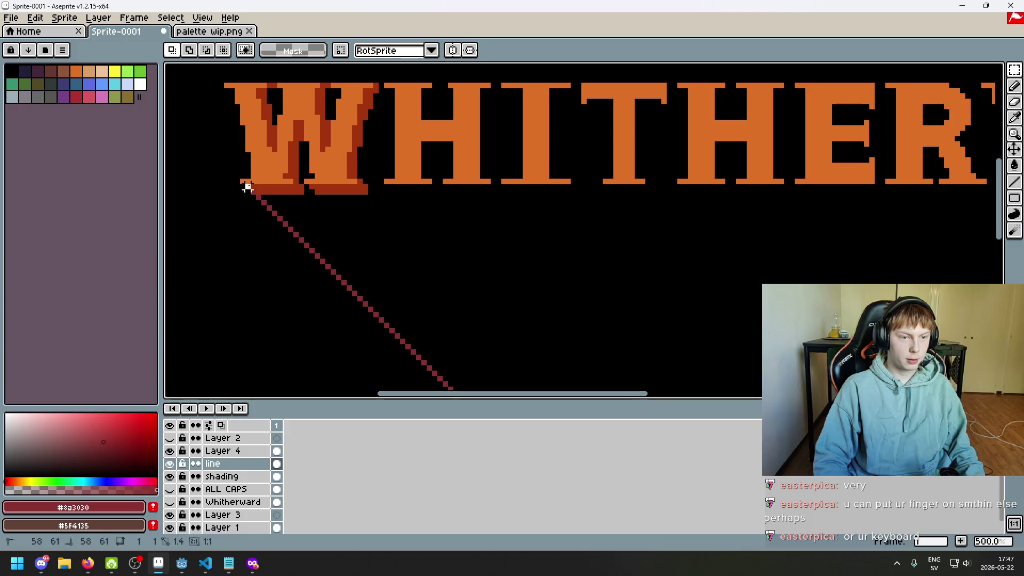
scroll(247, 182, up, 2)
mouse_move(247, 182)
mouse_down()
mouse_move(995, 65)
mouse_move(874, 86)
mouse_up()
click(718, 266)
scroll(718, 267, down, 3)
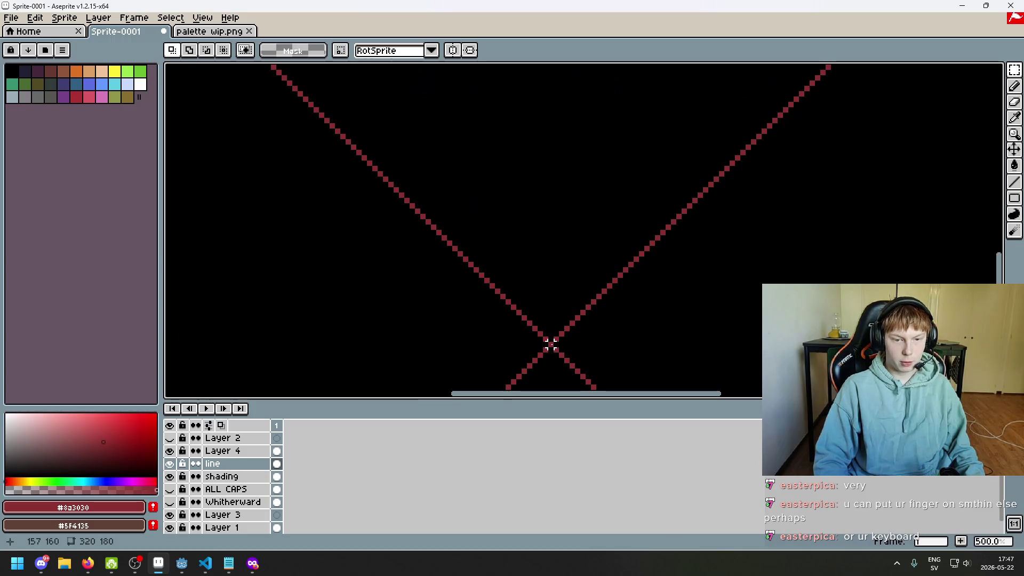
- Select a thin column up from the vanishing point and draw a short dark-red tick above the title
drag(551, 344, 553, 66)
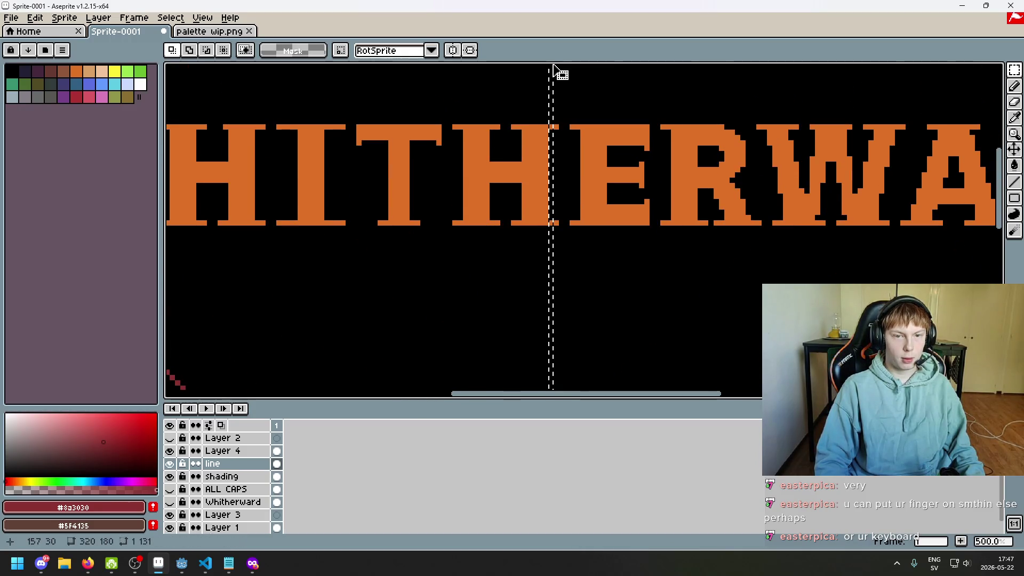
key(b)
drag(551, 122, 550, 105)
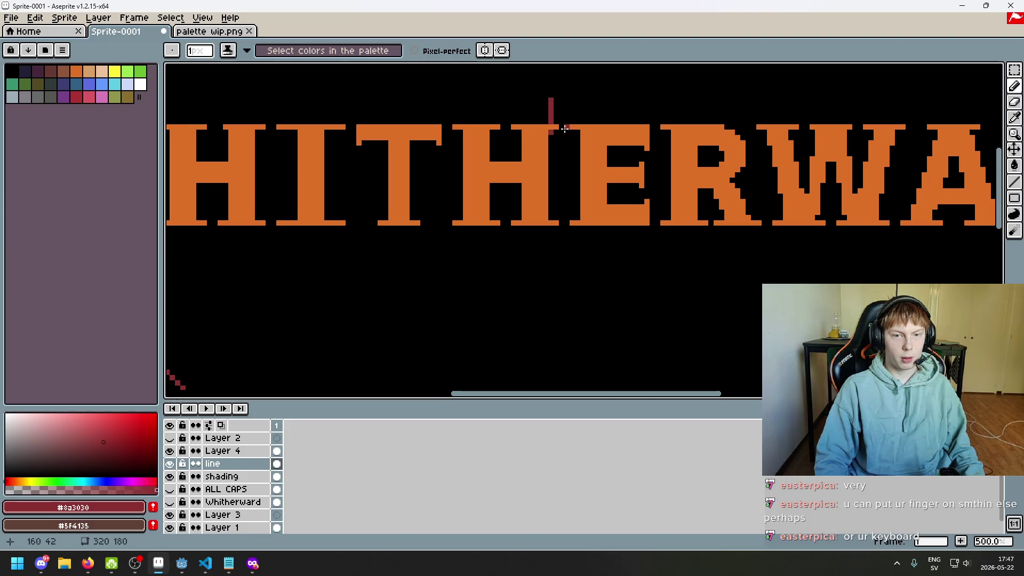
scroll(550, 106, down, 3)
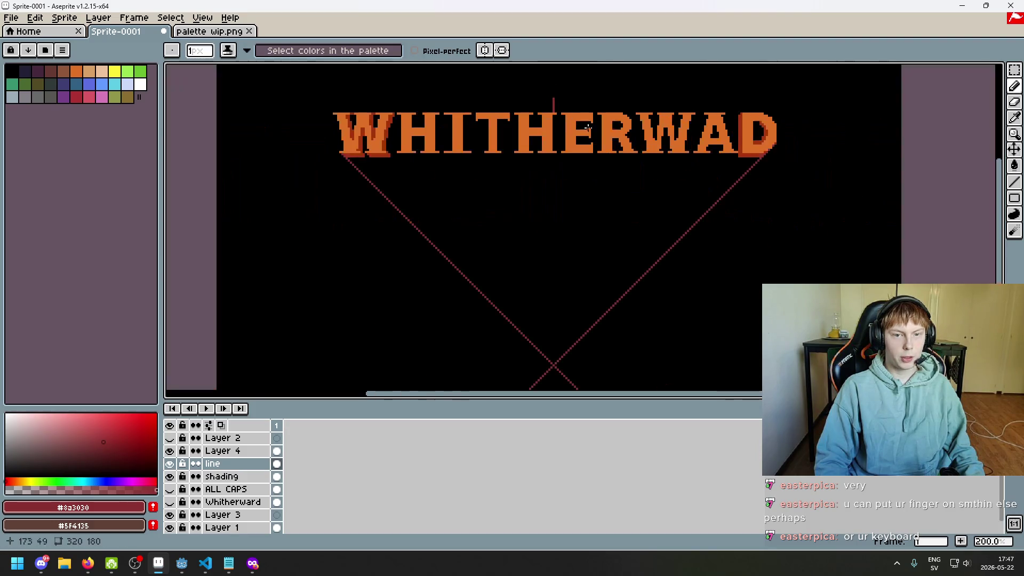
click(1012, 75)
scroll(398, 111, up, 1)
scroll(354, 142, up, 2)
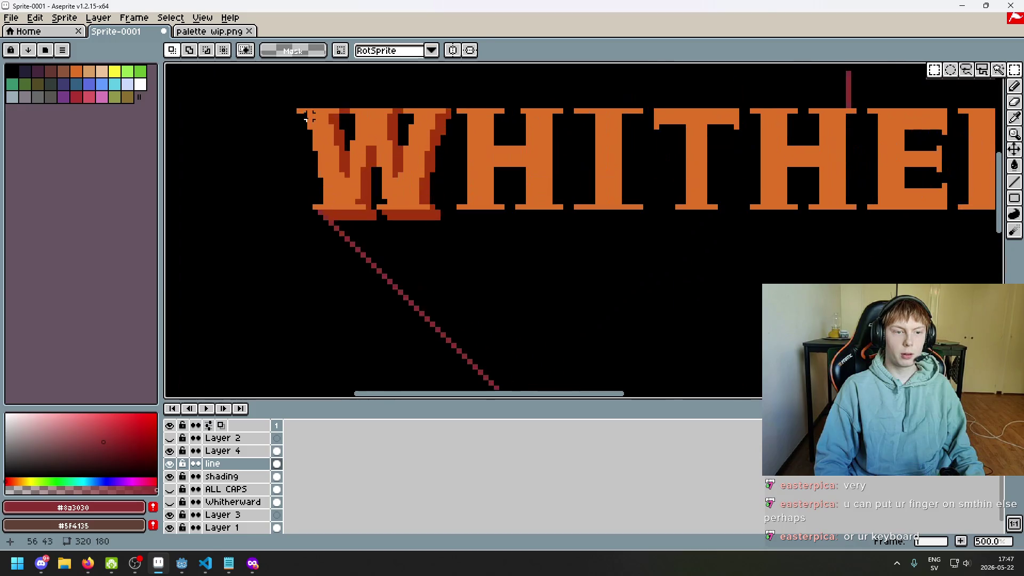
drag(299, 110, 846, 209)
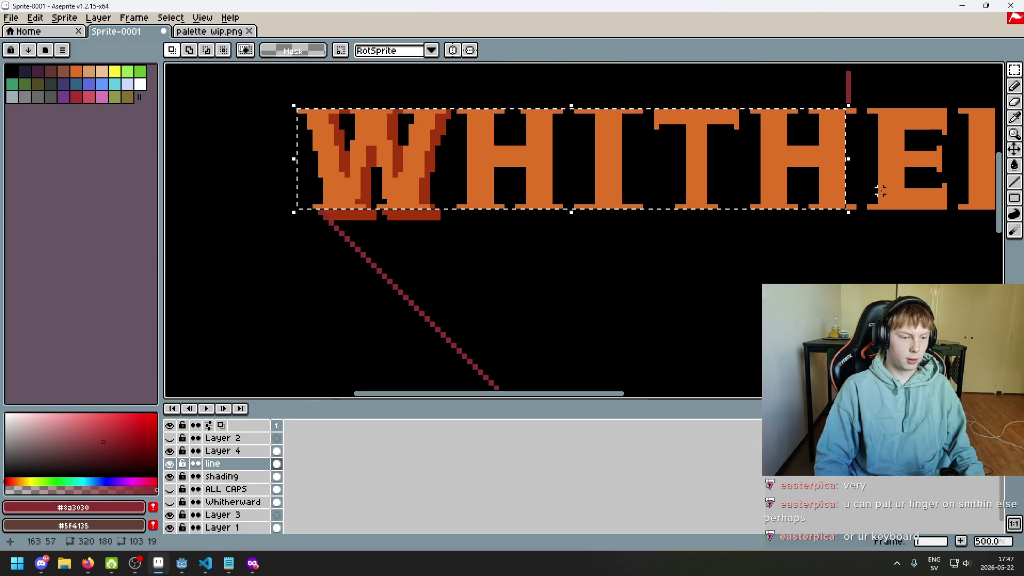
scroll(864, 193, up, 1)
scroll(419, 291, down, 1)
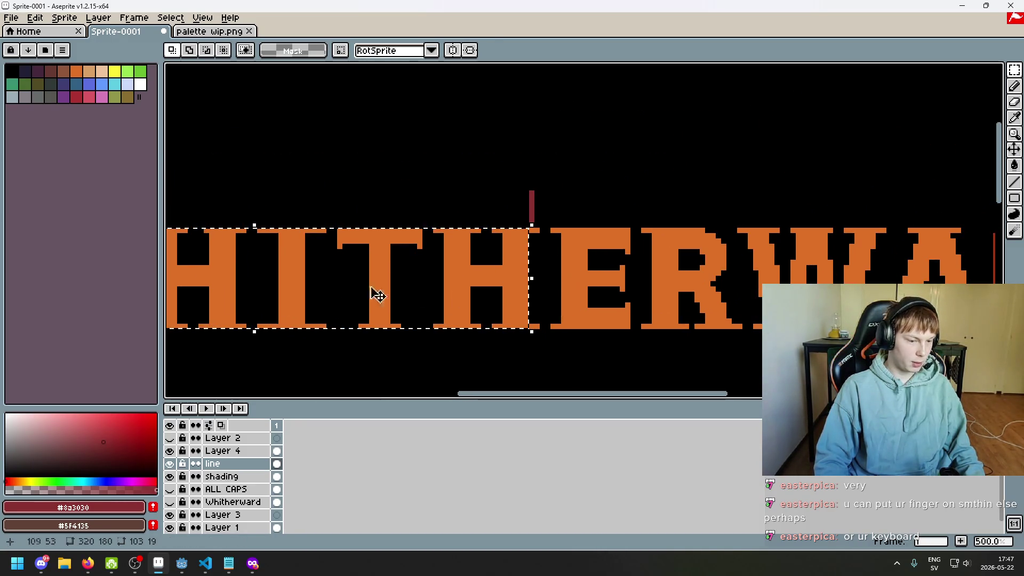
click(366, 169)
scroll(447, 269, left, 5)
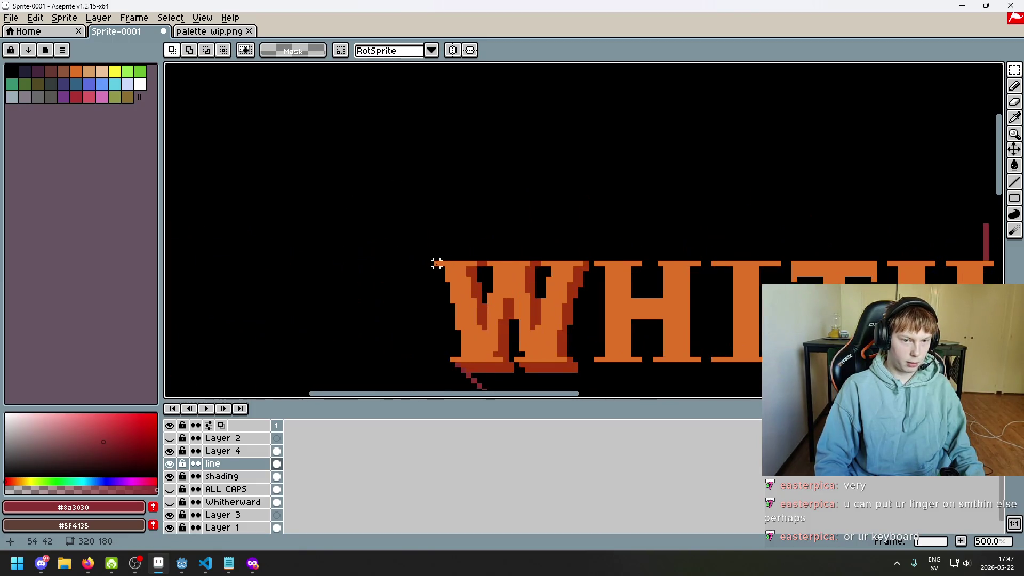
drag(436, 263, 679, 337)
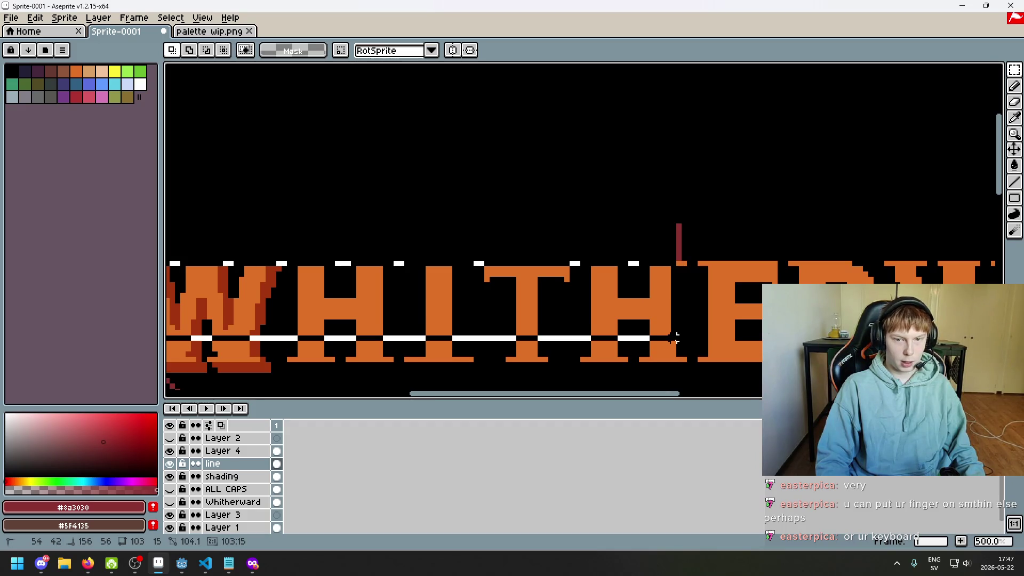
drag(674, 338, 682, 344)
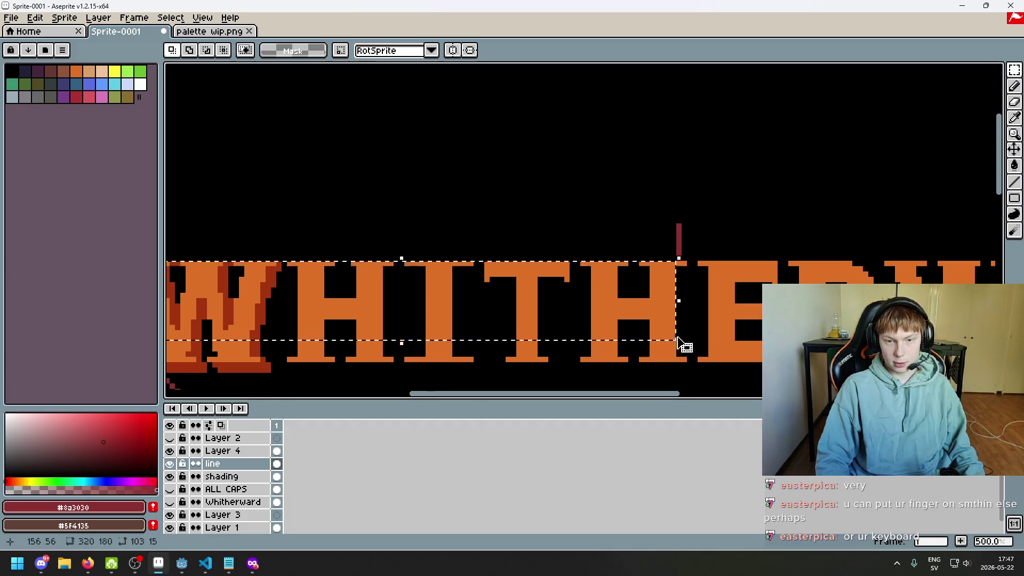
click(689, 280)
drag(684, 263, 773, 317)
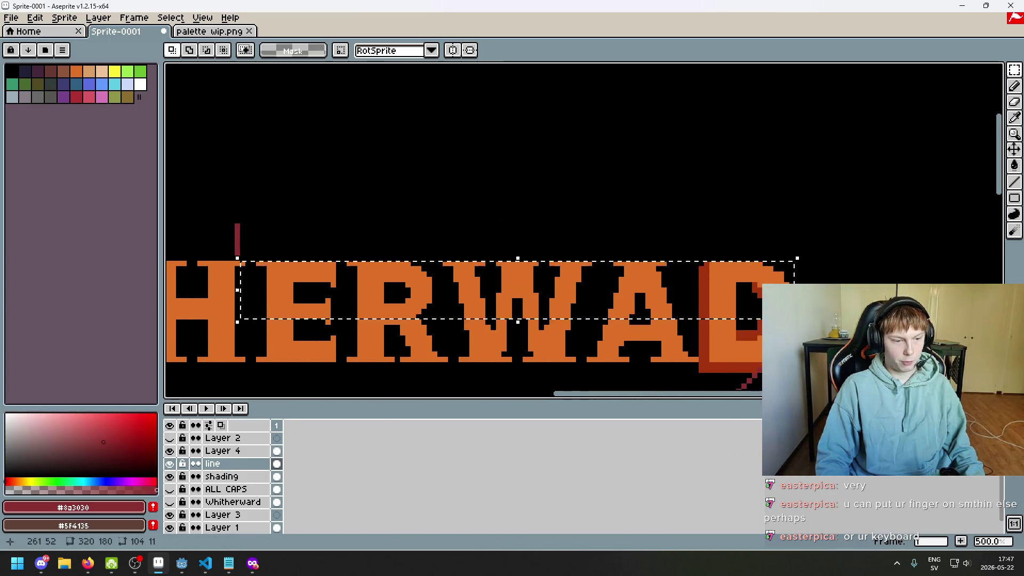
scroll(693, 278, down, 4)
drag(740, 301, 656, 243)
scroll(635, 237, up, 2)
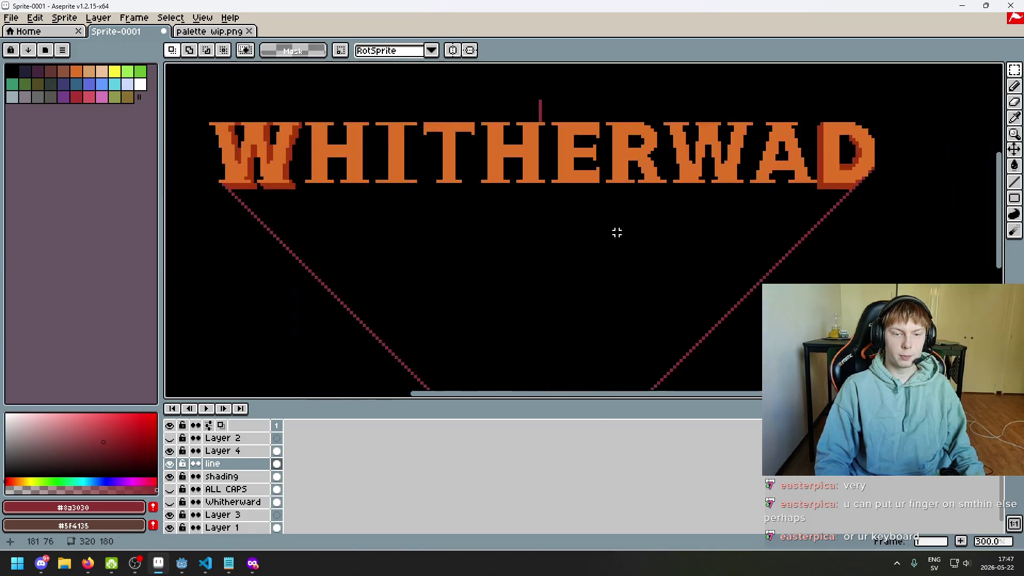
scroll(613, 231, down, 2)
scroll(595, 231, up, 1)
scroll(576, 235, down, 1)
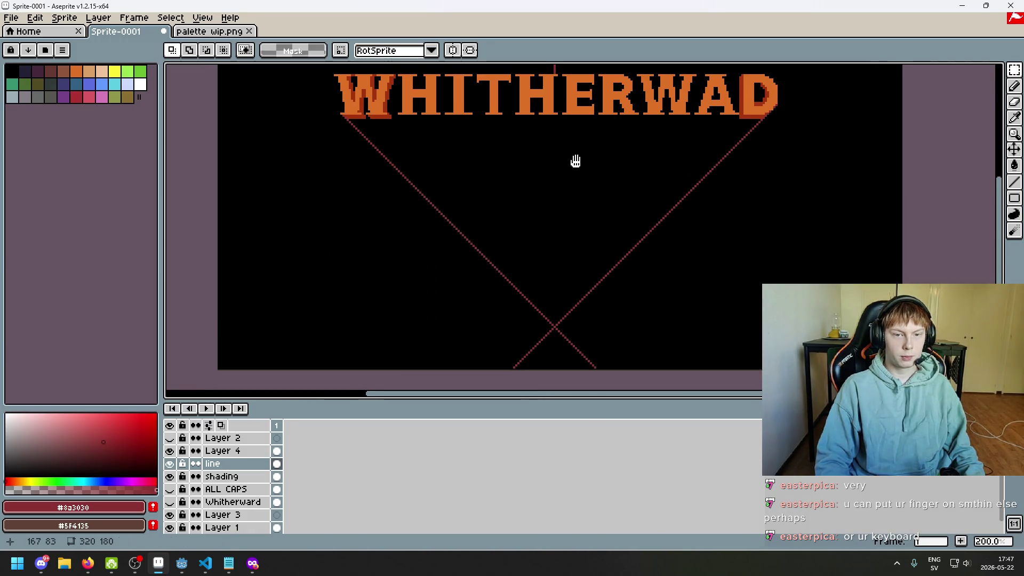
scroll(581, 224, up, 1)
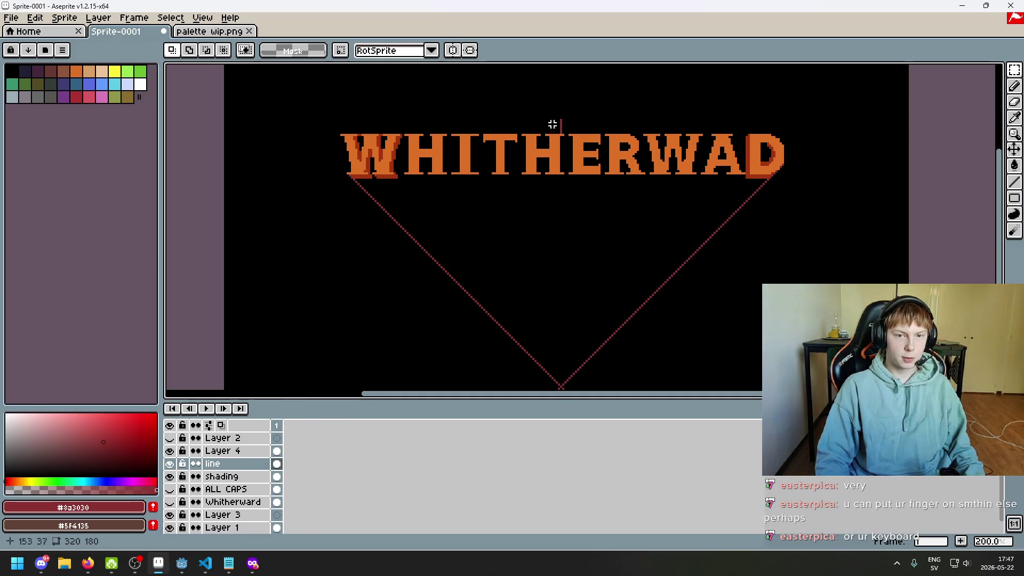
key(e)
key(b)
- Redraw the short dark-red centre tick above the E
drag(560, 119, 560, 135)
scroll(561, 128, up, 1)
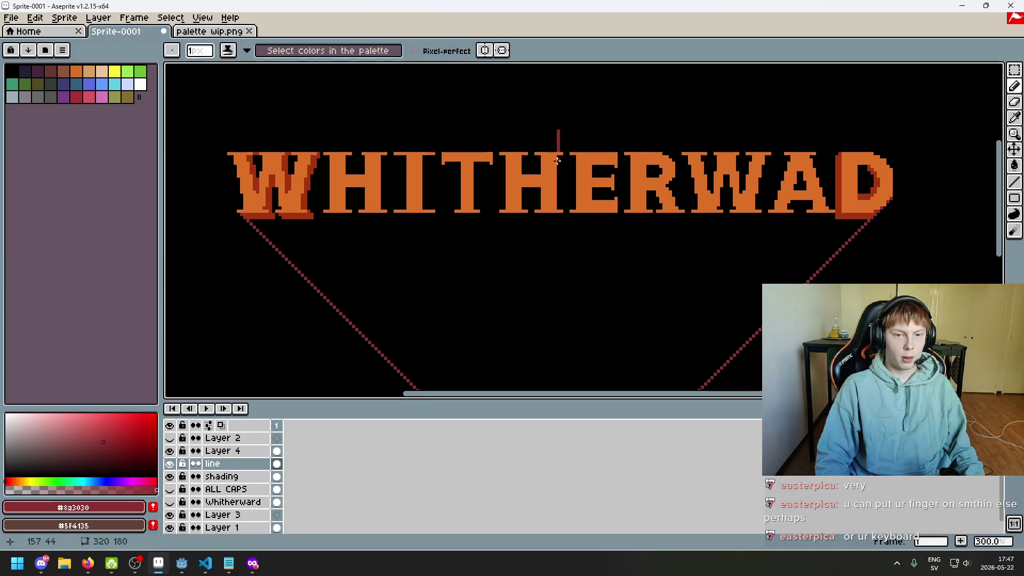
scroll(573, 100, up, 1)
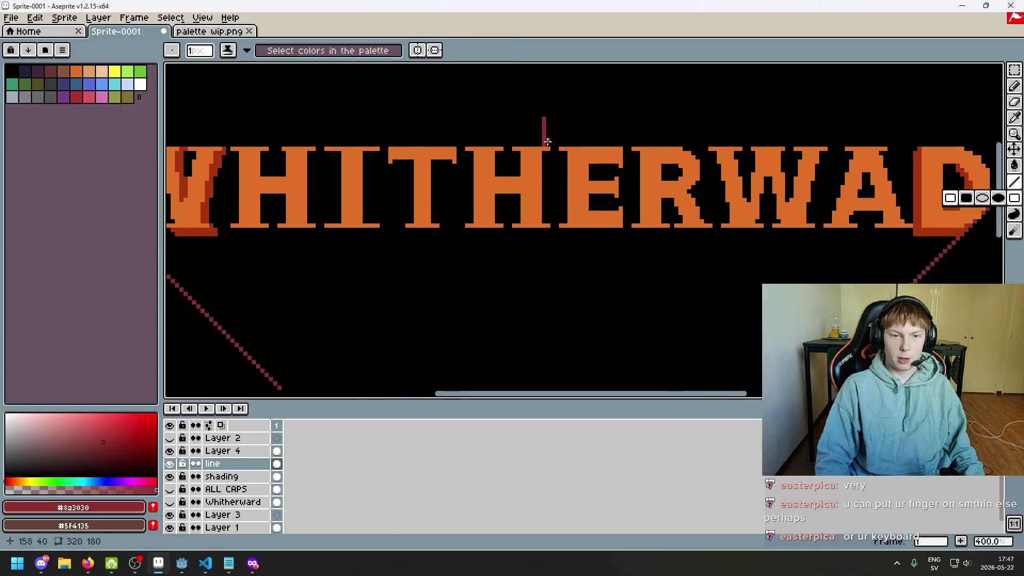
scroll(573, 100, down, 4)
scroll(565, 221, up, 3)
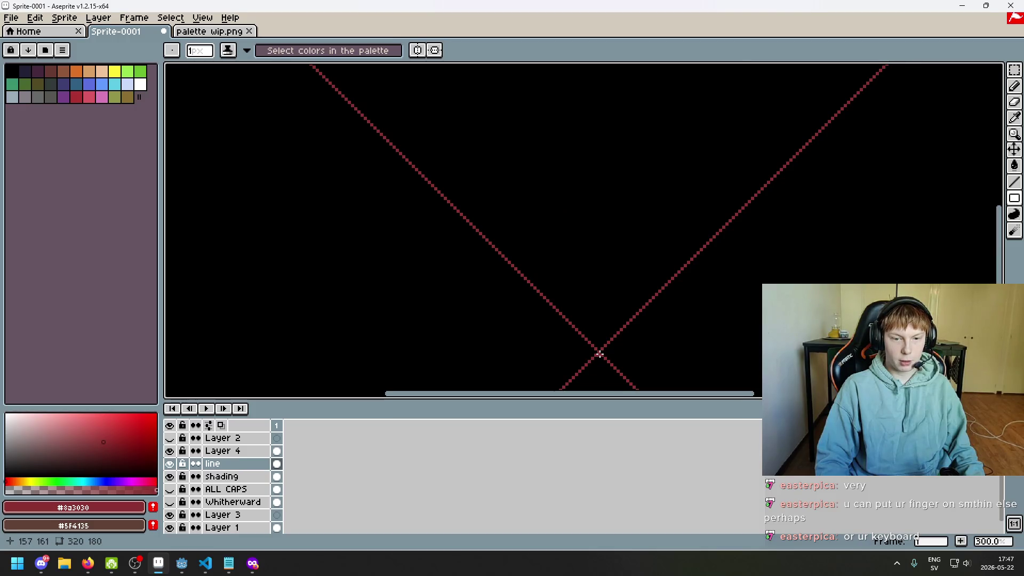
- With the Line tool, draw a vertical dark-red line up from the vanishing point through the title
click(1015, 182)
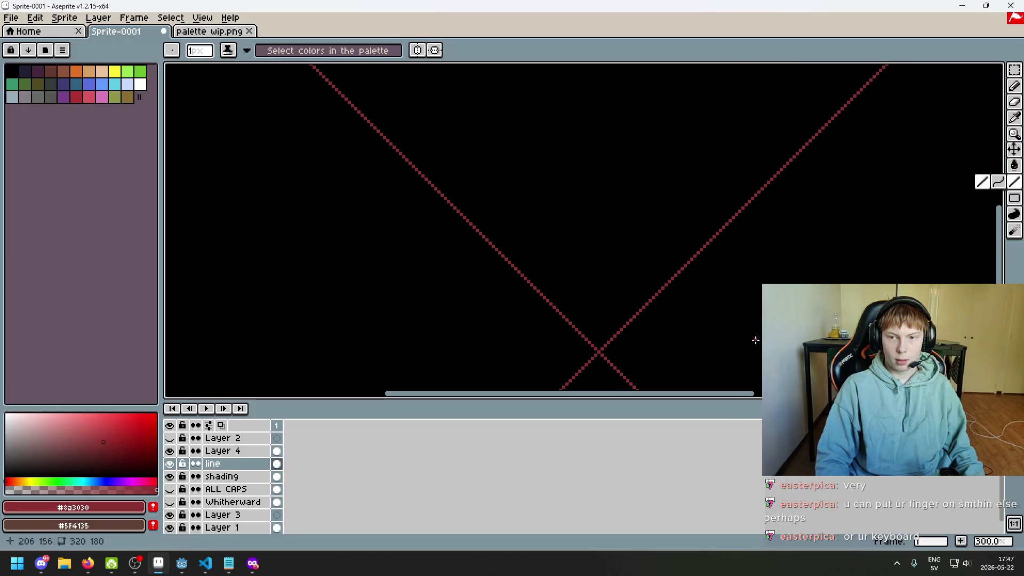
drag(598, 351, 579, 159)
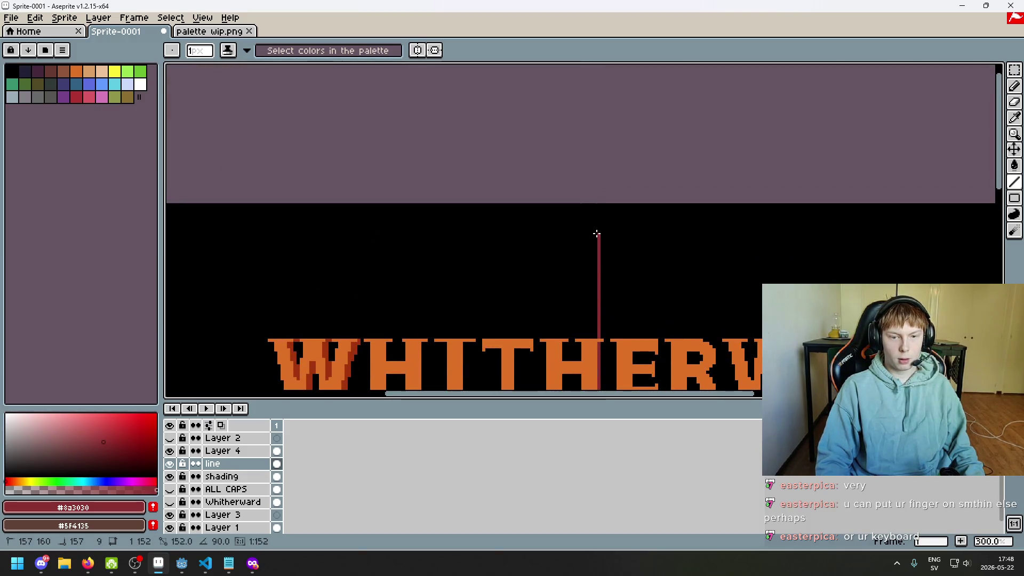
drag(596, 233, 619, 219)
scroll(614, 199, down, 2)
scroll(608, 160, down, 4)
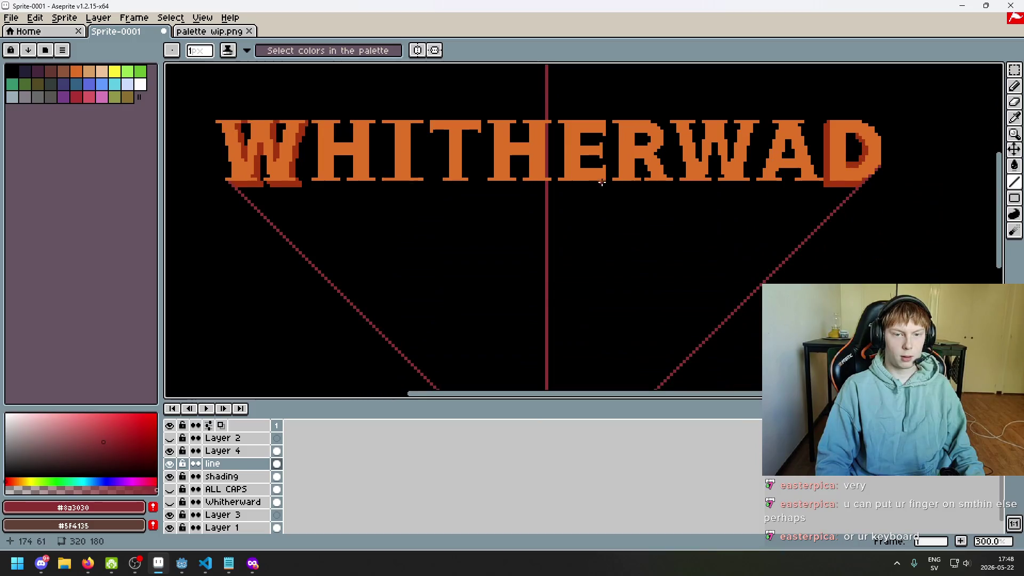
scroll(602, 182, down, 3)
- Draw a steeper dark-red line from the vanishing point up and to the left
scroll(600, 207, up, 1)
scroll(584, 203, up, 1)
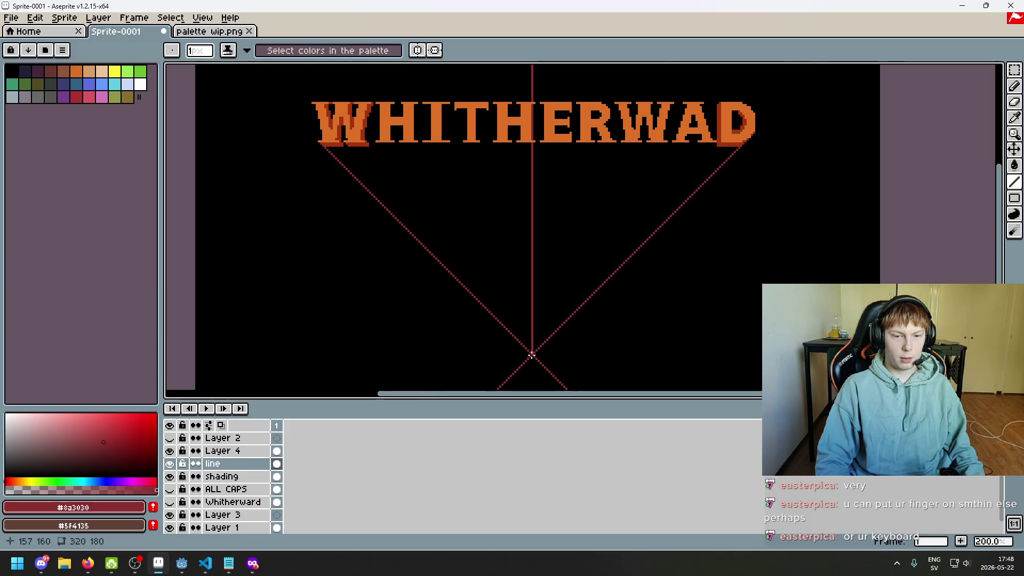
scroll(534, 358, up, 3)
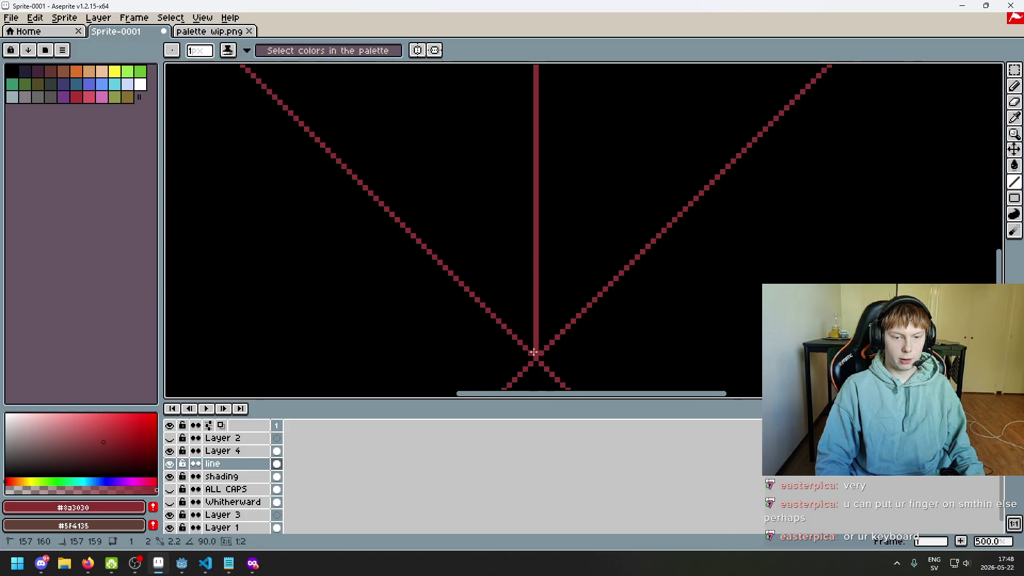
drag(499, 287, 210, 67)
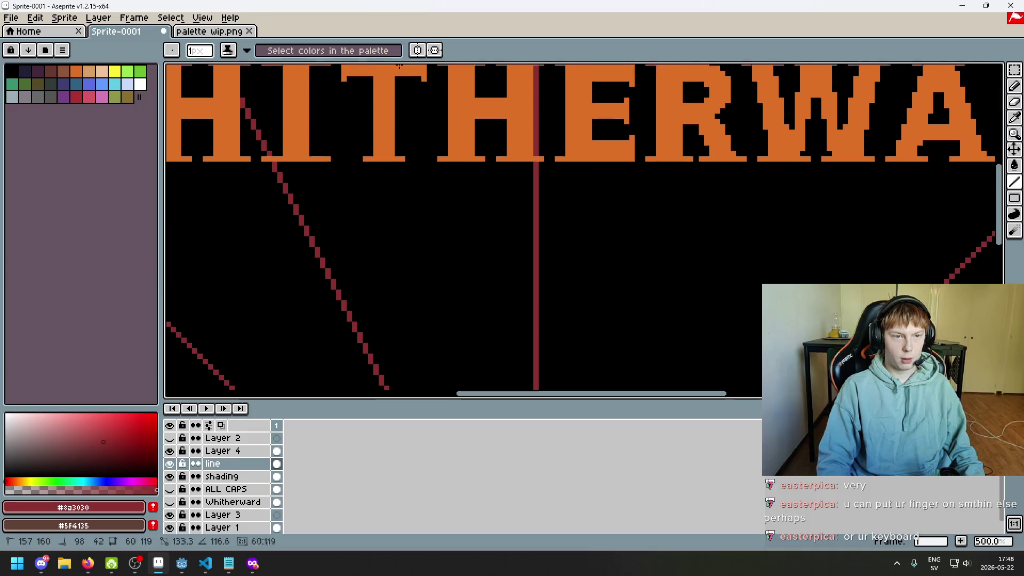
scroll(371, 262, down, 4)
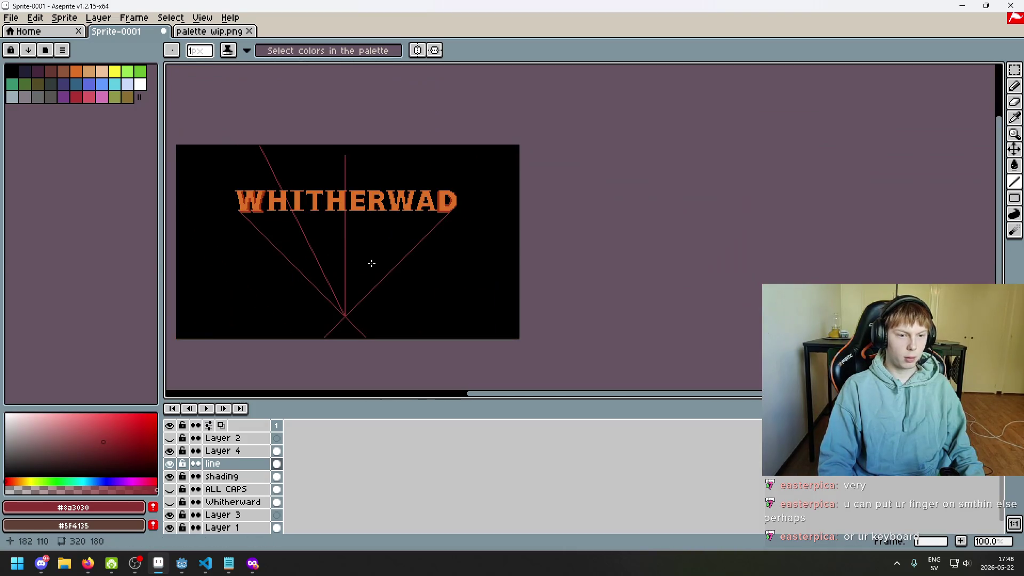
- Zoom in on the vanishing point and draw a steeper dark-red line up to the right
scroll(359, 289, up, 7)
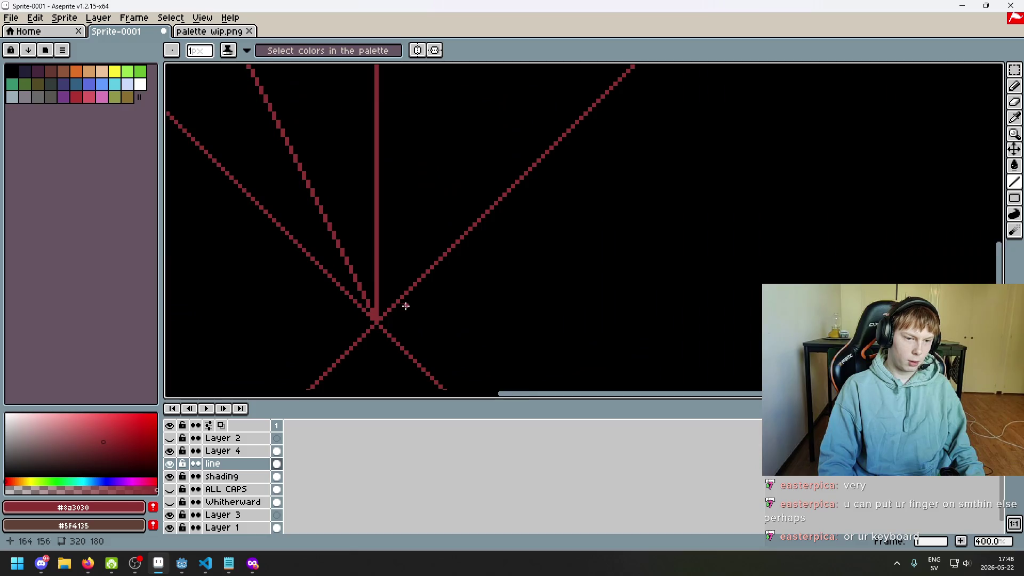
scroll(370, 325, up, 1)
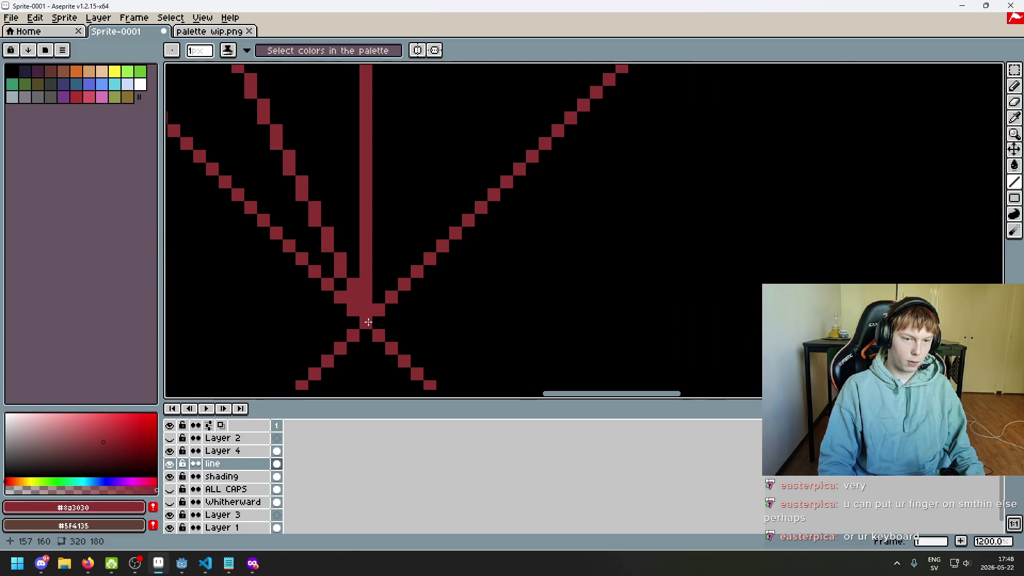
scroll(511, 80, down, 5)
scroll(510, 79, up, 5)
scroll(510, 80, right, 5)
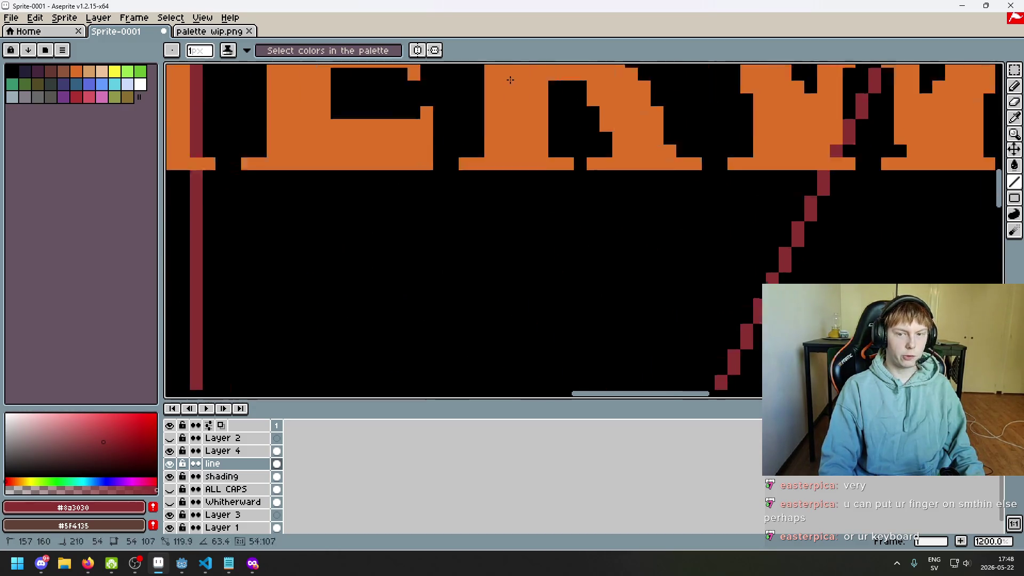
scroll(511, 79, down, 5)
scroll(511, 80, down, 3)
scroll(899, 229, down, 3)
scroll(763, 270, down, 2)
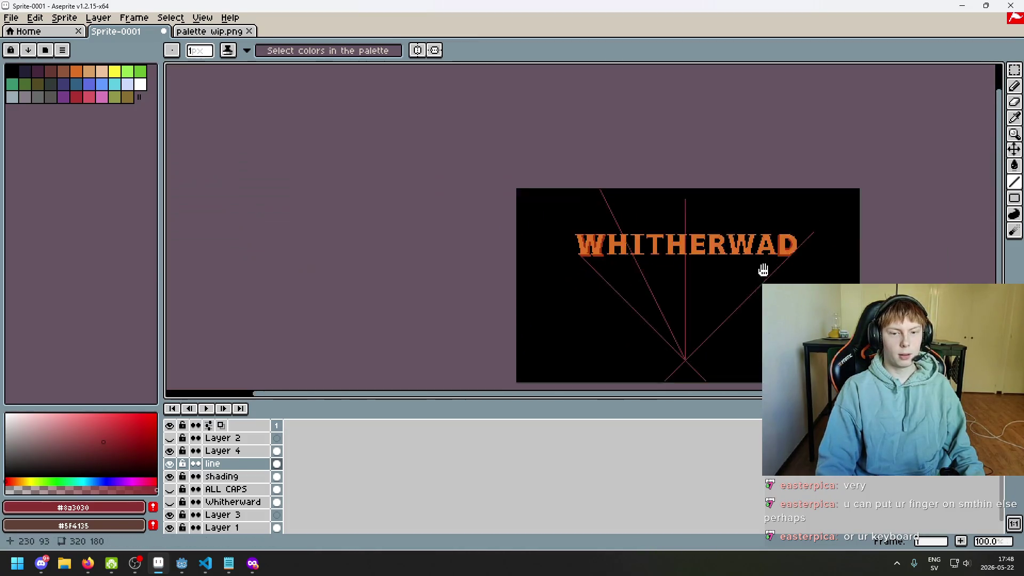
scroll(675, 250, up, 2)
scroll(629, 278, up, 2)
scroll(550, 320, up, 2)
scroll(485, 337, up, 2)
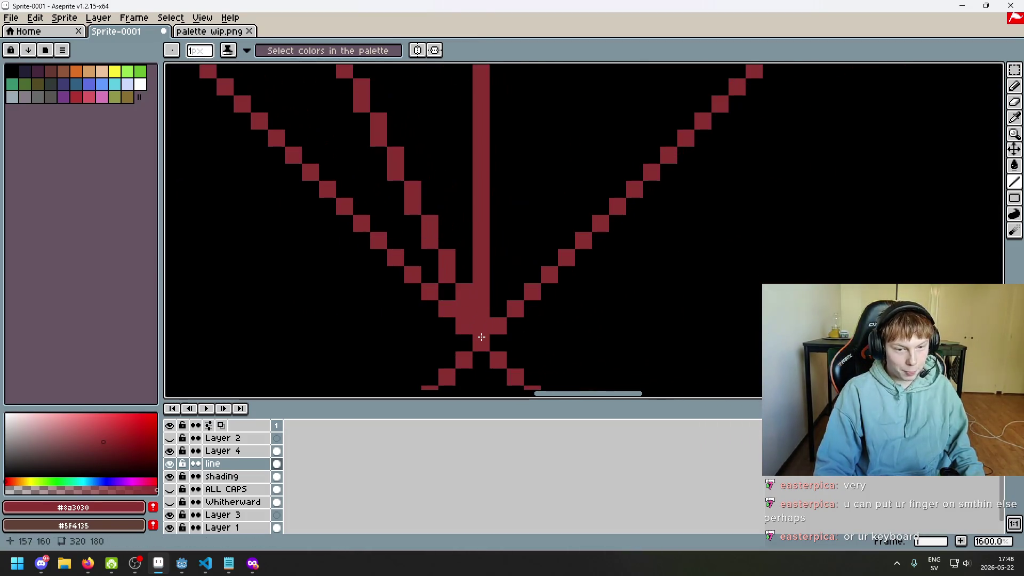
mouse_move(485, 344)
mouse_down()
mouse_move(554, 192)
mouse_move(854, 68)
mouse_up()
- Zoom out to view WHITHERWAD and the five-line fan together
scroll(784, 130, down, 3)
scroll(784, 142, down, 2)
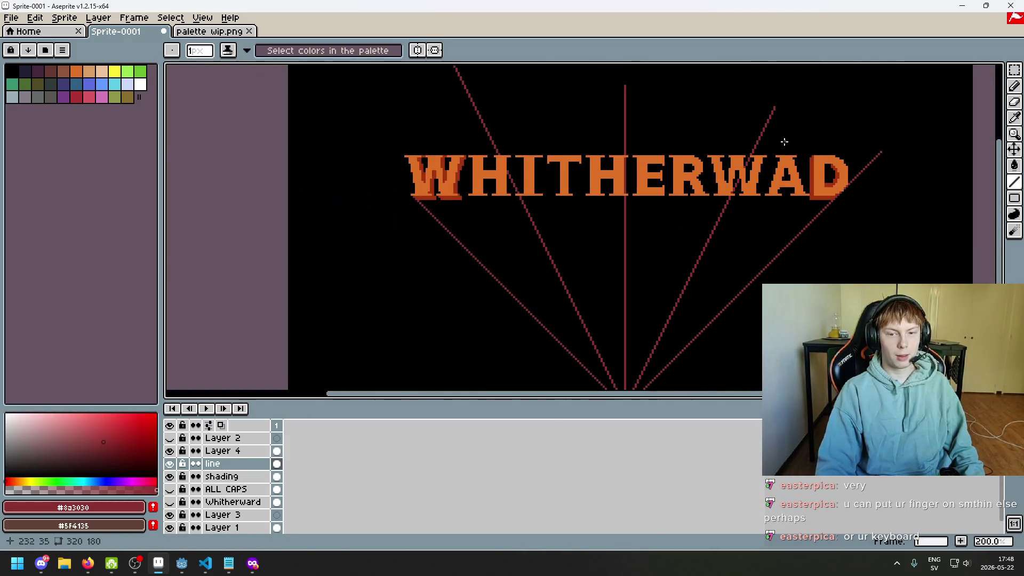
scroll(771, 117, down, 1)
drag(771, 117, 751, 178)
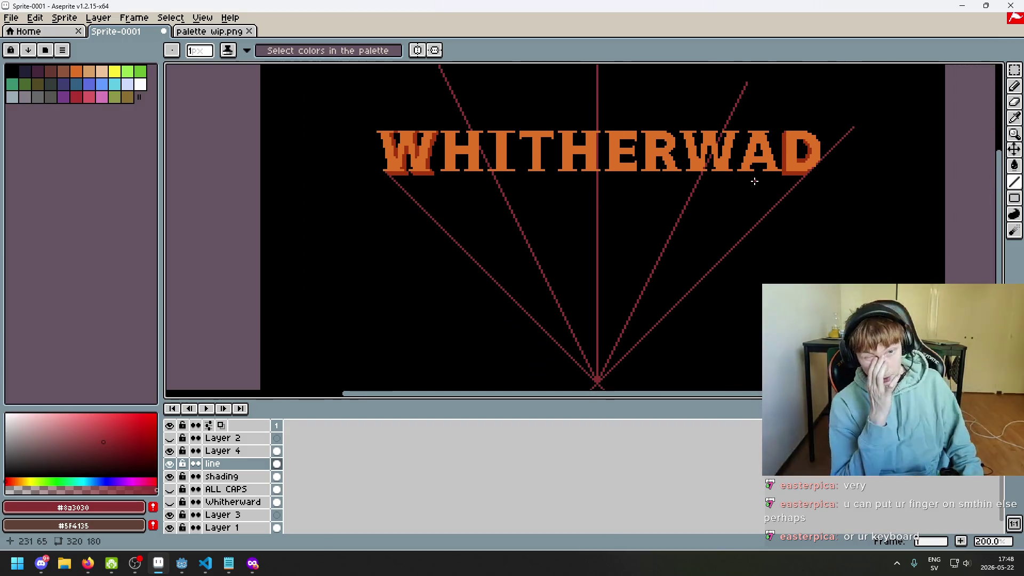
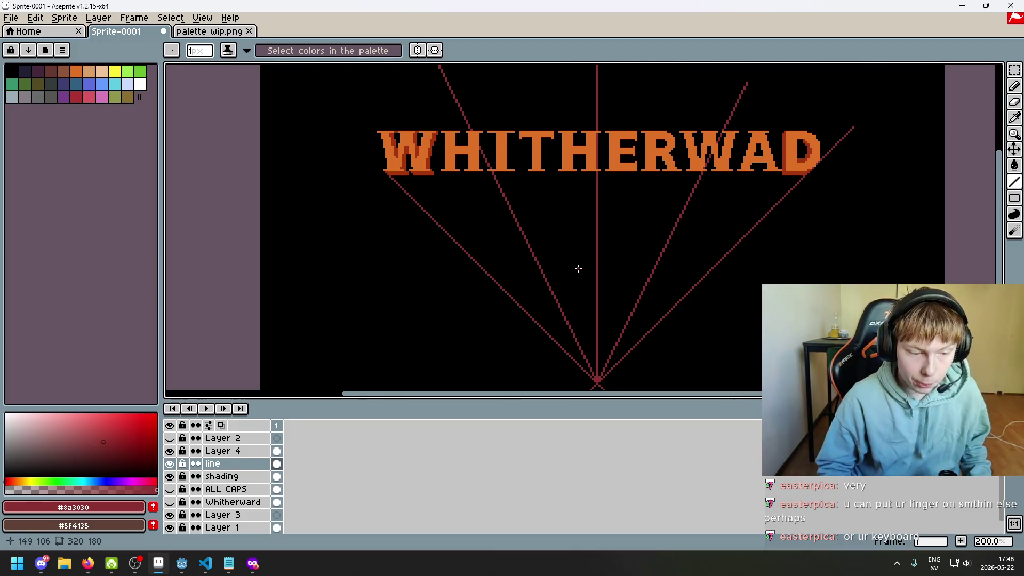
- On the shading layer, sample the dark red shading colour from the W
click(229, 476)
scroll(399, 190, up, 4)
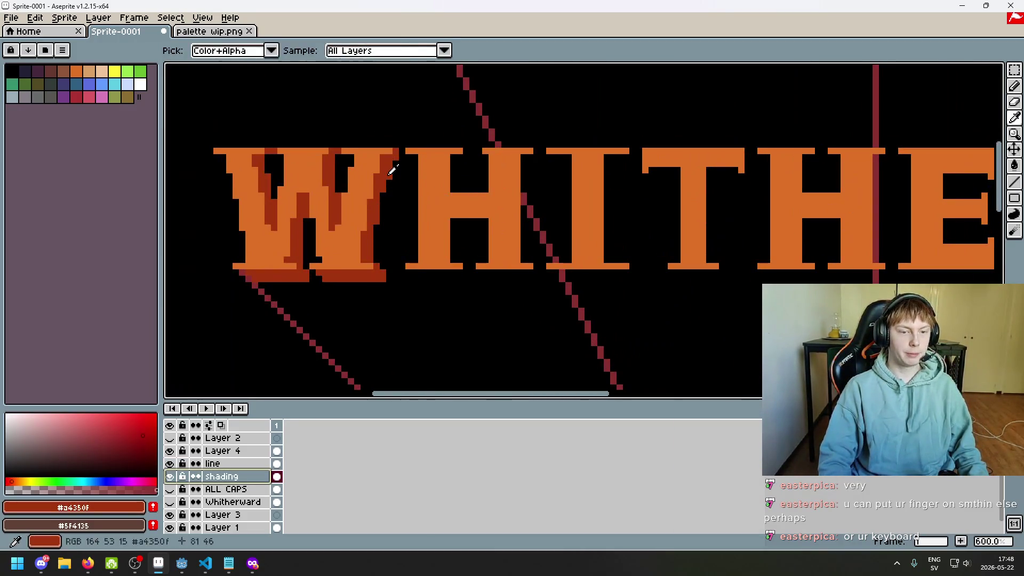
alt+click(389, 171)
scroll(409, 158, up, 1)
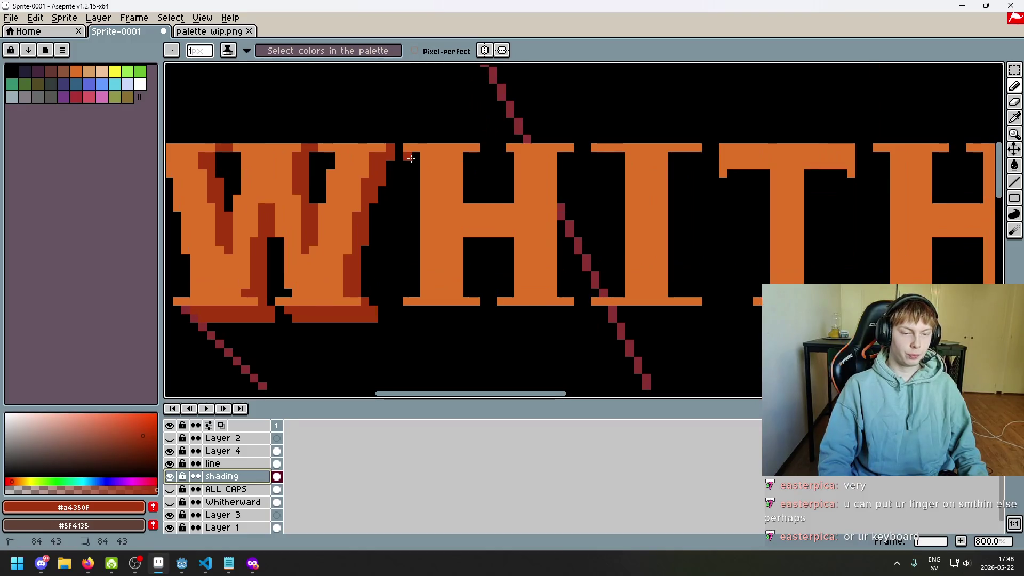
scroll(412, 186, down, 2)
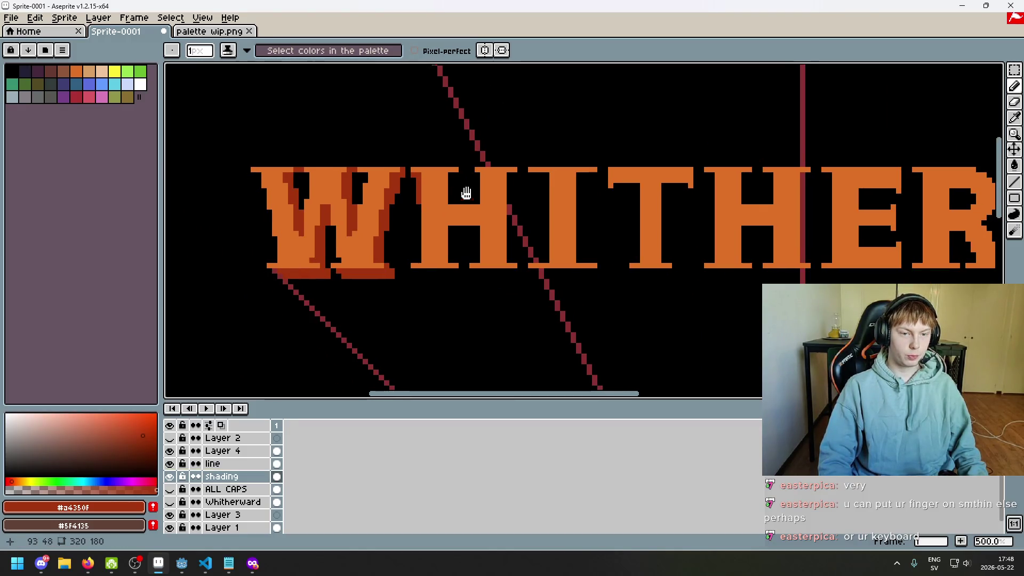
drag(493, 230, 523, 208)
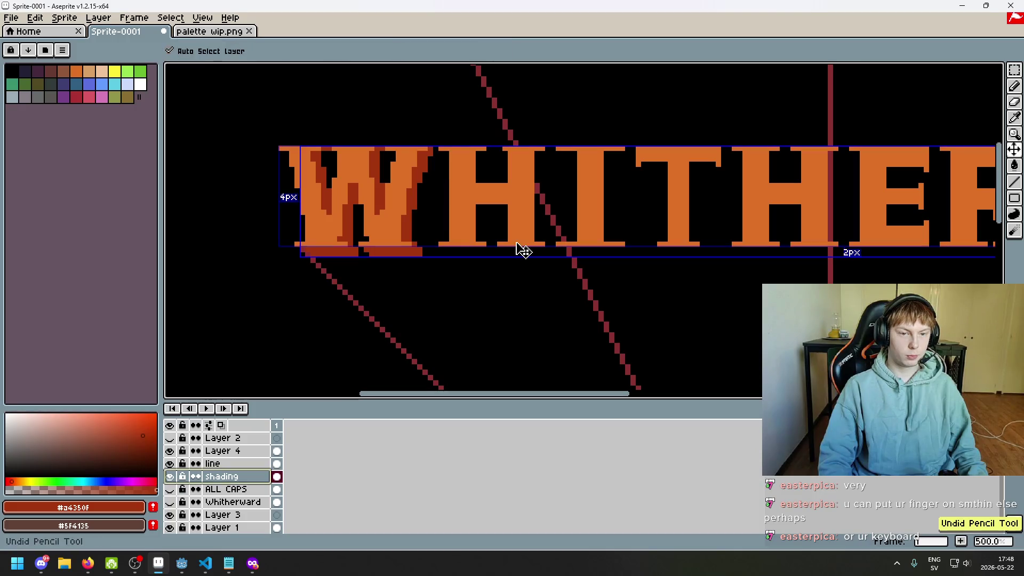
scroll(524, 247, down, 3)
scroll(583, 211, up, 1)
- Select the line layer with the Line tool and pink (Idx-28) as foreground colour
click(252, 464)
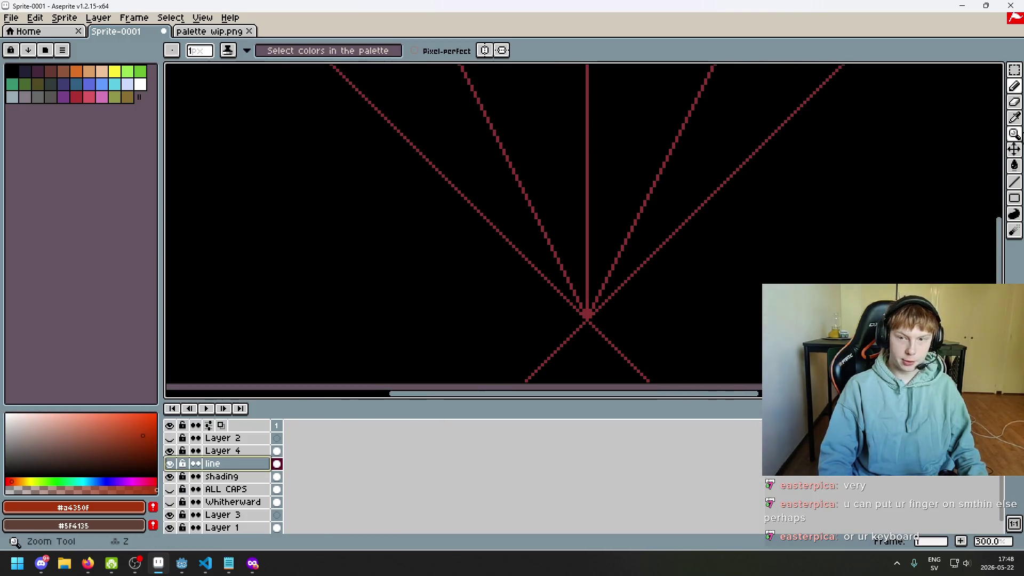
click(1020, 183)
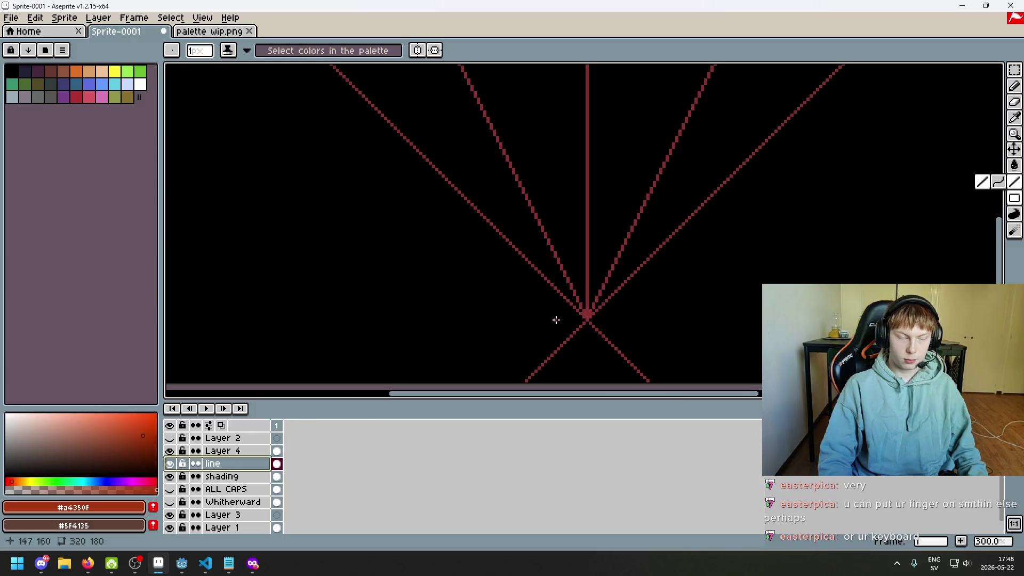
click(88, 96)
scroll(587, 321, up, 2)
- Draw a pink ray from the convergence point out to the canvas's top-left corner
scroll(590, 325, up, 2)
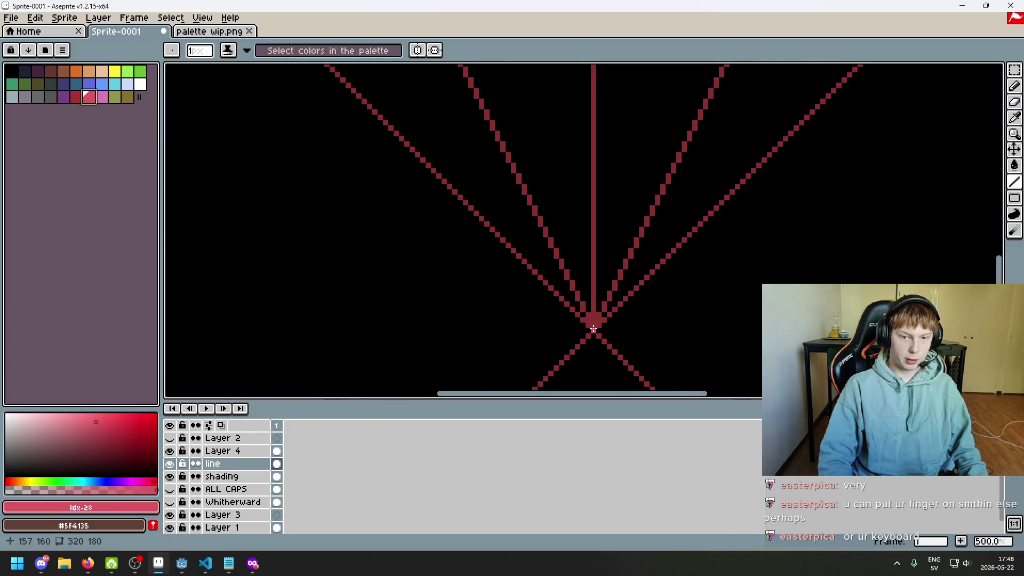
mouse_move(595, 332)
mouse_down()
mouse_move(233, 67)
mouse_move(260, 80)
mouse_up()
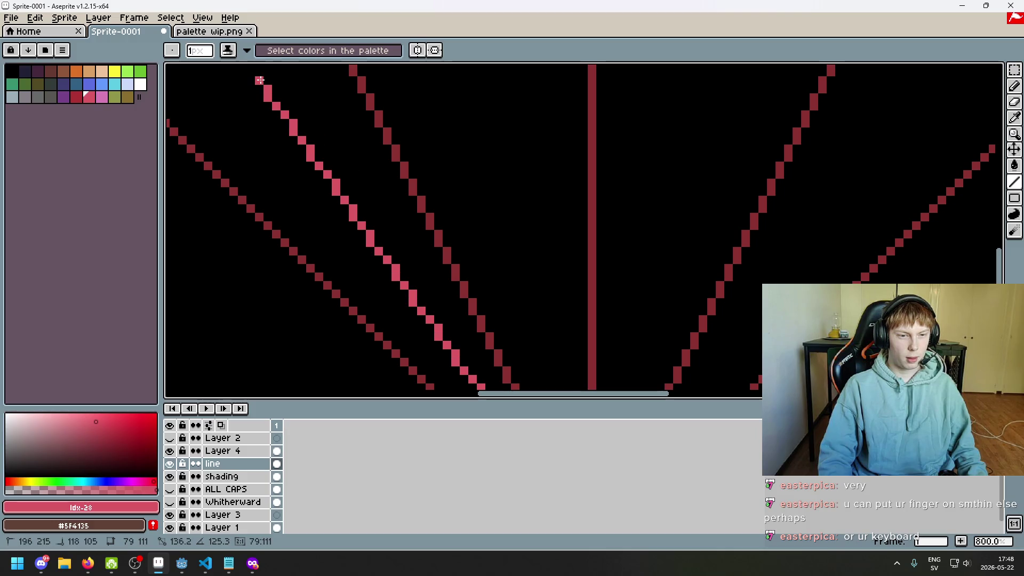
scroll(260, 80, down, 1)
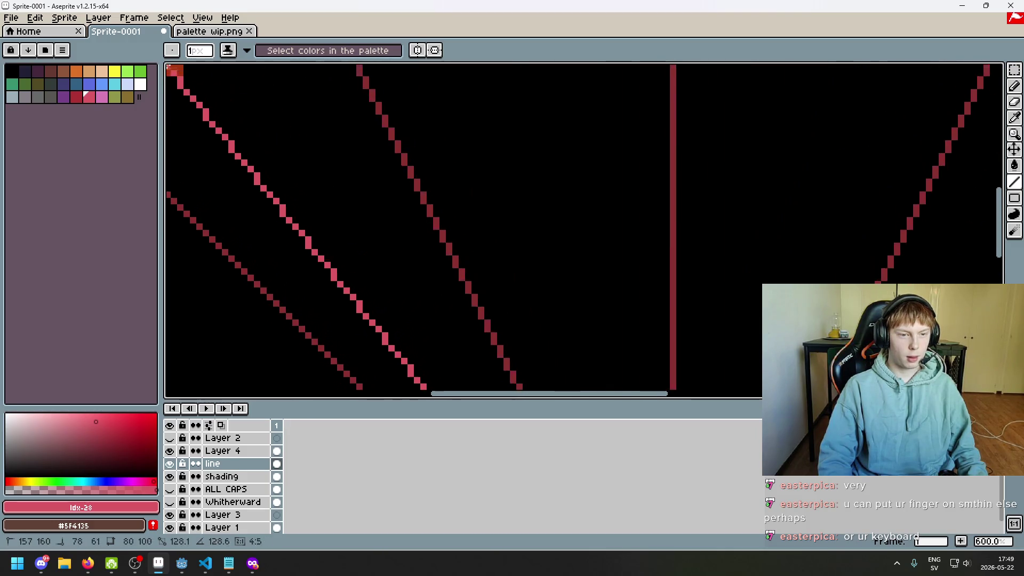
mouse_move(259, 80)
mouse_down()
mouse_move(167, 66)
mouse_move(196, 71)
mouse_move(175, 72)
mouse_up()
scroll(518, 124, down, 3)
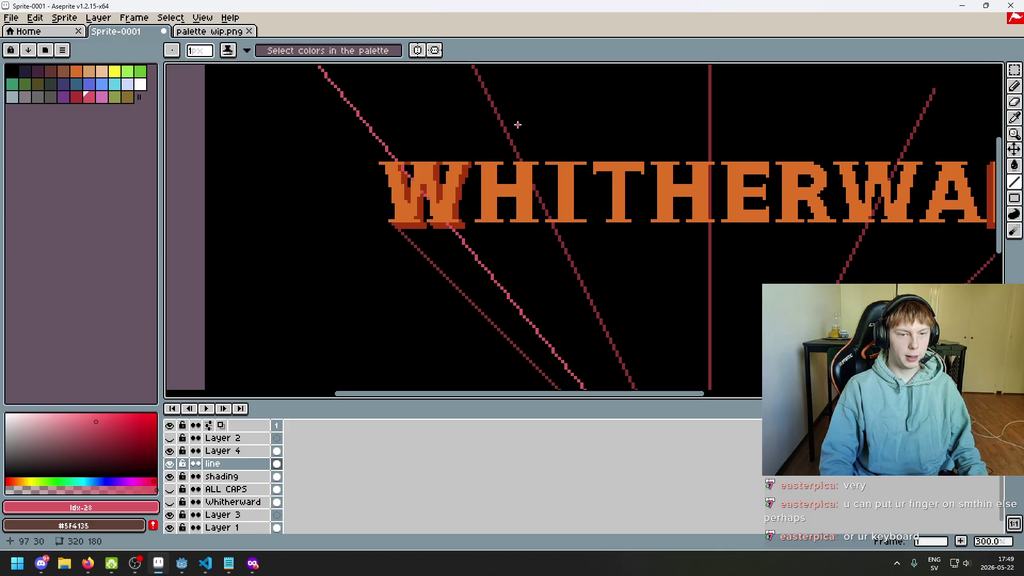
scroll(519, 136, down, 2)
scroll(593, 313, up, 1)
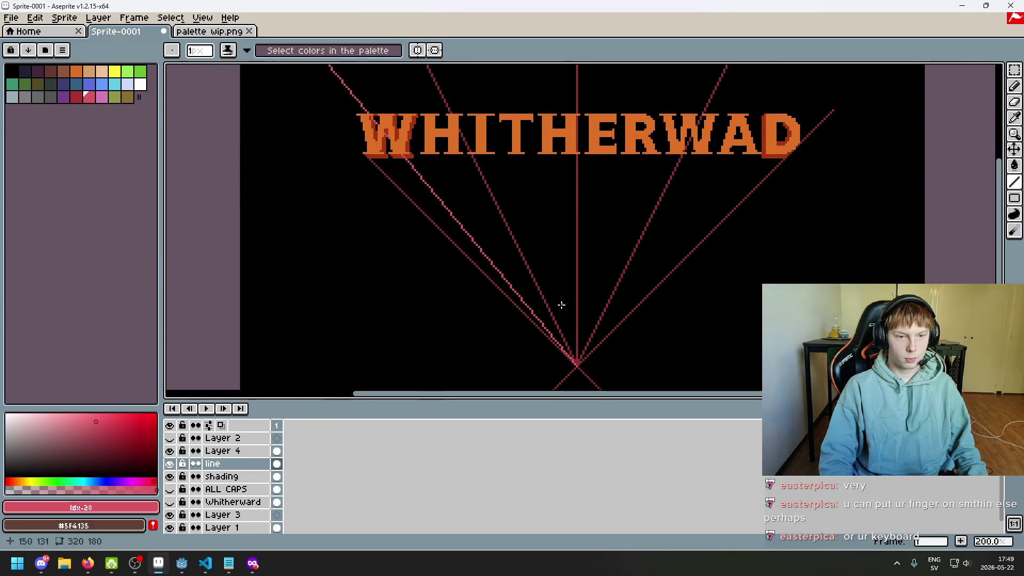
scroll(572, 348, up, 3)
scroll(590, 348, up, 2)
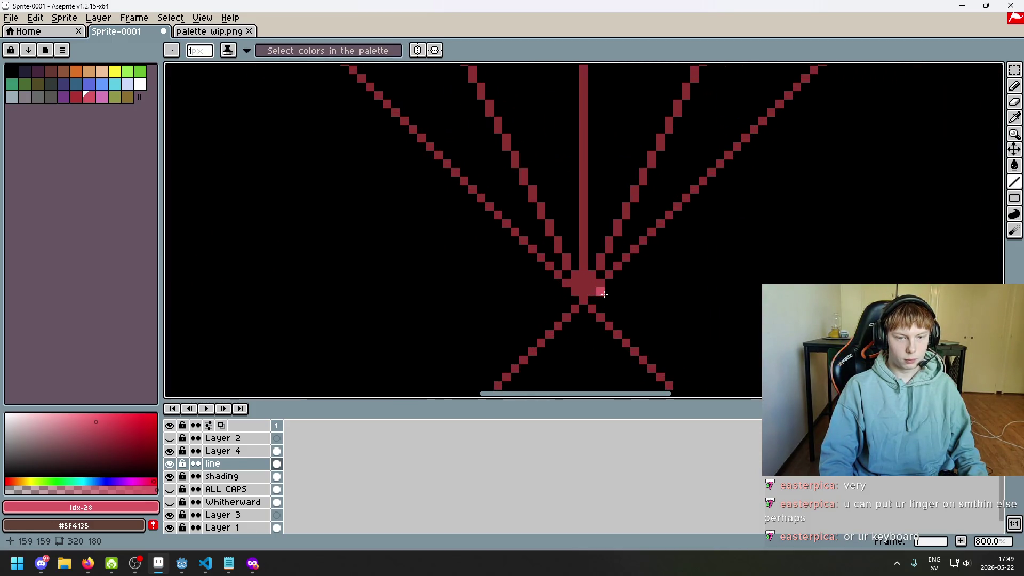
- Add more brighter pink rays fanning up-left from the hub
drag(556, 252, 209, 67)
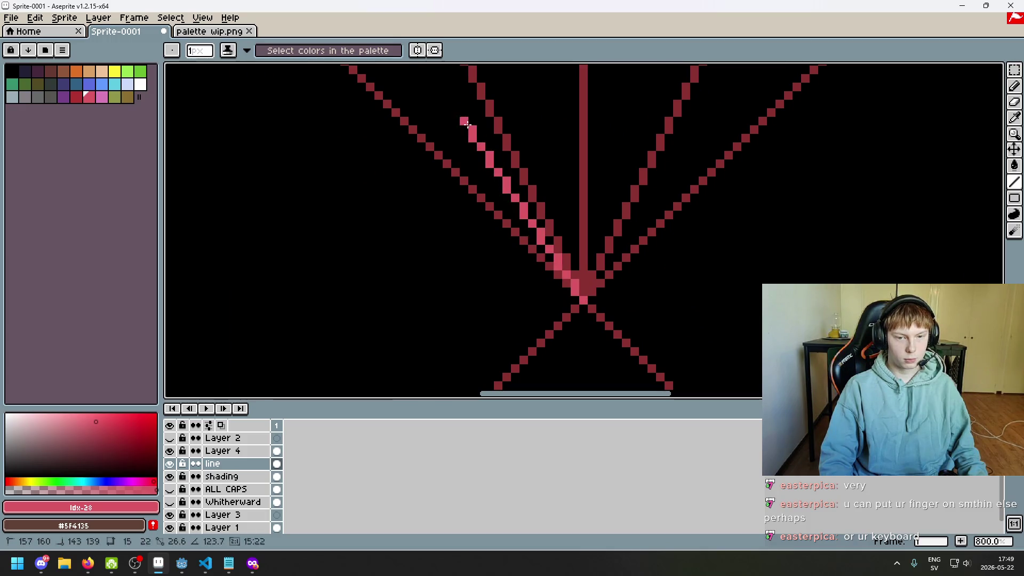
scroll(373, 160, up, 2)
scroll(210, 66, down, 1)
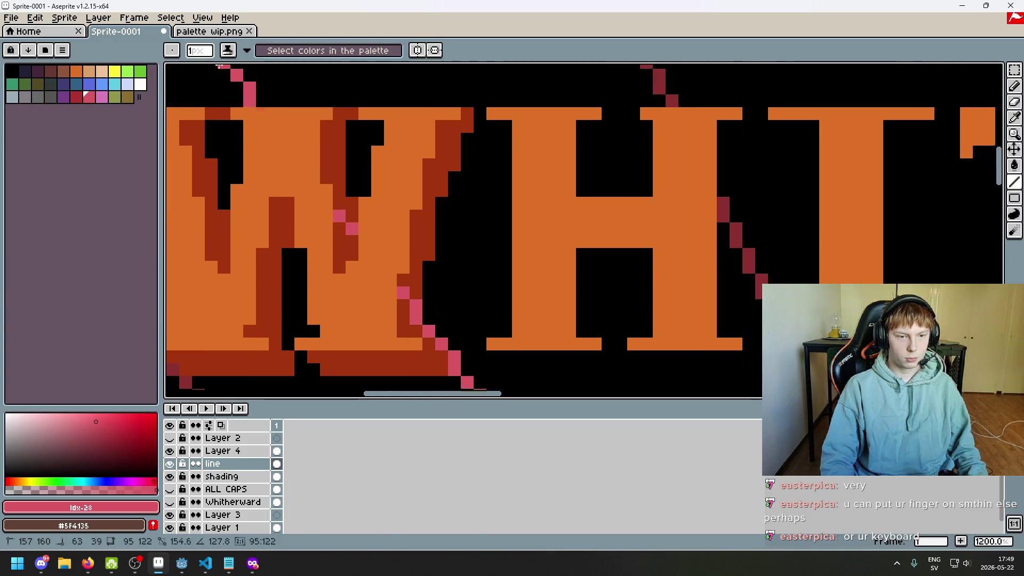
scroll(203, 66, down, 2)
scroll(187, 66, down, 3)
scroll(168, 67, down, 2)
scroll(168, 67, up, 2)
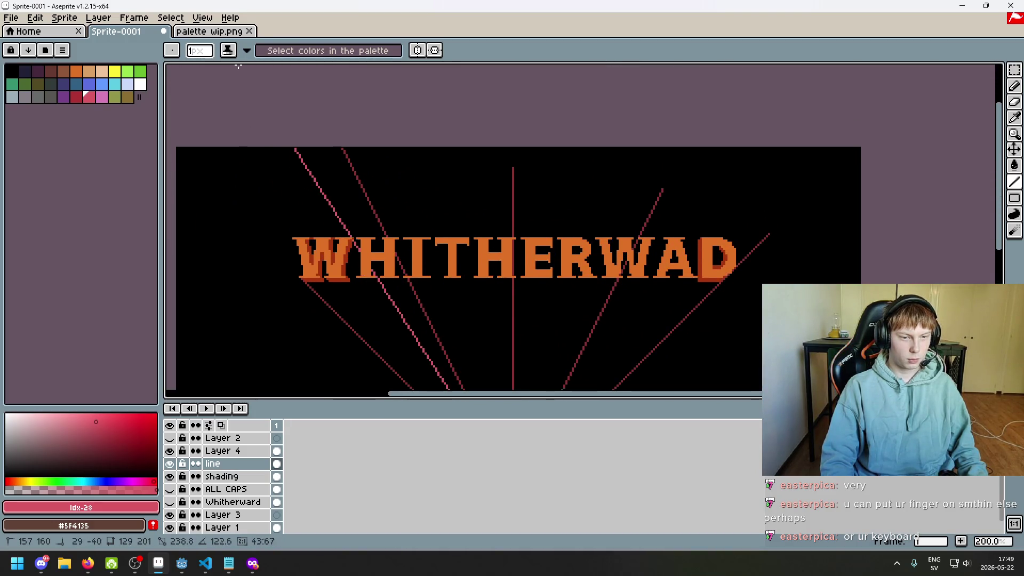
drag(214, 68, 255, 67)
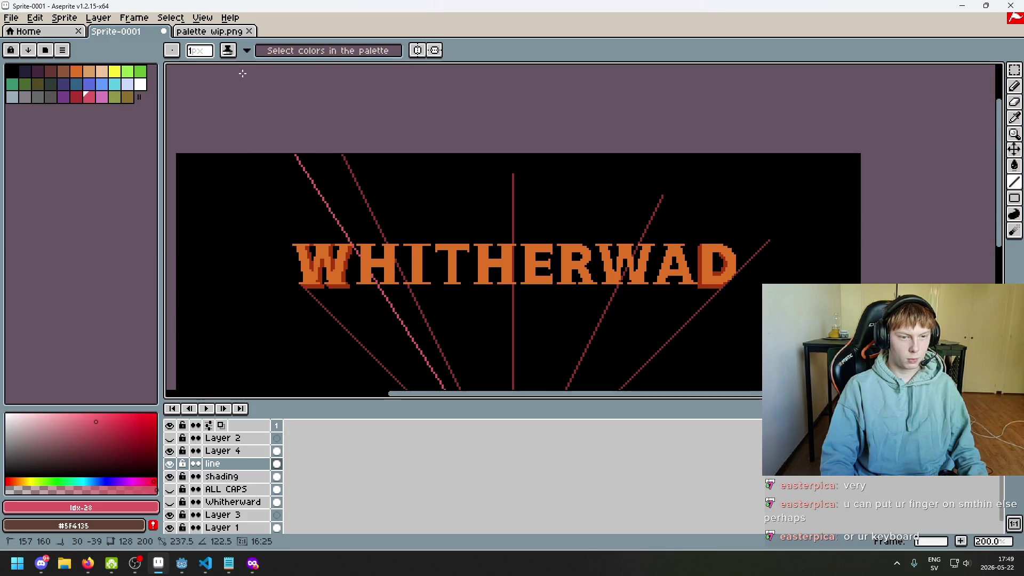
drag(244, 73, 219, 87)
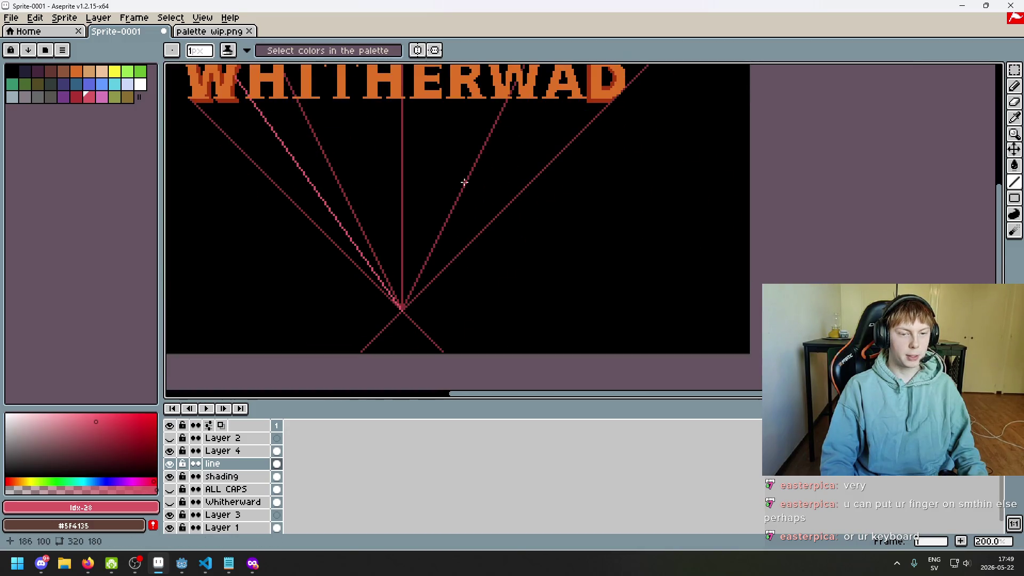
scroll(376, 319, up, 3)
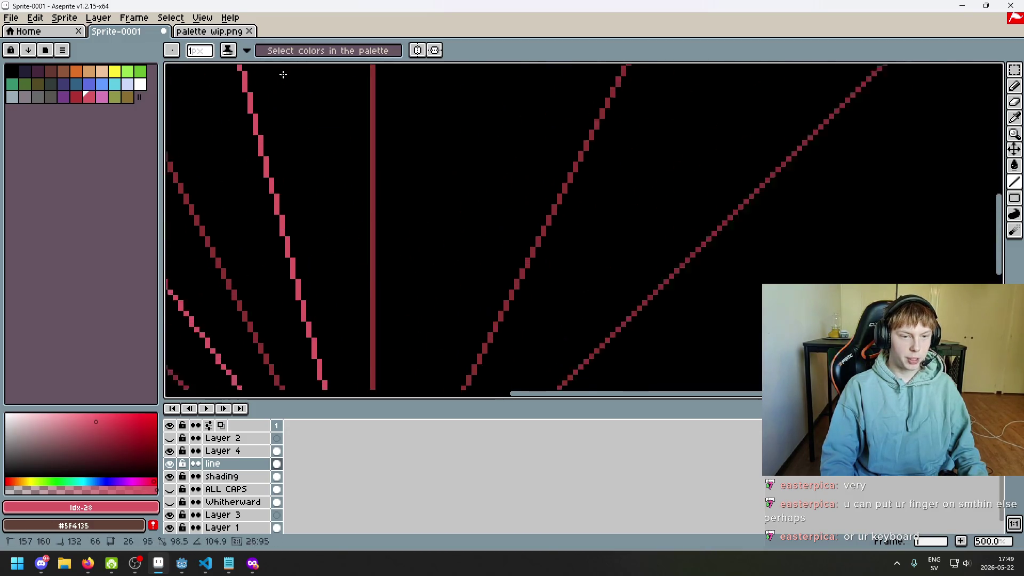
scroll(374, 324, down, 3)
scroll(354, 244, up, 2)
scroll(469, 182, down, 2)
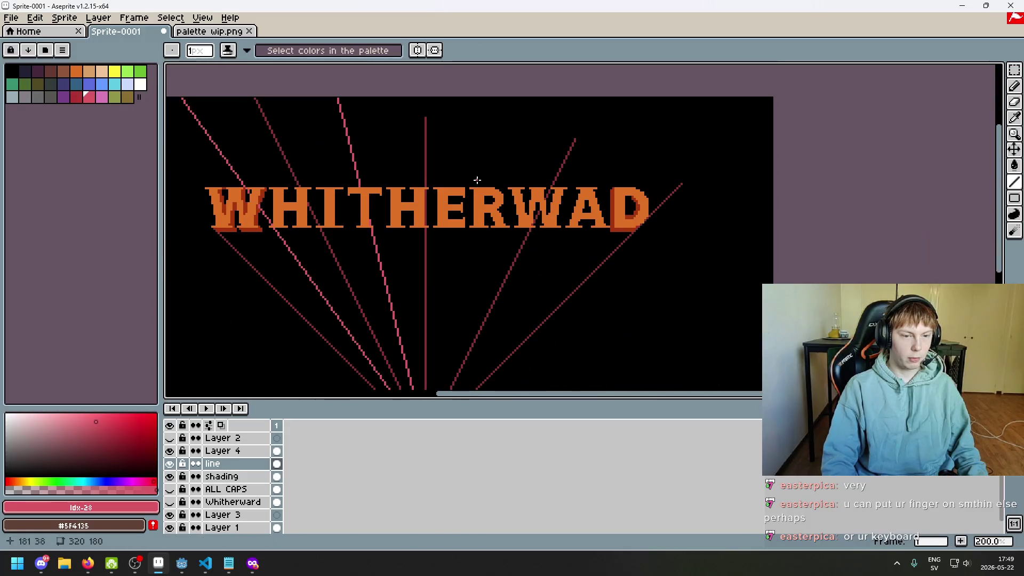
scroll(480, 256, up, 2)
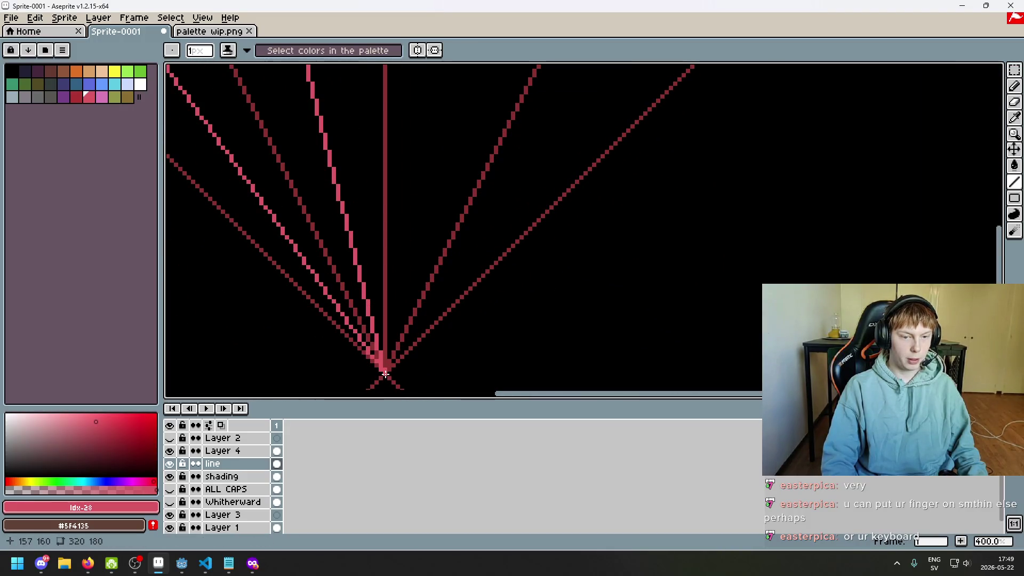
scroll(480, 213, down, 2)
scroll(586, 116, up, 2)
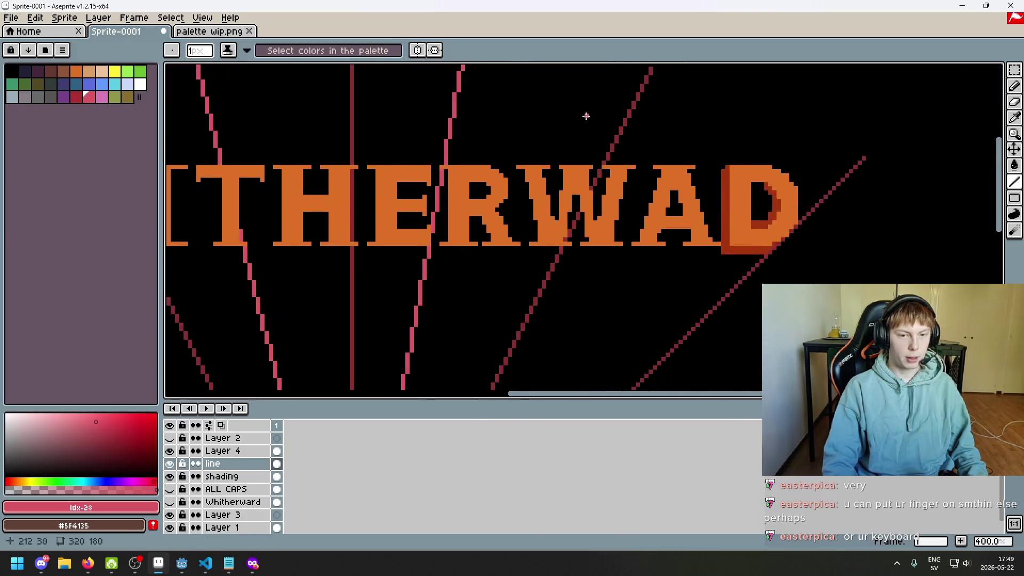
scroll(553, 297, down, 3)
scroll(480, 321, up, 2)
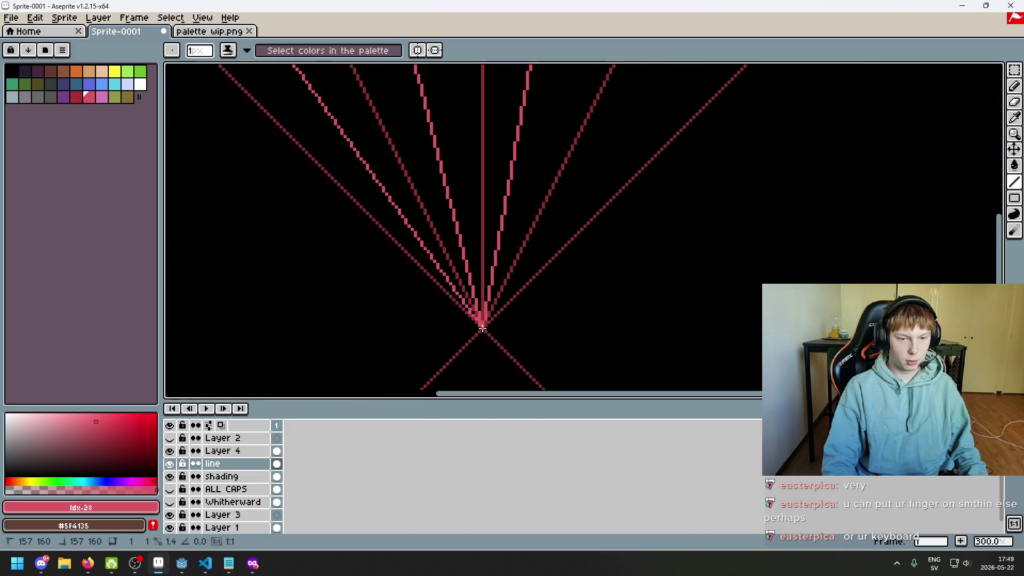
- Undo the bad ray and redraw it from the convergence point
key(ctrl+z)
scroll(444, 318, up, 3)
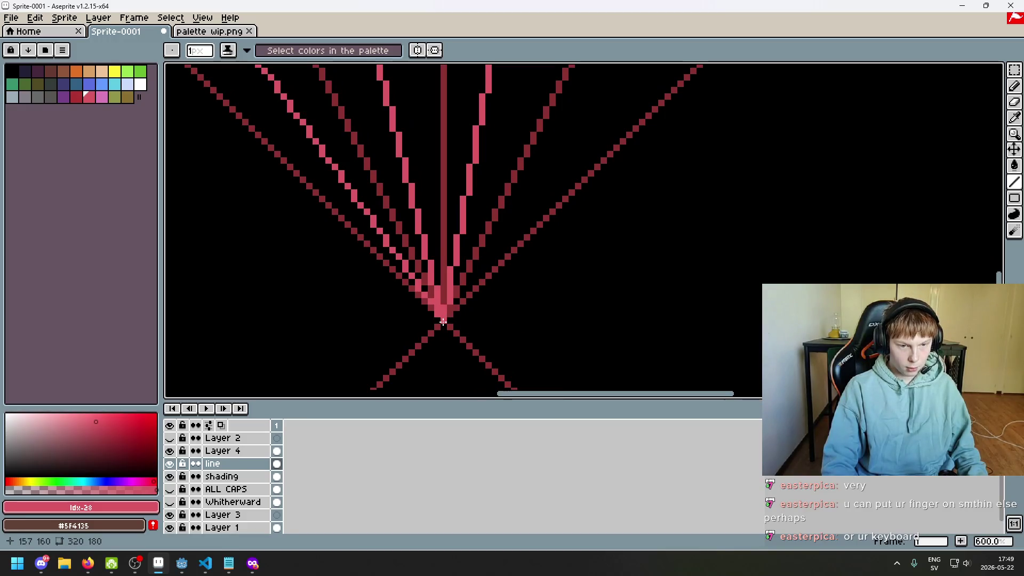
drag(443, 322, 971, 66)
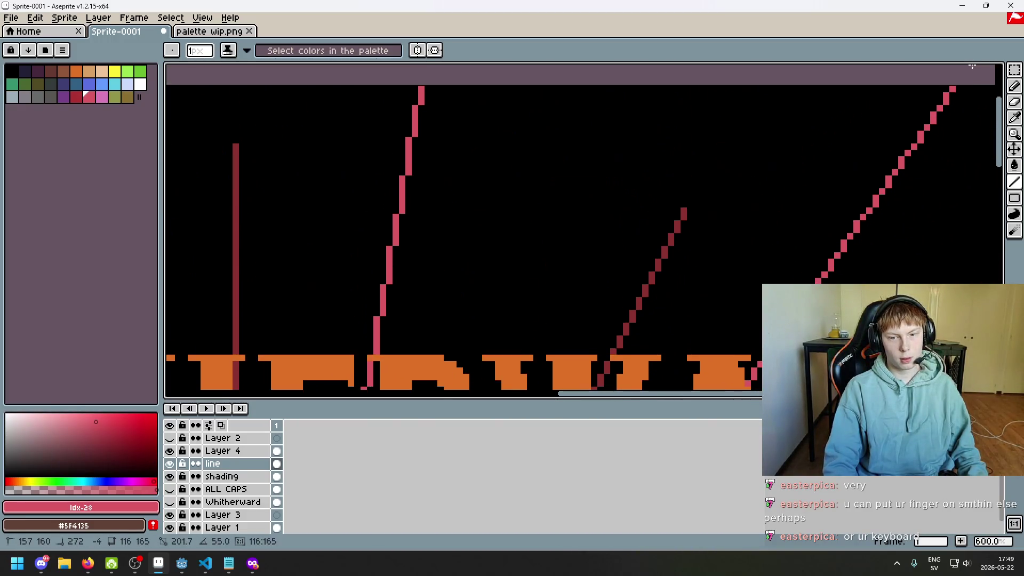
scroll(775, 215, down, 4)
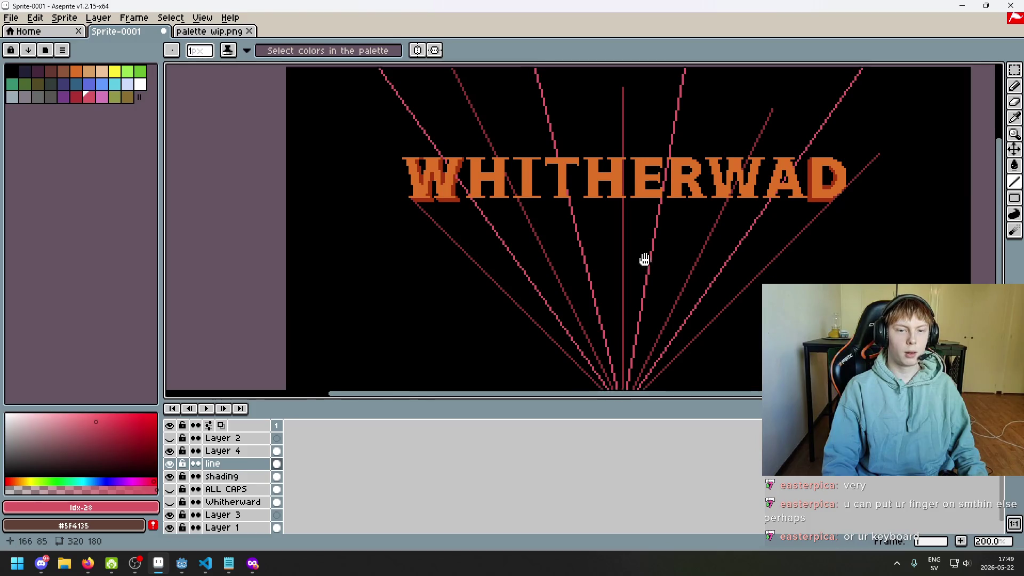
drag(604, 233, 632, 284)
scroll(485, 192, up, 2)
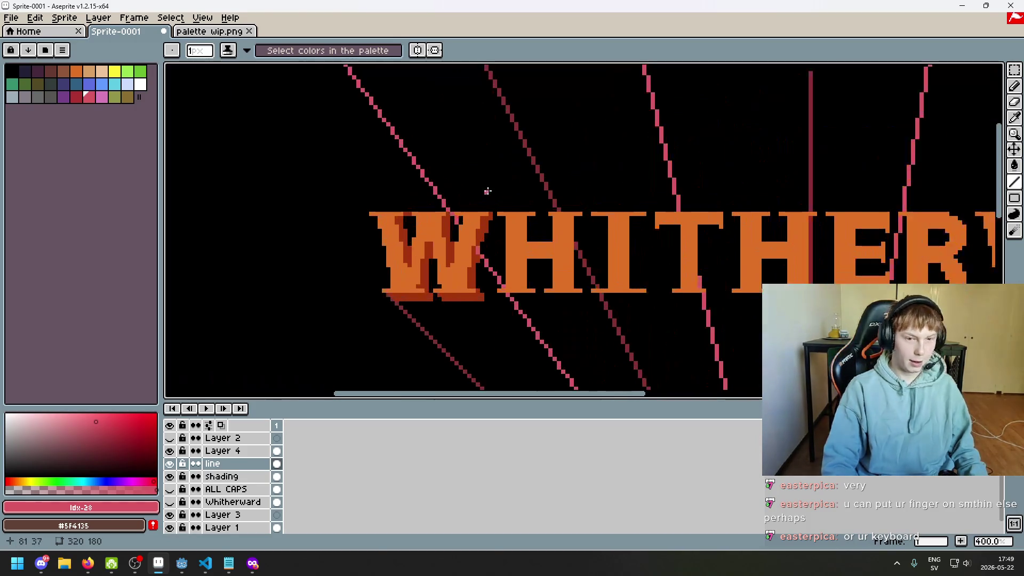
scroll(456, 213, up, 1)
scroll(458, 228, up, 1)
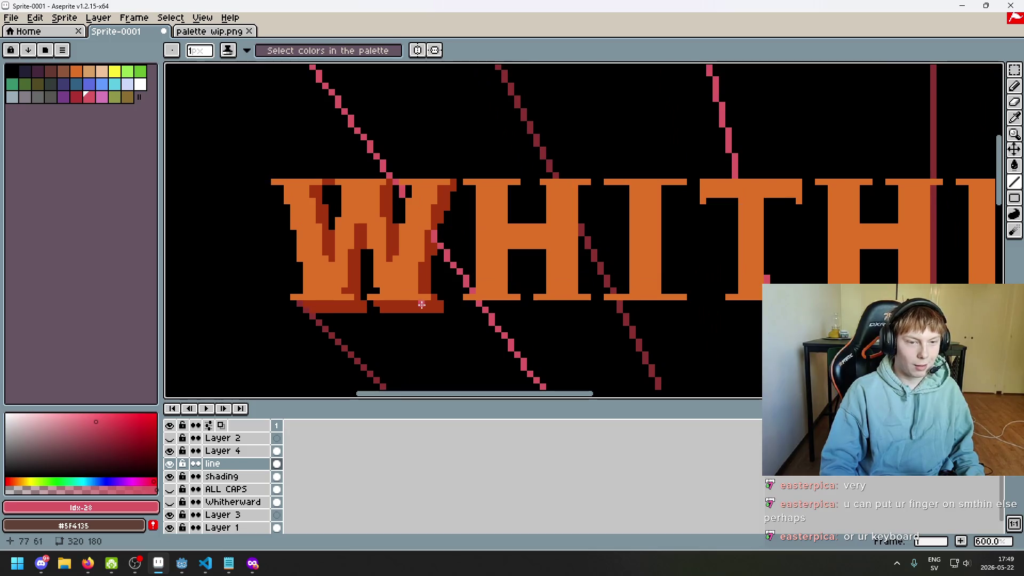
- Return to the shading layer and pick the dark red shading colour
click(221, 477)
alt+click(424, 267)
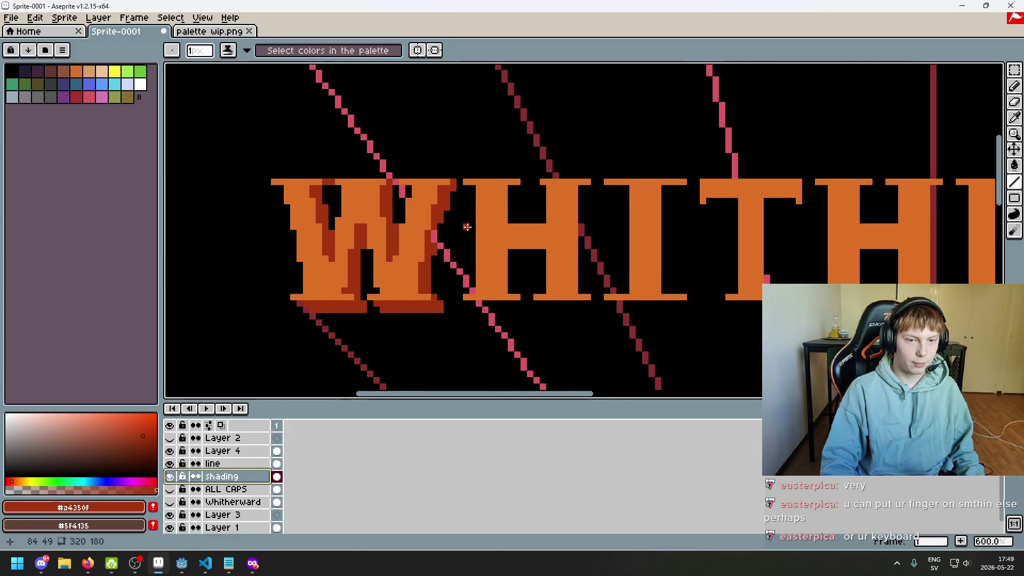
scroll(467, 226, down, 1)
scroll(459, 221, up, 4)
scroll(453, 219, down, 2)
scroll(448, 216, down, 2)
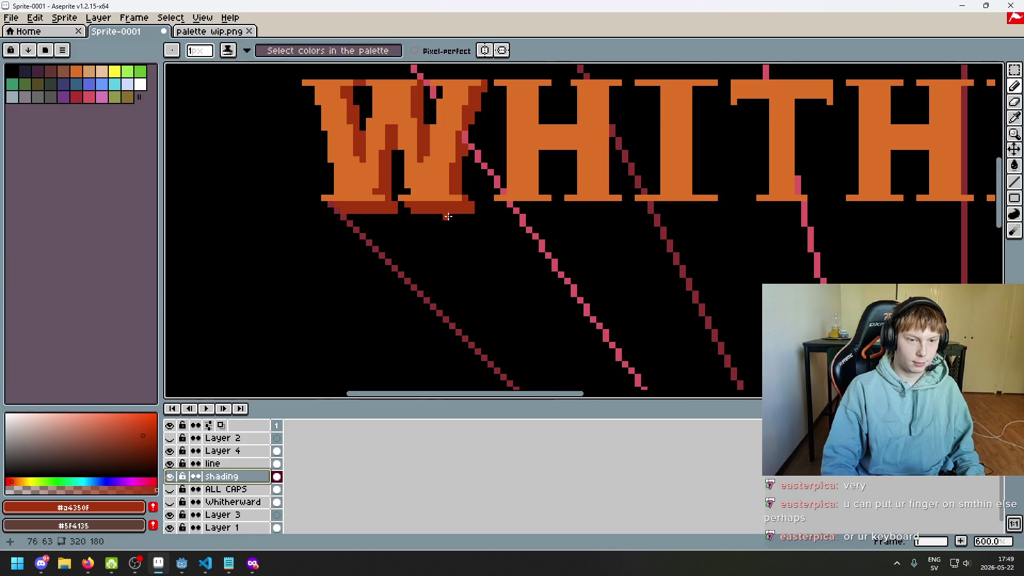
scroll(419, 216, up, 3)
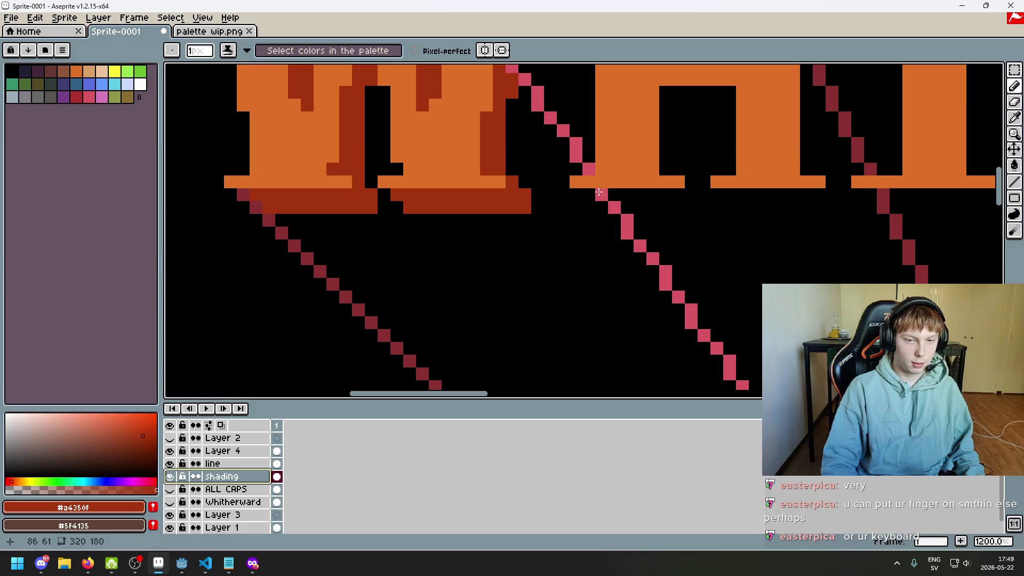
scroll(626, 201, down, 1)
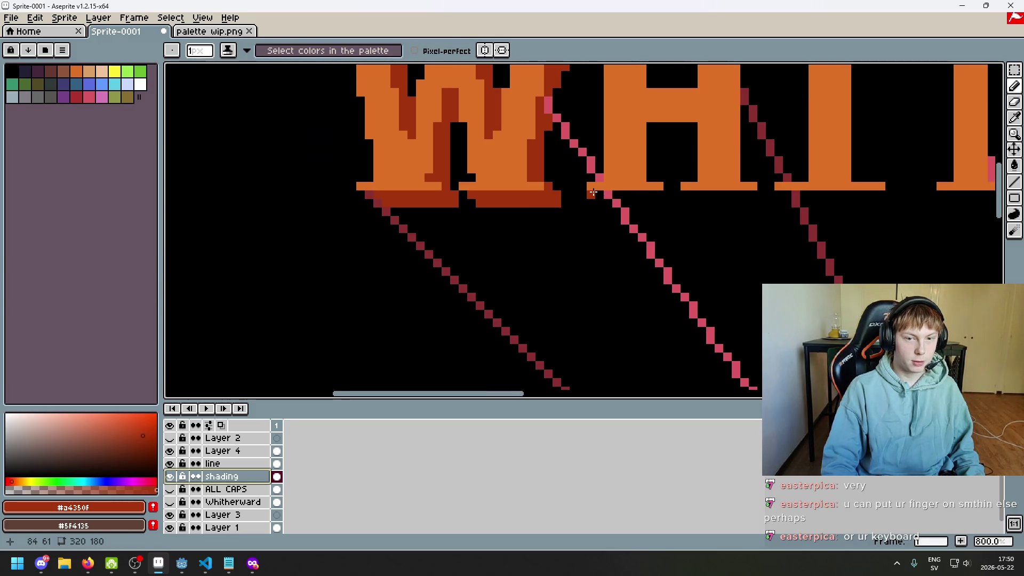
- Draw a dark-red straight line down to the lines' meeting point
key(l)
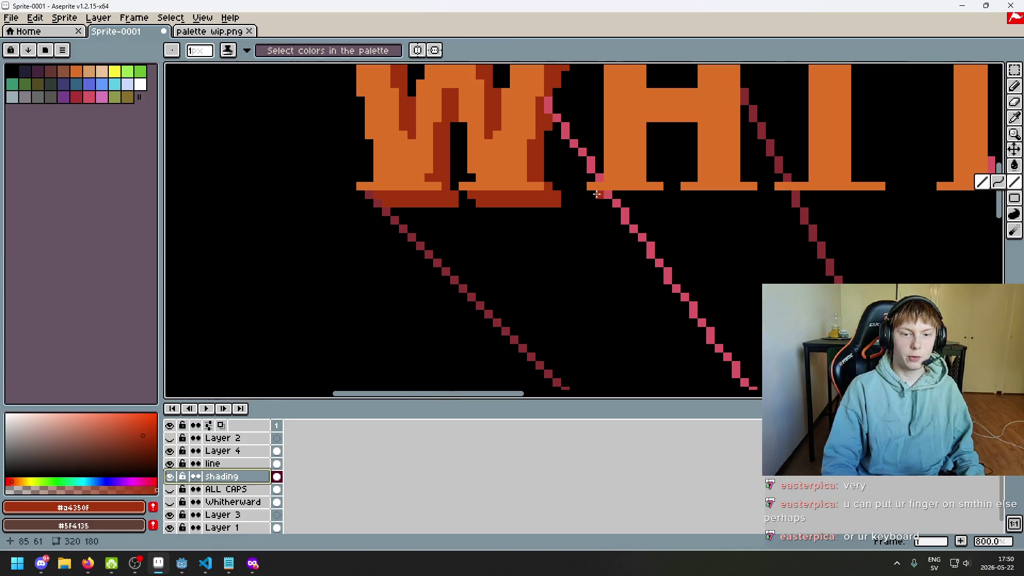
scroll(723, 276, down, 1)
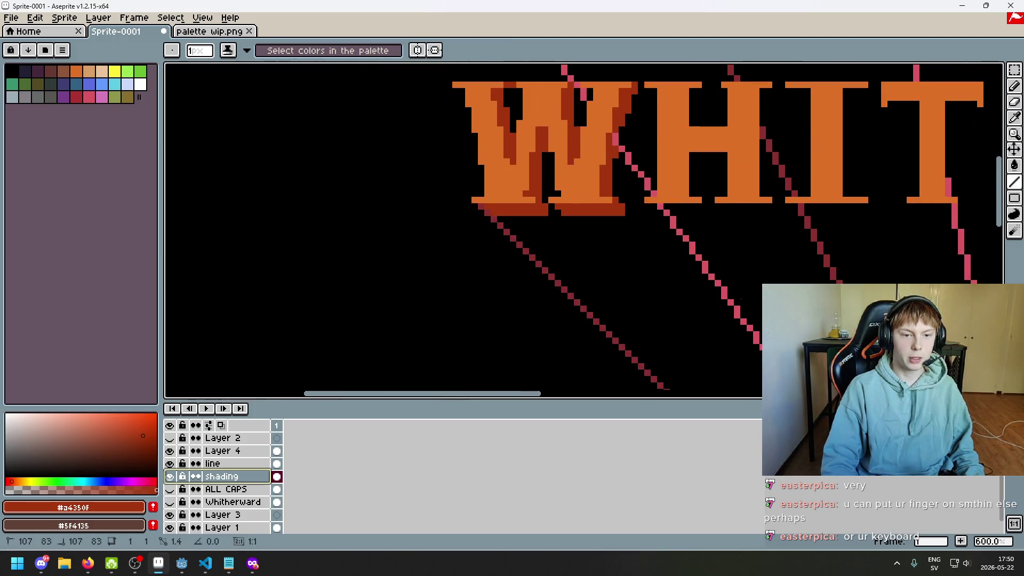
scroll(449, 163, down, 3)
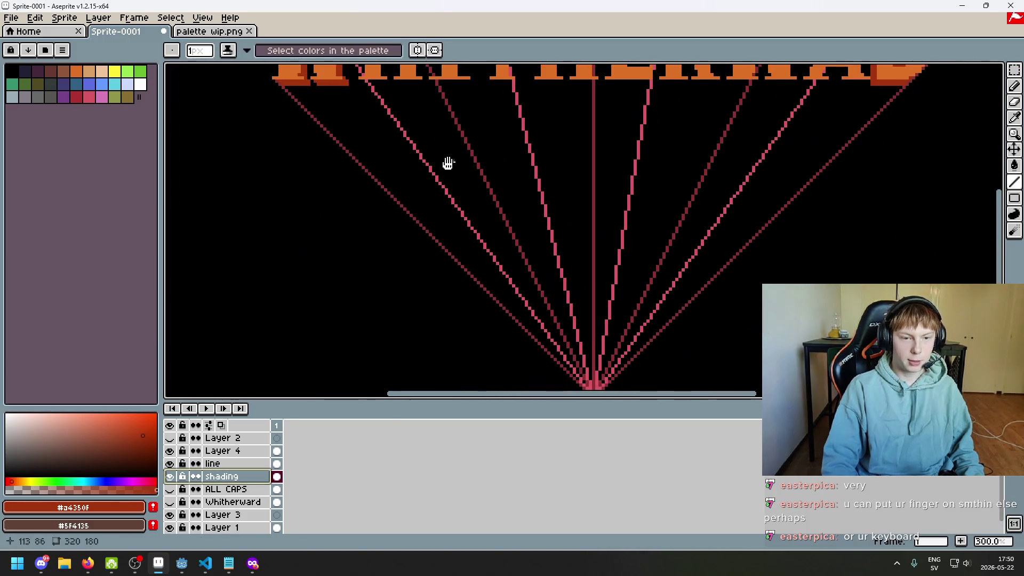
drag(448, 163, 402, 160)
scroll(373, 152, down, 1)
scroll(325, 128, up, 2)
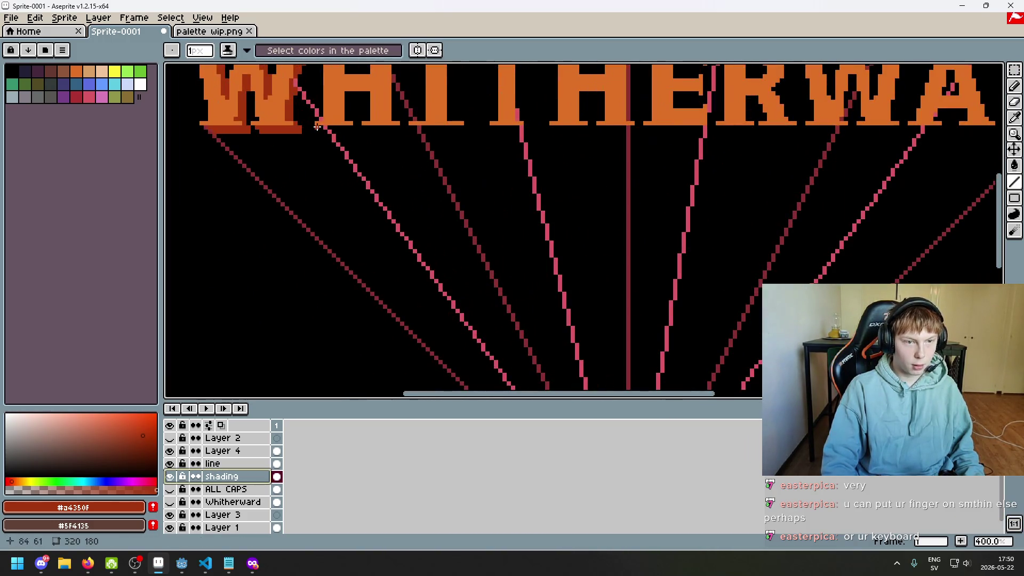
drag(317, 127, 627, 223)
scroll(627, 223, down, 1)
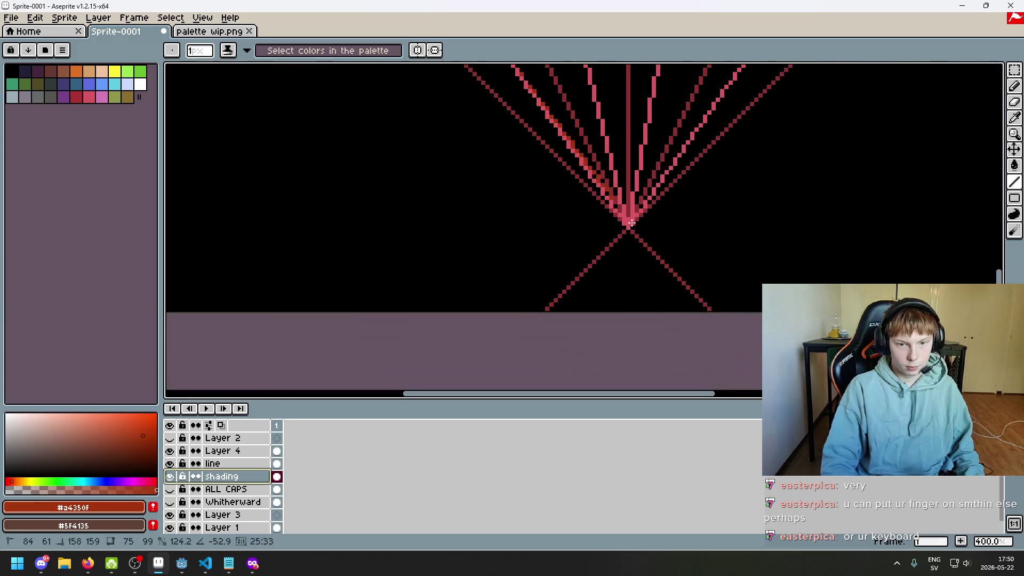
scroll(627, 223, up, 2)
scroll(626, 223, up, 5)
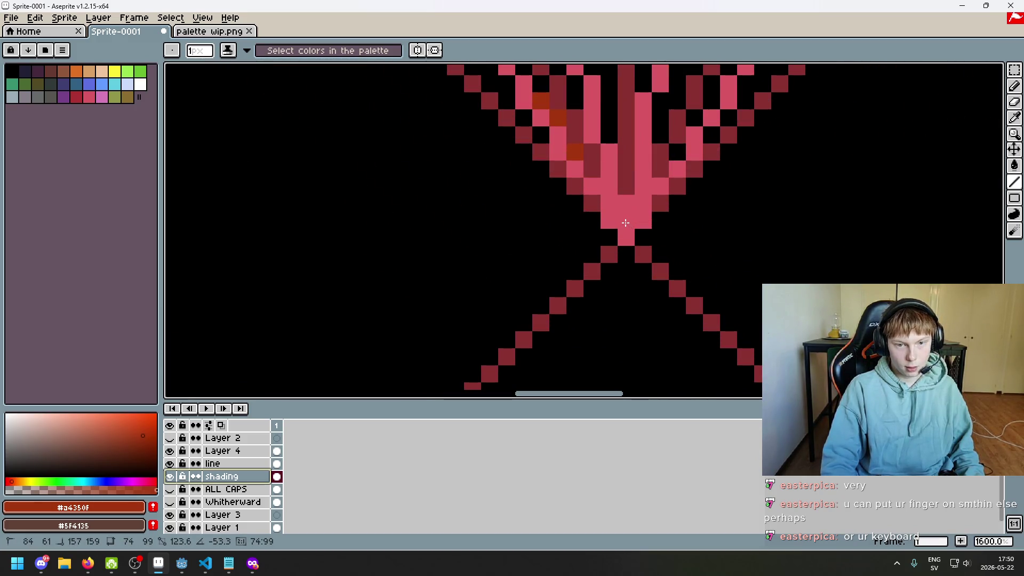
drag(625, 222, 626, 239)
scroll(626, 240, down, 5)
scroll(521, 251, up, 1)
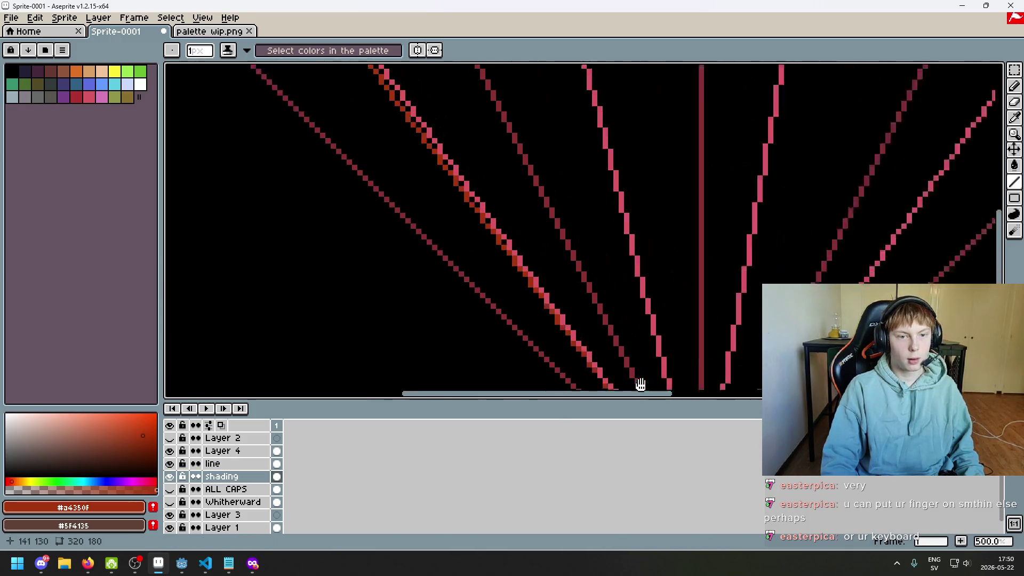
scroll(496, 251, up, 3)
scroll(495, 252, up, 2)
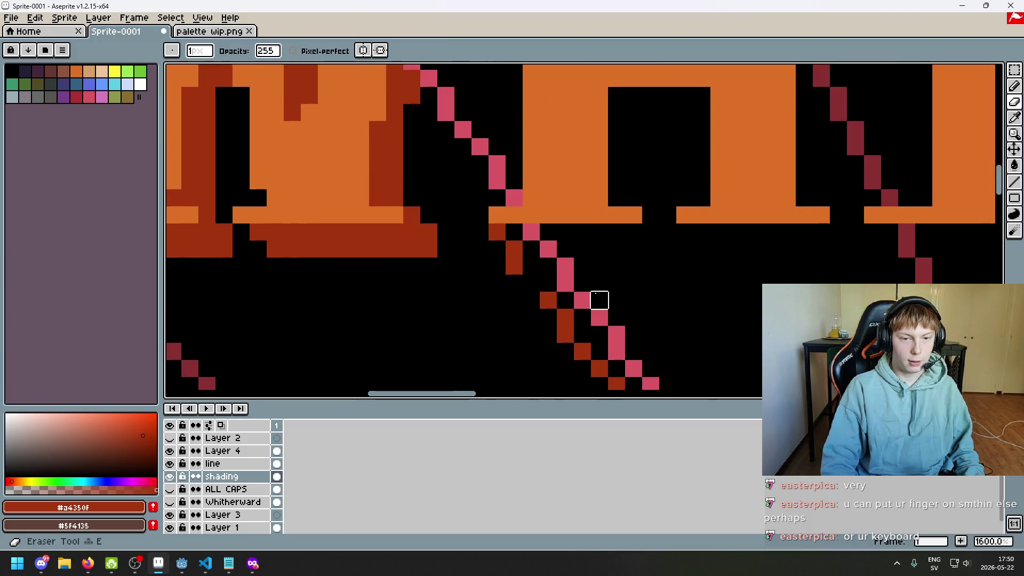
scroll(565, 283, down, 6)
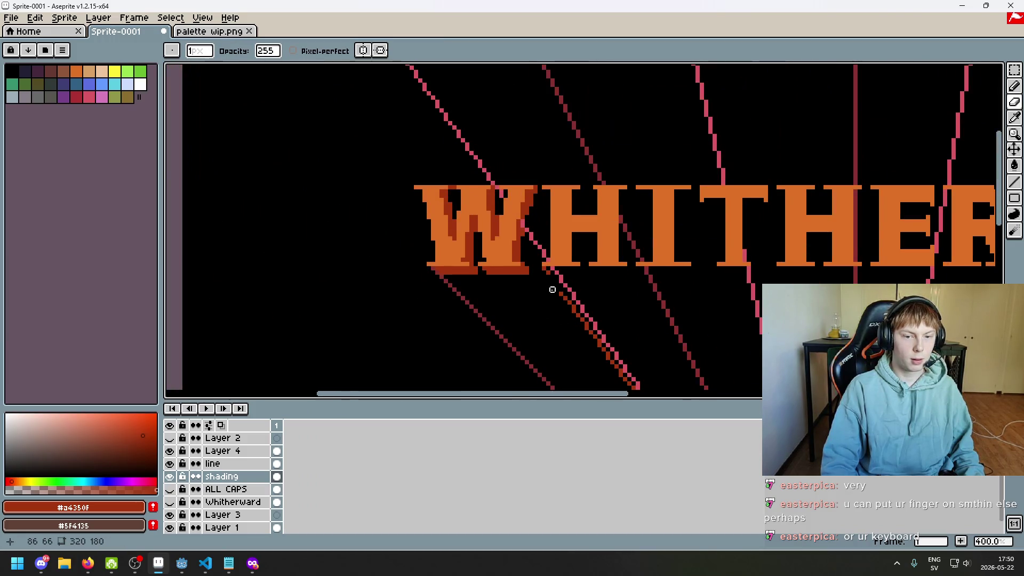
scroll(549, 288, up, 2)
scroll(521, 274, up, 4)
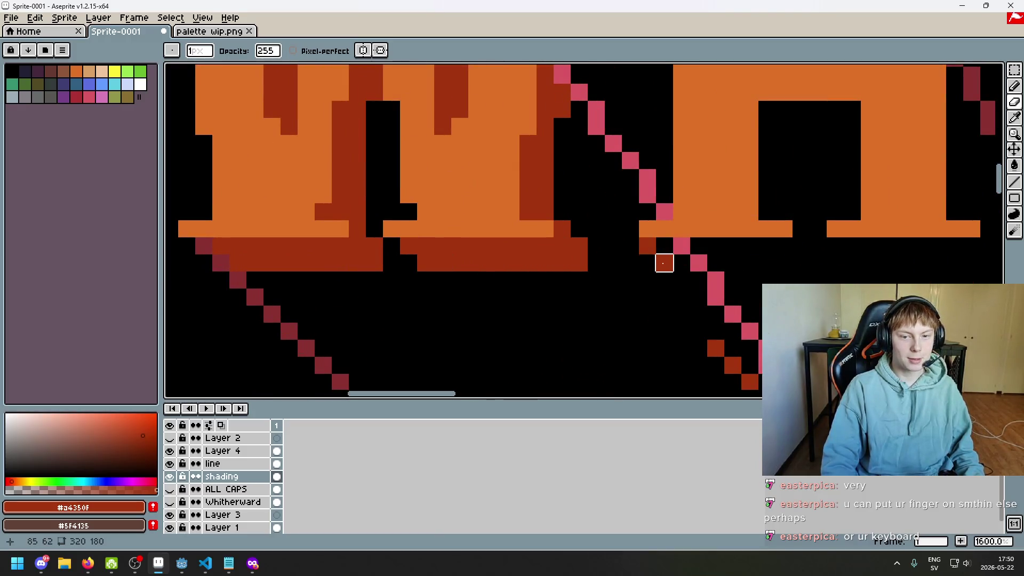
scroll(509, 195, down, 3)
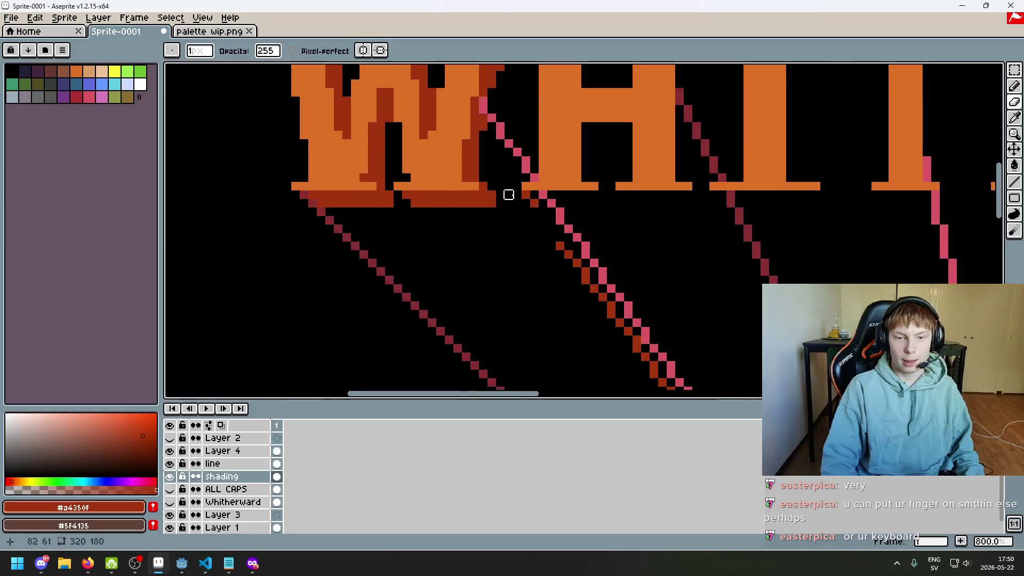
scroll(542, 194, up, 1)
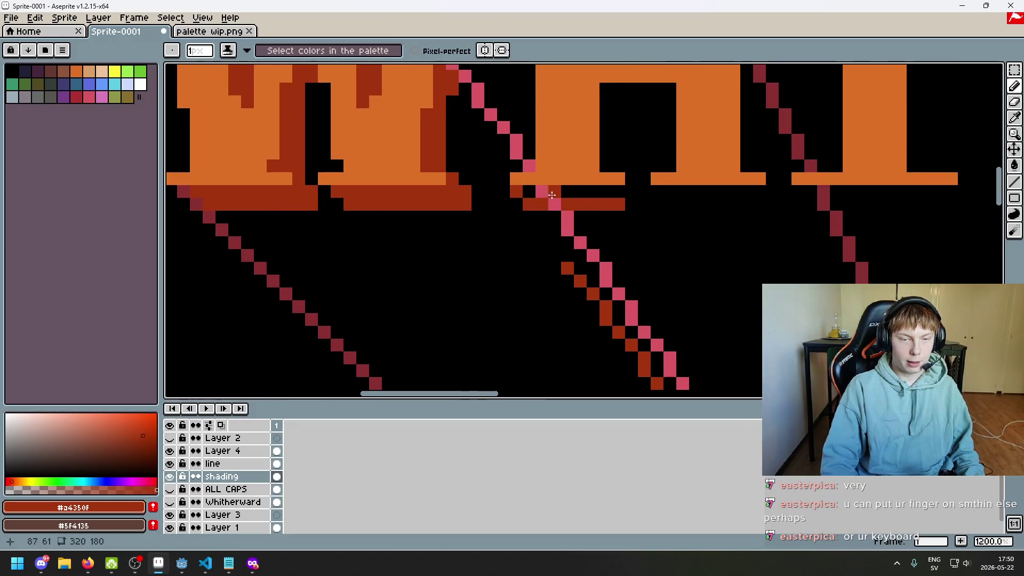
- Erase the stray dark-orange pixel and add a dark-red pixel extending the letter's shadow
key(e)
click(644, 205)
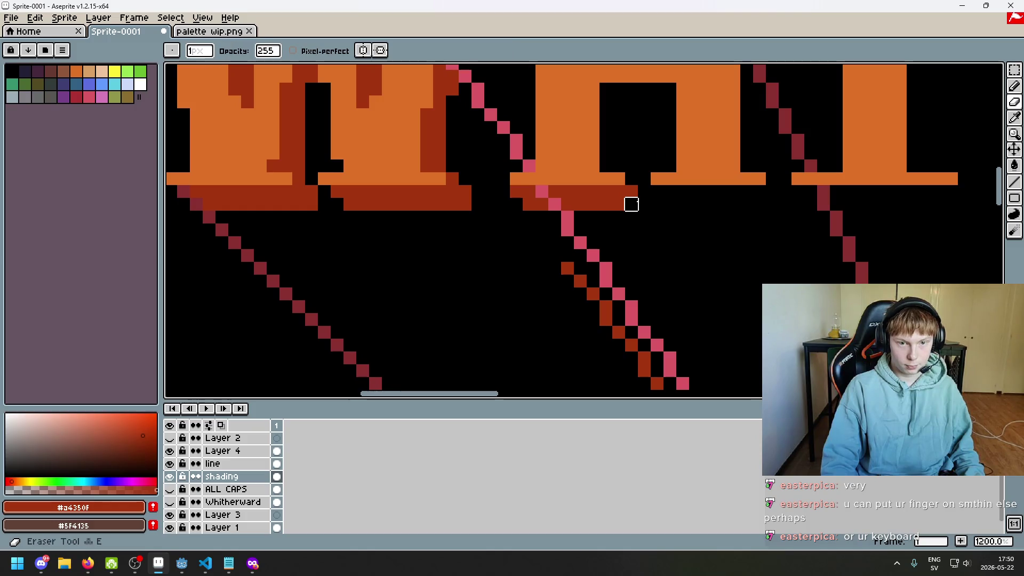
scroll(631, 191, down, 3)
scroll(613, 286, down, 1)
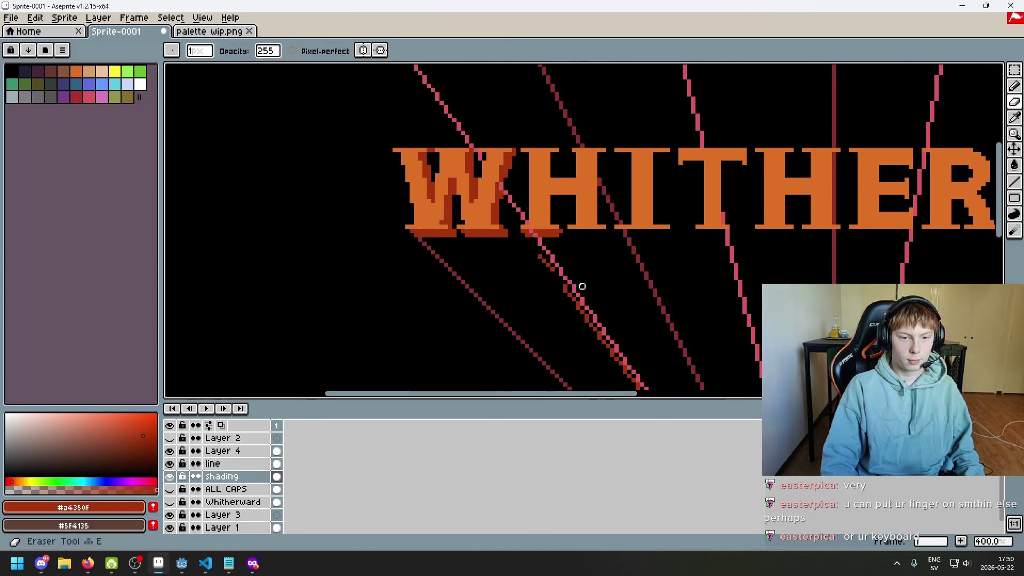
scroll(579, 290, down, 2)
scroll(573, 227, up, 1)
scroll(505, 183, up, 6)
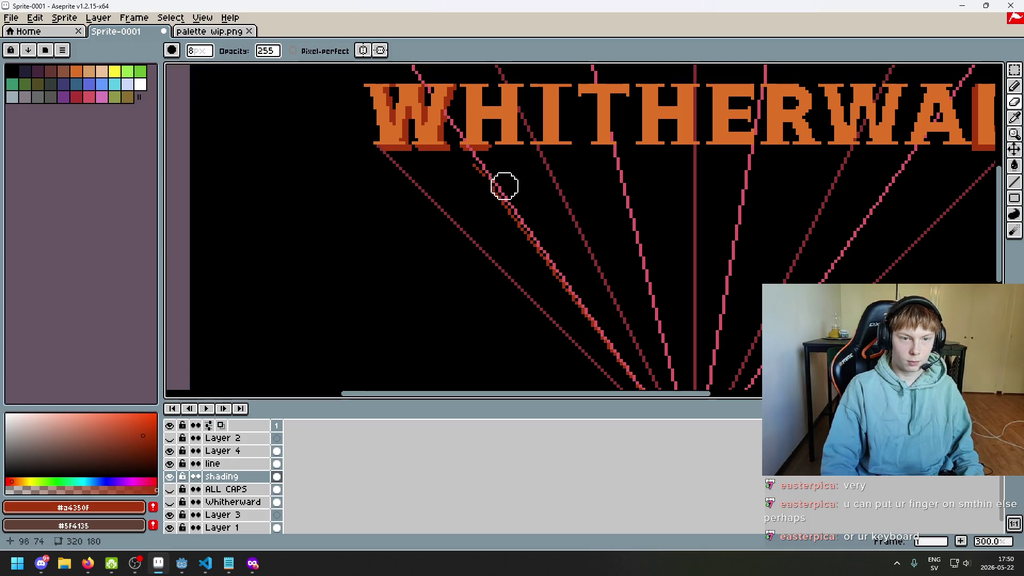
scroll(534, 181, down, 5)
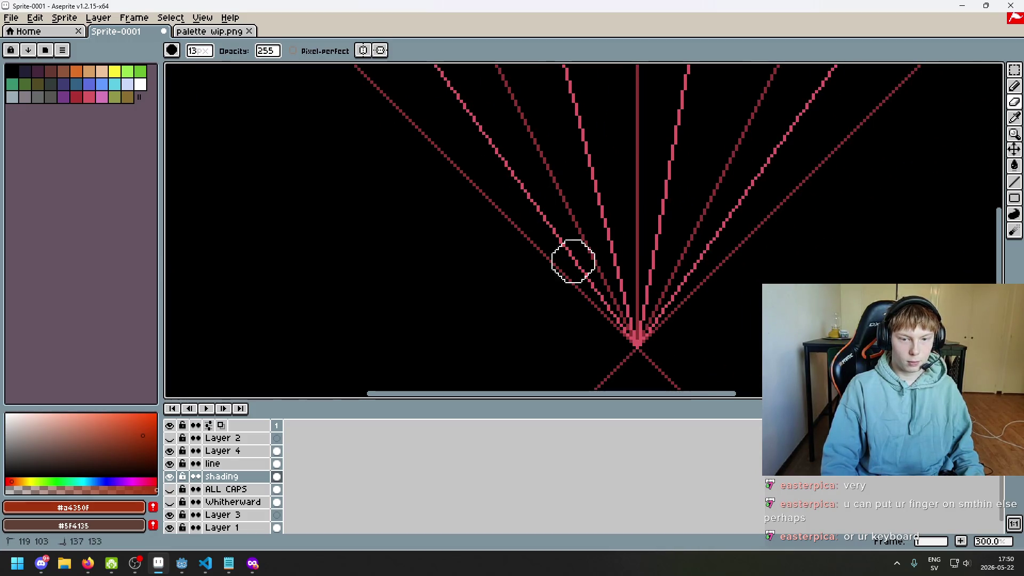
scroll(626, 336, up, 1)
scroll(528, 155, up, 2)
key(b)
scroll(564, 190, up, 1)
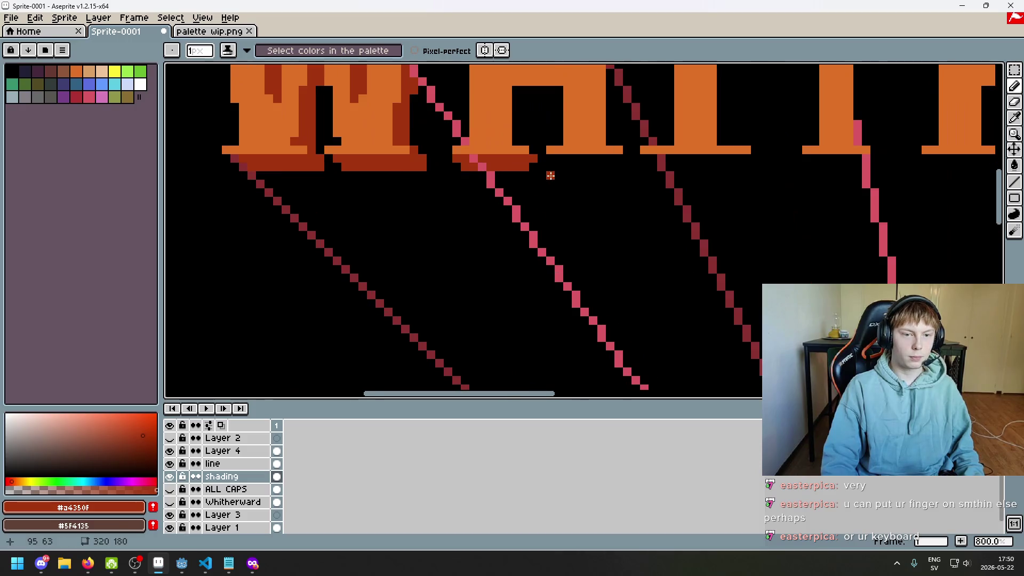
scroll(524, 225, up, 2)
click(515, 211)
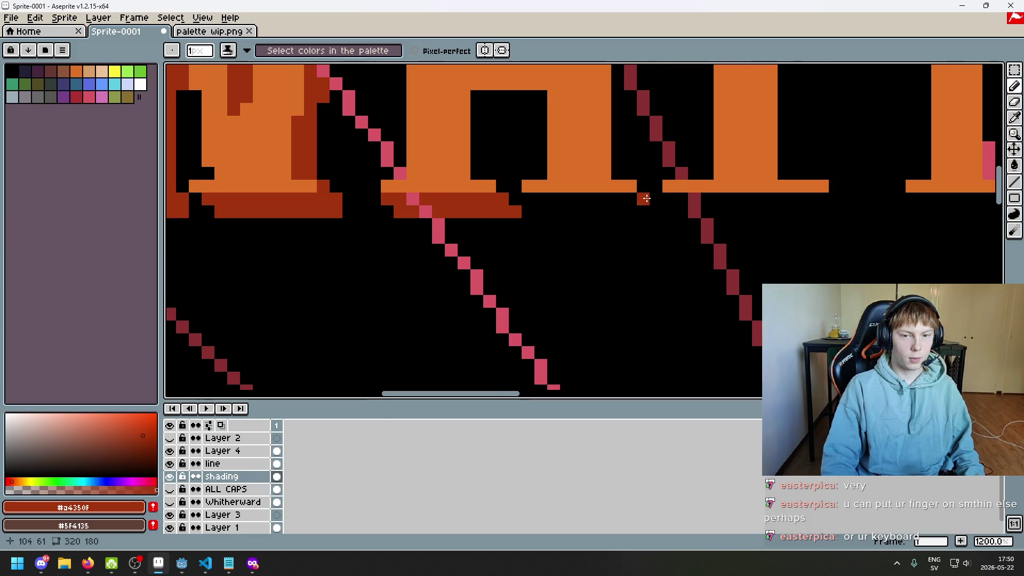
- Shade the letters' bottom serifs in dark red with a 1px pencil, filling the gaps beneath
key(shift+l)
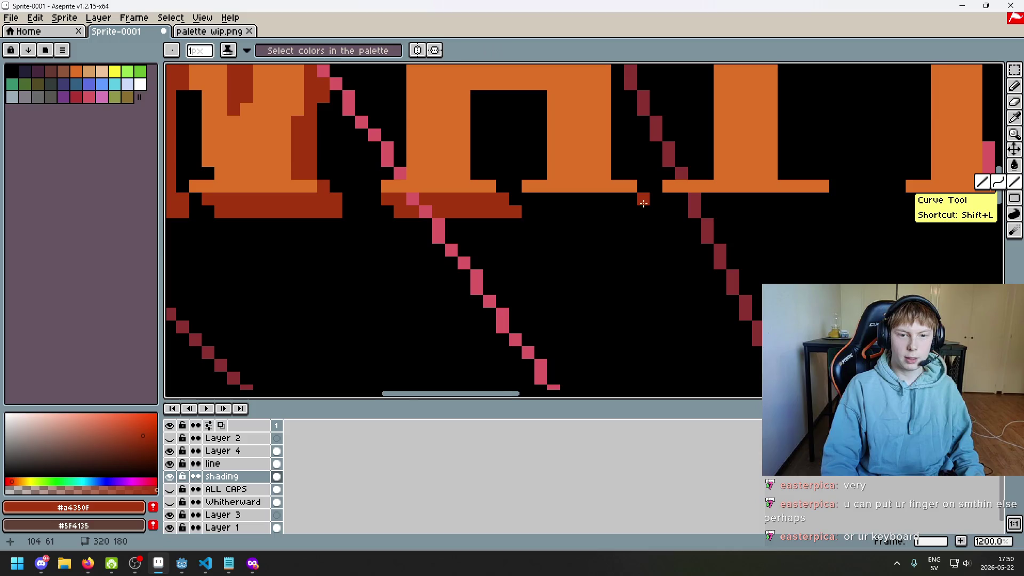
scroll(638, 198, down, 3)
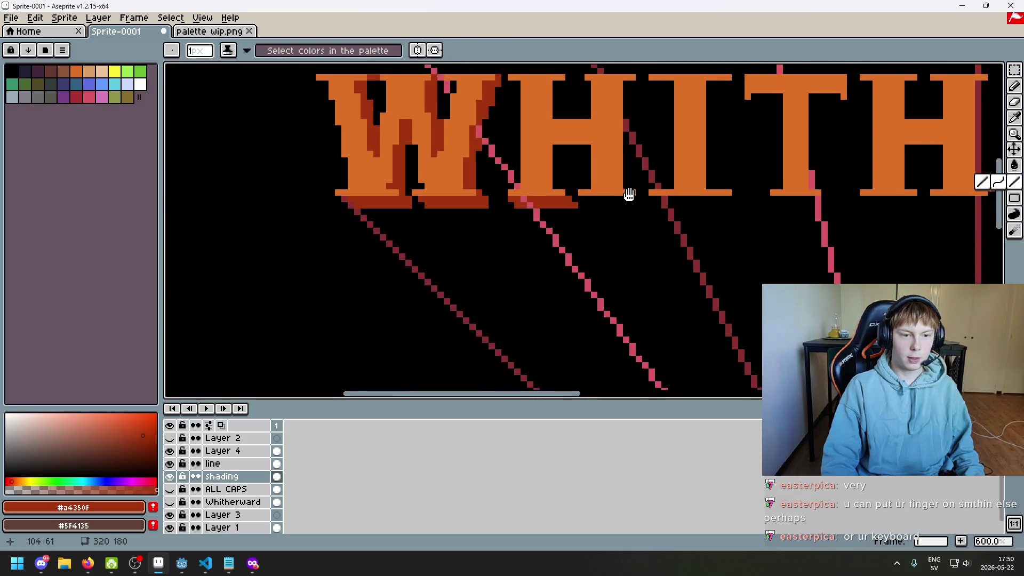
scroll(480, 161, up, 5)
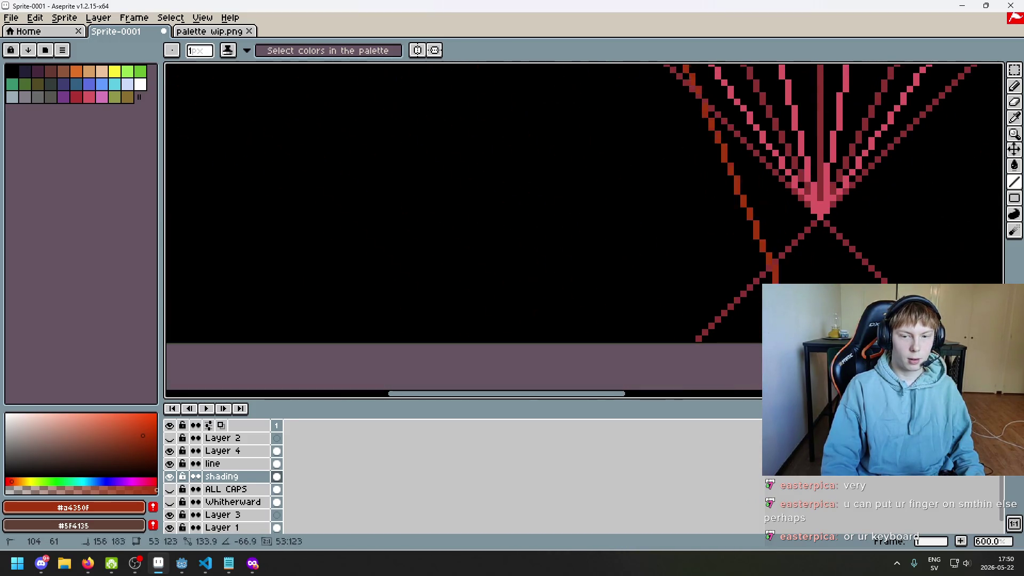
scroll(599, 110, down, 2)
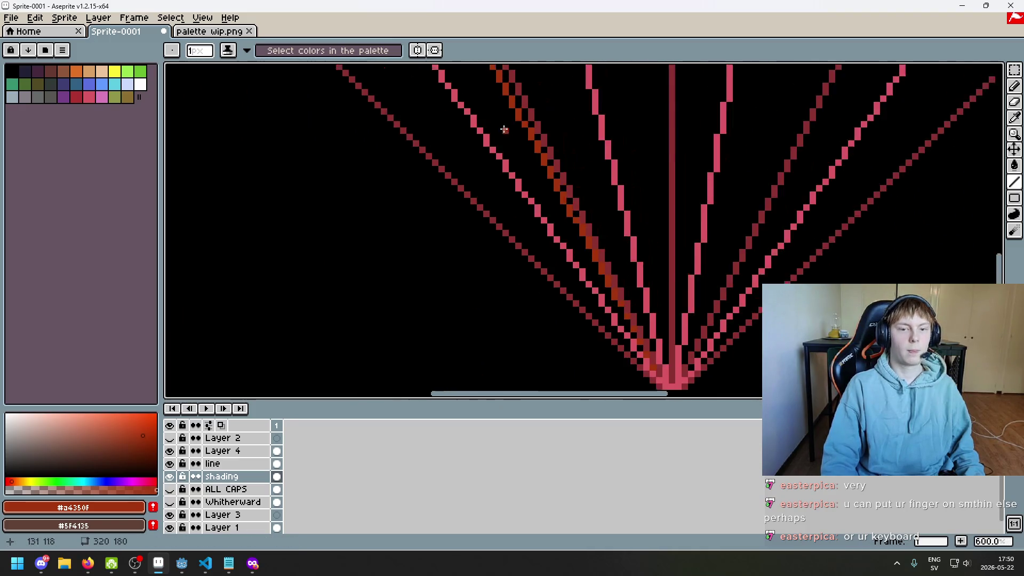
scroll(490, 132, down, 1)
scroll(529, 238, down, 1)
scroll(529, 237, up, 2)
scroll(528, 243, up, 2)
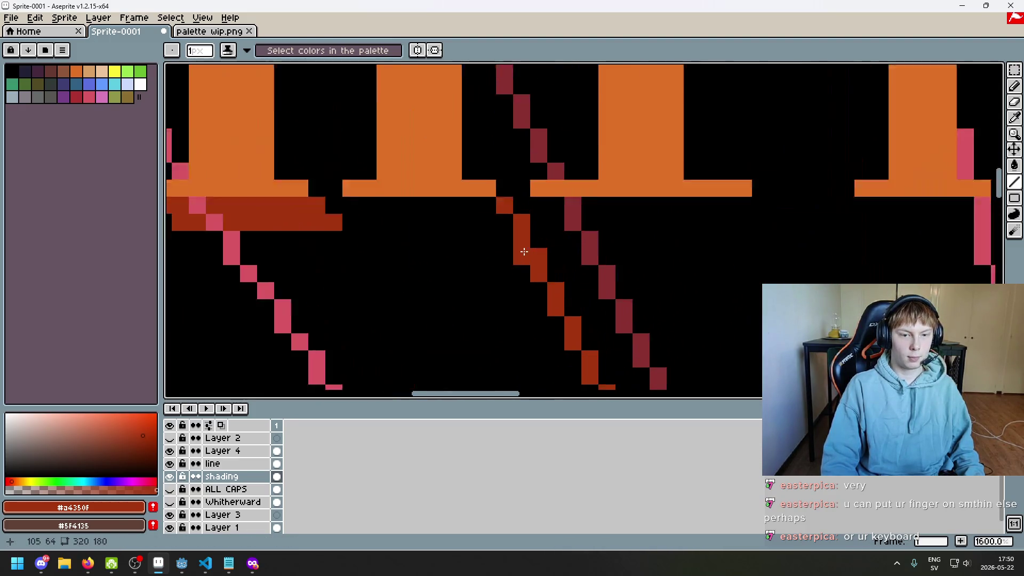
scroll(526, 248, up, 1)
key(b)
key(minus)
key(minus)
key(minus)
scroll(520, 231, down, 2)
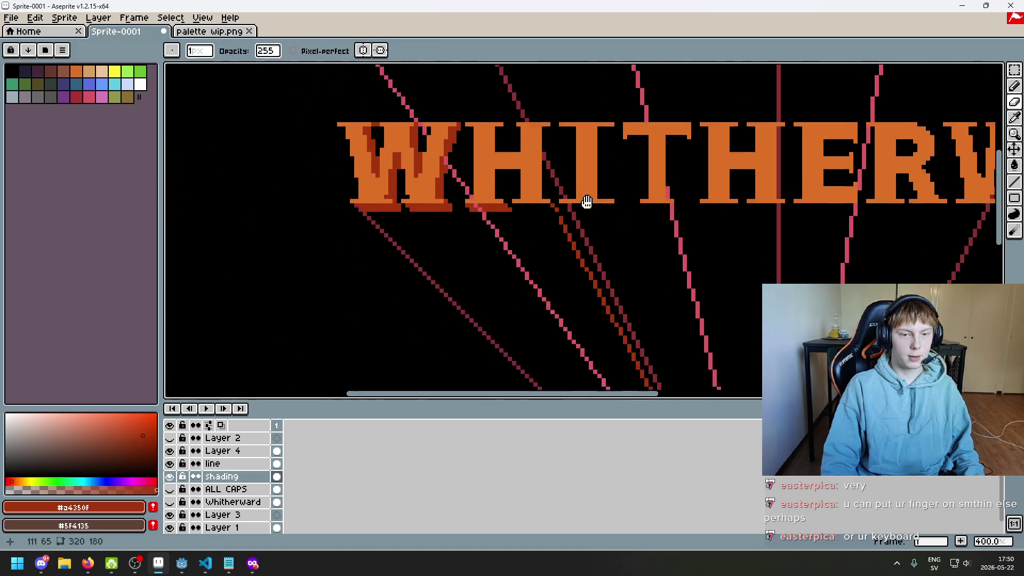
scroll(581, 197, down, 2)
scroll(565, 196, down, 1)
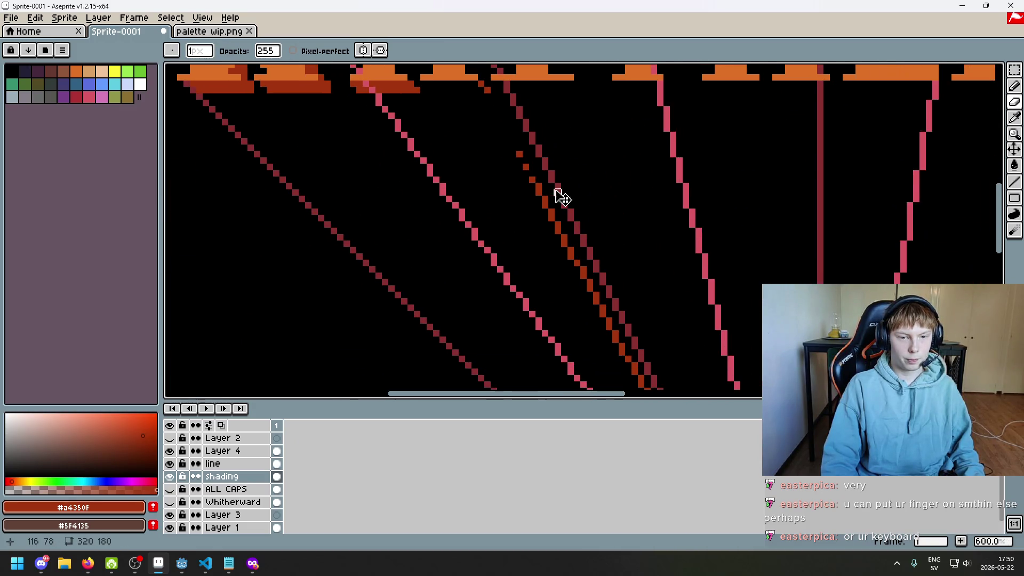
key(plus)
key(plus)
key(plus)
scroll(587, 224, down, 3)
scroll(630, 279, up, 2)
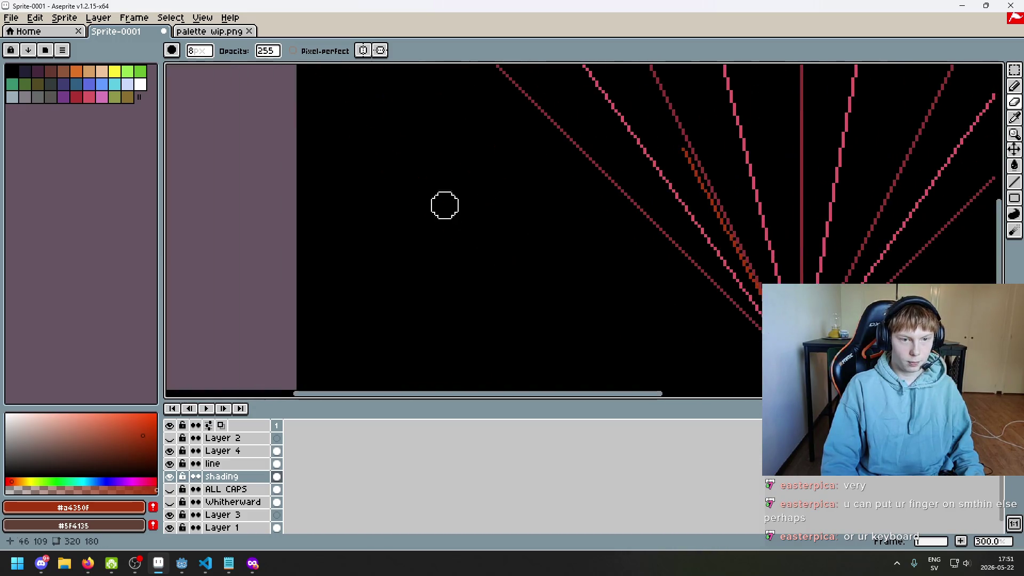
scroll(444, 203, down, 2)
key(plus)
key(plus)
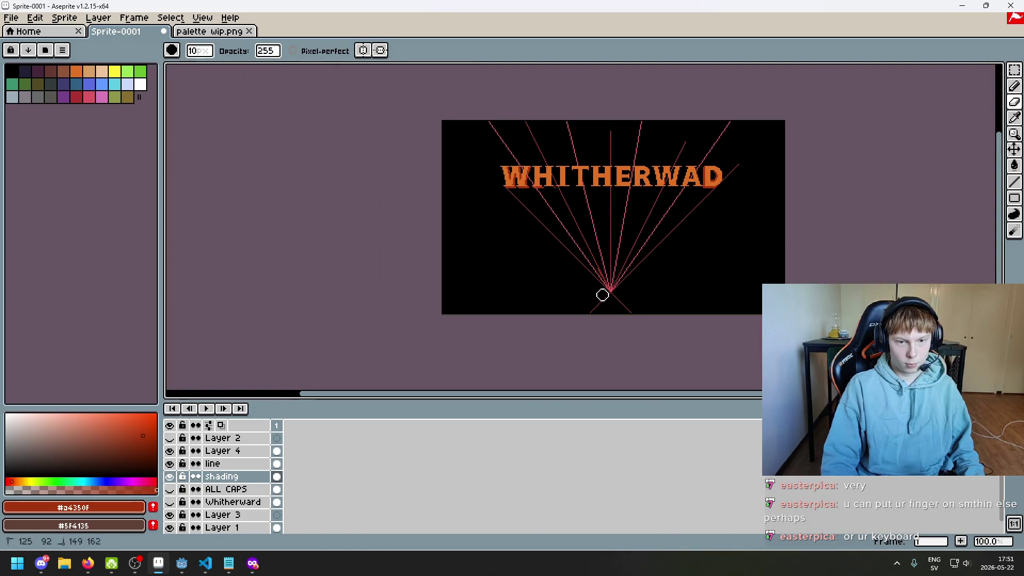
scroll(606, 275, up, 3)
scroll(567, 187, up, 1)
scroll(585, 231, up, 3)
key(b)
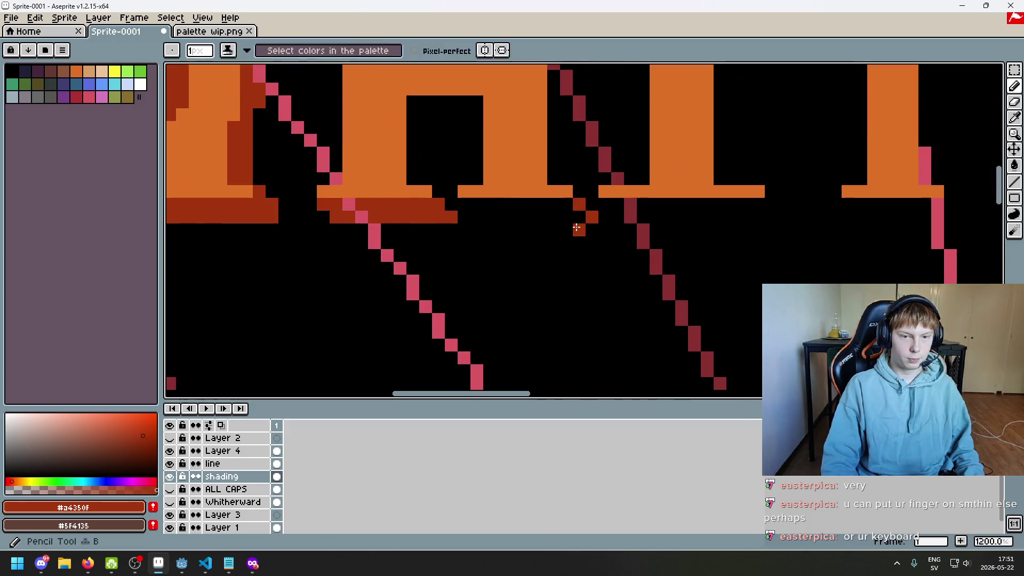
scroll(578, 217, up, 1)
scroll(580, 217, up, 1)
drag(399, 216, 596, 223)
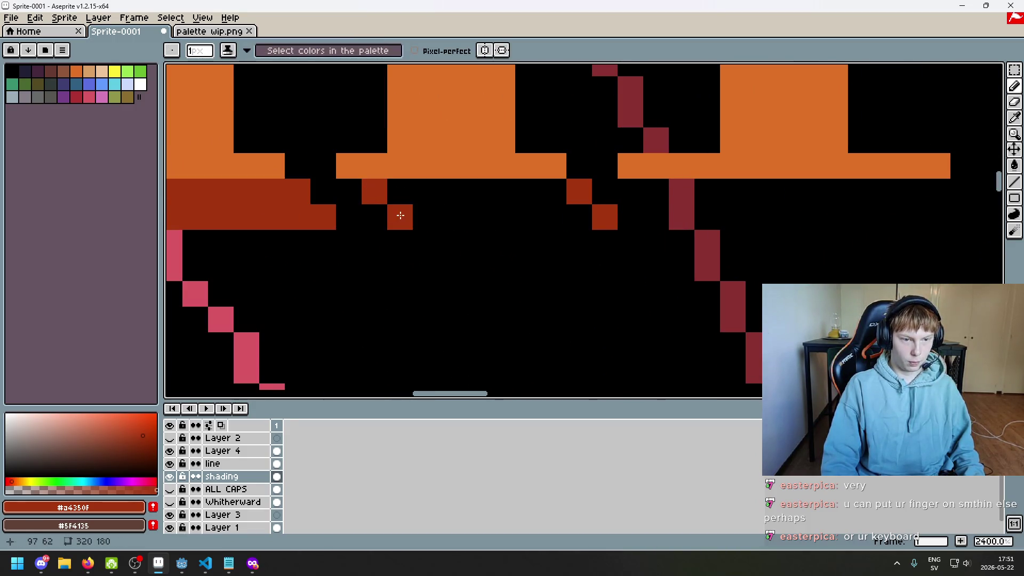
drag(560, 192, 393, 197)
scroll(394, 198, down, 6)
scroll(457, 219, up, 1)
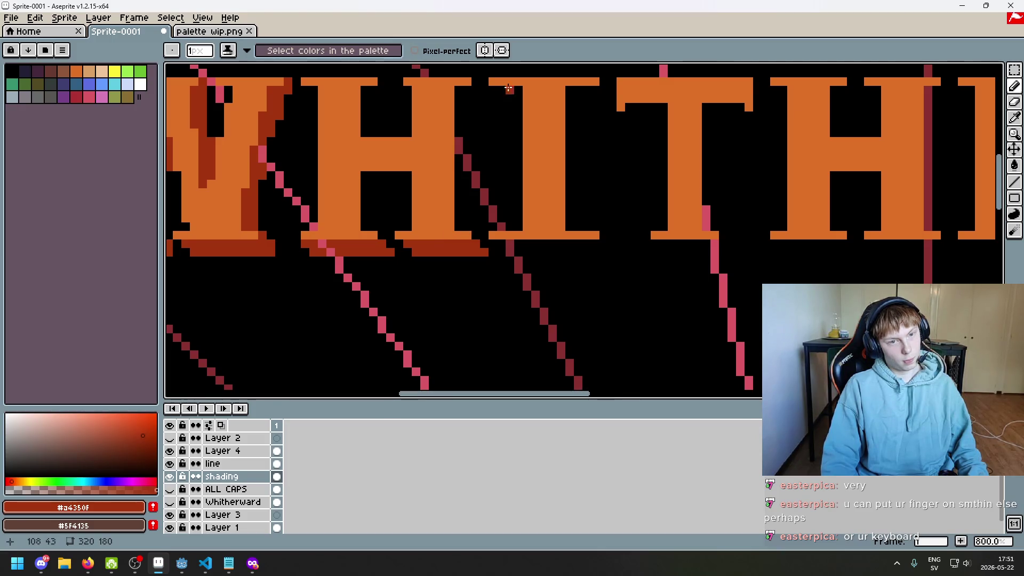
- Undo the straight line stroke drawn across the WHITHERWAD lettering
key(l)
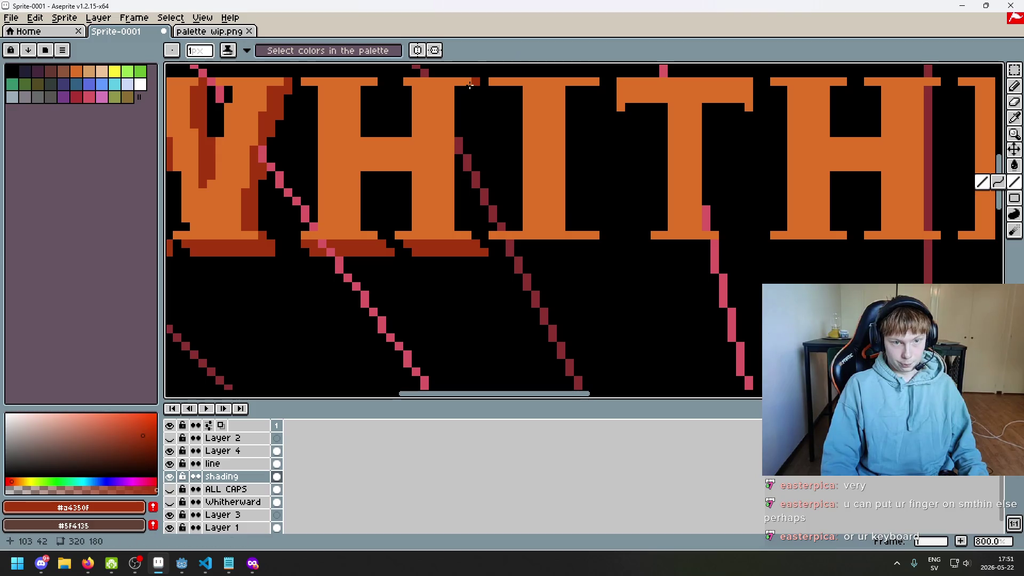
key(ctrl+z)
drag(470, 85, 563, 315)
scroll(470, 85, down, 4)
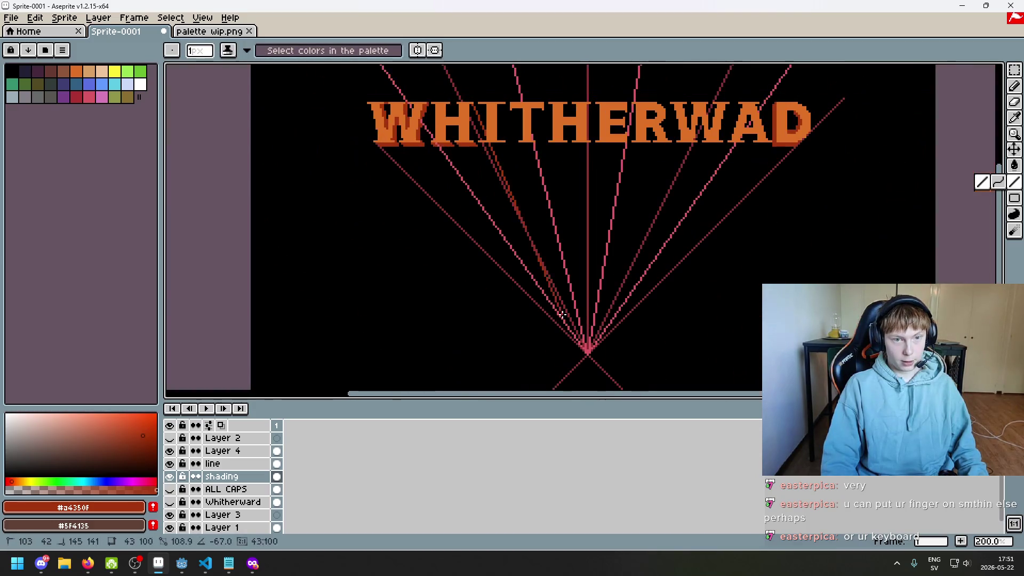
scroll(563, 315, up, 4)
scroll(515, 258, up, 3)
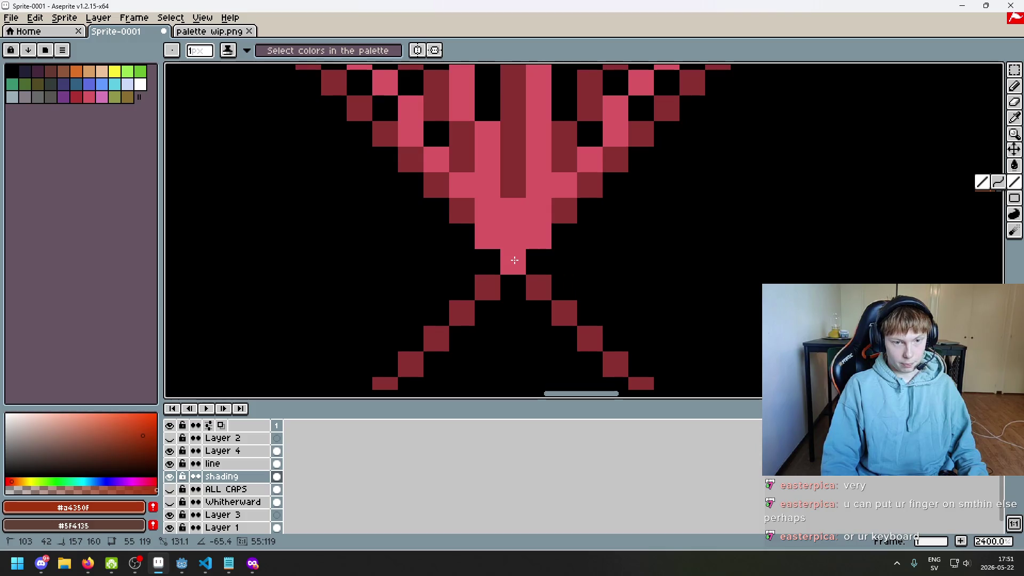
scroll(515, 260, down, 8)
scroll(480, 213, up, 2)
scroll(469, 198, up, 2)
scroll(460, 187, up, 1)
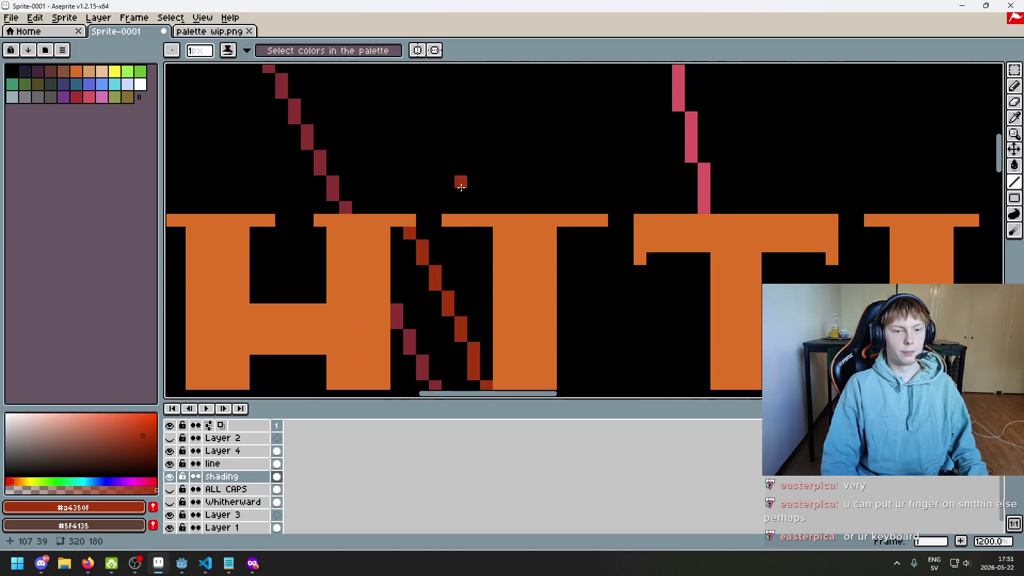
- Add a dark-red shading pixel at the top of the H, undoing a stray erase
drag(435, 252, 429, 265)
key(b)
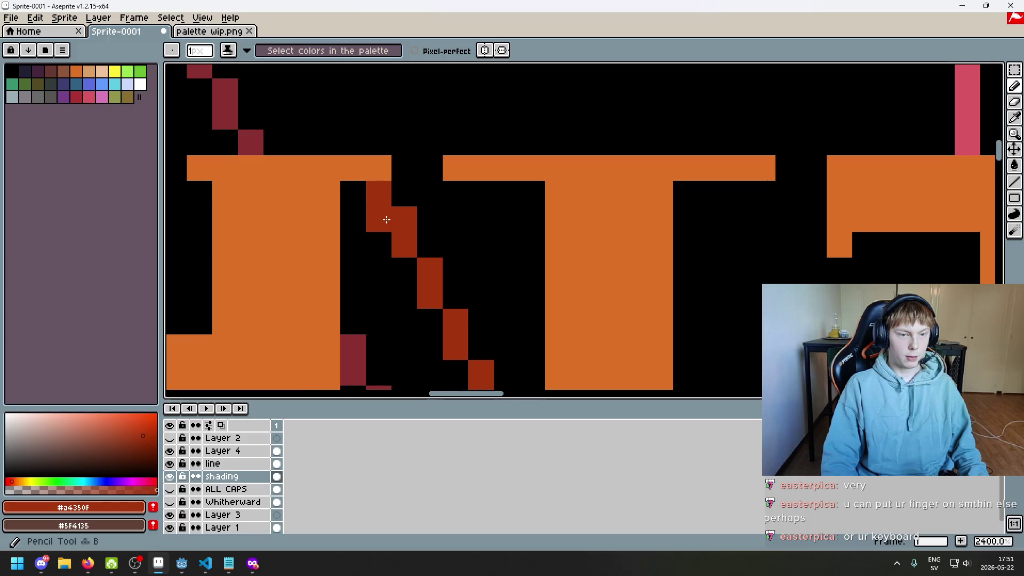
drag(384, 217, 609, 208)
drag(524, 186, 643, 180)
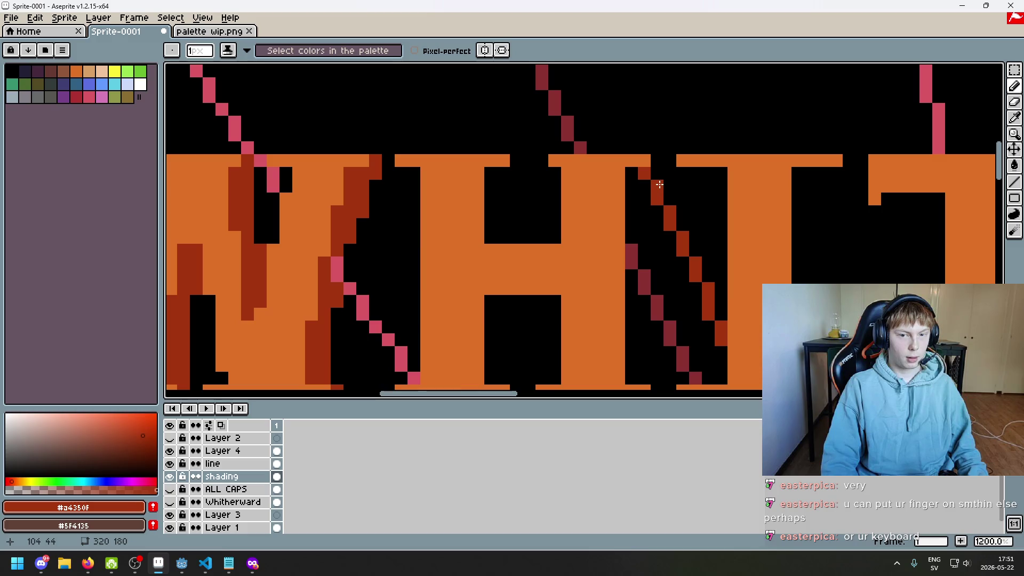
click(657, 160)
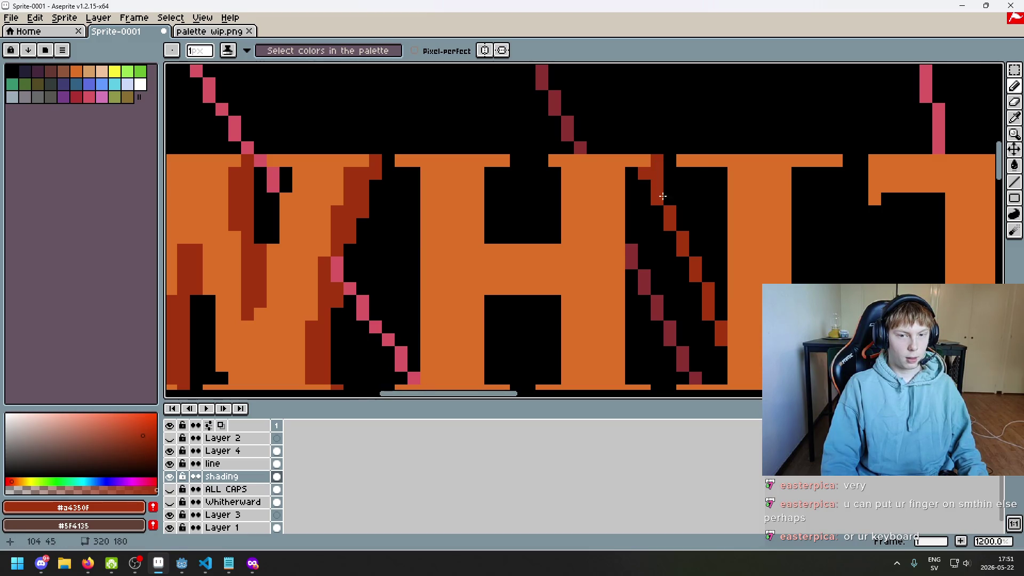
key(e)
click(662, 187)
key(ctrl+z)
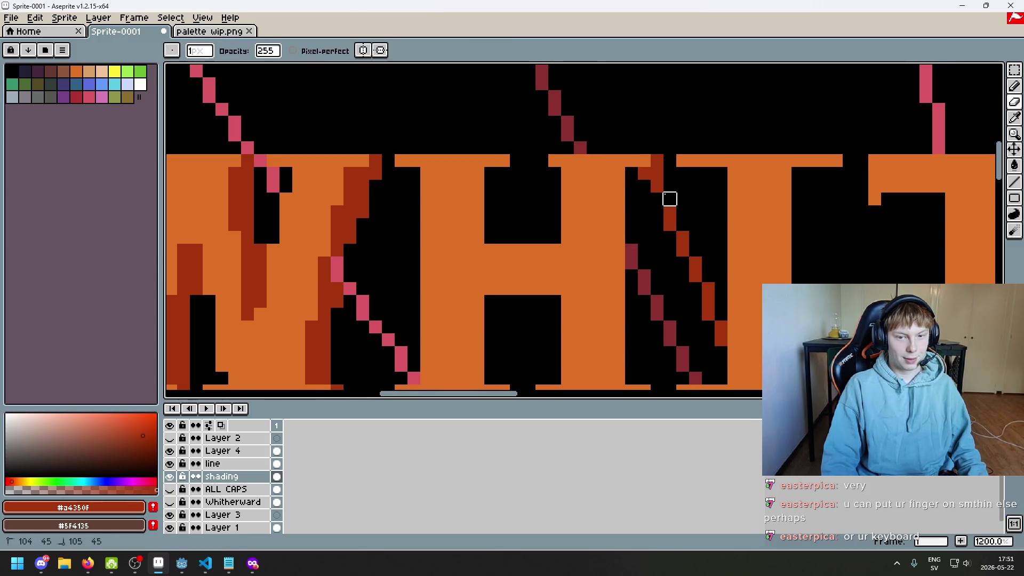
key(b)
- Enlarge the pencil brush to 13px and bring the whole title into view
key(1)
scroll(678, 249, up, 3)
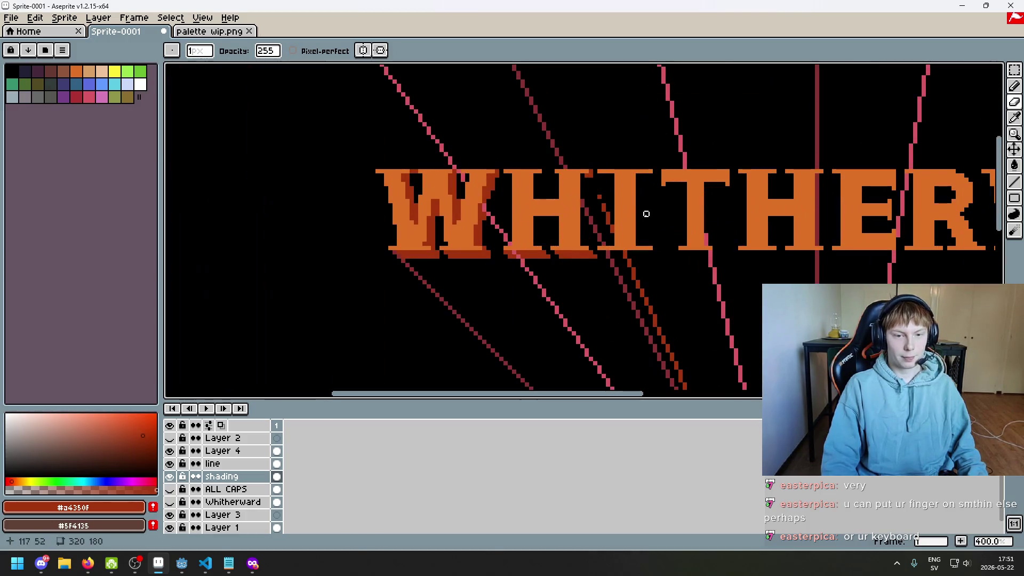
key(plus)
key(plus)
key(plus)
scroll(607, 204, down, 1)
key(plus)
key(plus)
key(plus)
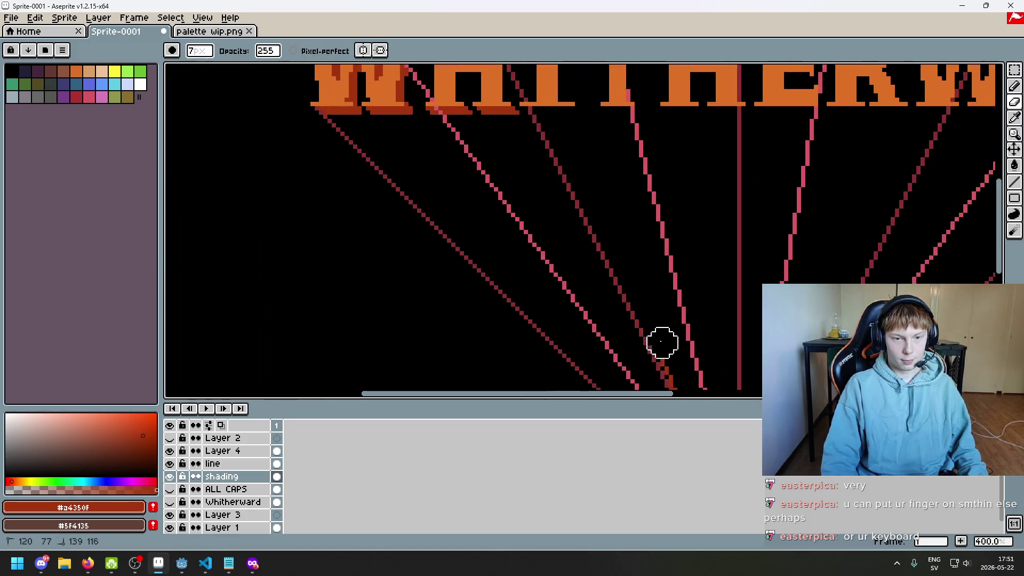
key(1)
scroll(610, 236, up, 2)
scroll(681, 366, down, 1)
scroll(690, 388, up, 1)
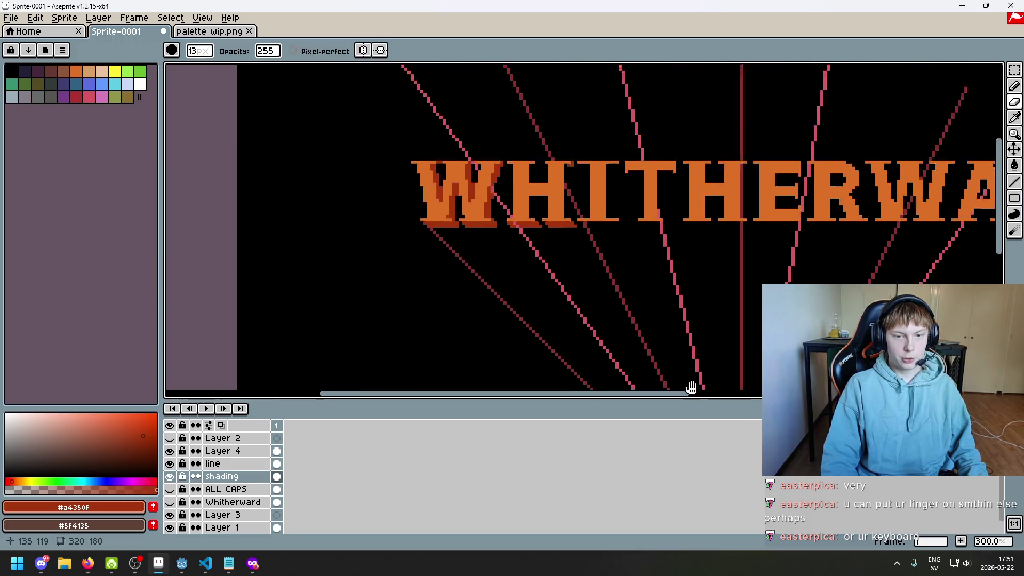
scroll(708, 211, up, 2)
drag(708, 210, 571, 210)
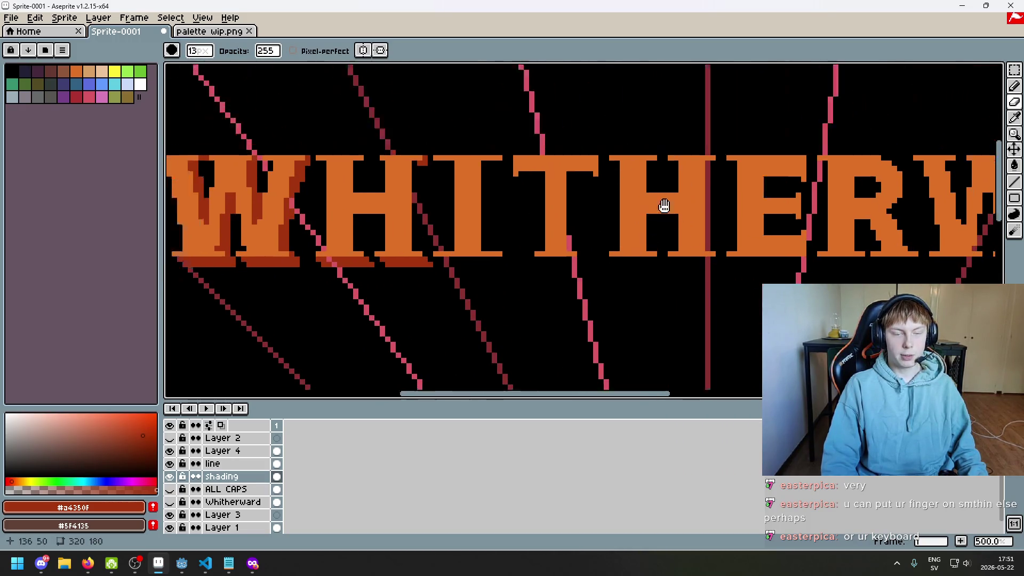
scroll(663, 206, up, 4)
key(v)
scroll(673, 157, up, 1)
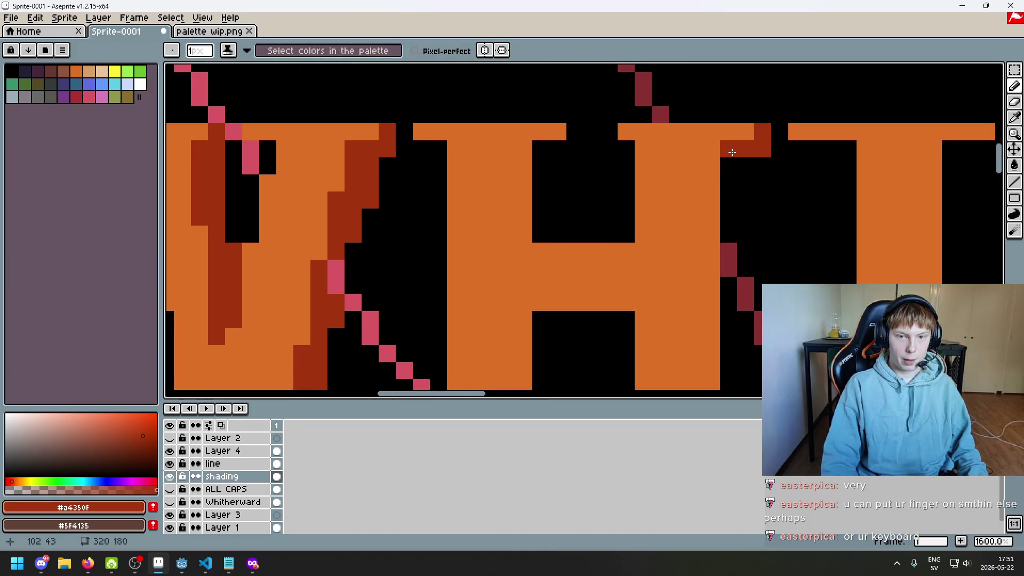
scroll(758, 245, down, 3)
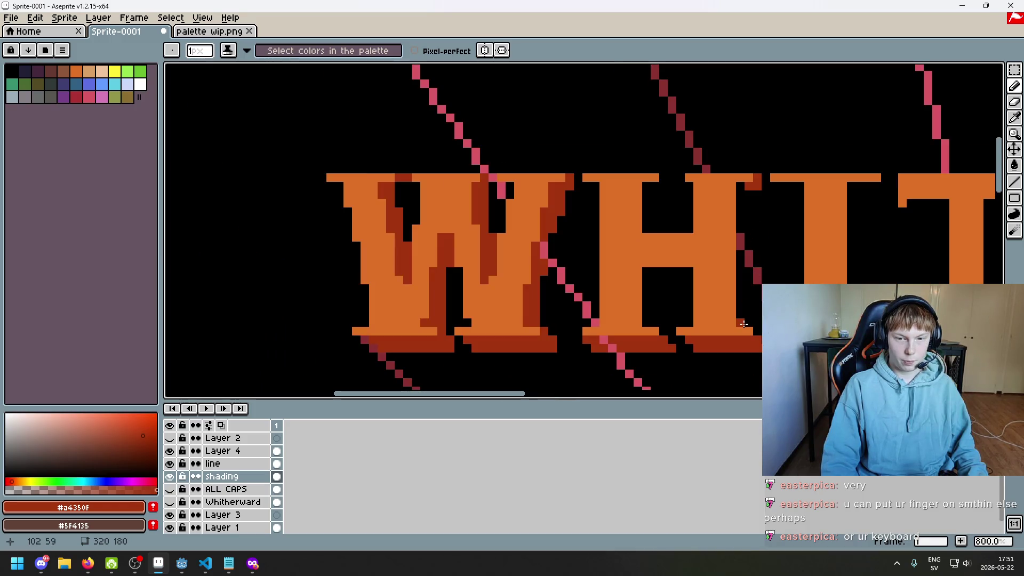
- Paint a dark-red shading pixel at the H's top
key(shift)
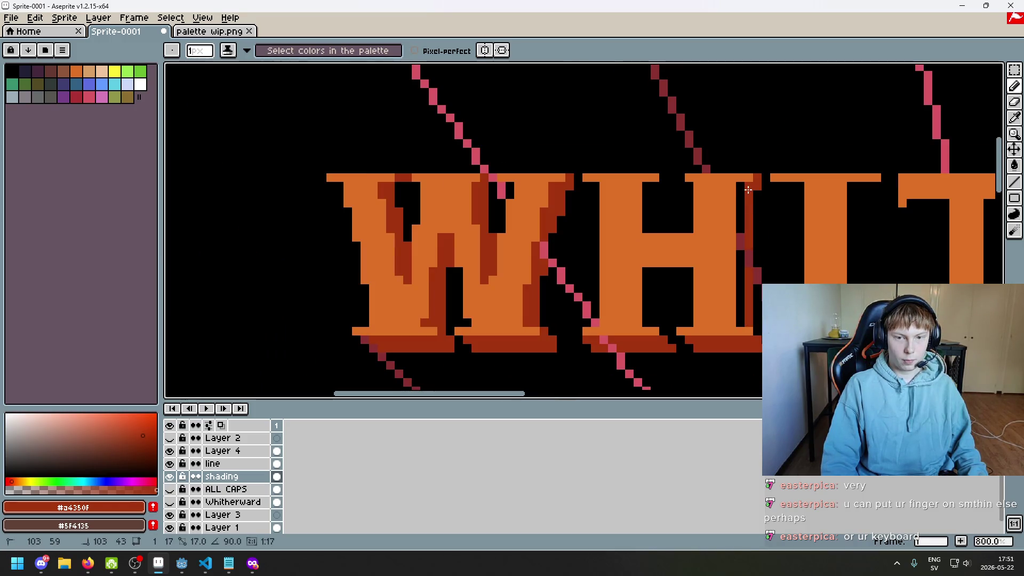
scroll(742, 188, down, 2)
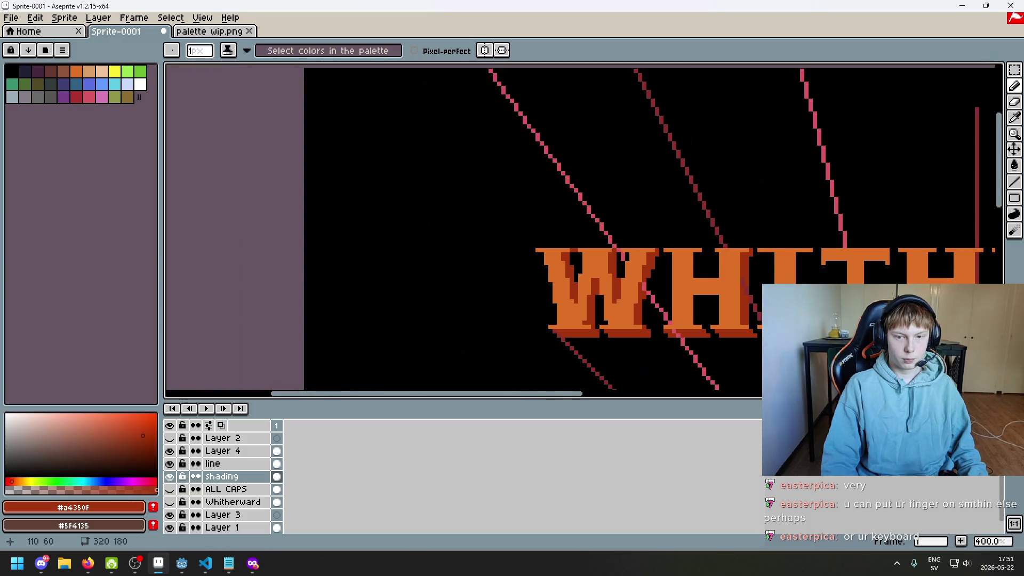
scroll(681, 241, up, 1)
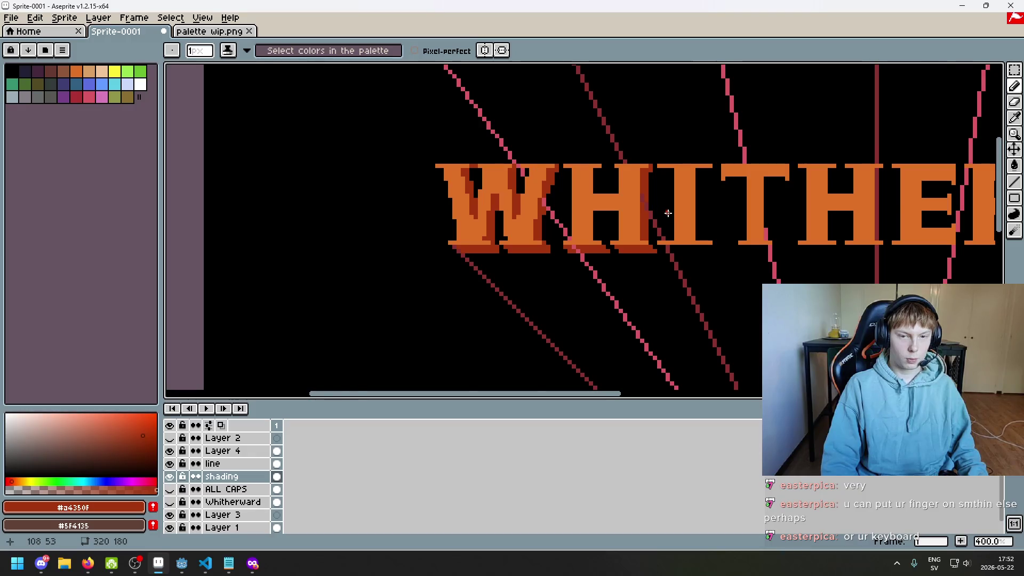
scroll(668, 213, up, 2)
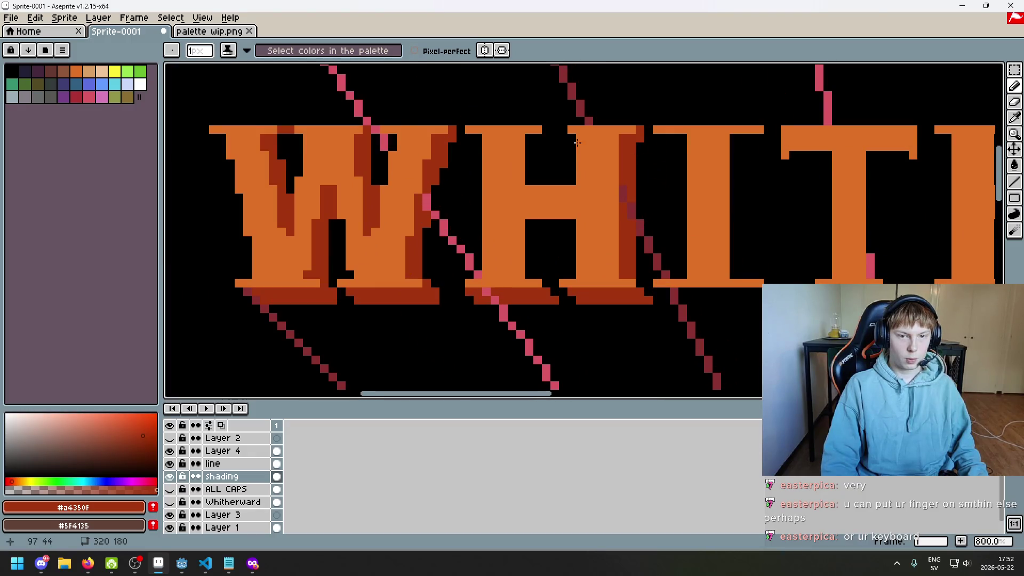
drag(530, 140, 535, 145)
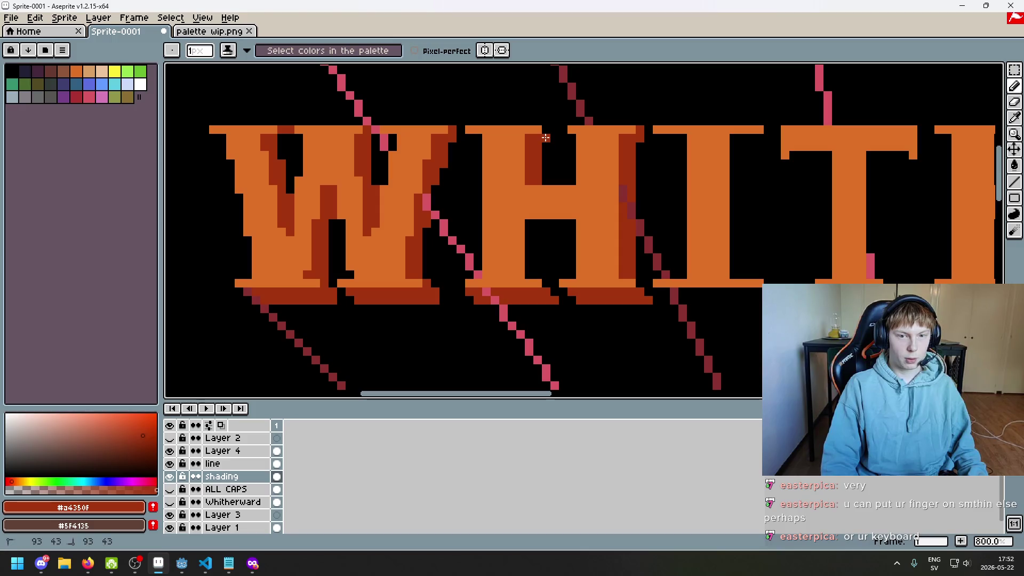
scroll(560, 169, down, 3)
scroll(554, 160, up, 5)
scroll(544, 144, down, 5)
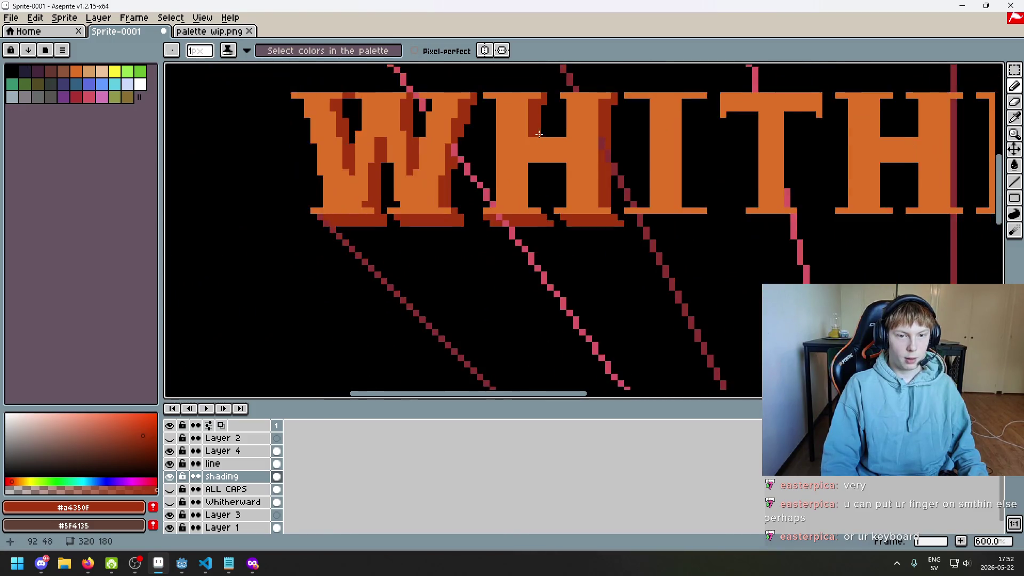
scroll(537, 129, up, 5)
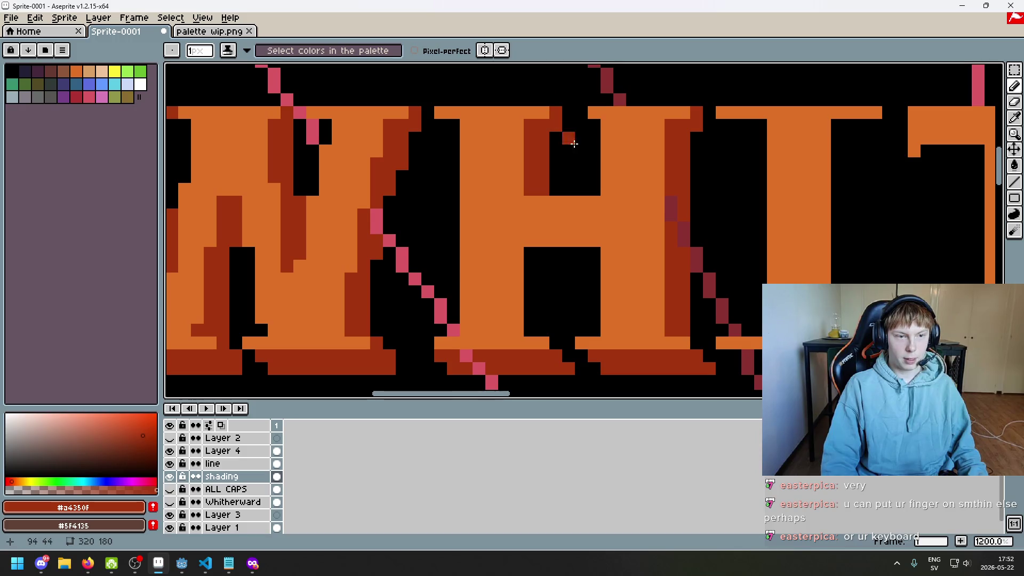
scroll(558, 149, down, 1)
scroll(560, 165, up, 1)
- Shade the H's inner gap and left inner strip dark red, down its inner edge
click(562, 175)
drag(577, 180, 582, 238)
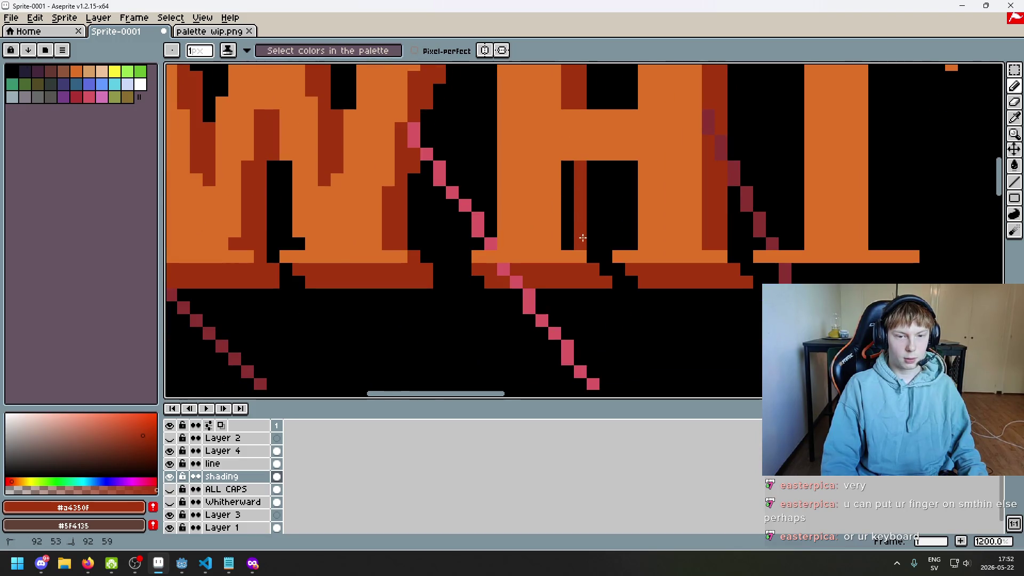
drag(569, 176, 572, 231)
scroll(573, 169, down, 6)
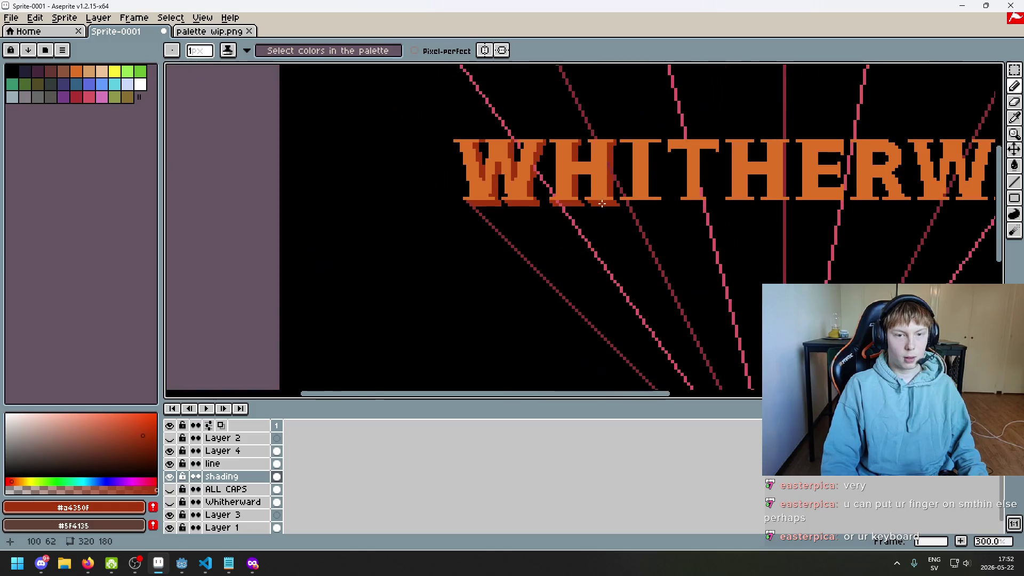
scroll(605, 207, up, 1)
scroll(549, 147, up, 2)
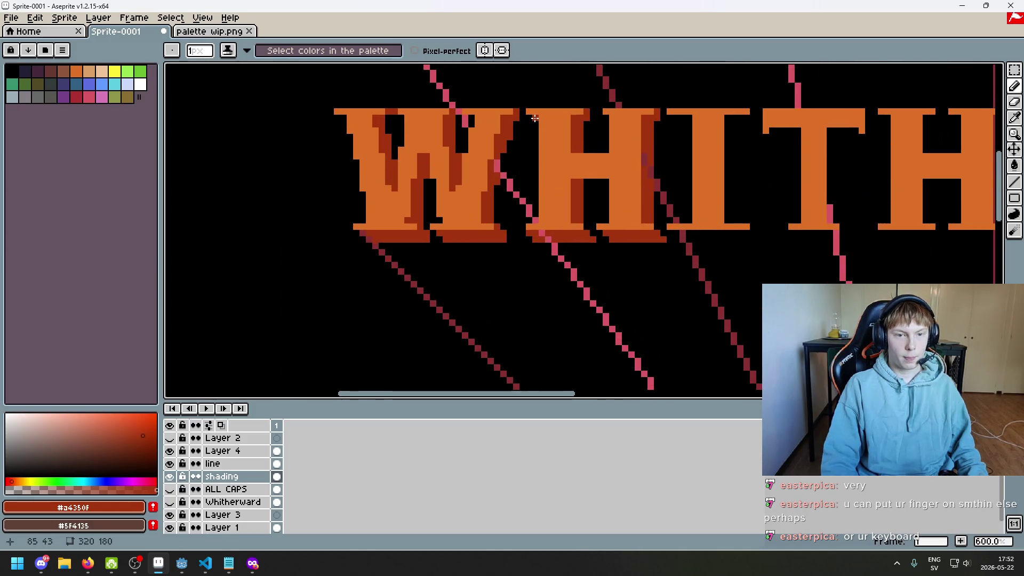
scroll(535, 121, down, 2)
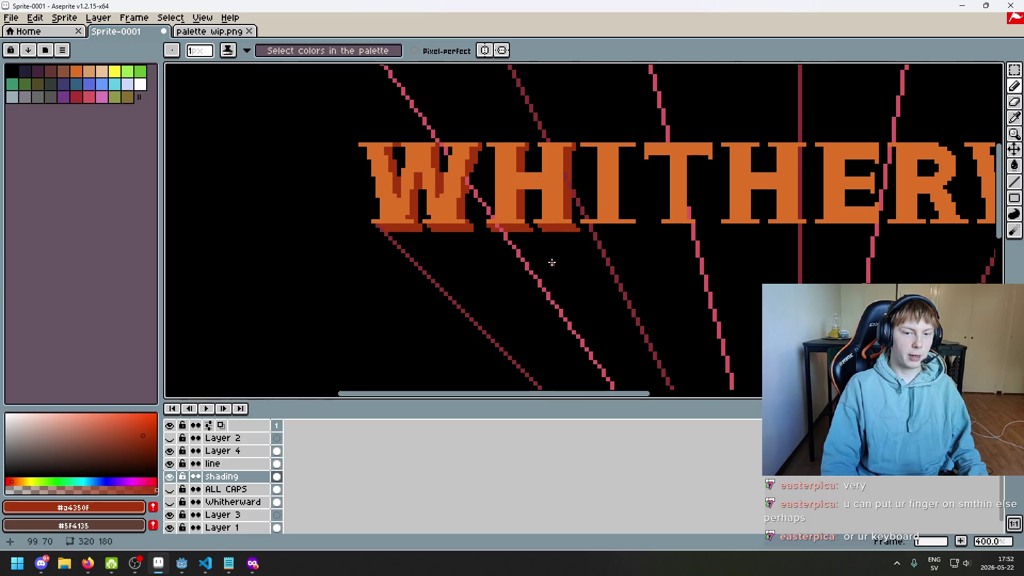
scroll(573, 264, down, 2)
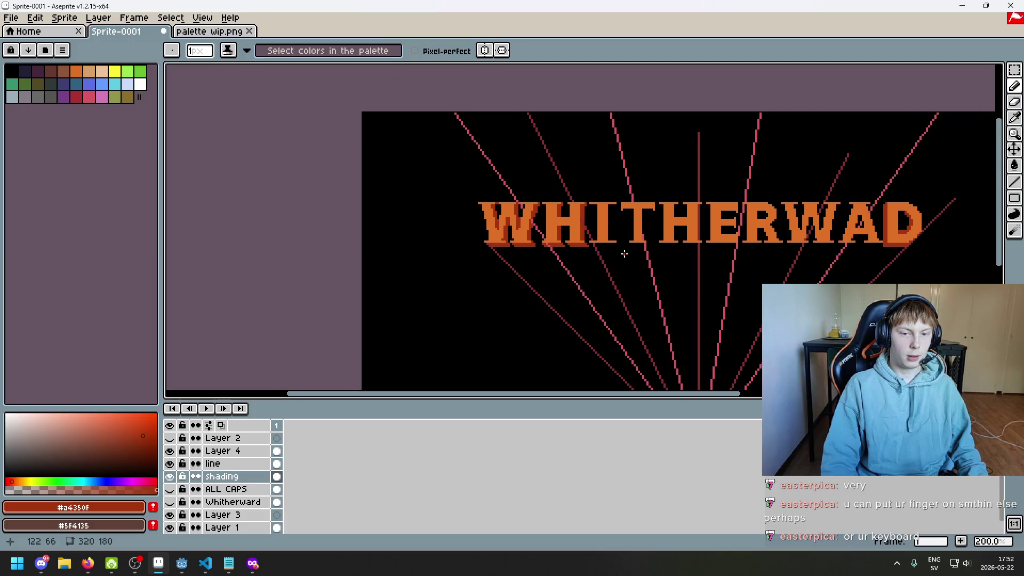
scroll(587, 245, down, 1)
scroll(547, 235, up, 1)
scroll(492, 142, up, 2)
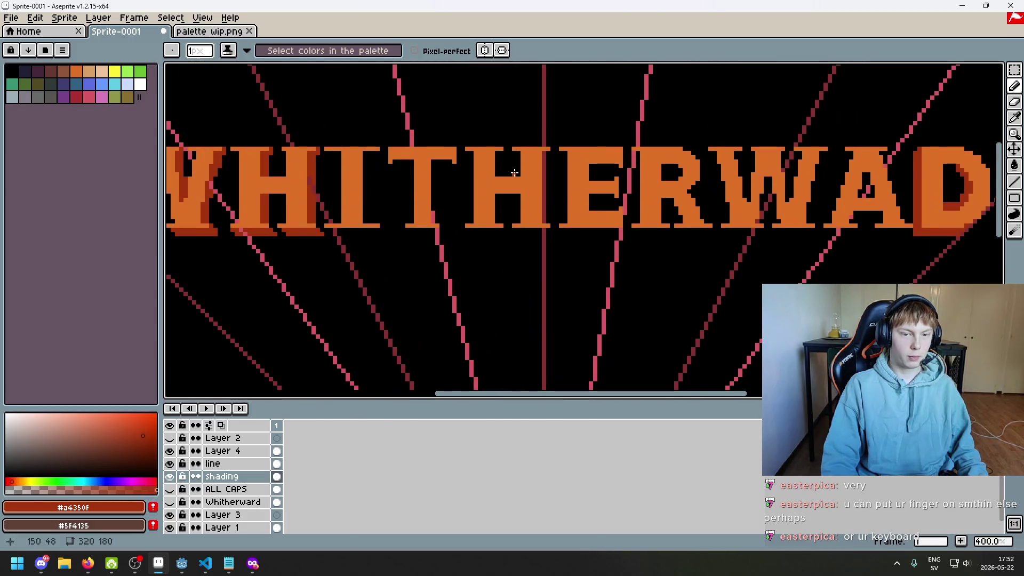
scroll(515, 172, down, 2)
scroll(496, 165, up, 2)
scroll(474, 158, up, 1)
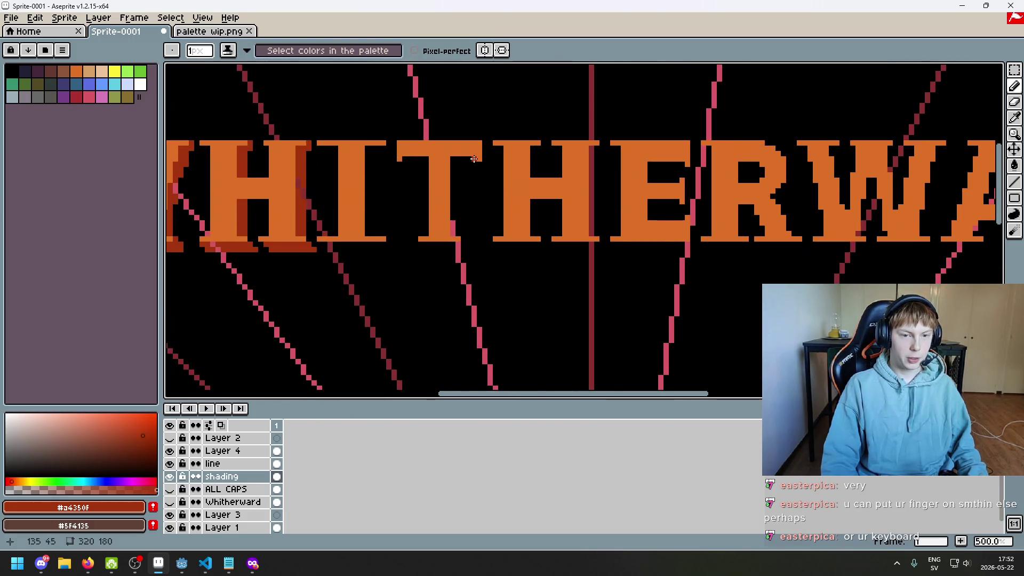
scroll(474, 158, up, 2)
key(shift+l)
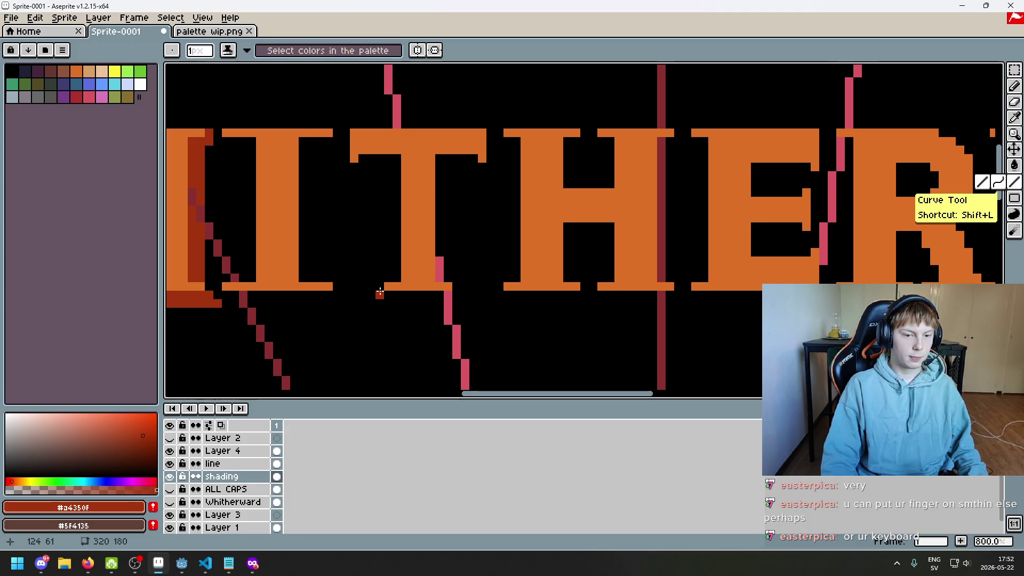
- Undo the last line stroke and draw a dark-red shadow line under the T
key(ctrl+z)
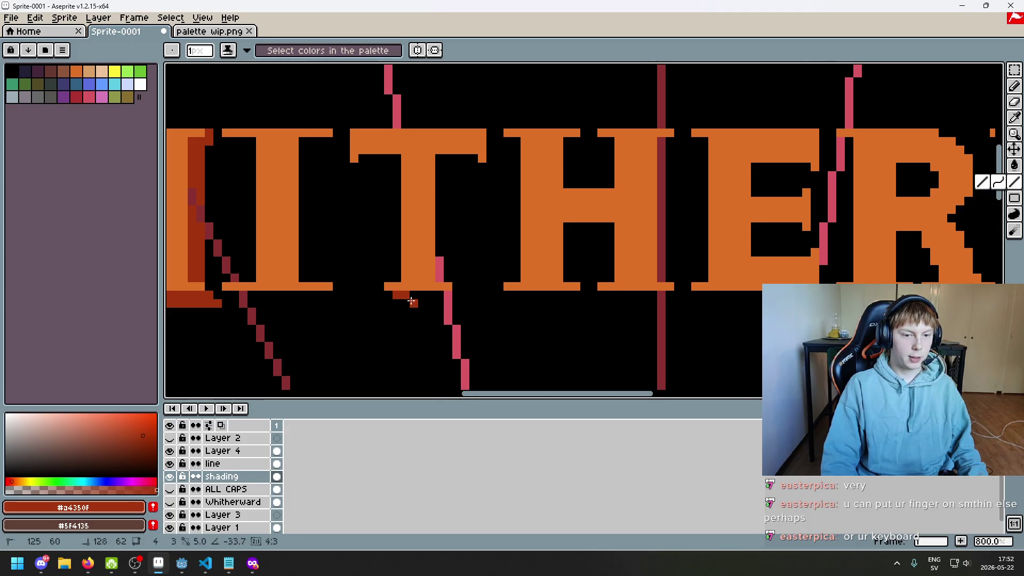
scroll(469, 309, down, 3)
mouse_move(420, 296)
mouse_down()
mouse_move(465, 182)
mouse_move(588, 286)
mouse_up()
scroll(588, 299, up, 1)
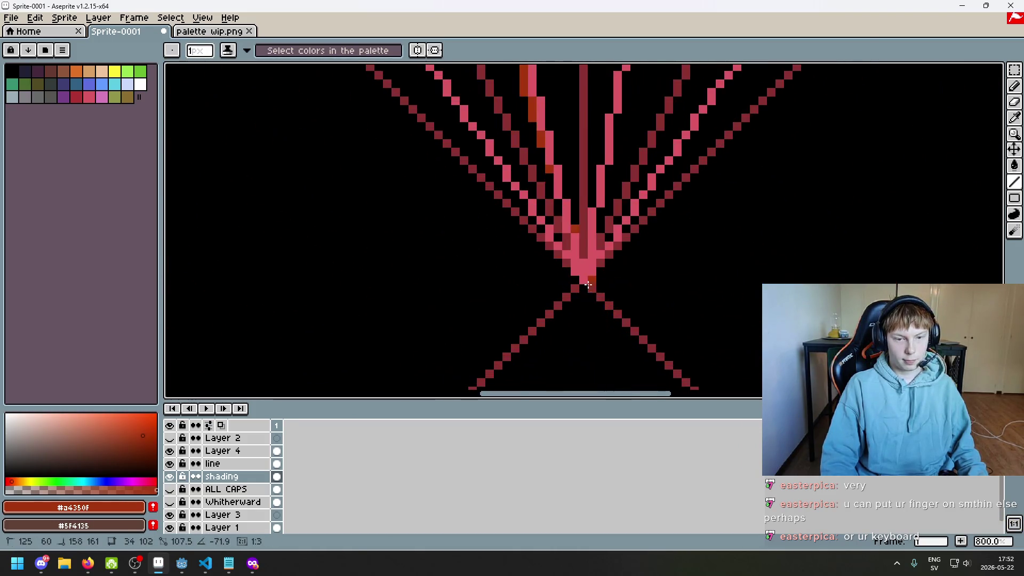
scroll(588, 285, down, 3)
scroll(520, 256, up, 2)
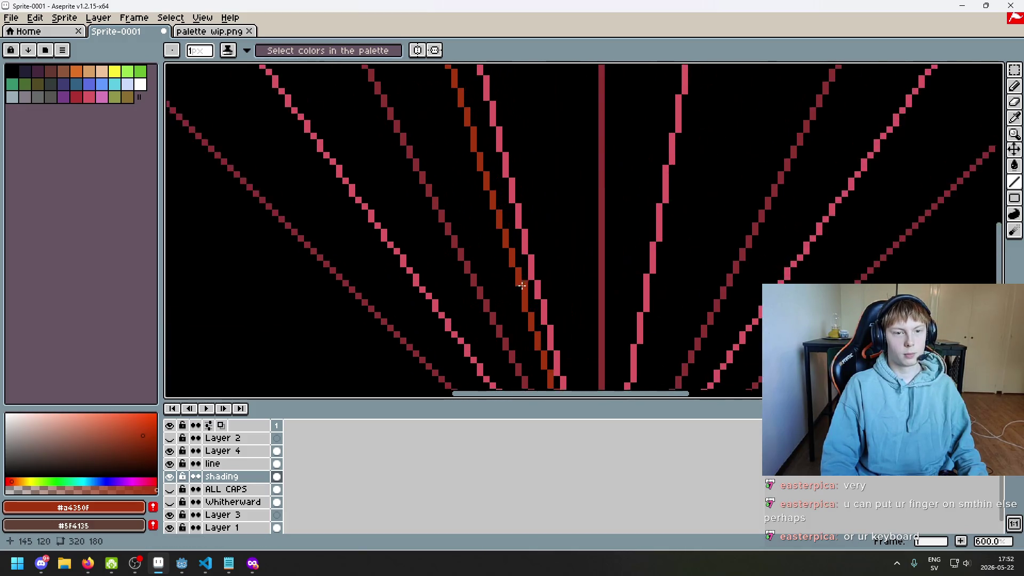
scroll(475, 182, up, 2)
scroll(511, 273, up, 1)
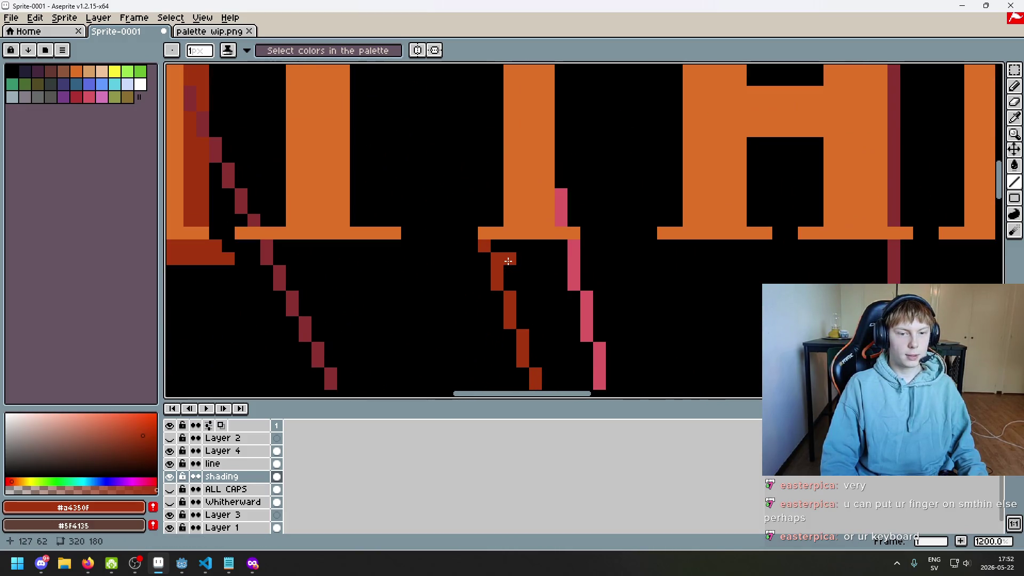
scroll(508, 261, up, 1)
- Pencil a dark-red shadow row under the T's base, then undo the trial line strokes
key(b)
drag(508, 258, 670, 250)
click(669, 234)
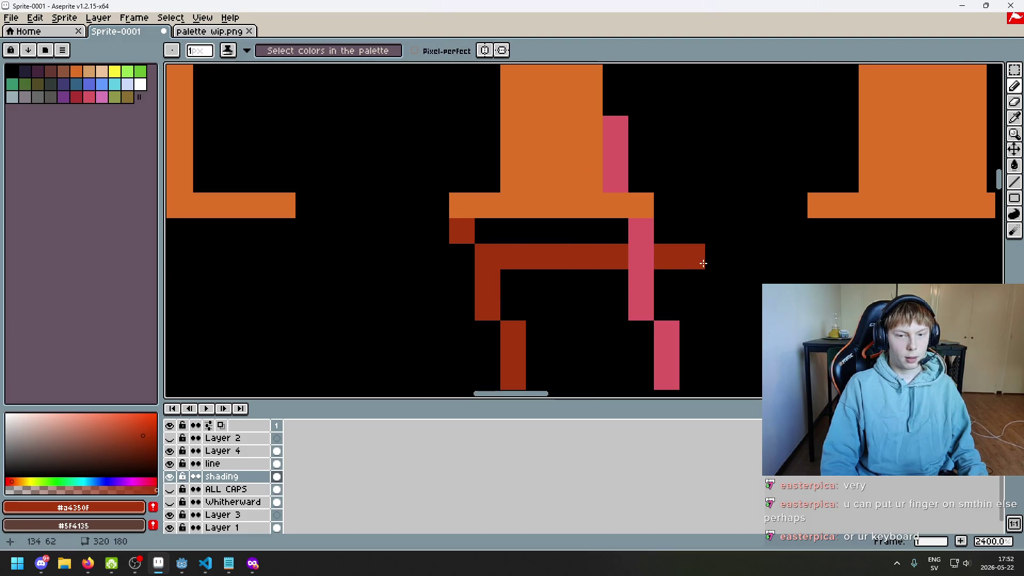
scroll(693, 257, down, 2)
scroll(595, 217, down, 1)
key(l)
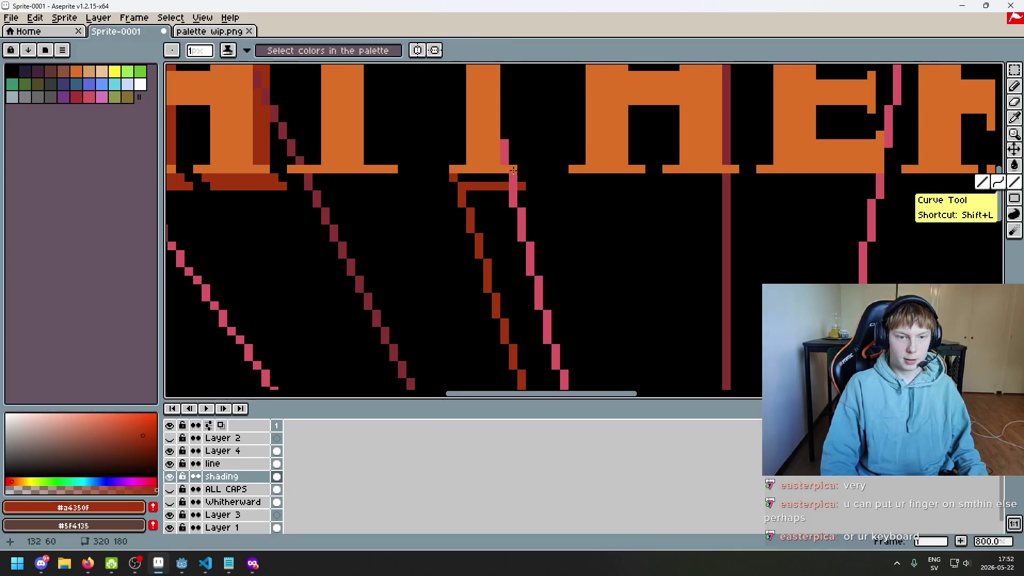
drag(515, 171, 744, 246)
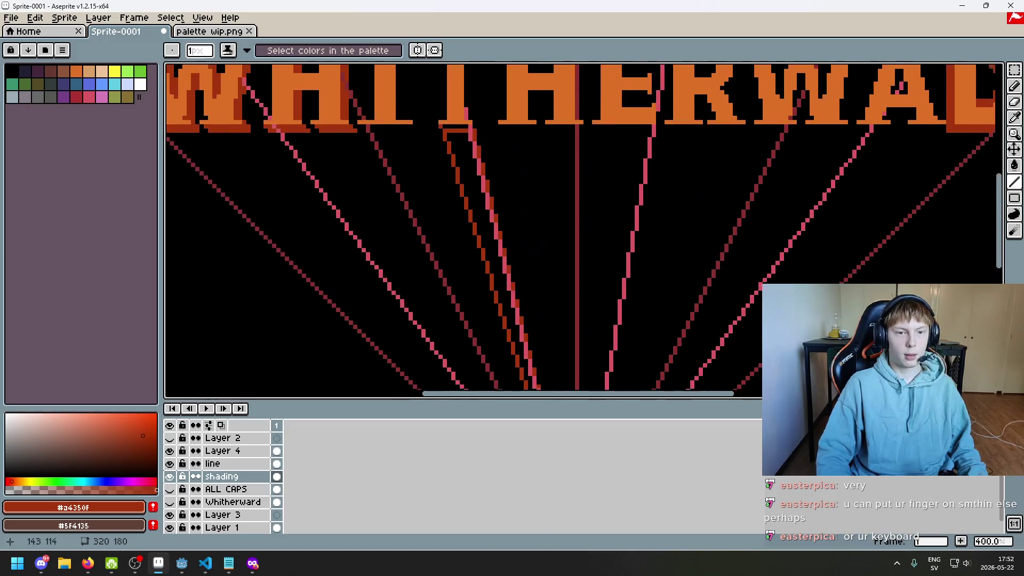
scroll(485, 94, up, 2)
scroll(484, 95, up, 3)
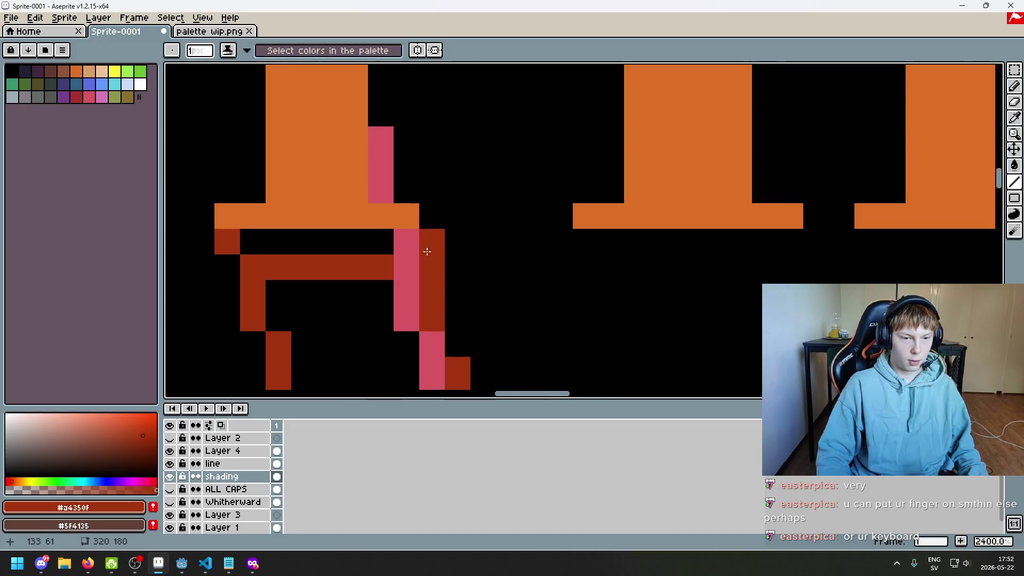
key(ctrl+z)
key(ctrl+z)
- Redraw the T's dark-red base shadow, erase the extra left block, and hide the 'line' layer
key(b)
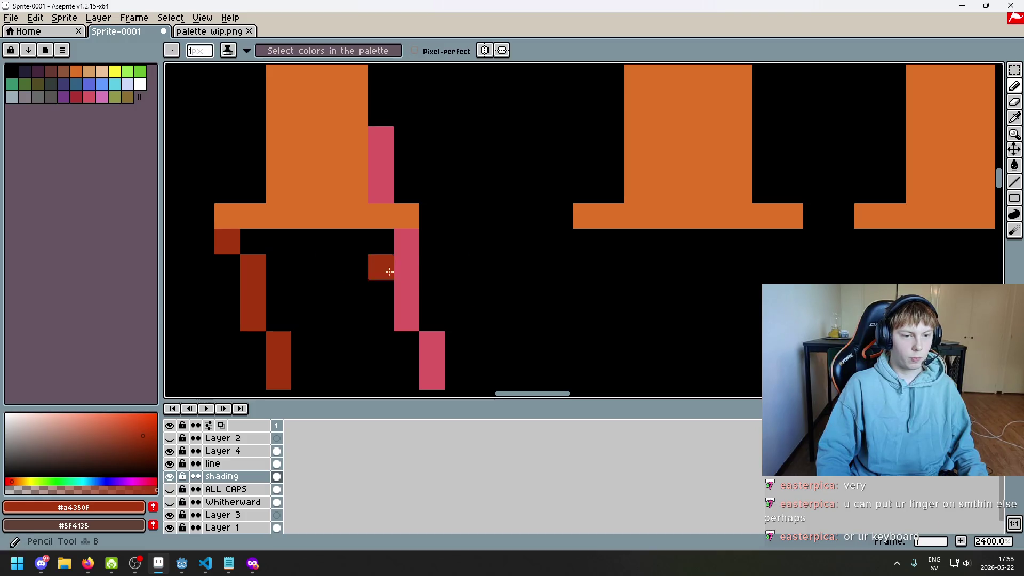
drag(450, 267, 227, 267)
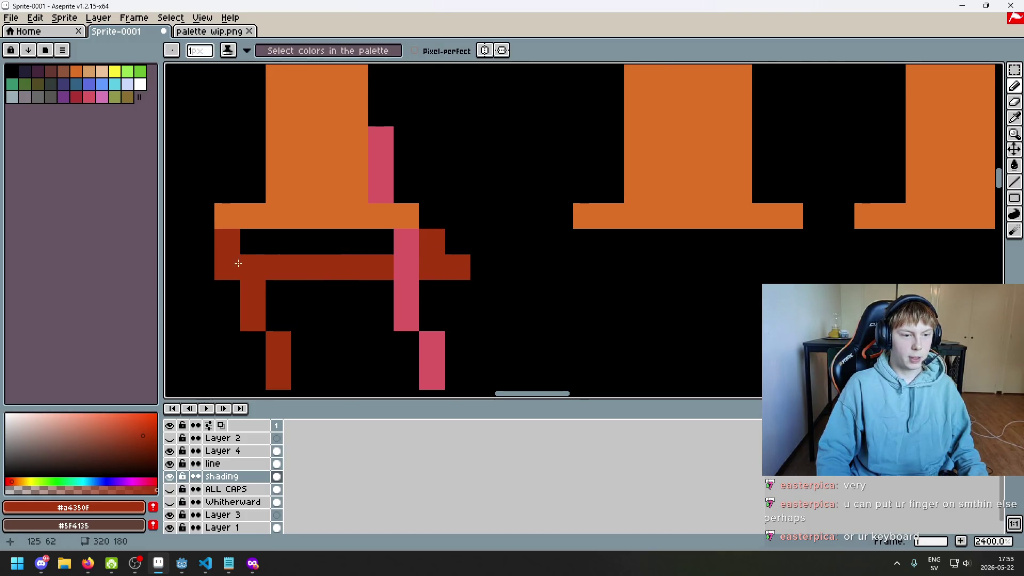
key(e)
click(227, 267)
scroll(433, 213, down, 5)
key(b)
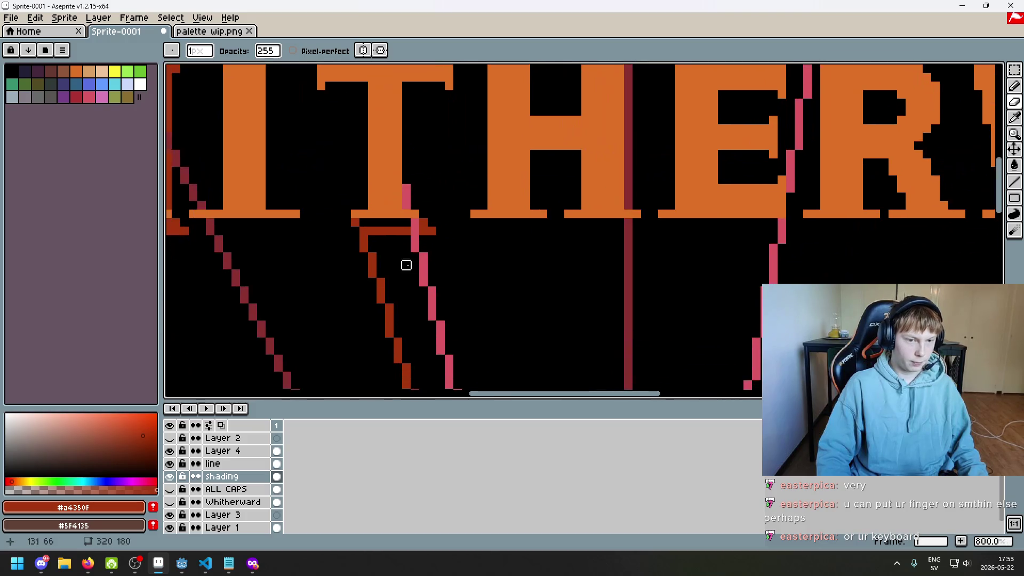
scroll(442, 304, down, 4)
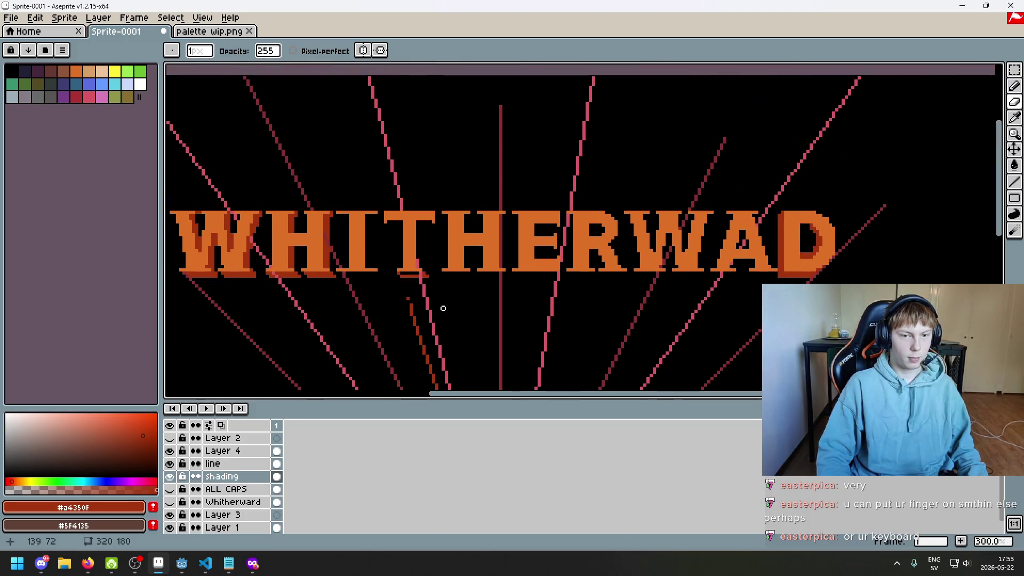
scroll(418, 280, up, 5)
mouse_move(363, 250)
mouse_down()
mouse_move(421, 251)
mouse_move(430, 221)
mouse_up()
scroll(432, 256, up, 1)
scroll(432, 256, up, 1)
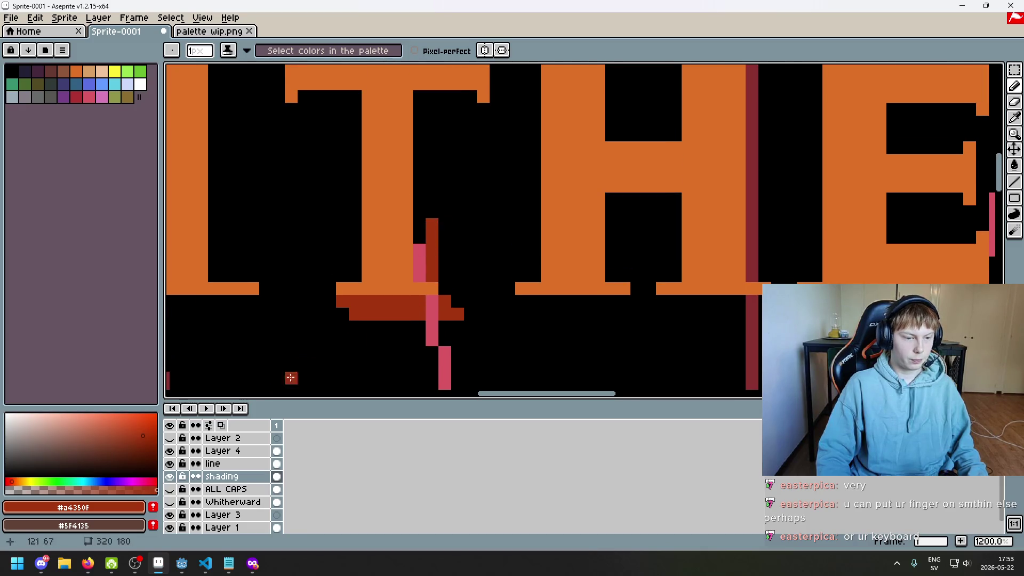
click(170, 463)
scroll(458, 267, down, 5)
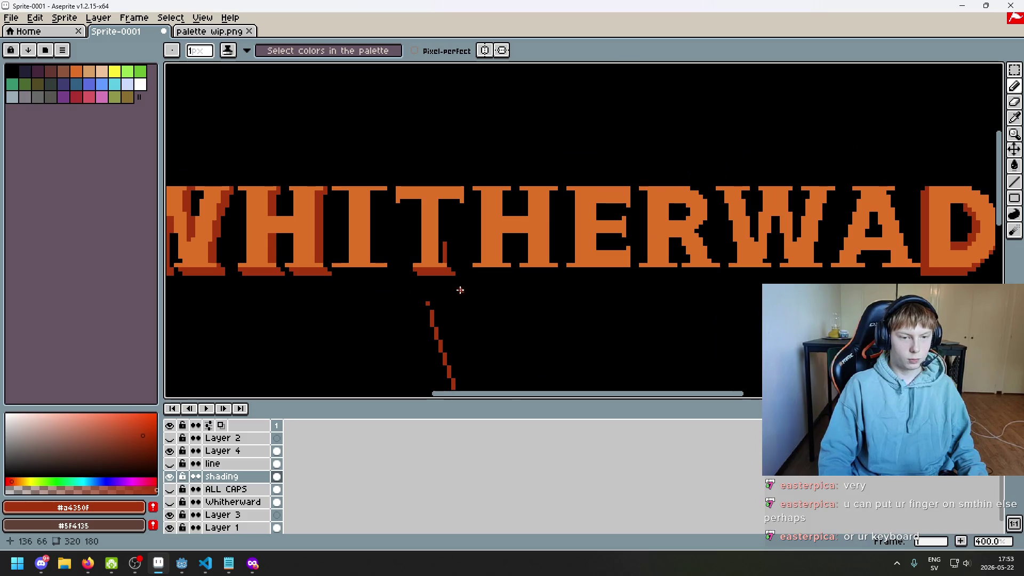
- Show the 'line' layer again and shade the T's stem edge and crossbar underside dark red
click(170, 464)
scroll(461, 204, up, 3)
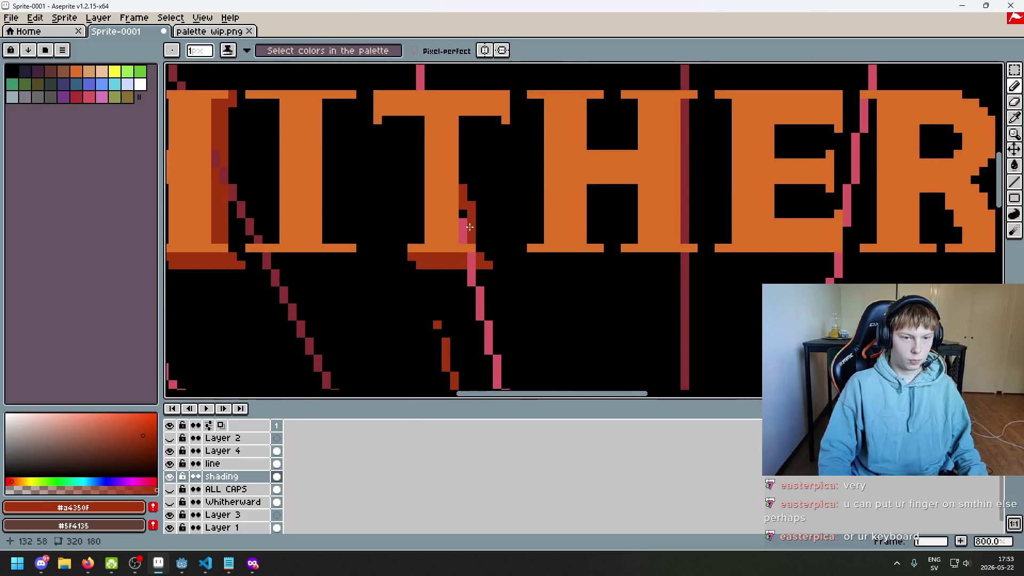
drag(472, 197, 466, 212)
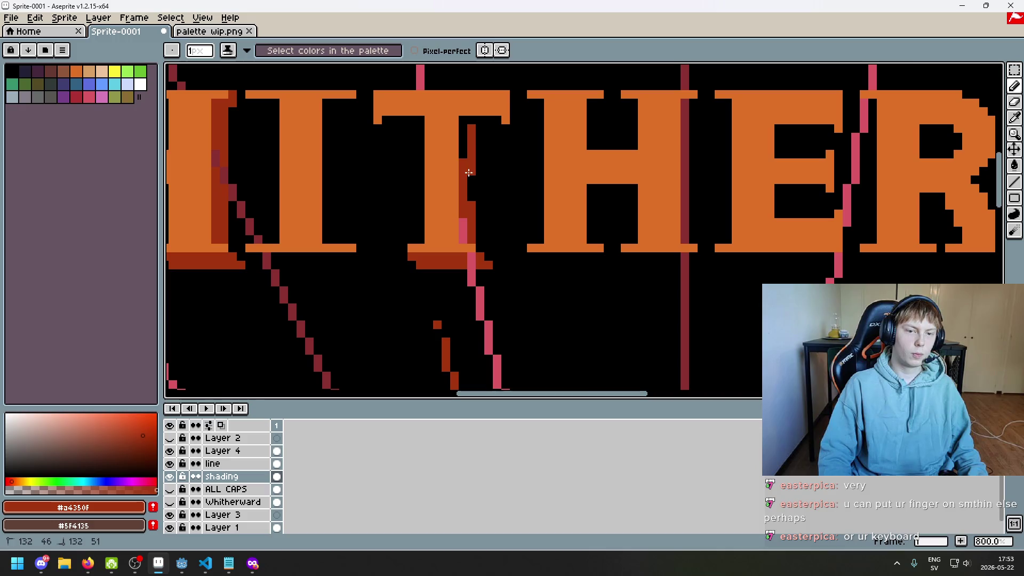
drag(468, 172, 469, 126)
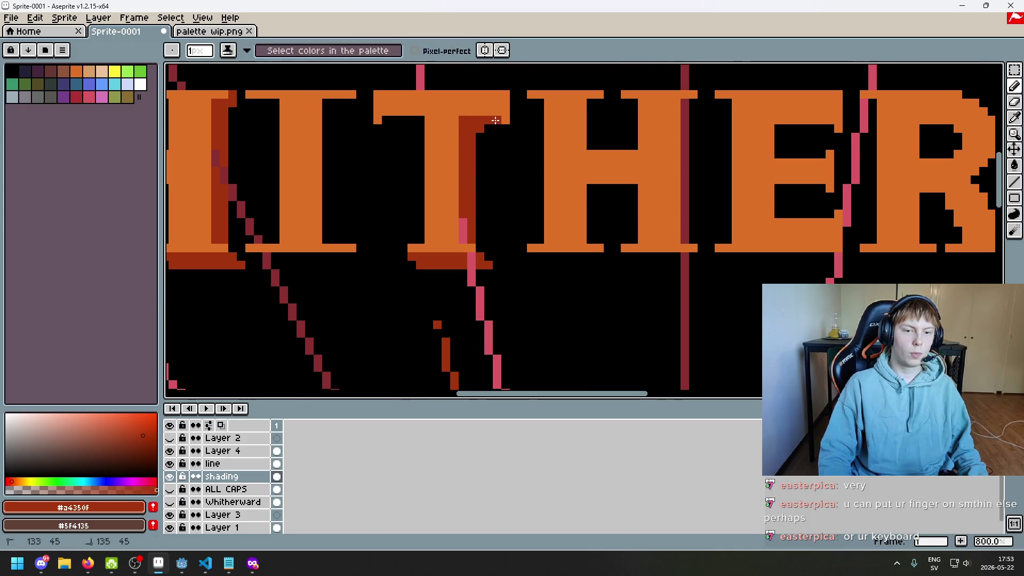
click(501, 125)
drag(490, 126, 506, 134)
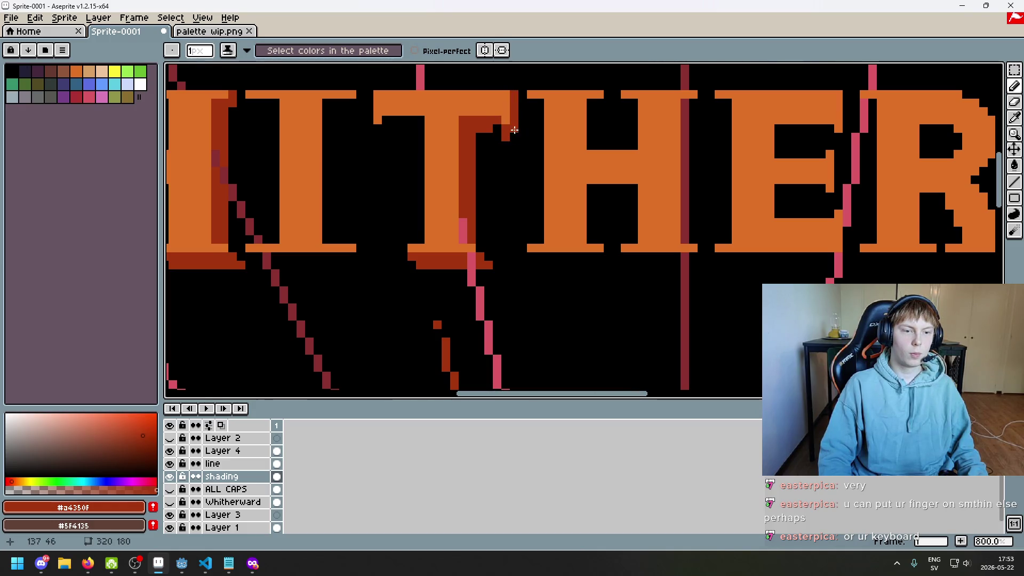
- Touch up the T's dark-red shading, alternating between Eraser and Pencil
drag(514, 130, 616, 197)
key(e)
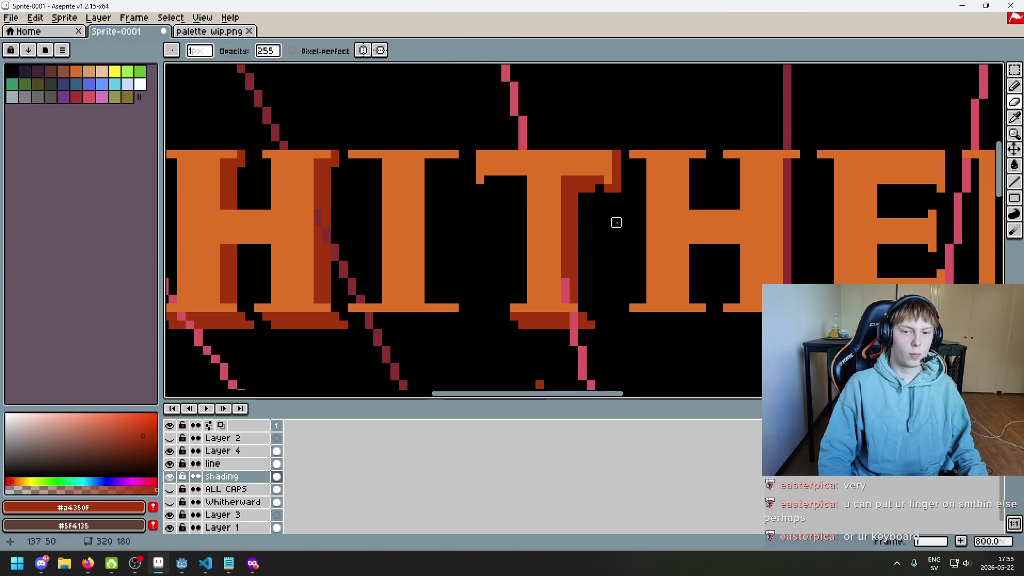
scroll(617, 222, down, 1)
key(b)
scroll(462, 145, up, 4)
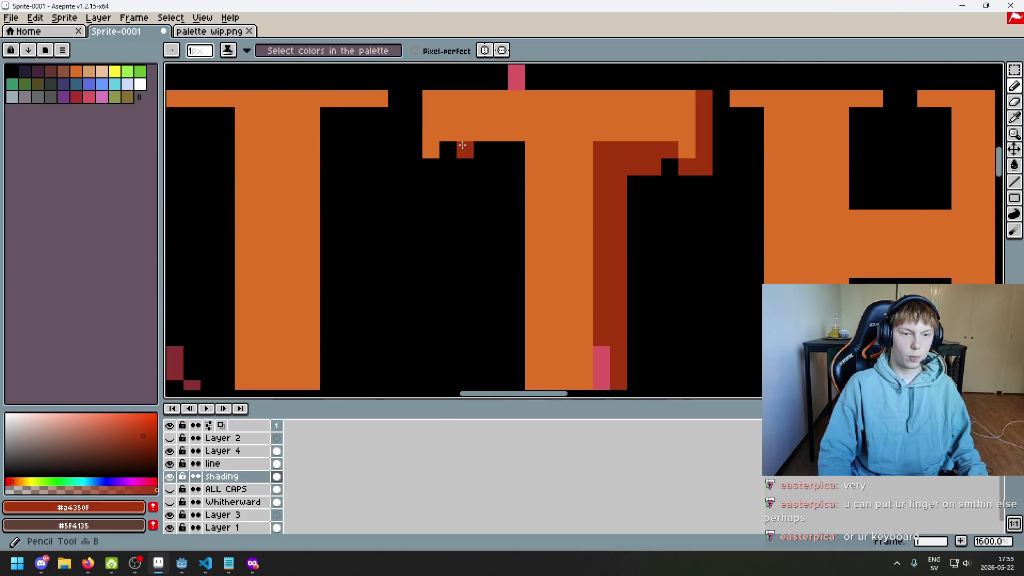
scroll(479, 197, down, 4)
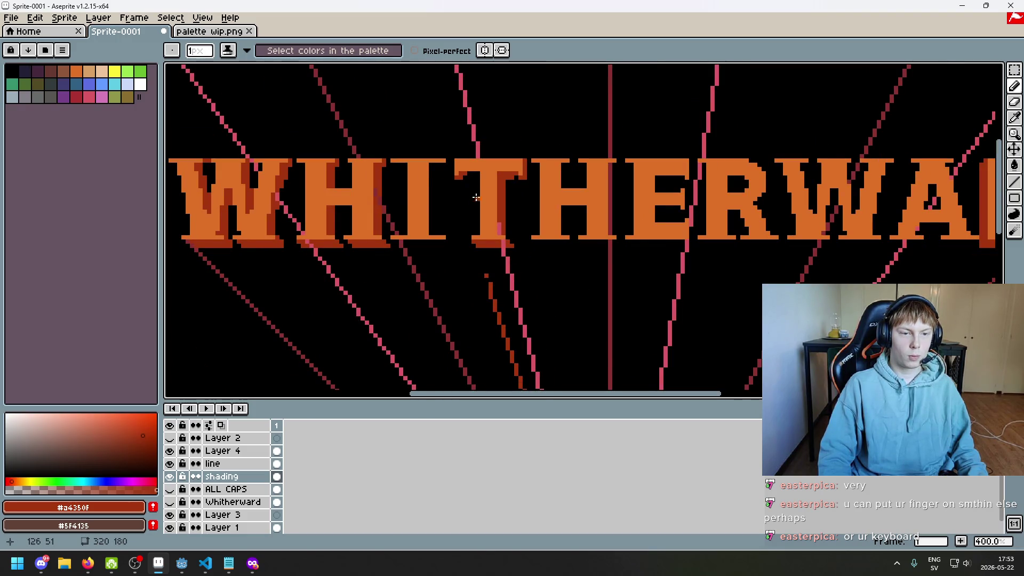
scroll(468, 165, up, 4)
key(e)
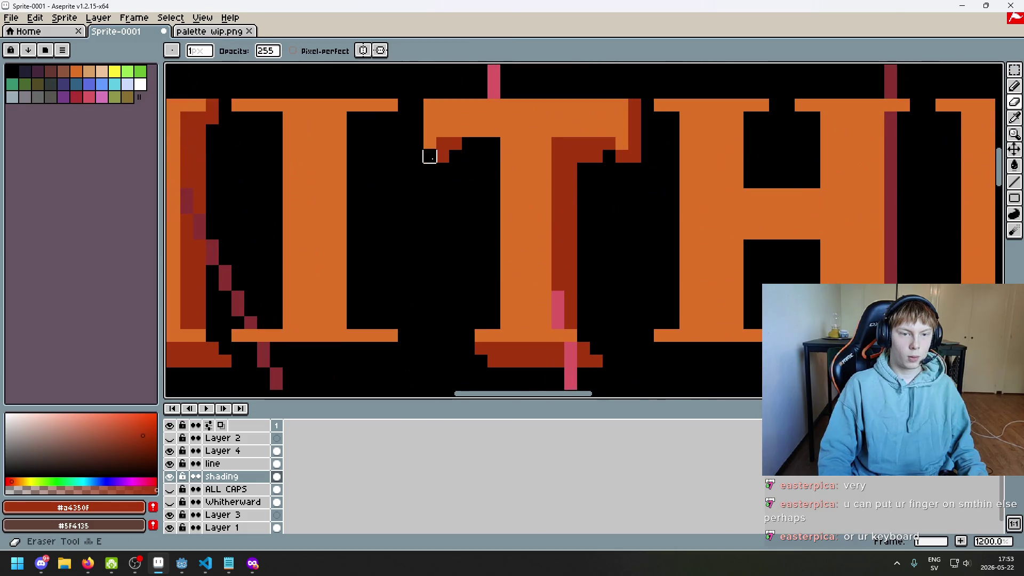
scroll(430, 153, down, 5)
scroll(583, 179, up, 3)
key(b)
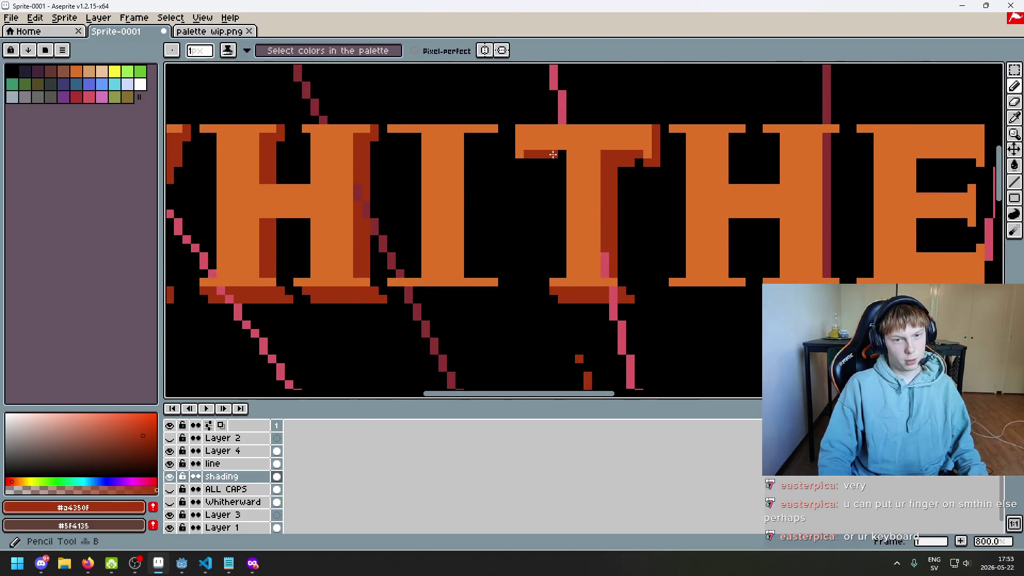
scroll(552, 155, down, 3)
scroll(549, 177, up, 2)
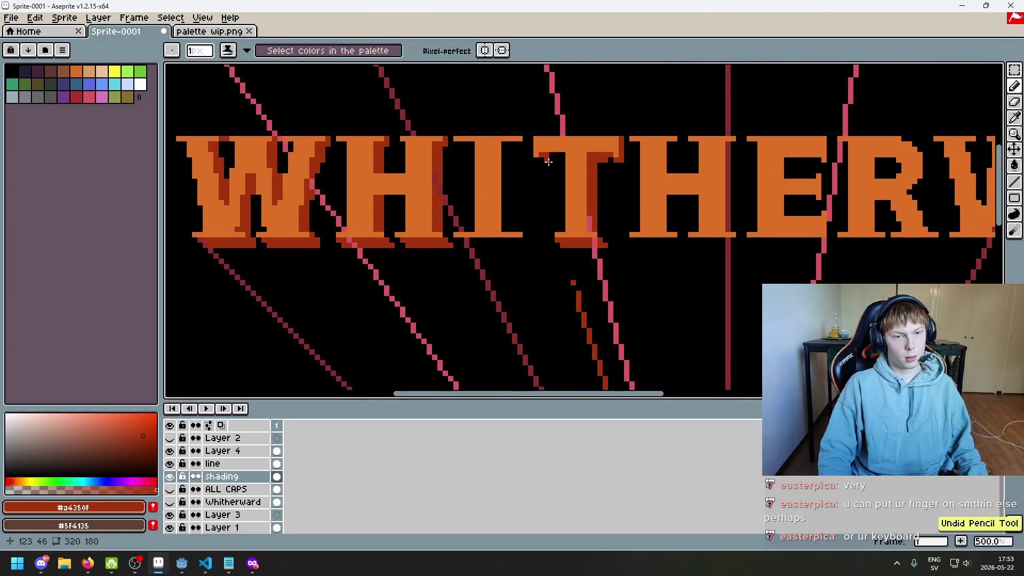
key(e)
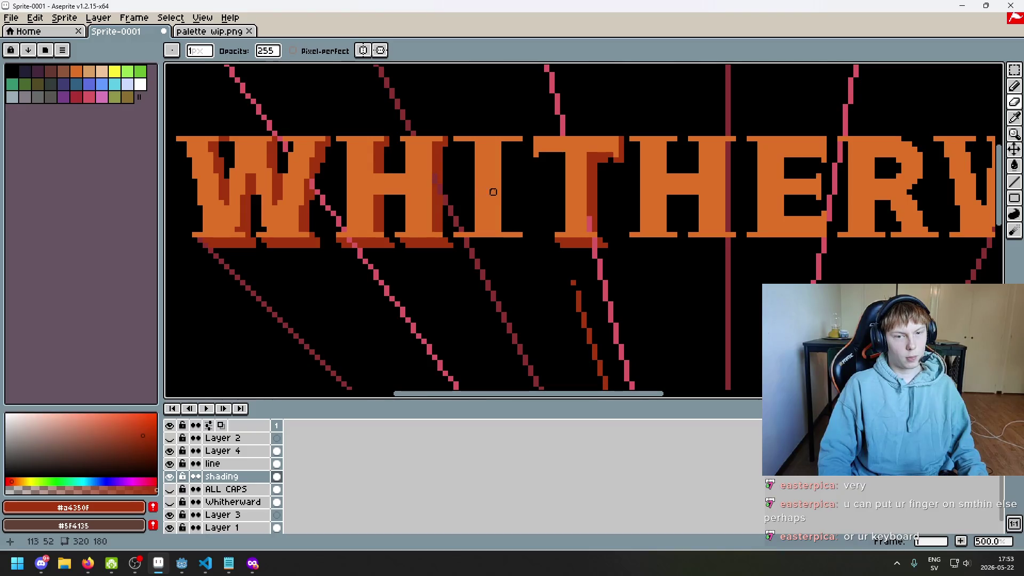
scroll(504, 186, down, 3)
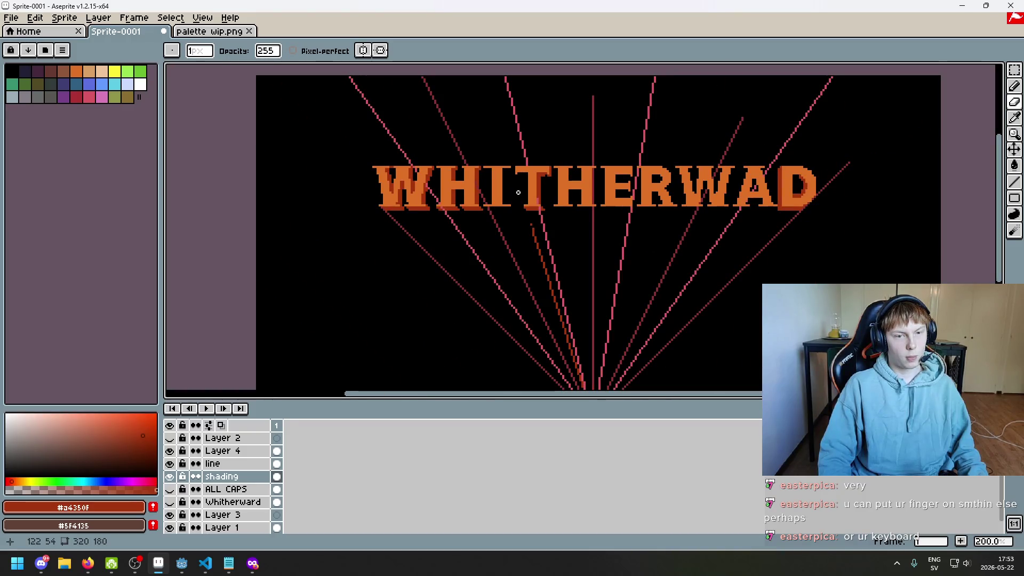
- With the dark-red pencil, paint shadow pixels under the T's base serif and fill the black gap
scroll(518, 192, up, 4)
key(b)
scroll(547, 219, up, 1)
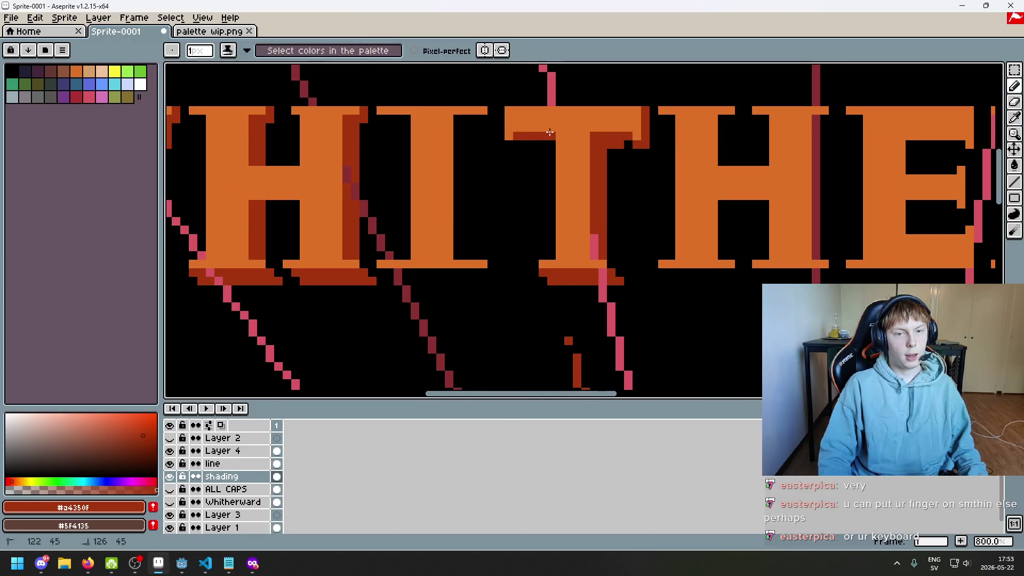
scroll(546, 220, down, 1)
scroll(547, 219, down, 4)
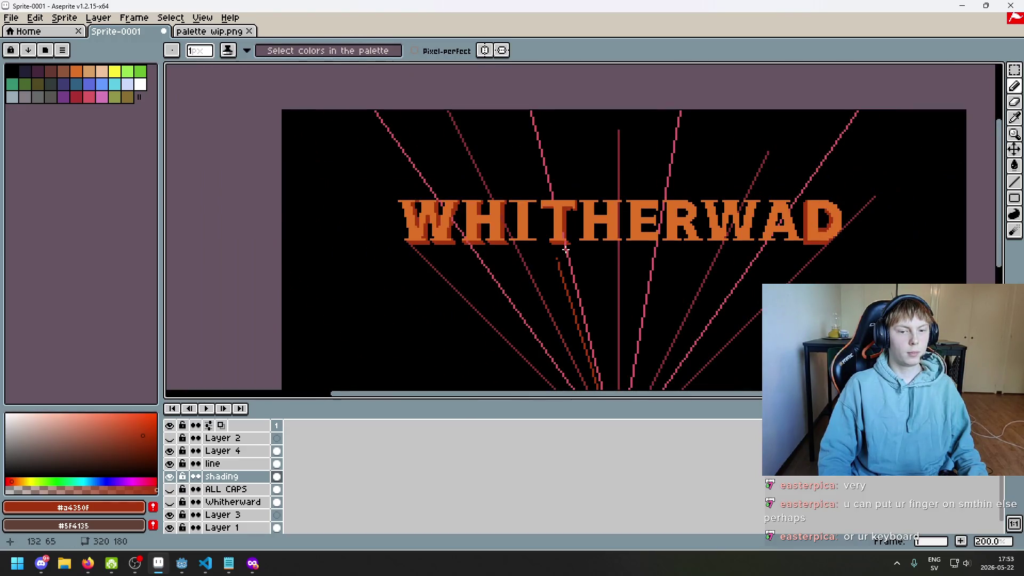
scroll(565, 249, down, 1)
scroll(564, 253, up, 1)
scroll(559, 165, up, 2)
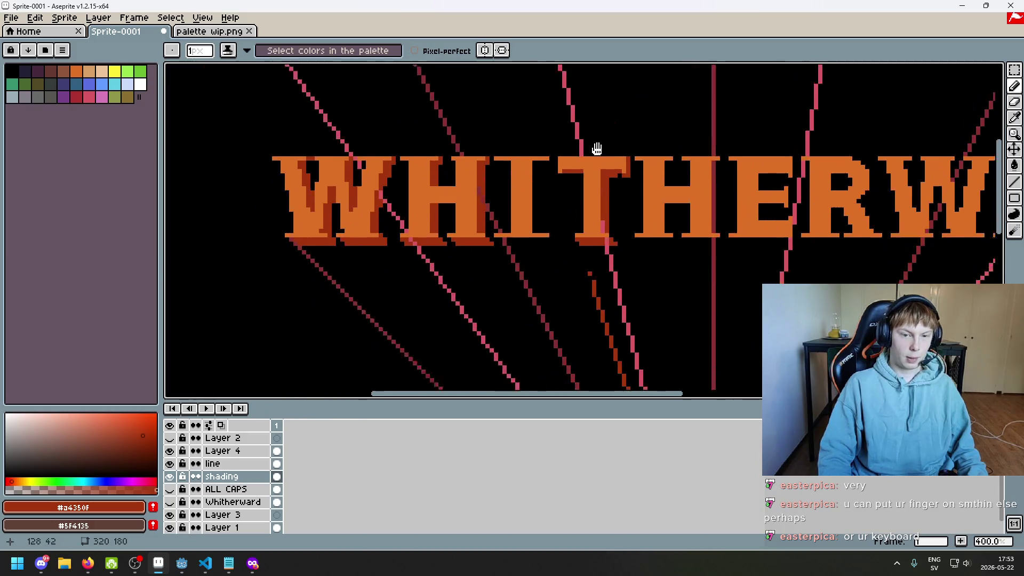
scroll(583, 140, up, 1)
scroll(557, 172, up, 2)
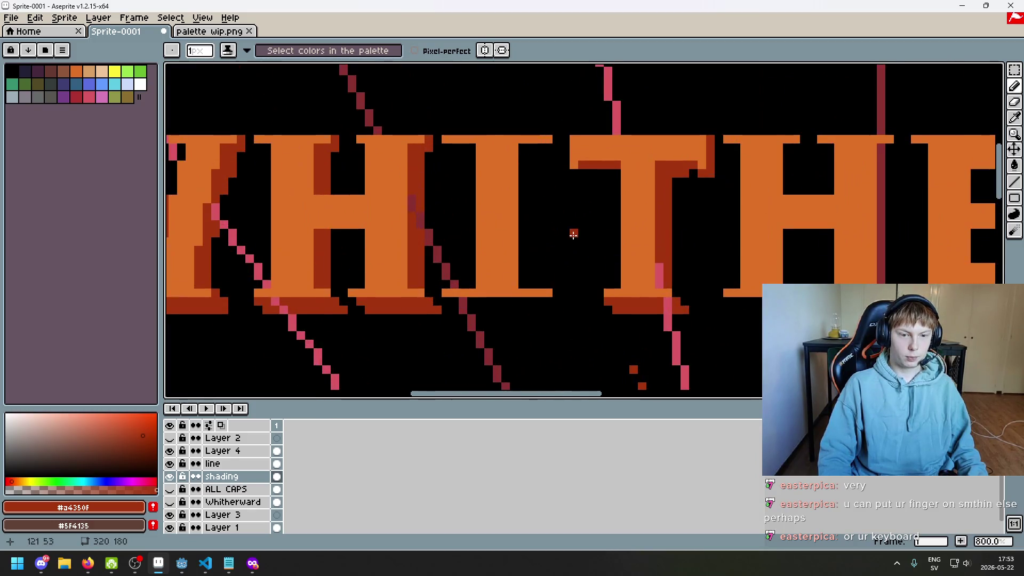
scroll(540, 201, up, 1)
scroll(532, 263, up, 4)
scroll(567, 270, up, 5)
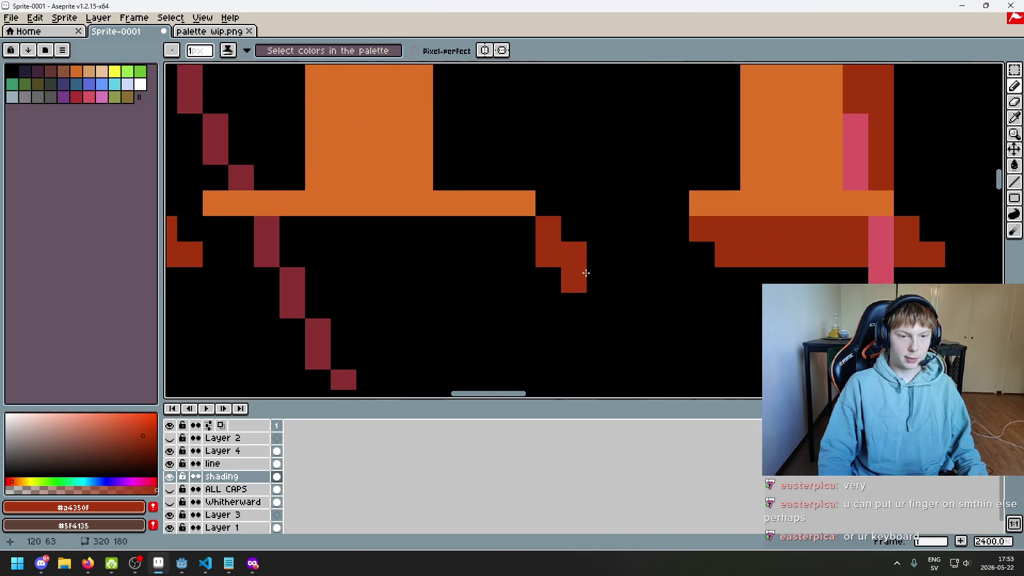
mouse_move(488, 264)
mouse_down()
mouse_move(426, 256)
mouse_move(403, 222)
mouse_move(728, 221)
mouse_move(521, 319)
mouse_up()
click(459, 274)
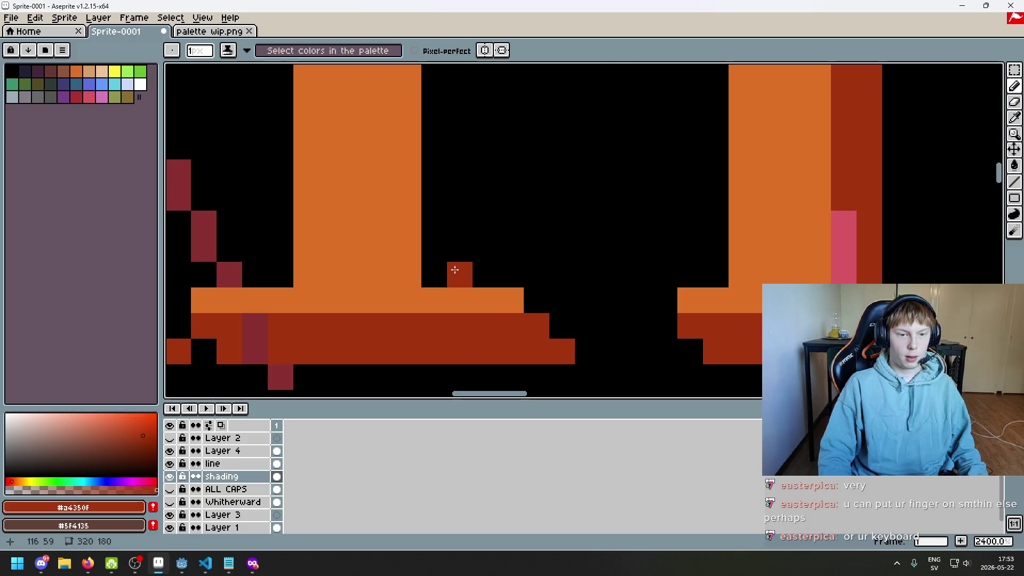
scroll(459, 272, down, 3)
mouse_move(464, 189)
mouse_down()
mouse_move(469, 160)
mouse_move(458, 160)
mouse_move(458, 256)
mouse_up()
mouse_move(458, 356)
mouse_down()
mouse_move(462, 254)
mouse_move(483, 163)
mouse_move(505, 163)
mouse_up()
- Redo the last dark-red shadow stroke under the T
scroll(506, 162, down, 6)
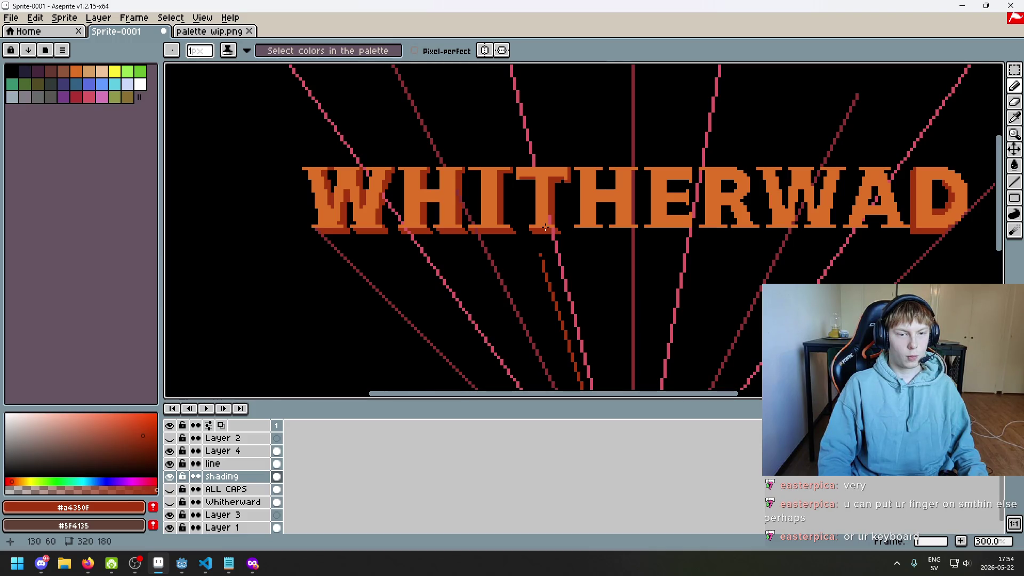
scroll(476, 184, up, 3)
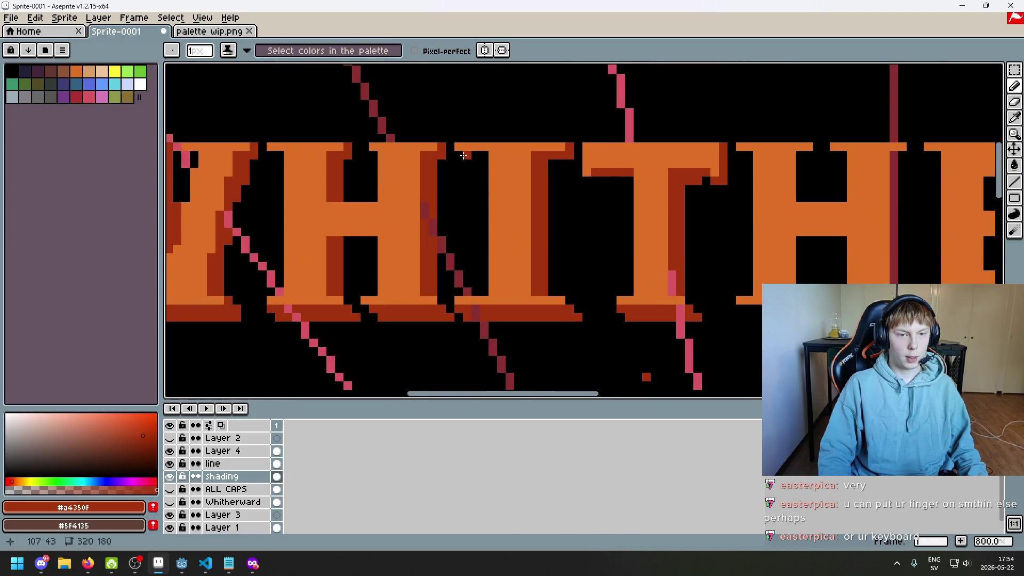
scroll(512, 214, down, 1)
scroll(512, 214, down, 3)
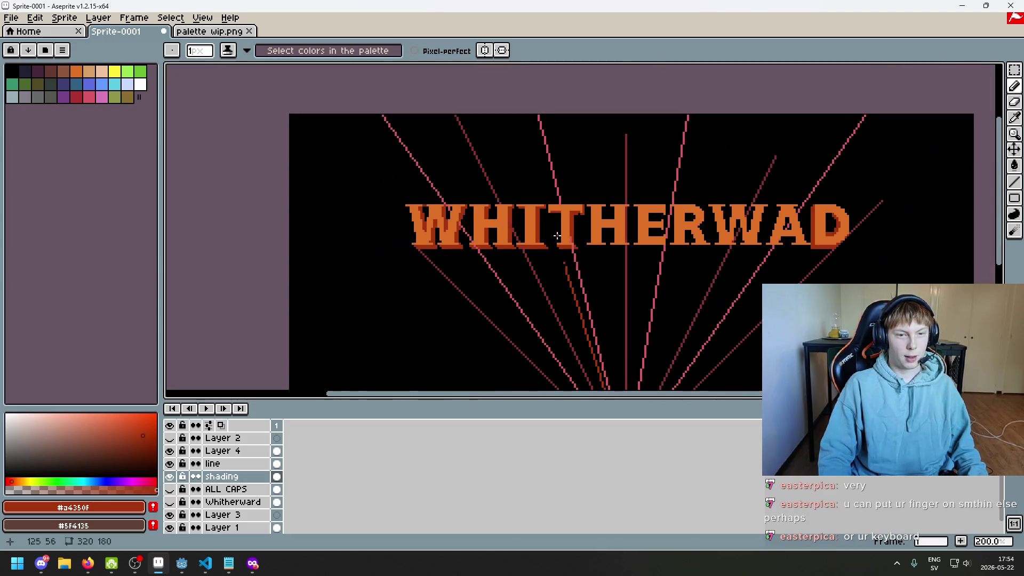
scroll(512, 214, down, 2)
scroll(585, 255, up, 1)
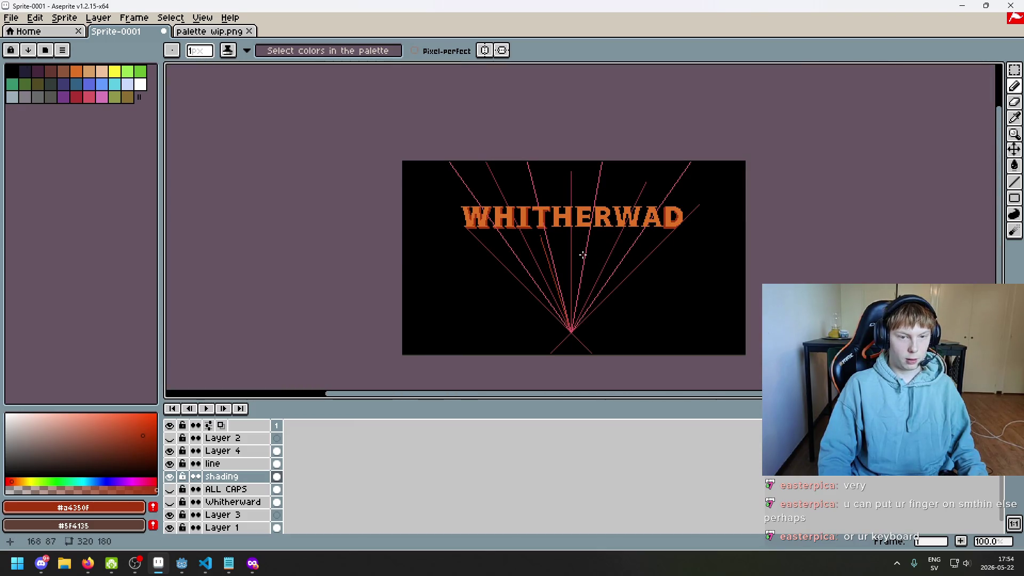
scroll(582, 255, up, 1)
key(ctrl+y)
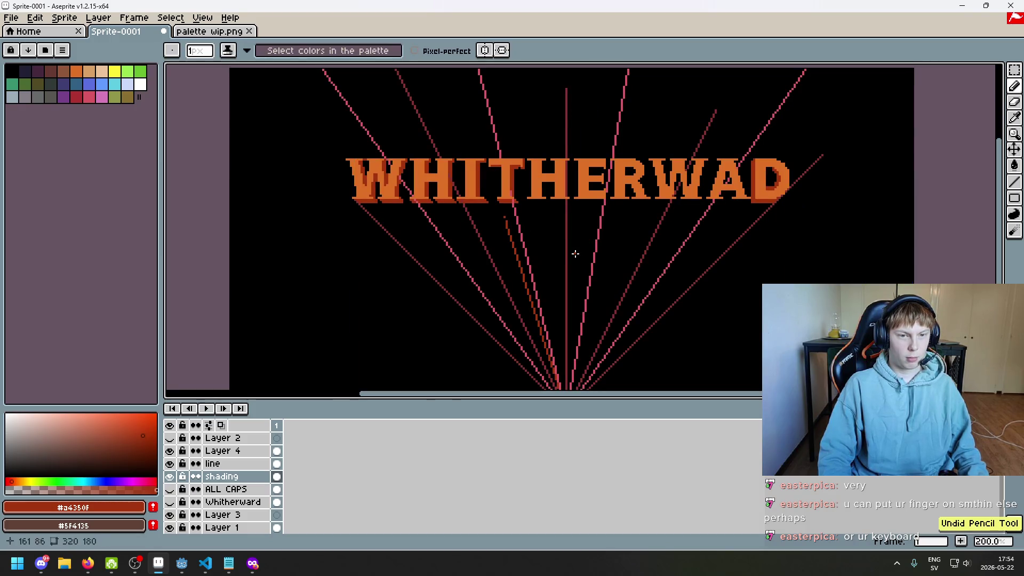
- Draw a dark-red shadow row beneath the H's base serif
scroll(528, 226, up, 1)
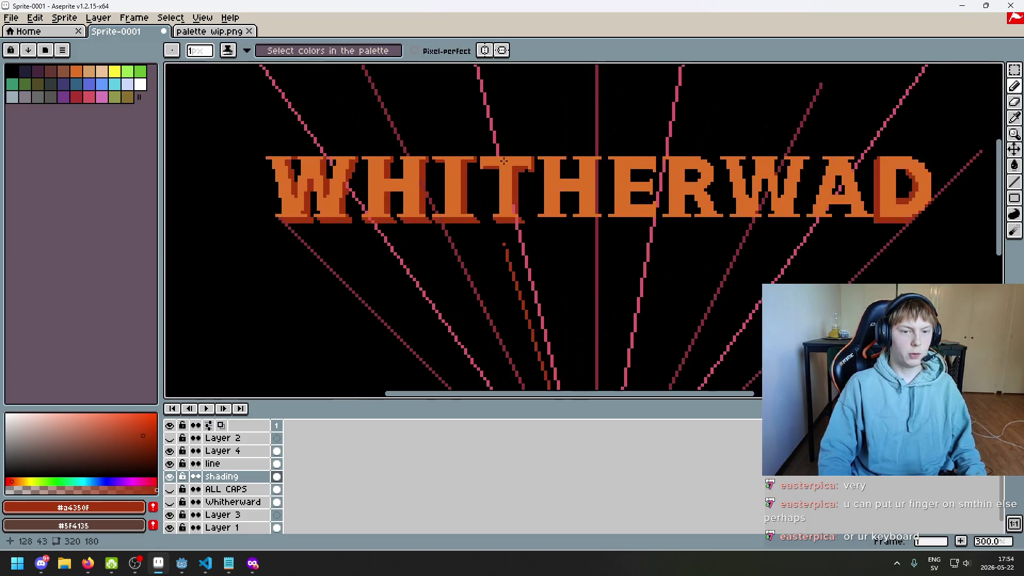
scroll(483, 164, up, 1)
scroll(482, 164, up, 2)
scroll(389, 183, down, 1)
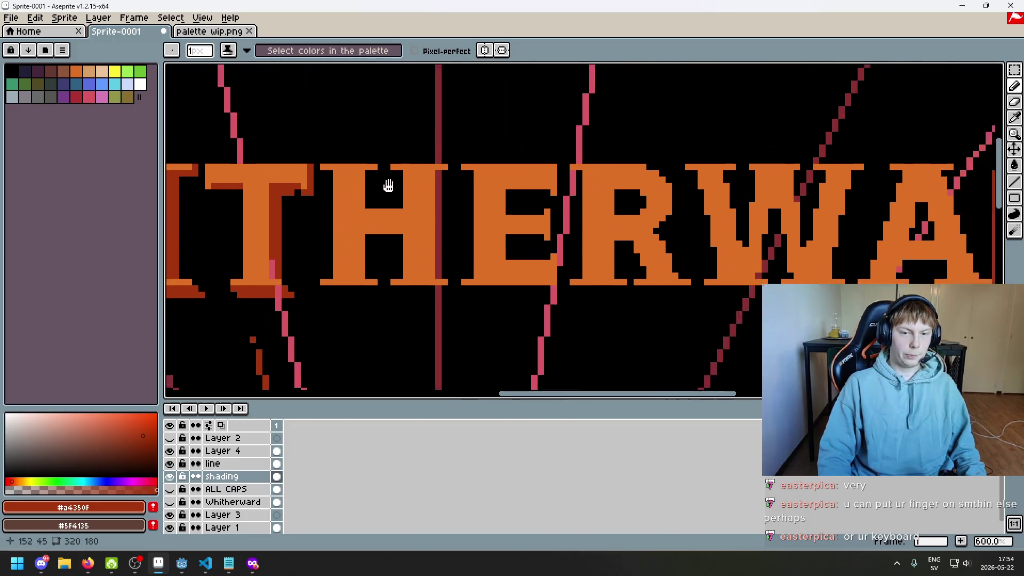
scroll(363, 189, right, 1)
scroll(369, 193, right, 1)
scroll(398, 182, up, 1)
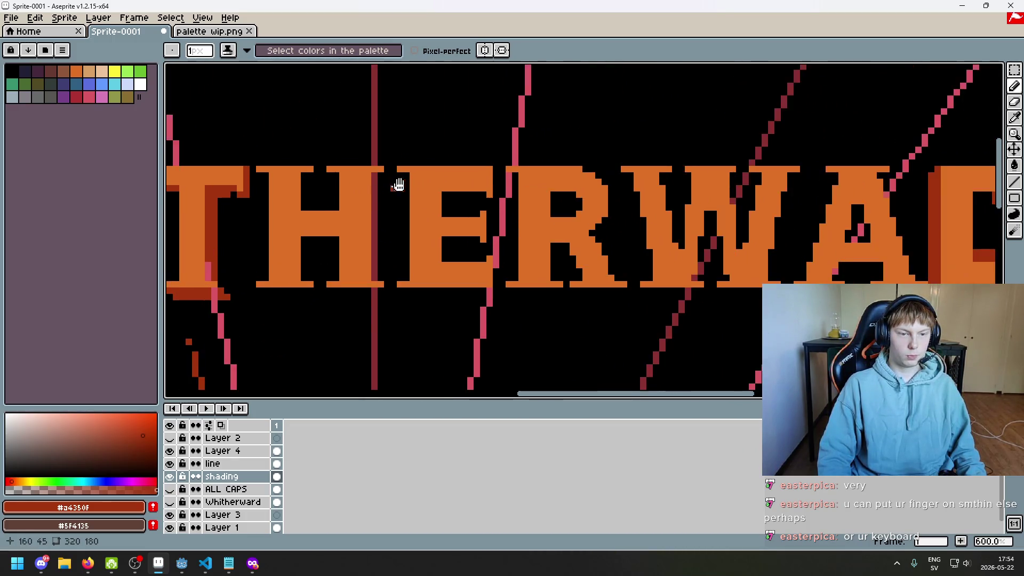
scroll(398, 183, up, 3)
scroll(513, 153, down, 2)
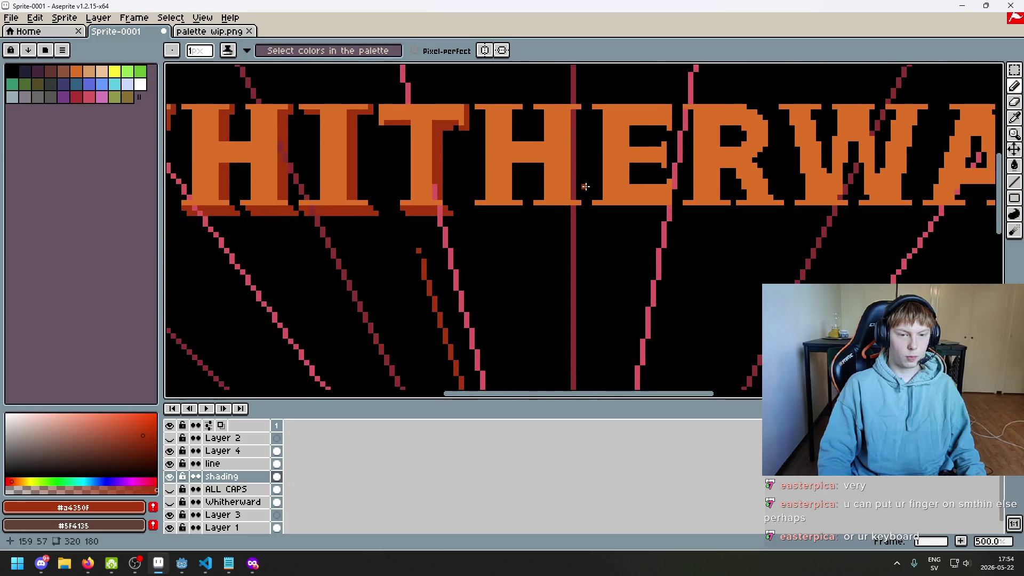
scroll(560, 202, down, 4)
scroll(576, 198, up, 4)
scroll(578, 197, up, 2)
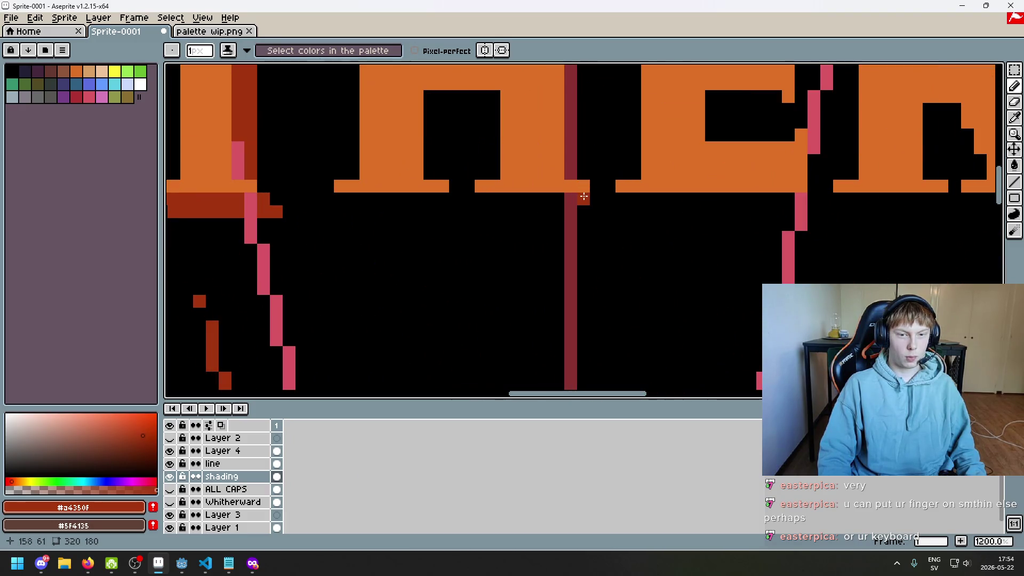
click(584, 196)
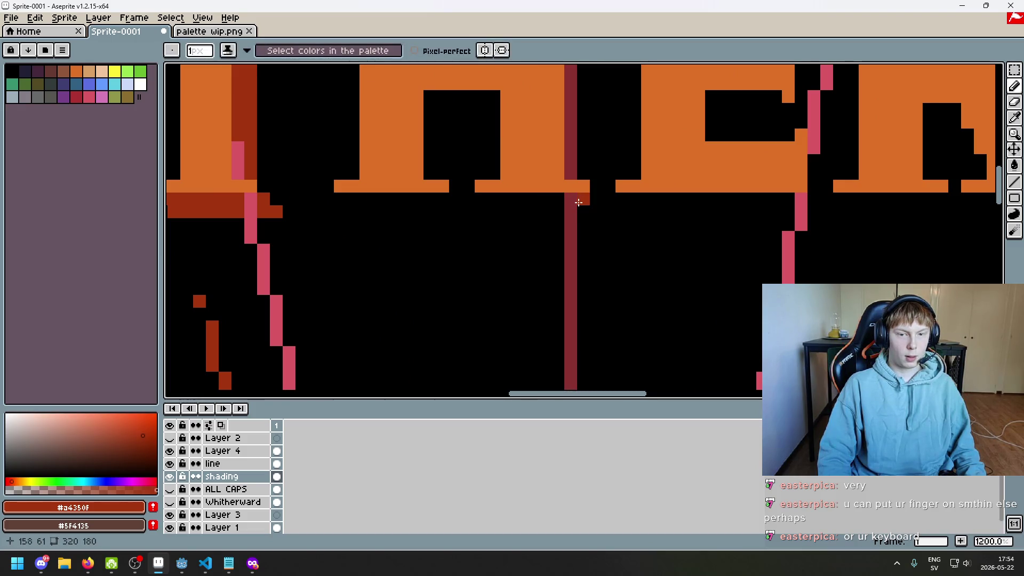
shift+click(518, 198)
scroll(649, 158, down, 2)
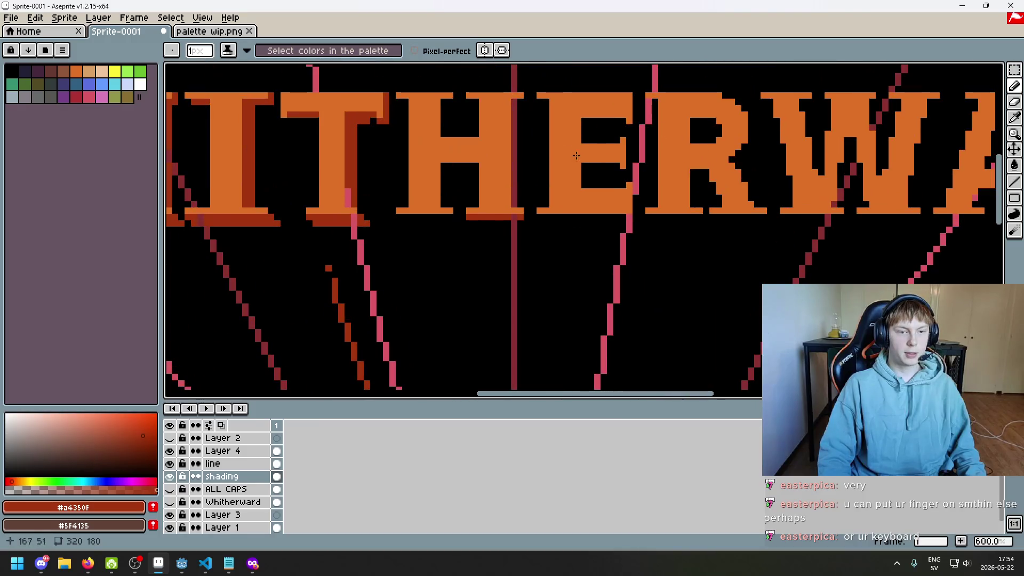
scroll(450, 194, up, 3)
scroll(461, 235, down, 3)
scroll(496, 195, up, 1)
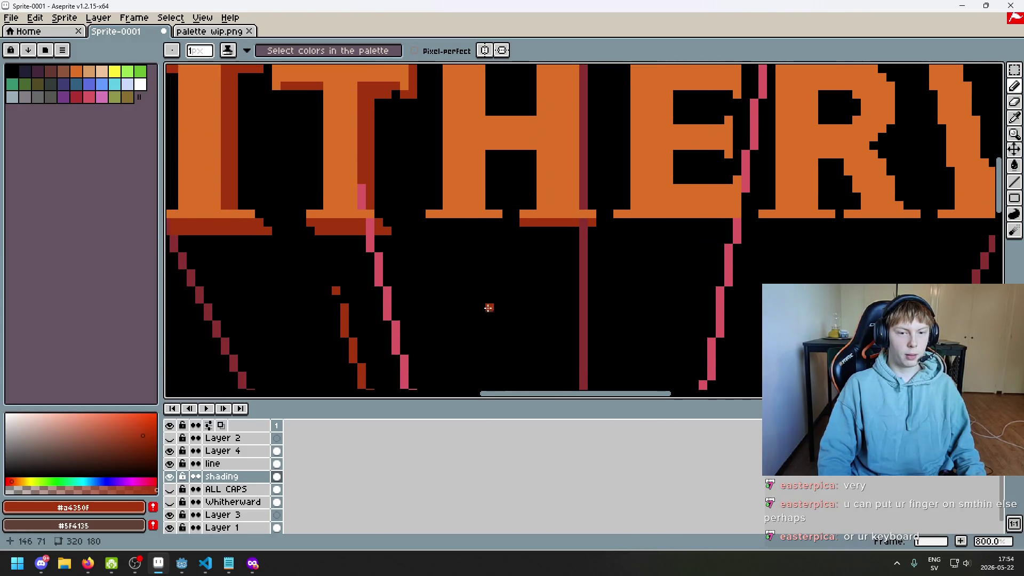
scroll(489, 307, down, 3)
scroll(555, 226, up, 4)
scroll(554, 226, up, 2)
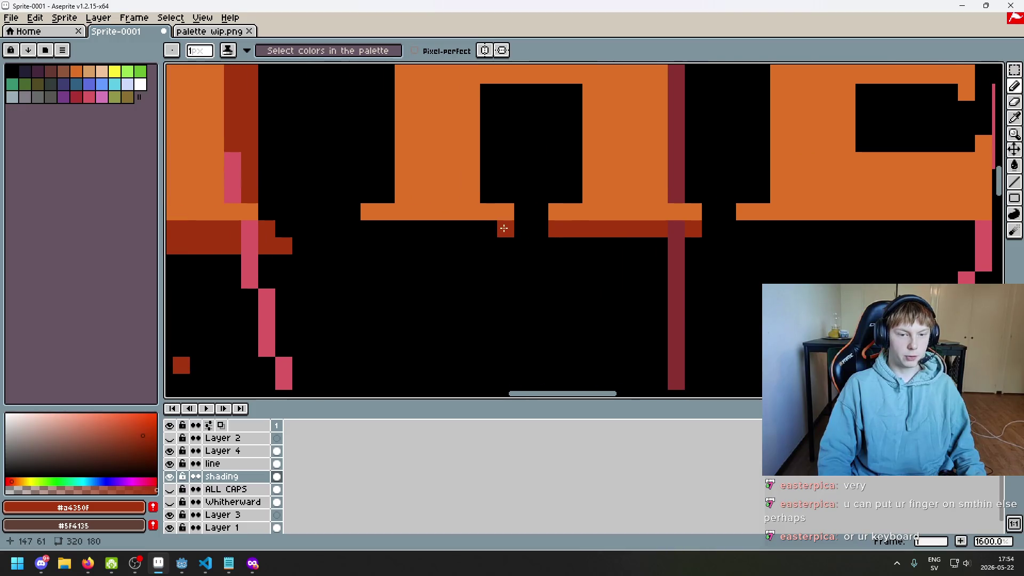
mouse_move(504, 228)
mouse_down()
mouse_move(372, 228)
mouse_move(710, 244)
mouse_up()
- Switch to the Eraser and zoom in on the H's base
key(e)
scroll(710, 244, down, 3)
scroll(710, 244, down, 2)
scroll(588, 229, up, 1)
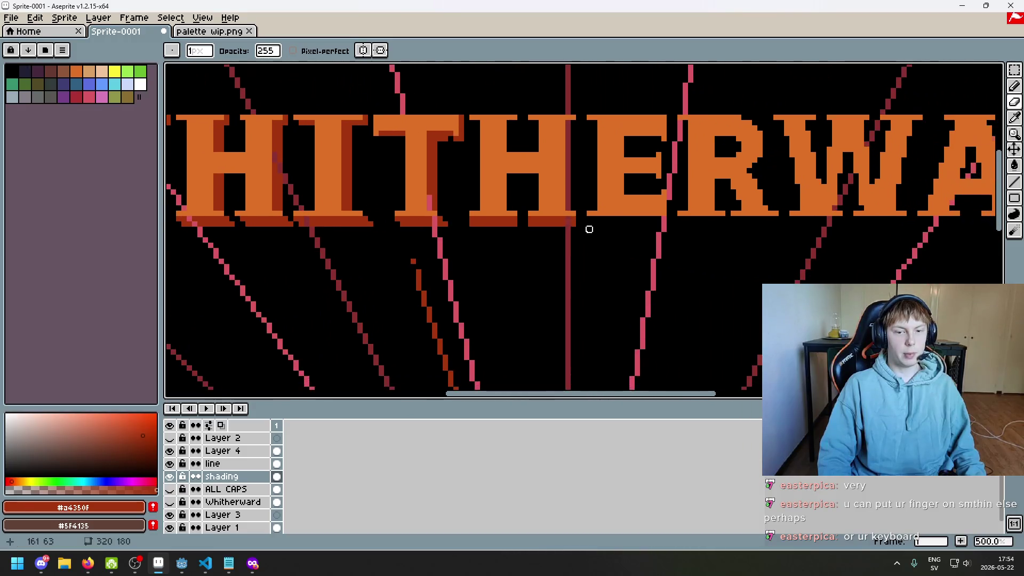
scroll(448, 222, up, 5)
scroll(363, 223, down, 7)
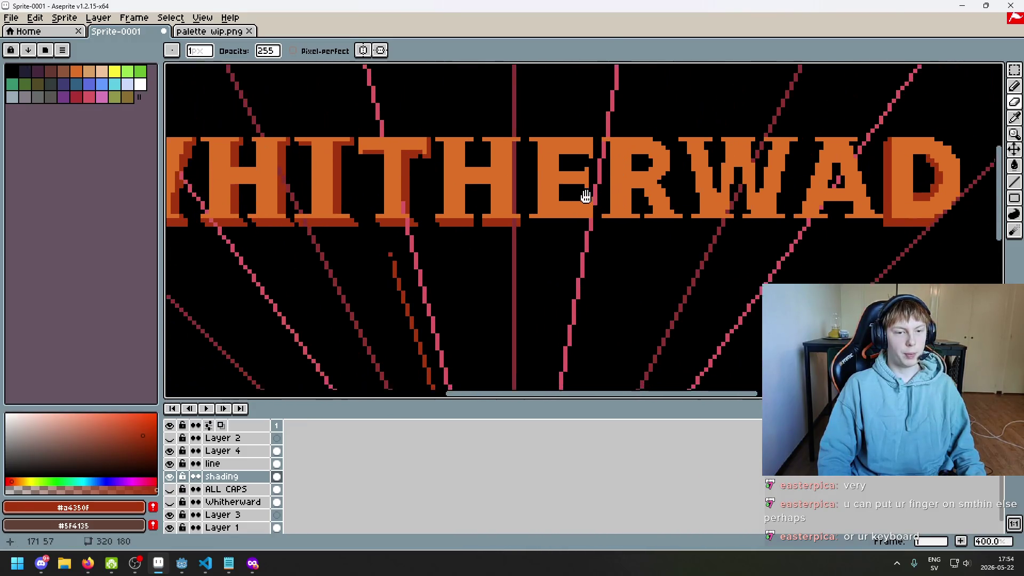
scroll(555, 201, up, 5)
- Hide the pink ray lines and shade the right side of the H stem dark red
key(b)
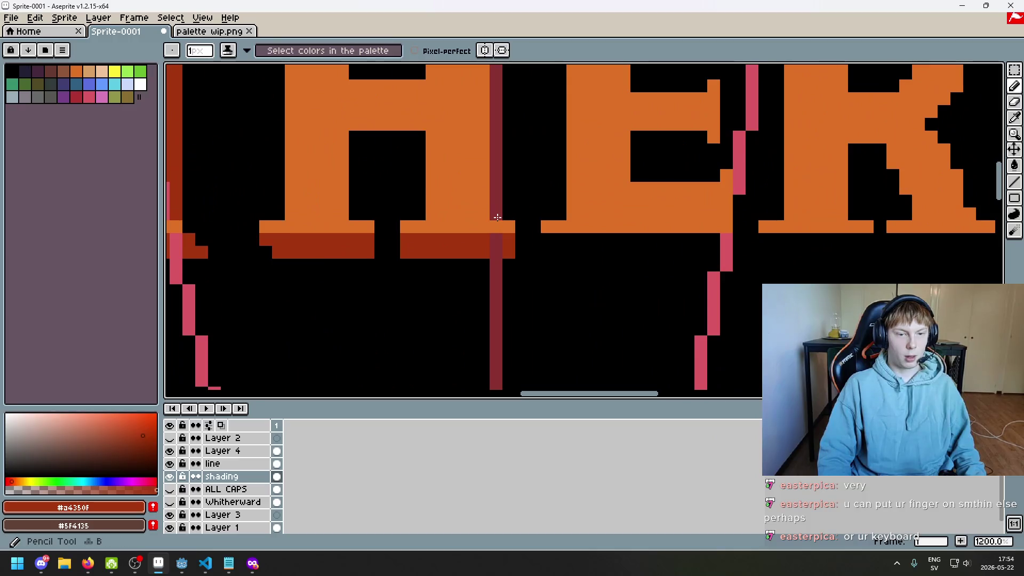
click(170, 464)
scroll(320, 347, down, 3)
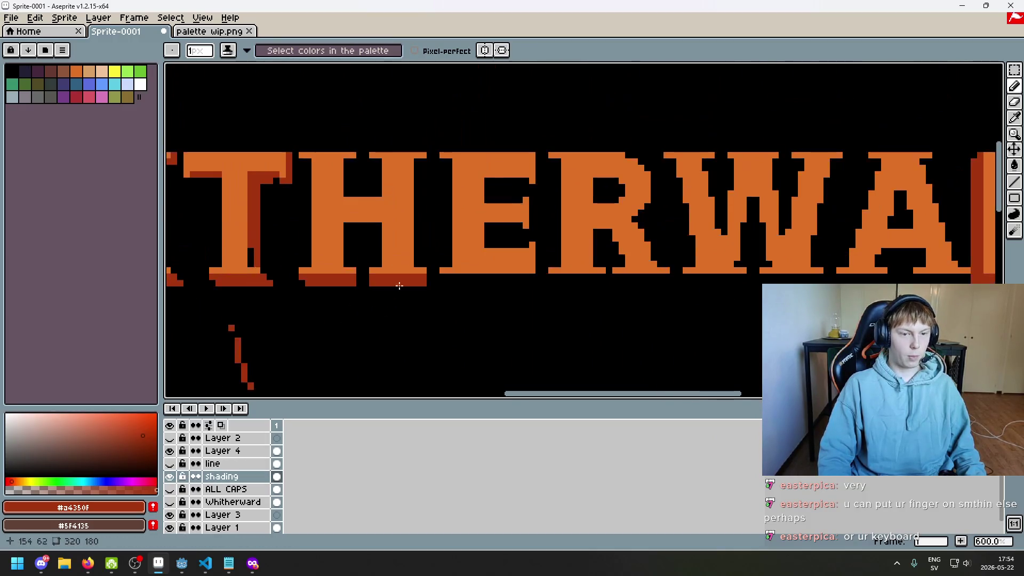
scroll(415, 279, up, 3)
drag(414, 320, 415, 198)
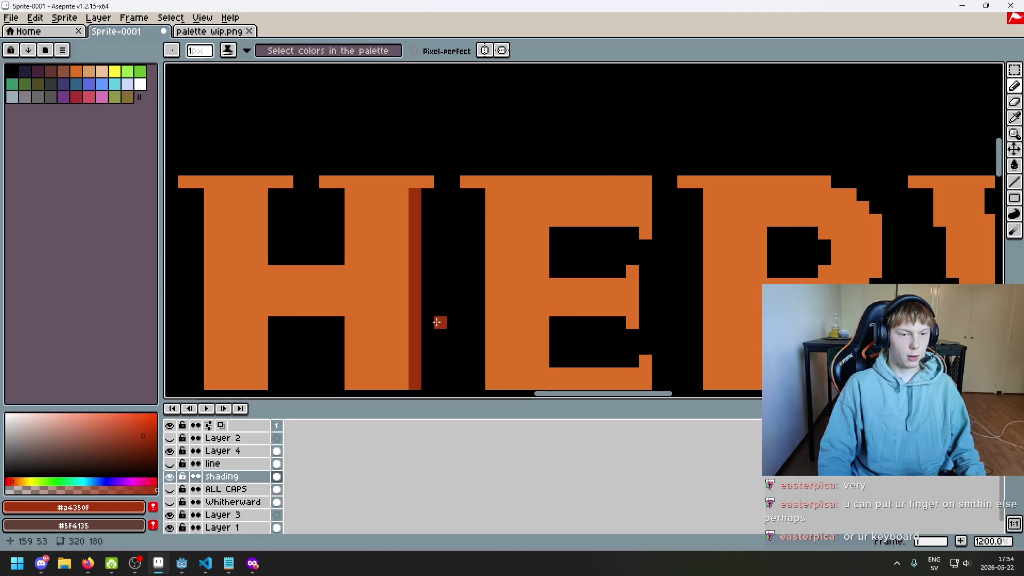
scroll(434, 320, down, 1)
scroll(420, 347, down, 2)
drag(469, 278, 514, 309)
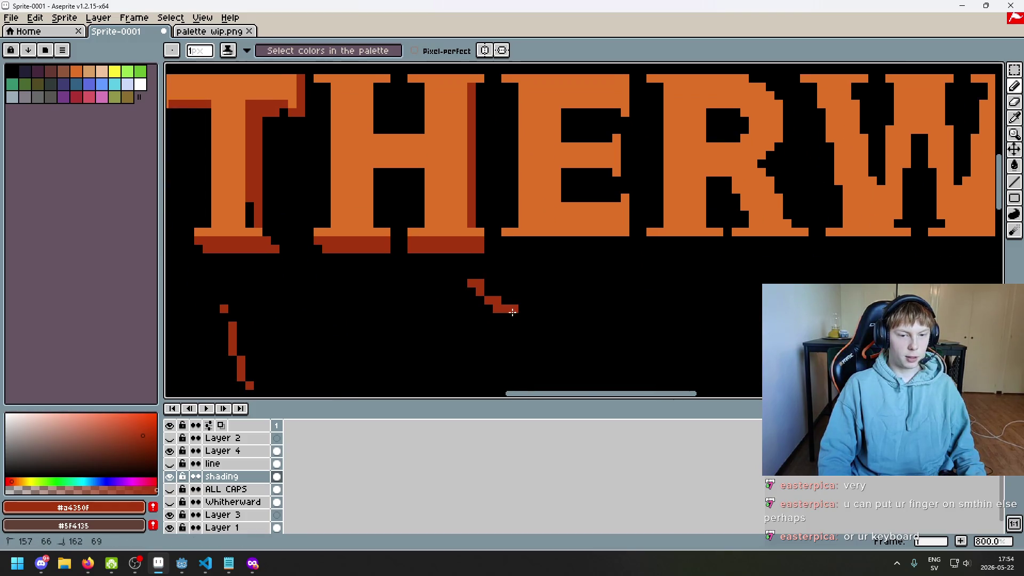
key(ctrl+z)
scroll(489, 282, down, 5)
scroll(502, 240, down, 2)
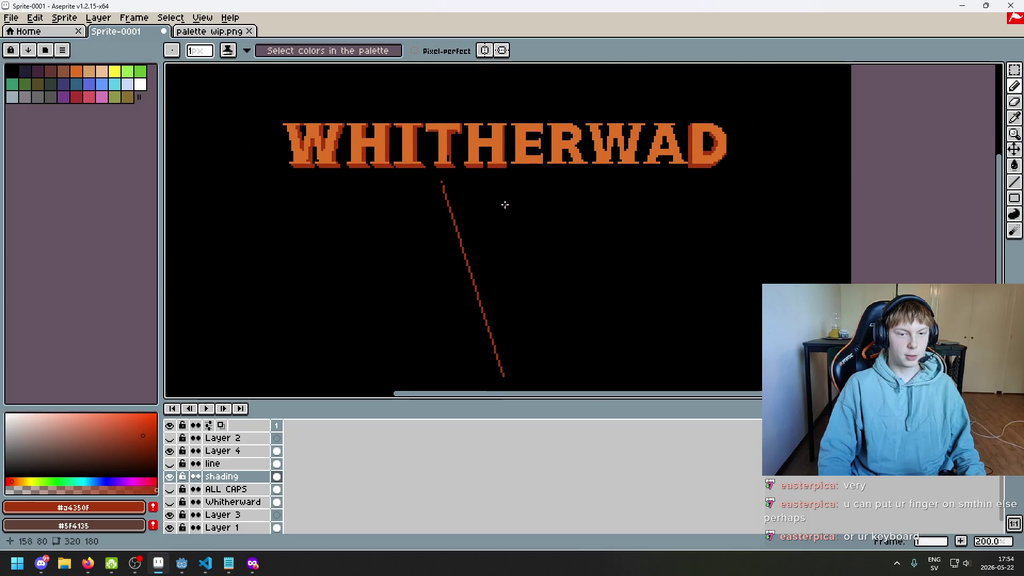
scroll(504, 172, up, 4)
scroll(509, 208, up, 1)
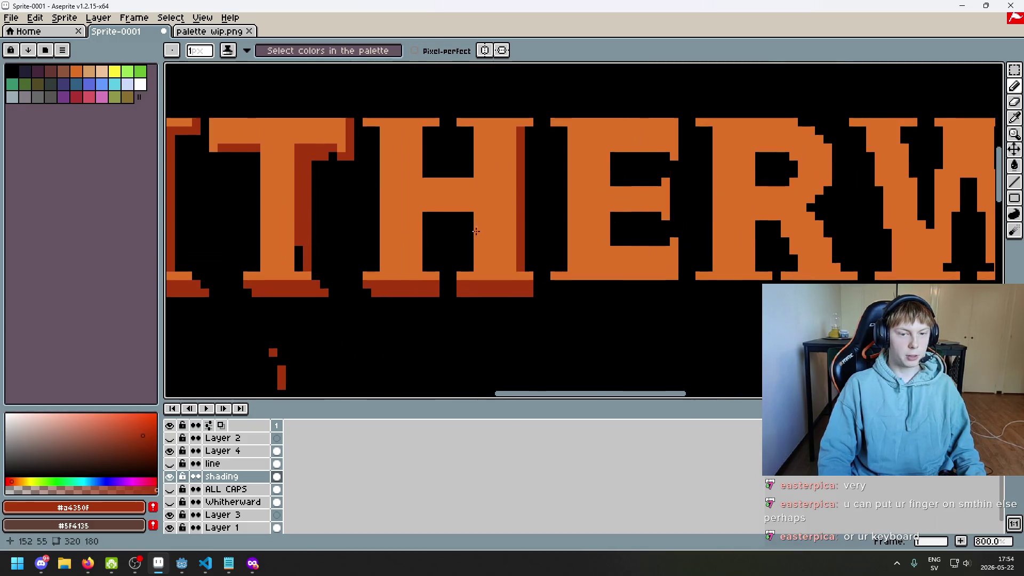
- Add dark-red shading inside the H's left edge
drag(469, 267, 480, 193)
scroll(472, 229, left, 2)
scroll(471, 230, down, 1)
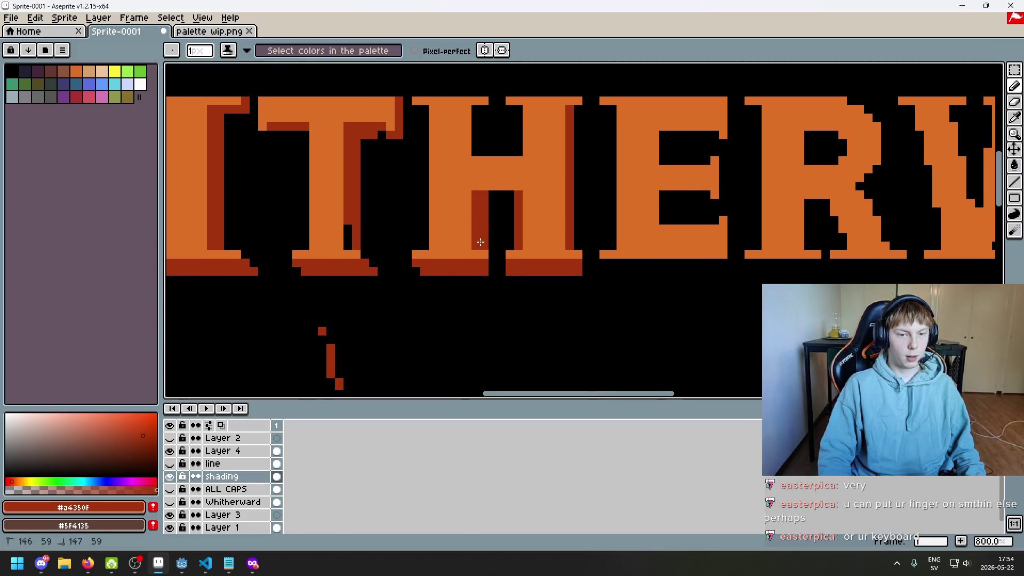
scroll(512, 281, down, 4)
scroll(523, 246, up, 6)
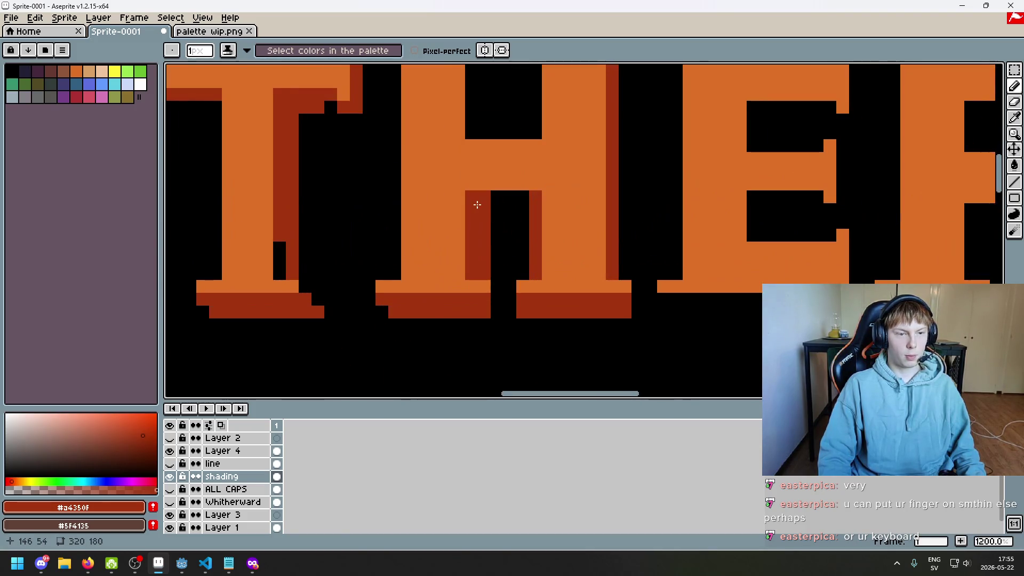
scroll(525, 235, down, 5)
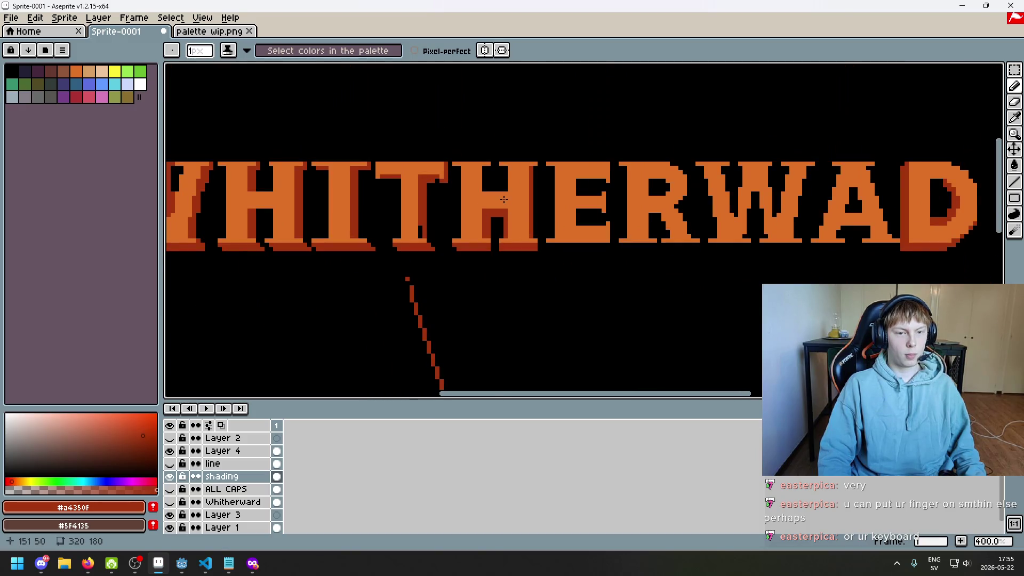
scroll(489, 170, up, 3)
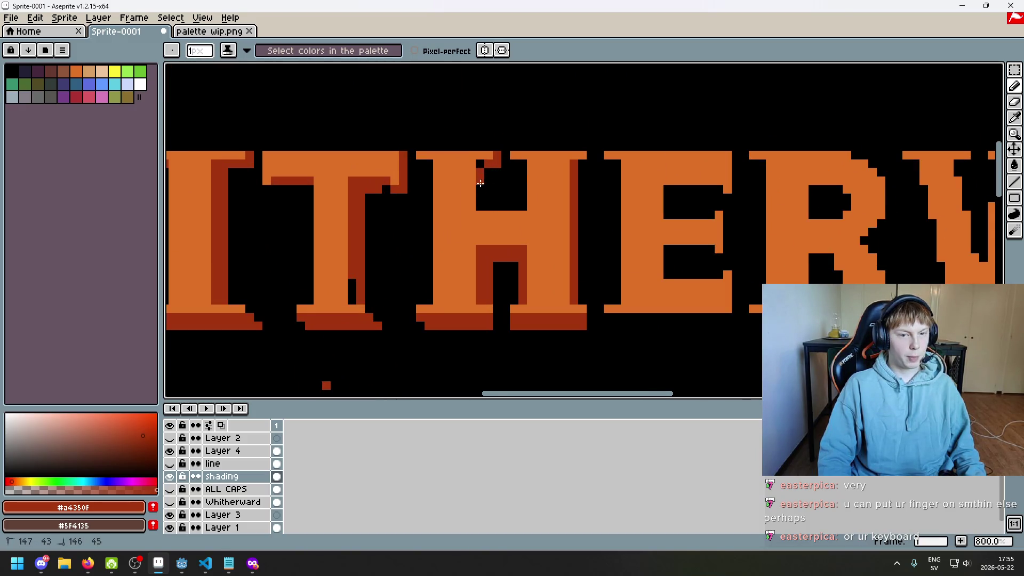
scroll(486, 208, down, 4)
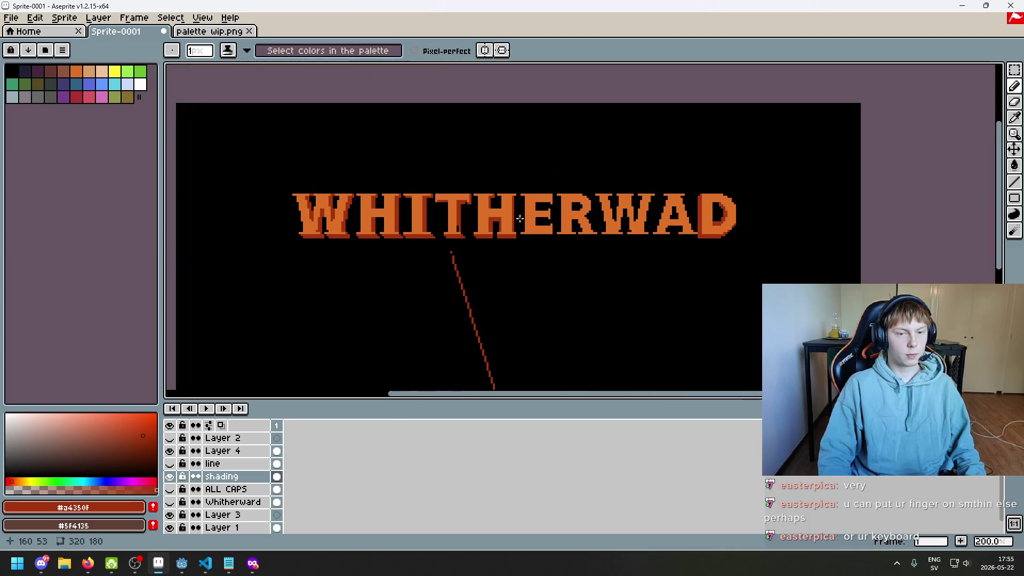
scroll(520, 218, up, 3)
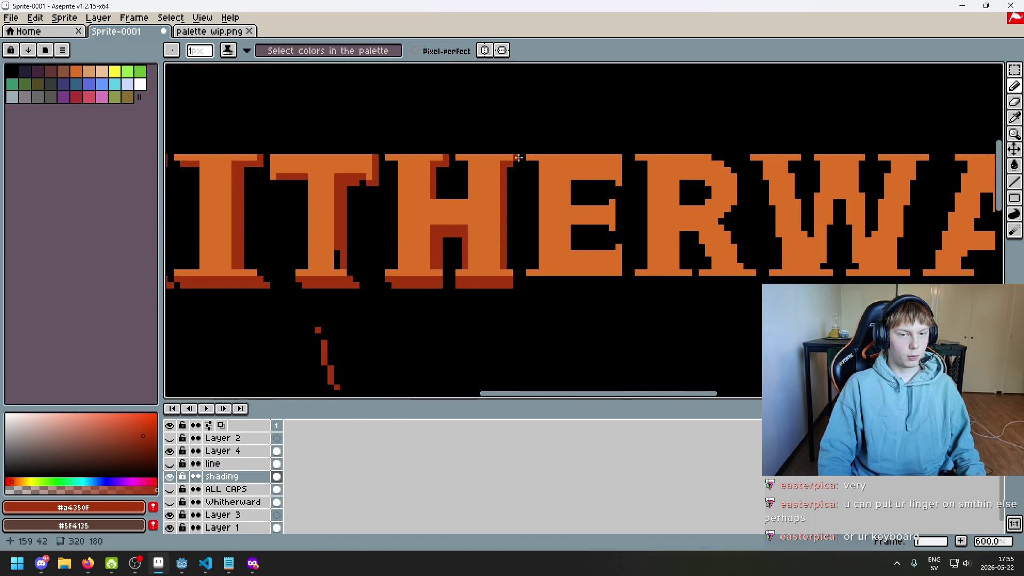
scroll(518, 158, down, 4)
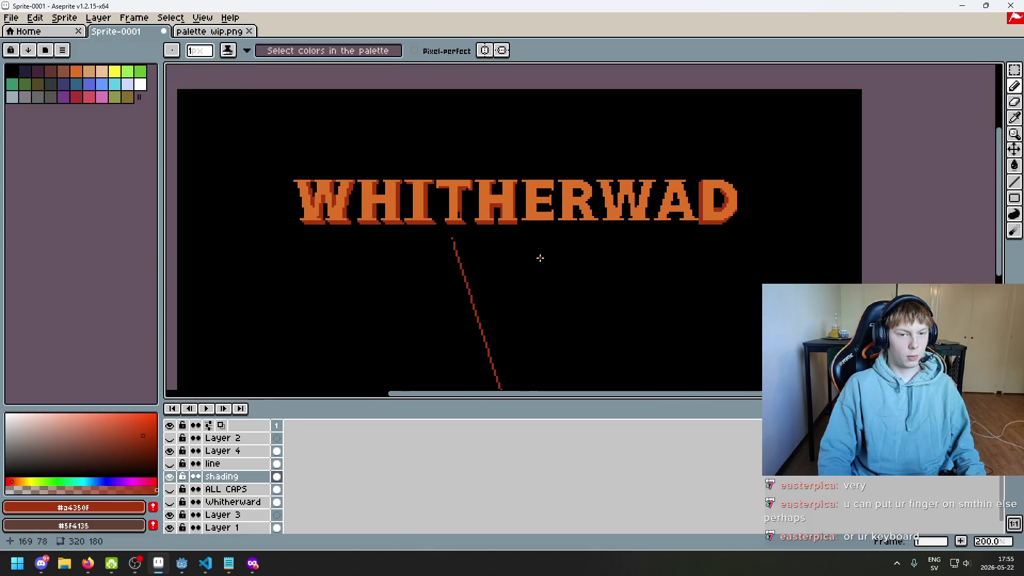
scroll(535, 233, up, 4)
scroll(512, 217, up, 4)
- Place three dark-red shadow pixels under the letters, filling the gap near the E
click(494, 203)
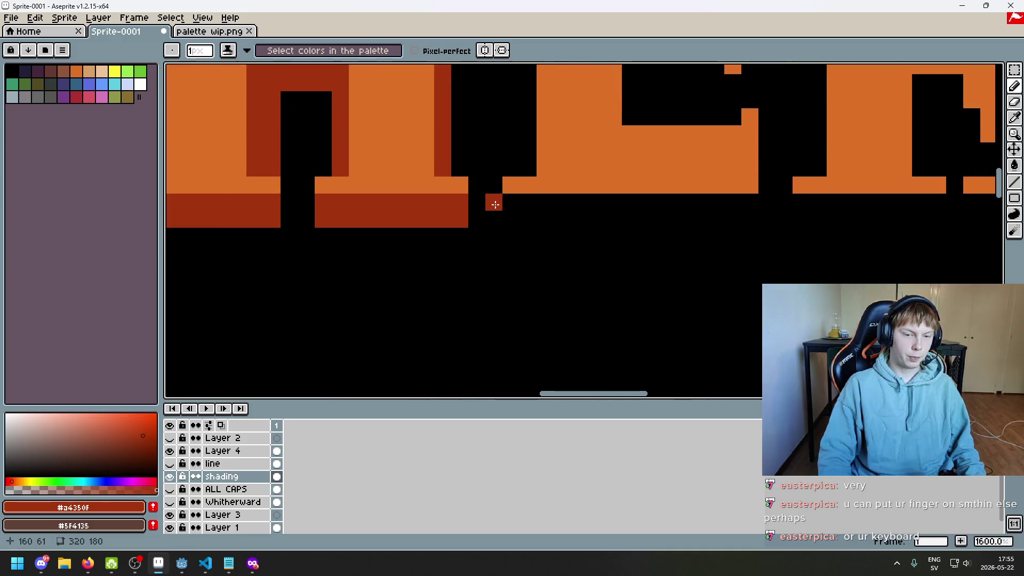
click(482, 226)
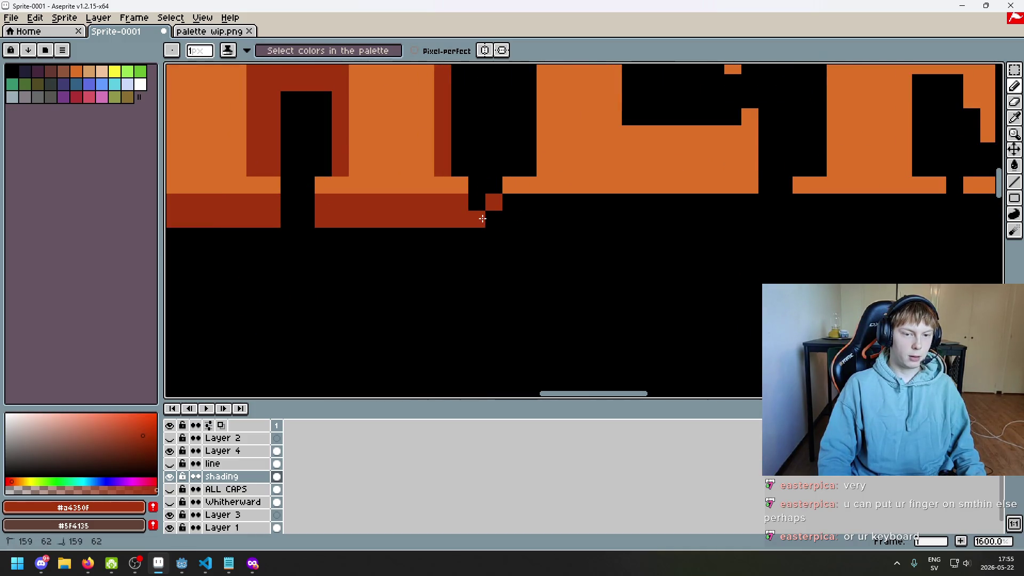
click(508, 219)
scroll(498, 226, down, 4)
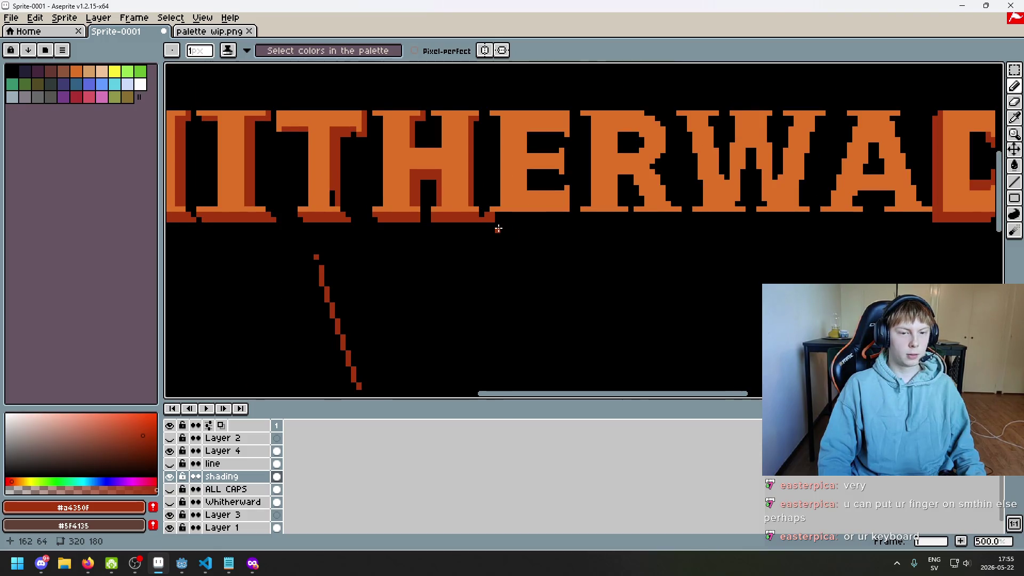
scroll(498, 228, up, 2)
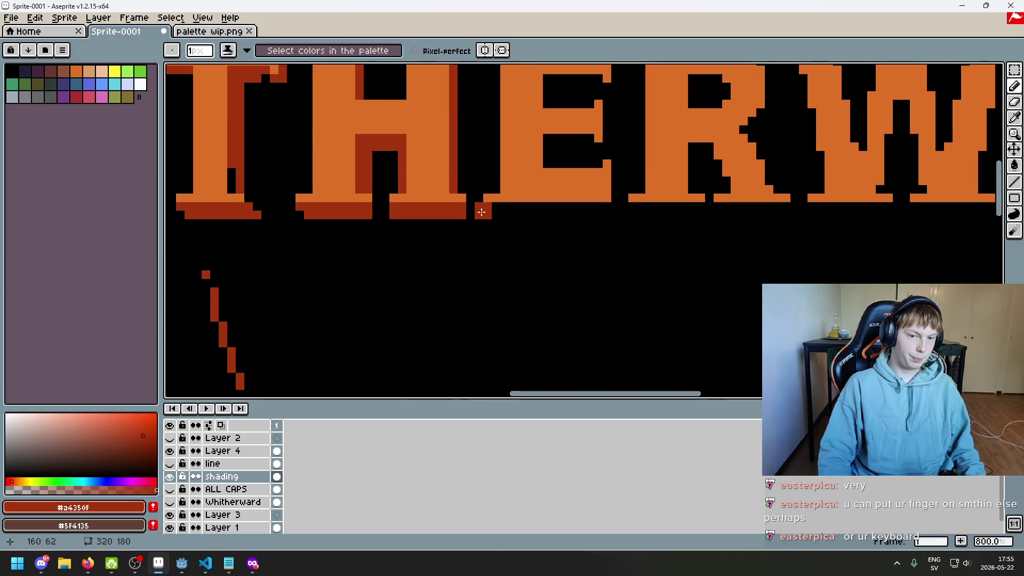
scroll(482, 212, down, 3)
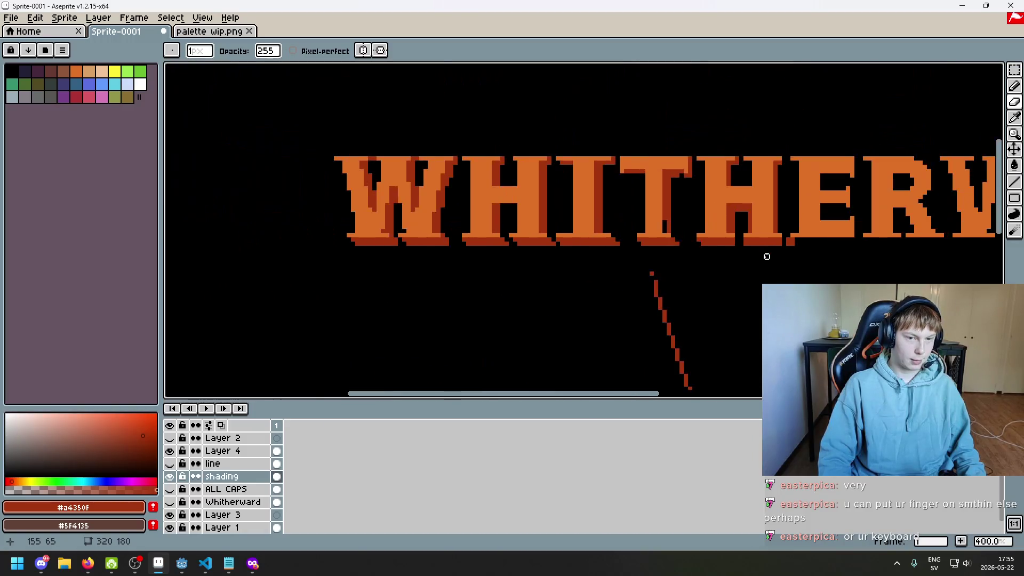
scroll(783, 252, up, 2)
scroll(601, 245, up, 1)
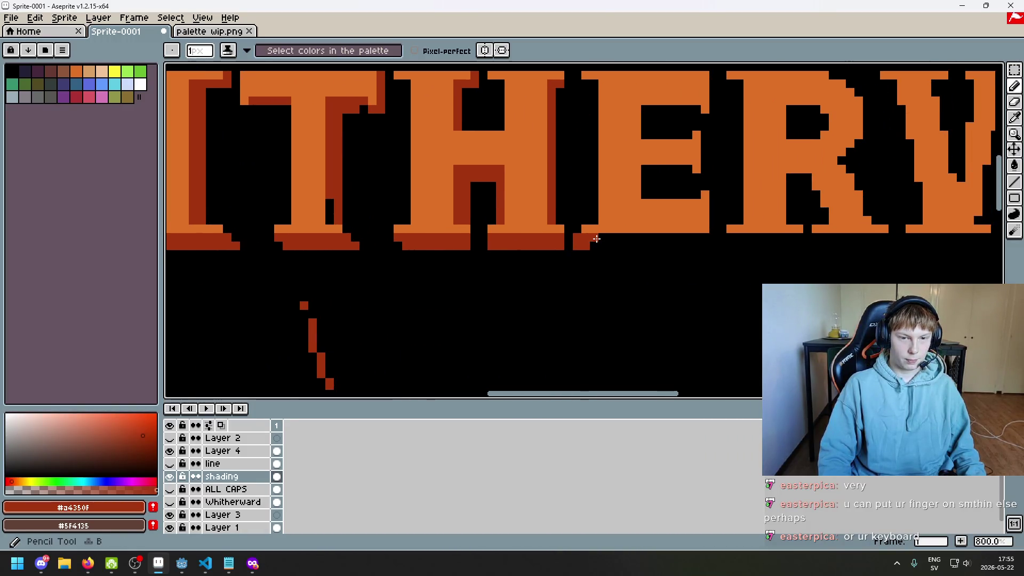
- Extend the dark-red shadow along the bottom of the E
drag(620, 242, 642, 245)
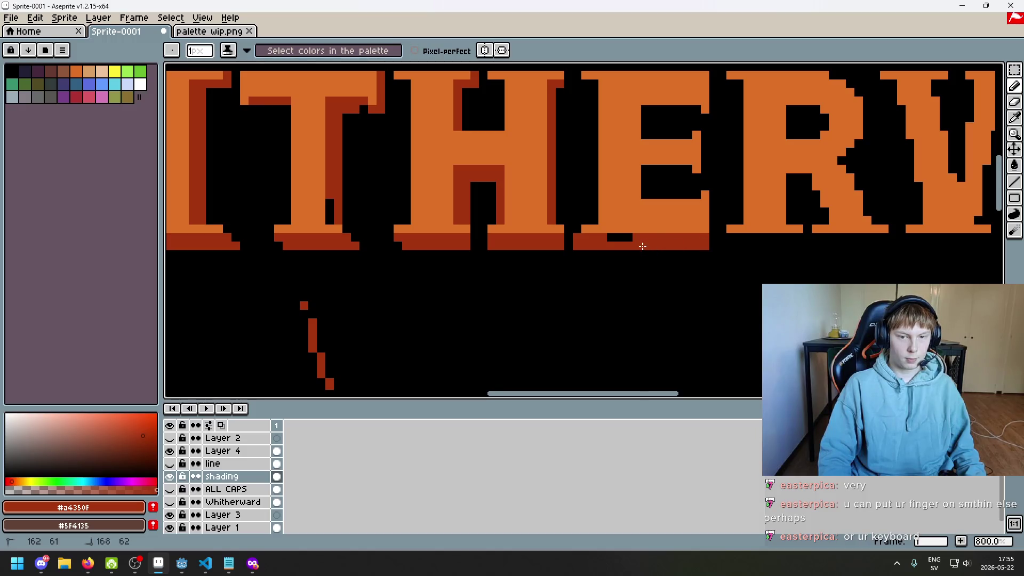
key(e)
drag(713, 242, 655, 289)
key(ctrl+z)
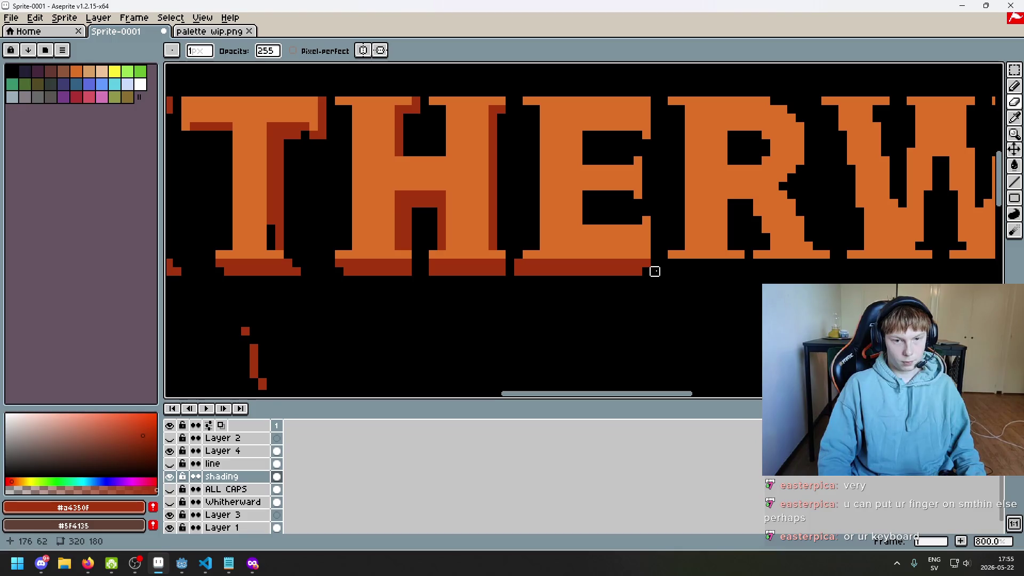
key(b)
drag(640, 219, 591, 216)
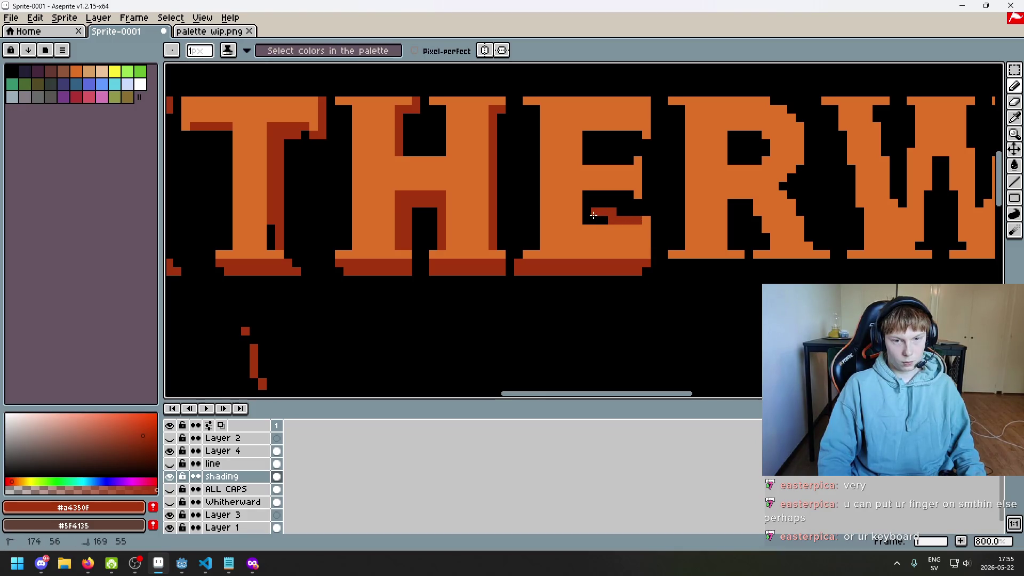
key(ctrl+z)
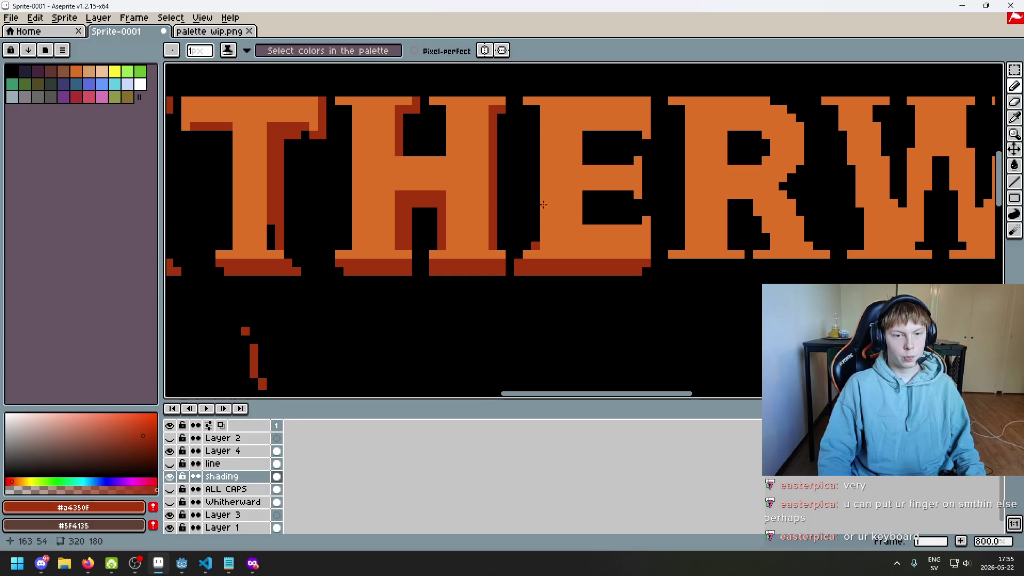
- Shade the E's left edge dark red
drag(535, 242, 535, 110)
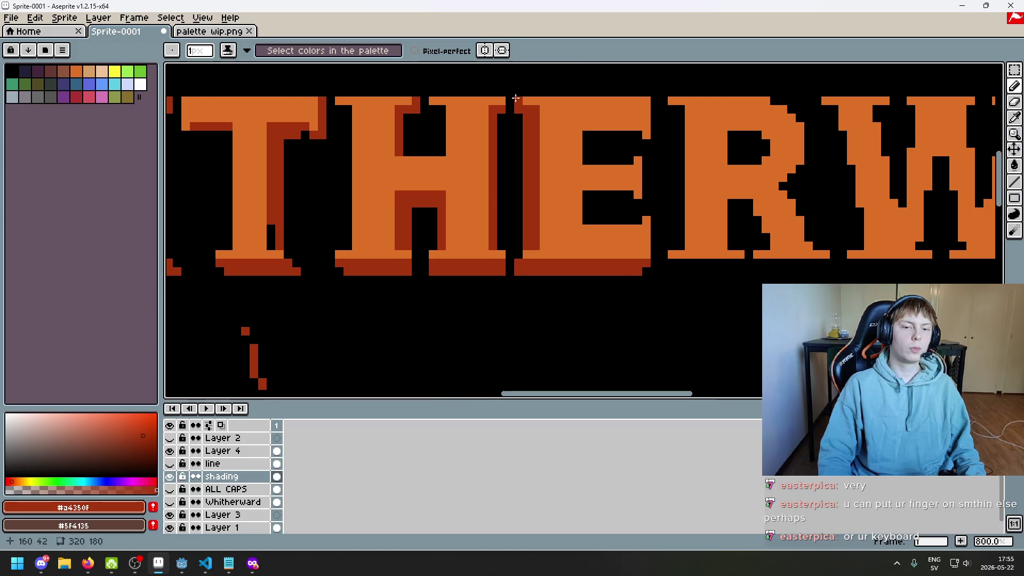
scroll(515, 102, down, 3)
scroll(595, 195, down, 3)
scroll(595, 198, up, 2)
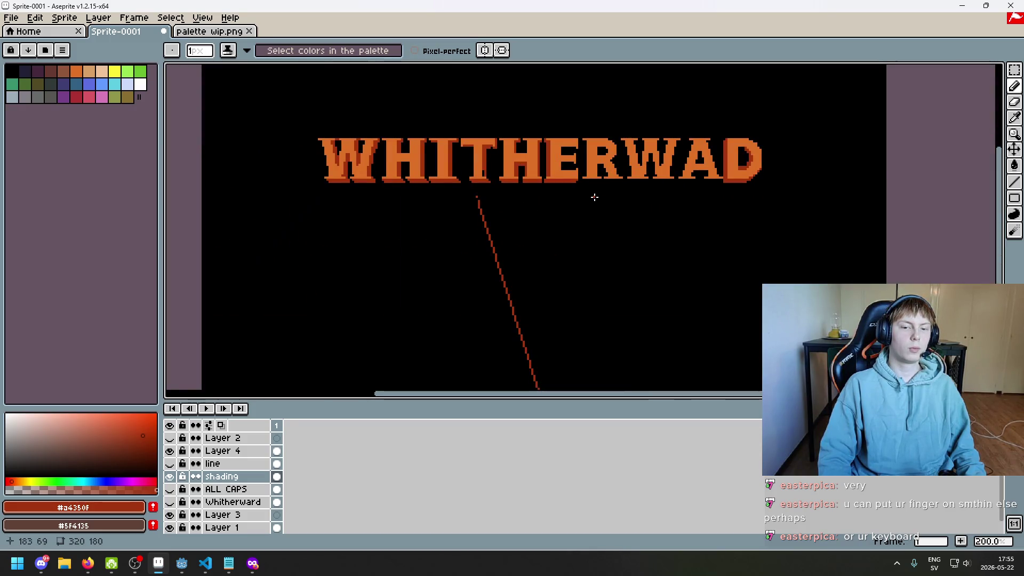
scroll(573, 203, up, 1)
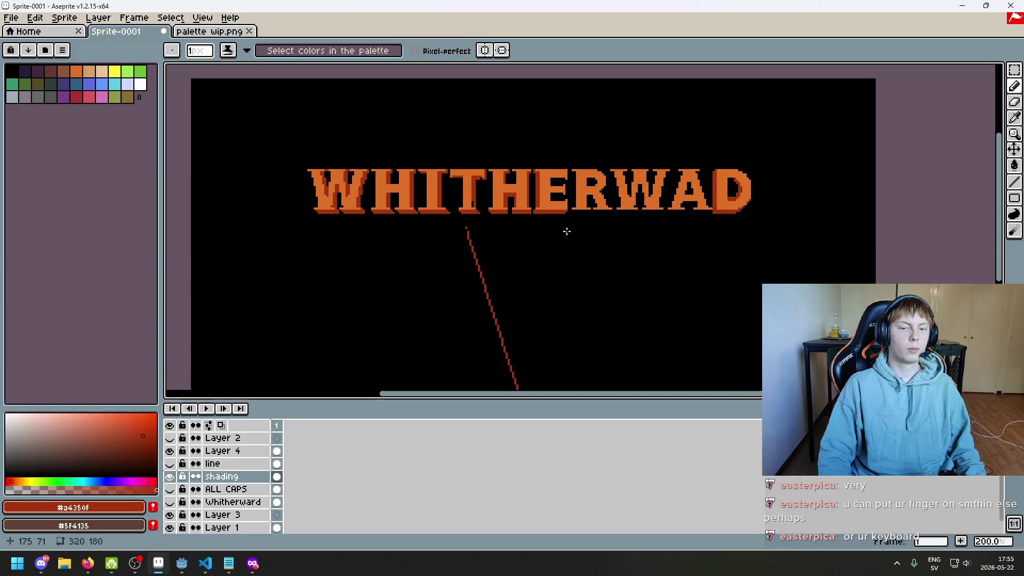
scroll(565, 231, up, 1)
scroll(523, 208, up, 2)
- Undo the latest eraser and pencil strokes on the E, ending on the Eraser
key(e)
scroll(551, 256, down, 4)
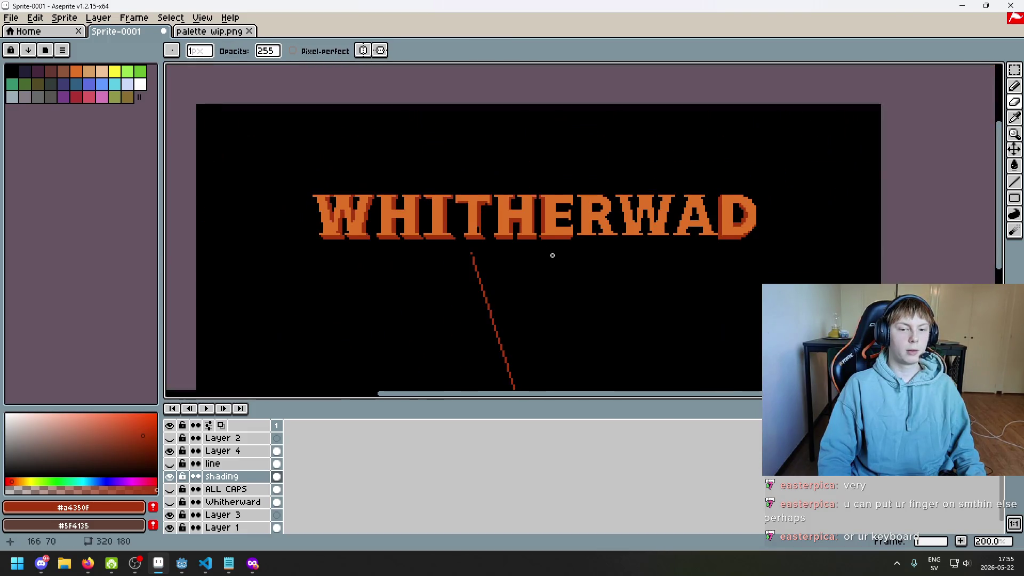
key(ctrl+z)
scroll(549, 237, up, 1)
scroll(520, 240, up, 3)
key(b)
scroll(521, 241, down, 4)
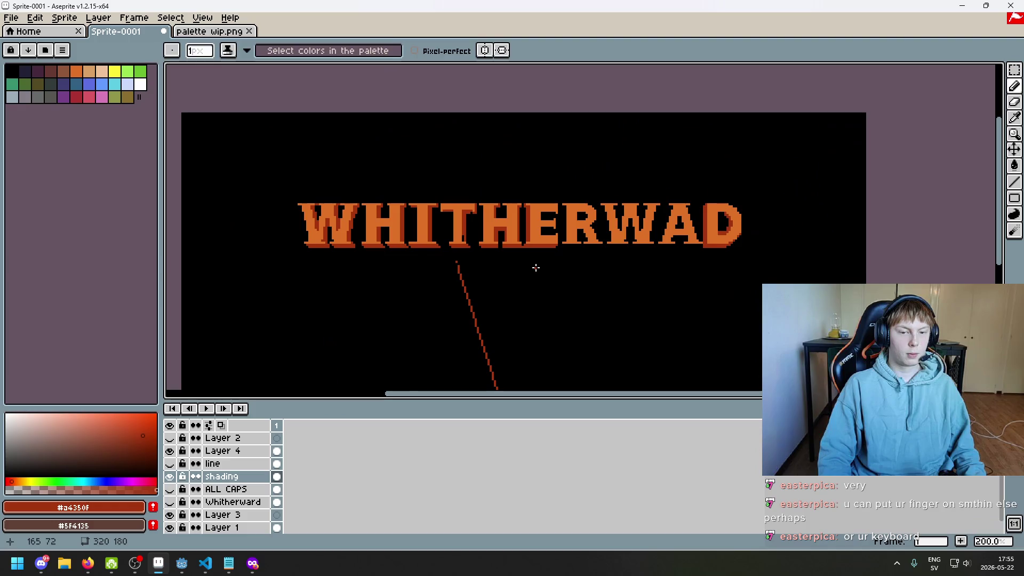
key(ctrl+z)
scroll(533, 262, up, 4)
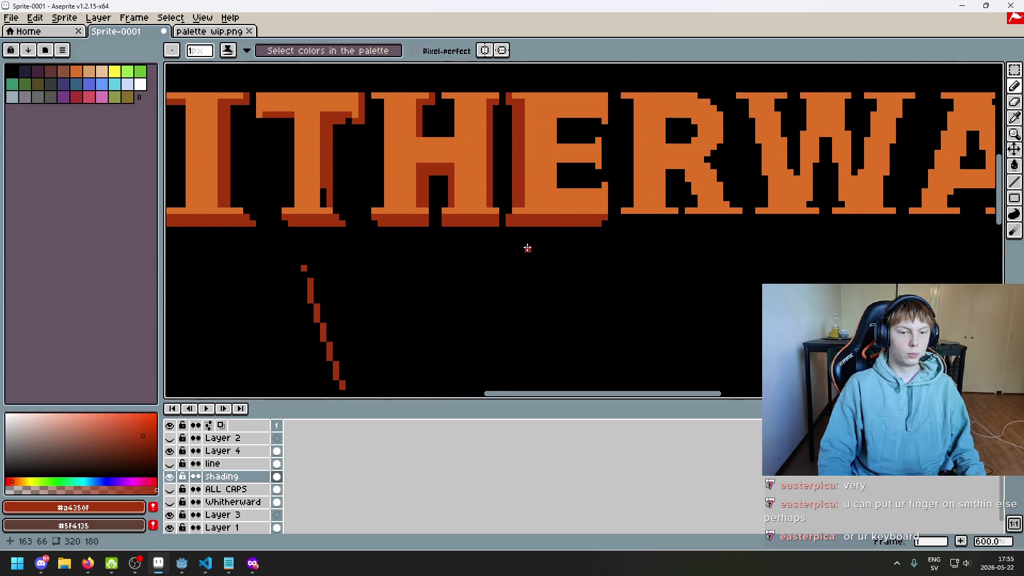
key(e)
scroll(512, 251, down, 4)
scroll(522, 266, up, 1)
- Switch to the pencil and undo the last pencil stroke
scroll(525, 265, down, 5)
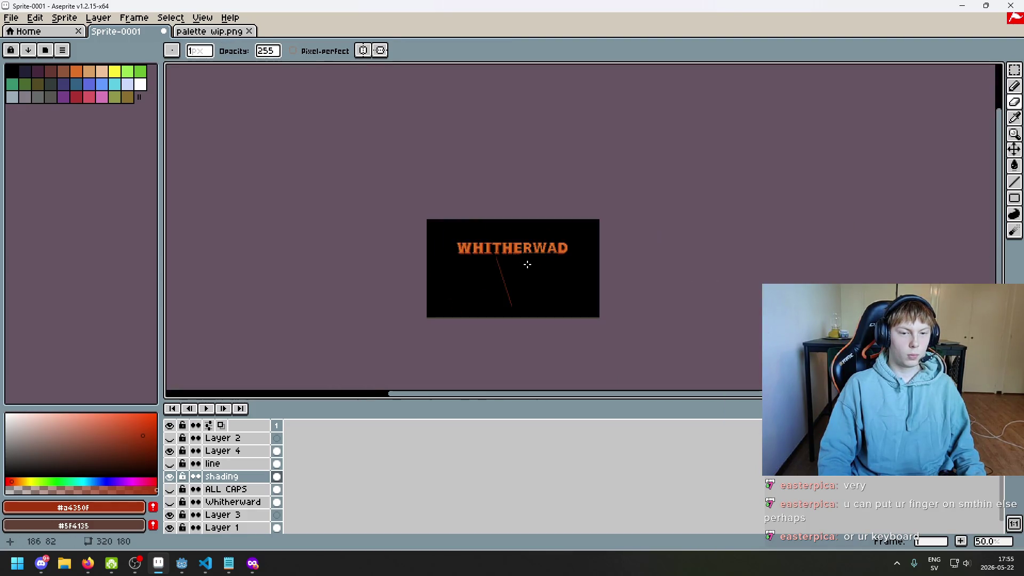
scroll(527, 264, up, 2)
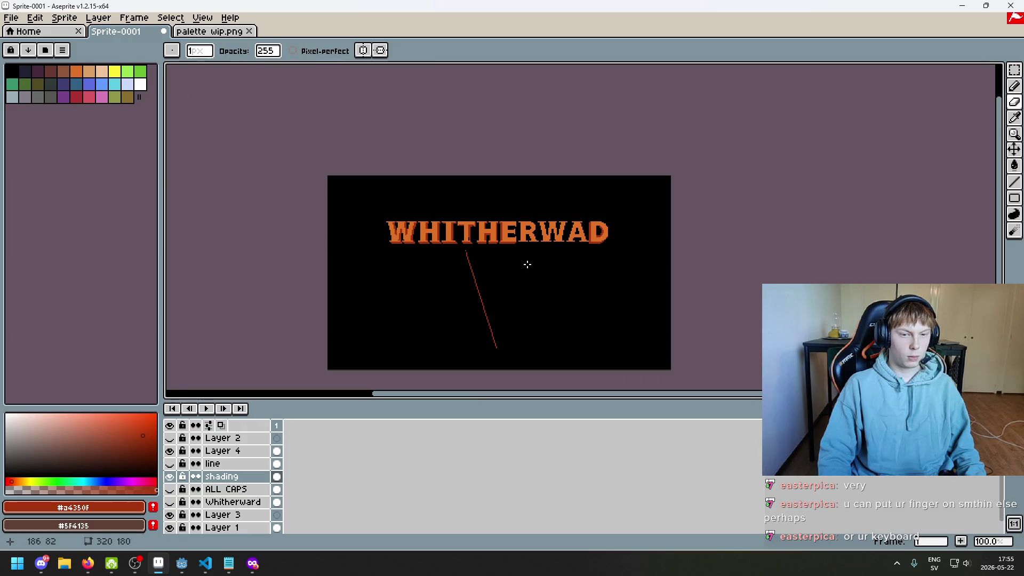
scroll(524, 265, up, 3)
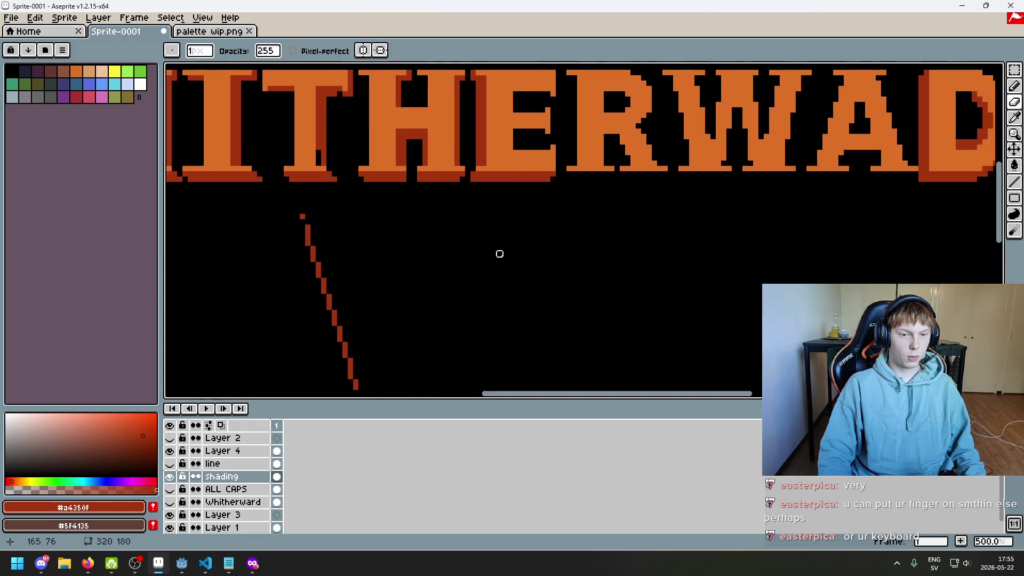
key(b)
scroll(499, 251, down, 2)
key(ctrl+z)
- Inspect the lettering up close, then undo one more stroke with Ctrl+Z
scroll(466, 208, up, 4)
scroll(469, 197, down, 1)
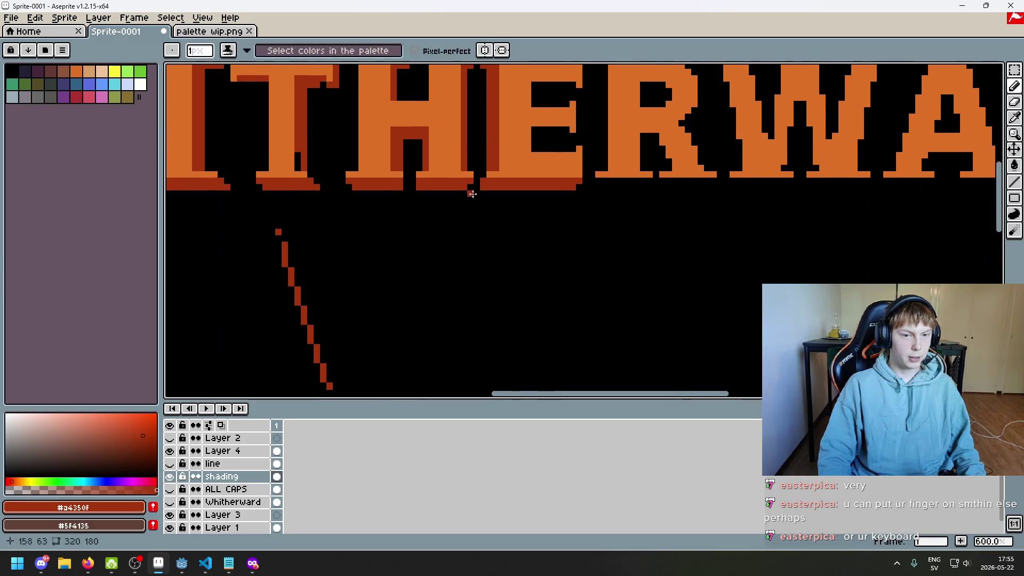
scroll(474, 189, up, 1)
scroll(491, 203, down, 4)
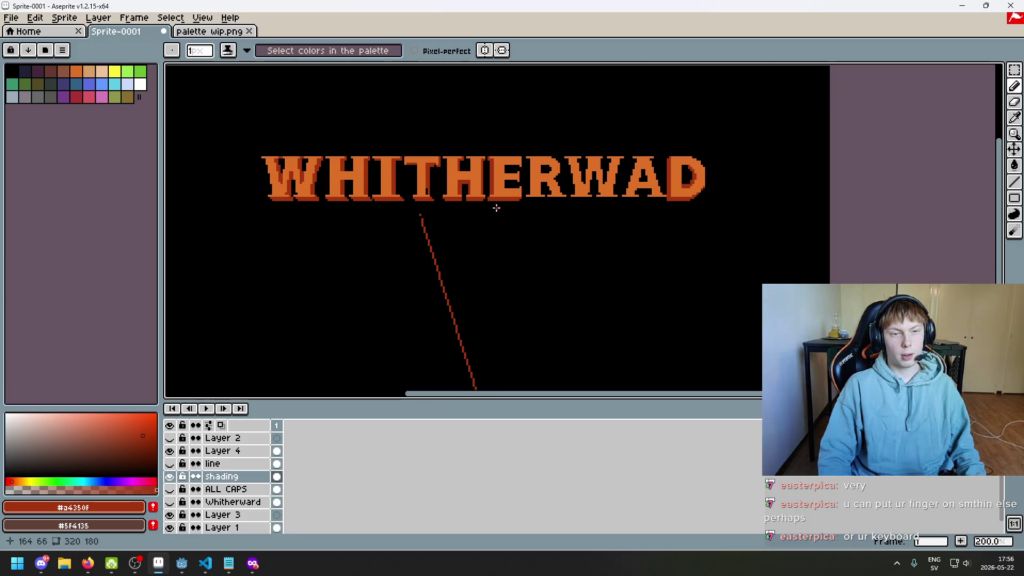
scroll(496, 208, up, 2)
scroll(477, 208, down, 1)
scroll(483, 217, down, 1)
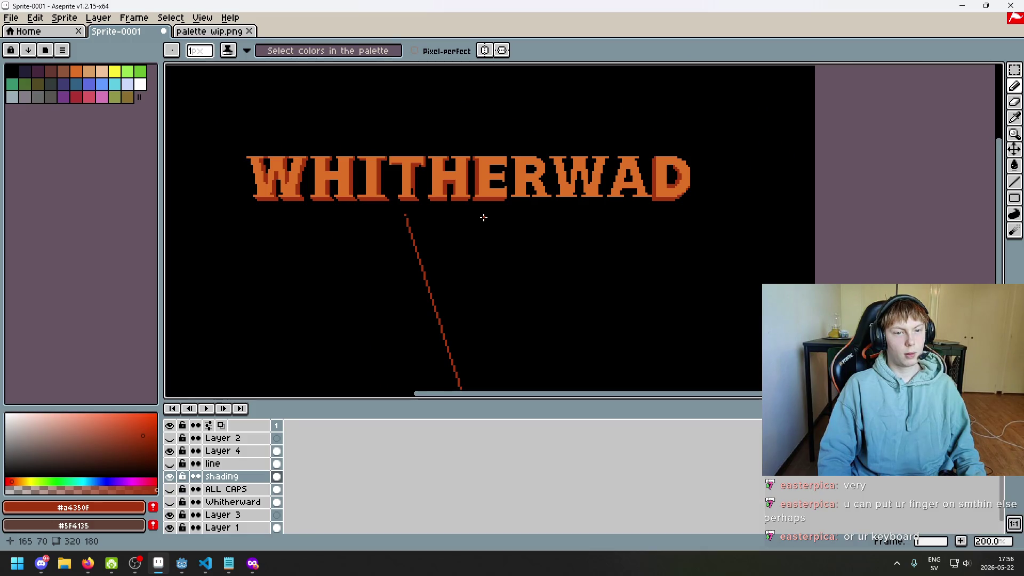
scroll(475, 186, up, 2)
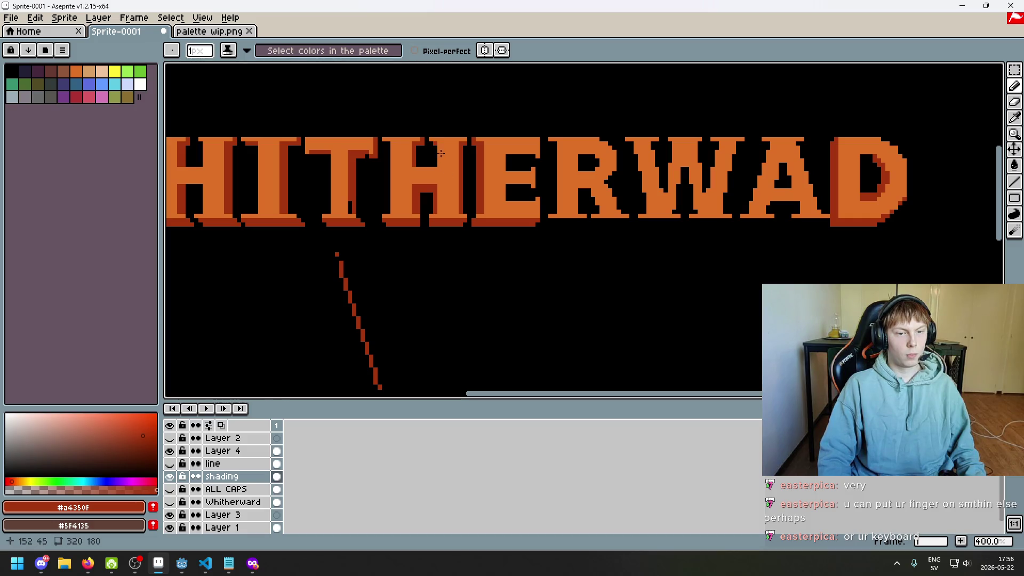
scroll(469, 190, down, 3)
scroll(597, 199, up, 1)
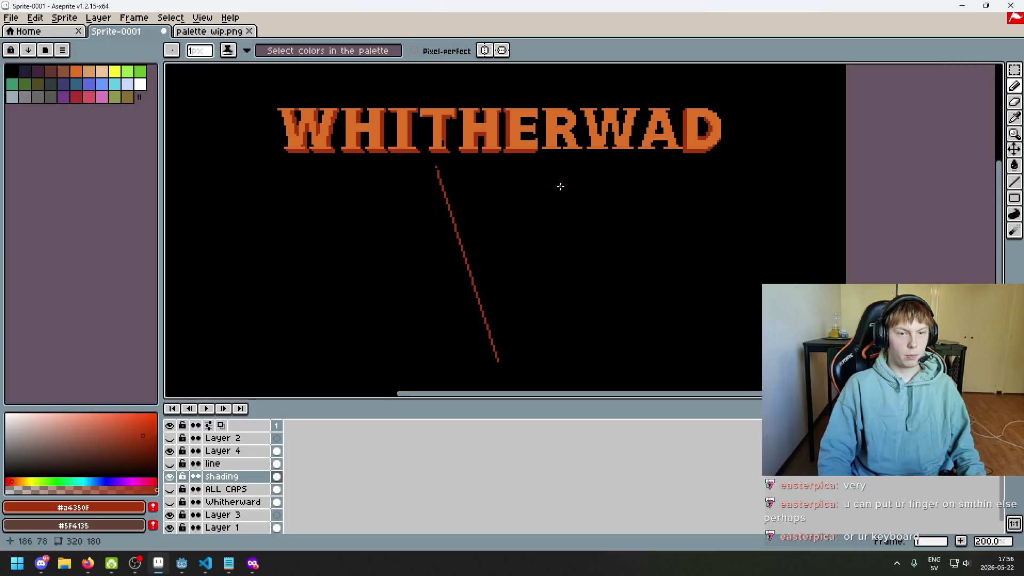
scroll(522, 170, up, 2)
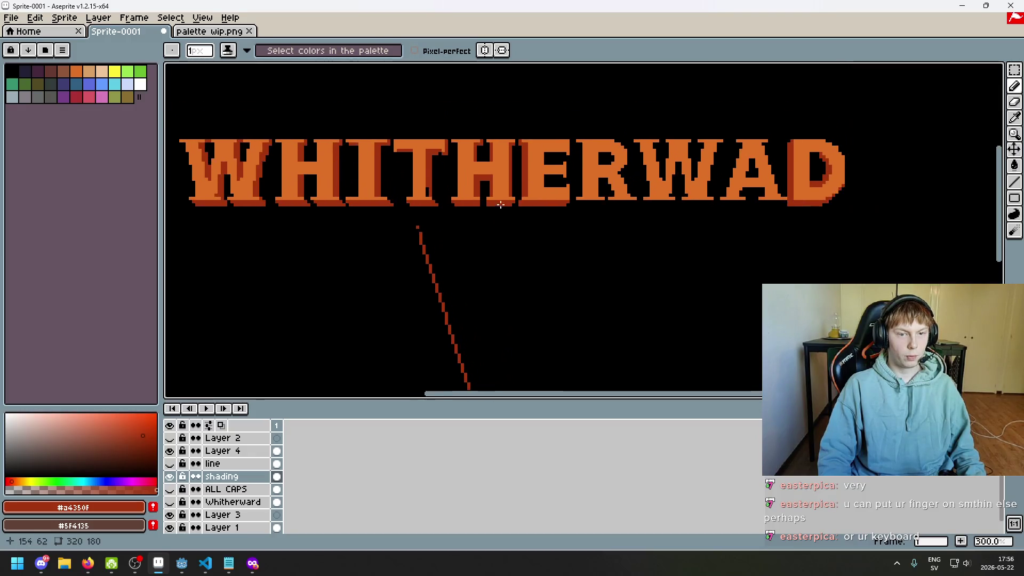
scroll(502, 228, down, 2)
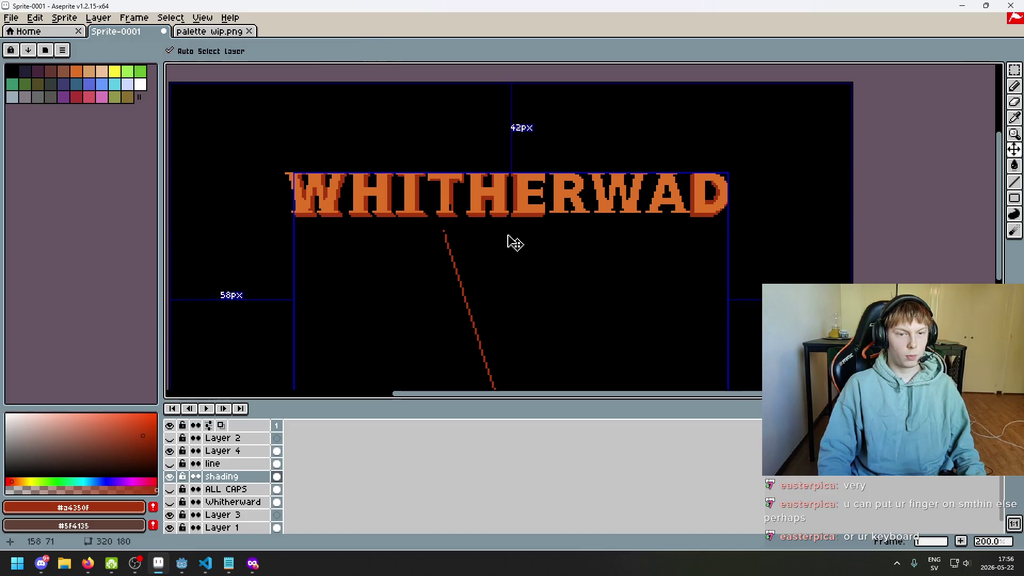
key(ctrl+z)
- Zoom in on the E and shade beneath its middle bar in dark red with the shading Pencil
scroll(501, 227, up, 2)
drag(502, 226, 501, 262)
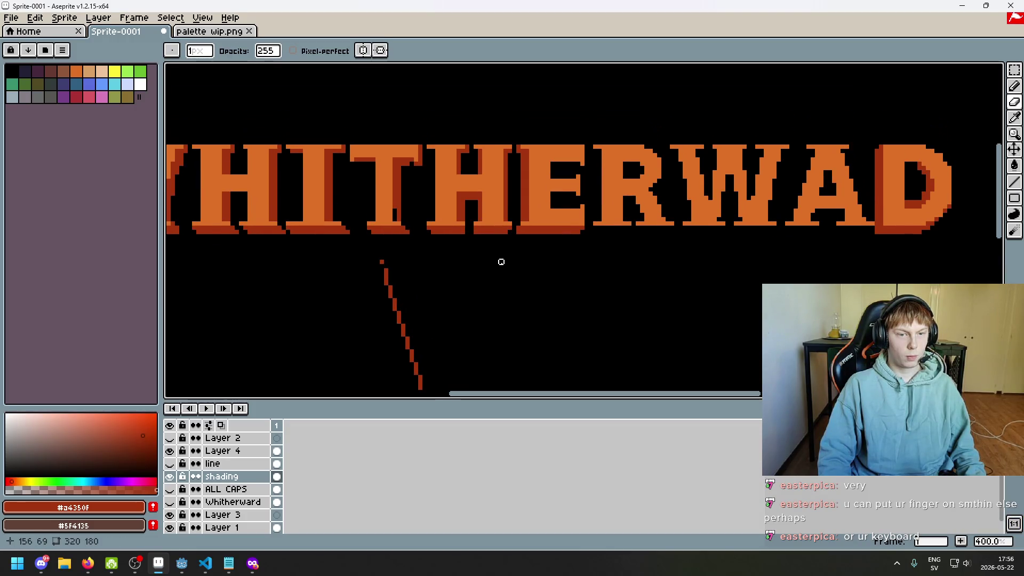
scroll(514, 206, up, 1)
scroll(496, 160, up, 1)
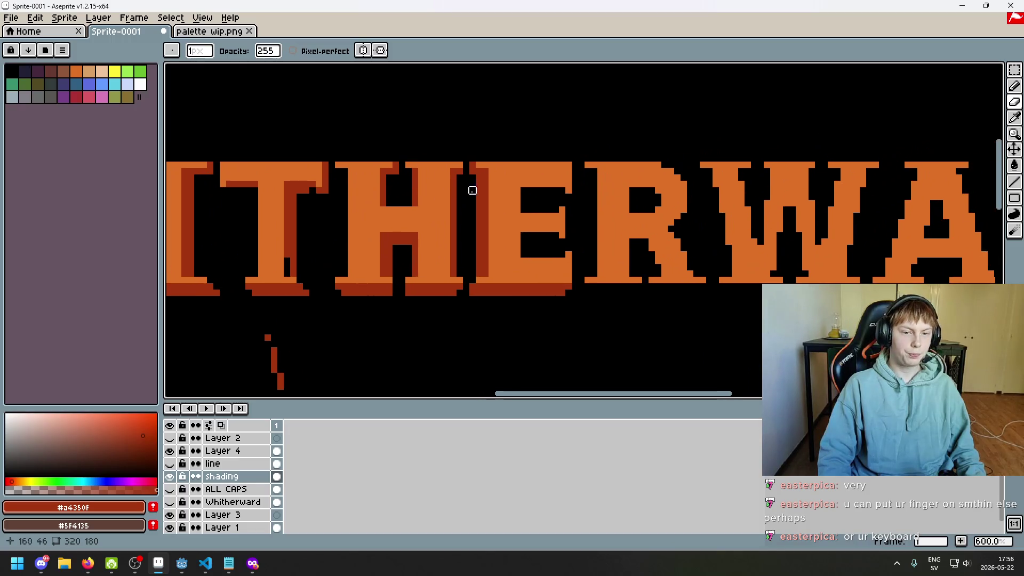
scroll(473, 187, up, 1)
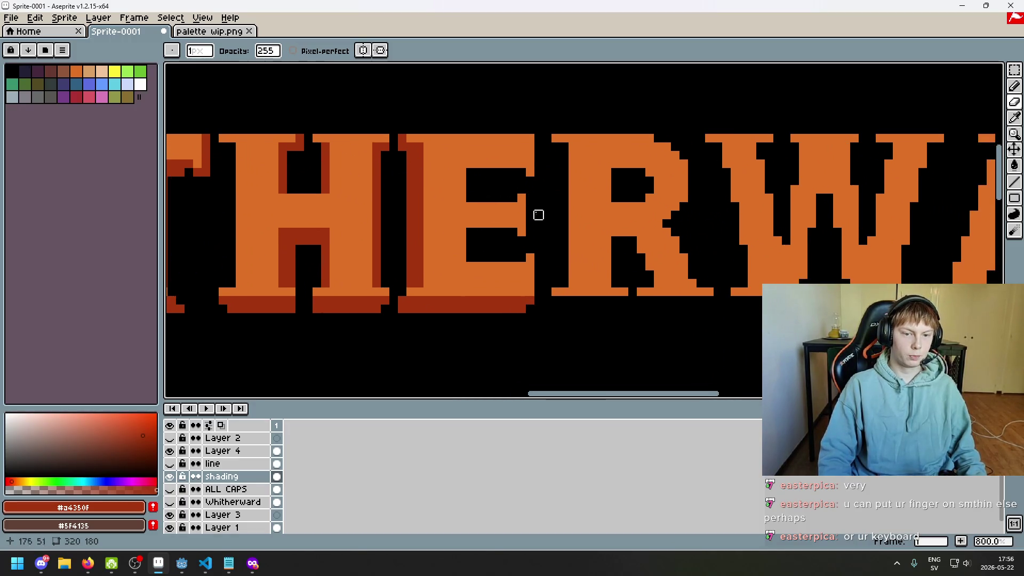
key(b)
drag(518, 233, 474, 237)
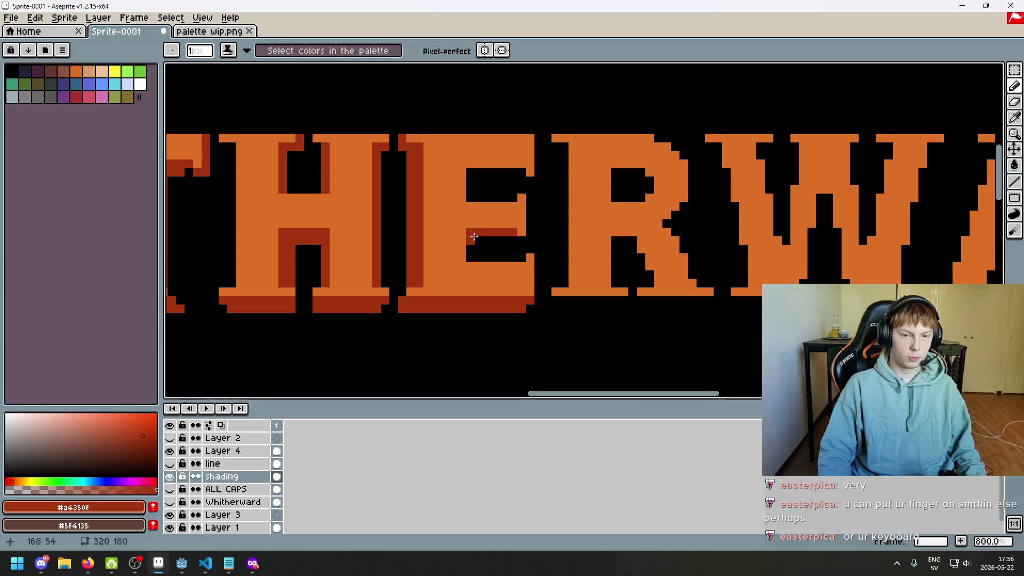
- Draw a dark-red shading strip along the underside of the E's top bar
scroll(544, 248, down, 4)
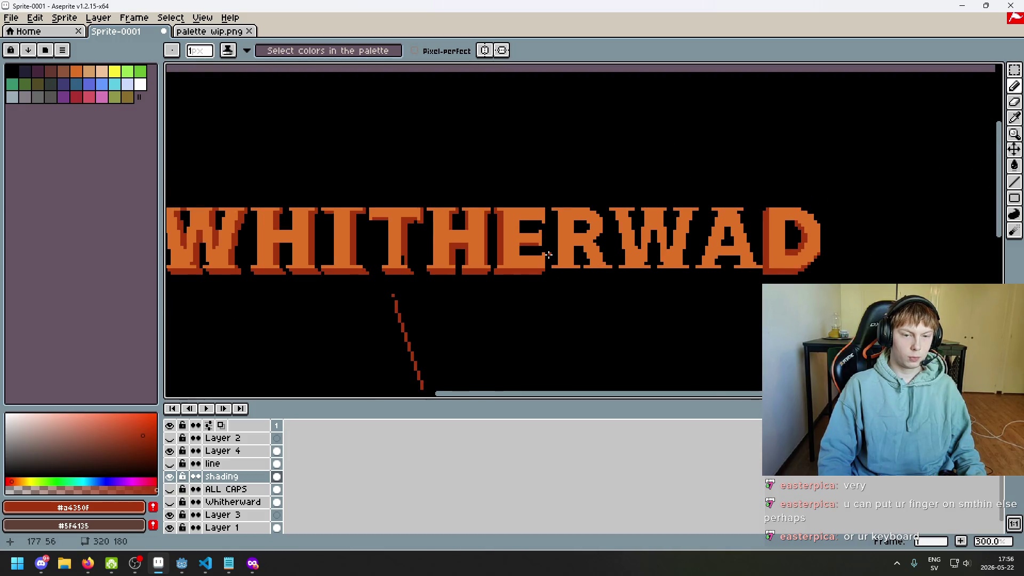
scroll(549, 255, up, 3)
scroll(533, 251, down, 4)
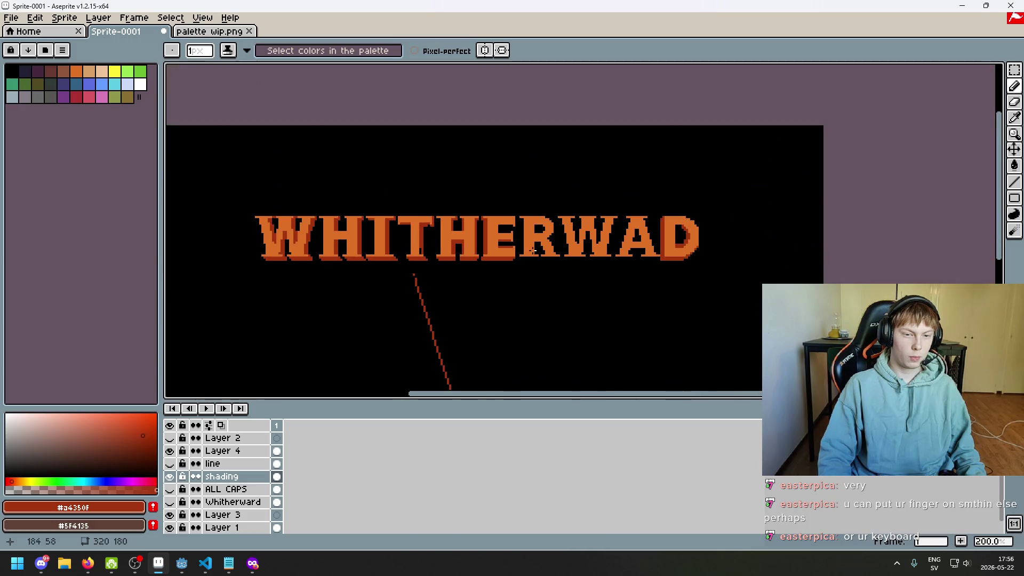
scroll(531, 253, up, 3)
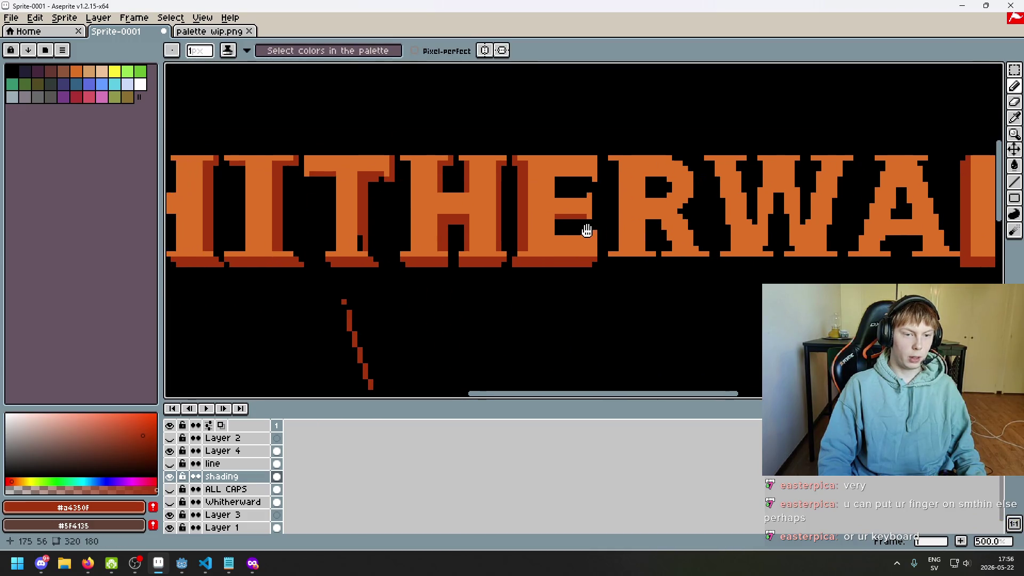
drag(586, 230, 561, 235)
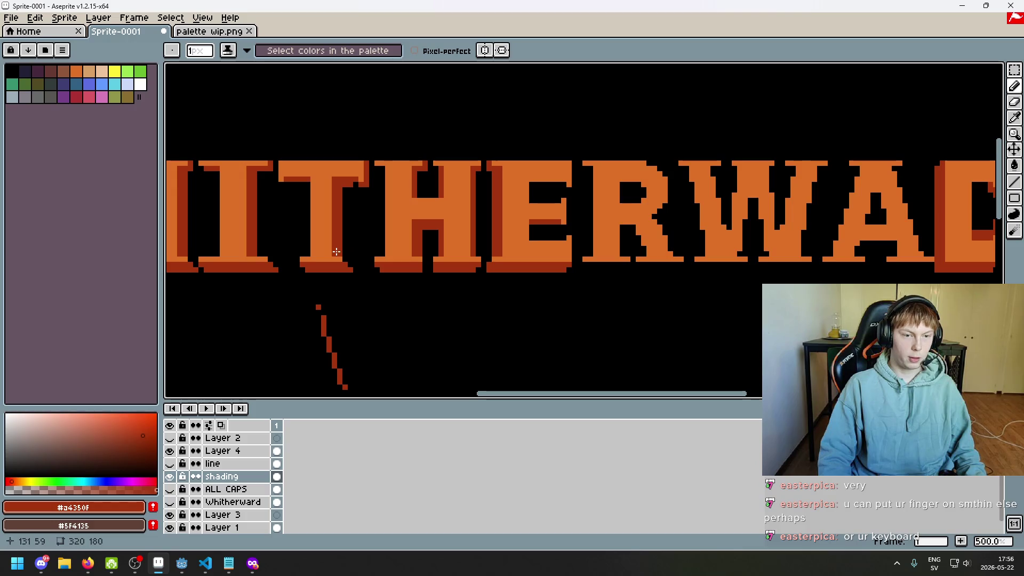
scroll(512, 206, up, 1)
scroll(518, 196, up, 1)
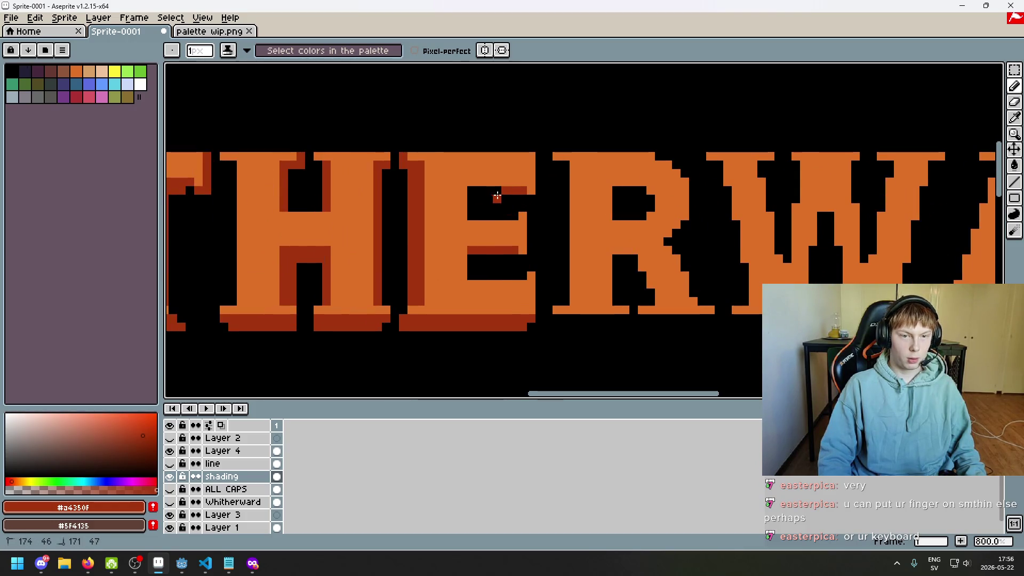
drag(468, 191, 519, 192)
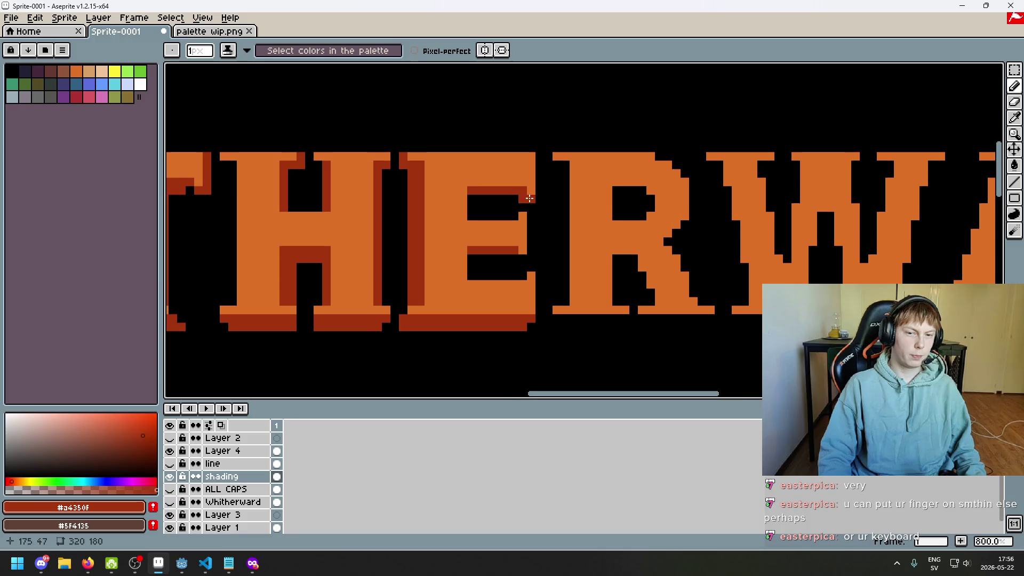
scroll(519, 213, down, 1)
scroll(527, 243, down, 5)
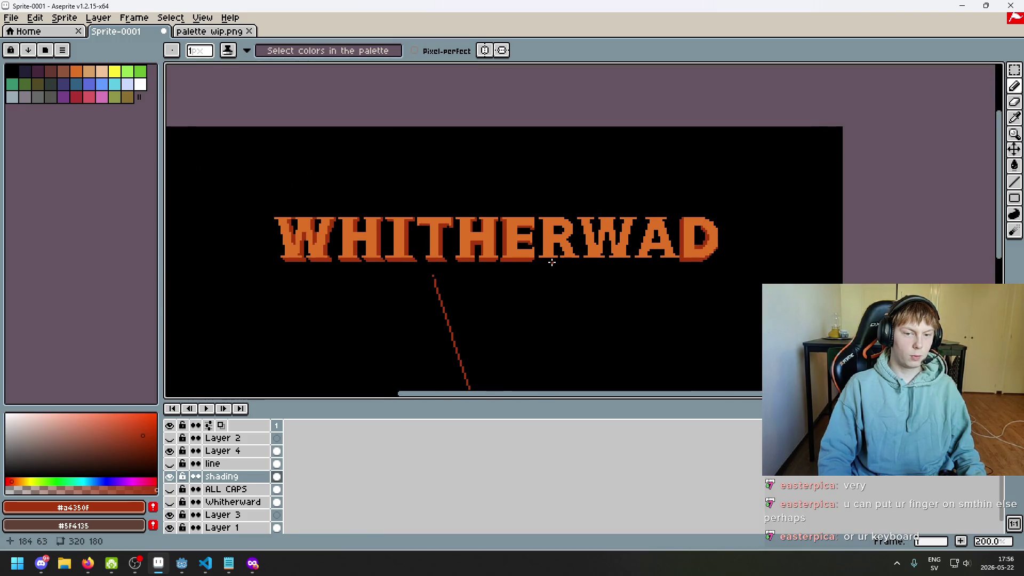
scroll(542, 256, up, 4)
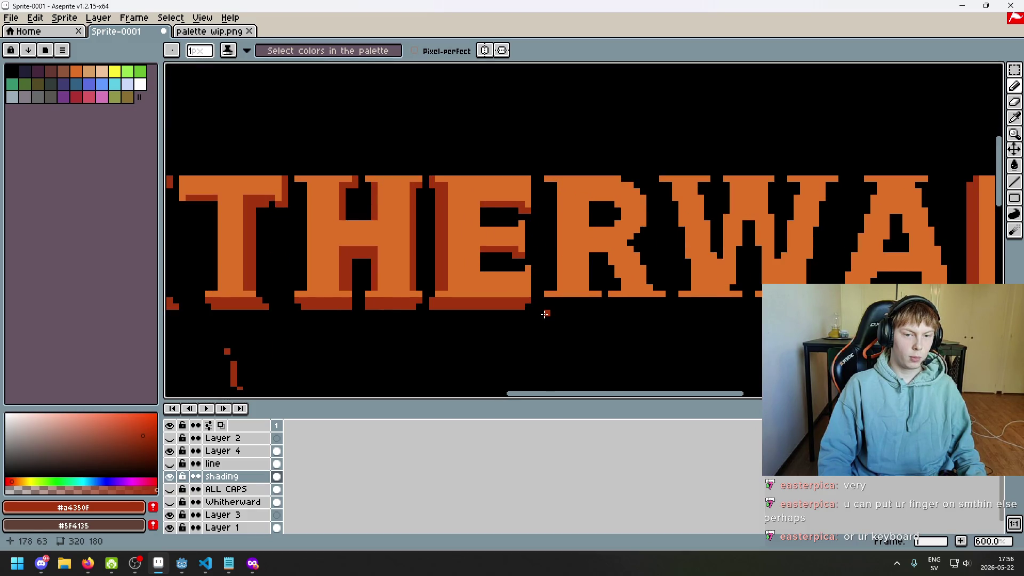
scroll(545, 314, down, 1)
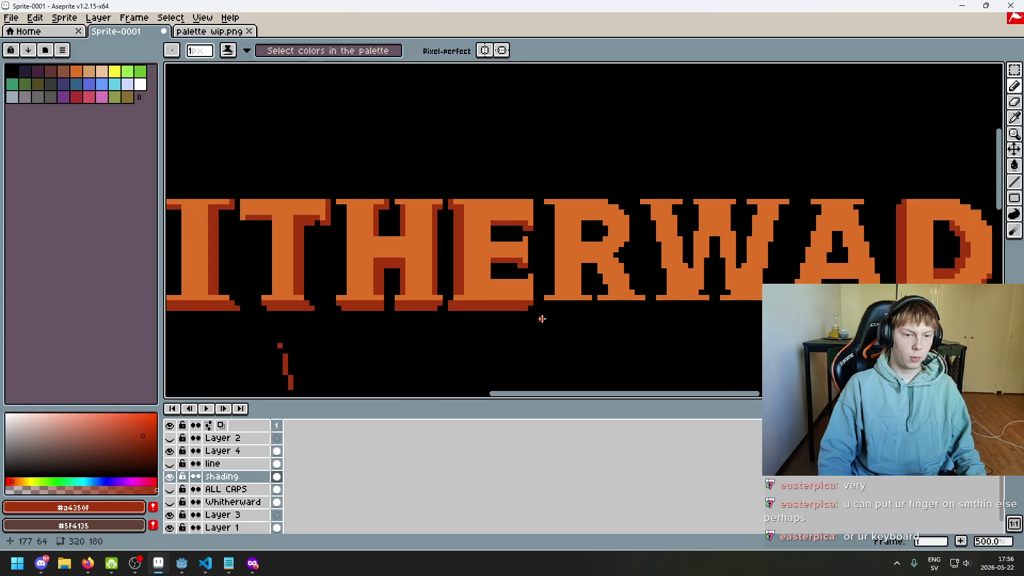
scroll(545, 314, up, 1)
scroll(540, 316, down, 5)
scroll(554, 315, up, 2)
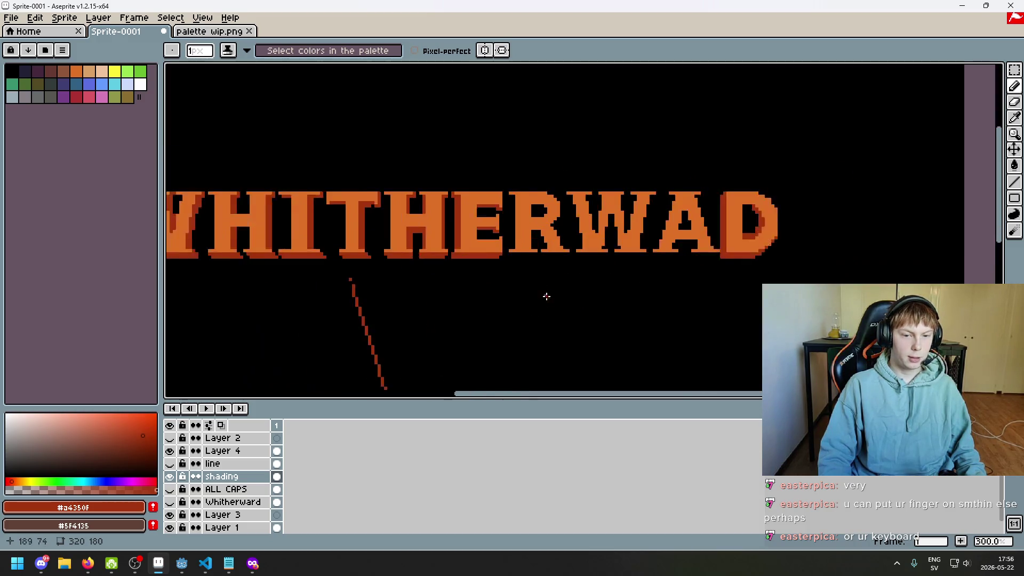
scroll(546, 295, up, 2)
scroll(534, 277, up, 2)
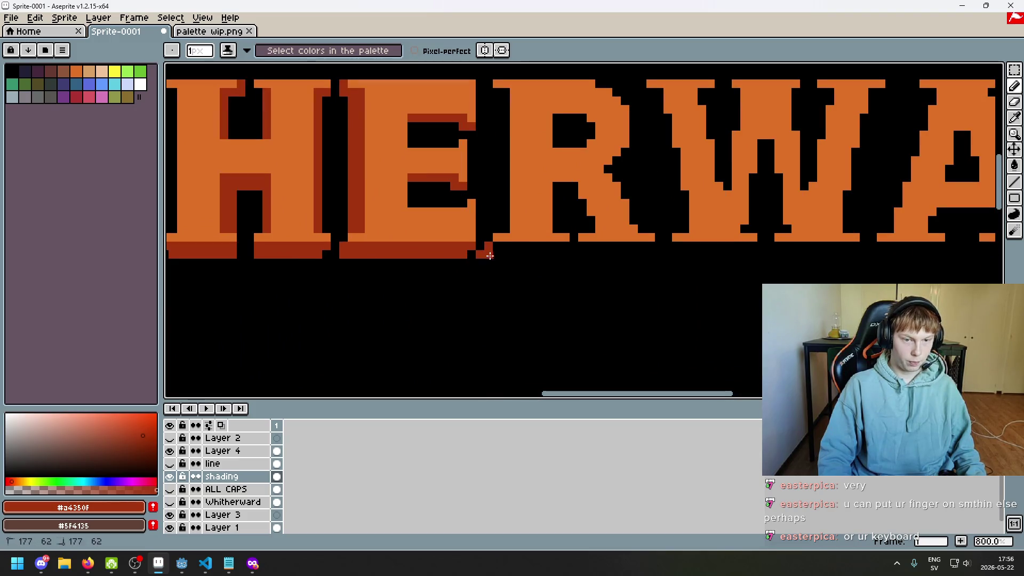
- Paint a dark-red shadow strip under the R and erase its excess pixels
mouse_move(490, 256)
mouse_down()
mouse_move(576, 254)
mouse_move(504, 246)
mouse_move(565, 254)
mouse_up()
click(497, 247)
key(e)
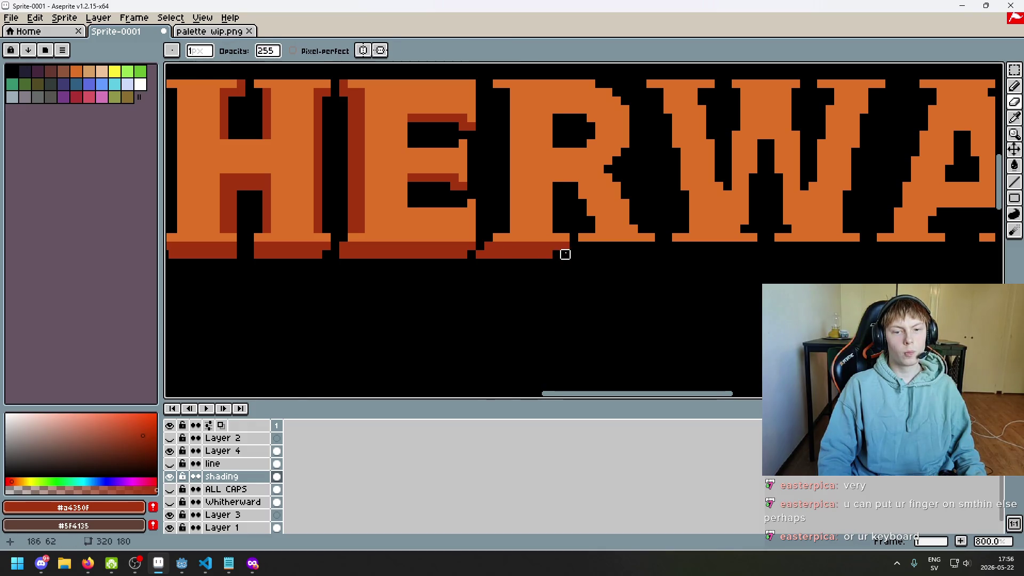
key(b)
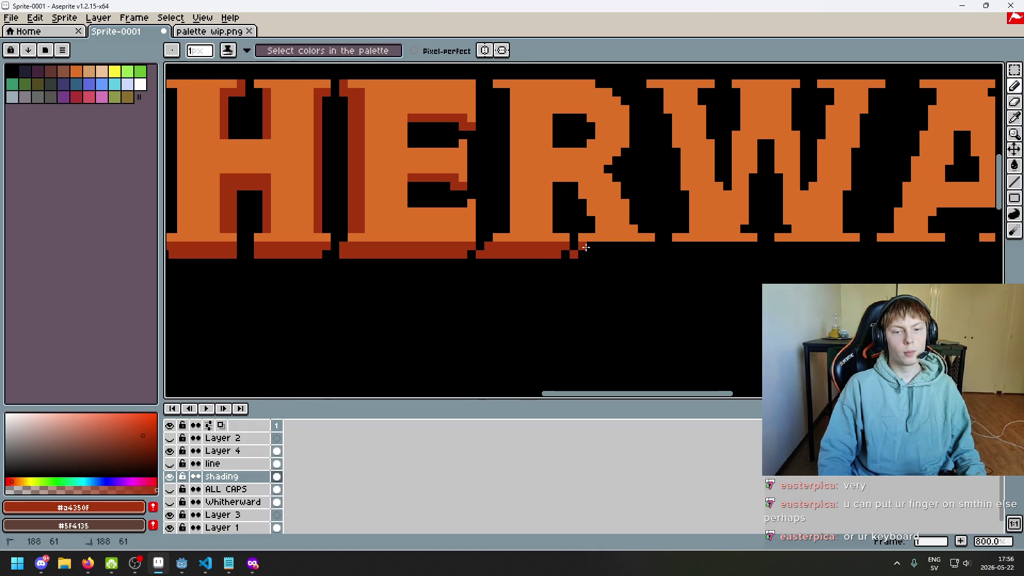
- Extend the shadow under the R's right leg and erase one extra pixel
click(586, 251)
mouse_move(590, 247)
mouse_down()
mouse_move(628, 247)
mouse_move(542, 288)
mouse_up()
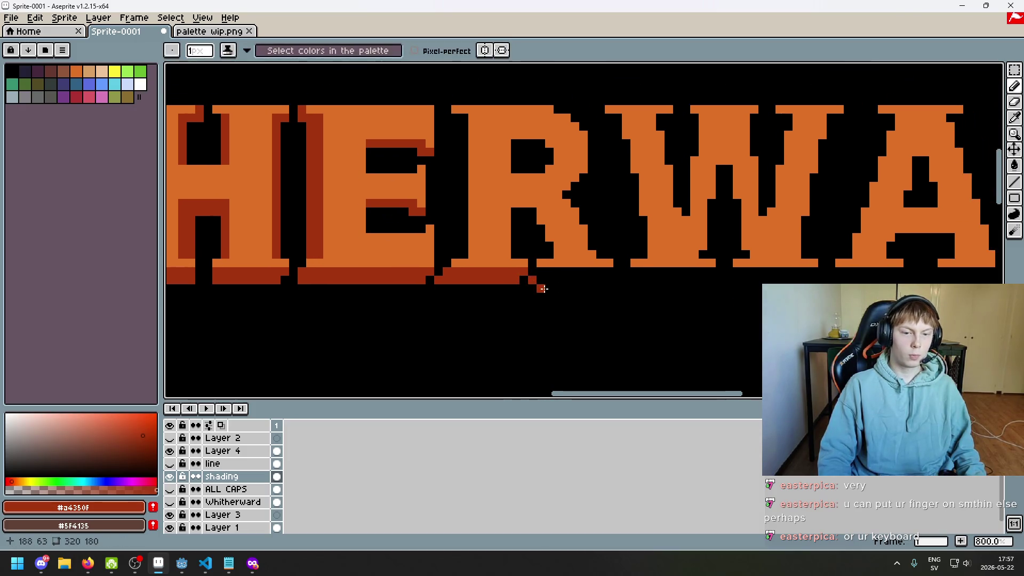
scroll(542, 288, down, 3)
scroll(541, 288, up, 5)
key(e)
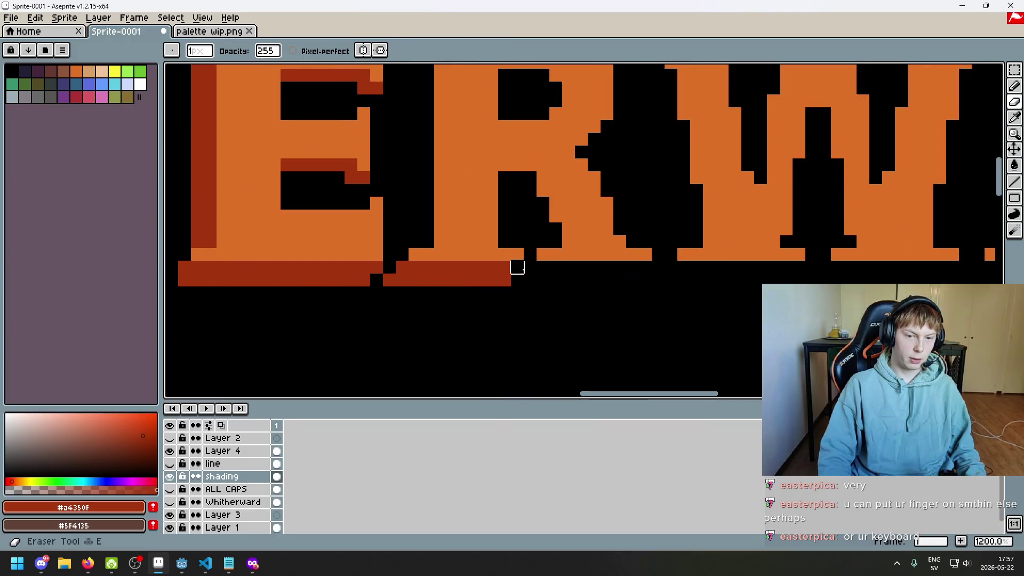
click(504, 279)
key(b)
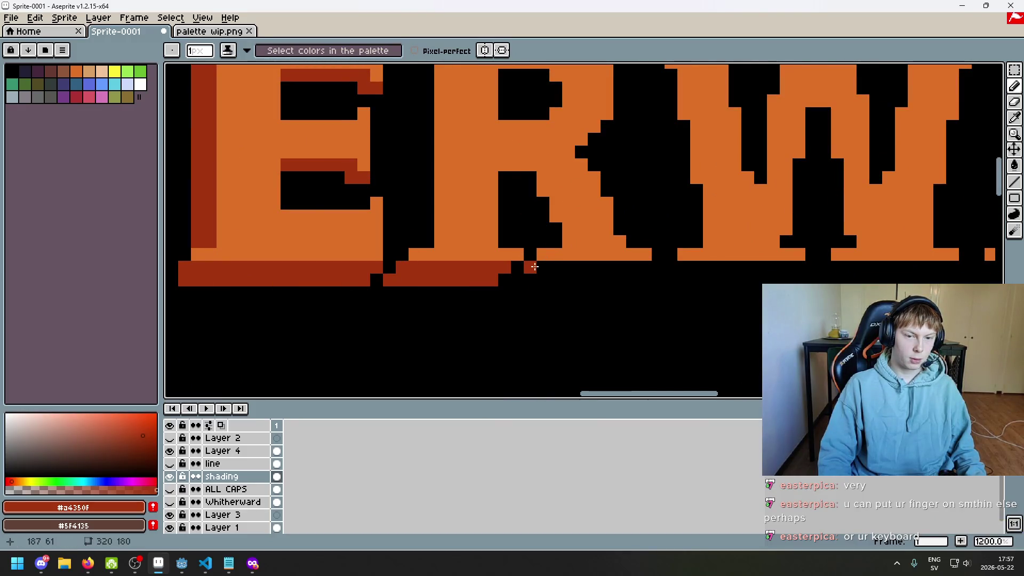
scroll(552, 274, down, 4)
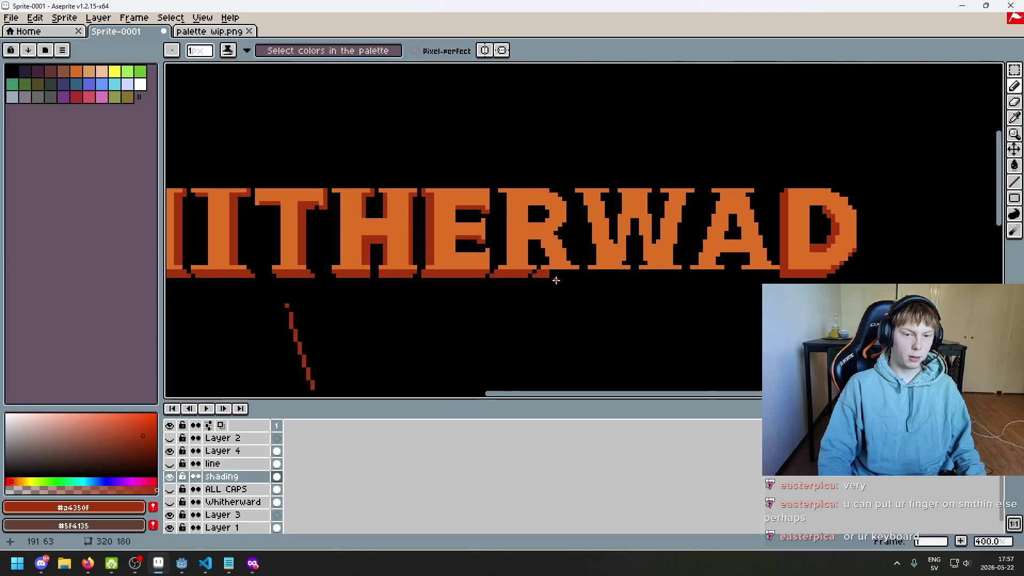
scroll(552, 280, down, 1)
scroll(429, 270, up, 2)
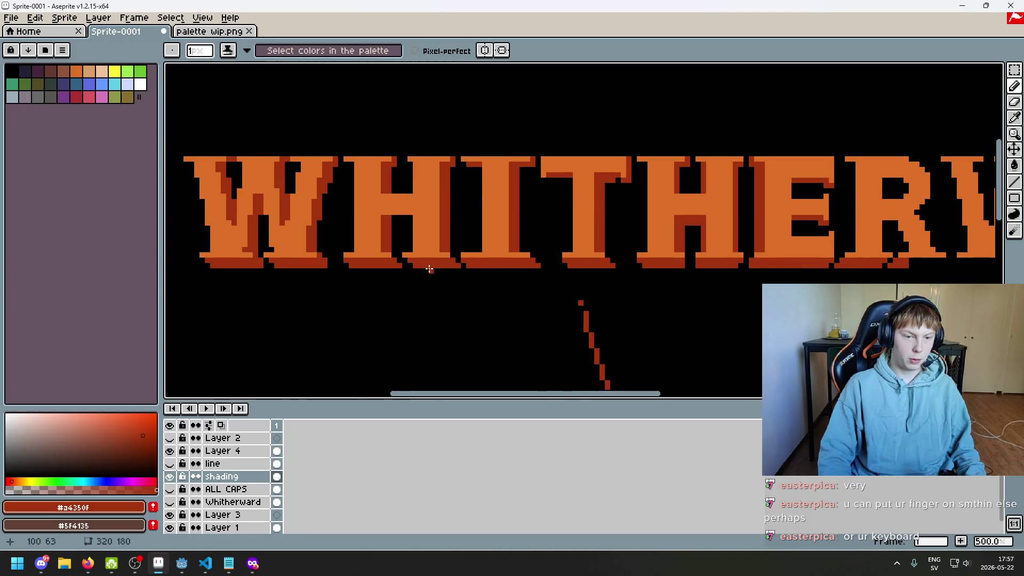
scroll(429, 269, up, 2)
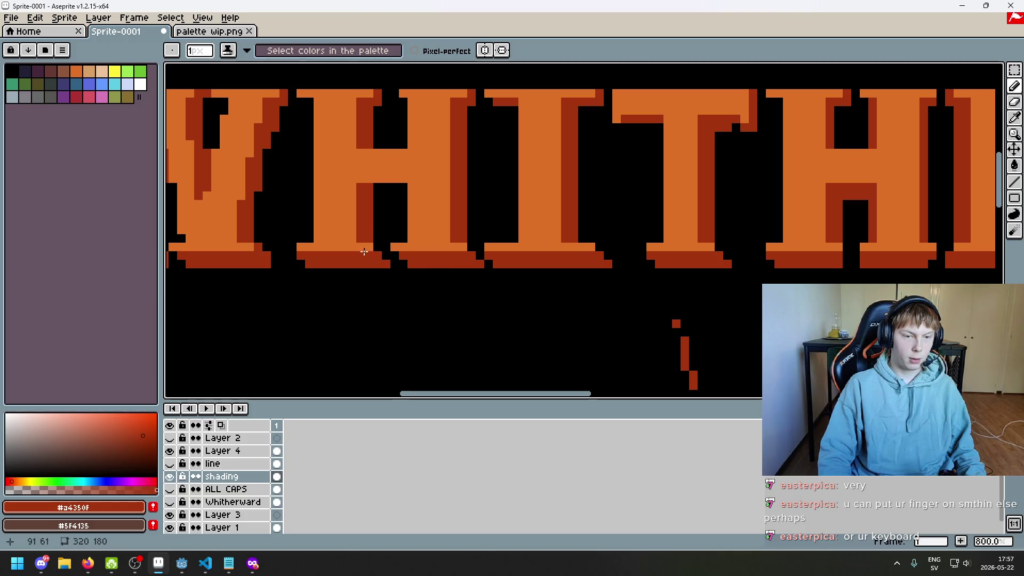
scroll(390, 269, up, 3)
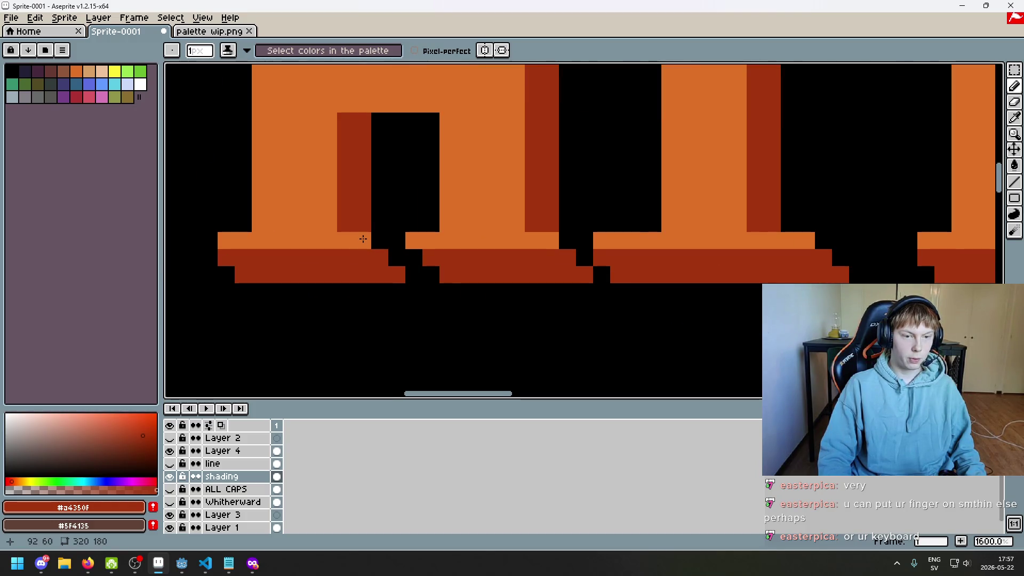
click(346, 297)
key(ctrl+z)
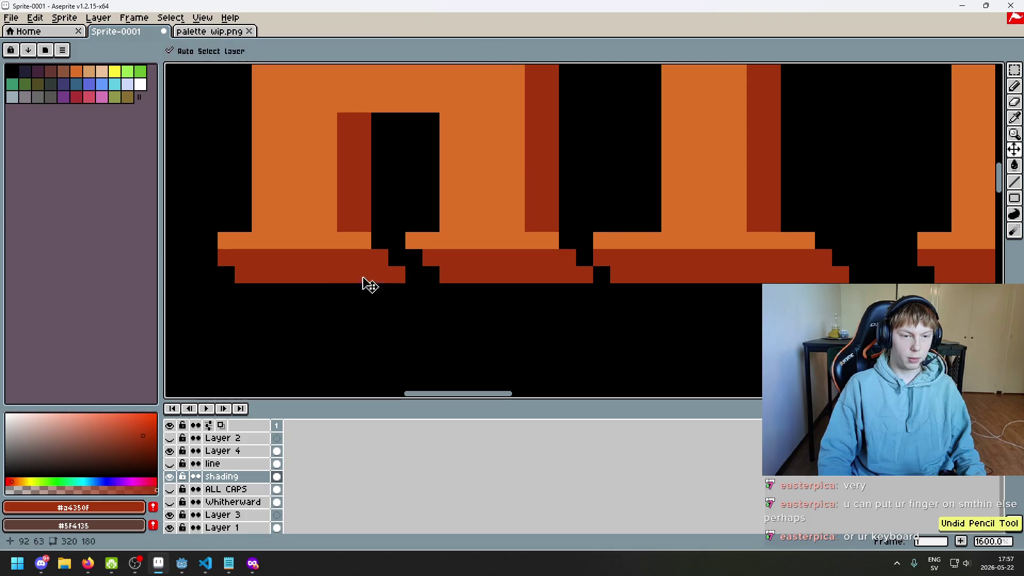
click(362, 309)
scroll(384, 324, down, 4)
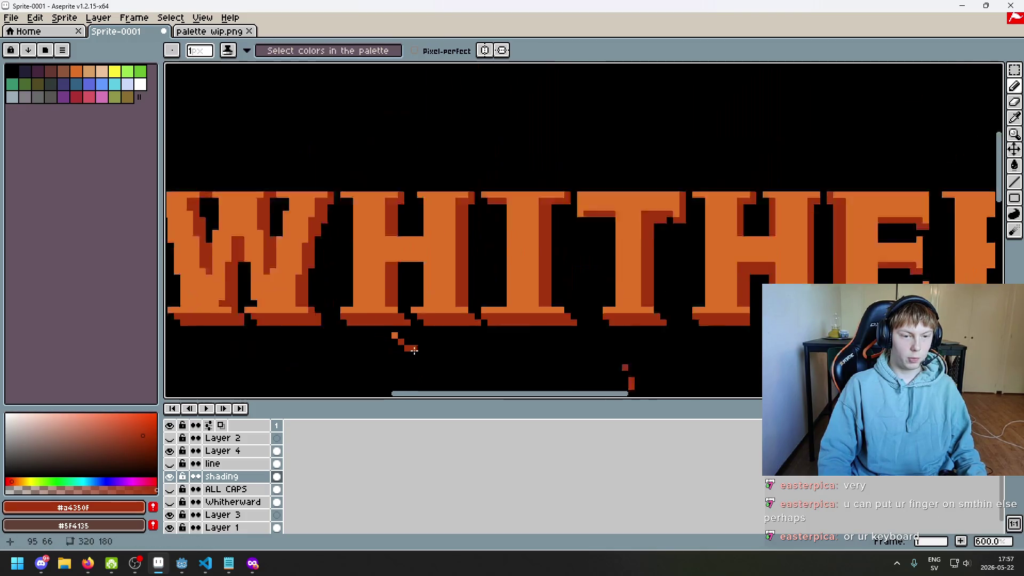
scroll(402, 343, down, 1)
scroll(359, 338, up, 4)
key(alt)
scroll(581, 327, down, 3)
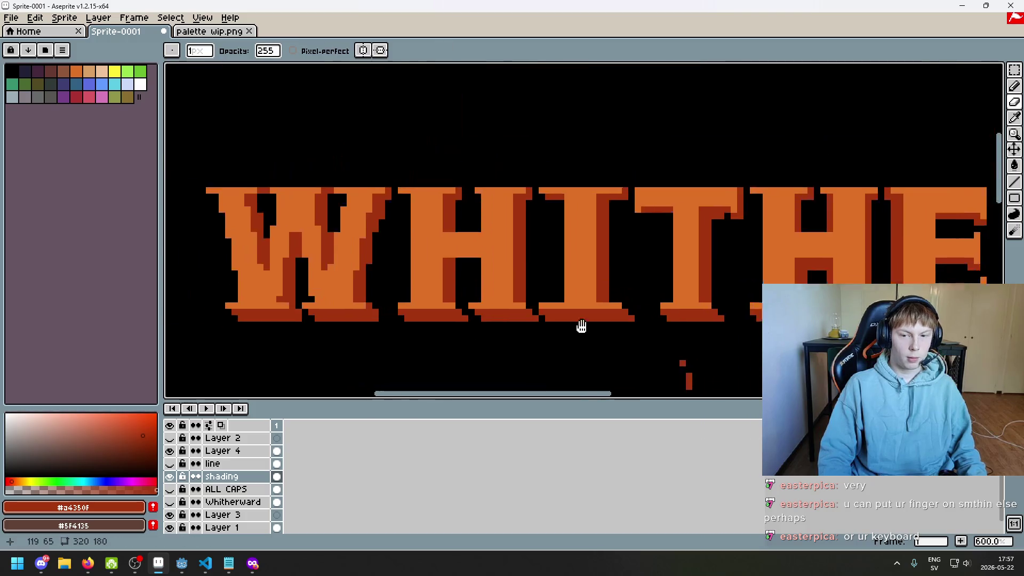
scroll(649, 279, up, 3)
scroll(574, 283, right, 3)
scroll(574, 283, right, 3)
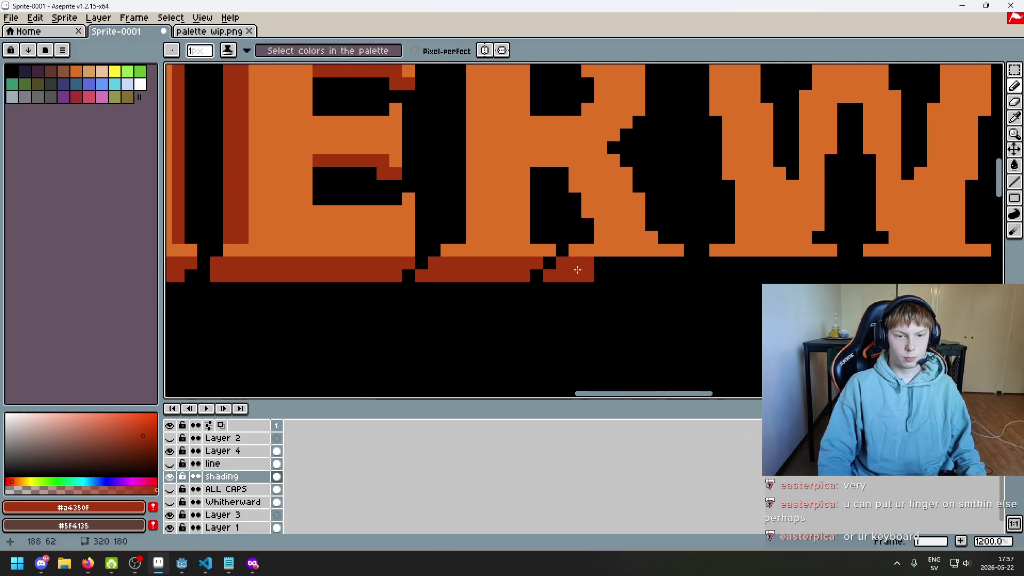
scroll(576, 269, up, 3)
scroll(512, 289, down, 3)
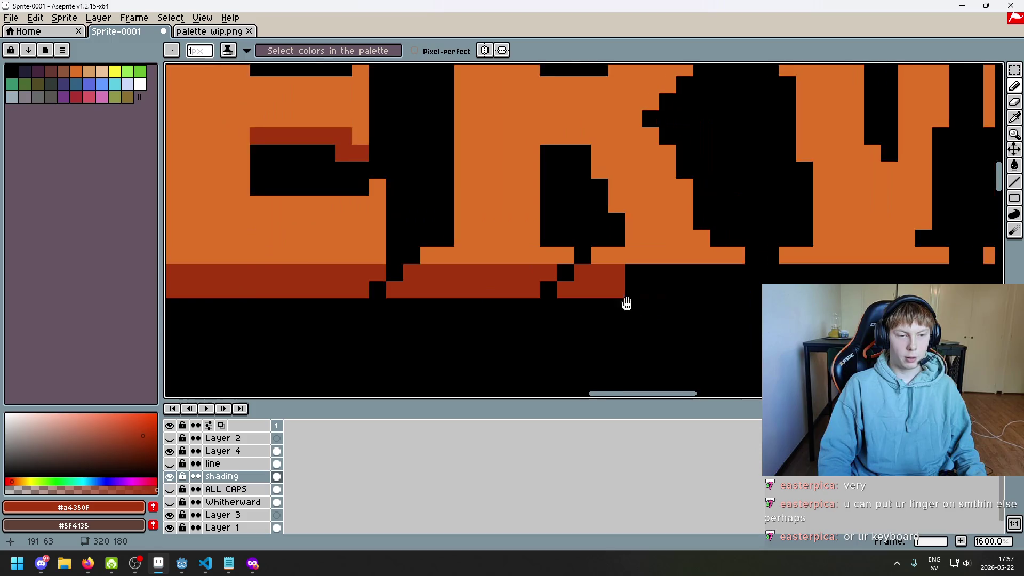
scroll(613, 283, up, 2)
click(589, 266)
drag(572, 266, 573, 281)
scroll(573, 281, down, 1)
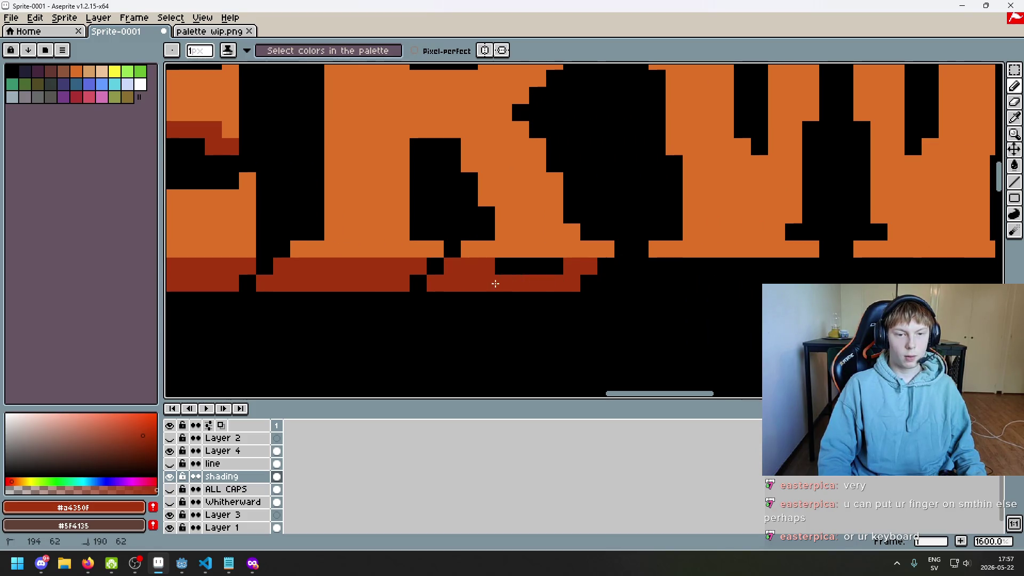
drag(494, 281, 540, 270)
scroll(497, 272, down, 1)
scroll(516, 273, up, 5)
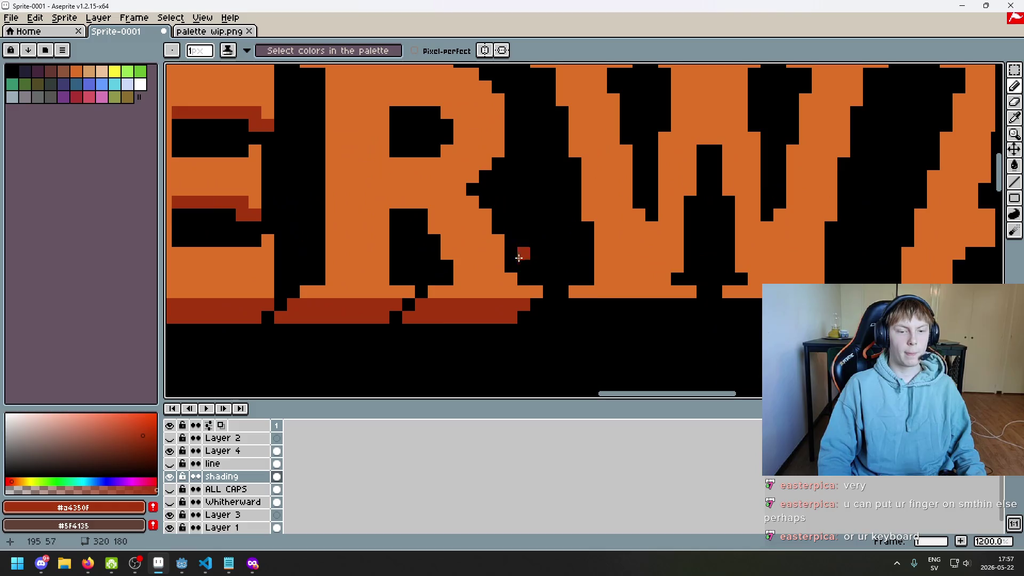
click(447, 270)
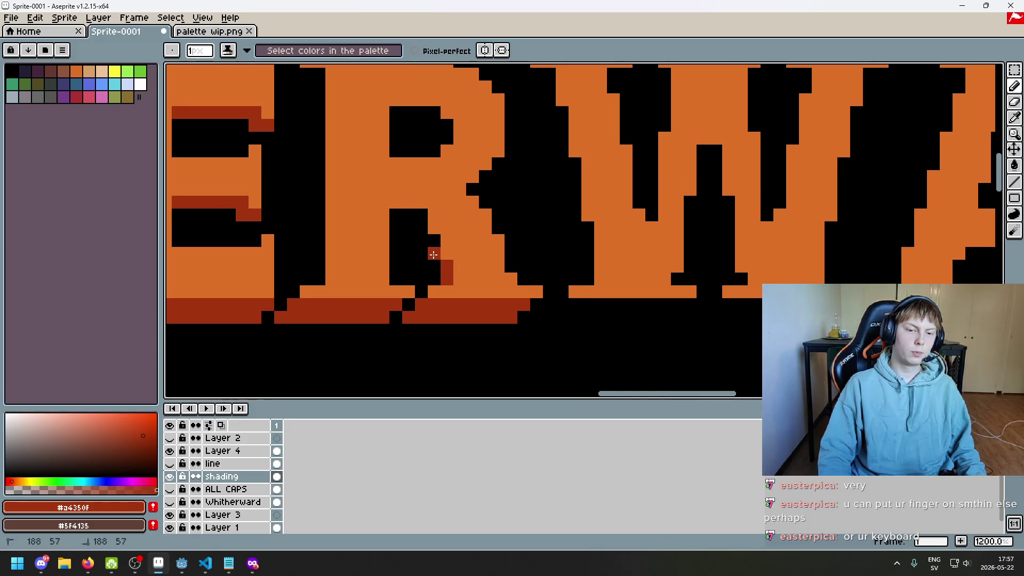
drag(428, 227, 418, 226)
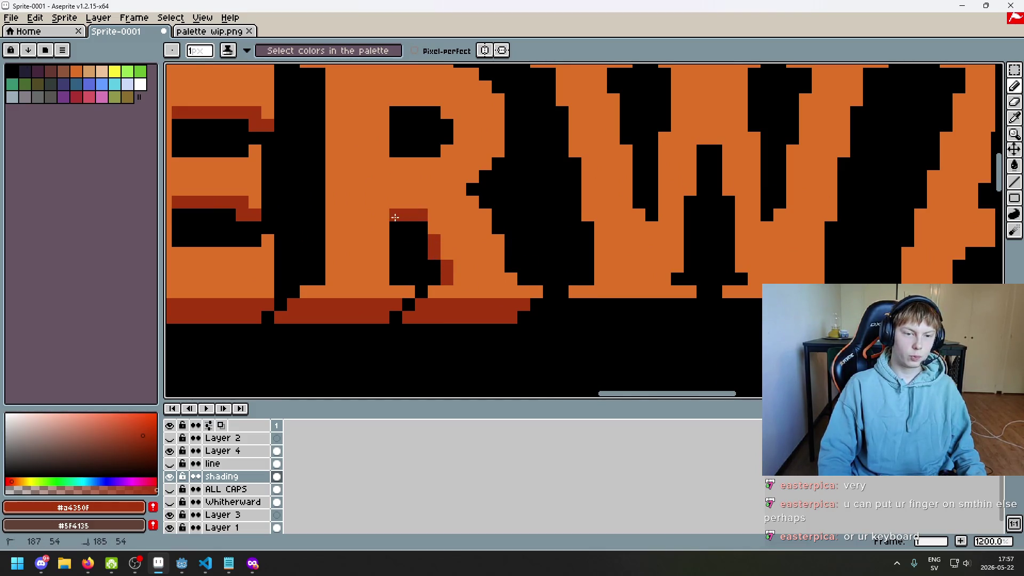
scroll(403, 241, down, 5)
scroll(395, 184, up, 3)
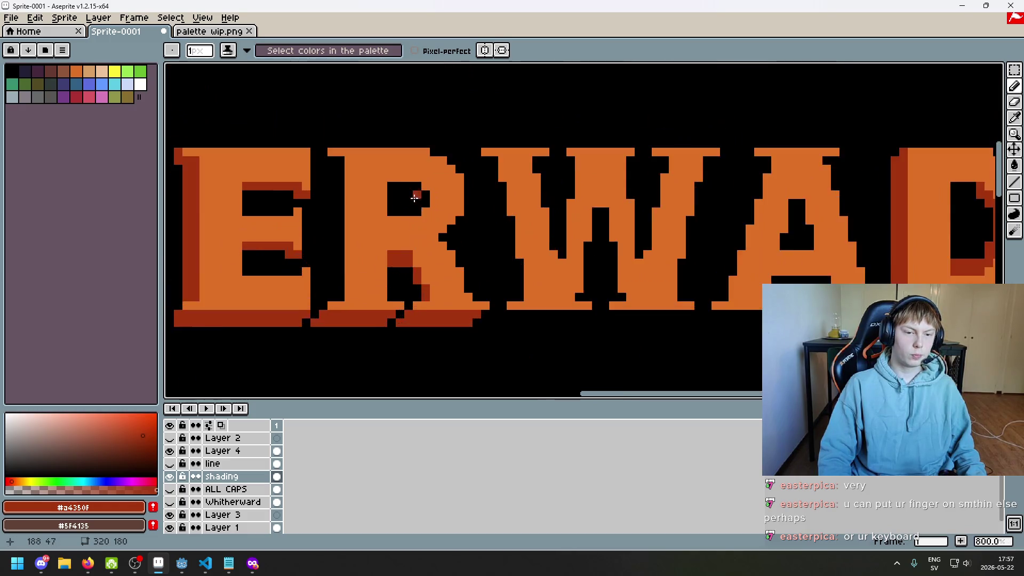
scroll(395, 184, up, 2)
drag(382, 184, 420, 198)
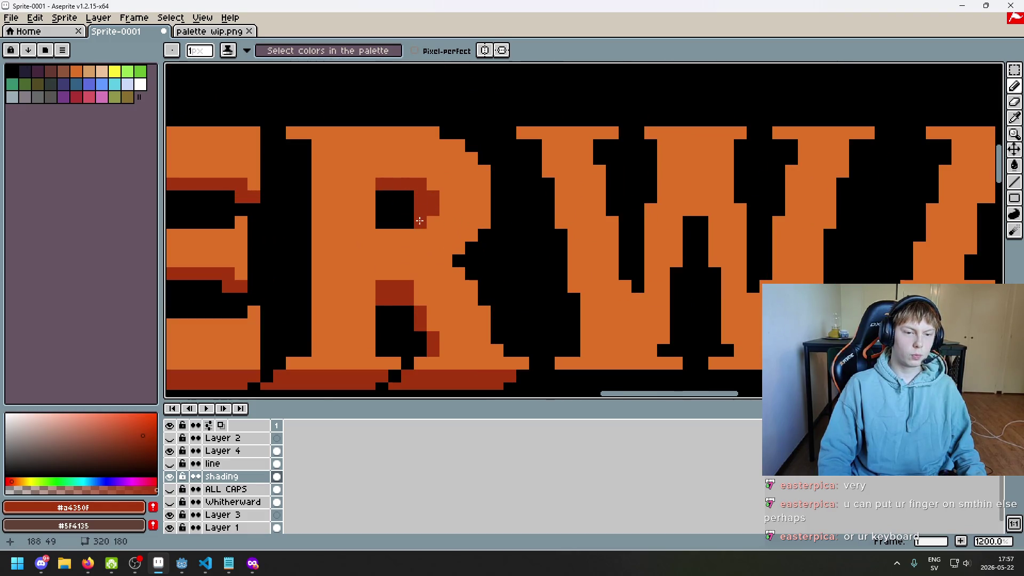
scroll(419, 220, down, 6)
drag(418, 233, 554, 213)
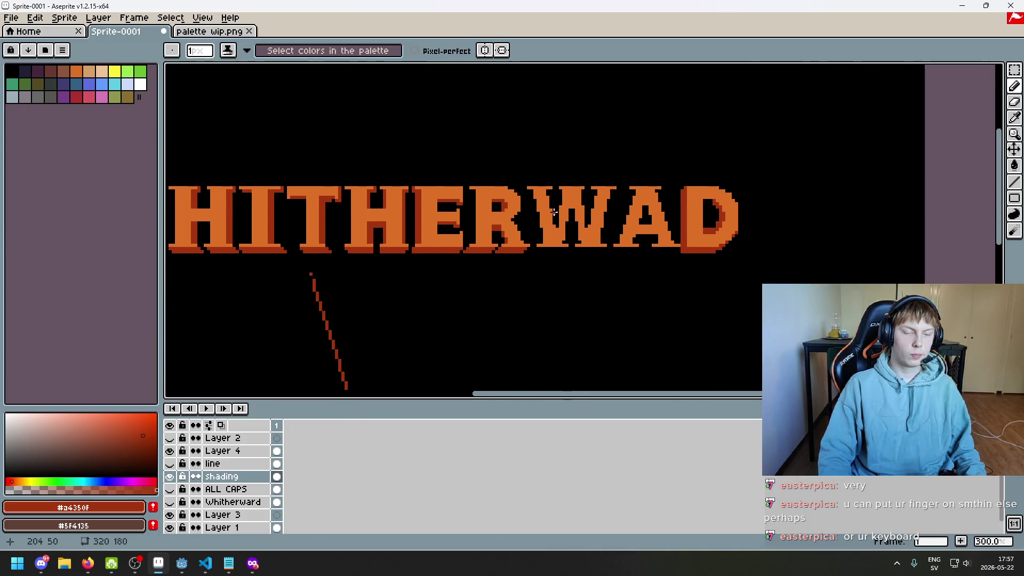
scroll(524, 214, up, 3)
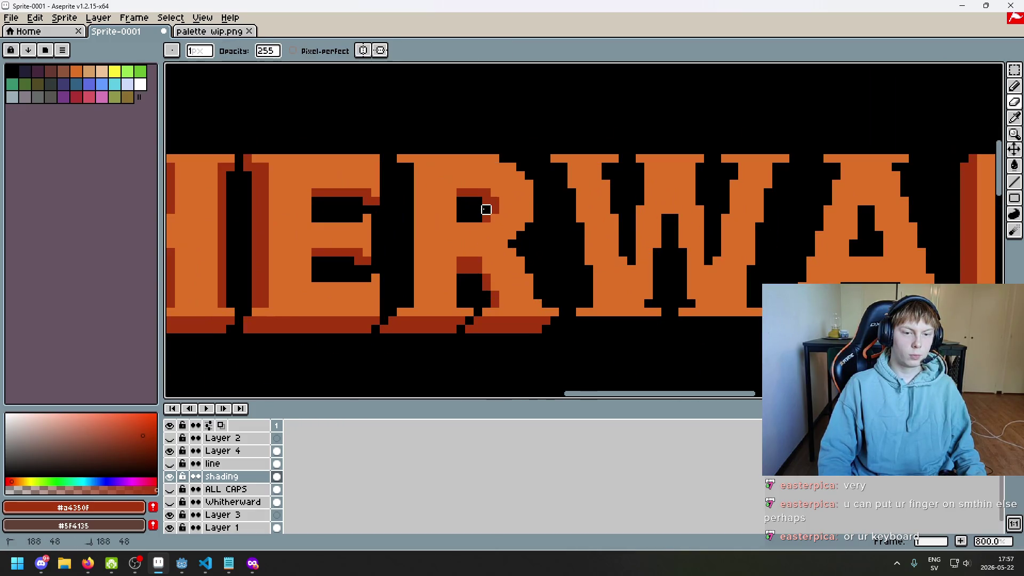
scroll(513, 231, down, 3)
drag(497, 222, 572, 217)
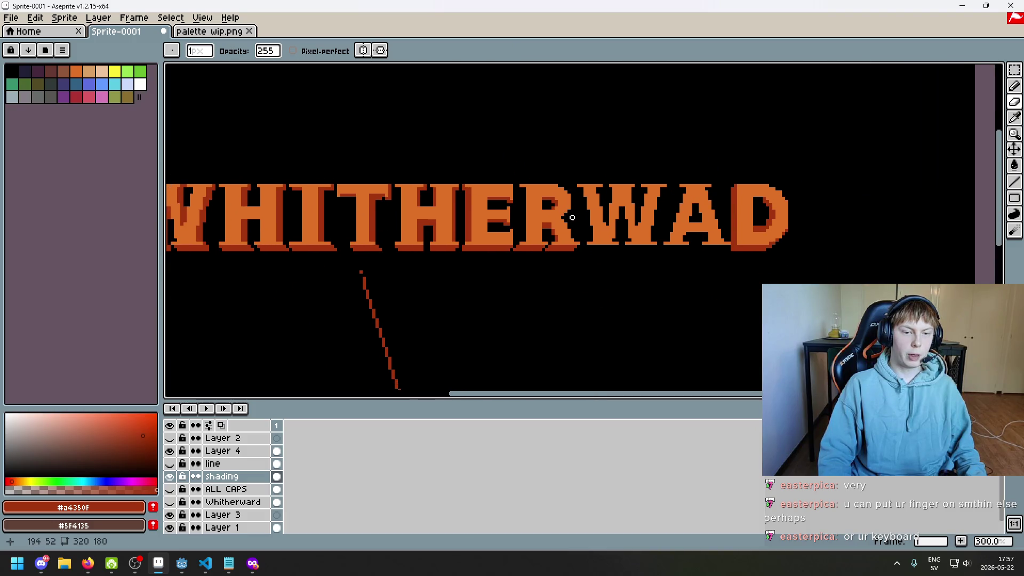
scroll(533, 209, up, 3)
key(b)
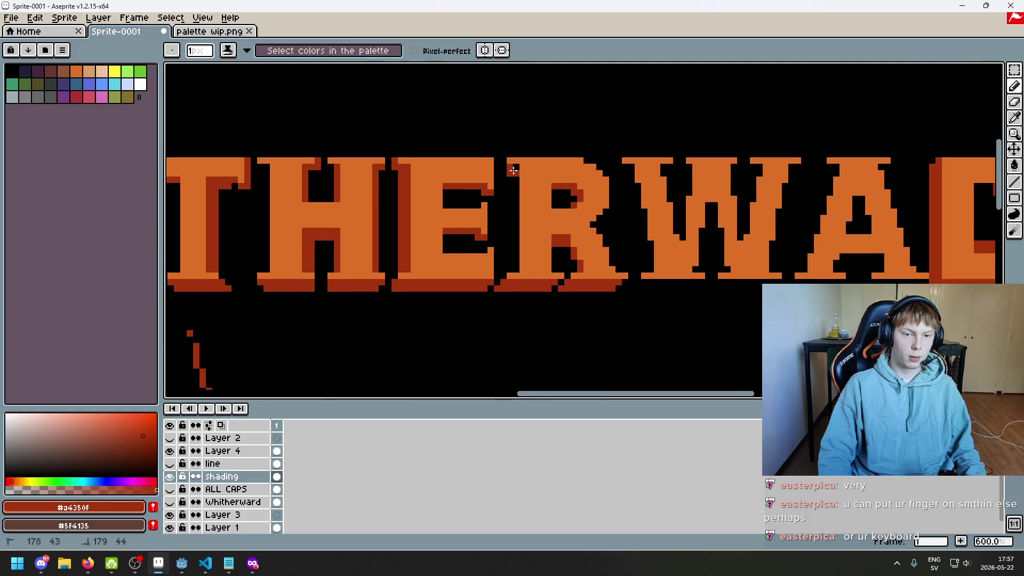
click(511, 172)
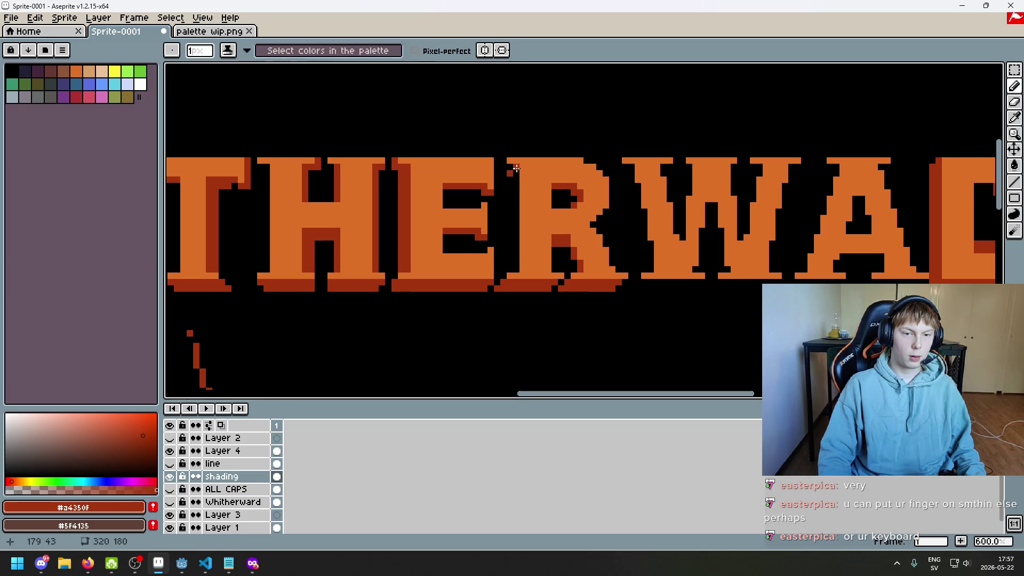
key(ctrl+z)
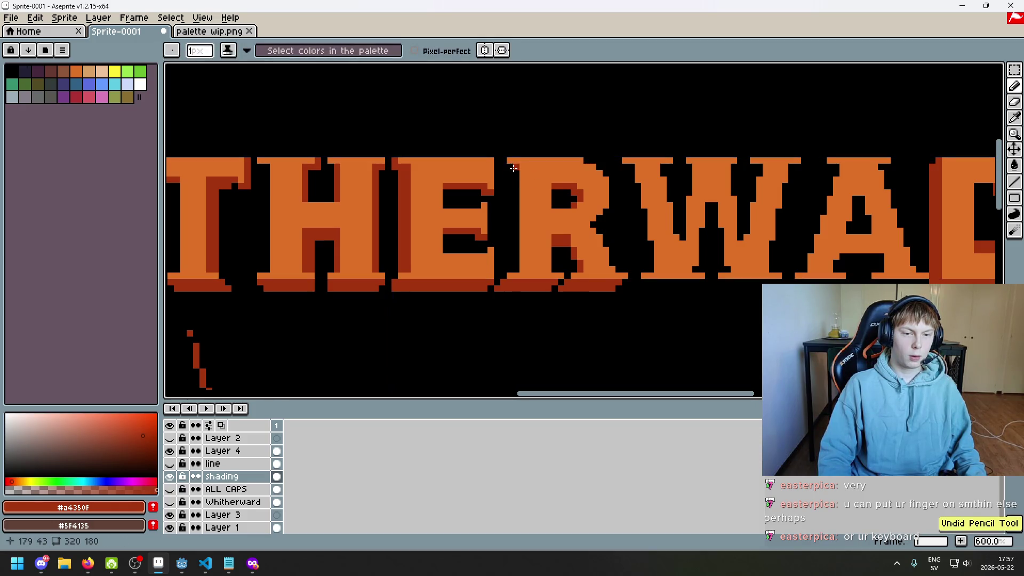
scroll(536, 275, down, 4)
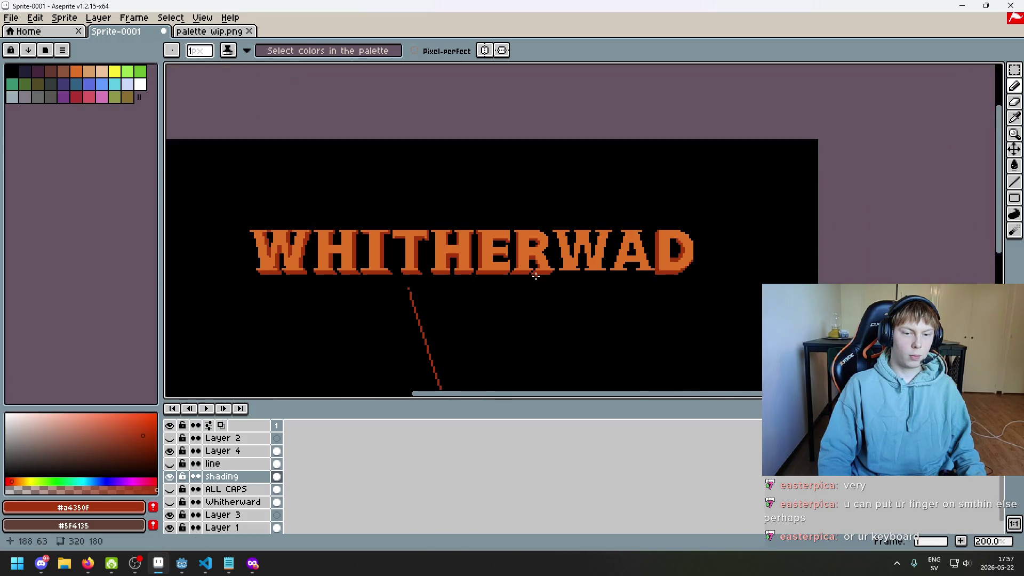
scroll(546, 292, up, 5)
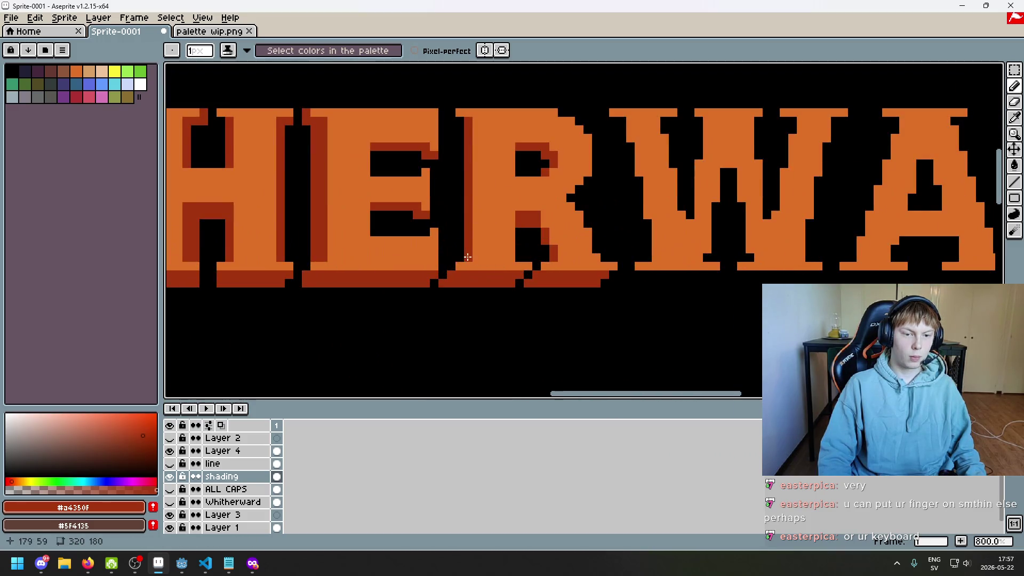
mouse_move(472, 196)
mouse_down()
mouse_move(459, 253)
mouse_move(459, 123)
mouse_up()
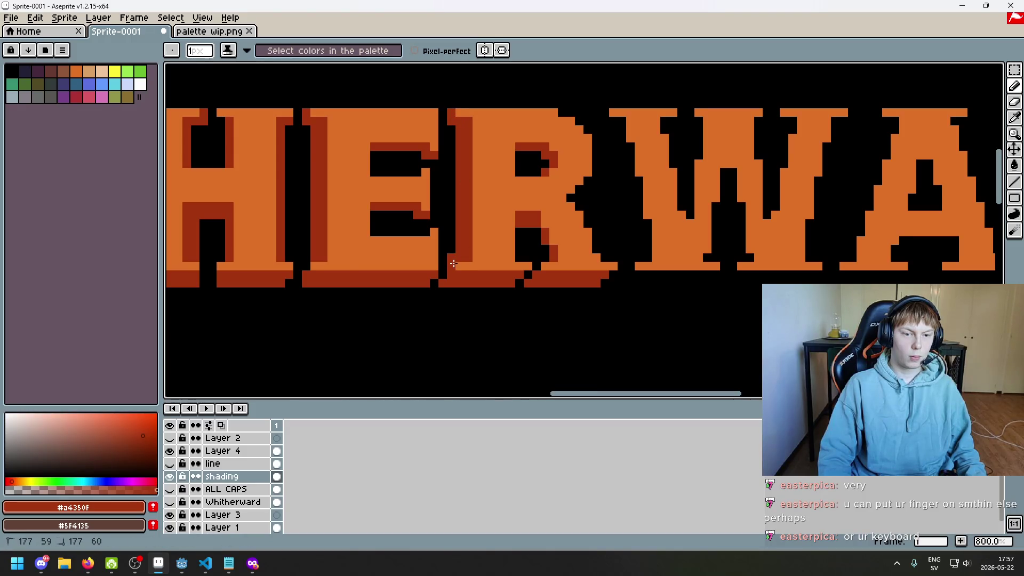
scroll(453, 263, down, 5)
scroll(491, 286, up, 5)
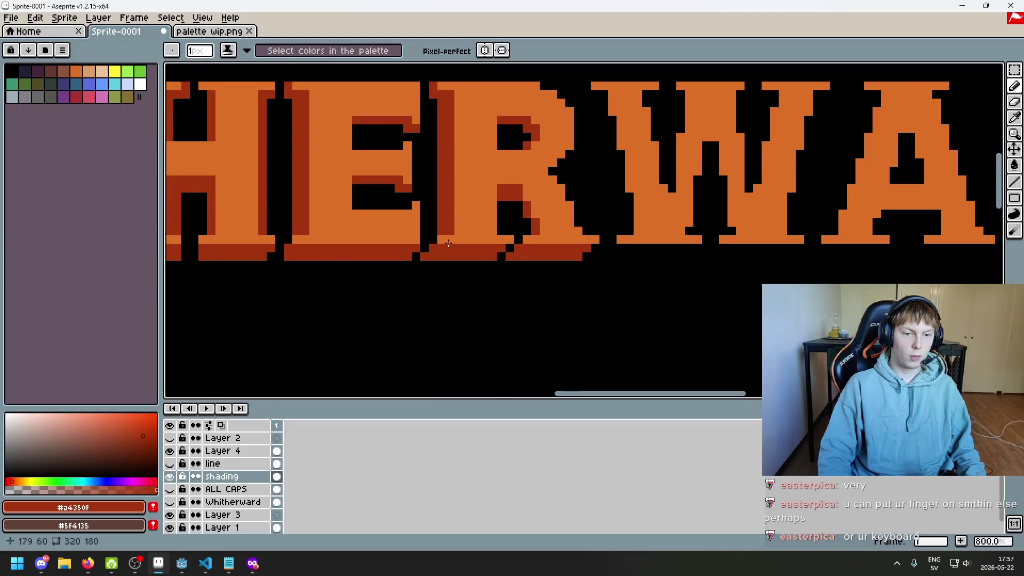
scroll(433, 233, up, 1)
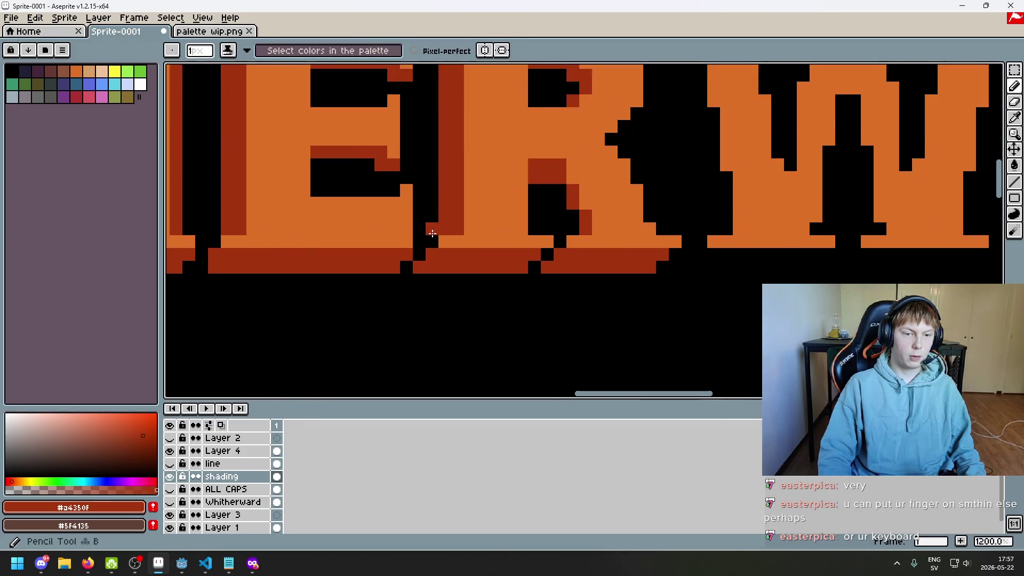
scroll(431, 229, down, 7)
key(ctrl+z)
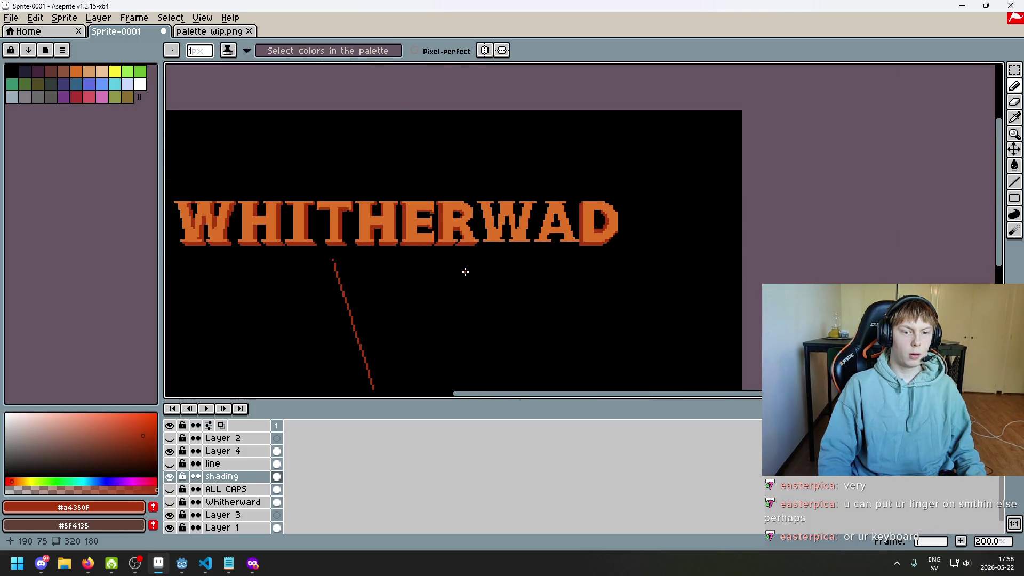
scroll(457, 254, up, 4)
scroll(520, 226, up, 1)
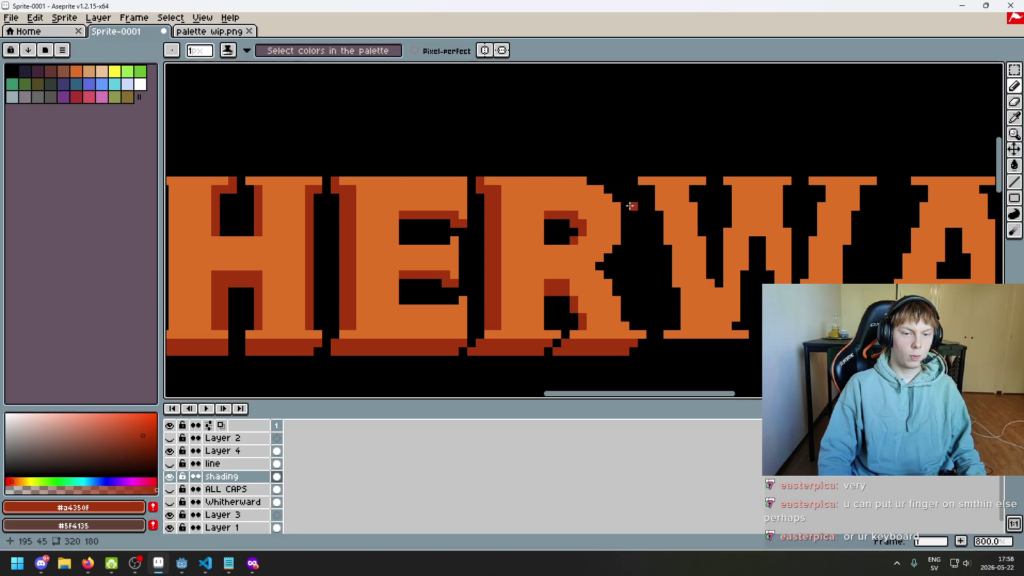
scroll(620, 199, down, 5)
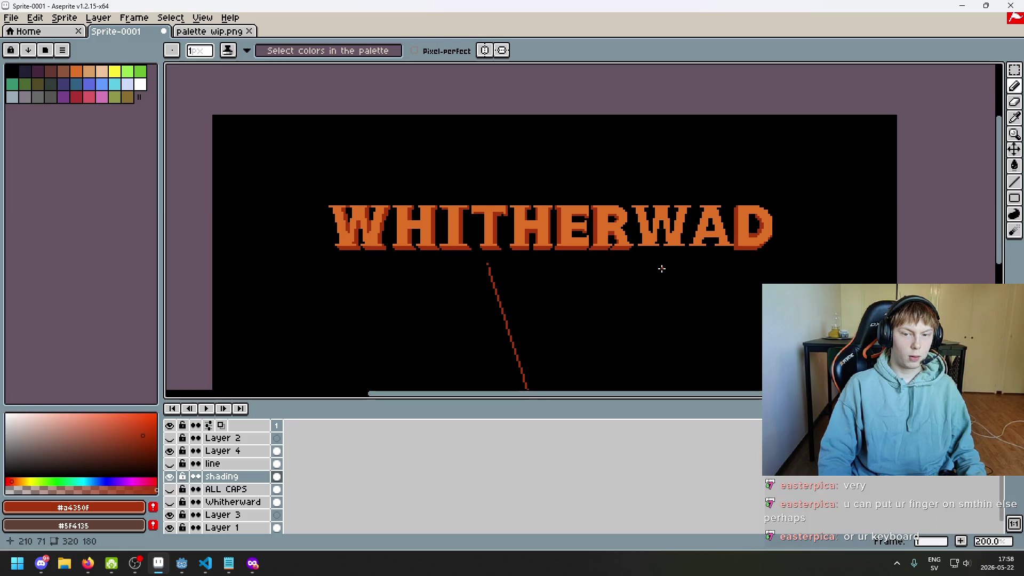
scroll(660, 268, up, 1)
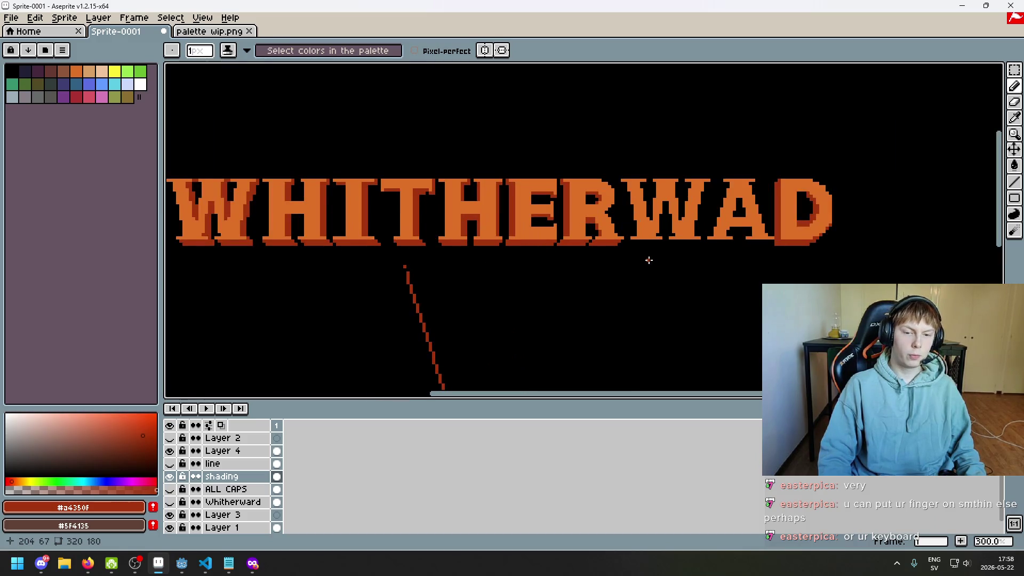
scroll(609, 211, up, 2)
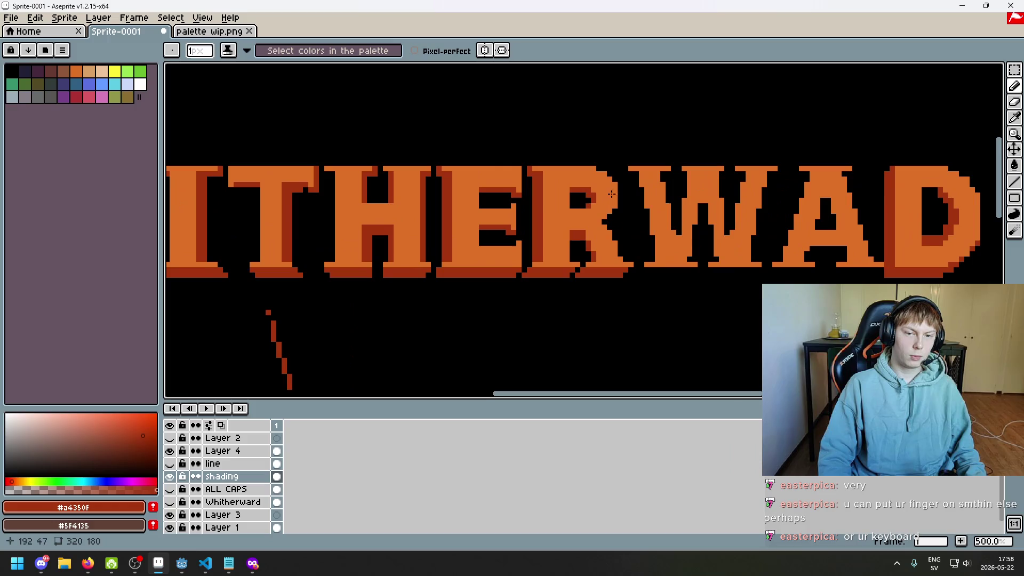
drag(587, 147, 611, 117)
drag(605, 112, 605, 169)
key(ctrl+z)
key(ctrl+z)
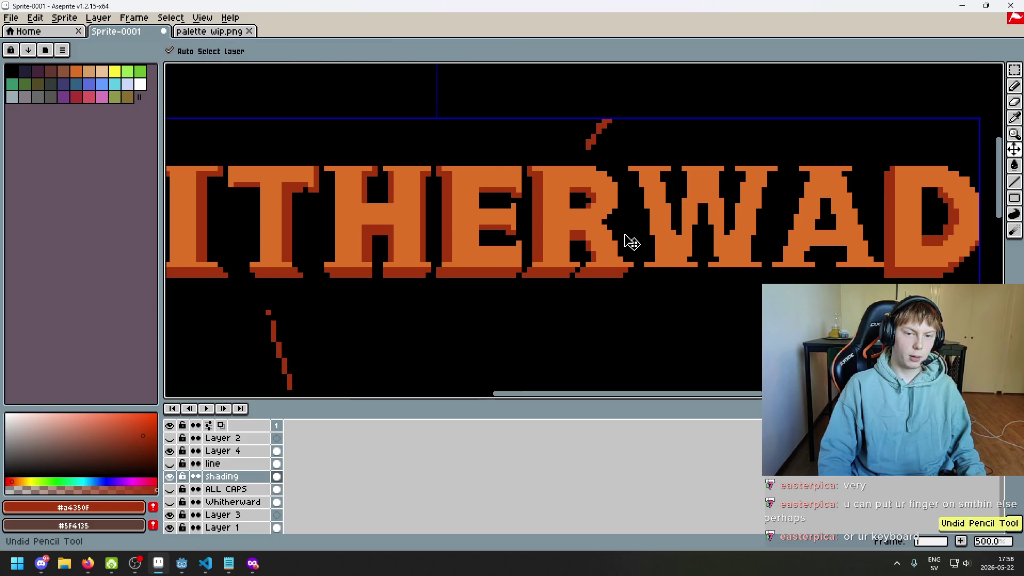
key(ctrl+z)
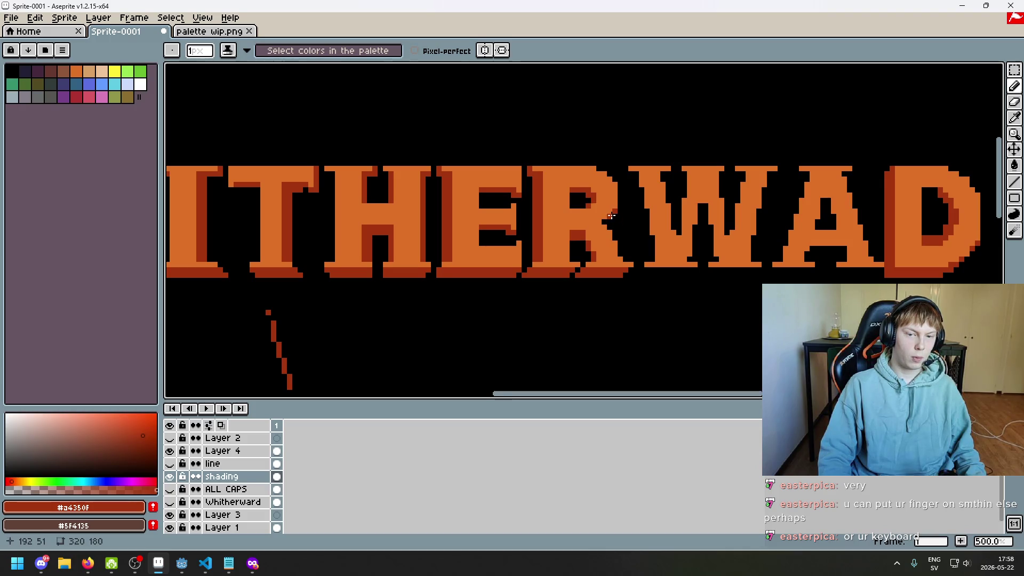
scroll(605, 221, down, 3)
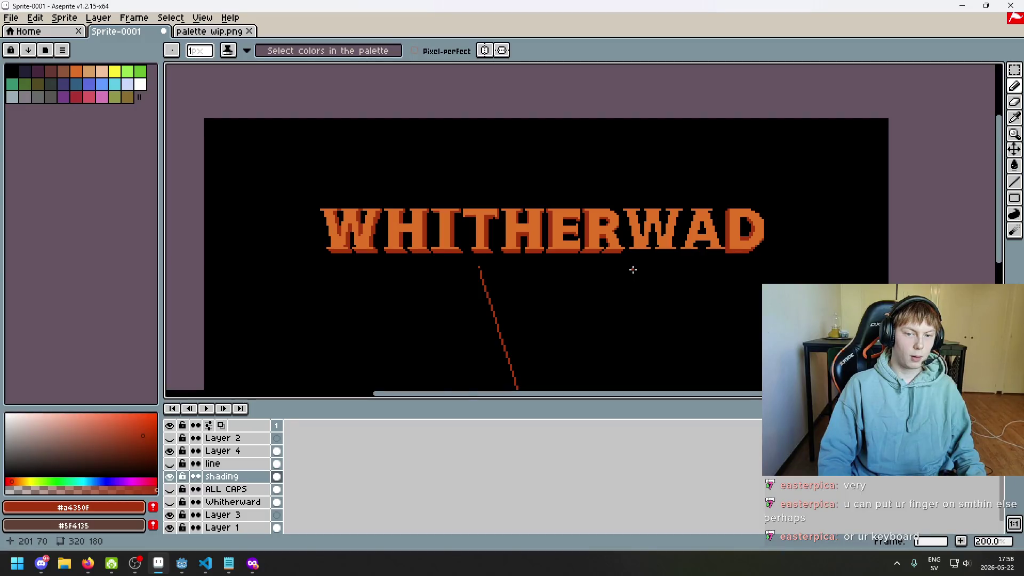
scroll(632, 269, up, 1)
scroll(629, 256, up, 1)
scroll(569, 279, up, 2)
scroll(557, 169, up, 3)
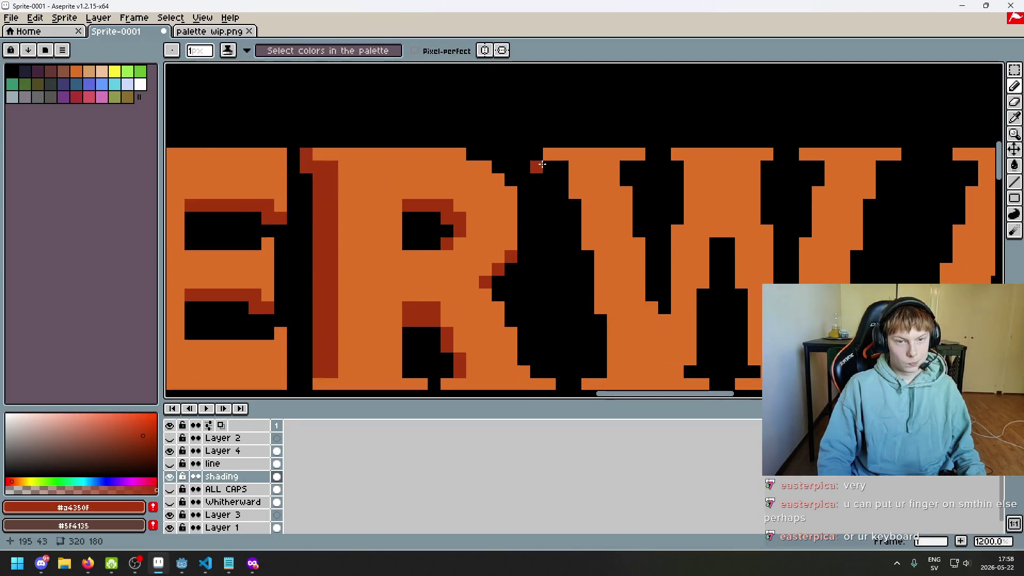
scroll(557, 165, down, 3)
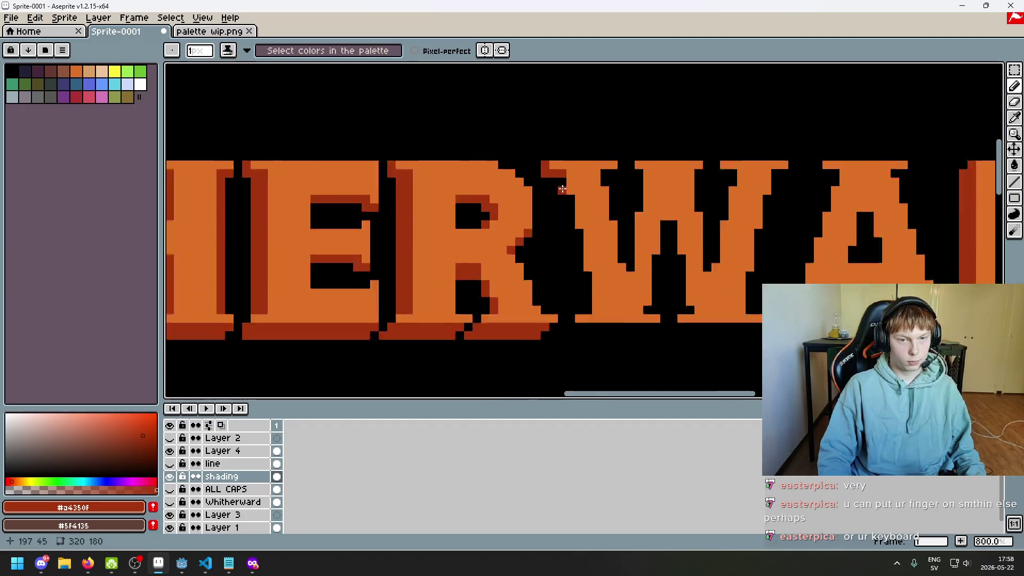
scroll(515, 186, down, 2)
mouse_move(516, 186)
mouse_down()
mouse_move(814, 221)
mouse_move(434, 160)
mouse_move(580, 185)
mouse_up()
scroll(580, 185, down, 1)
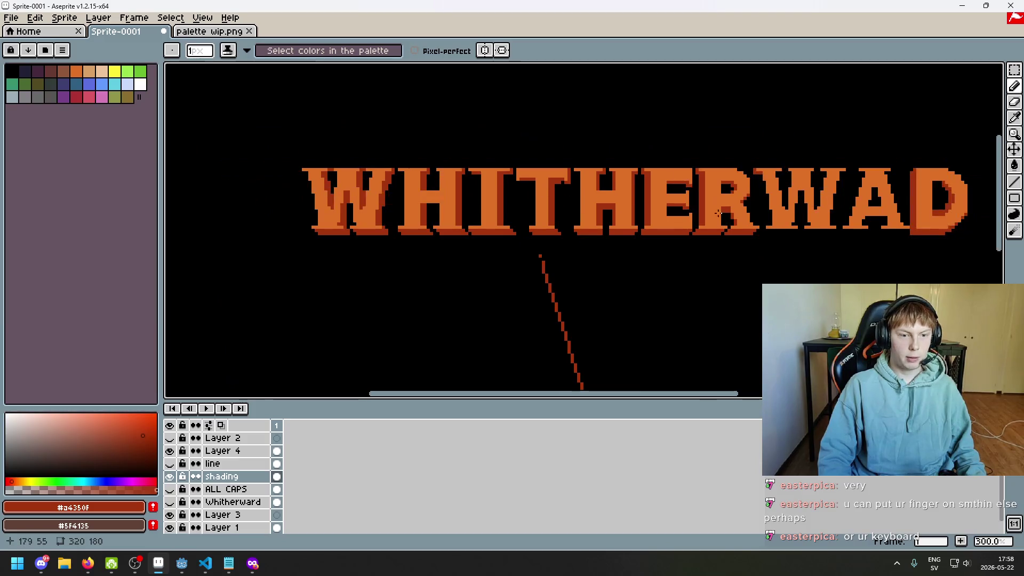
scroll(601, 213, down, 1)
scroll(647, 209, up, 1)
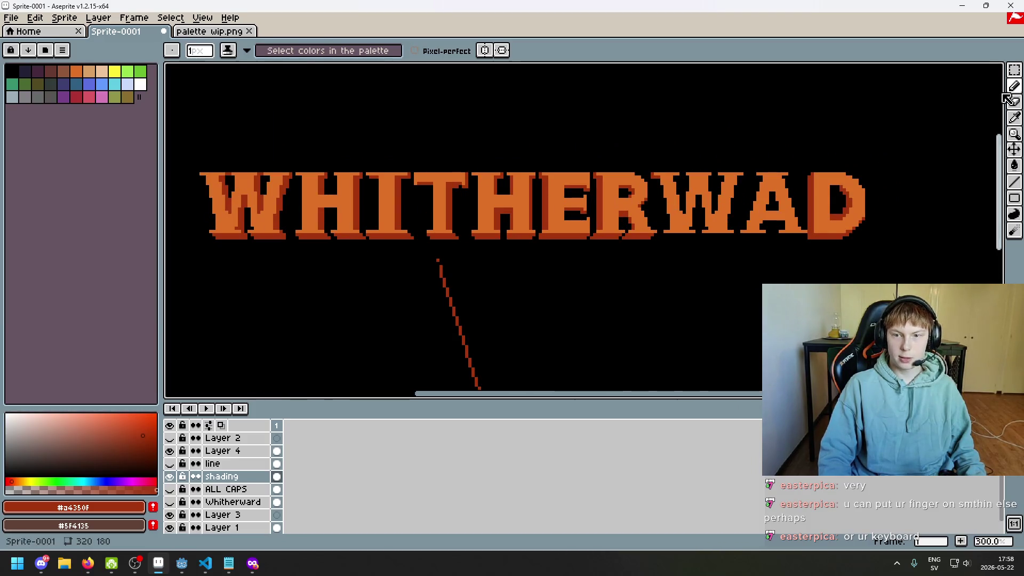
key(m)
- Copy the first W's dark-red shading onto the W in WAD, aligning it to the letter
scroll(523, 183, left, 3)
drag(353, 152, 452, 277)
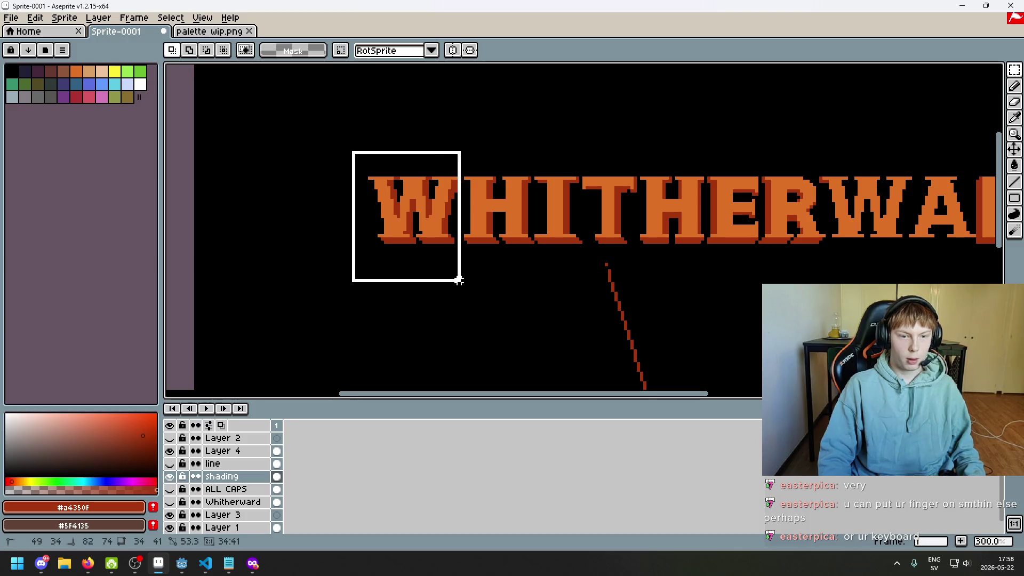
drag(553, 293, 406, 295)
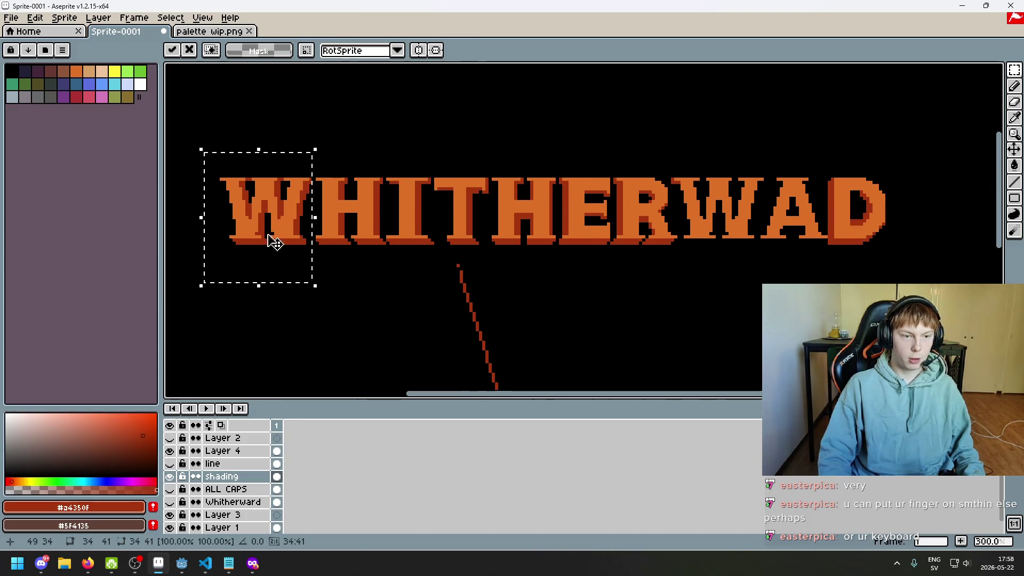
drag(269, 240, 676, 114)
mouse_move(745, 160)
mouse_down()
mouse_move(617, 208)
mouse_move(646, 158)
mouse_move(616, 267)
mouse_up()
click(555, 222)
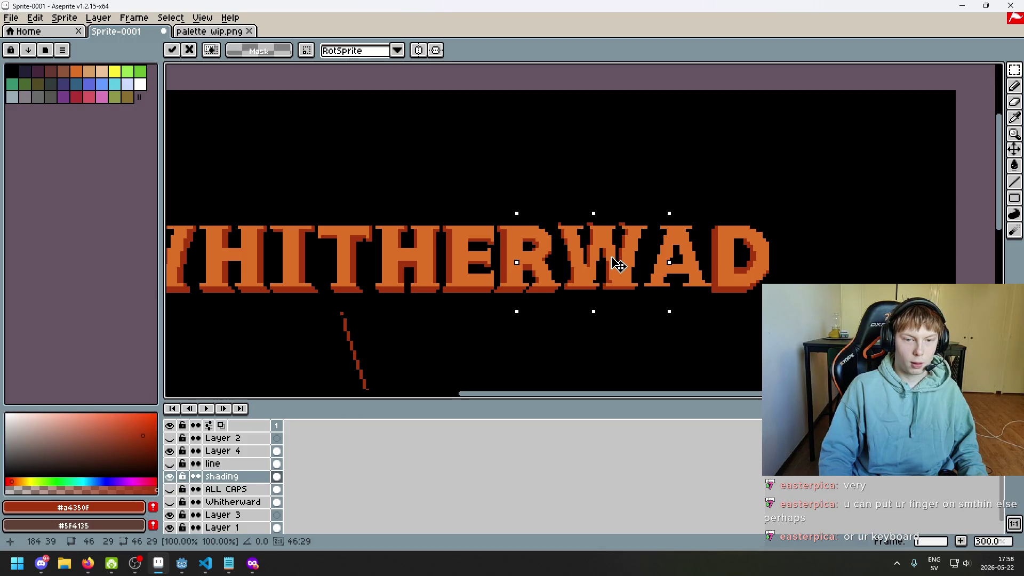
drag(616, 266, 614, 266)
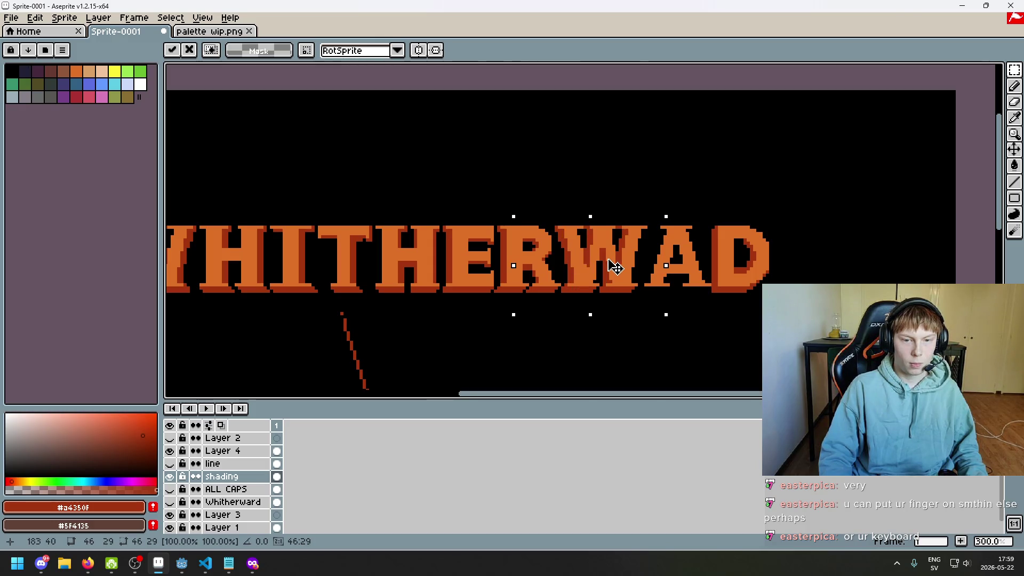
click(647, 322)
scroll(649, 321, down, 2)
scroll(648, 315, up, 1)
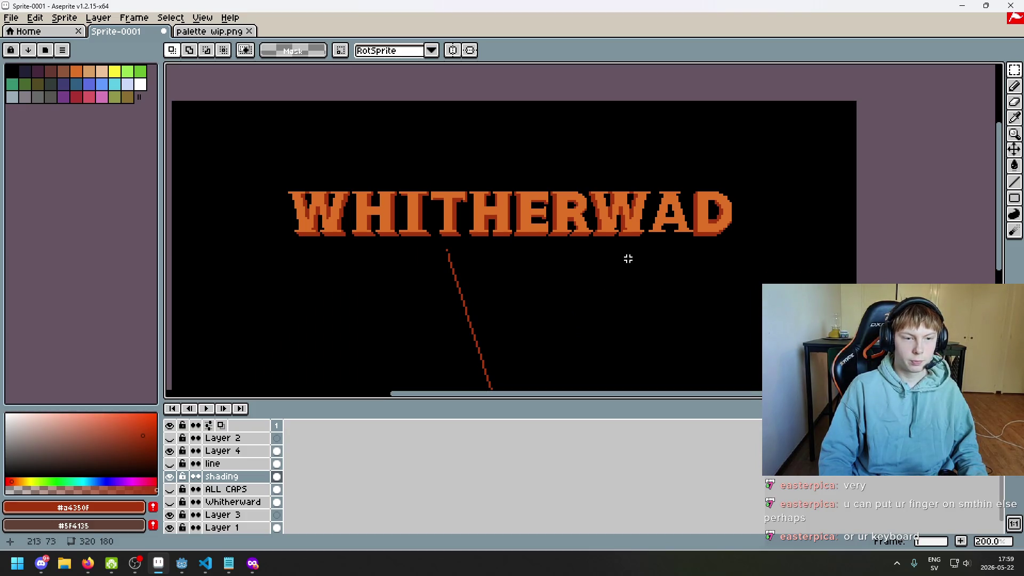
scroll(628, 259, up, 2)
scroll(675, 213, up, 1)
scroll(736, 270, up, 2)
key(i)
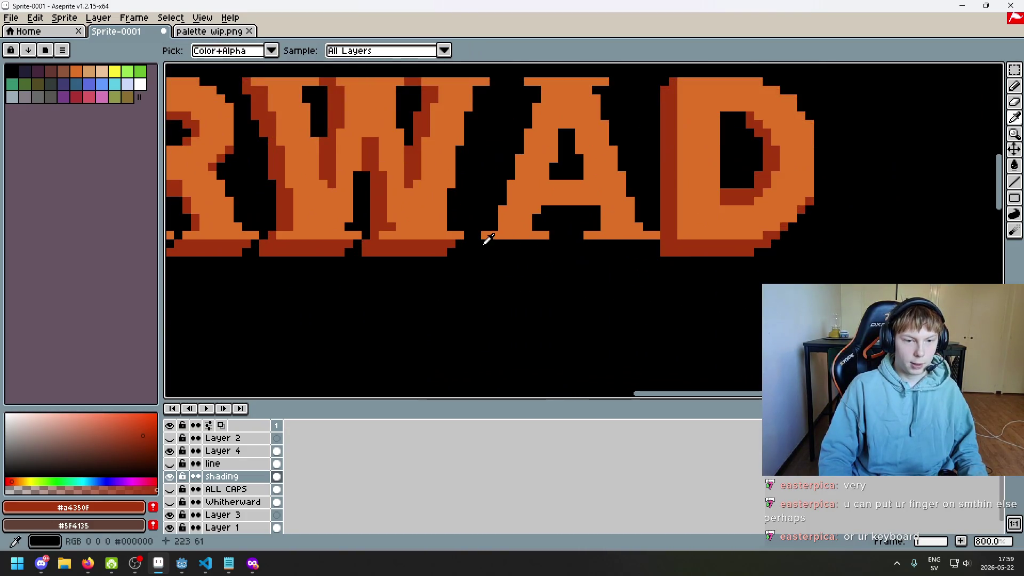
key(b)
scroll(486, 243, down, 2)
scroll(676, 250, down, 3)
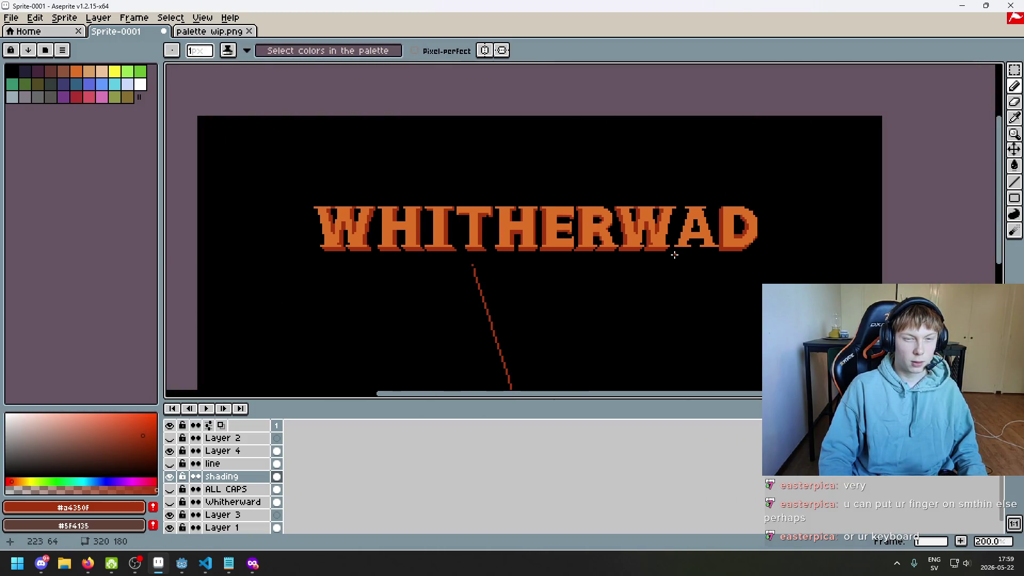
scroll(674, 255, right, 1)
scroll(598, 255, up, 4)
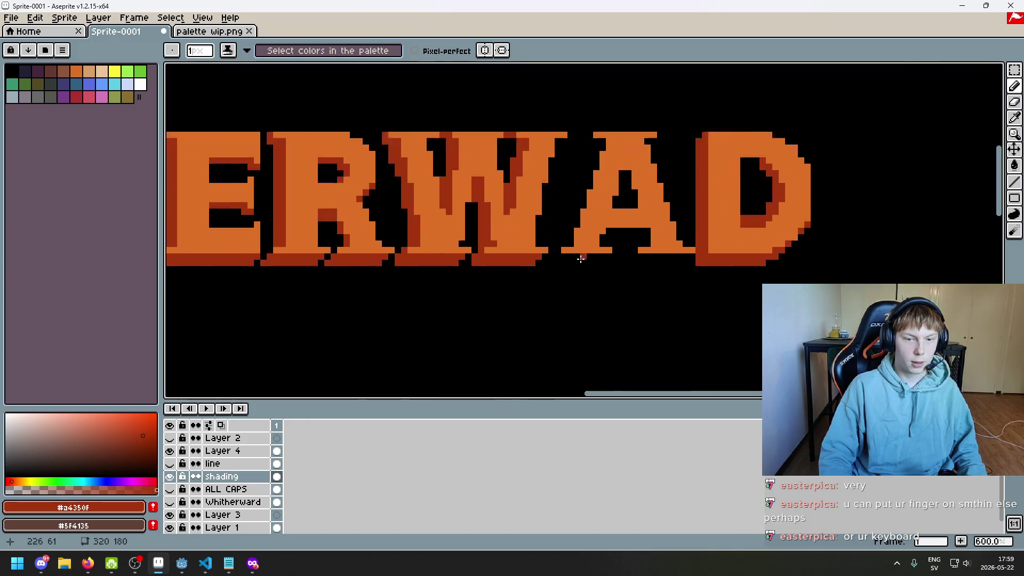
scroll(581, 259, up, 3)
drag(529, 267, 651, 254)
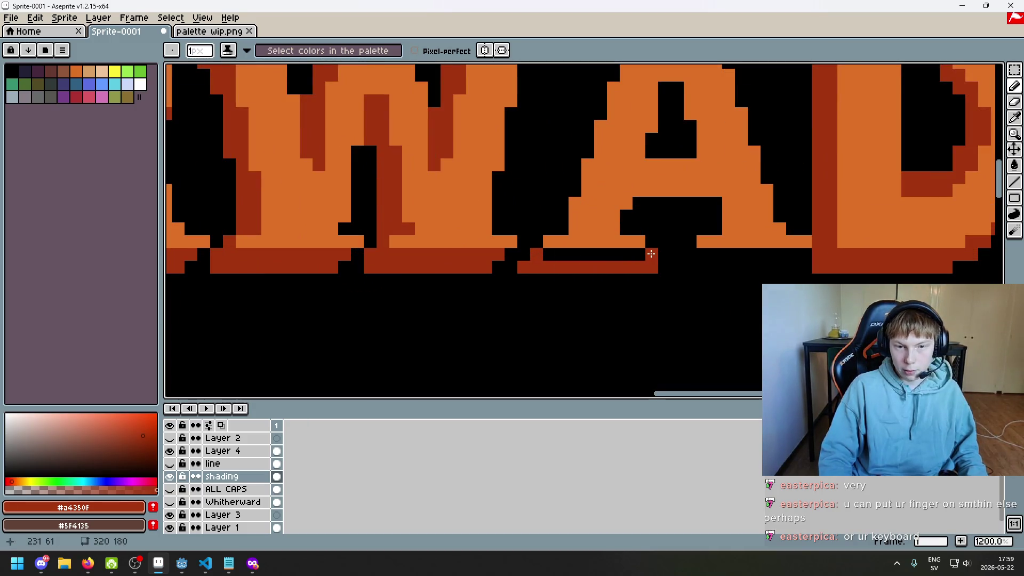
key(ctrl+z)
drag(549, 254, 638, 265)
key(e)
key(b)
click(690, 255)
click(665, 267)
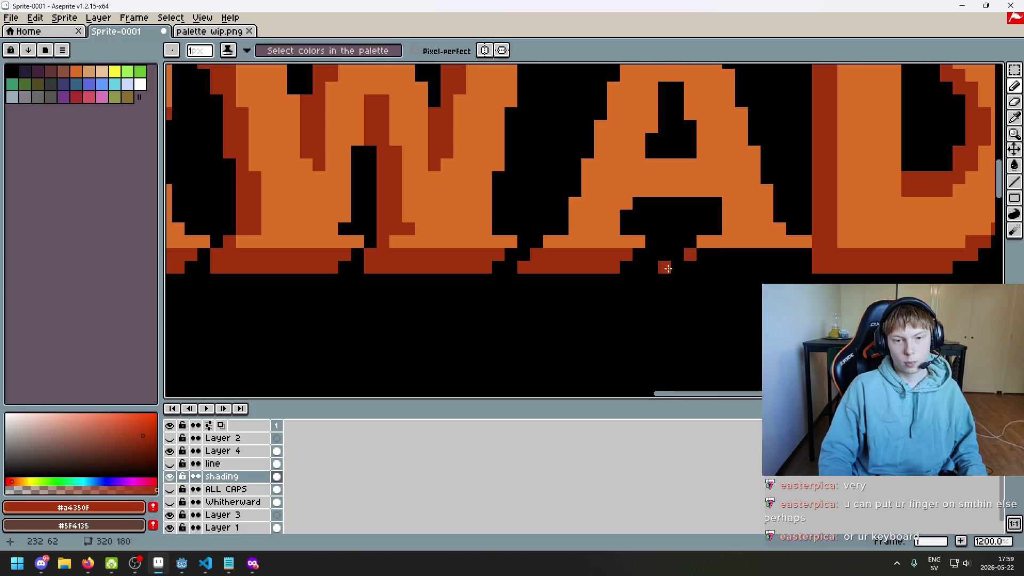
scroll(693, 267, right, 3)
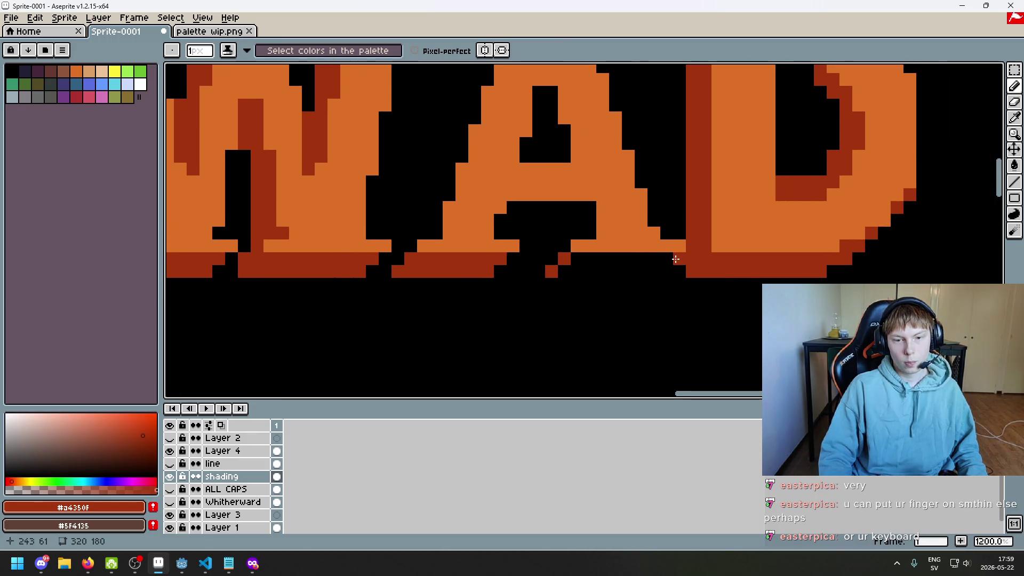
drag(655, 262, 572, 268)
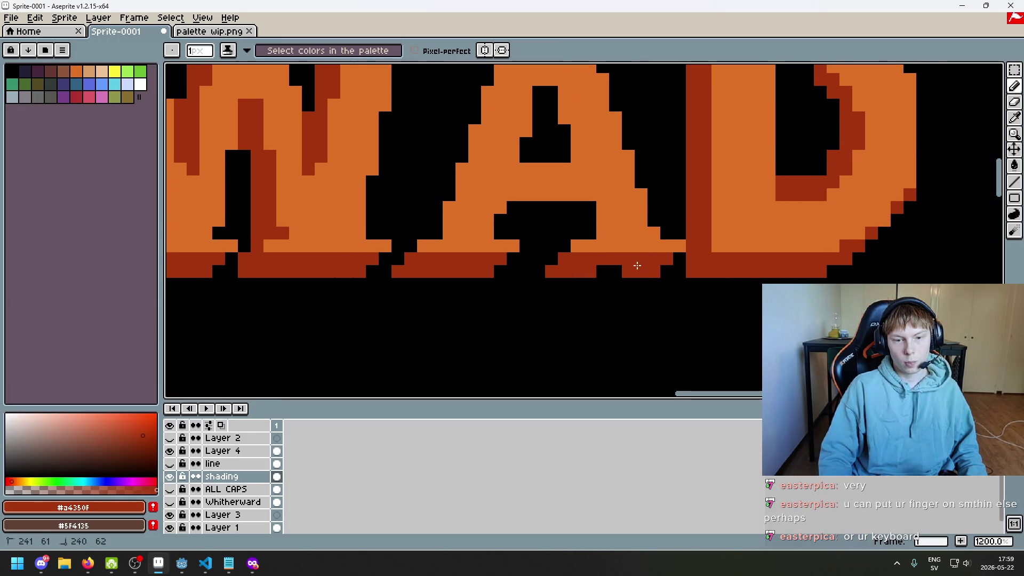
scroll(612, 271, down, 2)
scroll(612, 271, down, 2)
scroll(560, 223, up, 5)
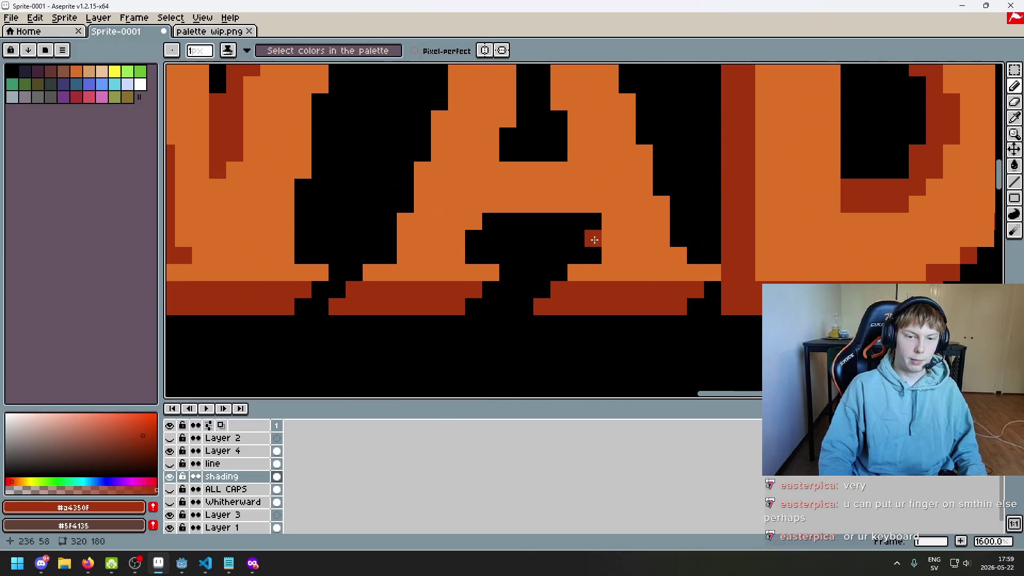
drag(507, 221, 586, 223)
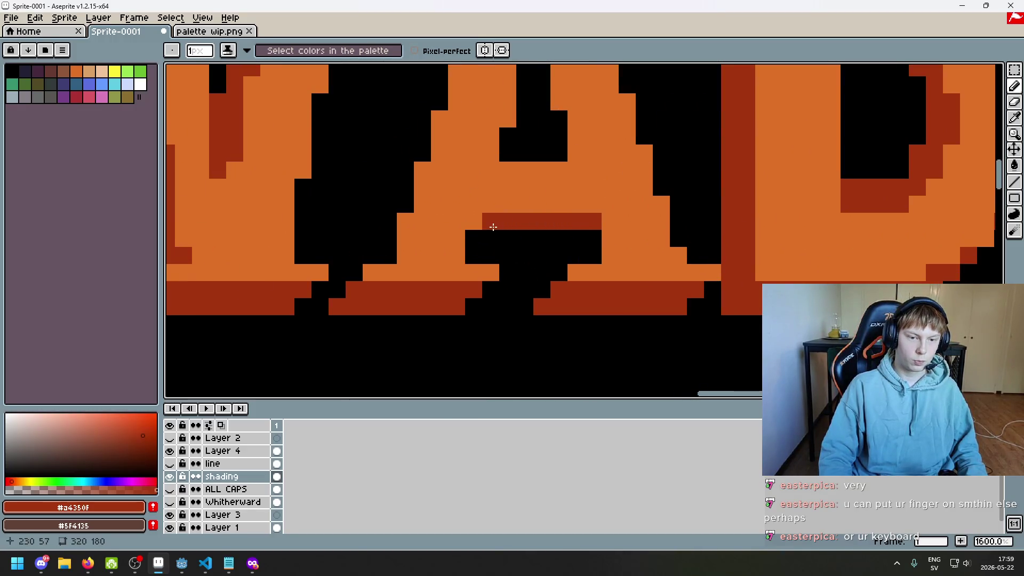
drag(469, 238, 592, 238)
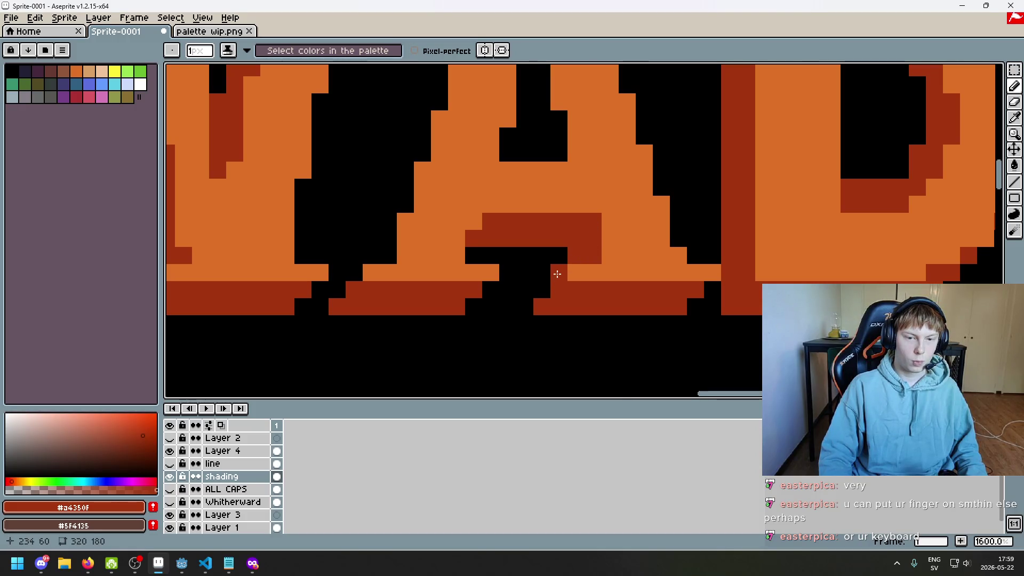
scroll(555, 272, down, 5)
scroll(573, 278, up, 4)
scroll(568, 272, down, 2)
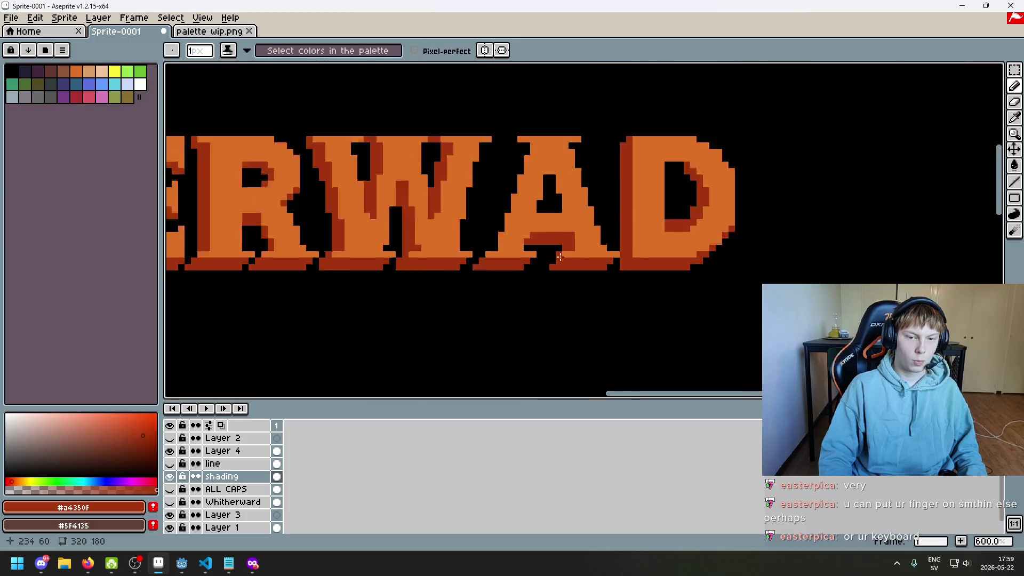
scroll(569, 283, down, 2)
scroll(534, 267, up, 3)
scroll(494, 252, up, 1)
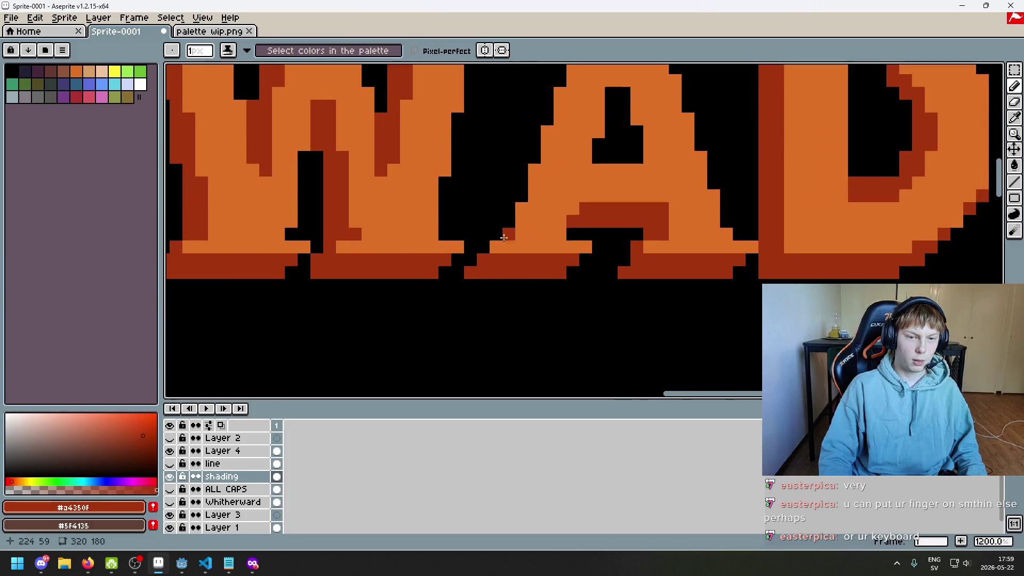
scroll(602, 280, down, 3)
scroll(602, 286, down, 2)
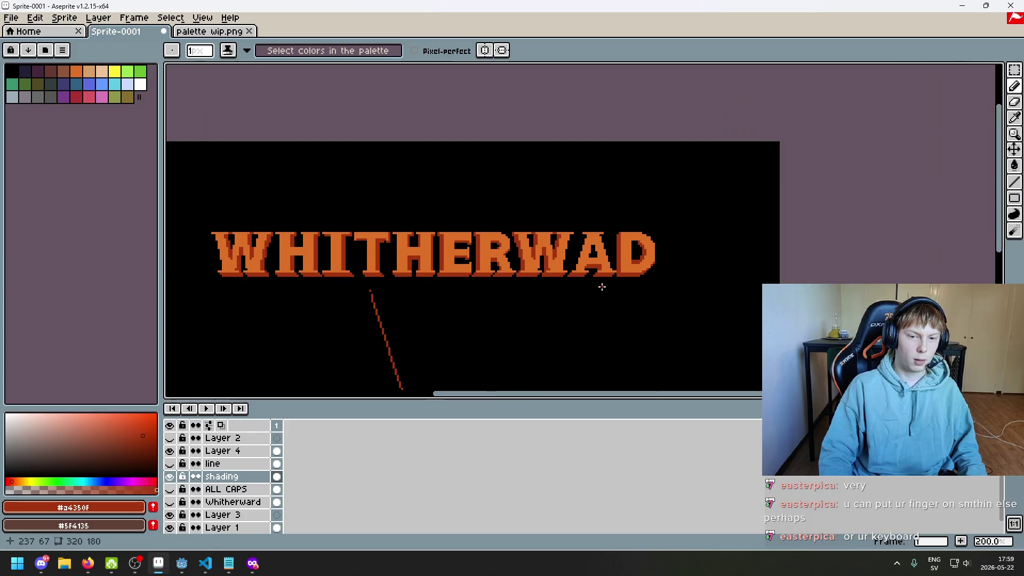
scroll(601, 287, up, 2)
scroll(598, 272, up, 1)
scroll(595, 239, up, 3)
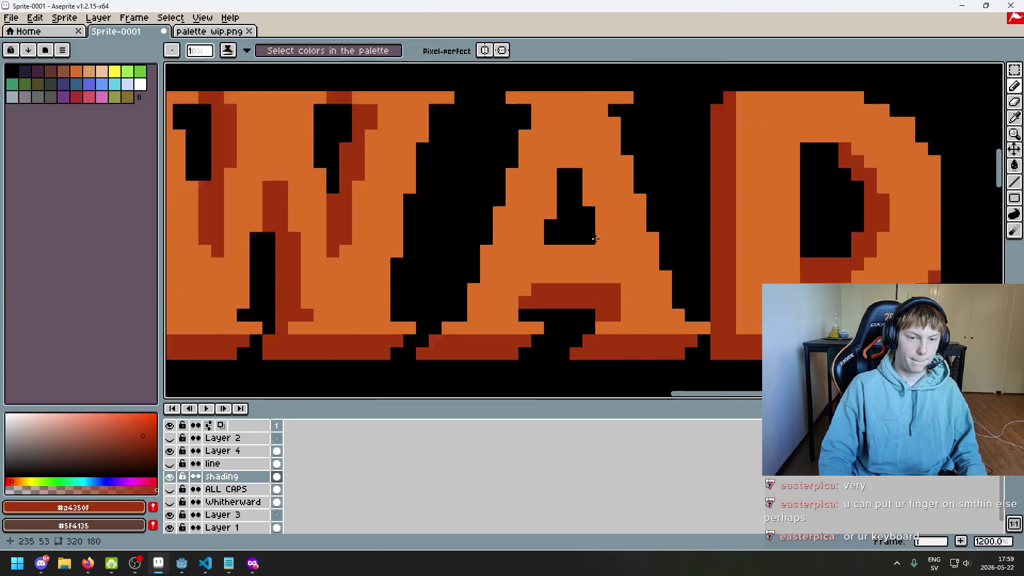
scroll(596, 239, up, 1)
mouse_move(531, 110)
mouse_down()
mouse_move(557, 110)
mouse_move(560, 155)
mouse_move(583, 199)
mouse_move(581, 226)
mouse_move(551, 238)
mouse_move(647, 246)
mouse_up()
scroll(588, 255, down, 5)
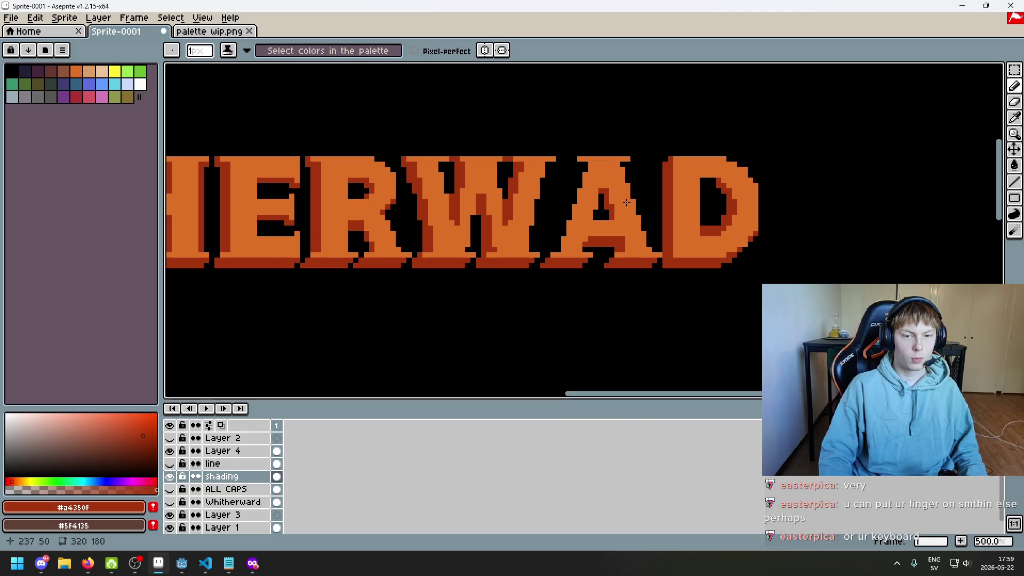
scroll(619, 198, up, 4)
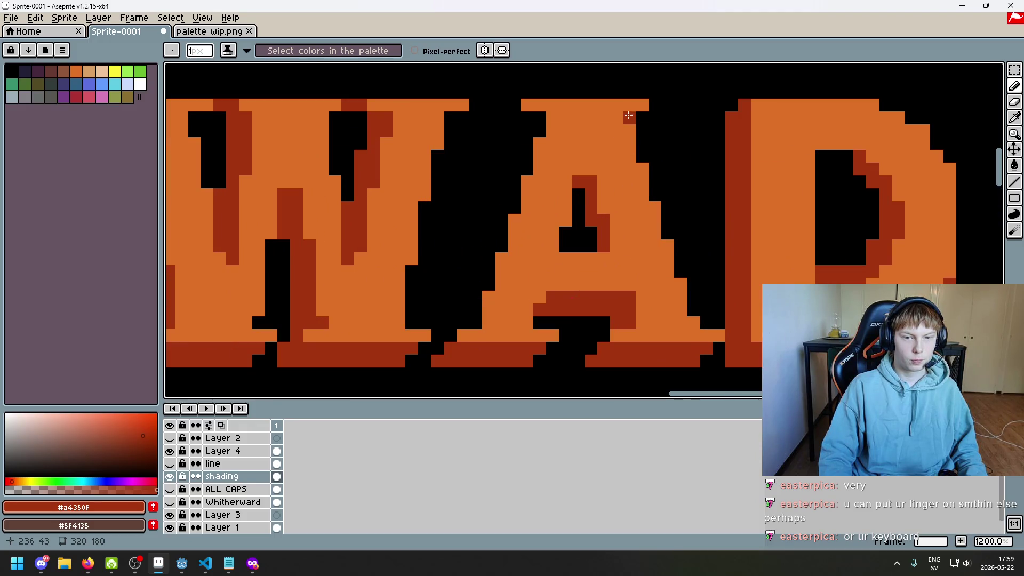
scroll(531, 140, down, 5)
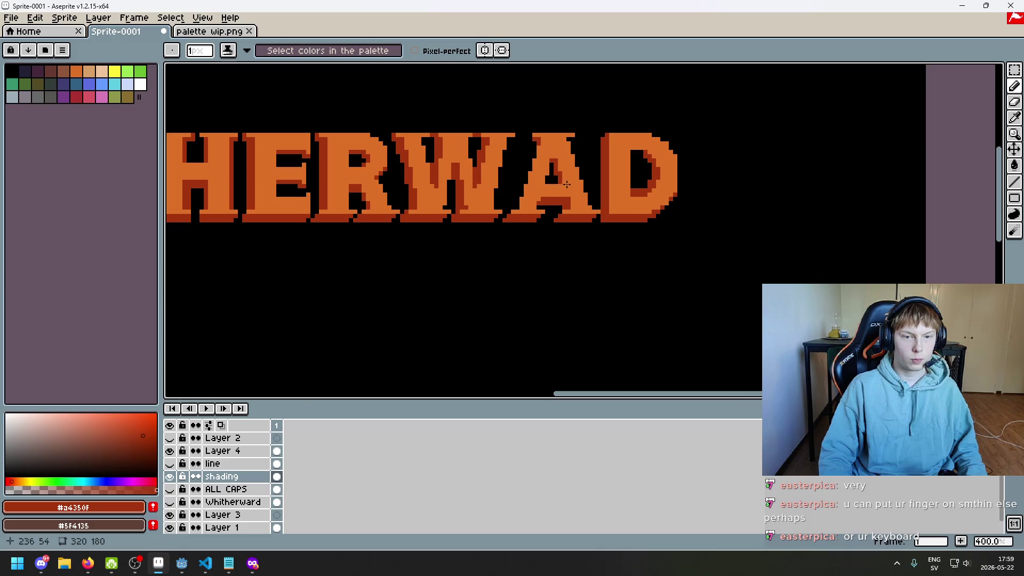
scroll(542, 141, up, 1)
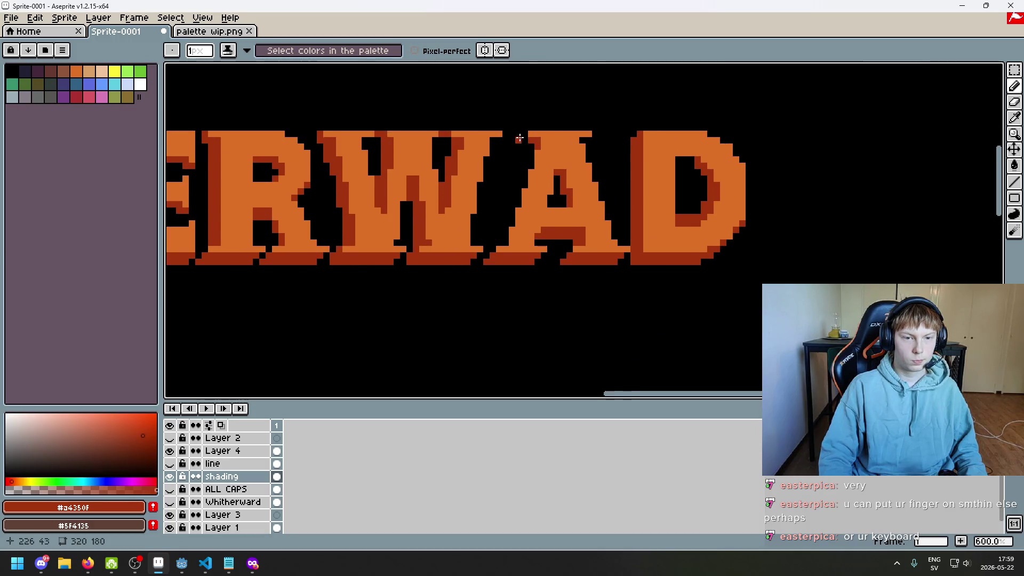
scroll(520, 138, up, 1)
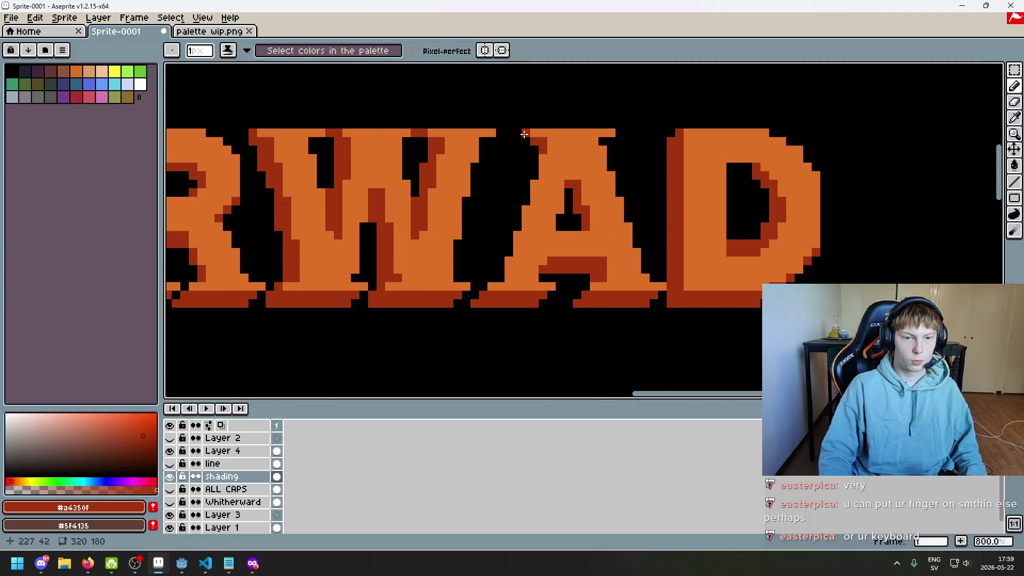
click(526, 138)
click(517, 217)
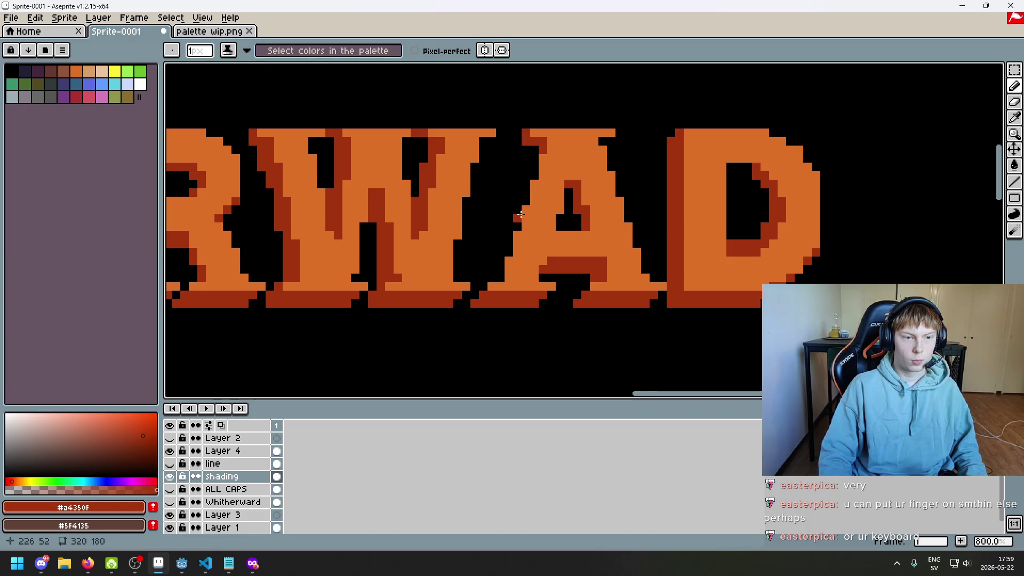
scroll(533, 213, down, 1)
scroll(586, 210, down, 1)
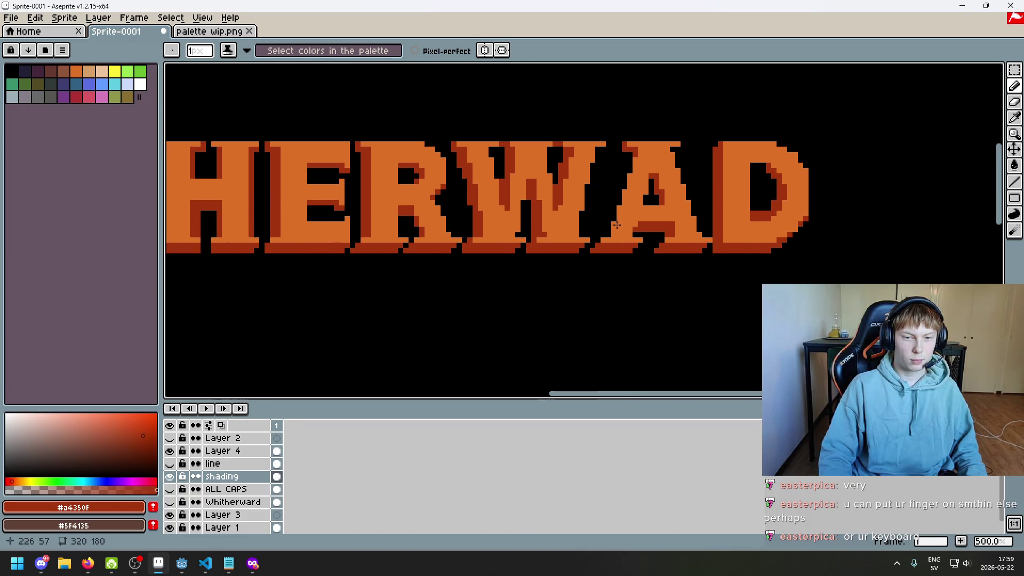
scroll(613, 227, up, 1)
drag(629, 115, 579, 222)
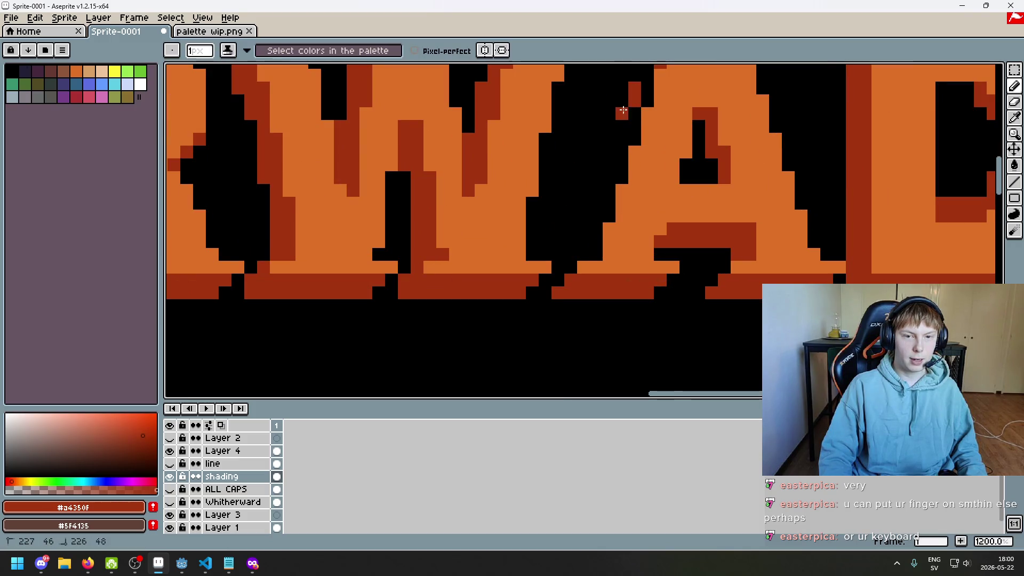
scroll(609, 242, down, 1)
scroll(619, 242, down, 1)
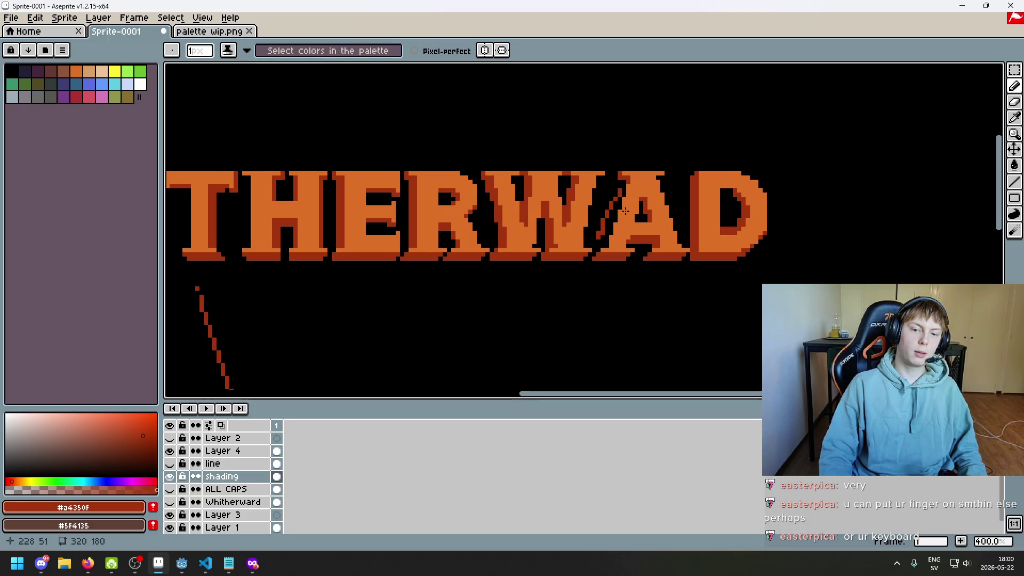
key(ctrl+z)
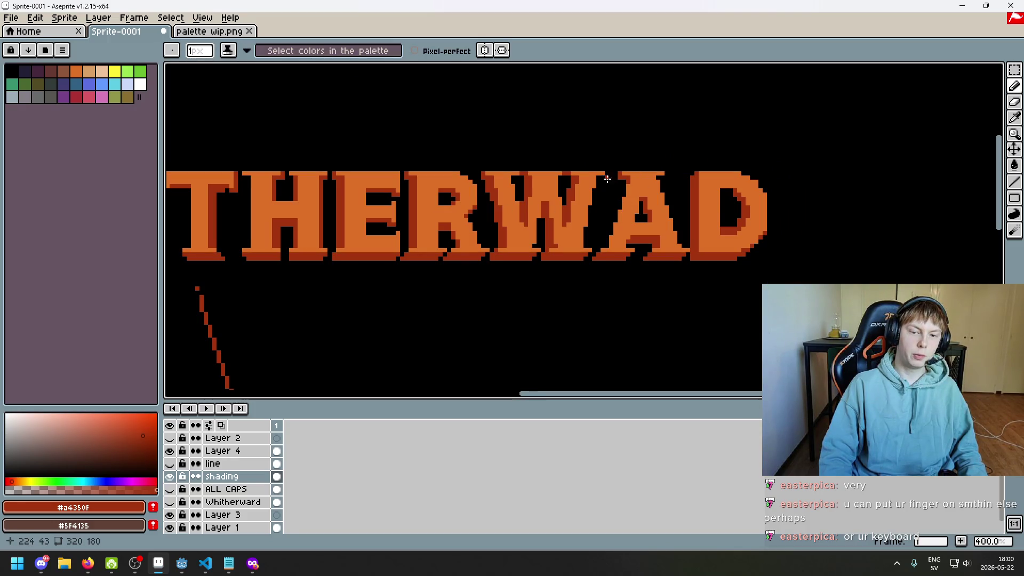
scroll(348, 214, left, 2)
scroll(484, 197, up, 1)
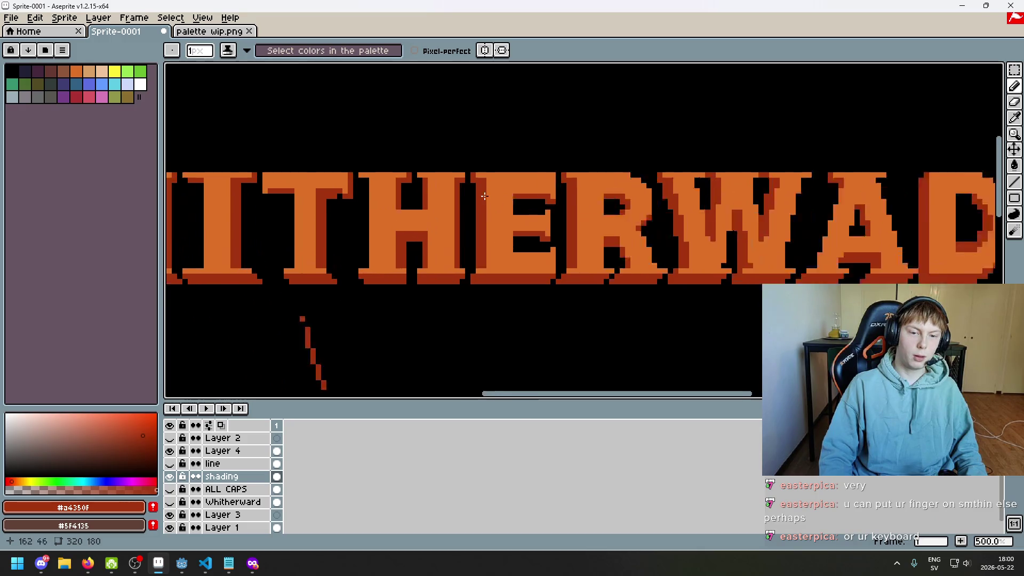
scroll(484, 196, up, 2)
scroll(482, 221, down, 4)
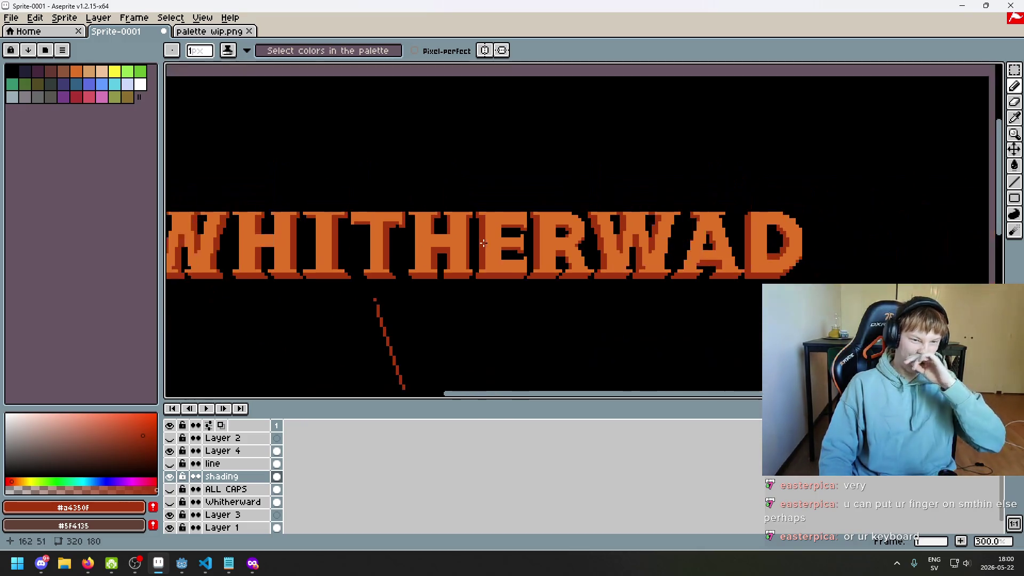
scroll(492, 252, down, 1)
scroll(681, 235, up, 1)
scroll(683, 250, up, 1)
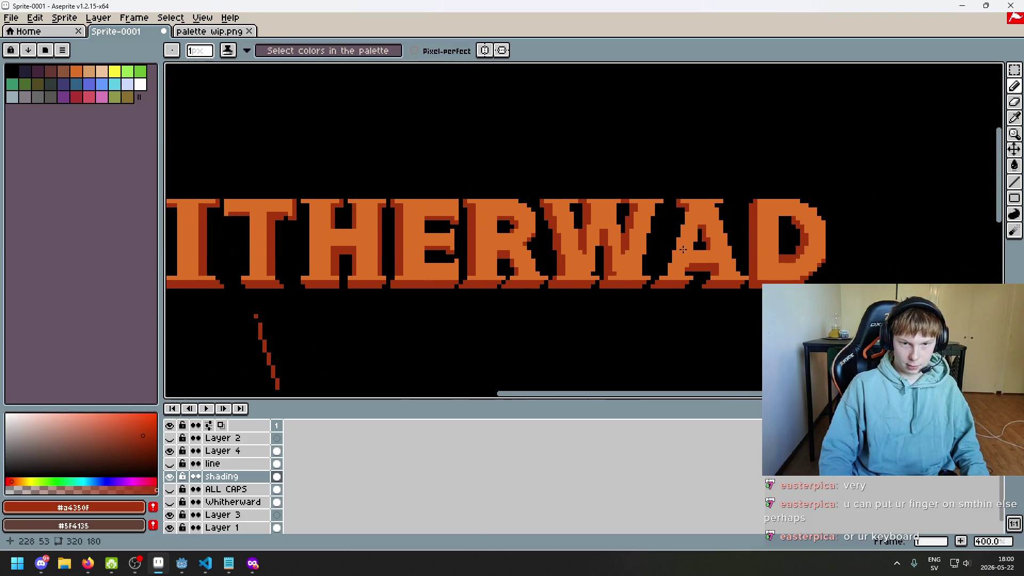
scroll(683, 270, down, 3)
scroll(640, 278, up, 1)
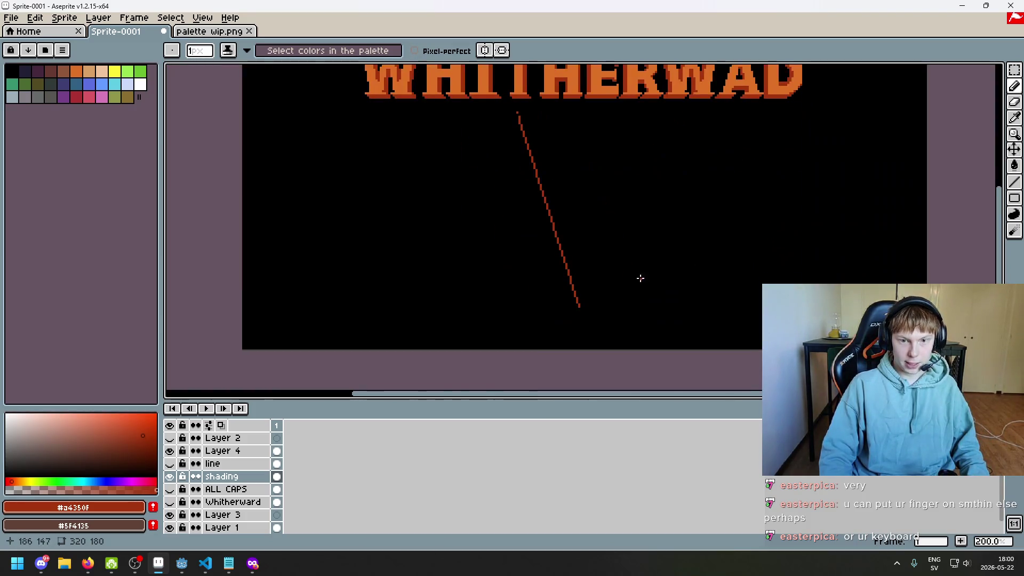
scroll(693, 117, up, 1)
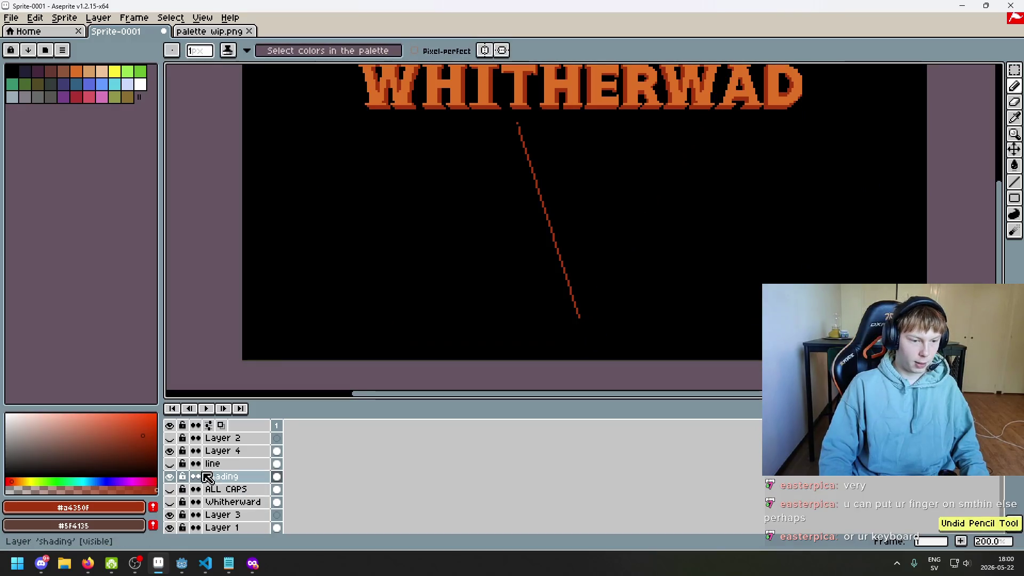
click(169, 464)
scroll(617, 240, up, 3)
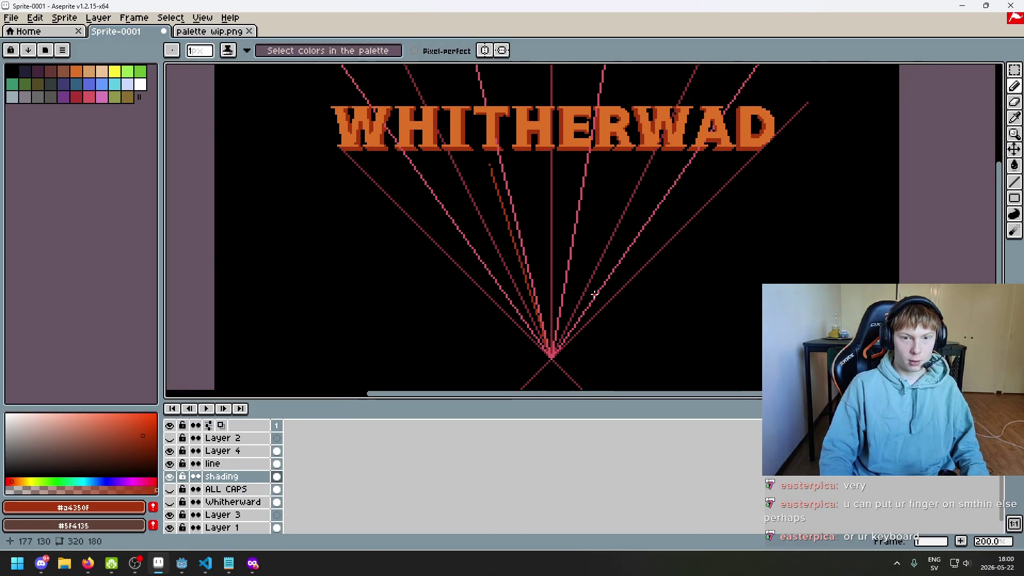
scroll(692, 141, up, 1)
scroll(699, 117, up, 2)
scroll(709, 87, up, 3)
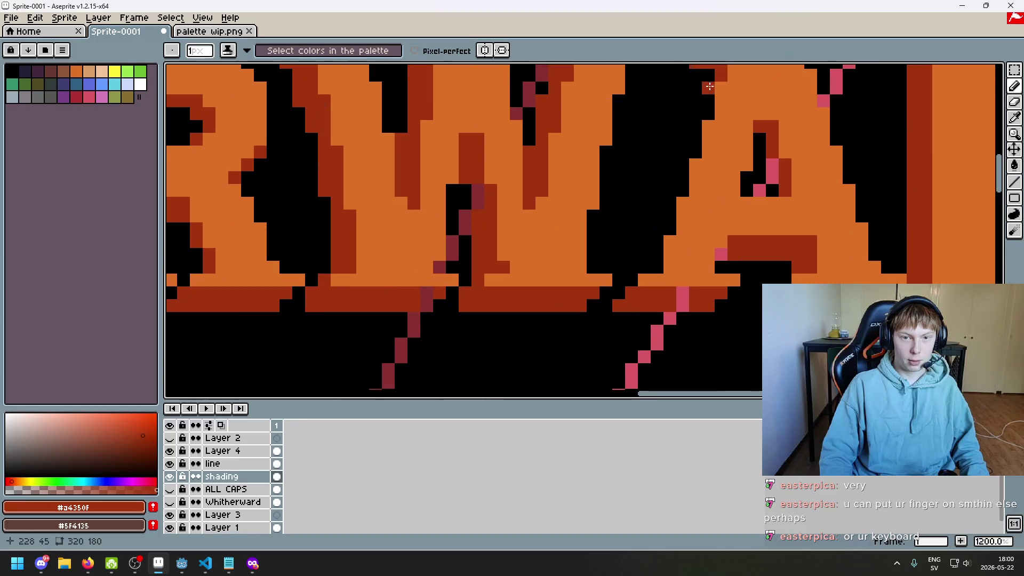
key(shift)
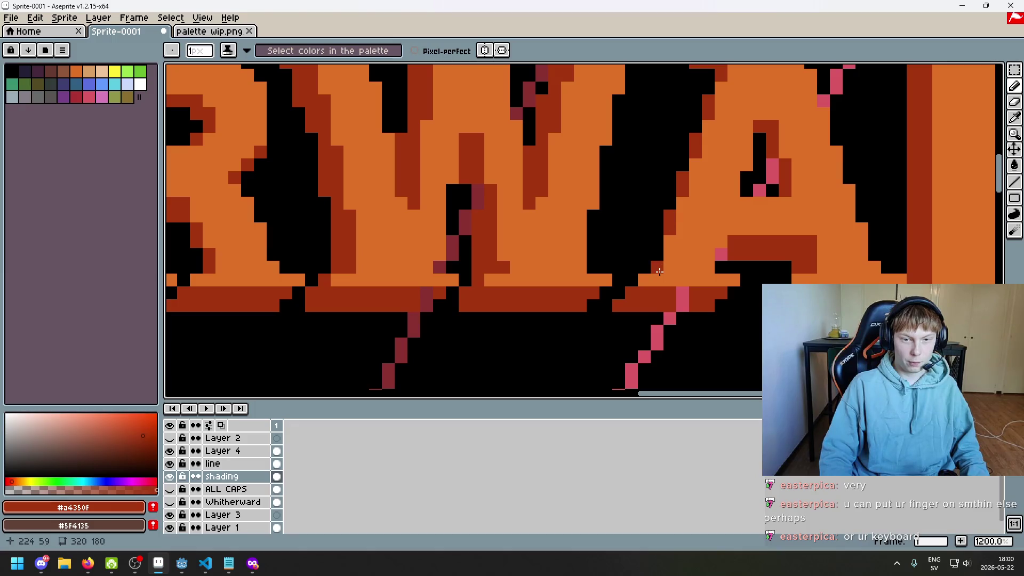
scroll(659, 260, down, 5)
scroll(693, 203, down, 2)
scroll(712, 171, up, 1)
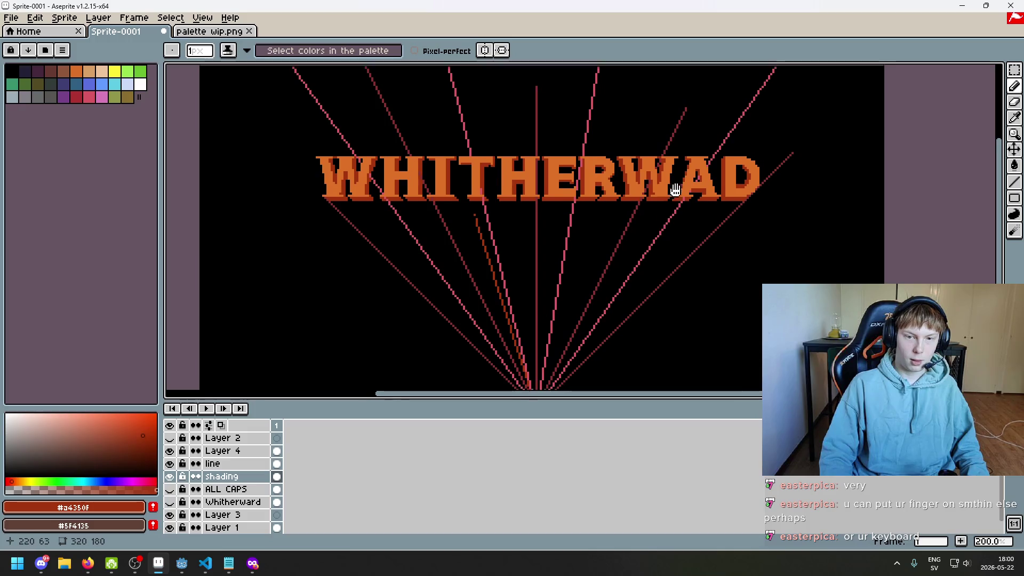
scroll(709, 214, down, 1)
scroll(715, 240, up, 1)
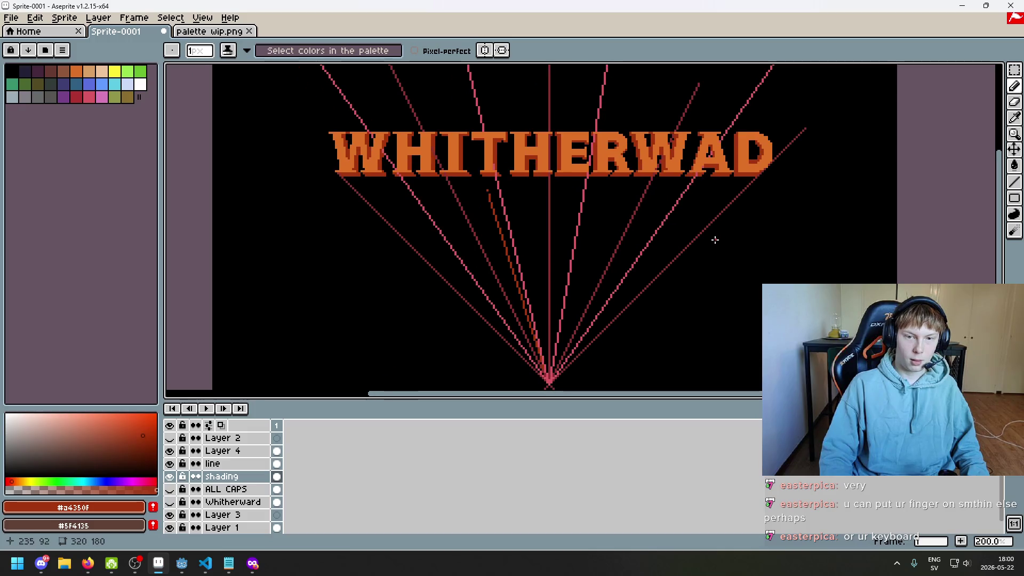
click(172, 477)
click(172, 477)
click(170, 464)
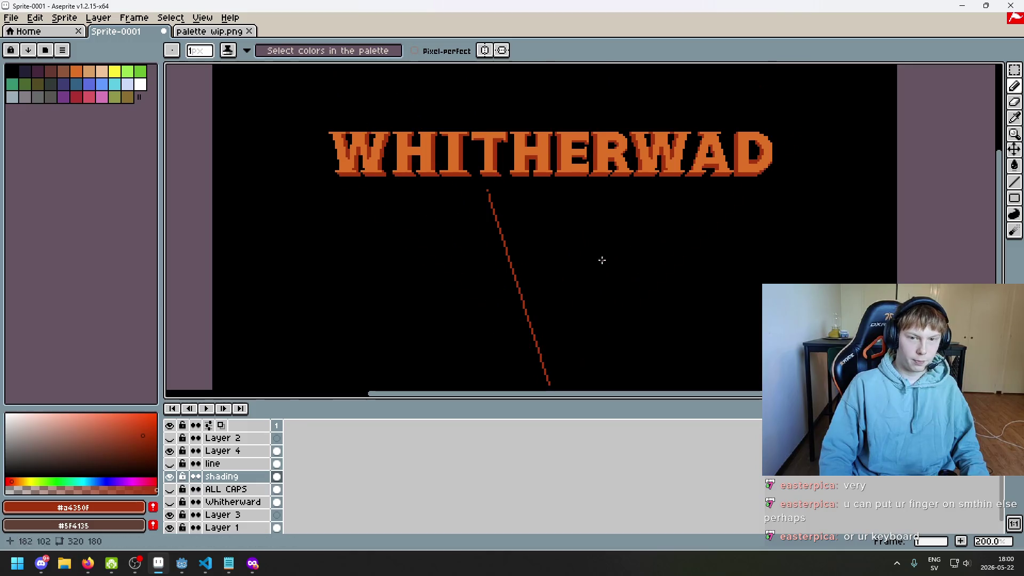
drag(704, 213, 600, 231)
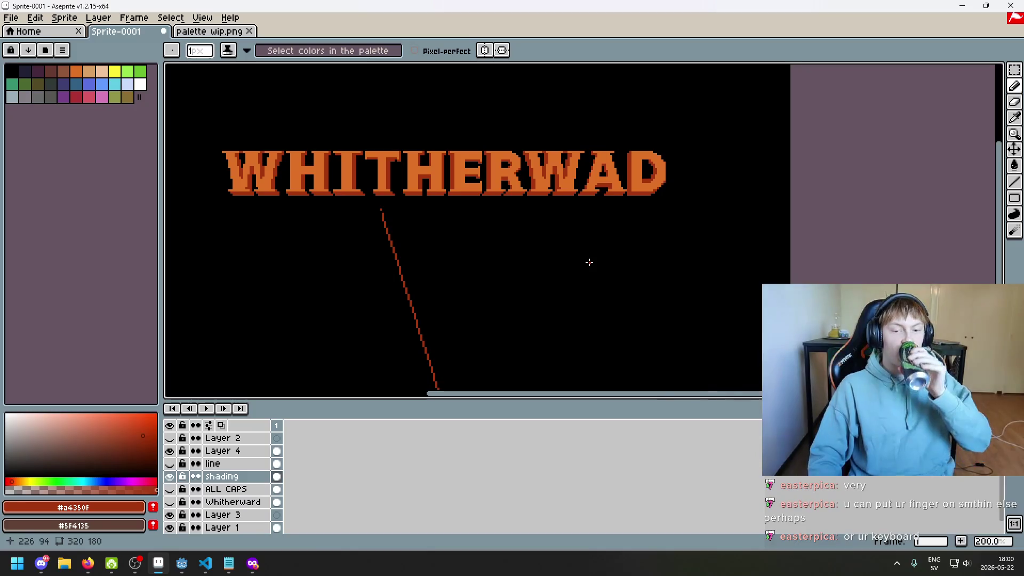
scroll(580, 216, up, 1)
scroll(580, 216, up, 2)
scroll(597, 176, up, 2)
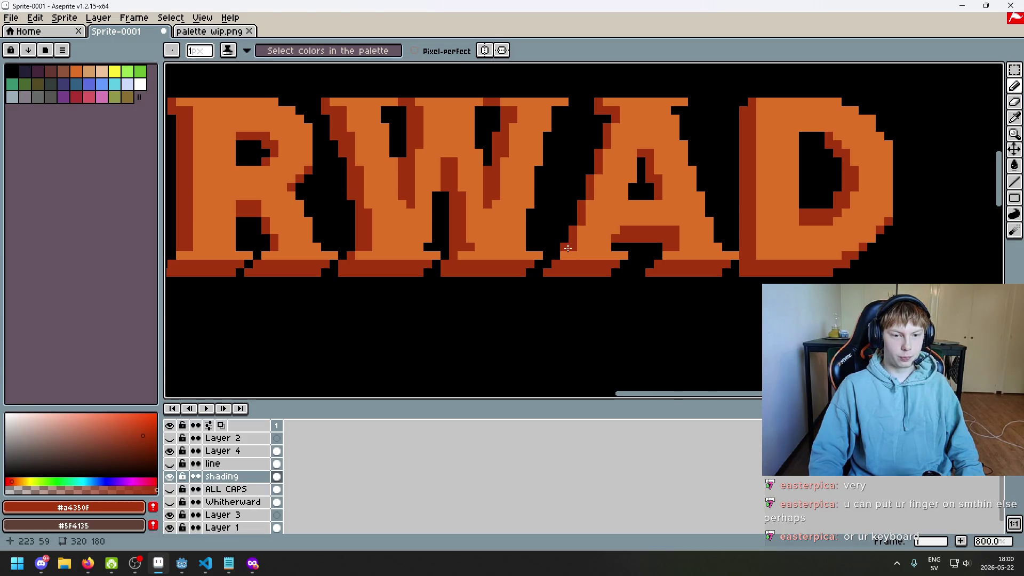
scroll(625, 273, down, 3)
scroll(635, 275, down, 1)
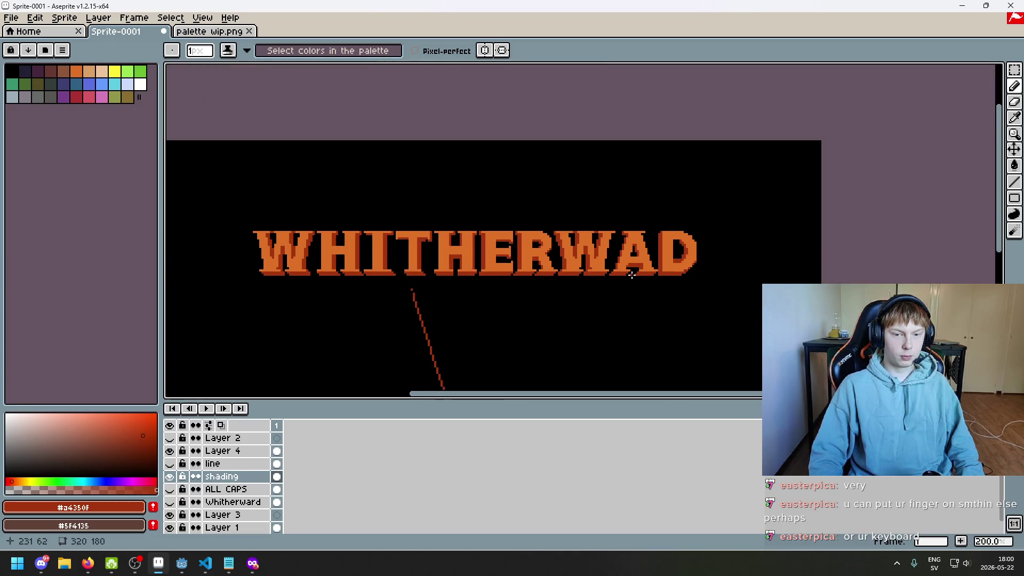
scroll(632, 275, up, 4)
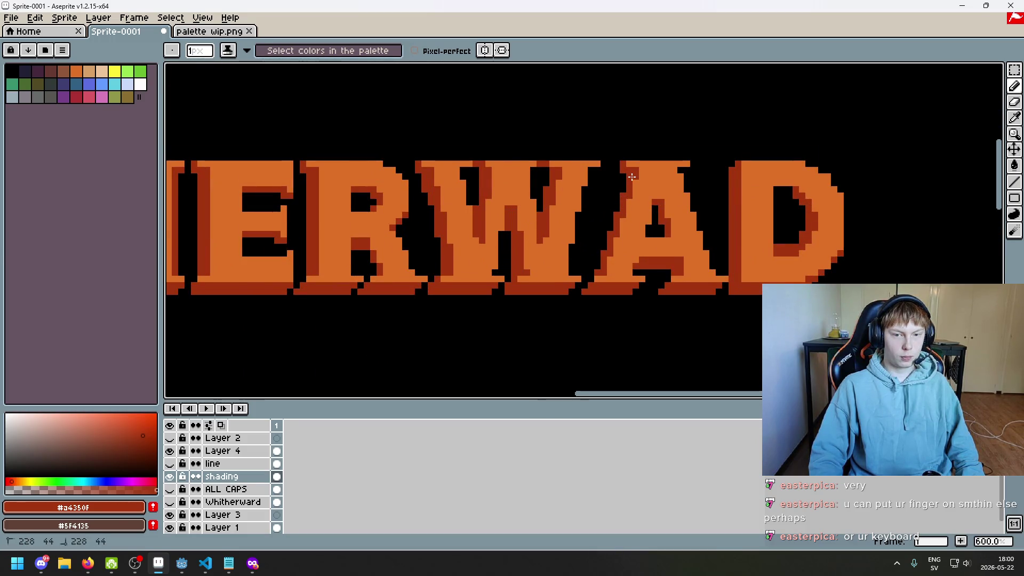
scroll(632, 176, down, 4)
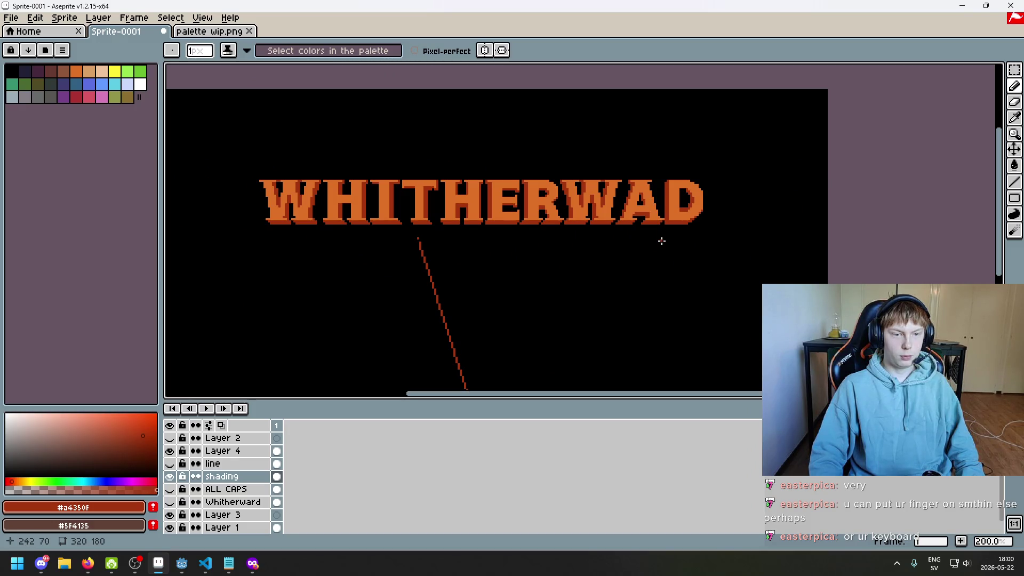
drag(660, 243, 721, 213)
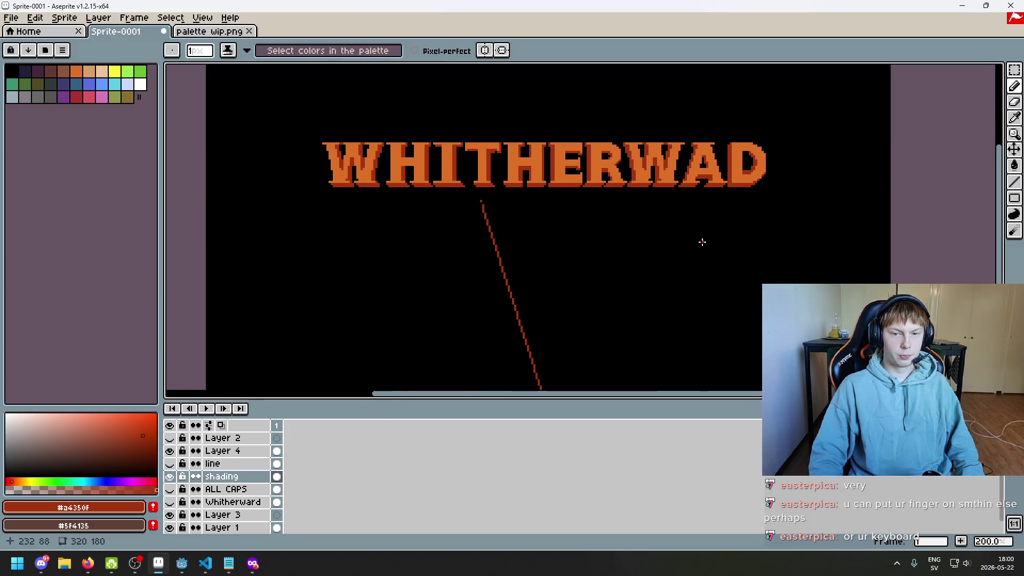
drag(658, 251, 766, 219)
key(ctrl+z)
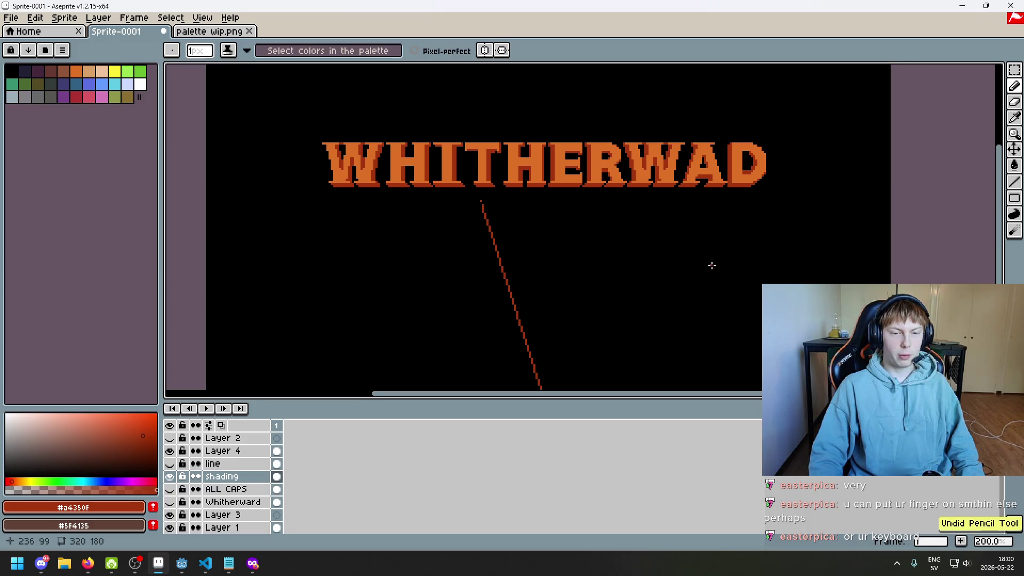
scroll(693, 259, down, 1)
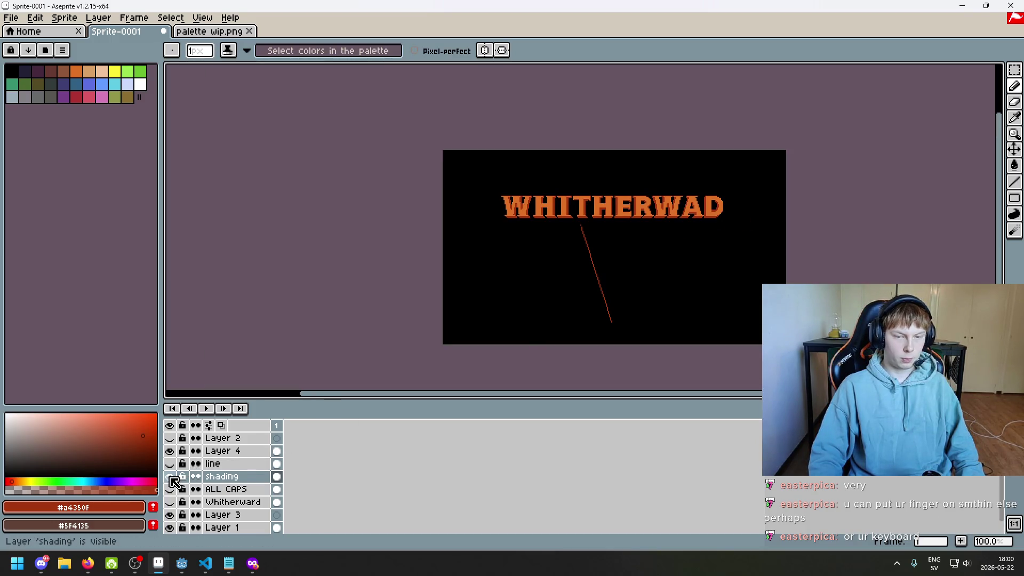
- Select the stray red line below the title, delete it, and recenter the view to check
key(w)
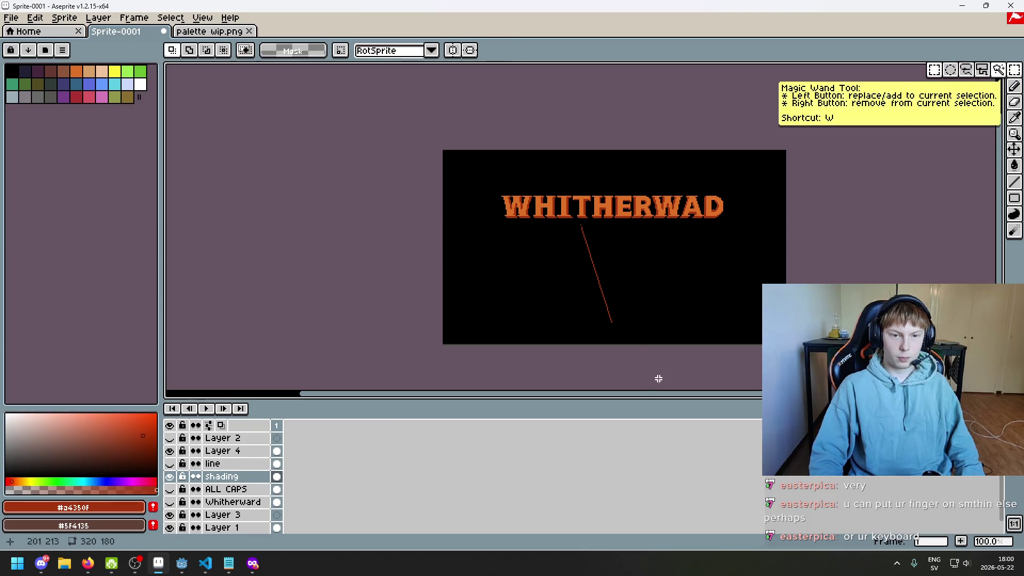
drag(505, 222, 645, 343)
key(Delete)
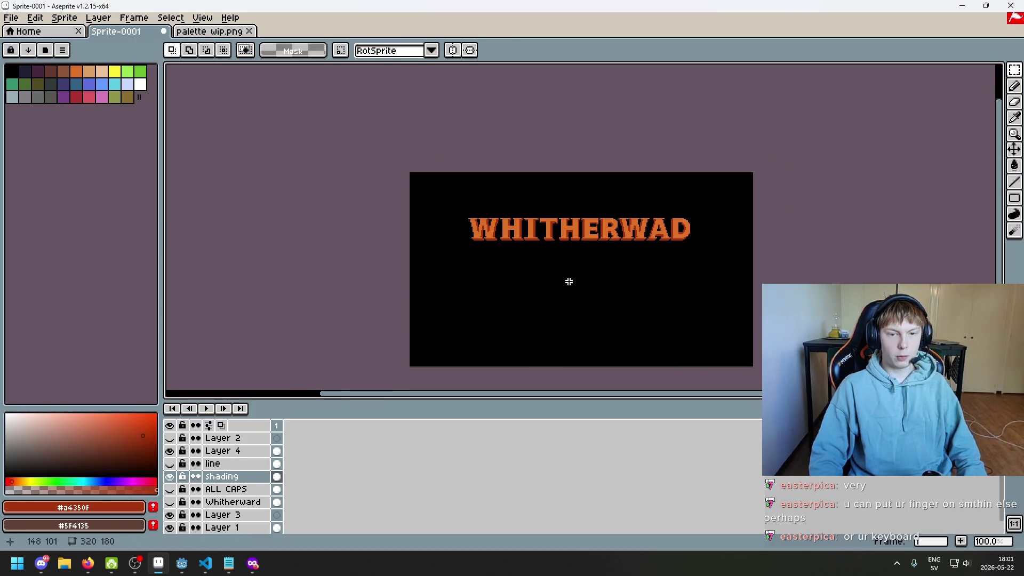
scroll(567, 281, up, 1)
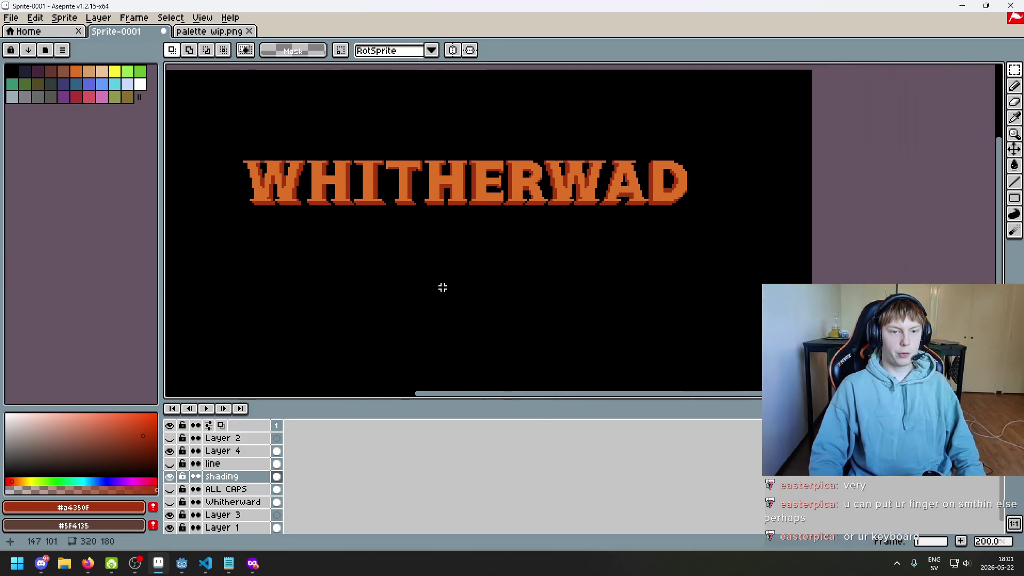
drag(443, 288, 503, 288)
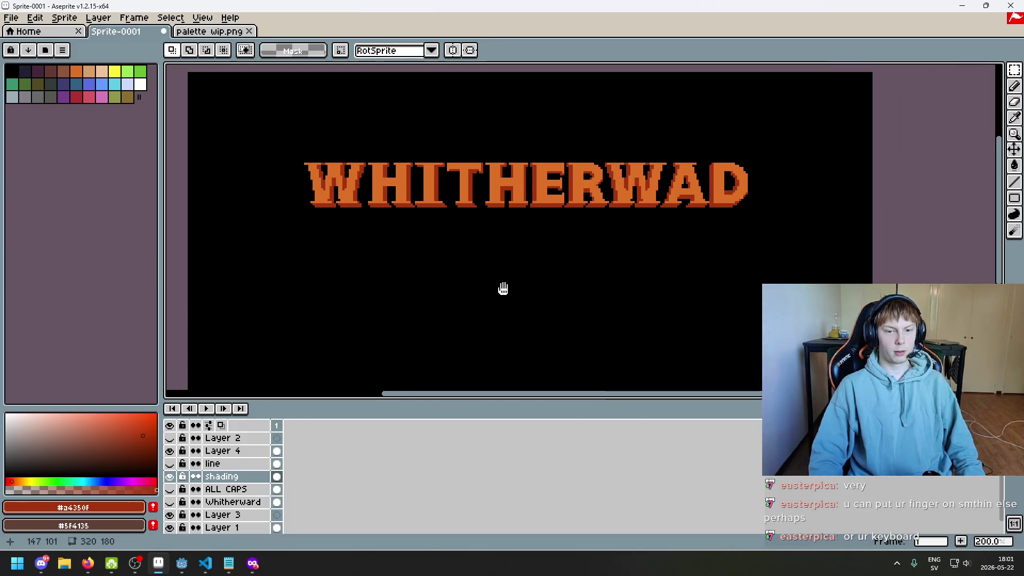
scroll(503, 289, down, 2)
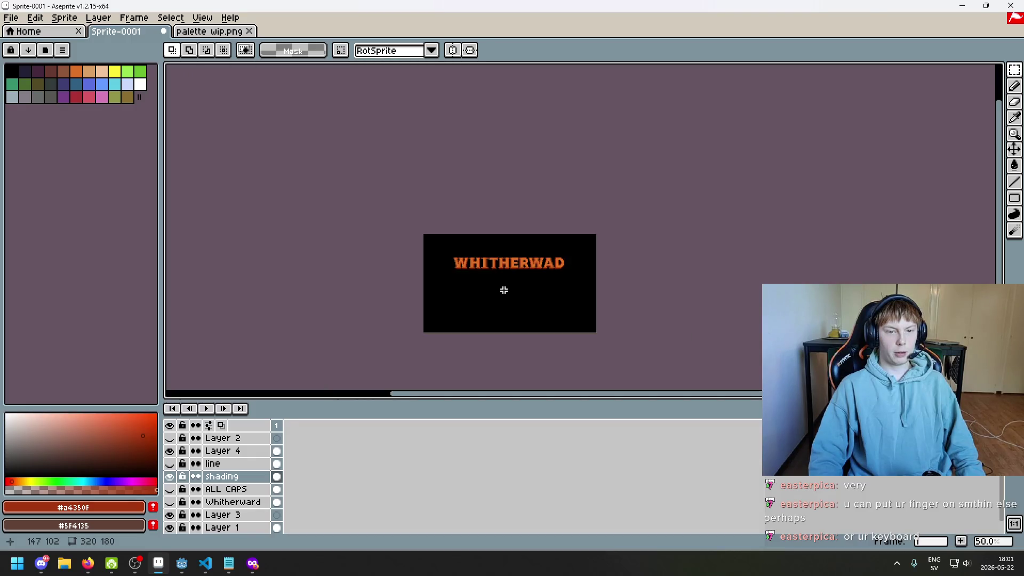
scroll(503, 290, up, 1)
drag(535, 272, 562, 245)
scroll(563, 244, up, 1)
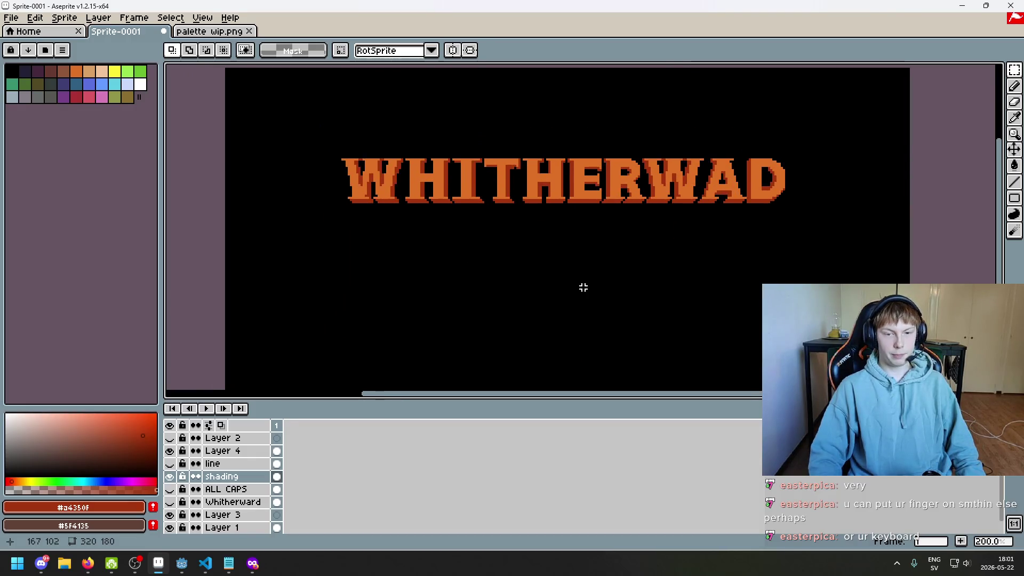
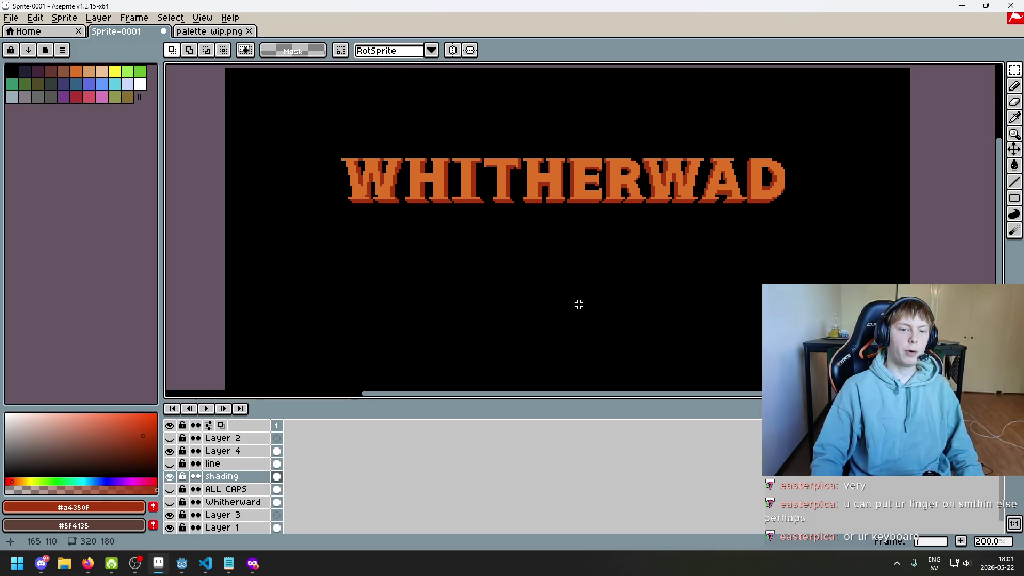
- Zoom and pan the Aseprite canvas to centre the enlarged WHITHERWAD title
scroll(580, 299, down, 1)
mouse_move(583, 304)
mouse_down()
mouse_move(513, 235)
mouse_move(523, 287)
mouse_move(503, 236)
mouse_up()
scroll(513, 234, up, 1)
scroll(523, 288, down, 1)
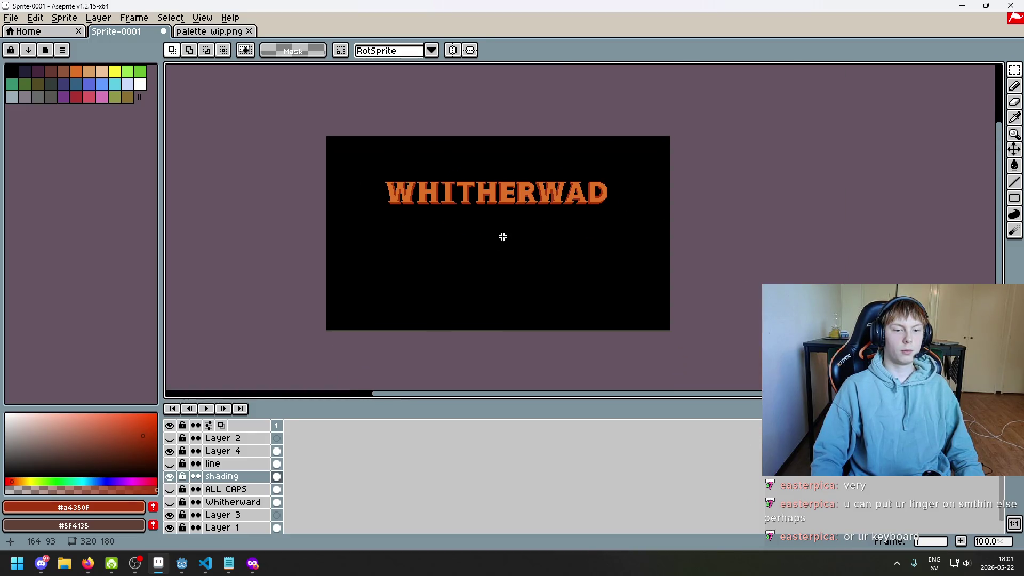
scroll(503, 234, up, 1)
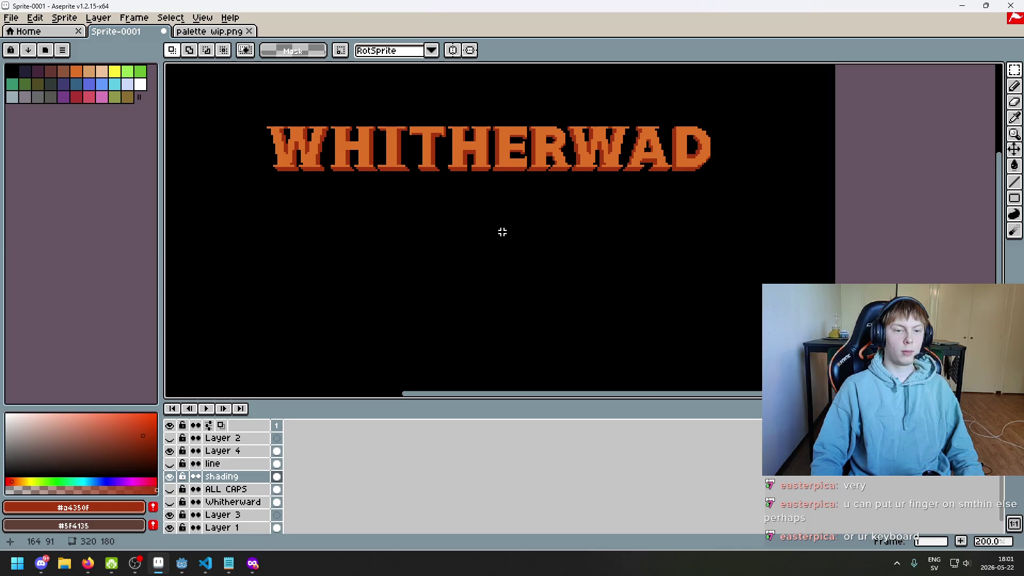
mouse_move(502, 232)
mouse_down()
mouse_move(507, 260)
mouse_move(551, 210)
mouse_move(505, 237)
mouse_up()
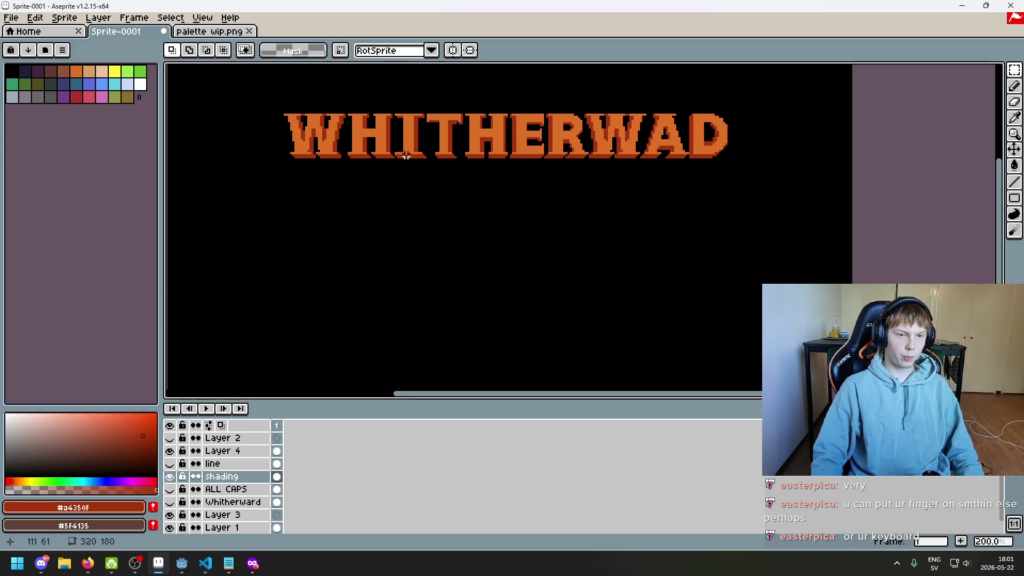
scroll(402, 152, up, 1)
drag(397, 151, 401, 227)
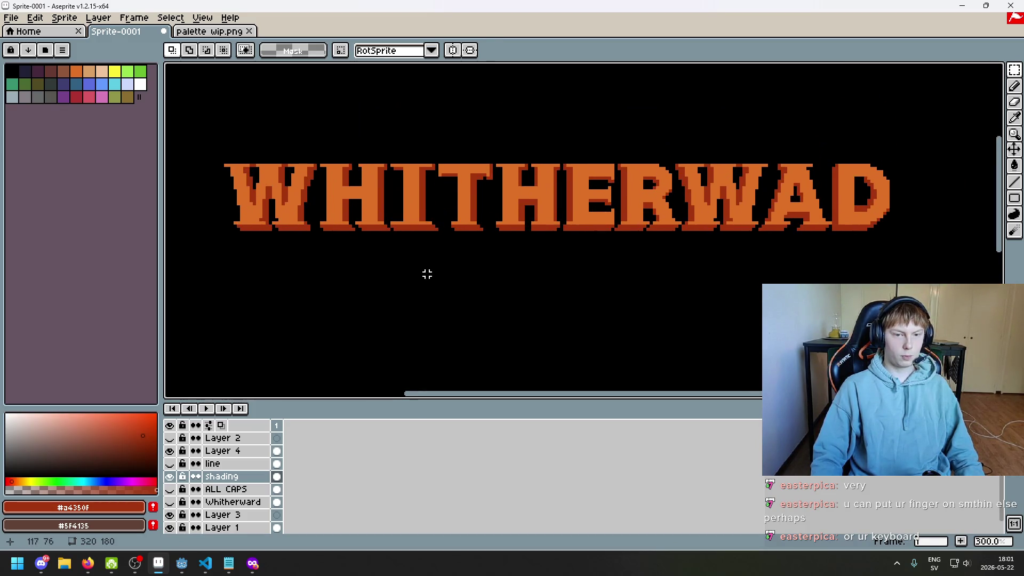
mouse_move(158, 563)
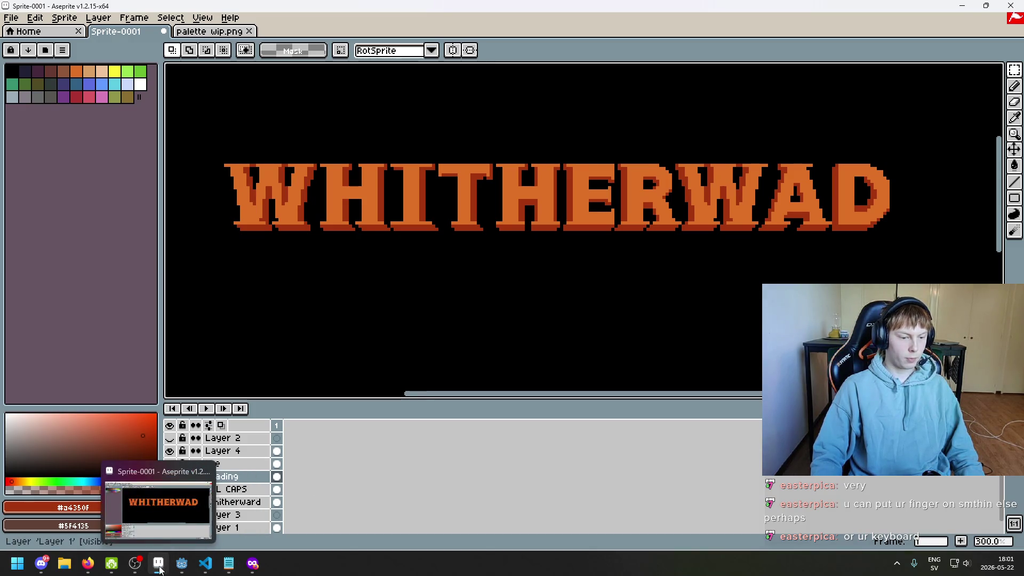
- In Godot, pan the scene view and reset zoom to 100% to frame the whole map room
click(199, 570)
click(182, 563)
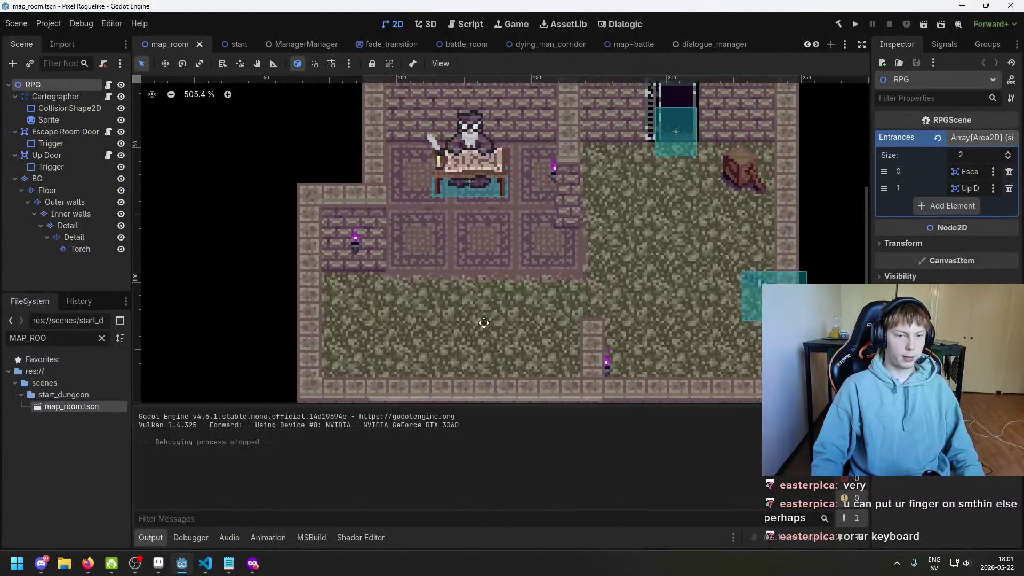
drag(386, 294, 348, 360)
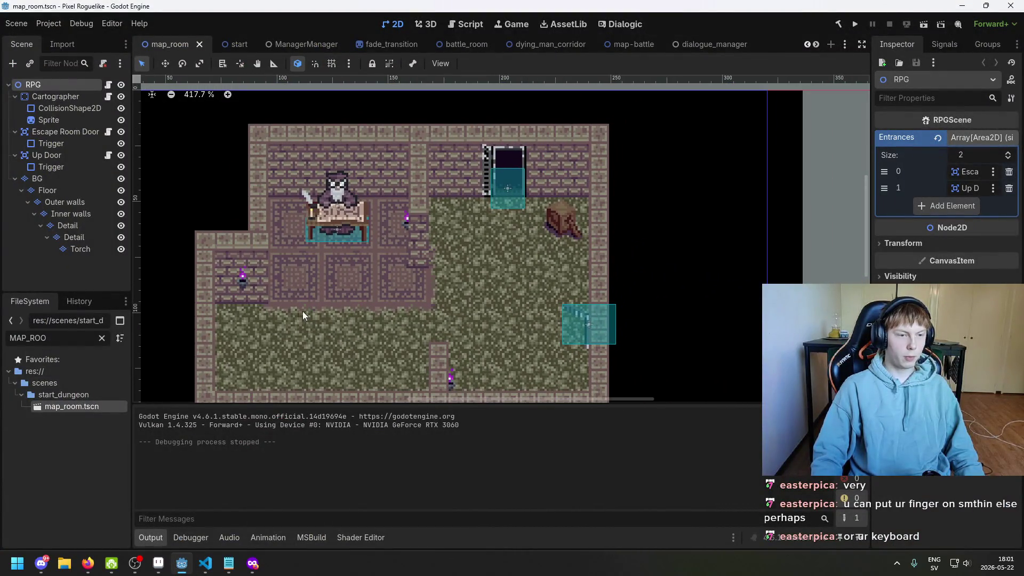
scroll(287, 309, up, 1)
drag(287, 309, 456, 269)
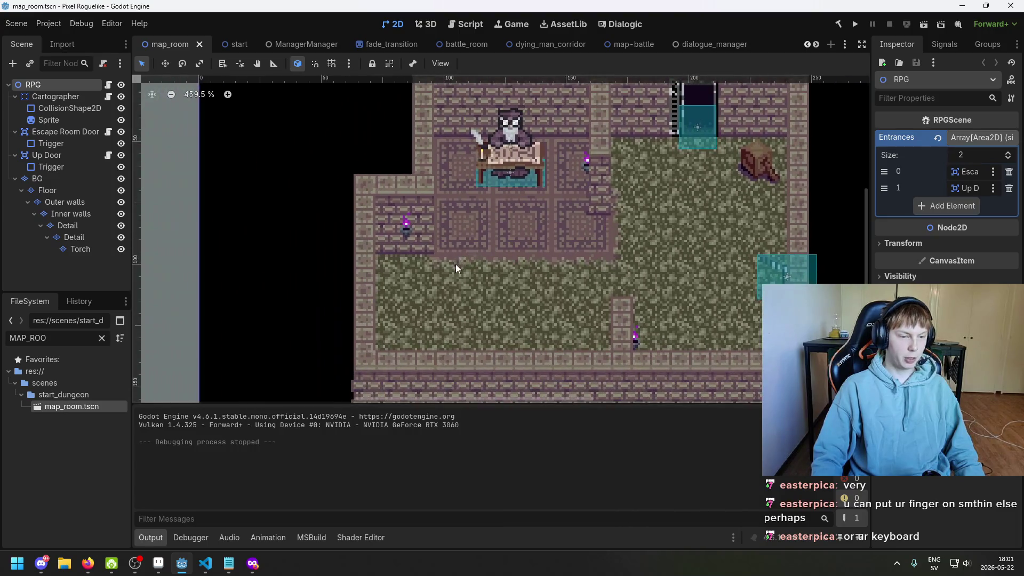
click(199, 96)
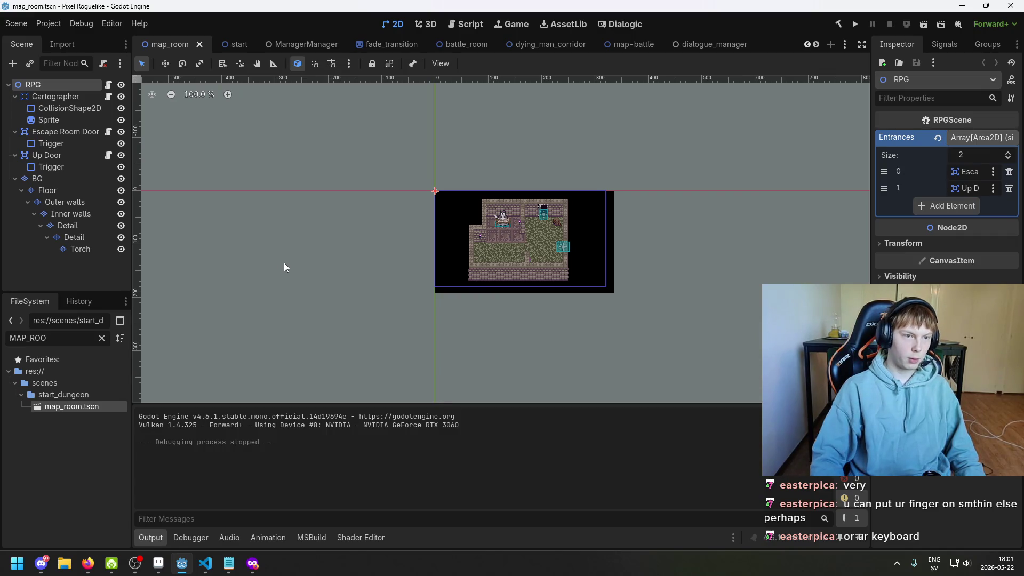
- Capture the screen, then go back to Aseprite
key(super)
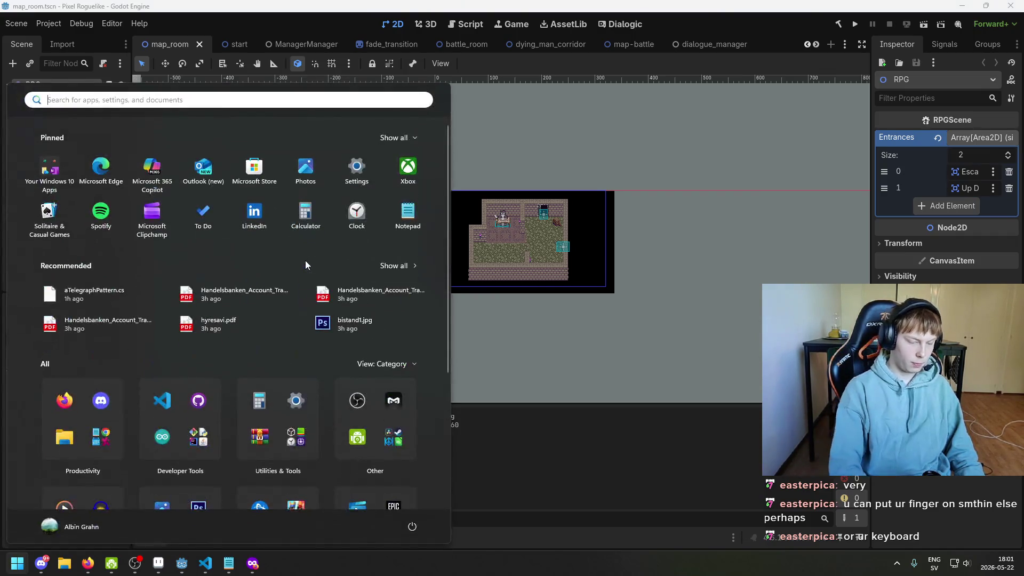
key(super)
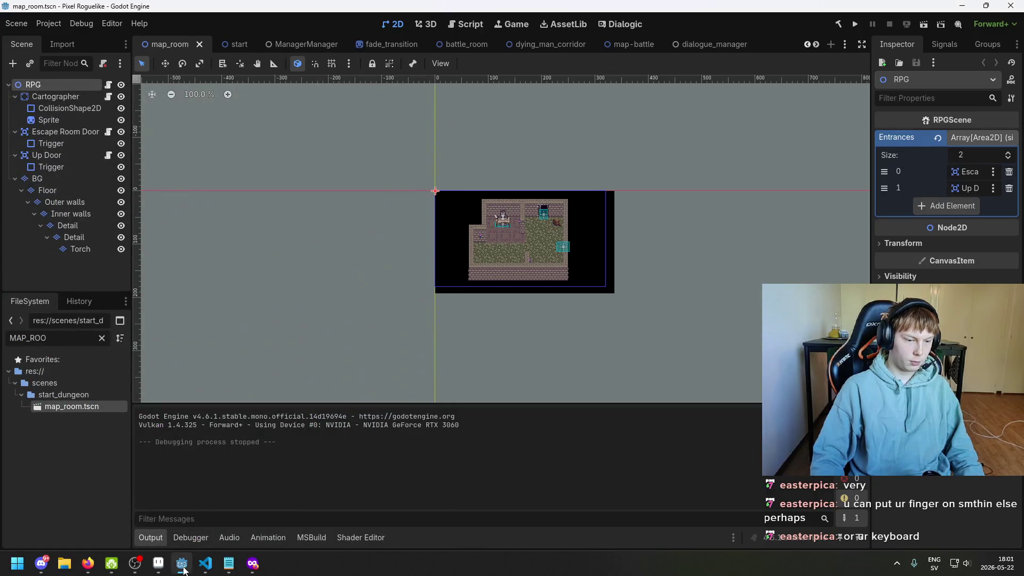
click(158, 563)
- Create a new 3840x1080 sprite and paste the Godot screenshot into it
click(11, 18)
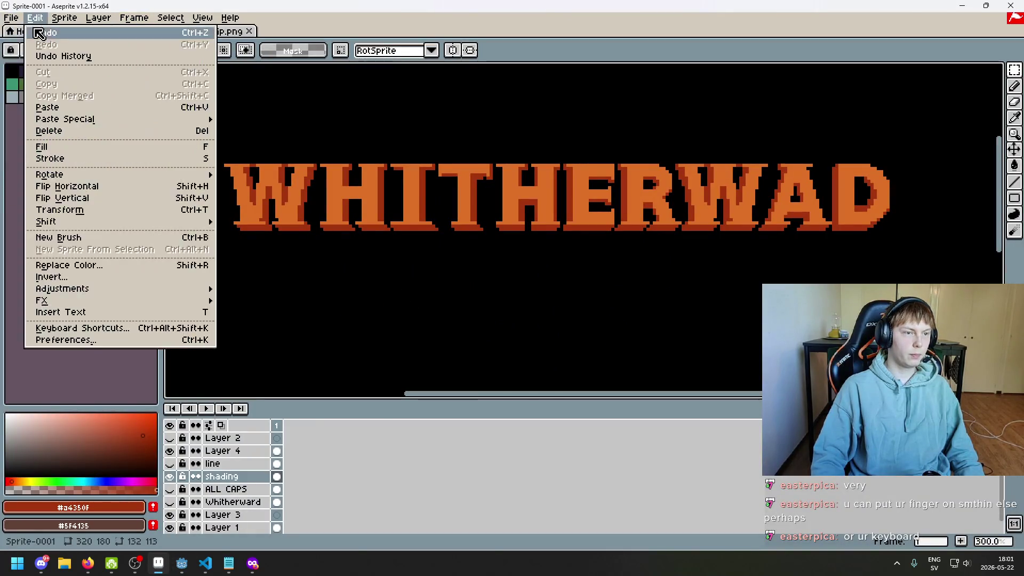
click(12, 18)
click(21, 33)
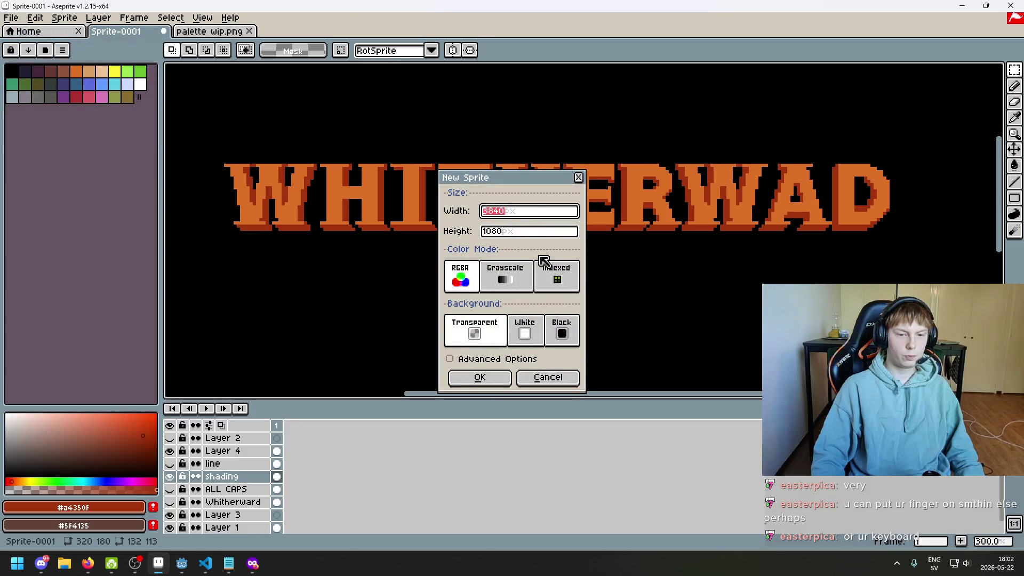
click(482, 378)
key(ctrl+v)
mouse_move(631, 284)
mouse_down()
mouse_move(302, 255)
mouse_move(277, 240)
mouse_up()
scroll(594, 228, down, 3)
scroll(469, 165, up, 5)
scroll(510, 184, up, 1)
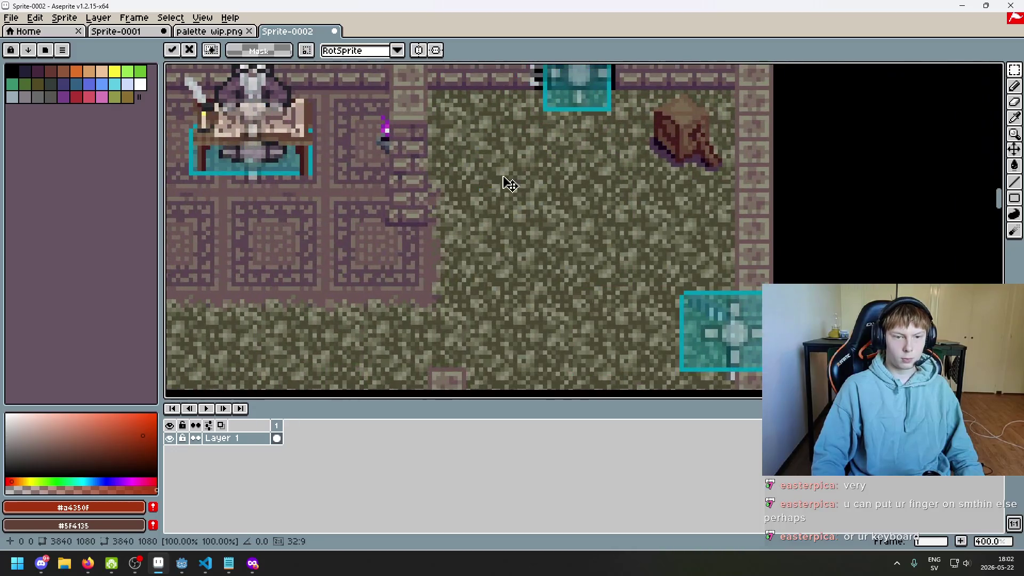
scroll(509, 184, down, 1)
drag(788, 252, 663, 212)
scroll(954, 123, down, 1)
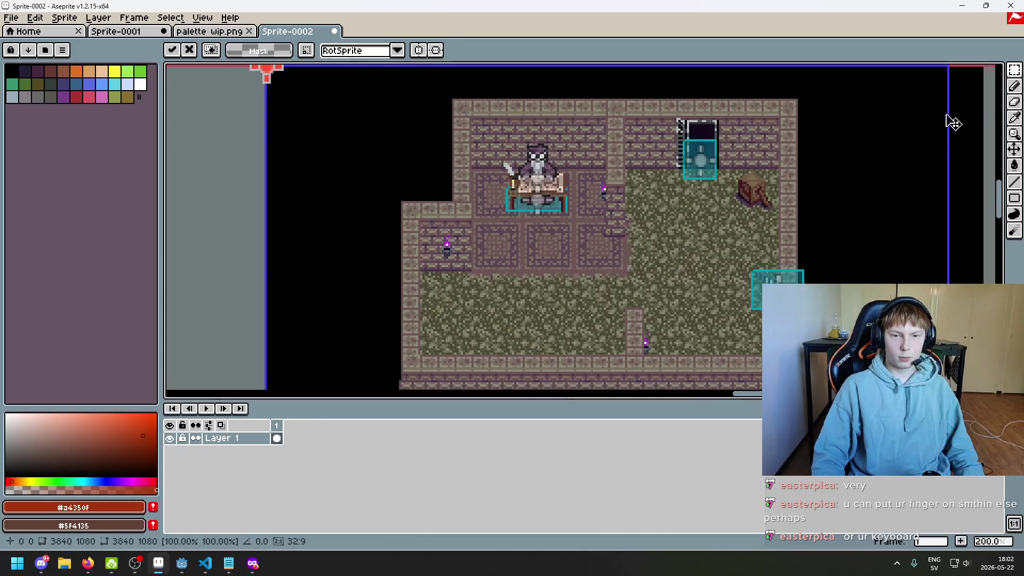
- Select the map room area of the screenshot with the rectangular marquee
drag(430, 107, 454, 152)
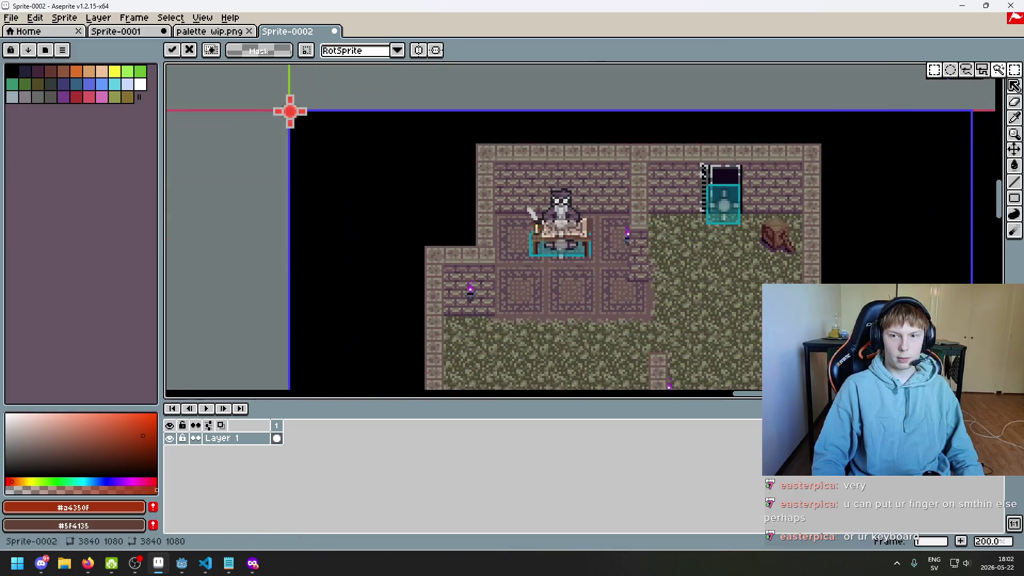
click(934, 69)
drag(698, 244, 653, 193)
mouse_move(358, 107)
mouse_down()
mouse_move(638, 348)
mouse_move(664, 347)
mouse_up()
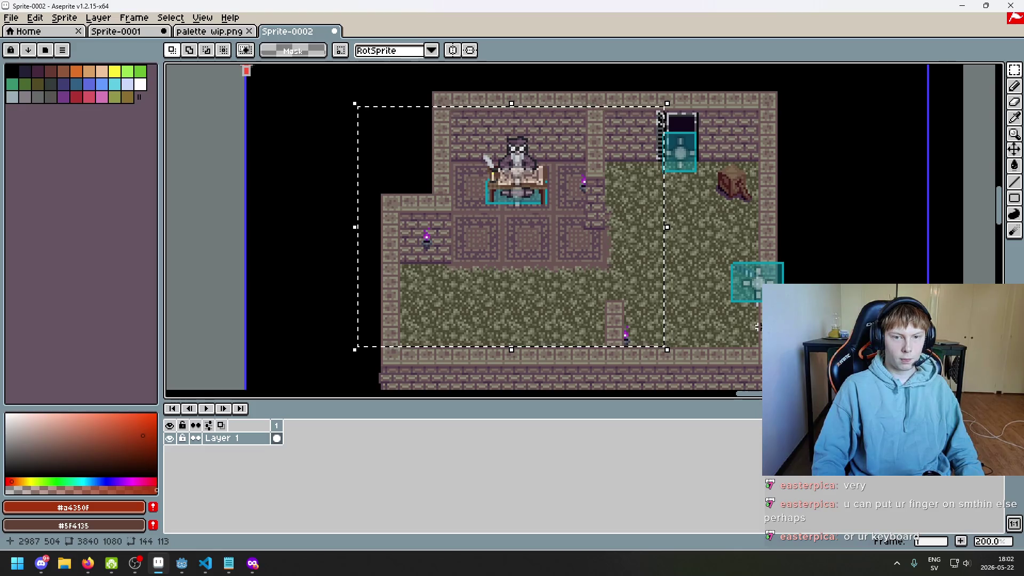
drag(347, 73, 627, 288)
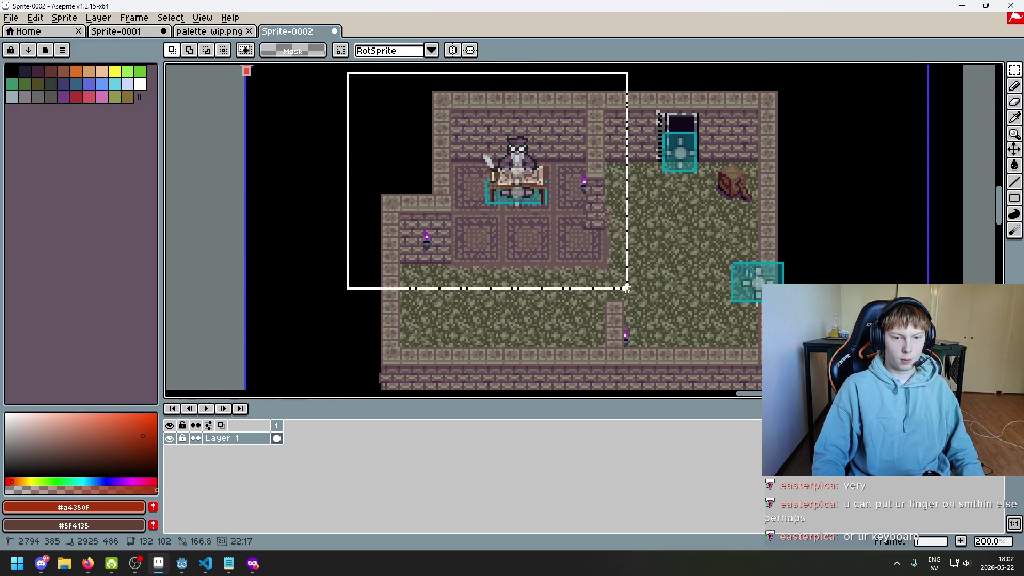
drag(627, 289, 634, 360)
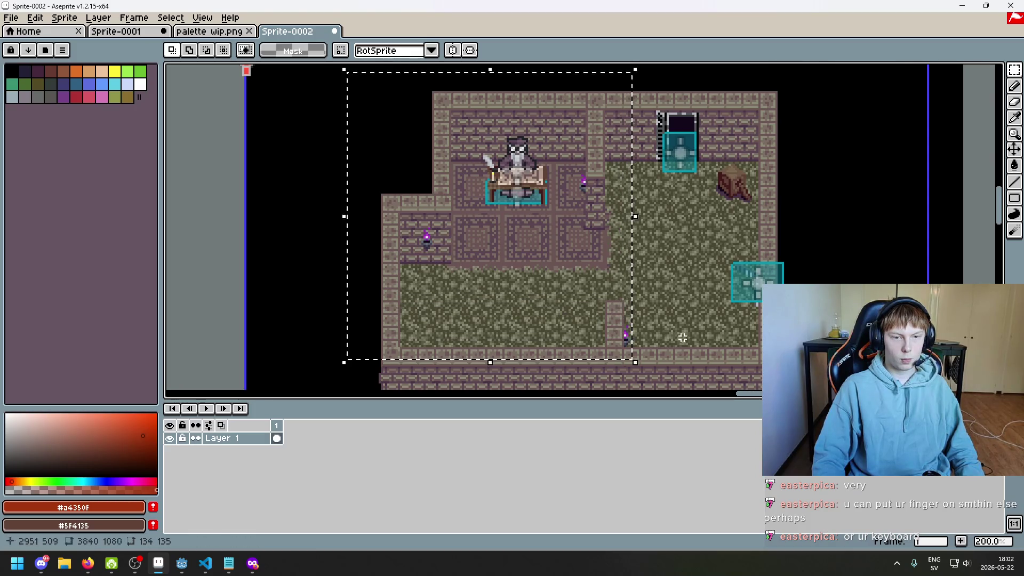
drag(630, 307, 362, 82)
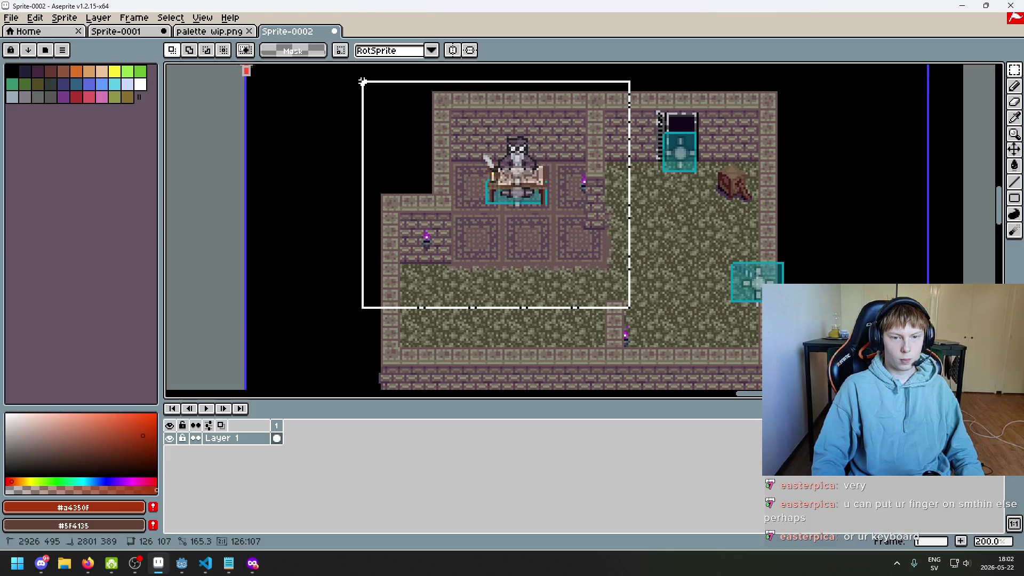
- Close the temporary screenshot sprite without saving and return to the title image
click(335, 31)
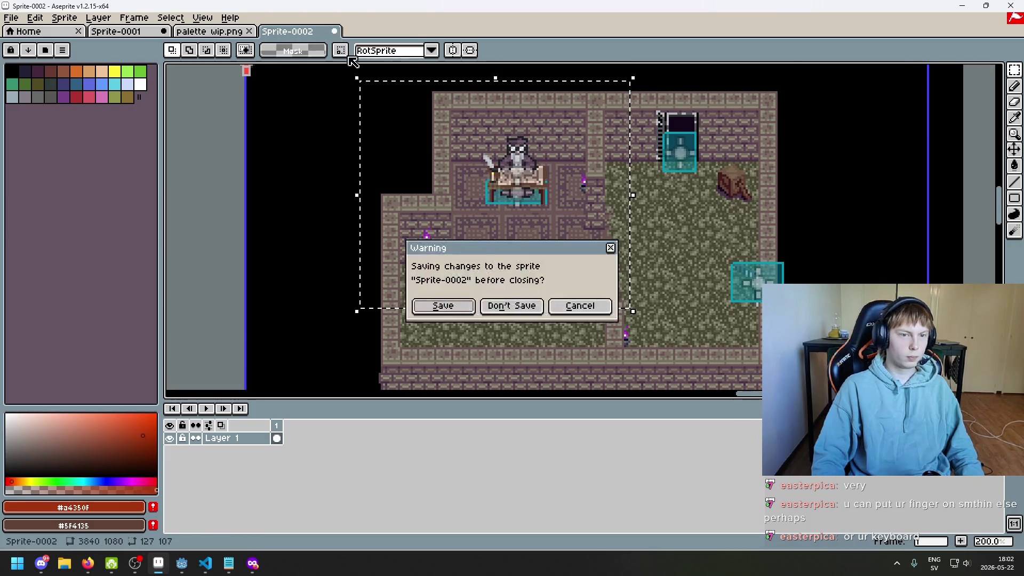
click(511, 306)
click(116, 31)
scroll(318, 126, down, 3)
- Paste the copied room into the title image, move it below WHITHERWAD and commit
key(ctrl+v)
scroll(560, 222, up, 3)
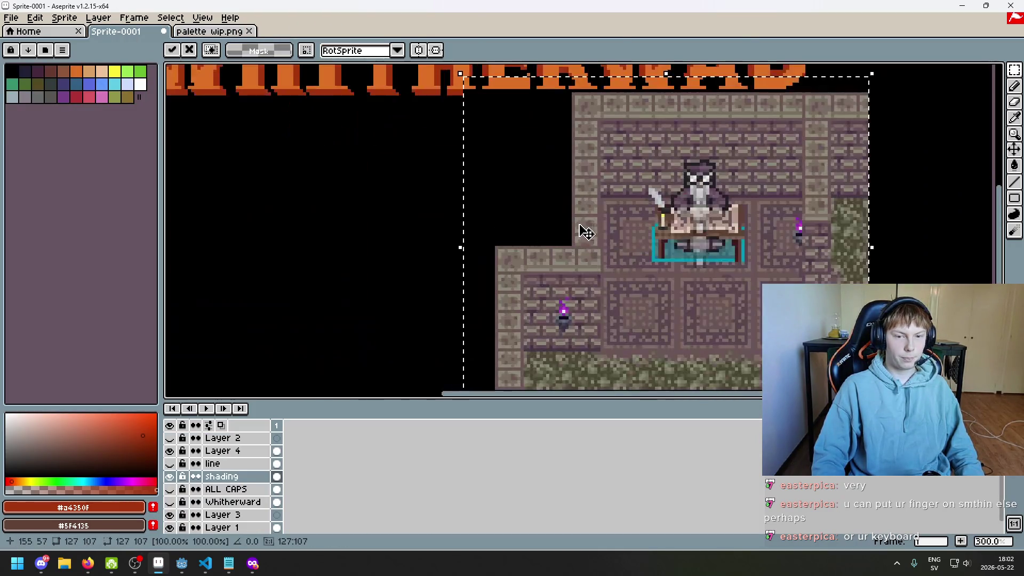
scroll(586, 232, down, 1)
scroll(493, 284, down, 1)
scroll(599, 235, up, 1)
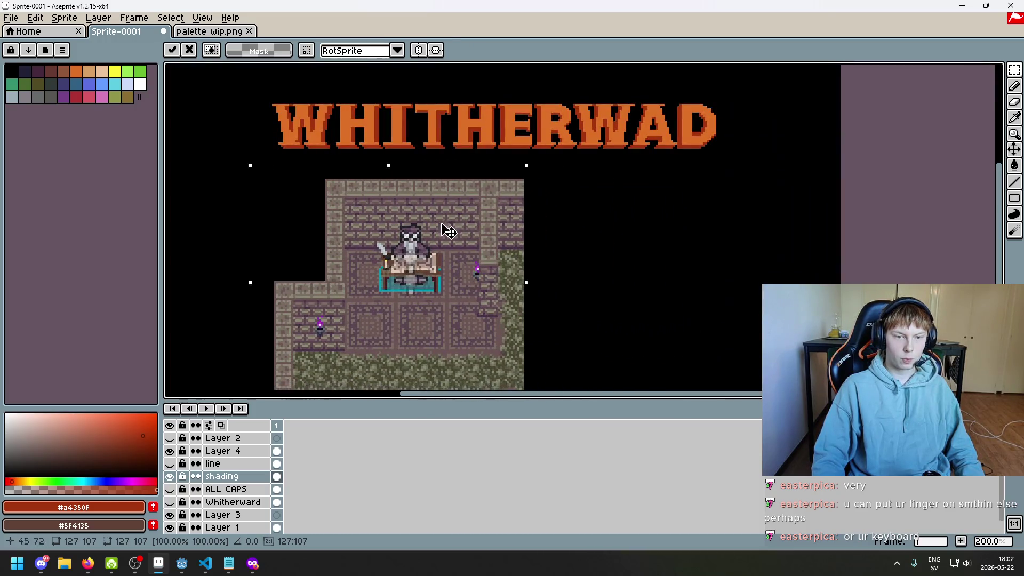
drag(448, 231, 405, 241)
click(578, 248)
- Zoom and pan around to check the room sits correctly beneath the title
drag(485, 218, 632, 191)
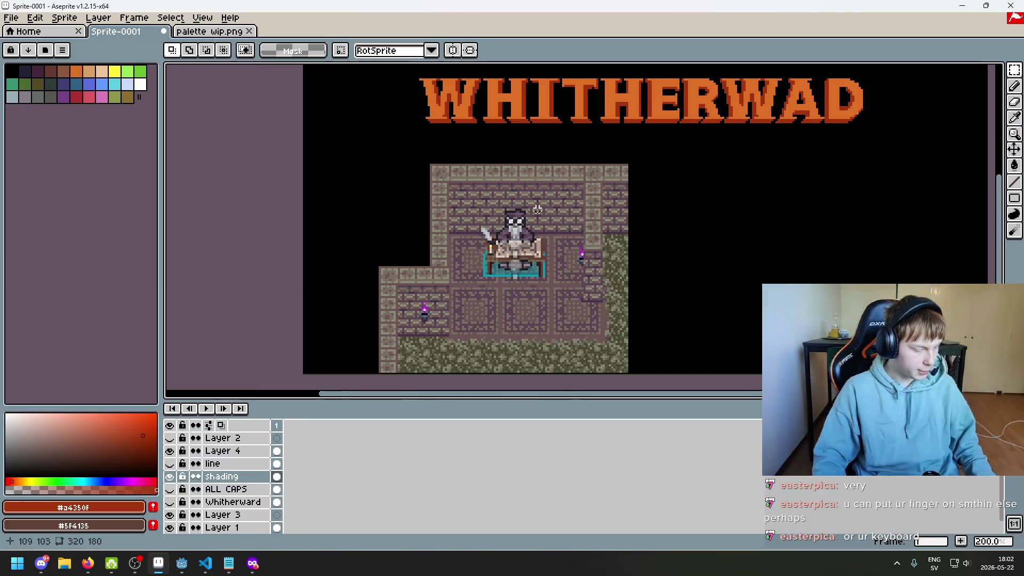
mouse_move(558, 222)
mouse_down()
mouse_move(441, 231)
mouse_move(480, 176)
mouse_move(558, 187)
mouse_up()
scroll(505, 206, down, 1)
scroll(505, 207, up, 1)
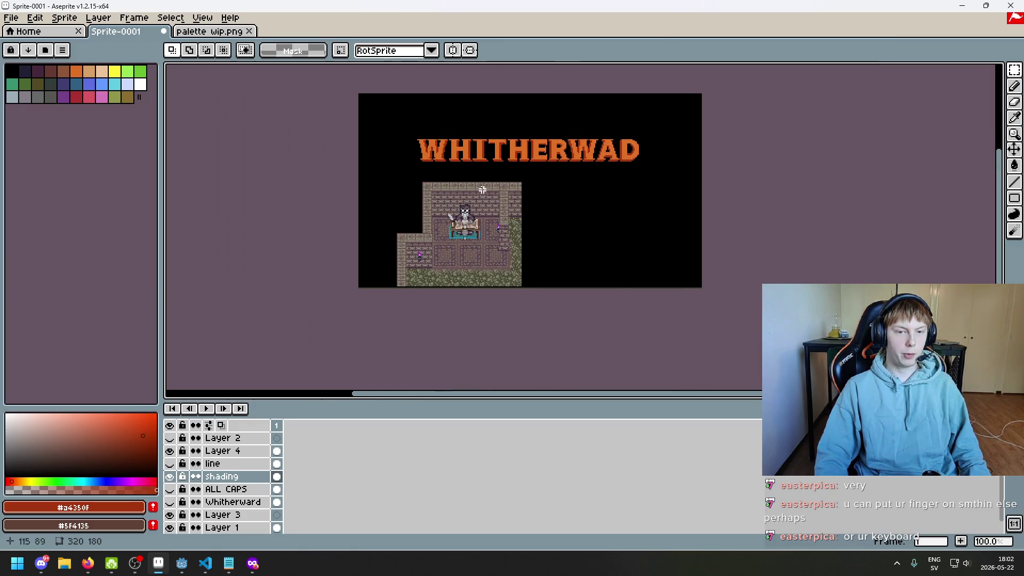
scroll(558, 187, up, 2)
scroll(571, 144, down, 1)
drag(577, 141, 634, 170)
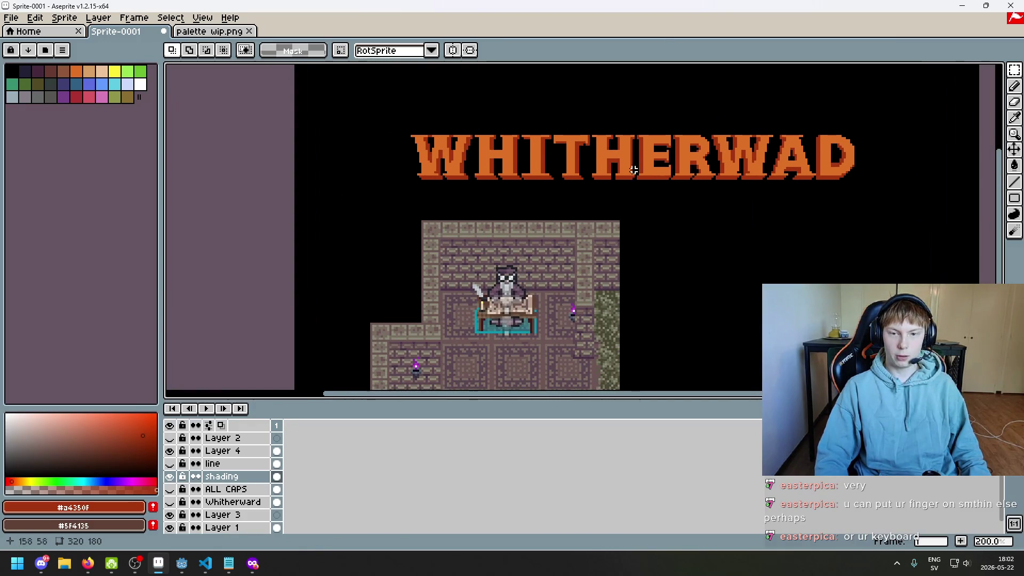
scroll(512, 191, up, 1)
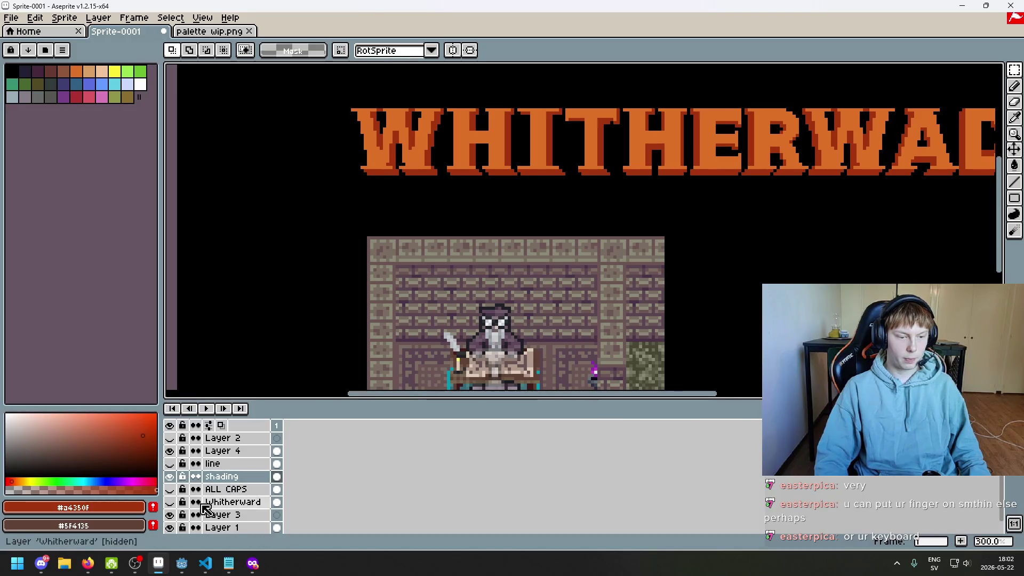
- Move the shading layer just below Layer 4 and select Layer 4
click(180, 514)
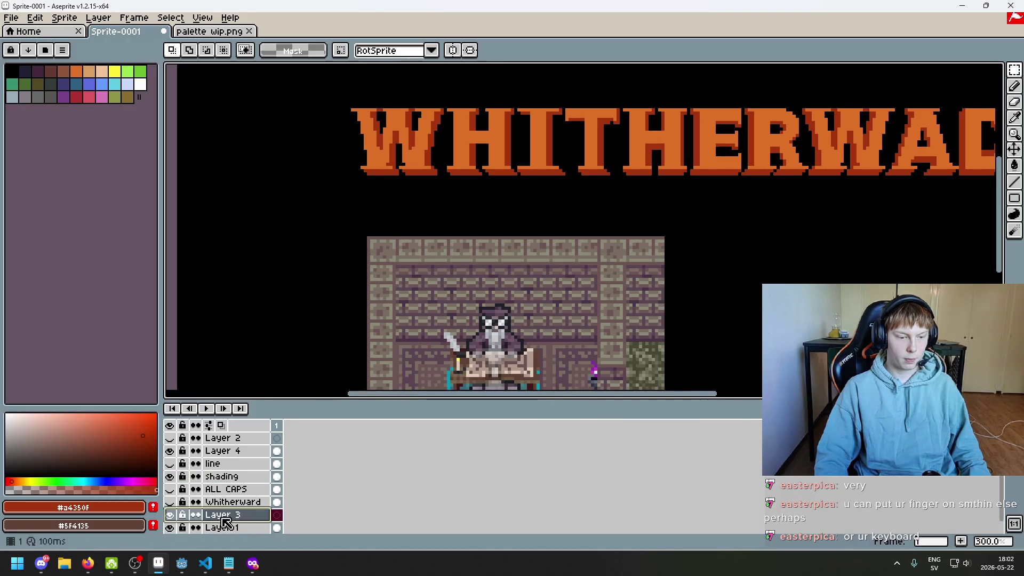
click(170, 514)
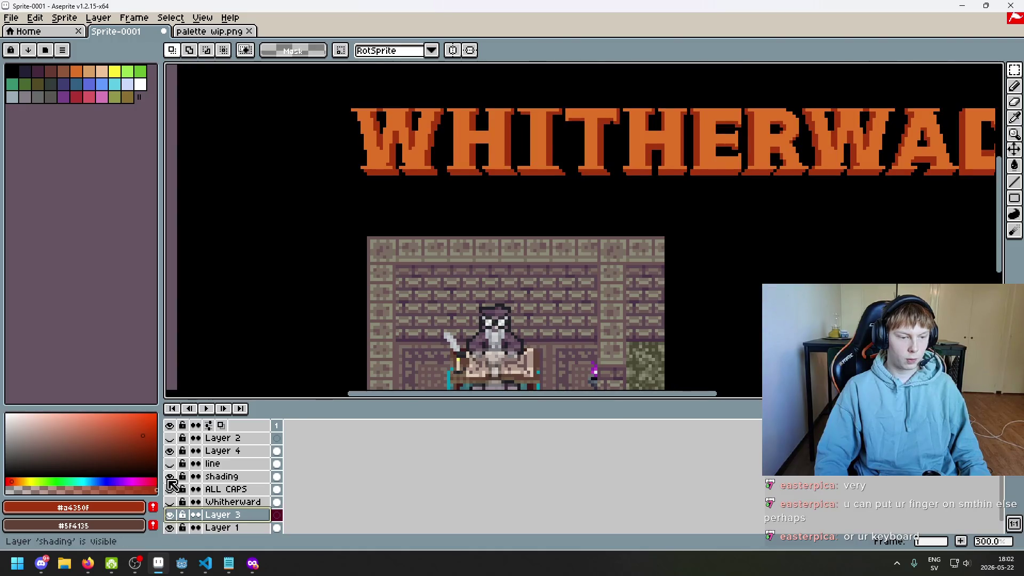
click(170, 451)
click(169, 451)
drag(226, 476, 244, 463)
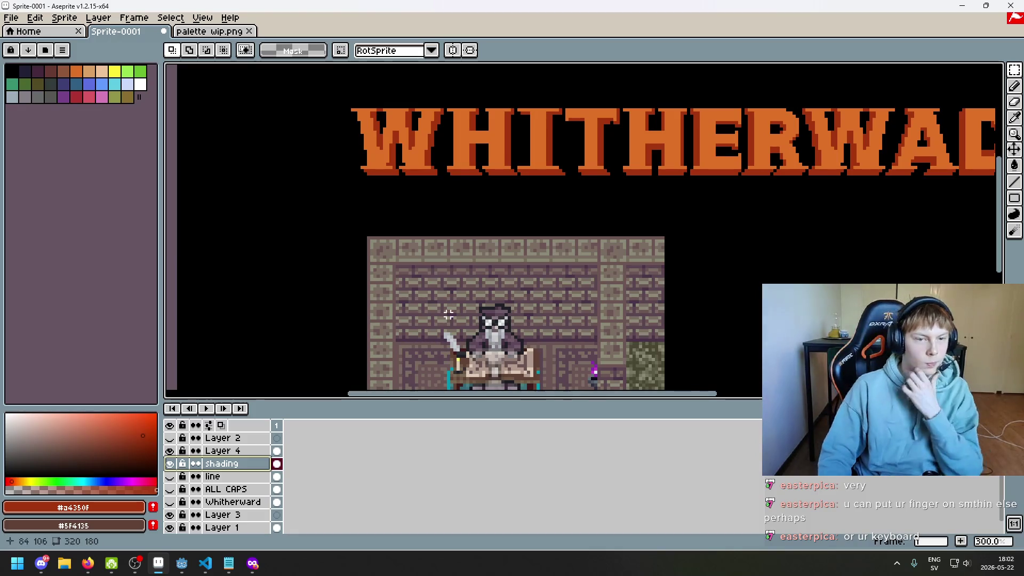
drag(501, 266, 507, 234)
click(224, 451)
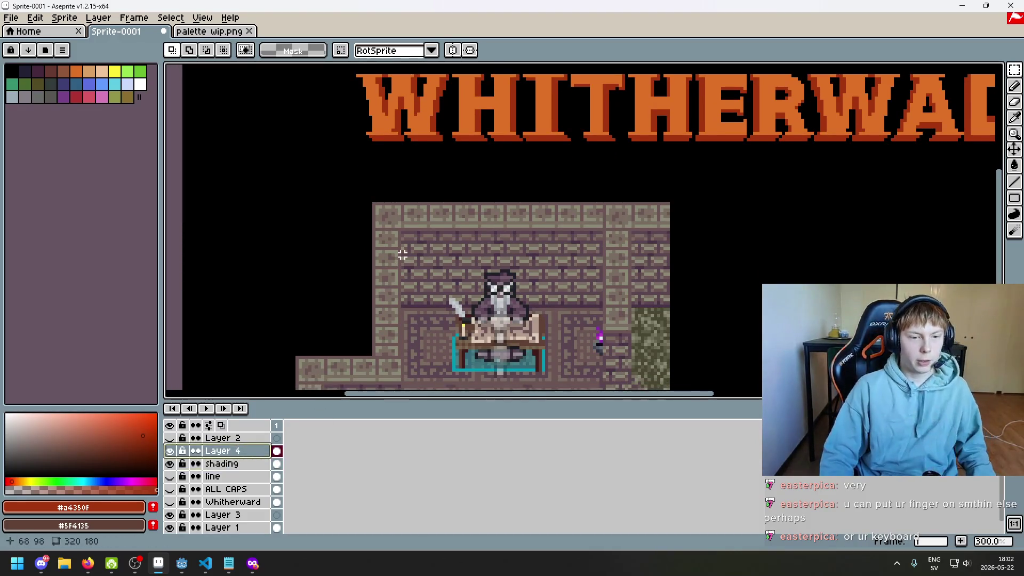
- Eyedrop the tan stone colour #8a8975 from the top row of the brick wall
key(i)
scroll(418, 226, up, 2)
click(421, 240)
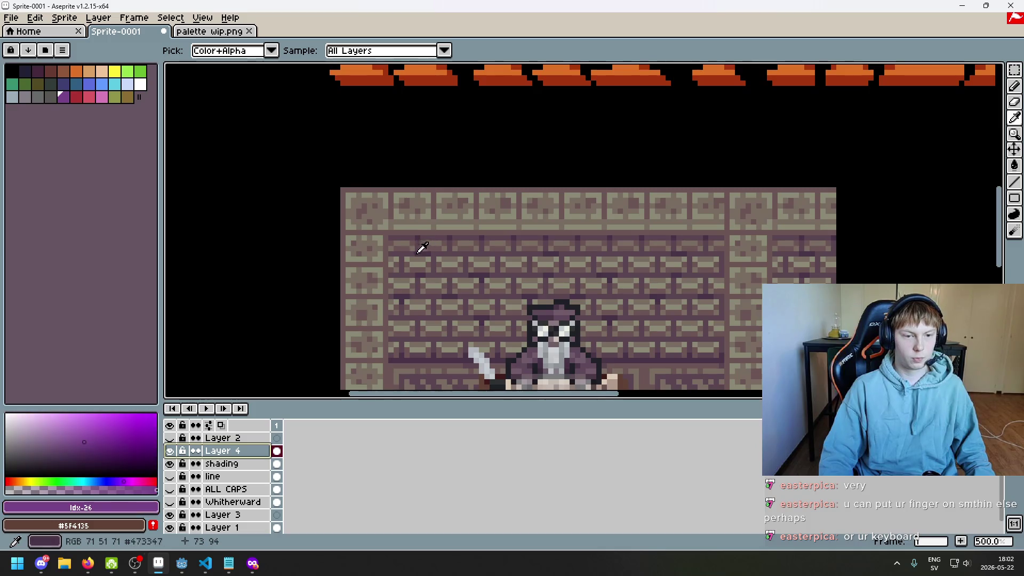
scroll(417, 221, down, 3)
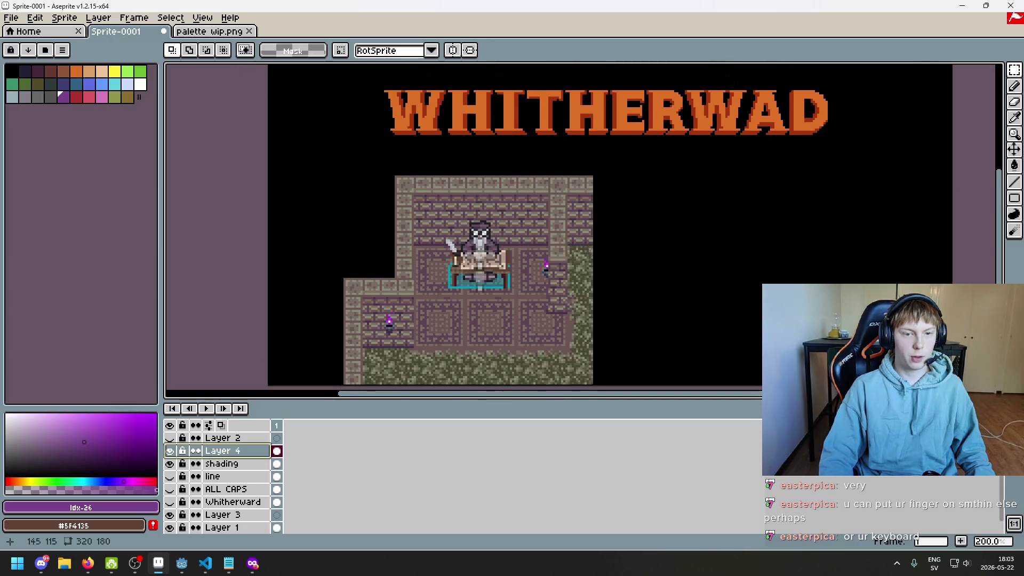
scroll(491, 166, up, 1)
scroll(495, 182, up, 1)
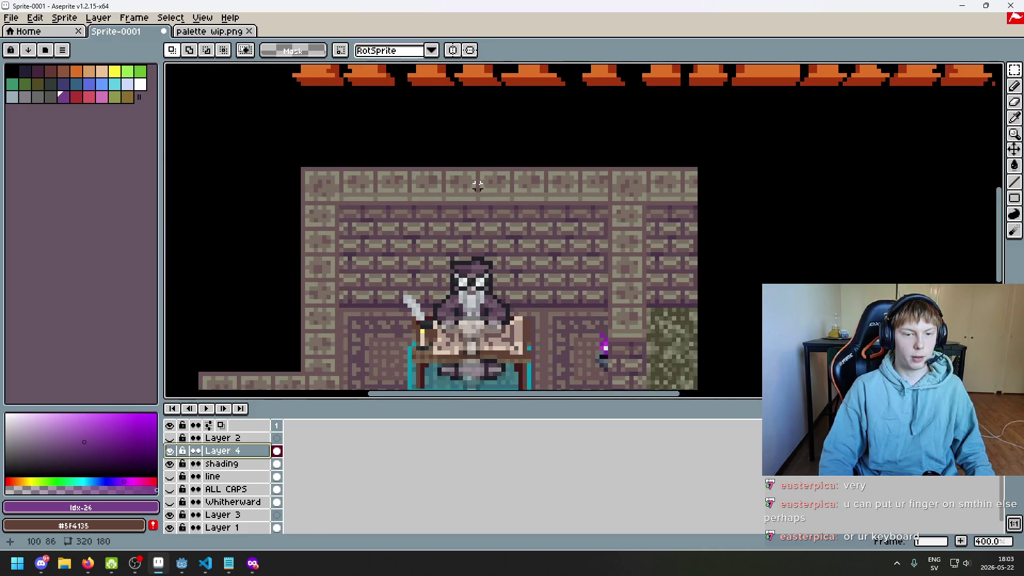
scroll(521, 182, up, 3)
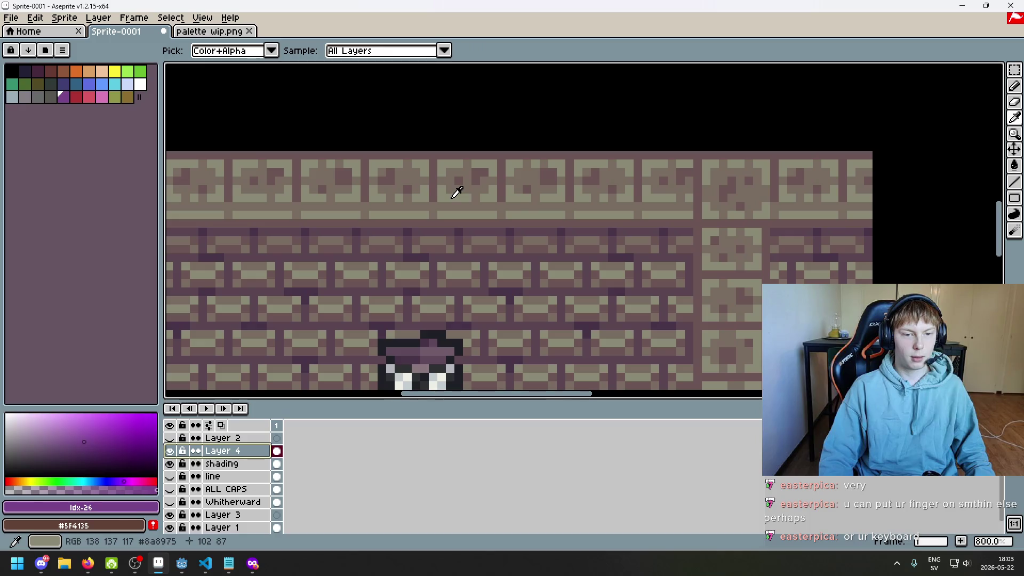
alt+click(455, 190)
alt+click(459, 180)
alt+click(455, 193)
scroll(455, 193, down, 5)
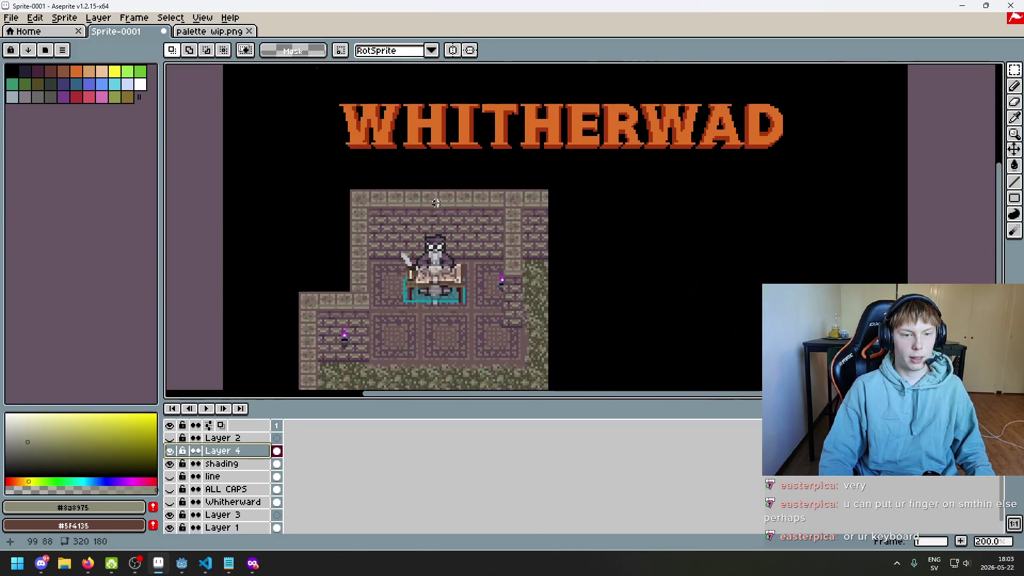
scroll(421, 176, up, 2)
scroll(415, 169, up, 2)
- Draw #8a8975 stone lines along the tops of the first WHITHERWAD letters
scroll(372, 153, up, 1)
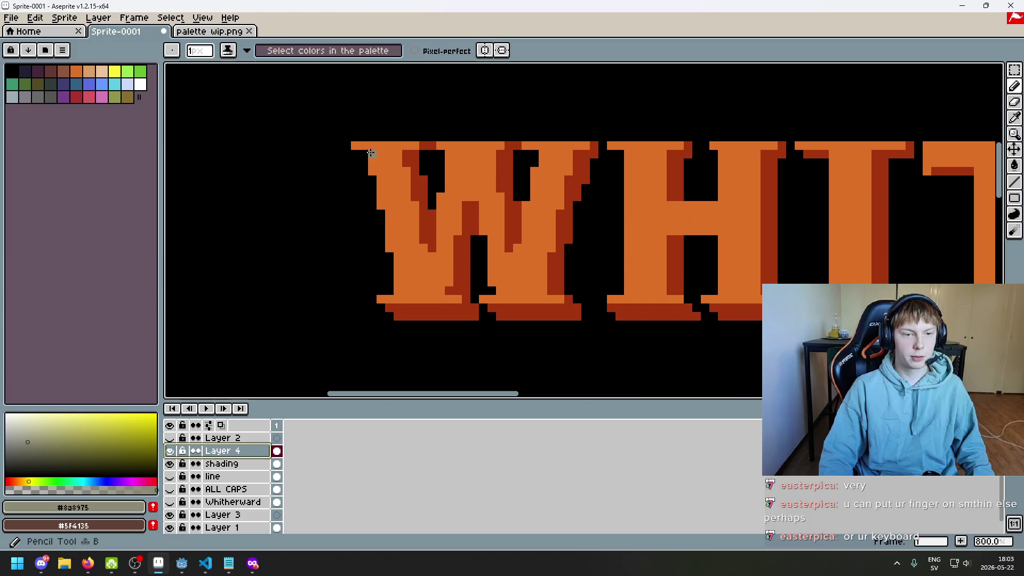
drag(359, 145, 413, 146)
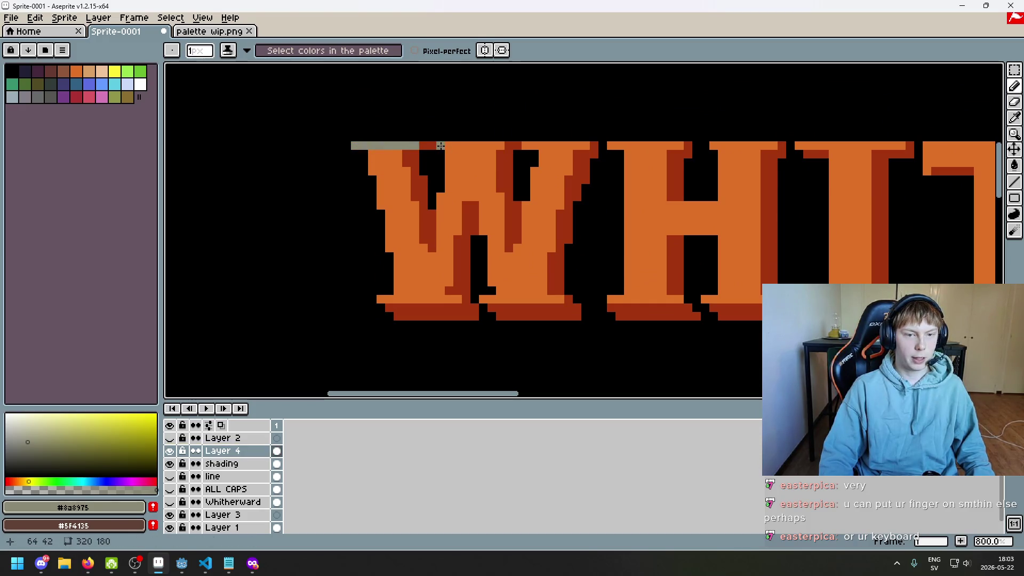
drag(525, 145, 591, 145)
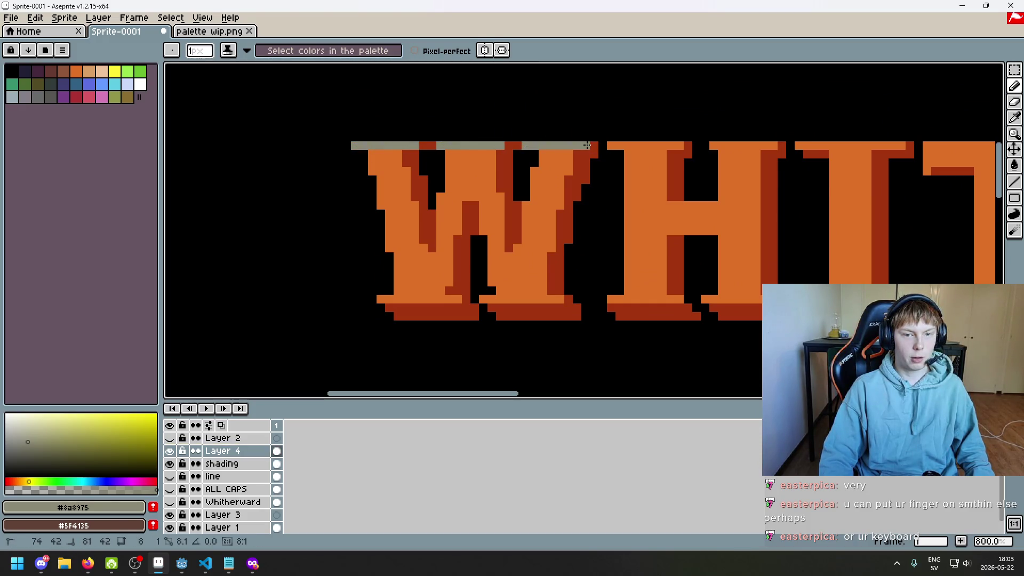
mouse_move(673, 143)
mouse_down()
mouse_move(683, 143)
mouse_move(535, 175)
mouse_up()
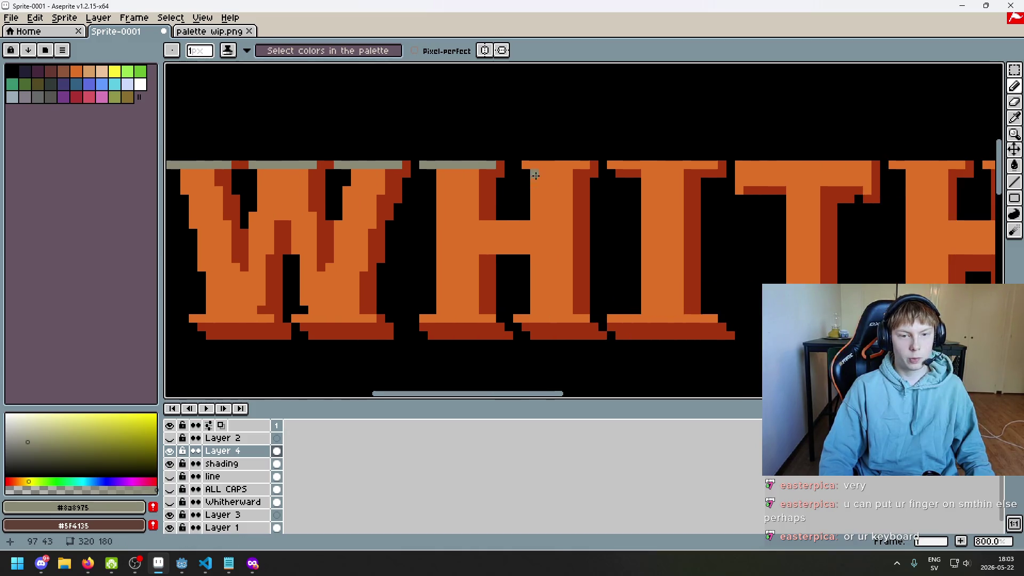
- Choose the tan swatch in the palette and swap foreground and background colours
scroll(527, 167, down, 3)
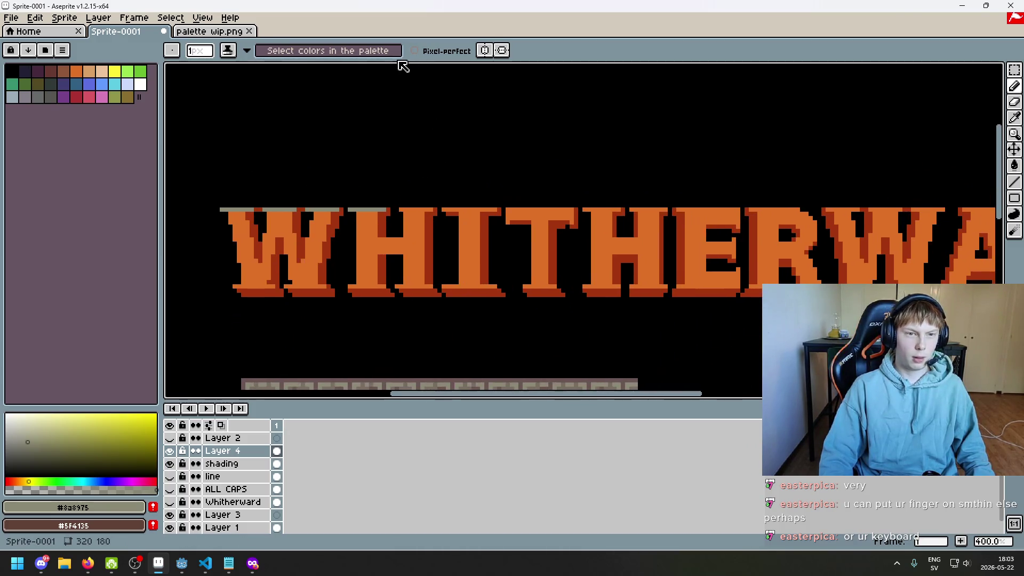
scroll(386, 286, down, 1)
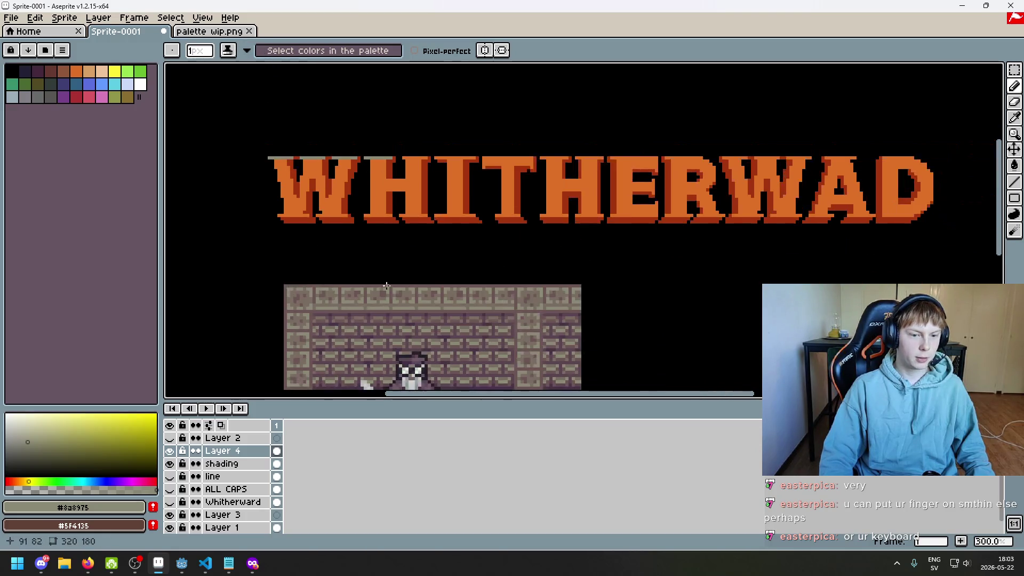
alt+click(386, 173)
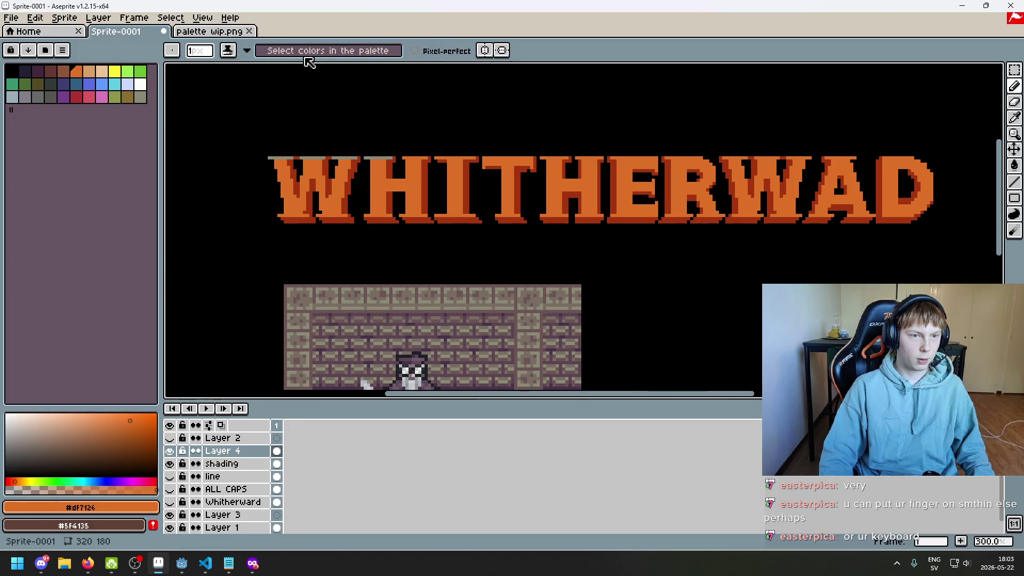
click(246, 51)
click(275, 116)
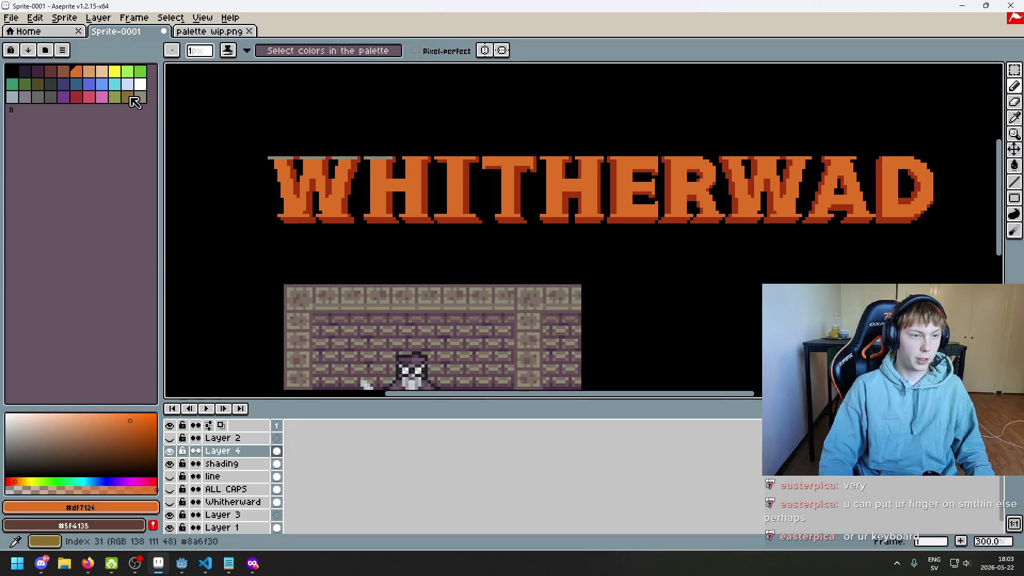
scroll(303, 156, up, 3)
alt+click(306, 152)
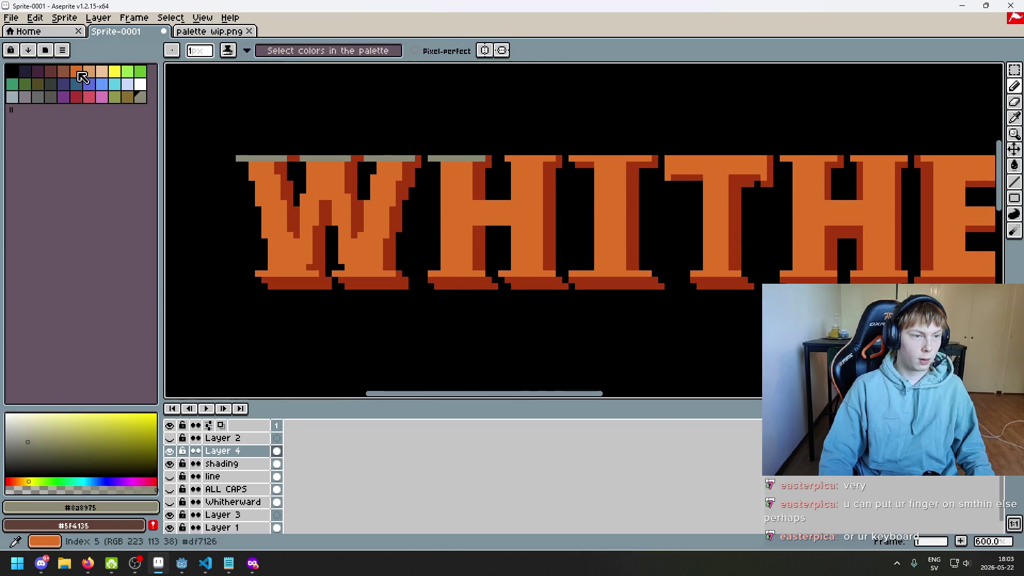
click(140, 97)
scroll(295, 167, up, 2)
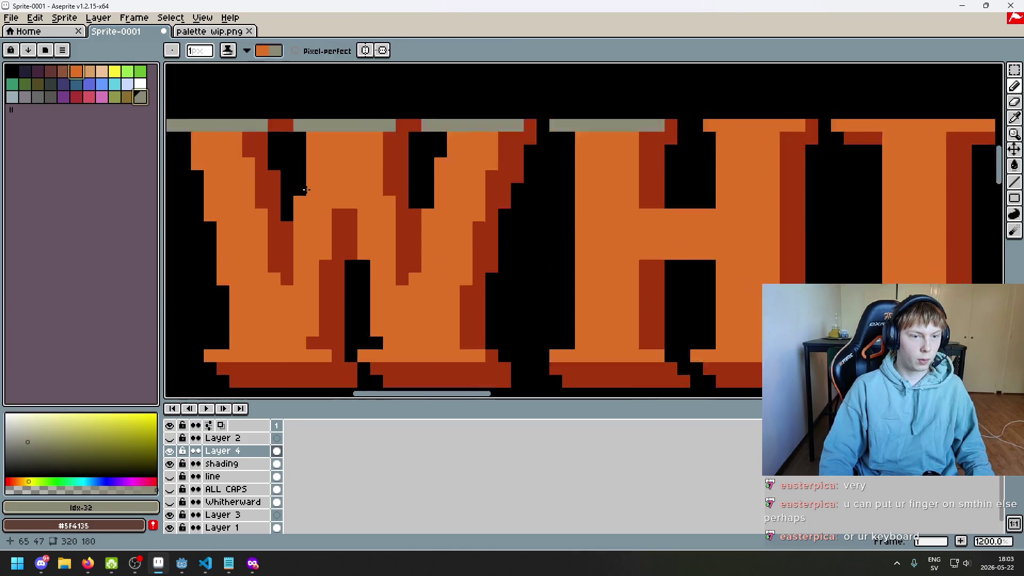
scroll(342, 184, up, 2)
key(x)
- Eyedrop the dusty brown #6c5555 from the brick wall
scroll(279, 137, down, 3)
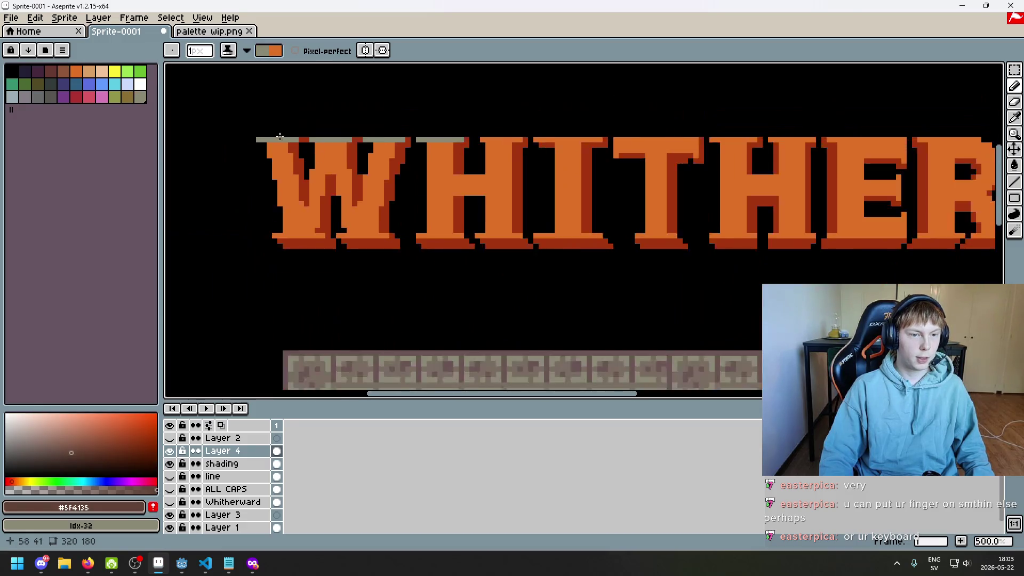
scroll(325, 151, right, 5)
scroll(722, 183, right, 4)
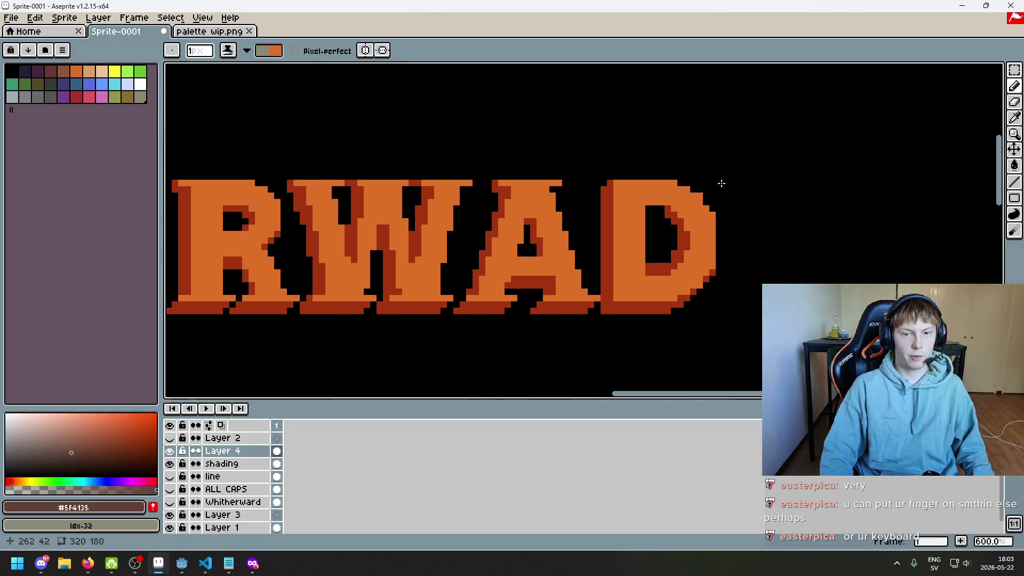
scroll(755, 185, down, 3)
scroll(731, 194, down, 1)
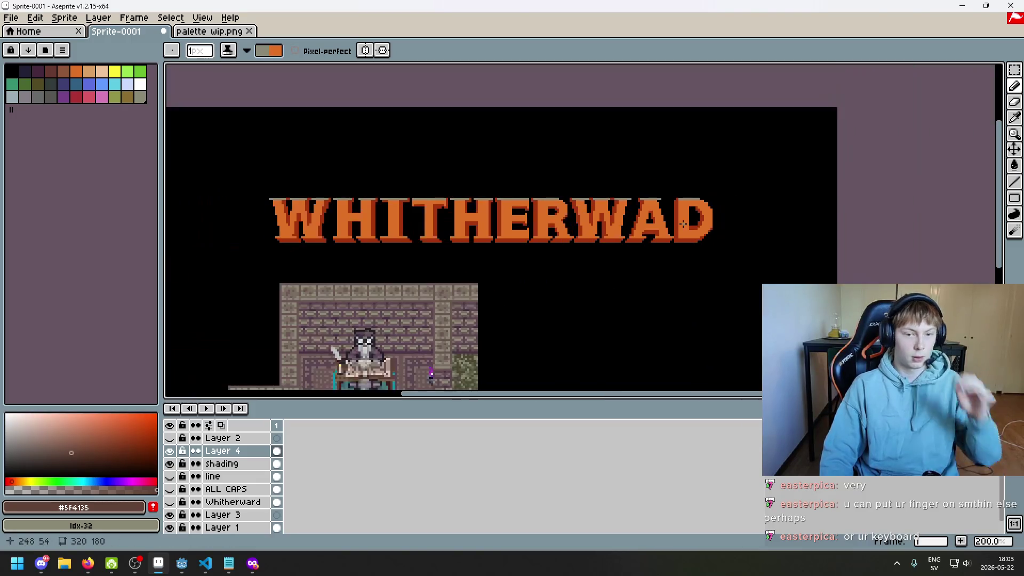
scroll(560, 232, right, 2)
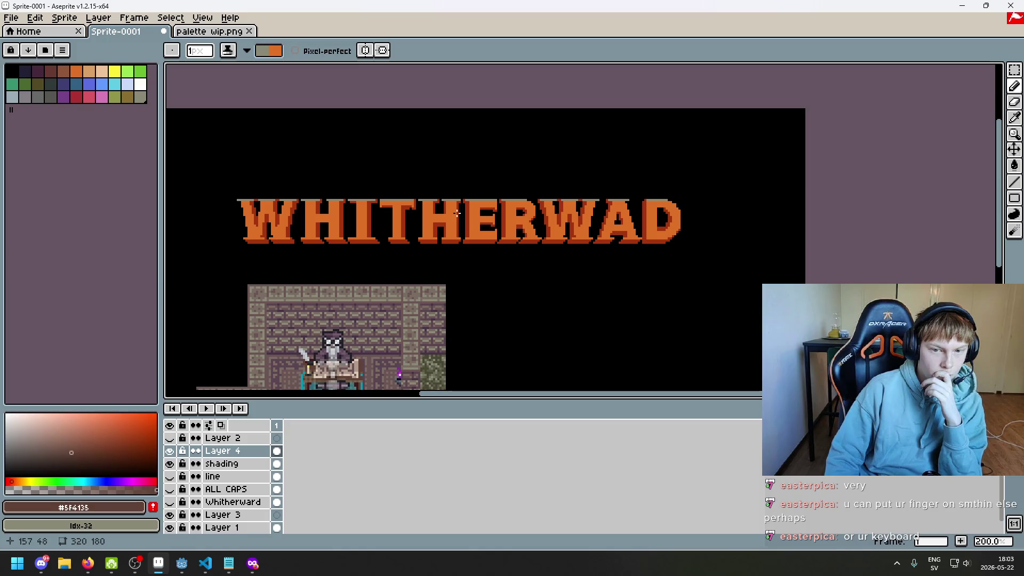
scroll(514, 206, left, 5)
scroll(514, 206, down, 2)
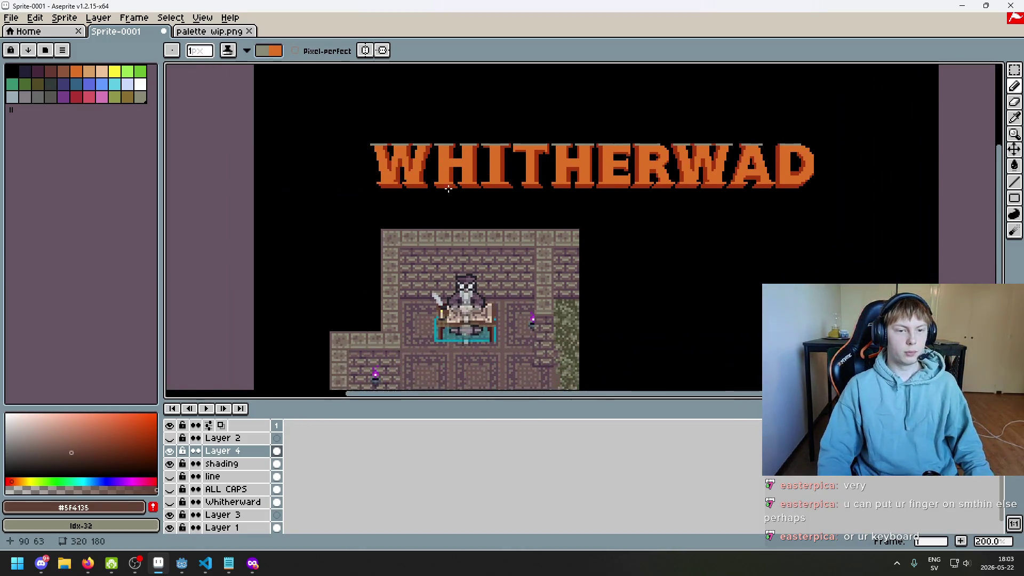
scroll(480, 160, up, 1)
scroll(496, 176, up, 2)
key(i)
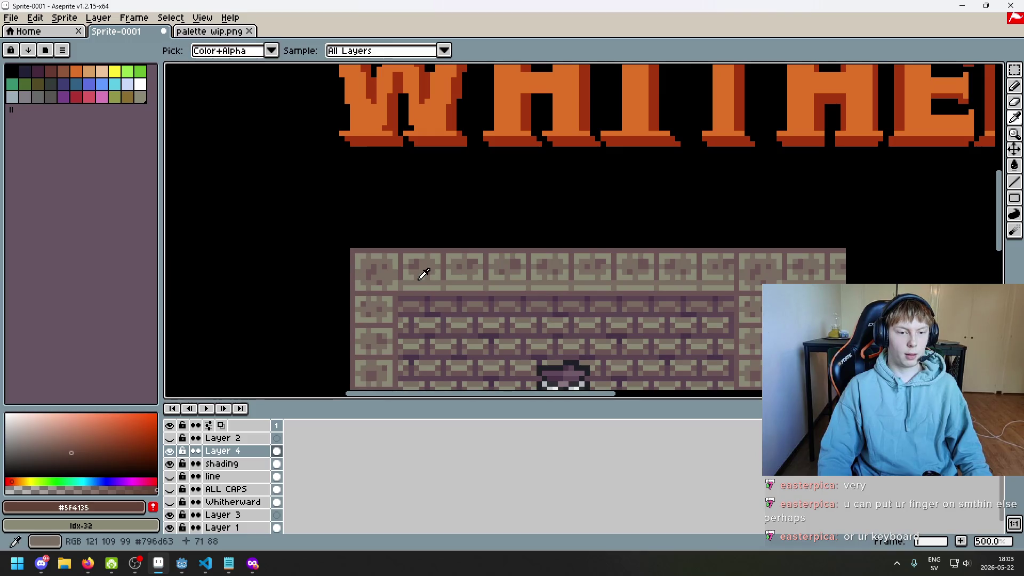
click(421, 284)
- Return to the Pencil and add #6c5555 as a new palette swatch
key(b)
scroll(458, 222, up, 2)
scroll(382, 161, up, 2)
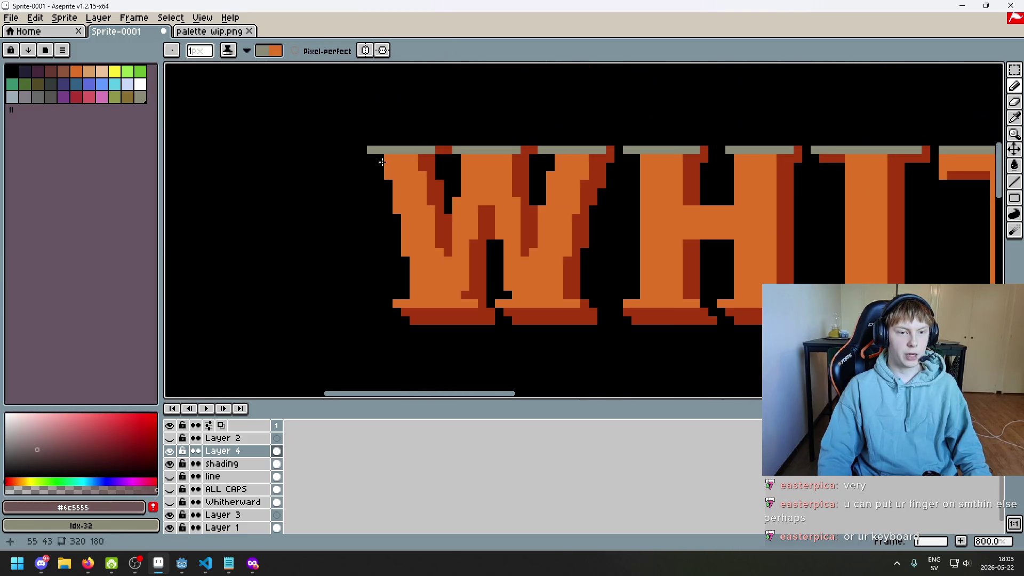
scroll(388, 157, down, 1)
scroll(324, 338, down, 2)
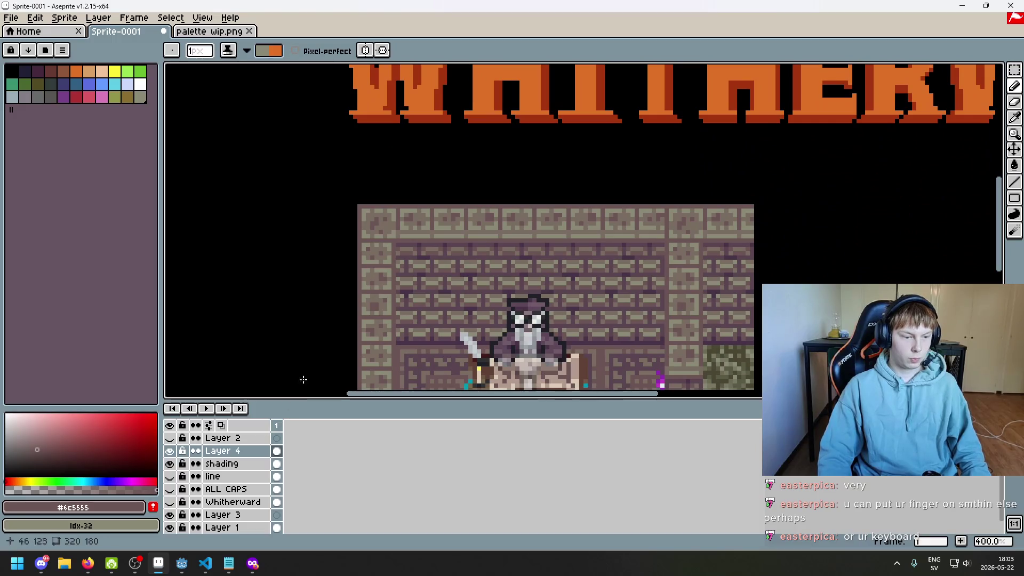
click(153, 507)
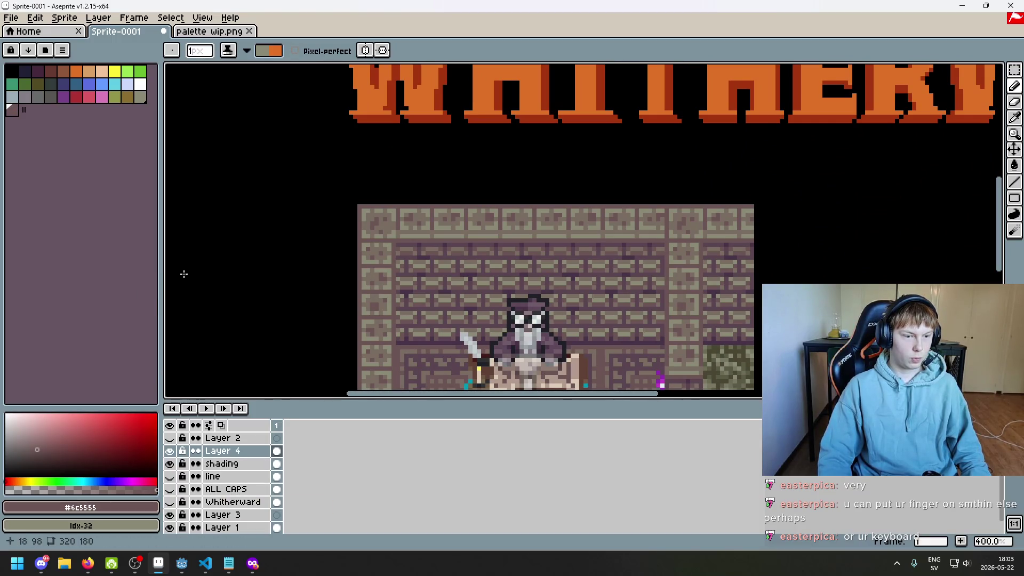
drag(299, 219, 317, 332)
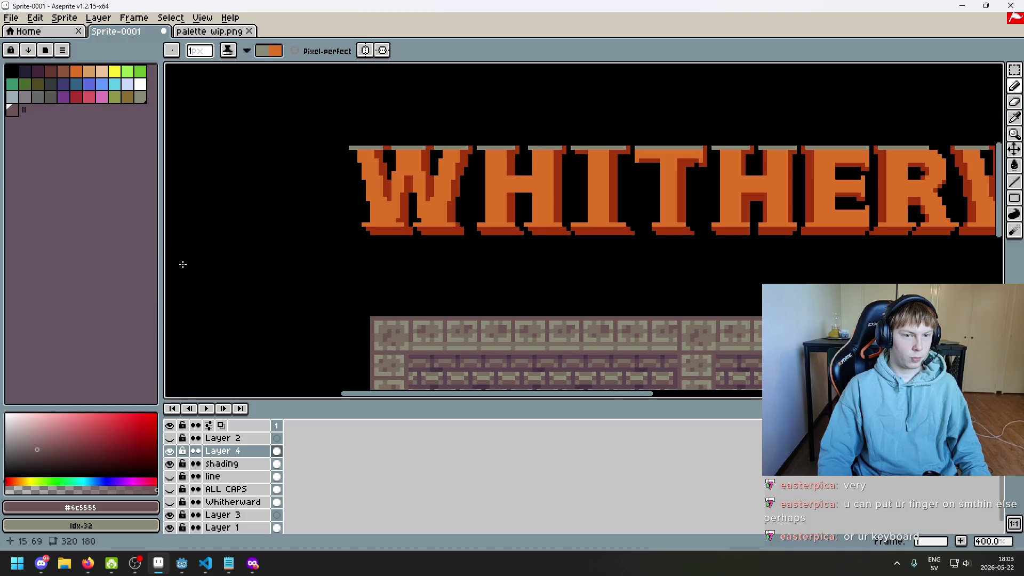
drag(226, 306, 195, 247)
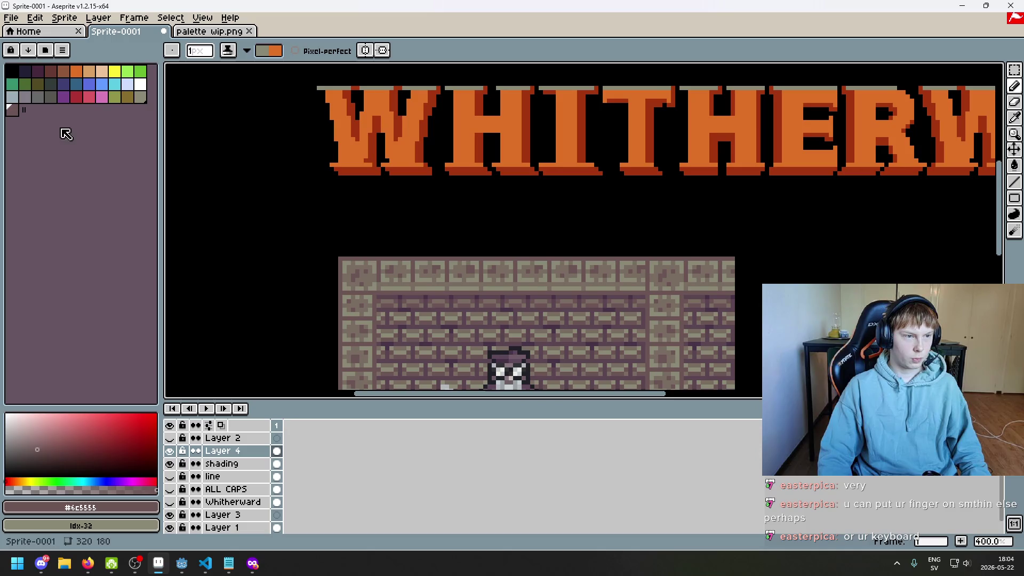
- Sample the orange letter colour and select the newly added dusty brown palette swatch
key(i)
click(338, 98)
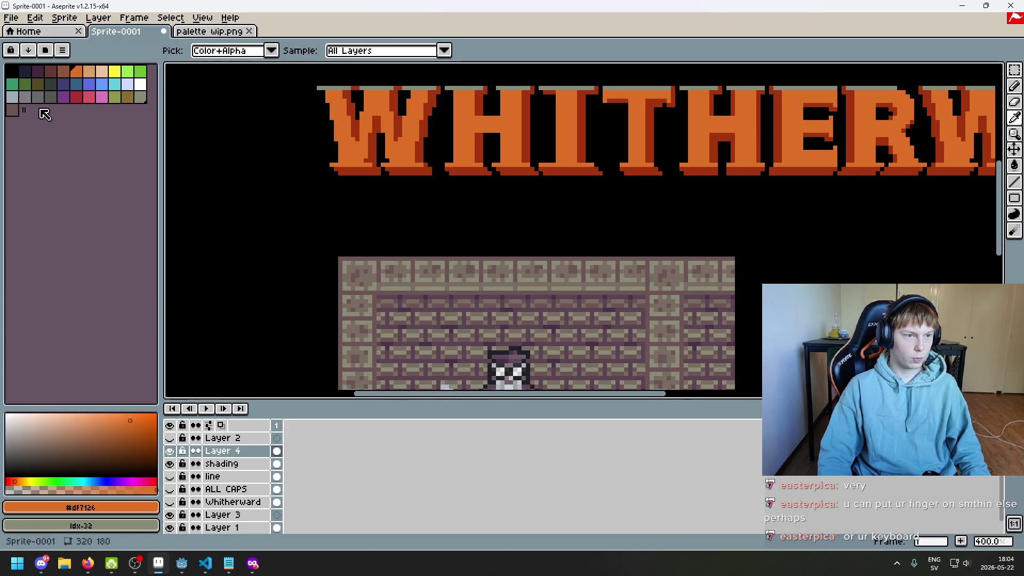
click(11, 111)
key(b)
scroll(353, 97, up, 2)
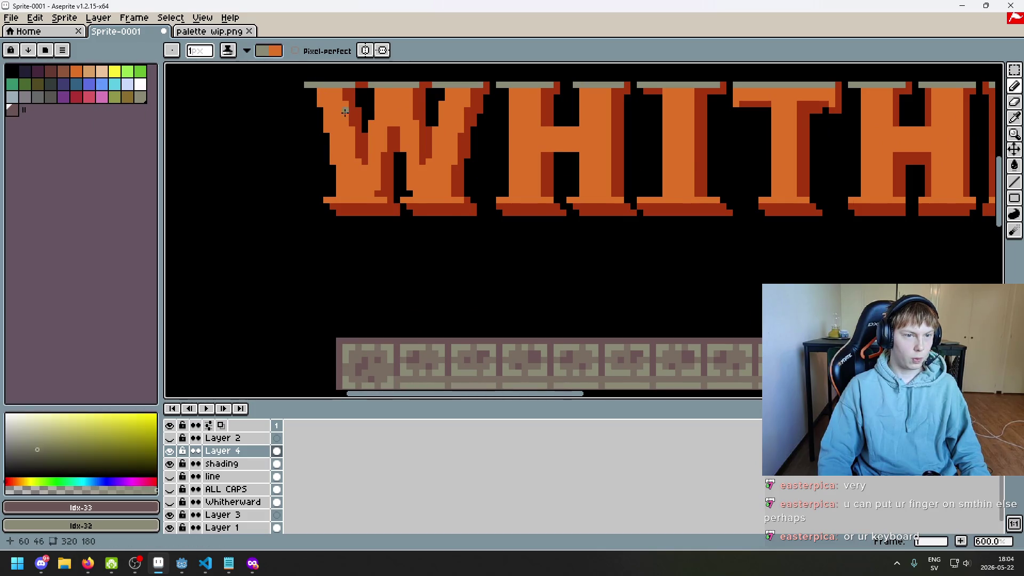
scroll(345, 111, up, 1)
scroll(332, 103, up, 1)
scroll(307, 159, up, 2)
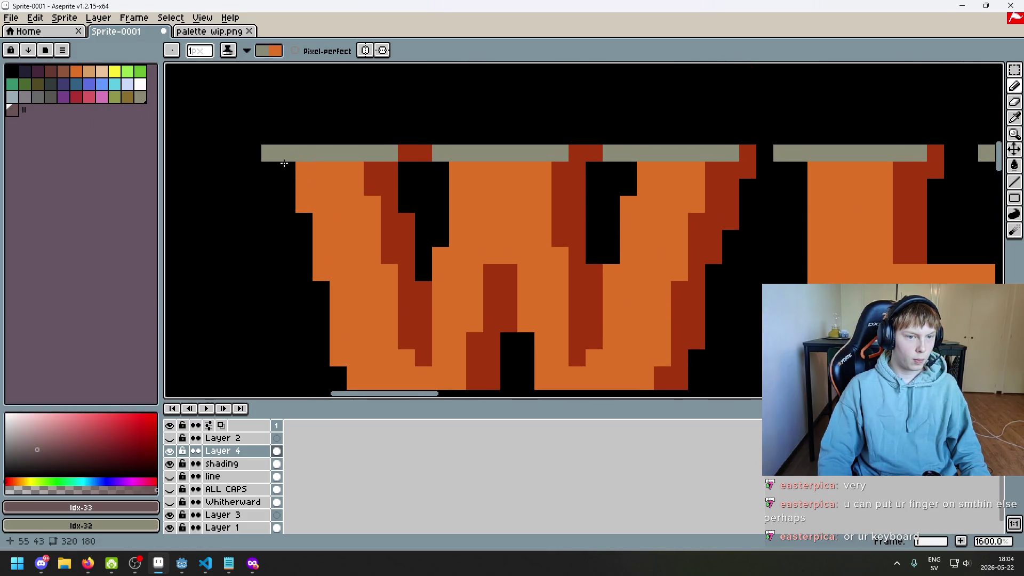
scroll(345, 255, down, 3)
scroll(345, 255, up, 2)
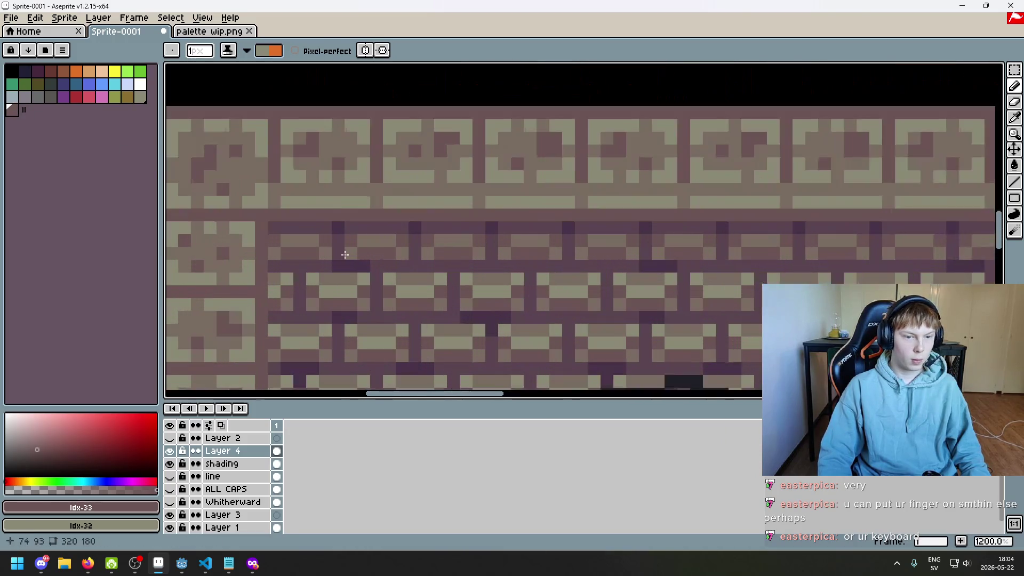
key(i)
key(b)
key(i)
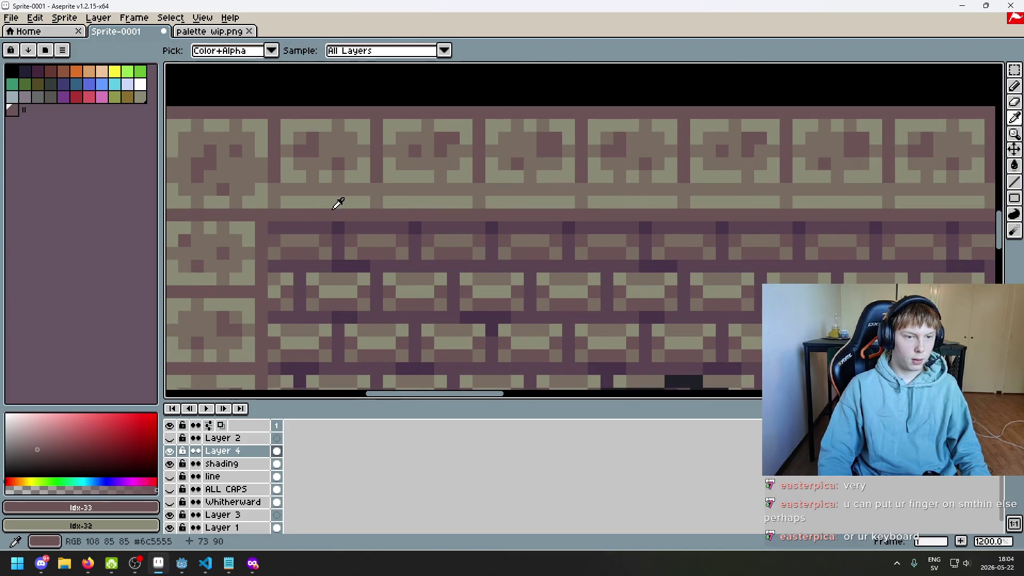
key(b)
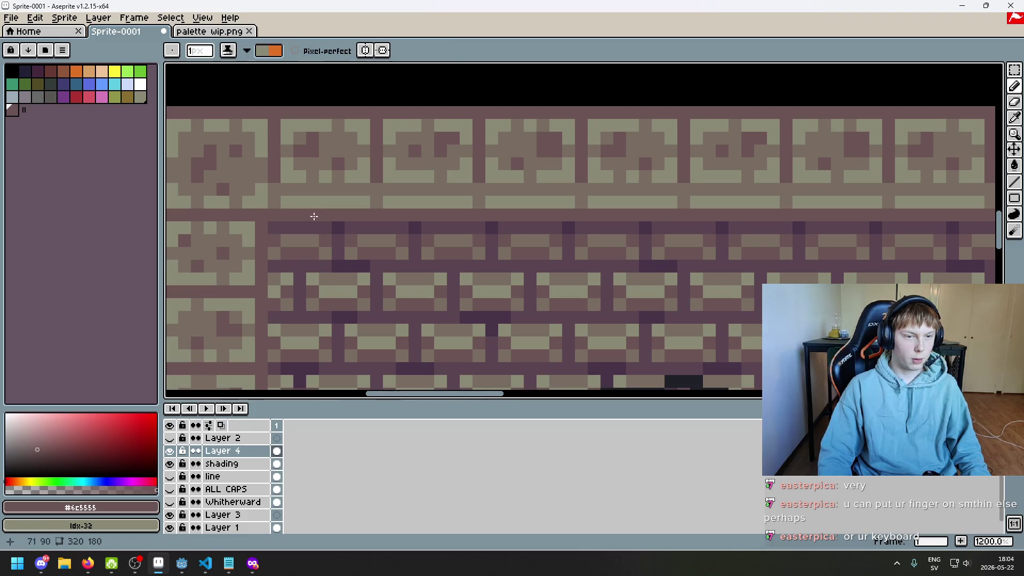
- Sample the light stone colour and the darker brick colour from the tiles
scroll(343, 373, down, 2)
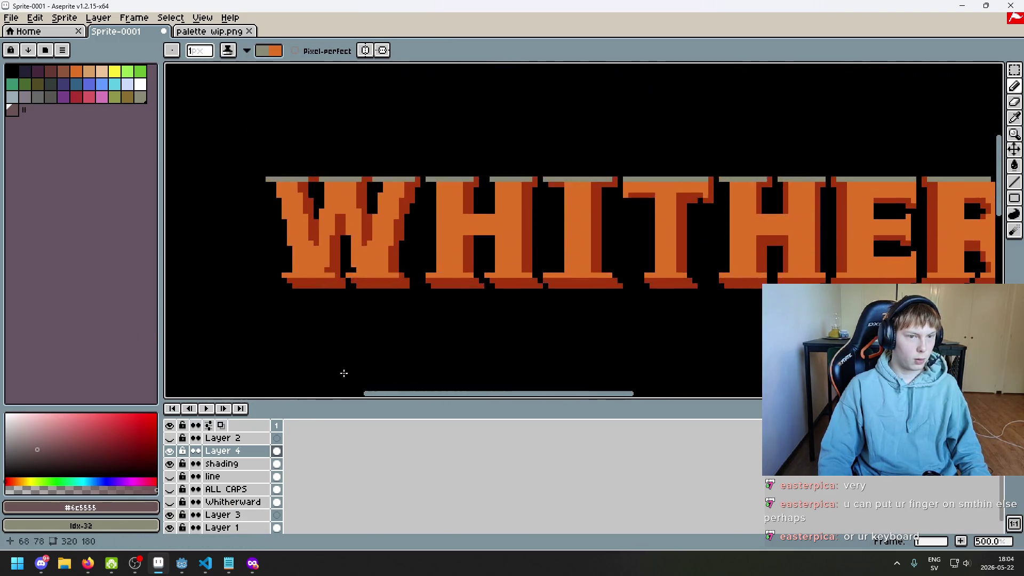
scroll(325, 247, up, 2)
key(i)
click(328, 238)
key(b)
scroll(328, 238, down, 2)
scroll(341, 288, down, 1)
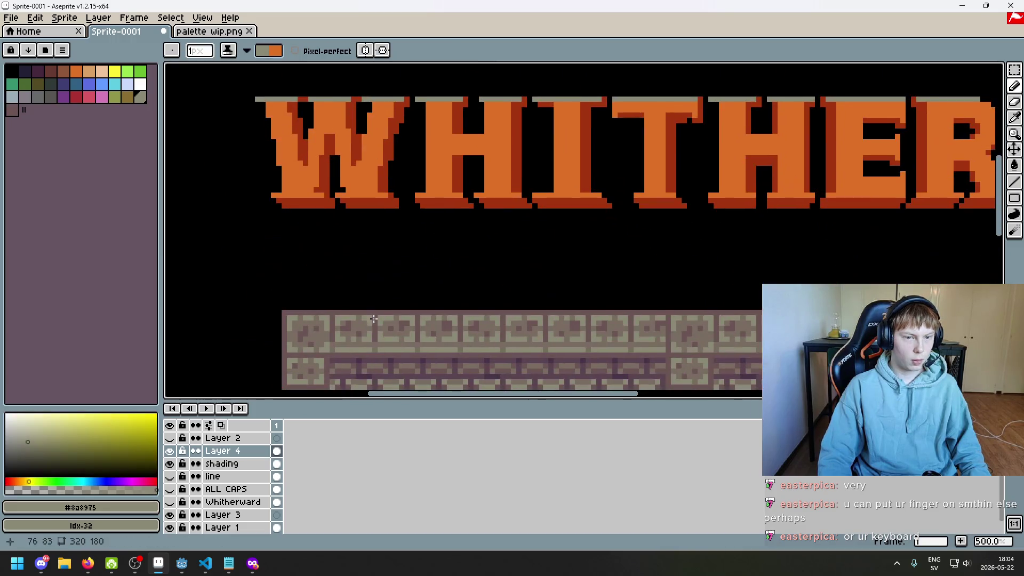
key(i)
key(b)
key(i)
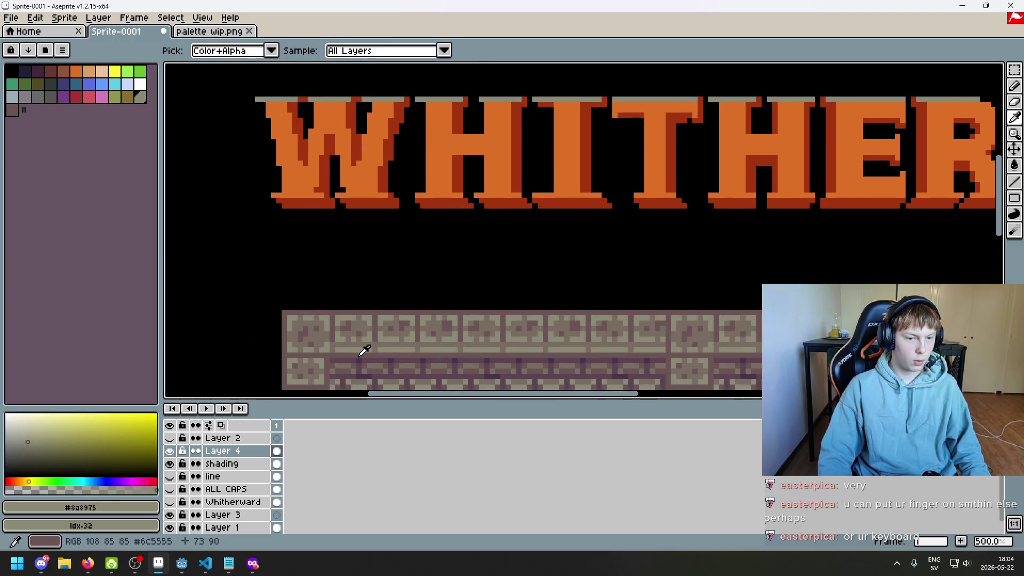
click(364, 350)
key(b)
- Make palette entries idx-32 and idx-33 the foreground and background colours, viewing the W closely
click(76, 71)
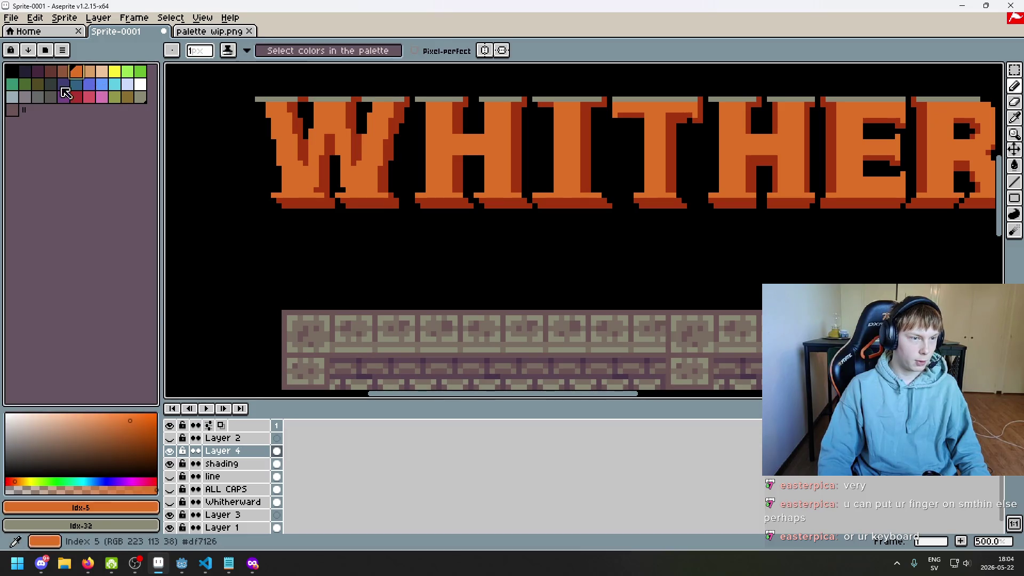
ctrl+click(13, 110)
scroll(273, 102, up, 4)
key(x)
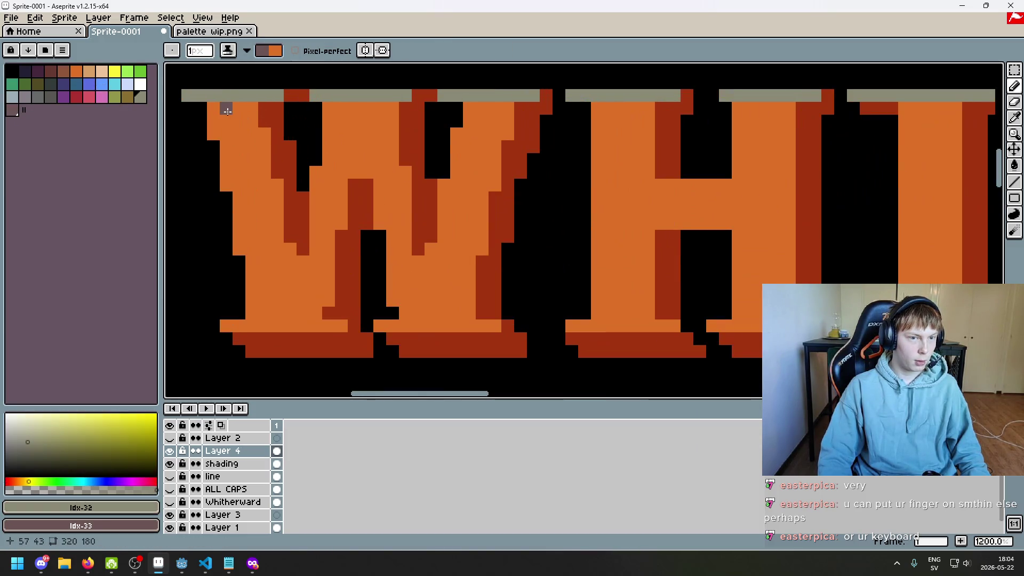
scroll(414, 160, down, 4)
scroll(533, 186, right, 5)
scroll(631, 207, right, 5)
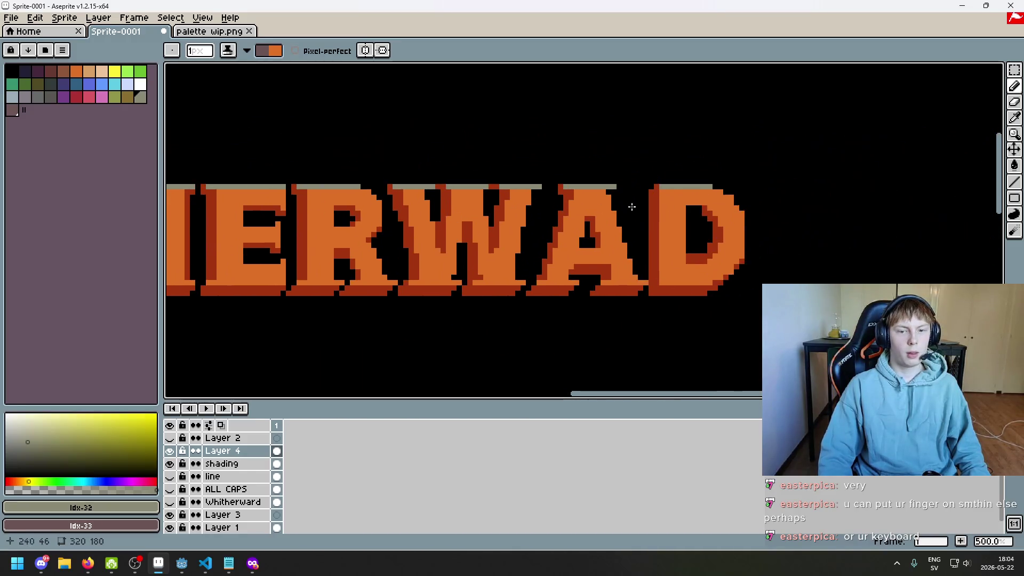
scroll(529, 222, down, 3)
scroll(427, 190, left, 3)
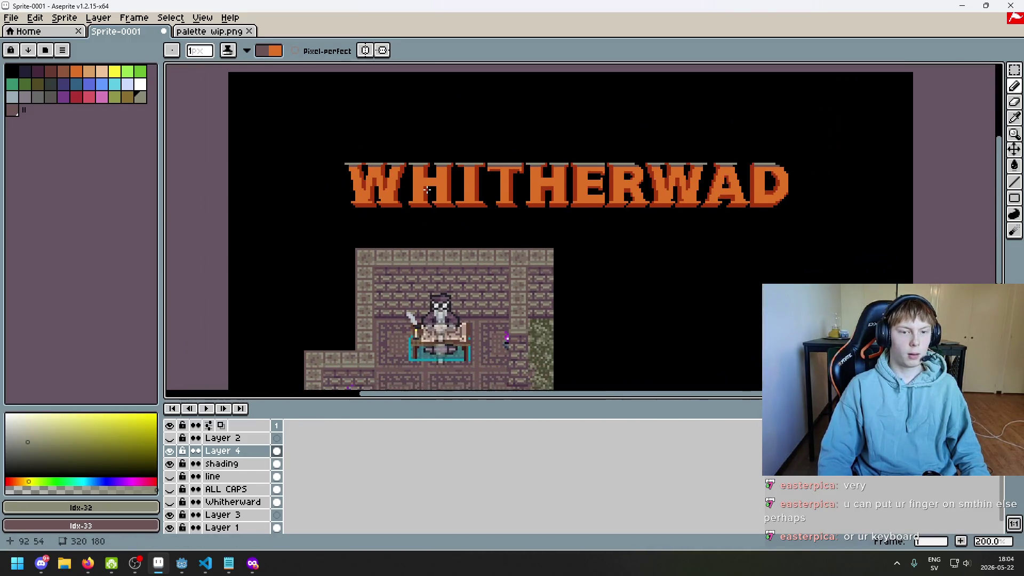
scroll(426, 190, up, 3)
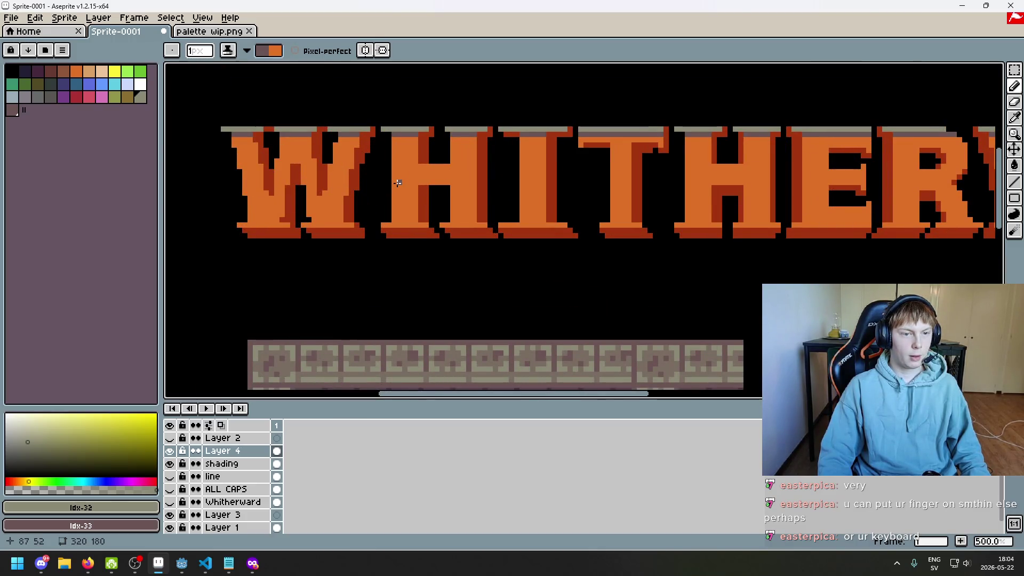
scroll(397, 183, down, 2)
scroll(368, 166, up, 3)
scroll(367, 166, left, 2)
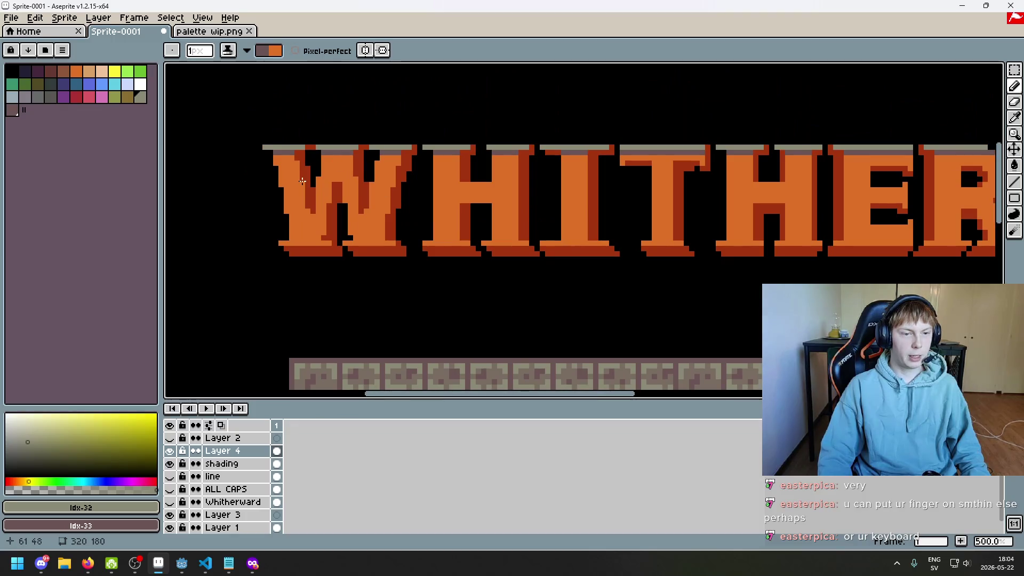
scroll(300, 152, down, 2)
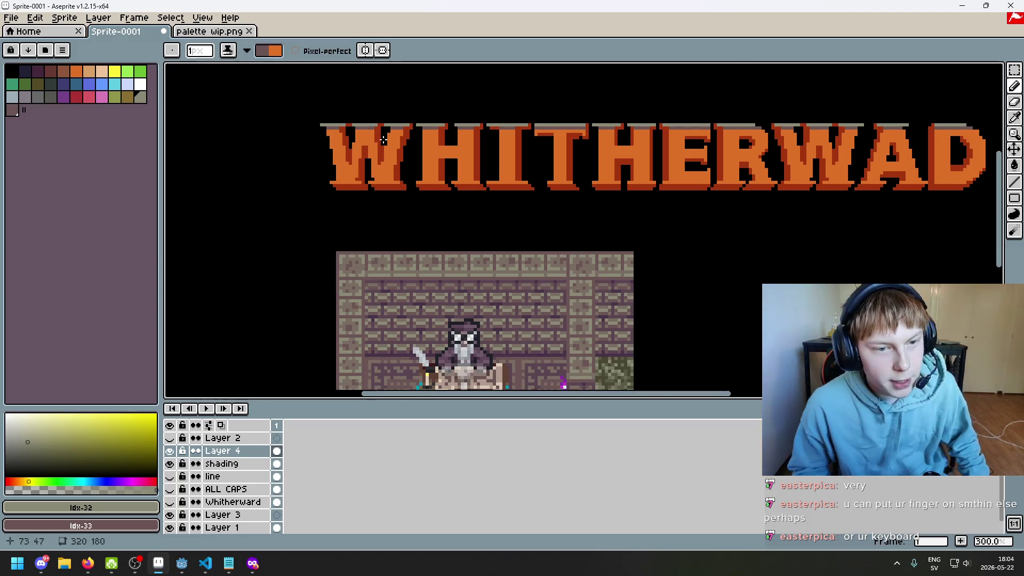
- Inspect the stone-capped WHITHERWAD letters, then undo the latest pencil strokes with Ctrl+Z
scroll(386, 143, up, 1)
scroll(386, 143, right, 2)
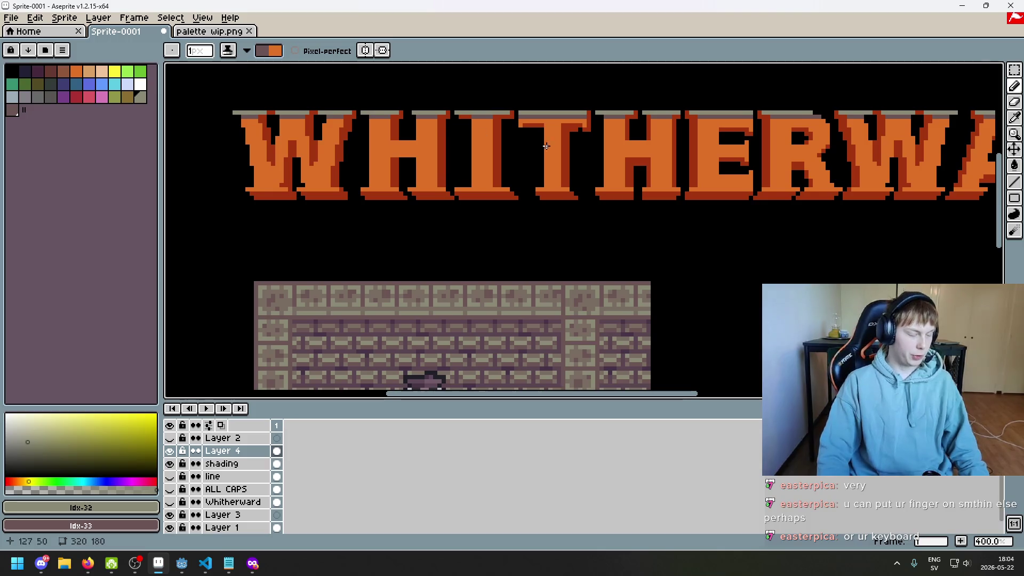
scroll(452, 166, right, 3)
scroll(552, 162, down, 2)
scroll(554, 163, right, 3)
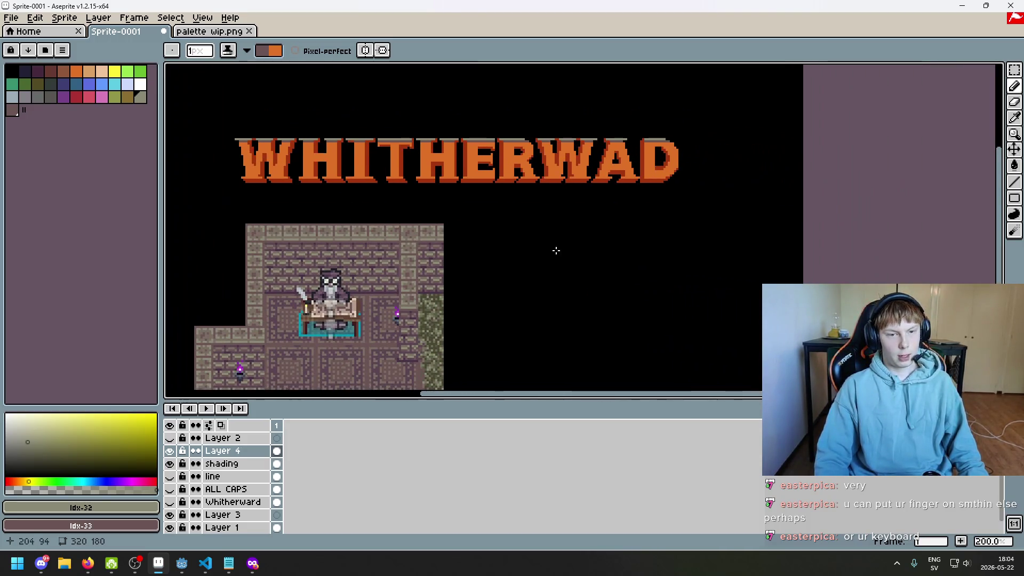
scroll(557, 169, up, 1)
scroll(448, 208, left, 2)
scroll(450, 170, left, 2)
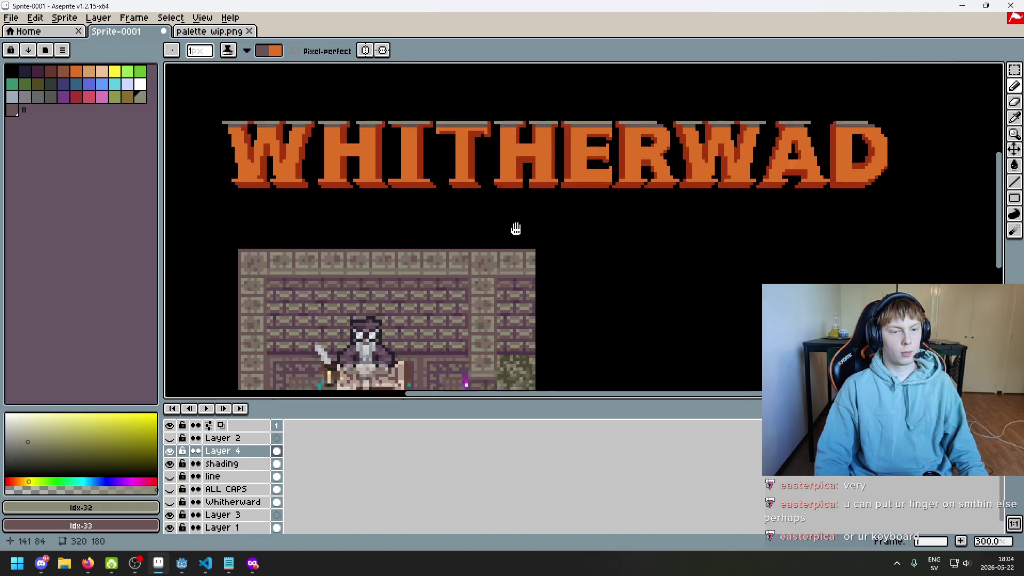
scroll(452, 178, up, 2)
scroll(595, 146, down, 1)
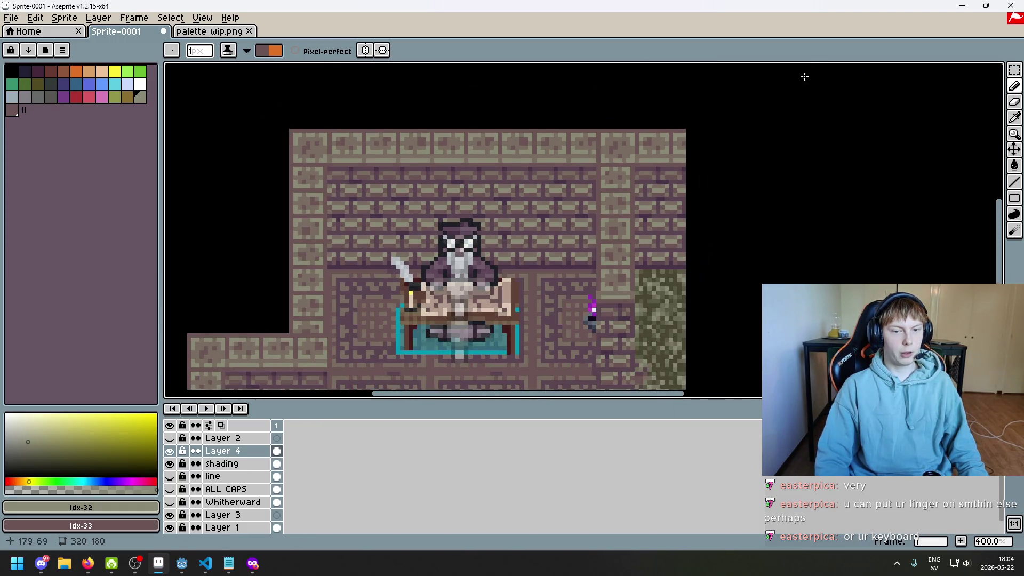
key(ctrl+z)
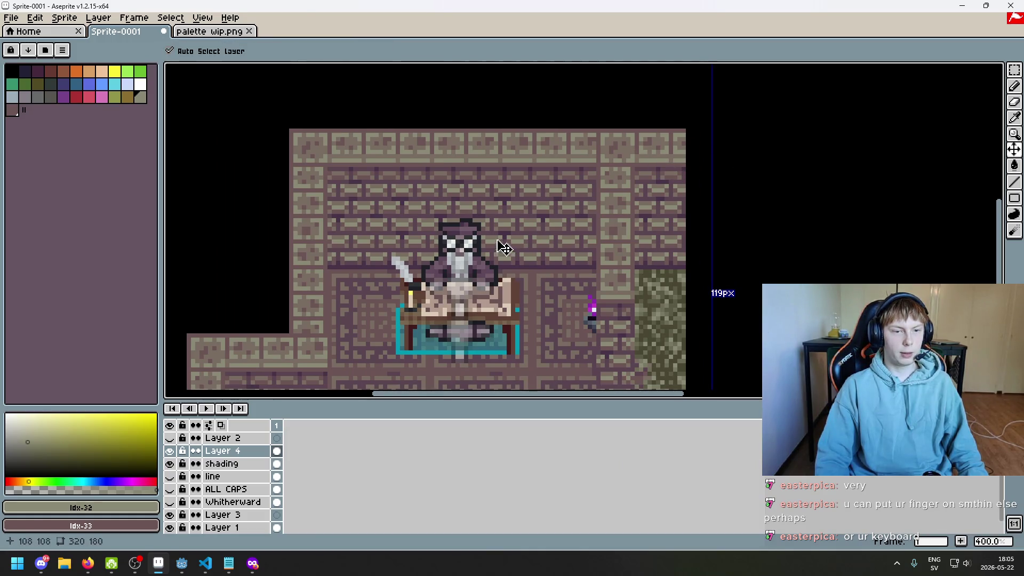
key(ctrl+z)
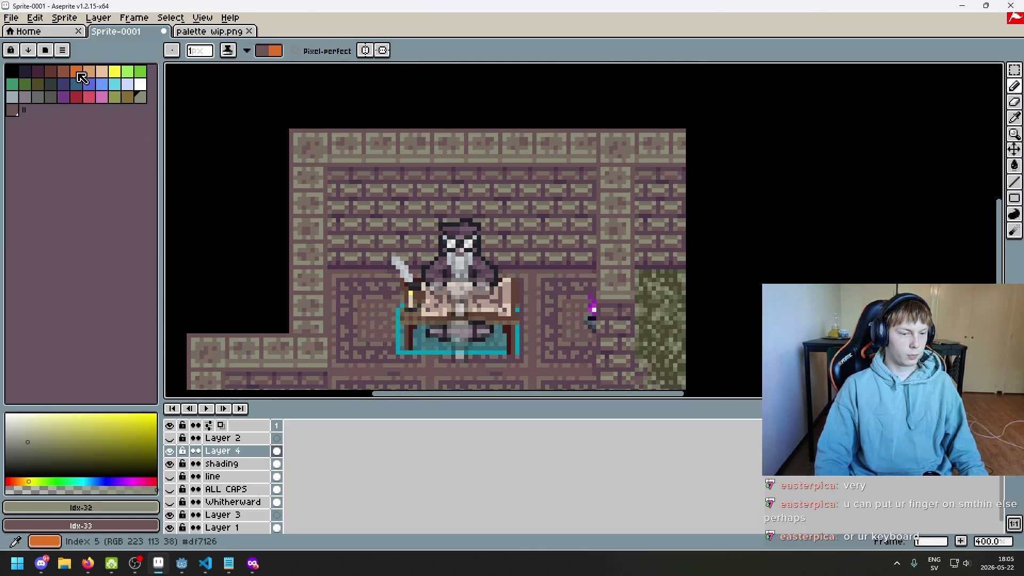
- Draw three rough orange lines right of the game room, then undo them
click(81, 78)
drag(681, 204, 754, 131)
drag(679, 107, 679, 222)
mouse_move(679, 222)
mouse_down()
mouse_move(754, 222)
mouse_move(645, 261)
mouse_up()
scroll(607, 287, down, 2)
key(ctrl+z)
key(ctrl+z)
key(ctrl+z)
- Draw an orange arrow shaft and arrowhead pointing down-left toward the room scene
drag(651, 275, 682, 292)
mouse_move(643, 185)
mouse_down()
mouse_move(609, 205)
mouse_move(498, 200)
mouse_up()
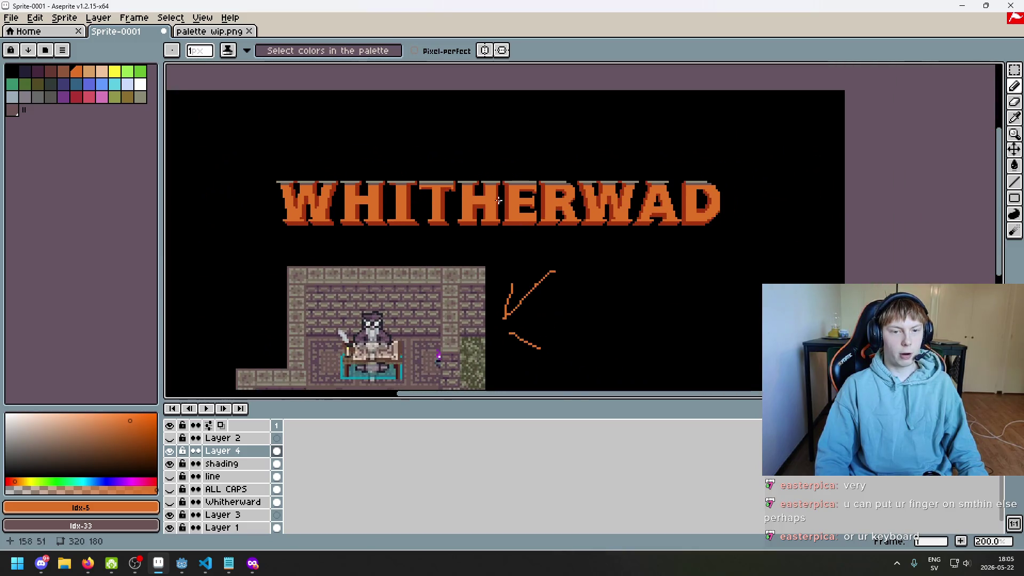
scroll(499, 200, up, 1)
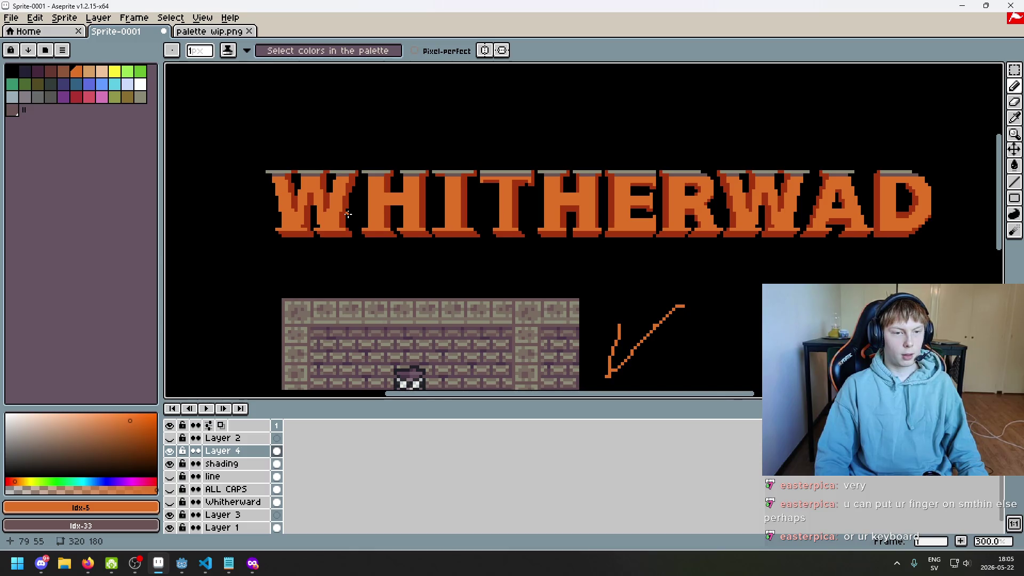
drag(346, 217, 342, 212)
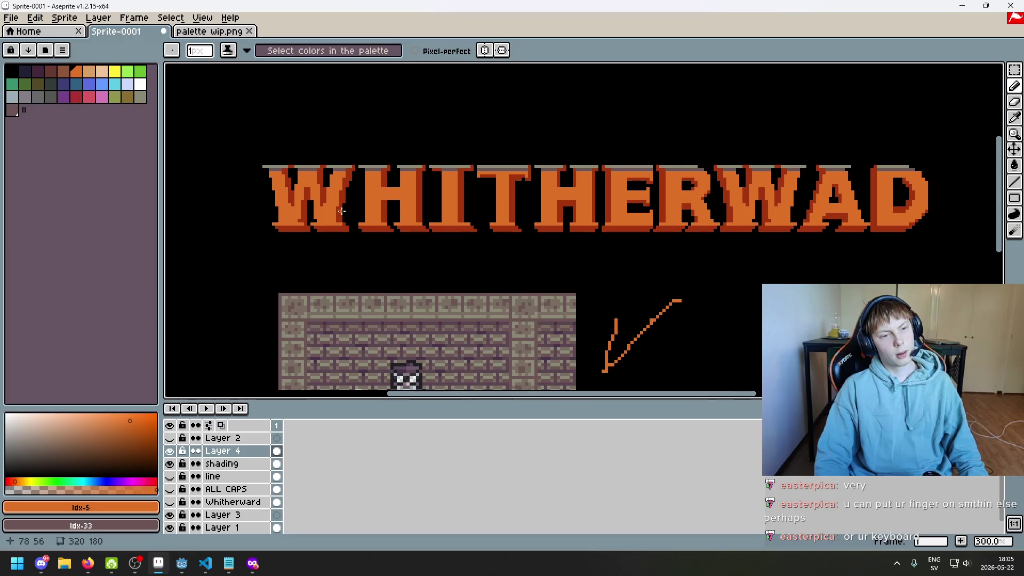
scroll(368, 245, right, 3)
scroll(475, 189, down, 1)
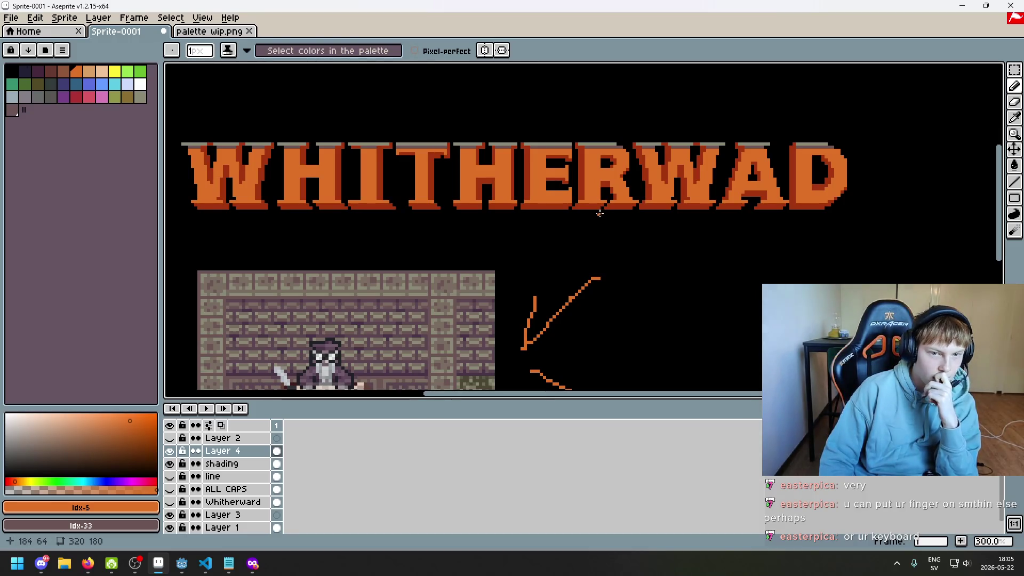
scroll(591, 214, up, 2)
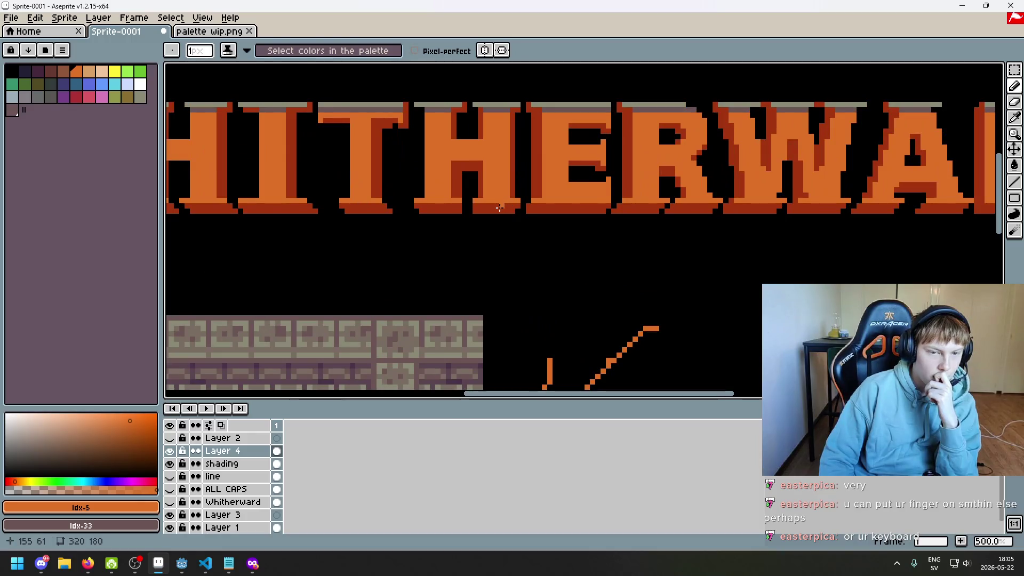
scroll(484, 211, down, 1)
scroll(484, 211, down, 1)
scroll(454, 210, left, 1)
scroll(406, 210, left, 1)
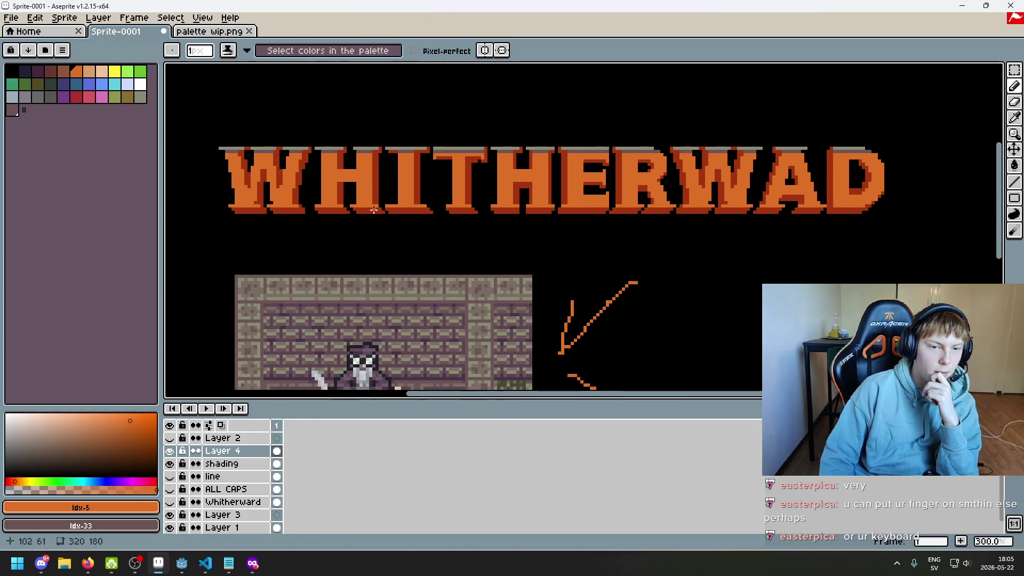
scroll(553, 227, right, 1)
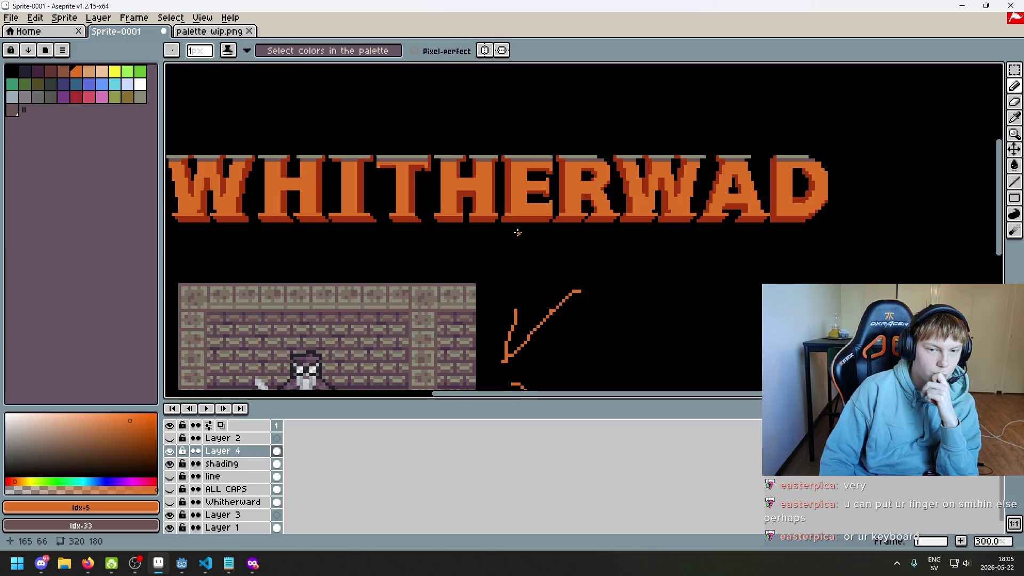
mouse_move(517, 231)
mouse_down()
mouse_move(659, 221)
mouse_move(550, 227)
mouse_up()
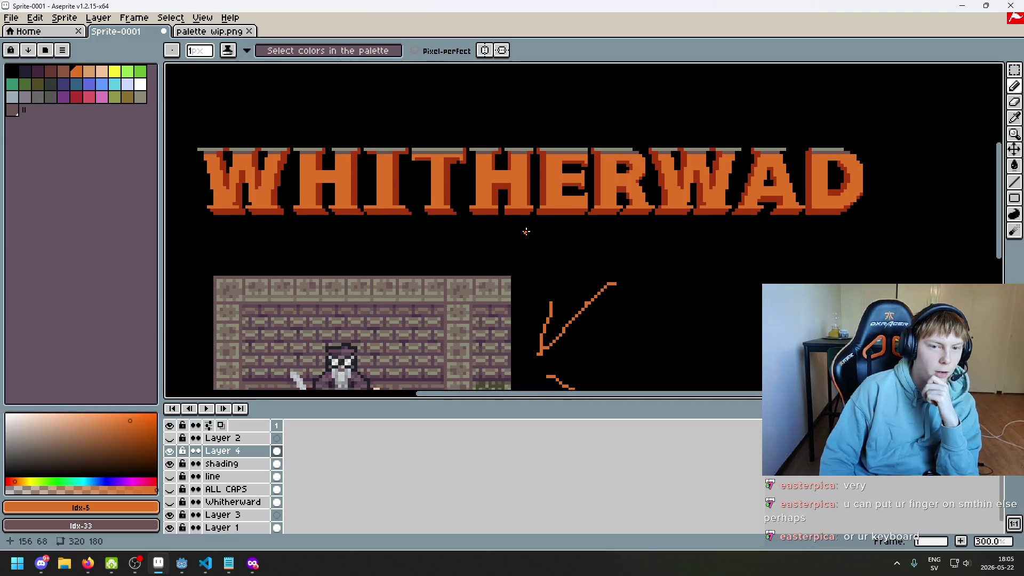
scroll(526, 232, down, 1)
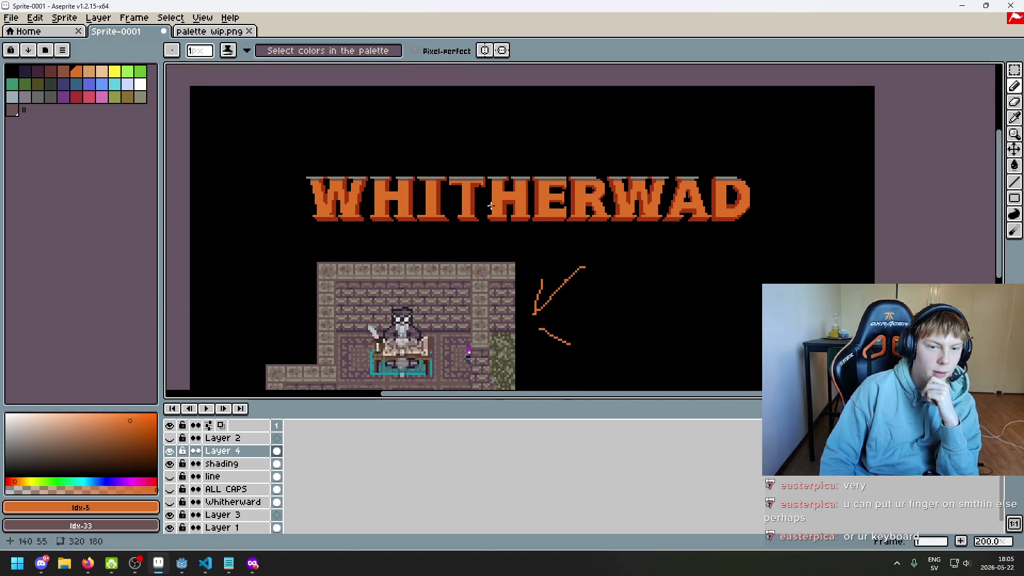
scroll(483, 210, up, 1)
scroll(480, 206, up, 1)
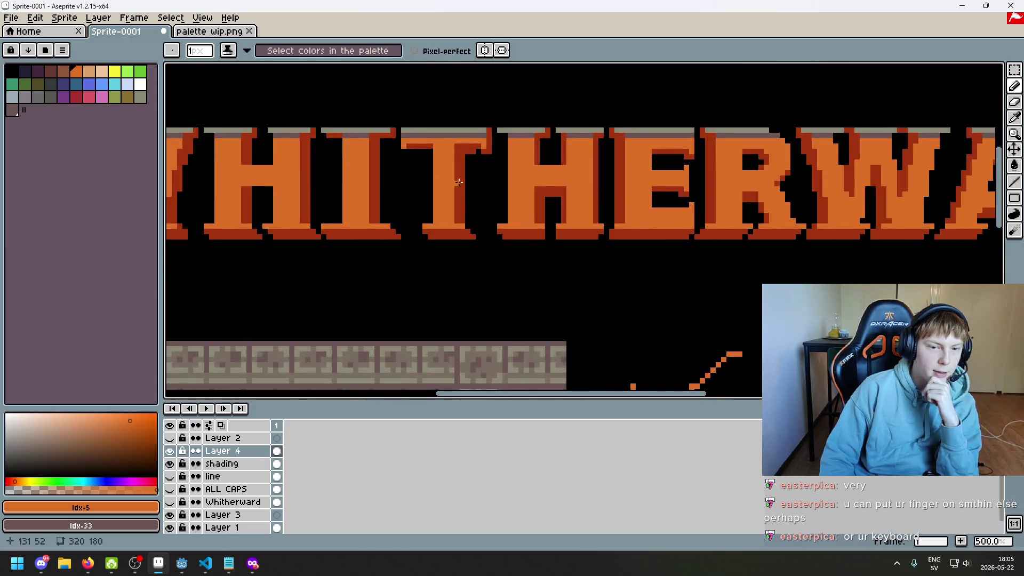
scroll(460, 183, up, 1)
scroll(463, 179, down, 1)
scroll(404, 189, left, 2)
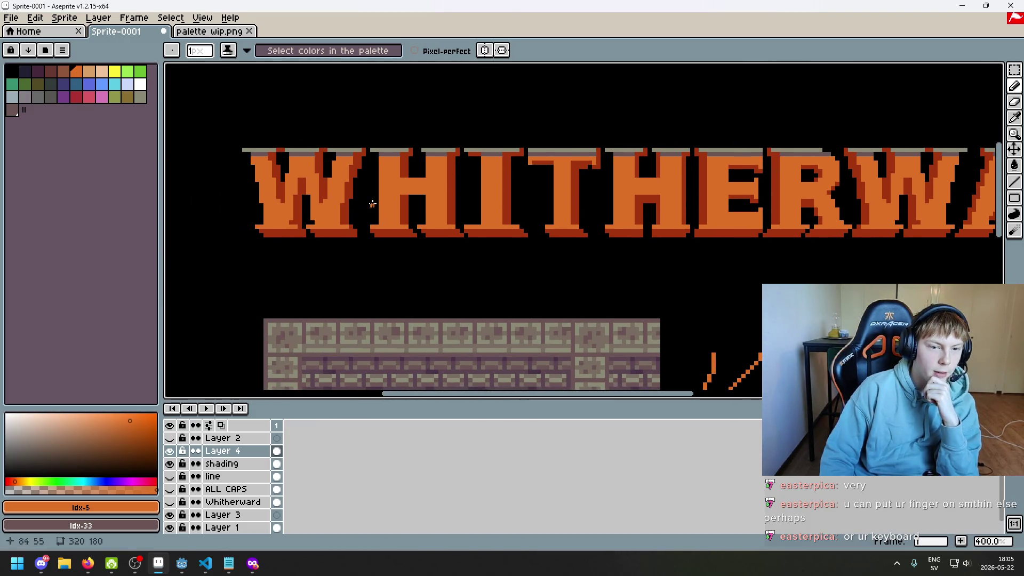
scroll(373, 203, up, 1)
scroll(379, 200, up, 1)
scroll(384, 196, down, 1)
scroll(389, 193, down, 1)
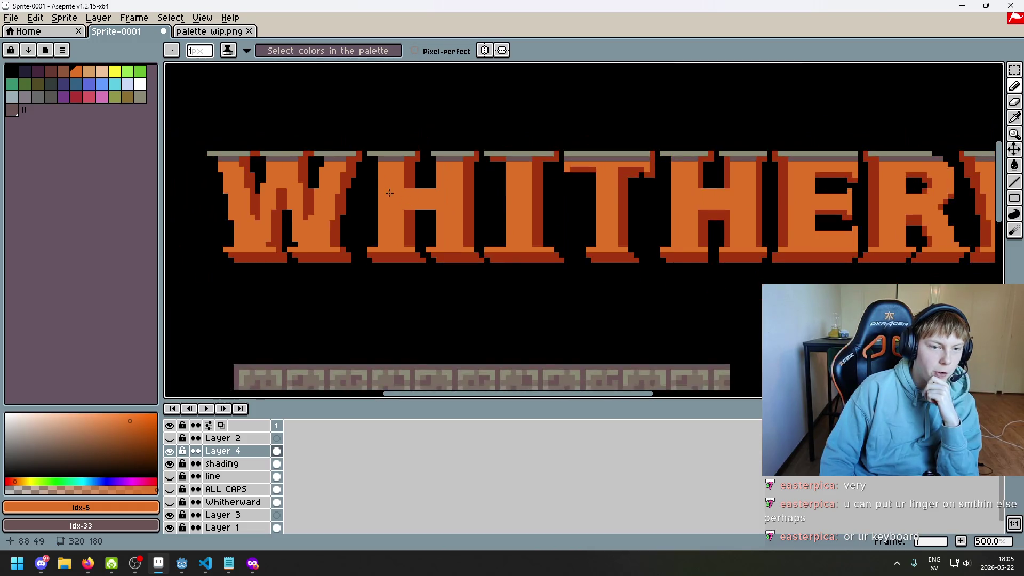
scroll(389, 193, up, 2)
scroll(354, 172, up, 1)
scroll(354, 171, down, 4)
scroll(372, 200, up, 1)
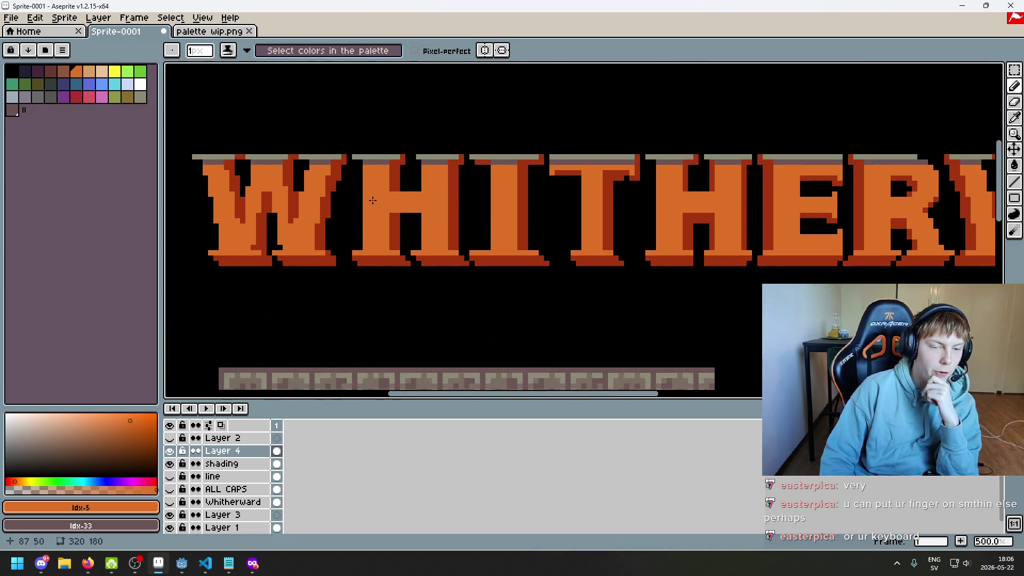
scroll(372, 200, up, 2)
scroll(352, 195, up, 3)
scroll(332, 186, down, 4)
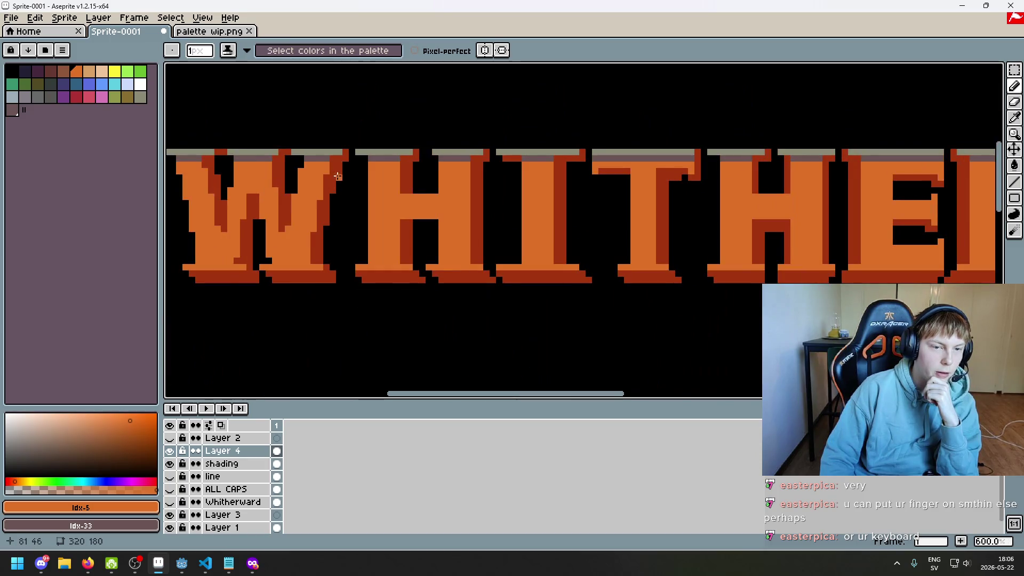
scroll(414, 179, up, 3)
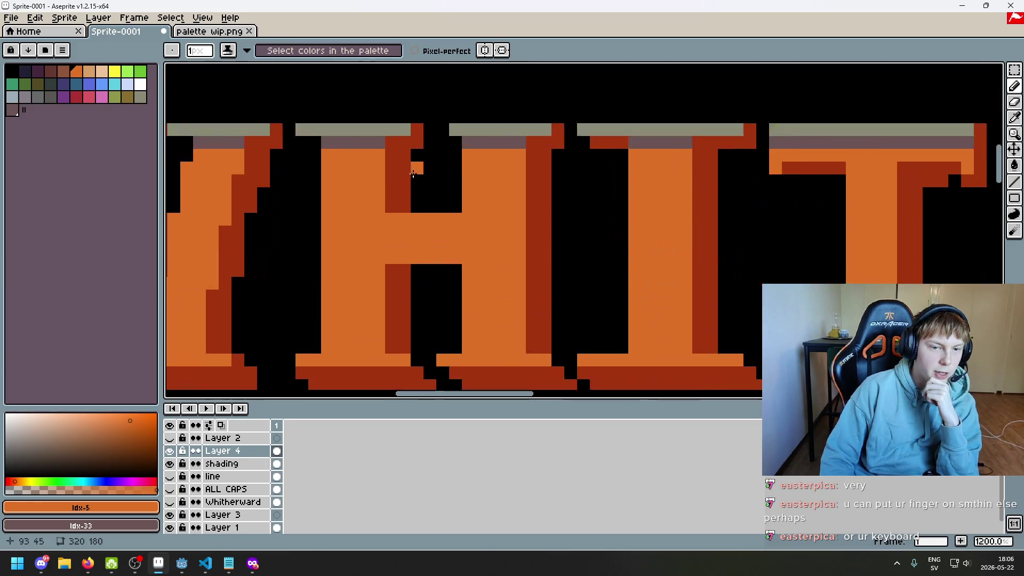
scroll(402, 174, up, 2)
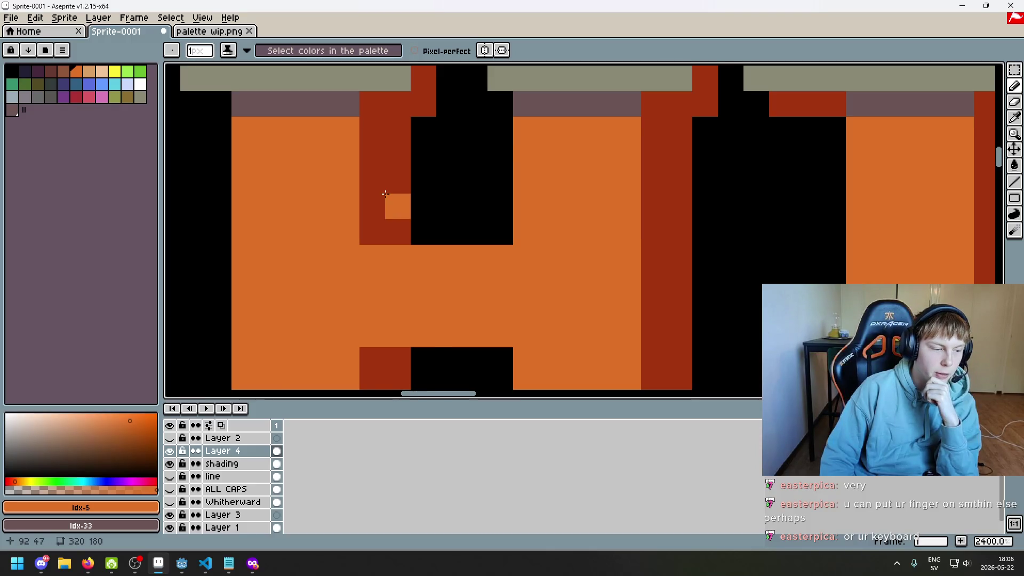
scroll(395, 192, down, 5)
scroll(394, 194, down, 1)
scroll(395, 195, up, 1)
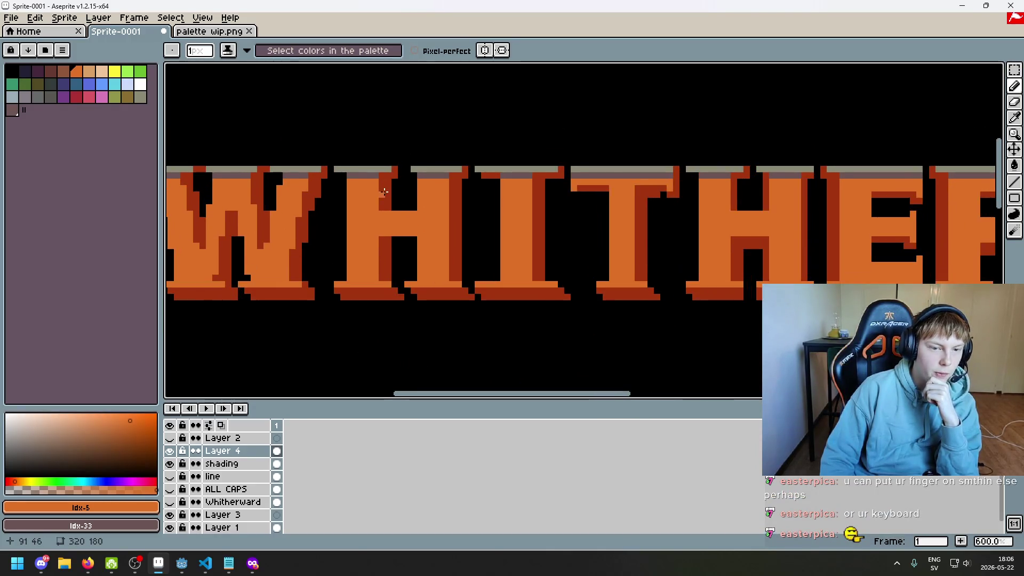
scroll(394, 213, down, 2)
scroll(391, 206, left, 2)
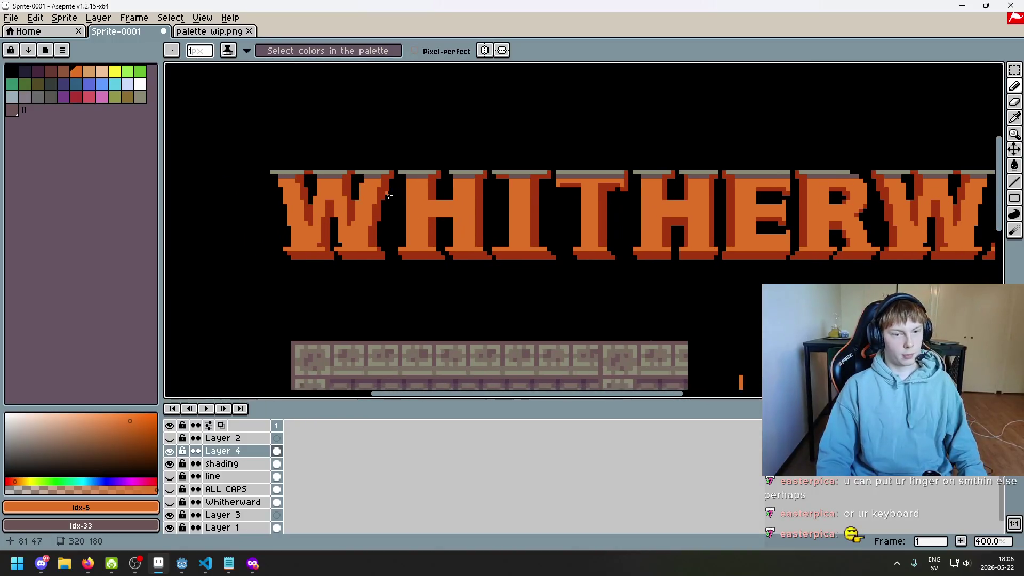
scroll(392, 195, up, 1)
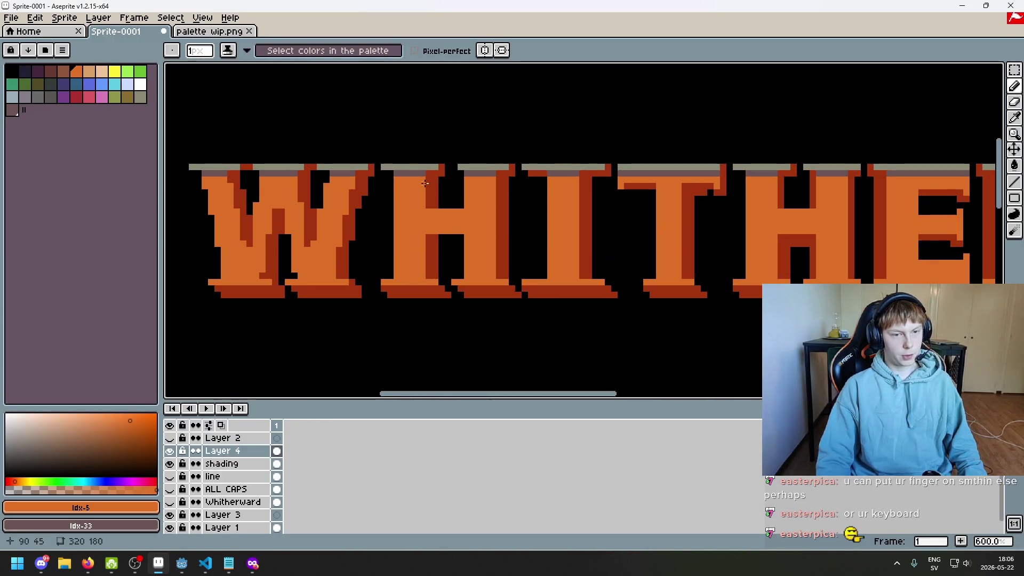
scroll(478, 180, up, 2)
scroll(478, 180, up, 3)
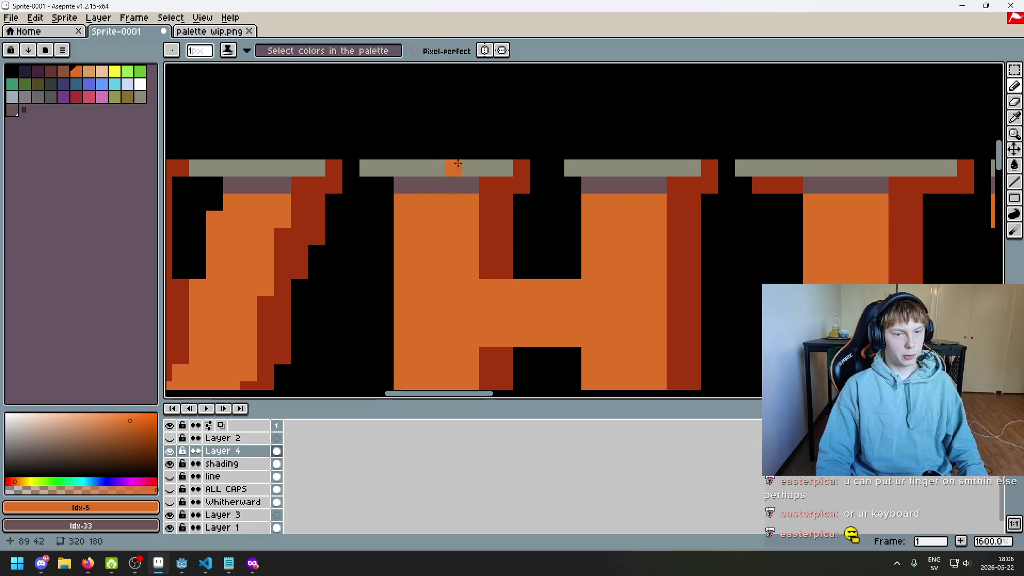
scroll(458, 162, down, 3)
scroll(457, 163, down, 2)
scroll(458, 163, down, 1)
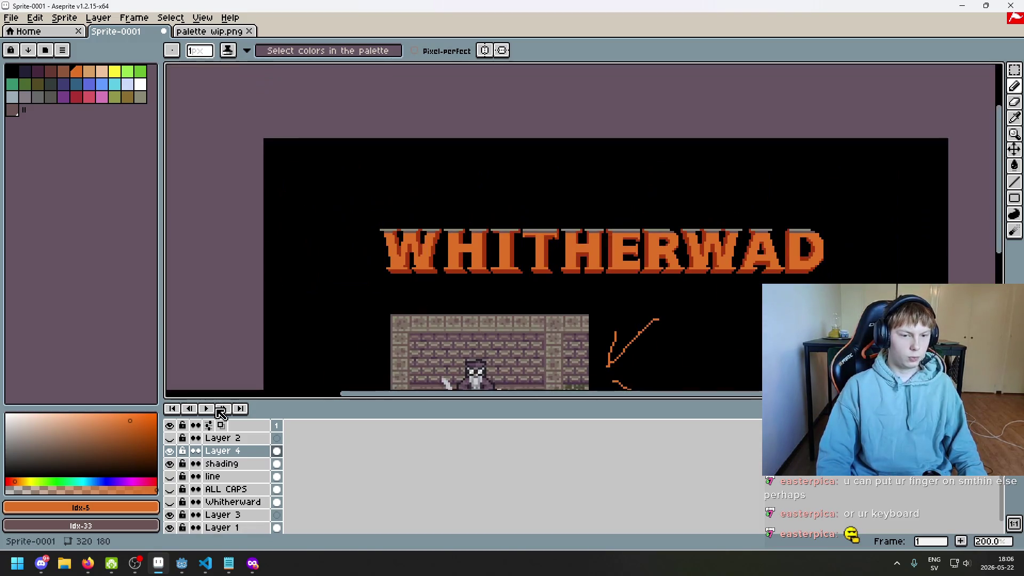
- Bring the room scene into view and dismiss Layer 4's context menu unchanged
drag(455, 287, 444, 195)
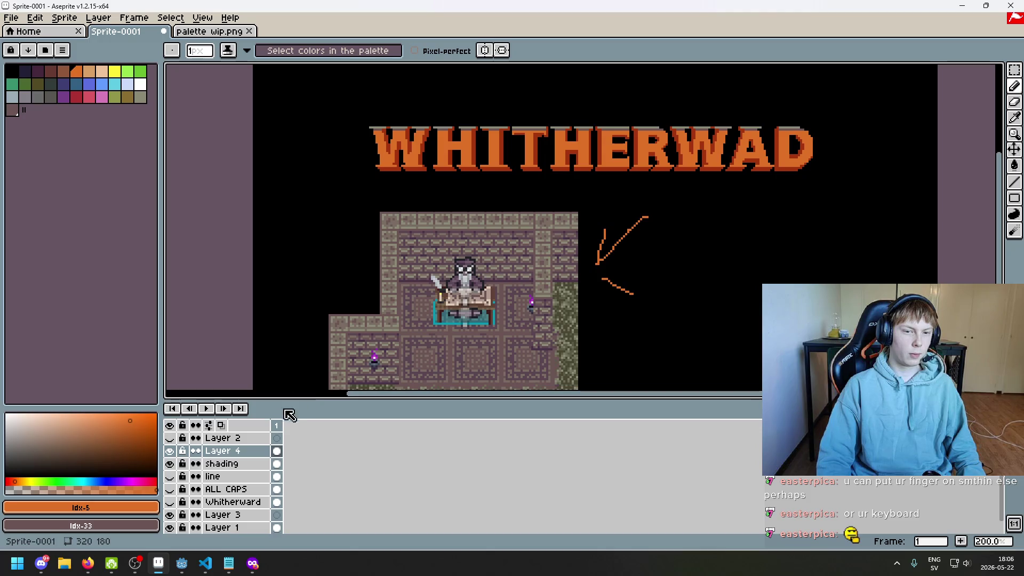
right_click(238, 450)
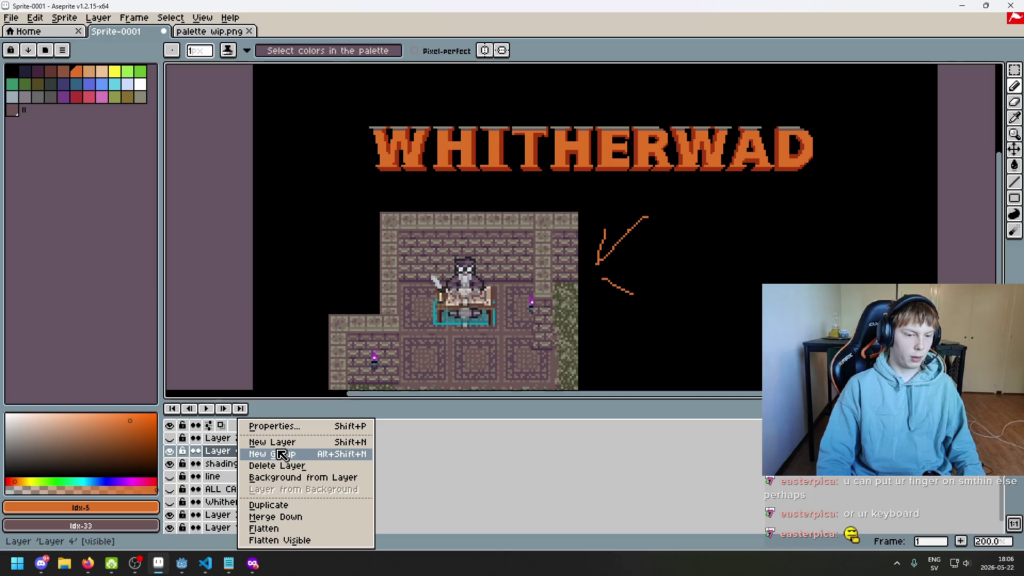
click(227, 454)
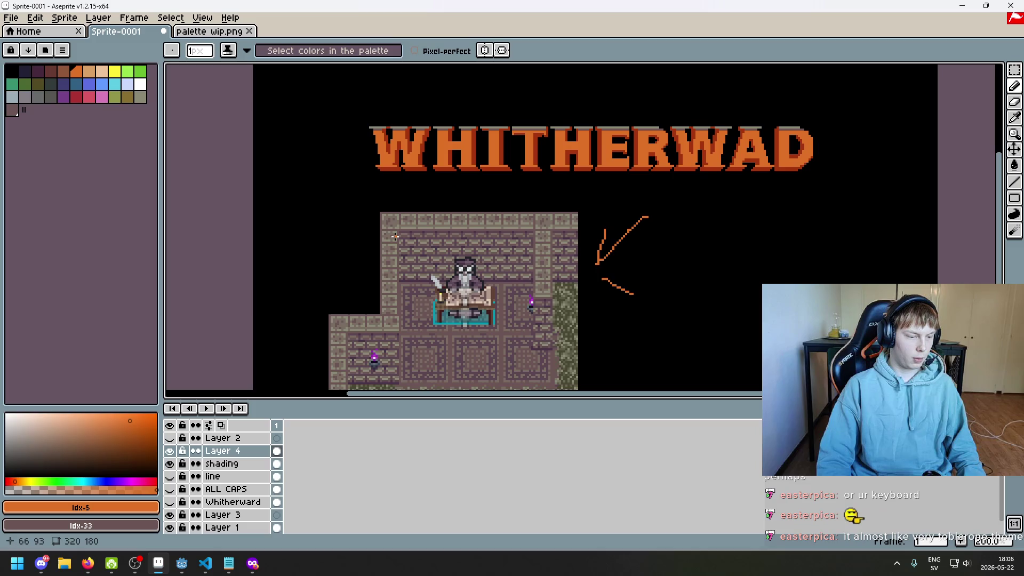
- Cycle windows with Alt+Tab to the Firefox Google search for toblerone
key(alt+Tab)
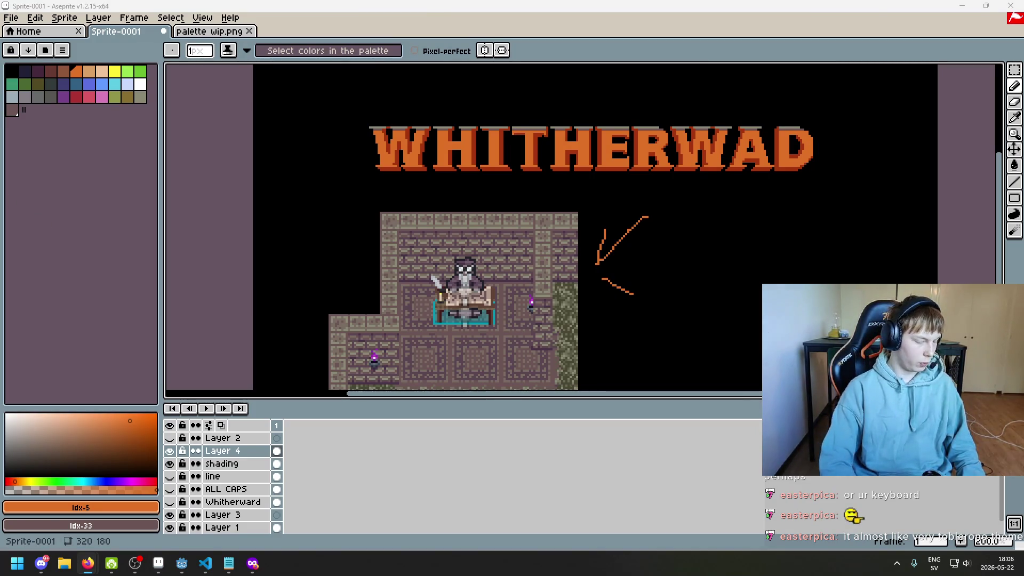
key(alt+Tab)
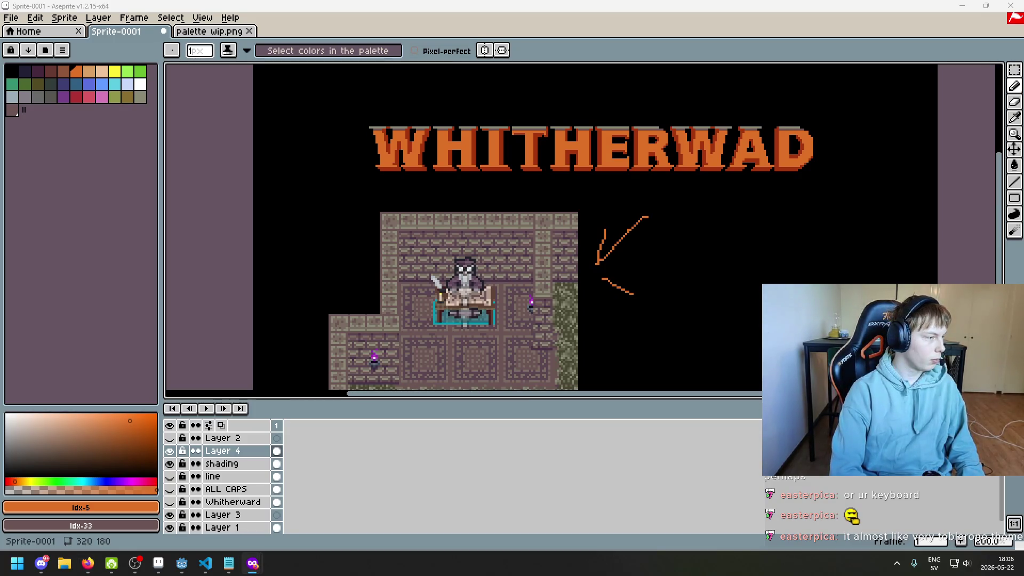
key(alt+Tab)
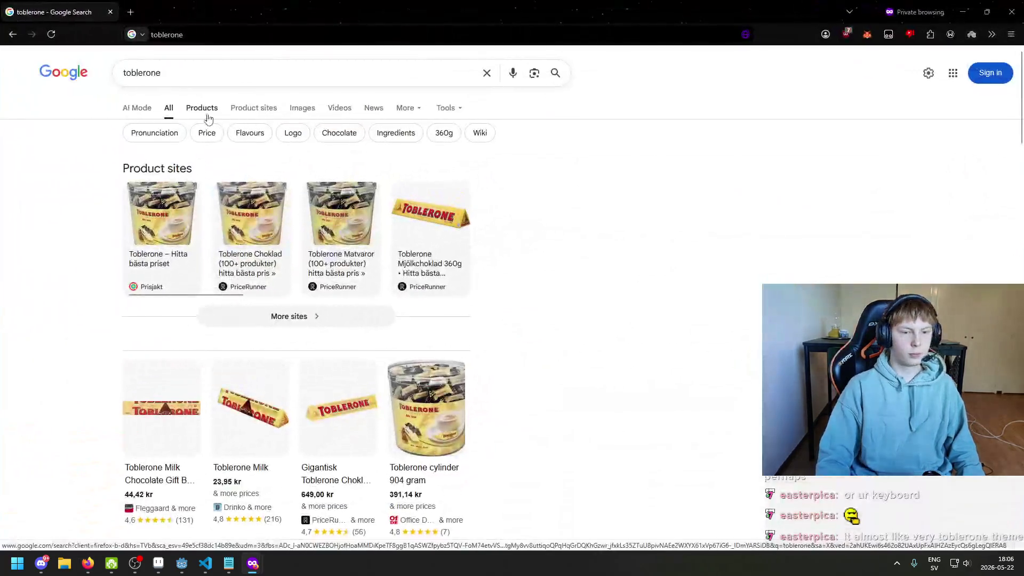
- Show toblerone product sites, then Images, and preview the Toblerone Wikipedia photo
click(248, 113)
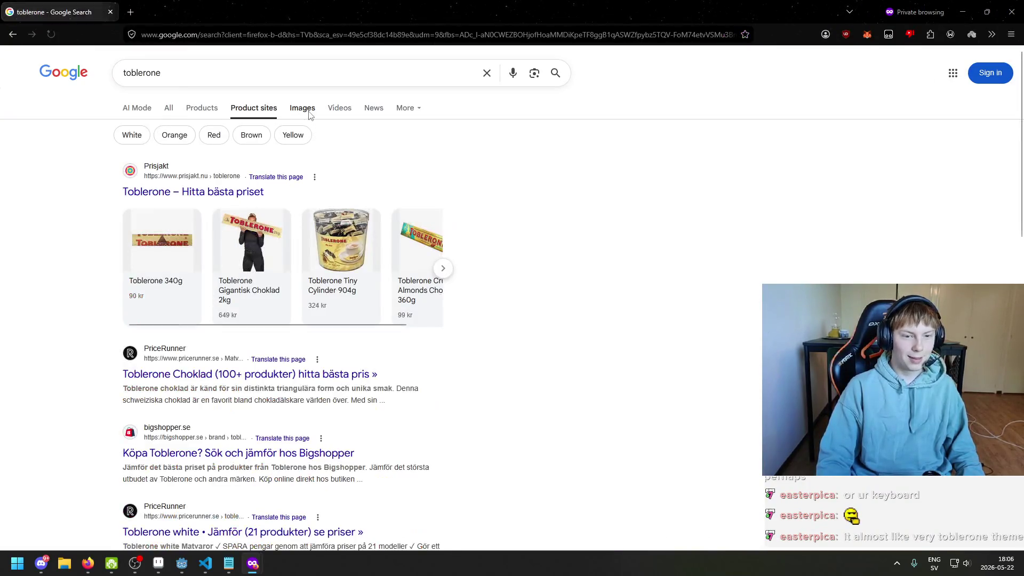
click(305, 113)
click(210, 218)
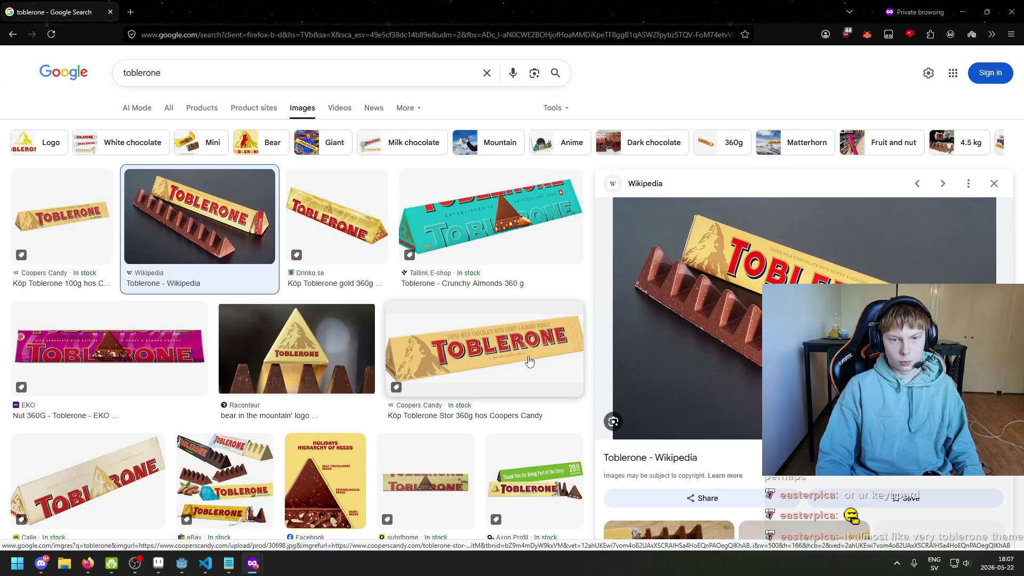
- Scroll through the image results, then switch away from Firefox
scroll(529, 361, down, 1)
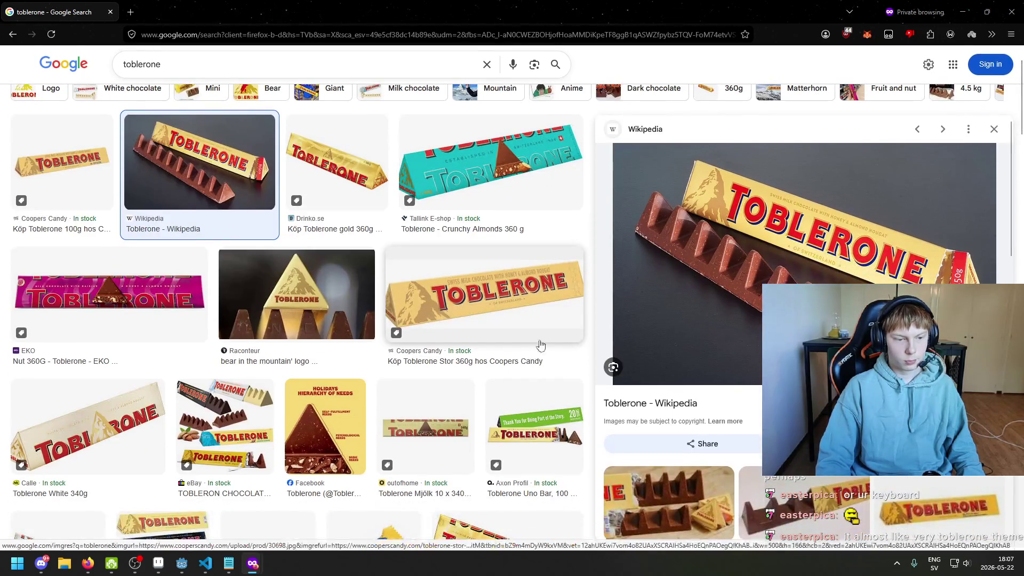
scroll(517, 328, up, 1)
key(alt+Tab)
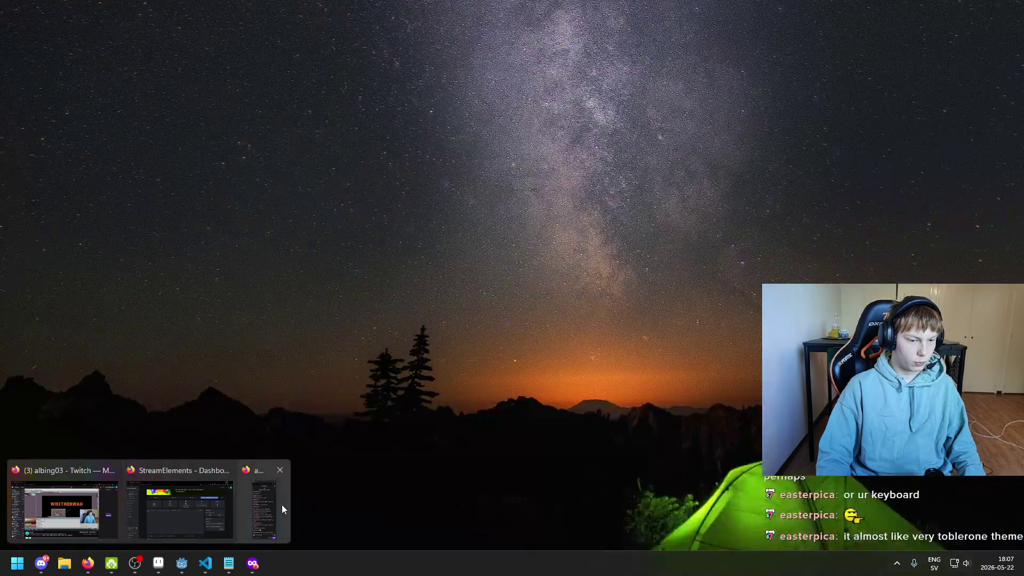
scroll(441, 298, up, 1)
scroll(370, 226, up, 1)
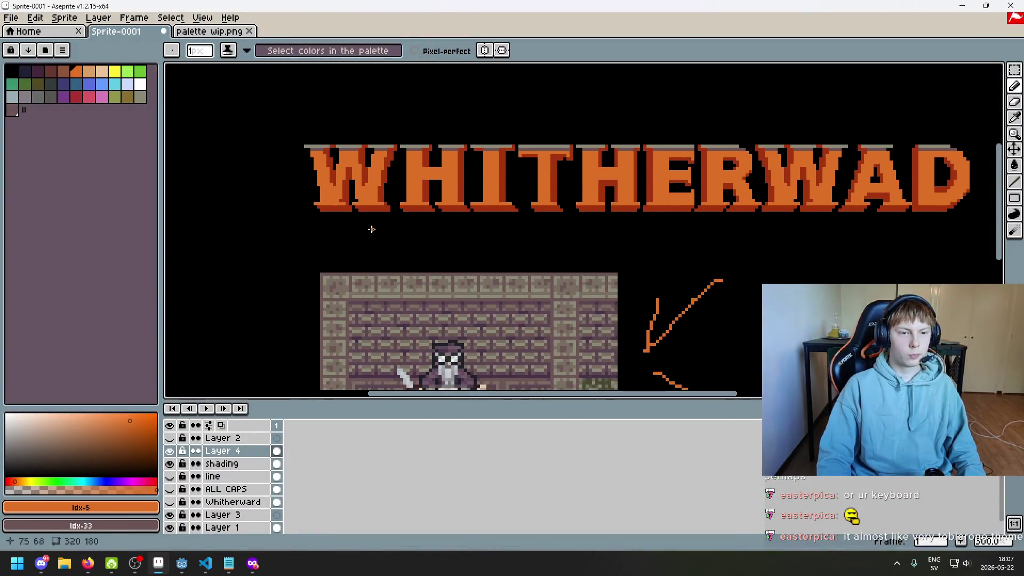
scroll(353, 185, up, 1)
scroll(353, 187, up, 1)
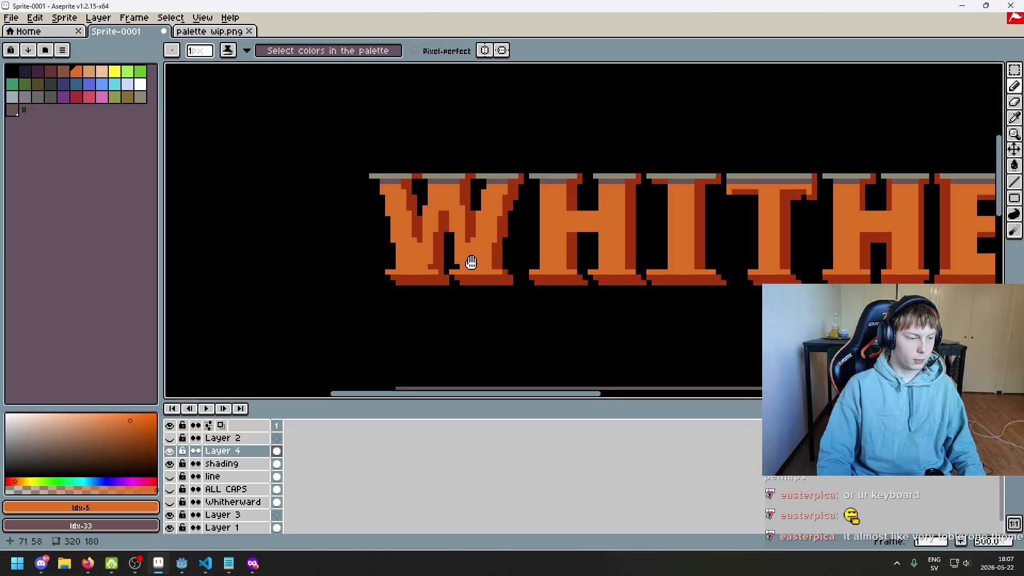
scroll(414, 156, up, 1)
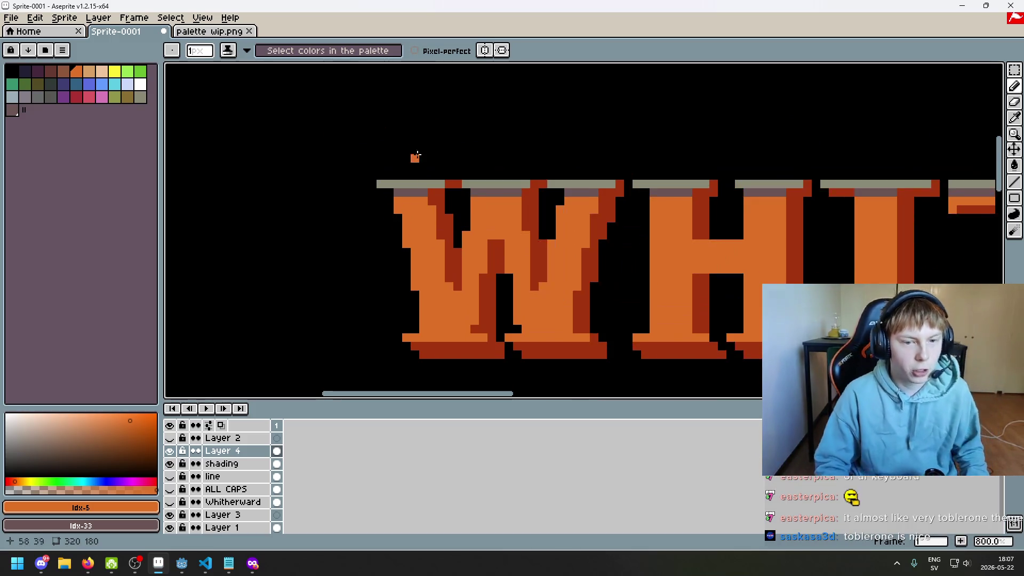
scroll(446, 241, down, 1)
scroll(465, 247, up, 1)
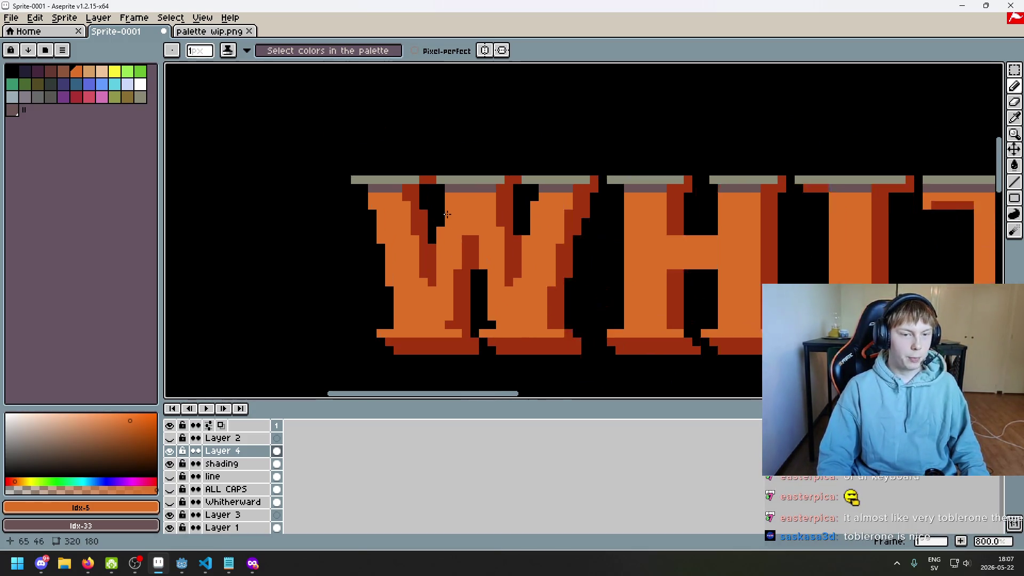
scroll(457, 209, up, 1)
scroll(496, 219, down, 1)
click(525, 228)
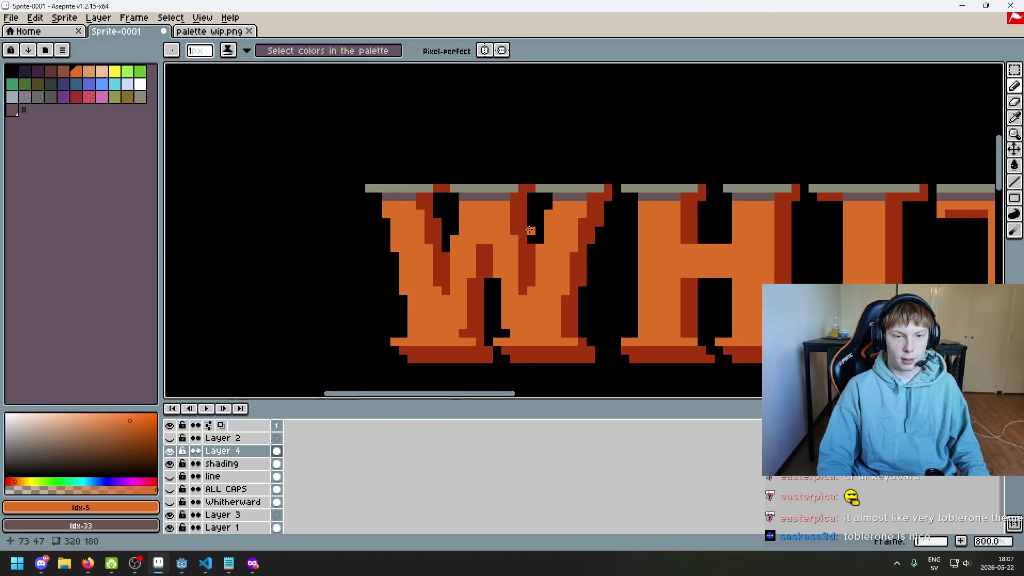
scroll(480, 208, up, 3)
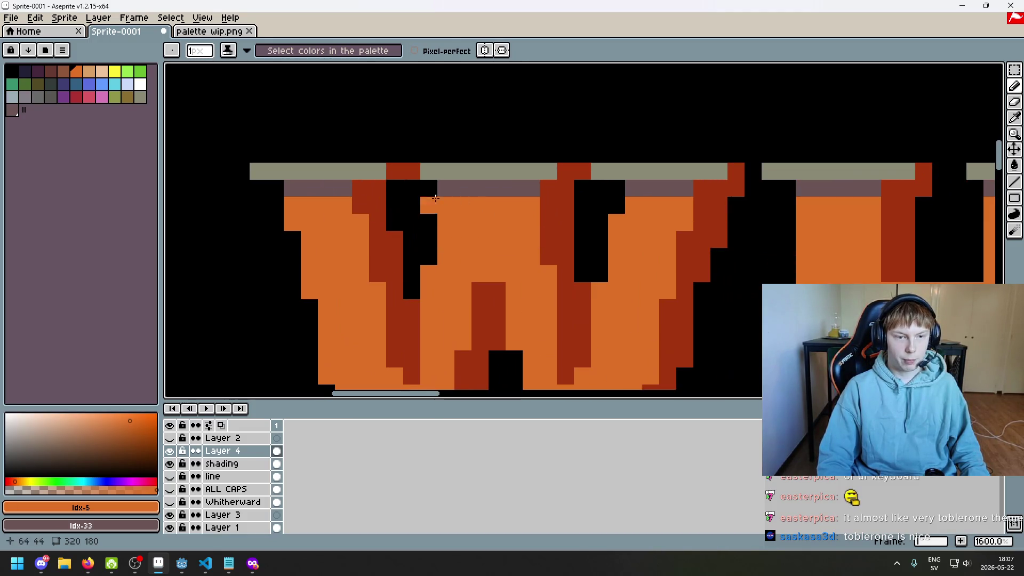
click(224, 464)
alt+click(407, 170)
scroll(495, 227, down, 4)
key(v)
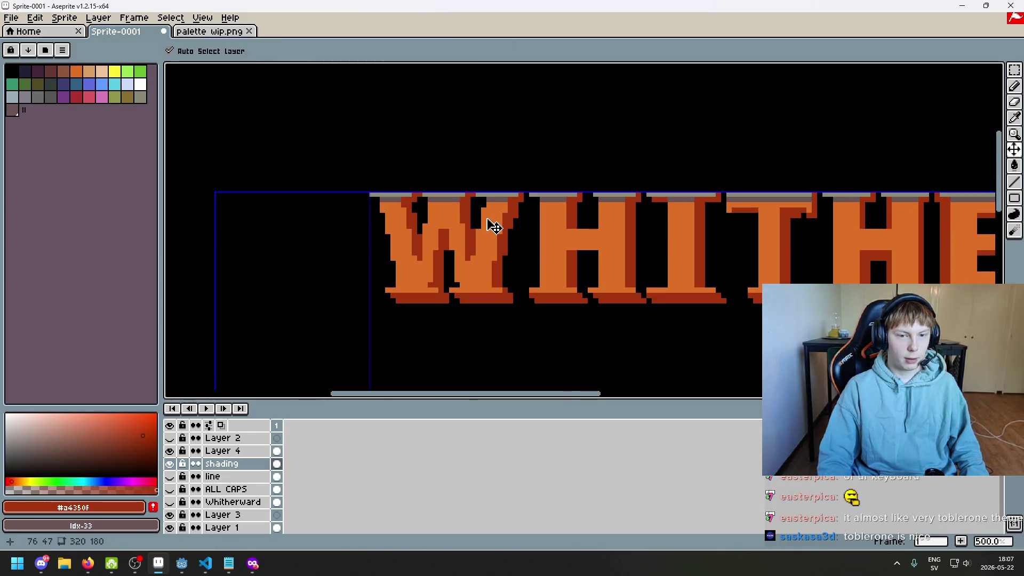
key(b)
scroll(488, 203, up, 1)
scroll(486, 199, up, 3)
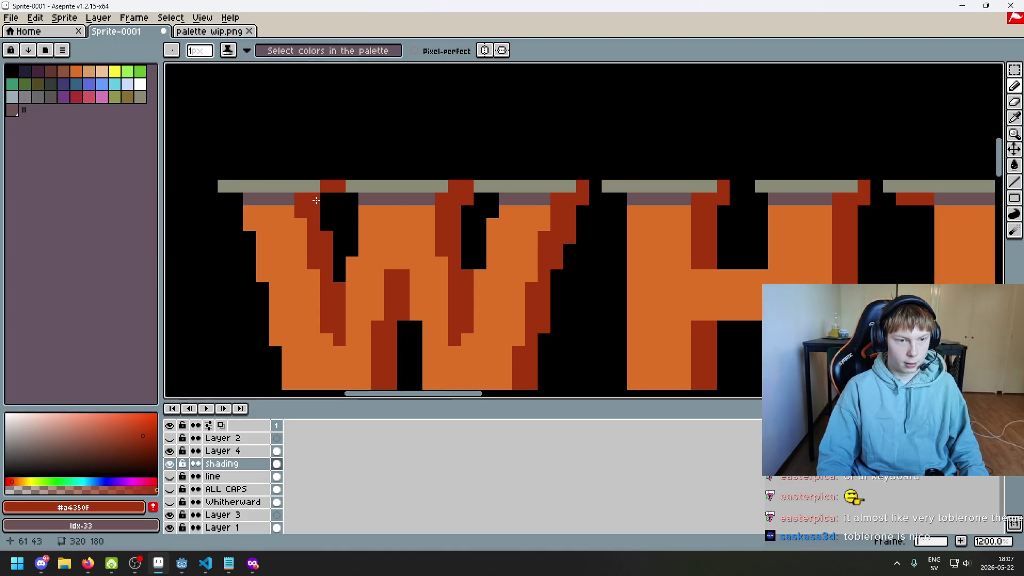
scroll(363, 219, down, 6)
key(ctrl+z)
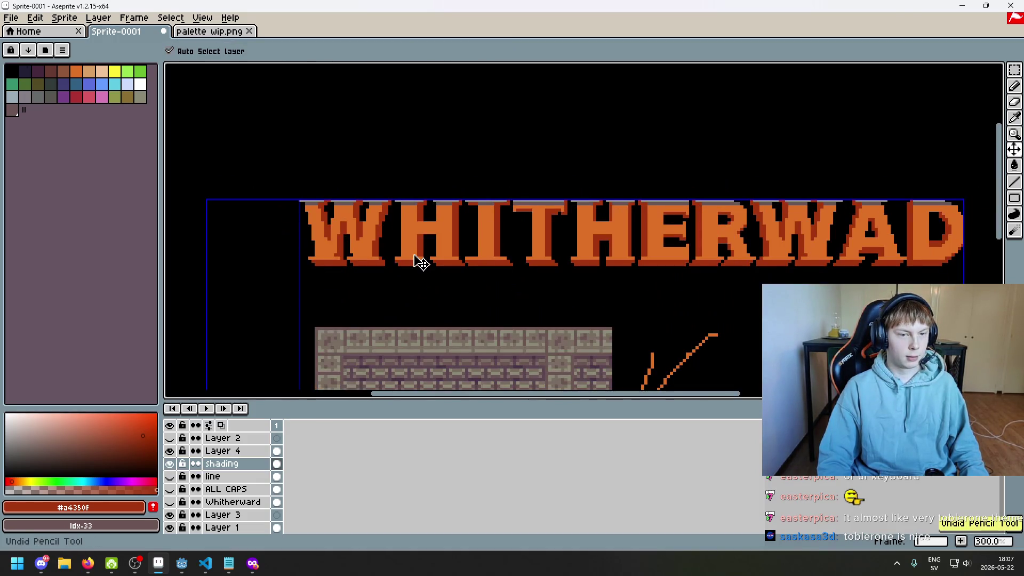
key(ctrl+s)
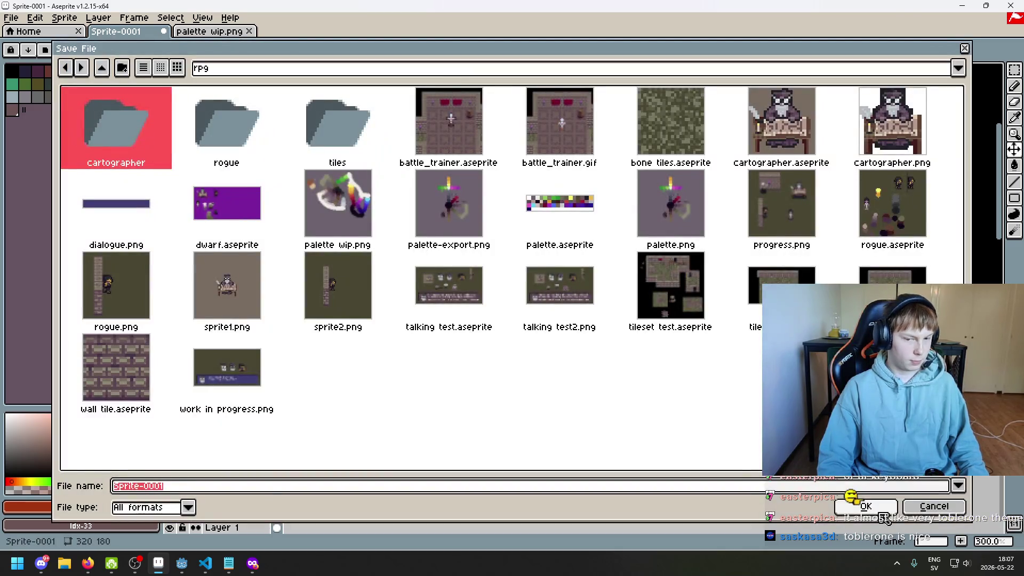
click(934, 506)
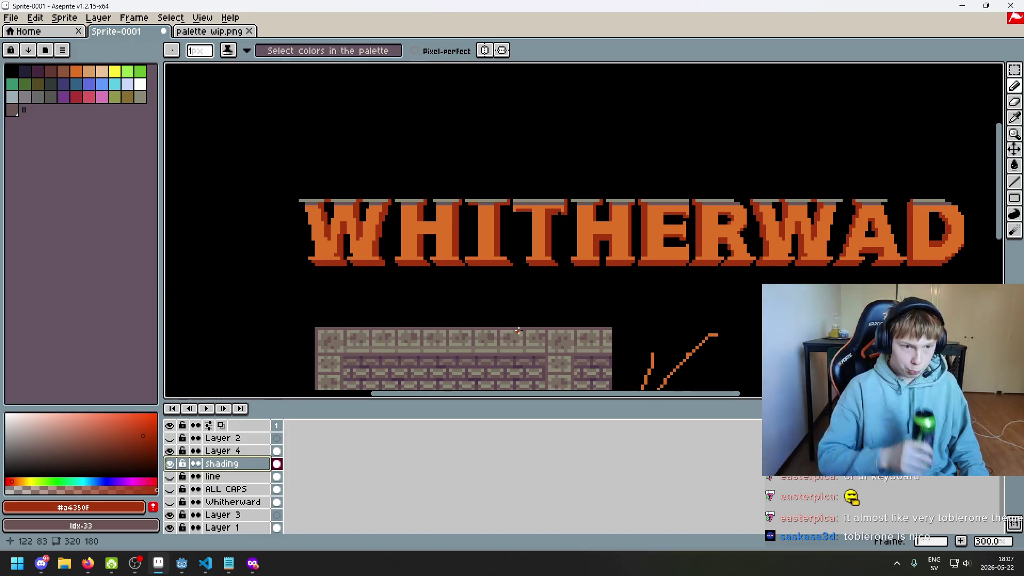
- Zoom into the room's brick wall and sample a colour from it
scroll(404, 176, up, 1)
scroll(404, 176, up, 1)
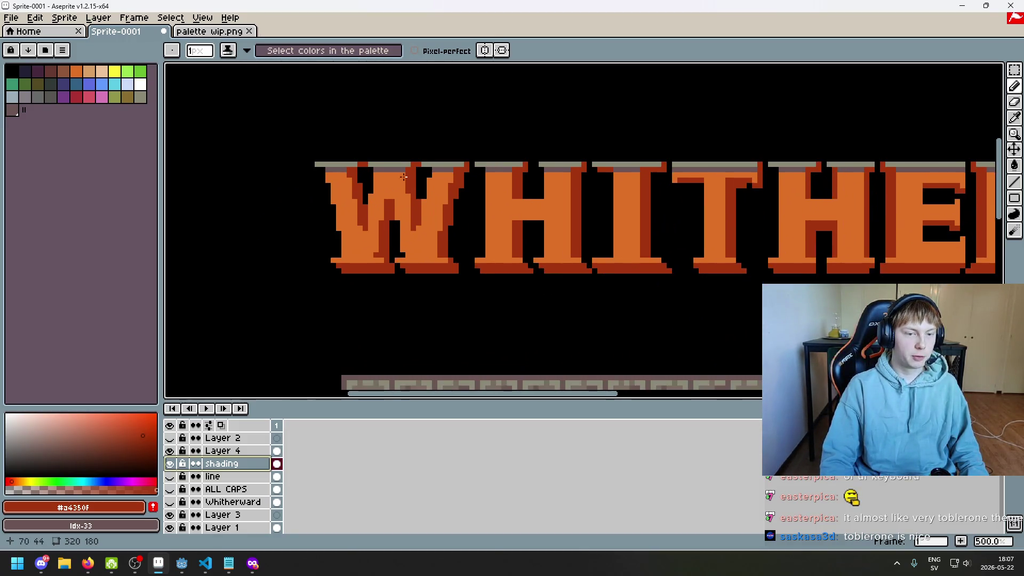
scroll(404, 176, up, 1)
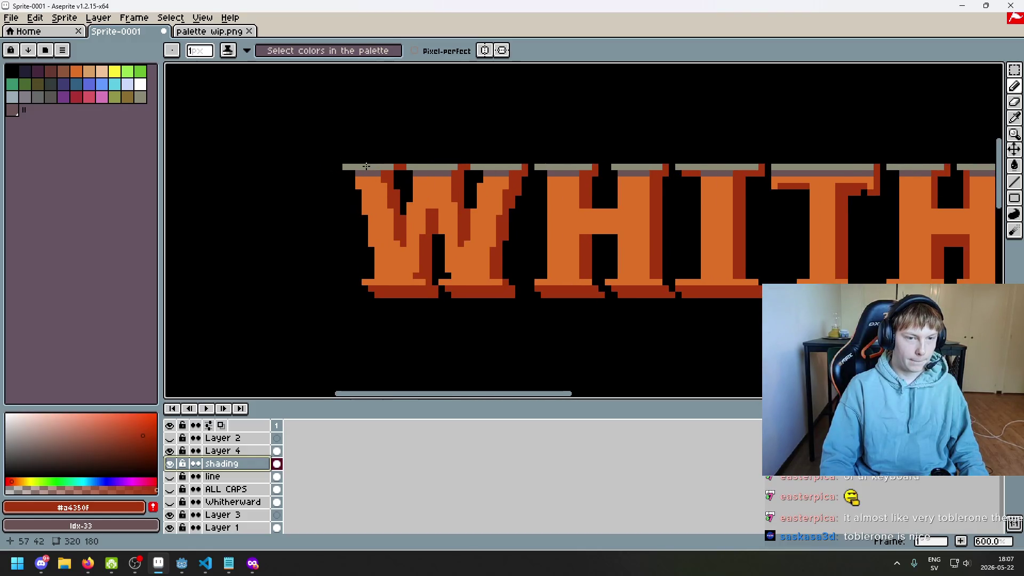
scroll(366, 166, down, 1)
scroll(444, 210, down, 3)
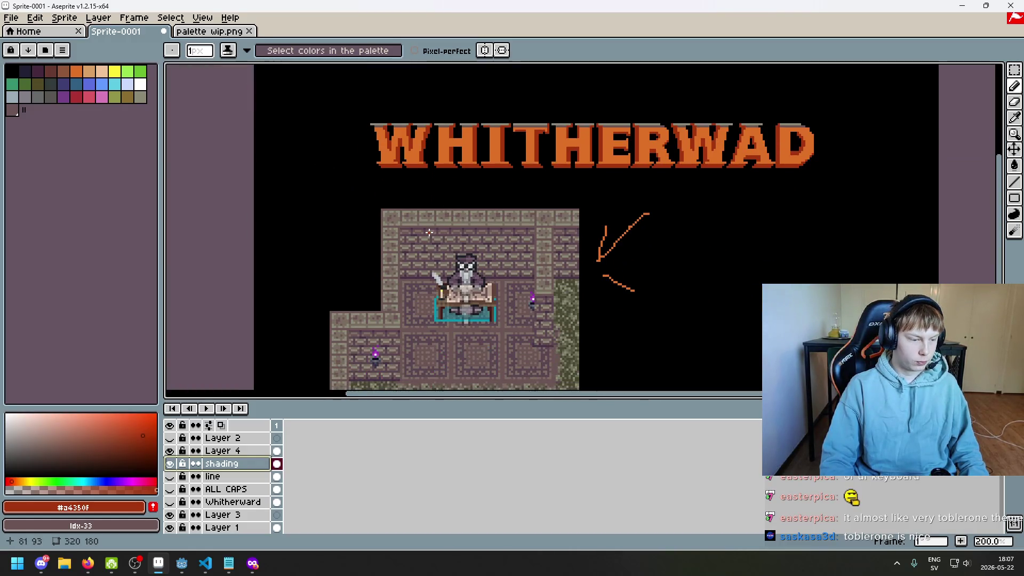
scroll(432, 235, up, 1)
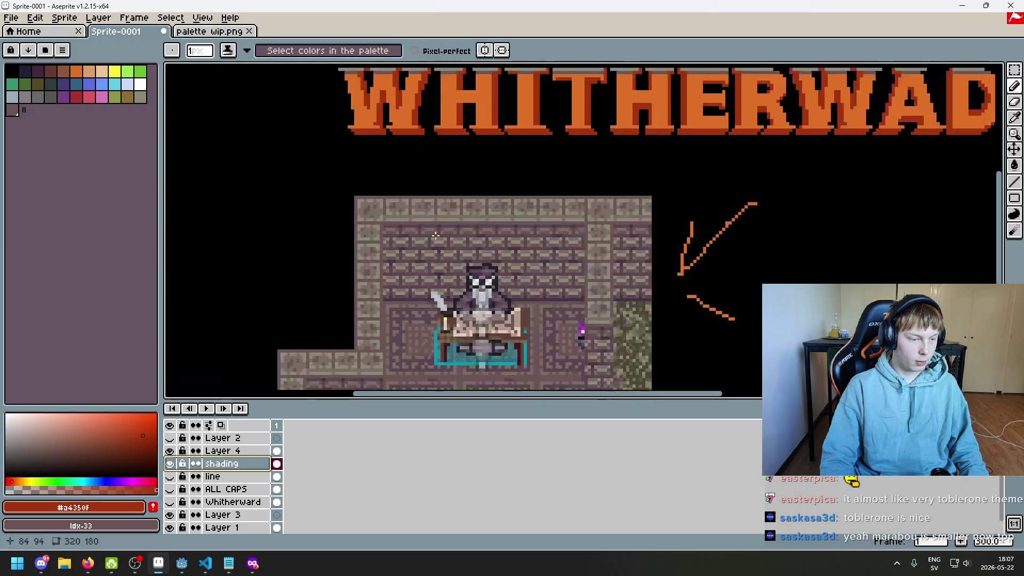
scroll(432, 235, up, 1)
mouse_move(435, 233)
mouse_down()
mouse_move(454, 280)
mouse_move(404, 280)
mouse_move(489, 385)
mouse_move(449, 270)
mouse_up()
scroll(454, 280, up, 1)
scroll(423, 292, up, 1)
scroll(429, 251, up, 3)
click(425, 260)
alt+click(424, 259)
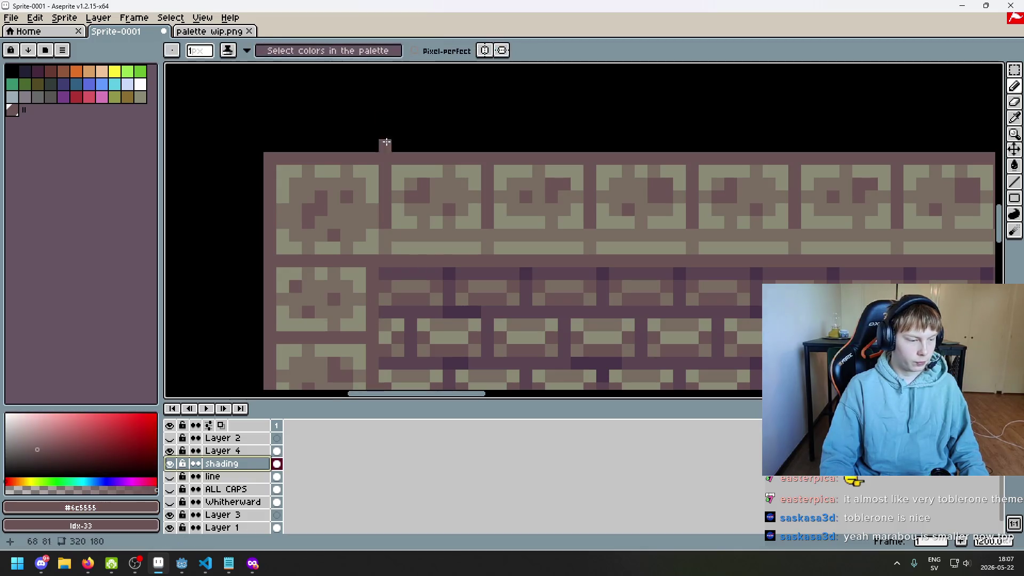
- Toggle Layer 4's visibility off and on, then make Layer 4 the active layer
scroll(384, 141, down, 2)
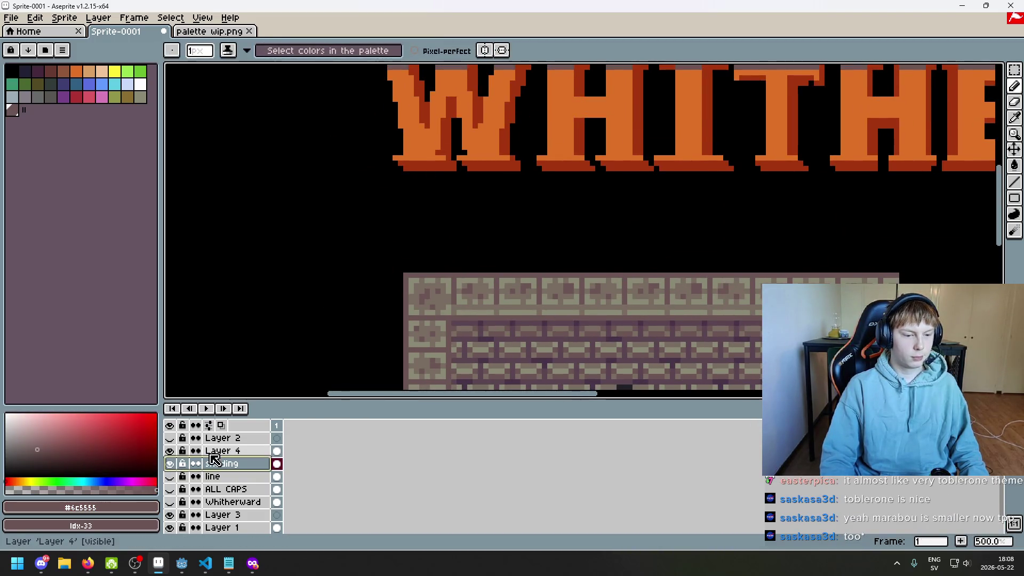
drag(361, 192, 357, 256)
click(170, 451)
click(171, 451)
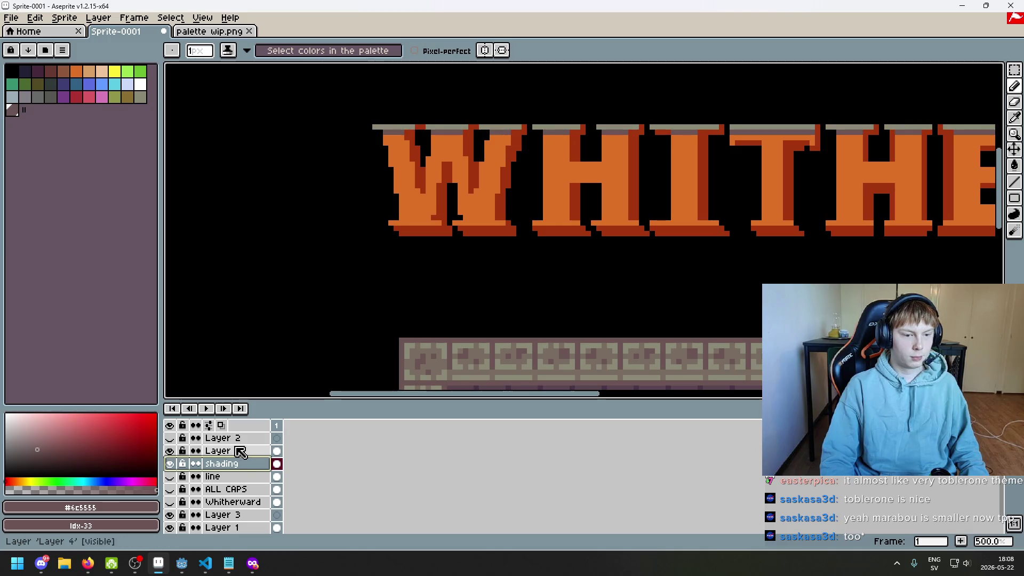
click(223, 450)
scroll(399, 119, up, 3)
scroll(346, 192, up, 4)
- Sample the dark mauve mortar colour #5b4550 from the brick wall
key(w)
scroll(407, 79, down, 6)
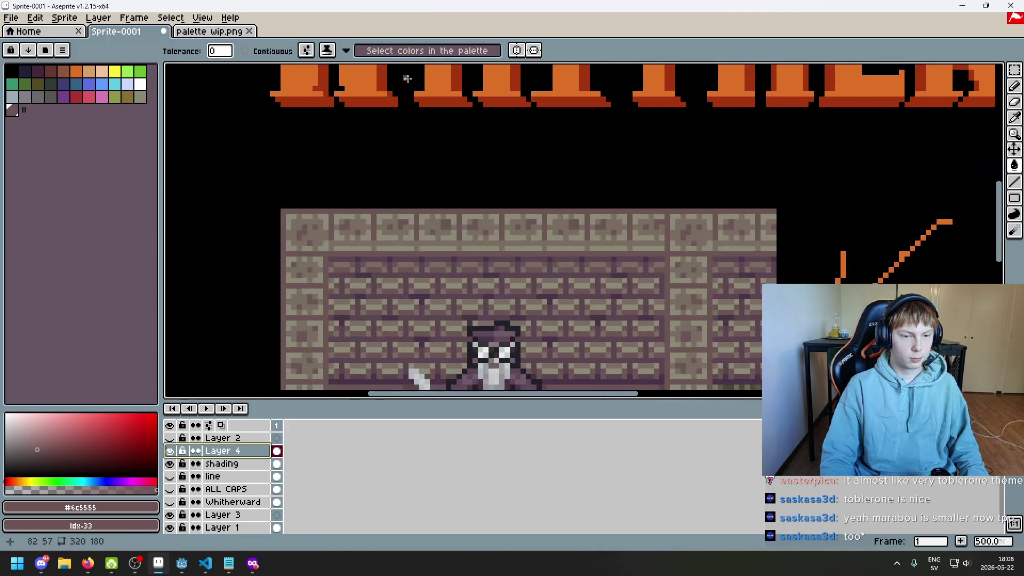
scroll(404, 263, up, 1)
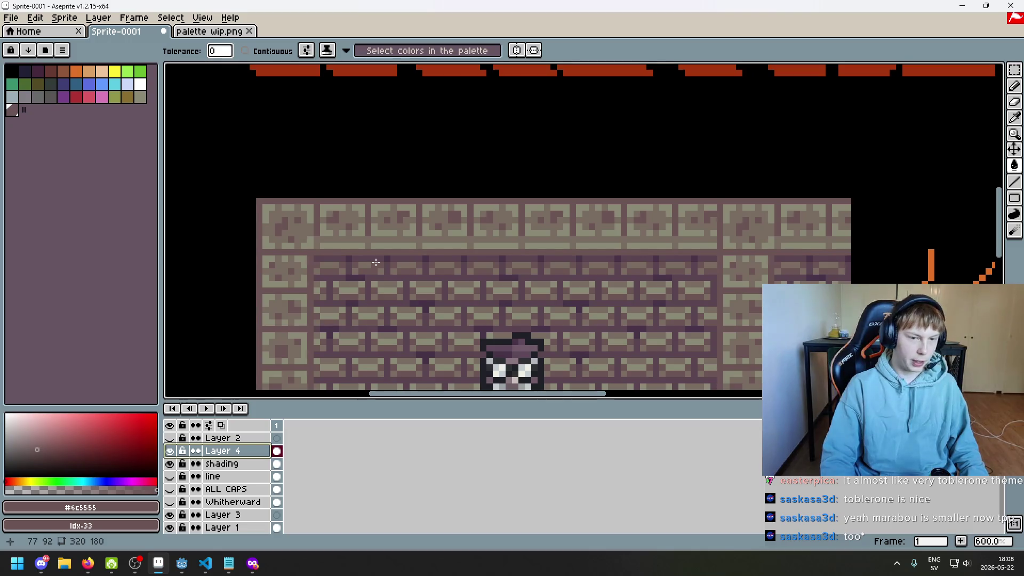
scroll(376, 263, down, 1)
scroll(405, 264, up, 1)
scroll(382, 156, down, 1)
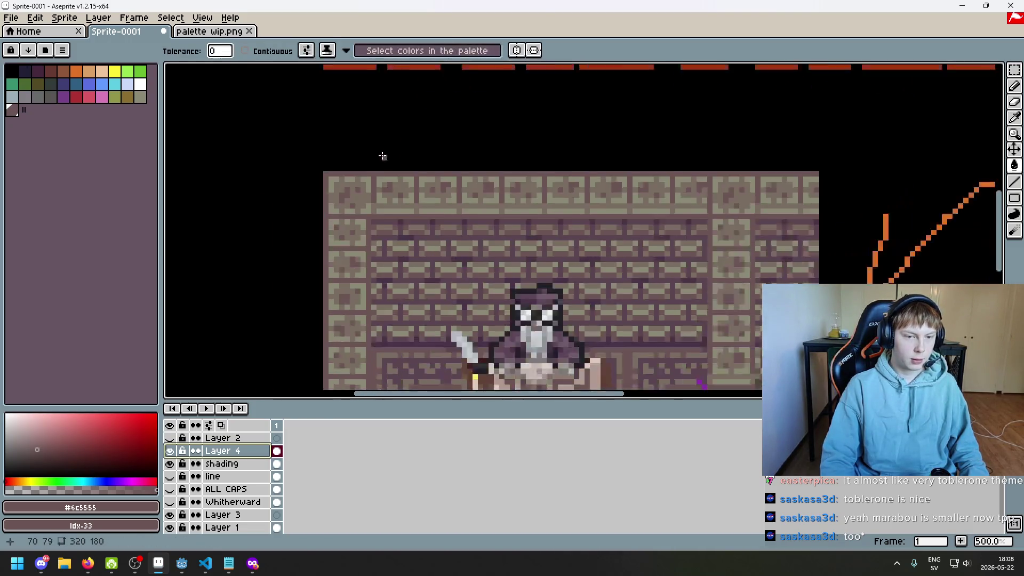
scroll(383, 155, up, 3)
scroll(393, 183, down, 3)
scroll(399, 275, up, 5)
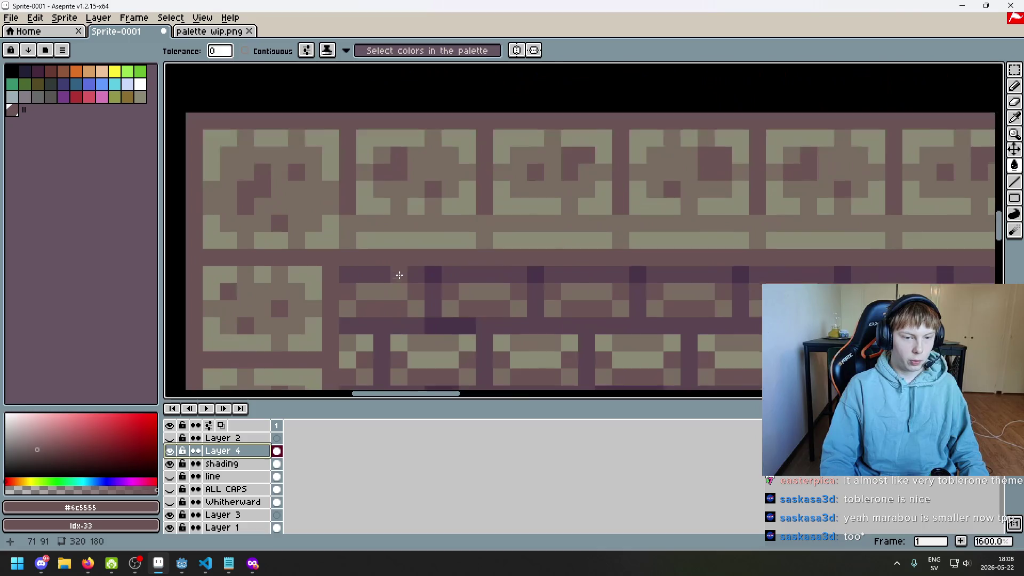
key(alt)
key(alt)
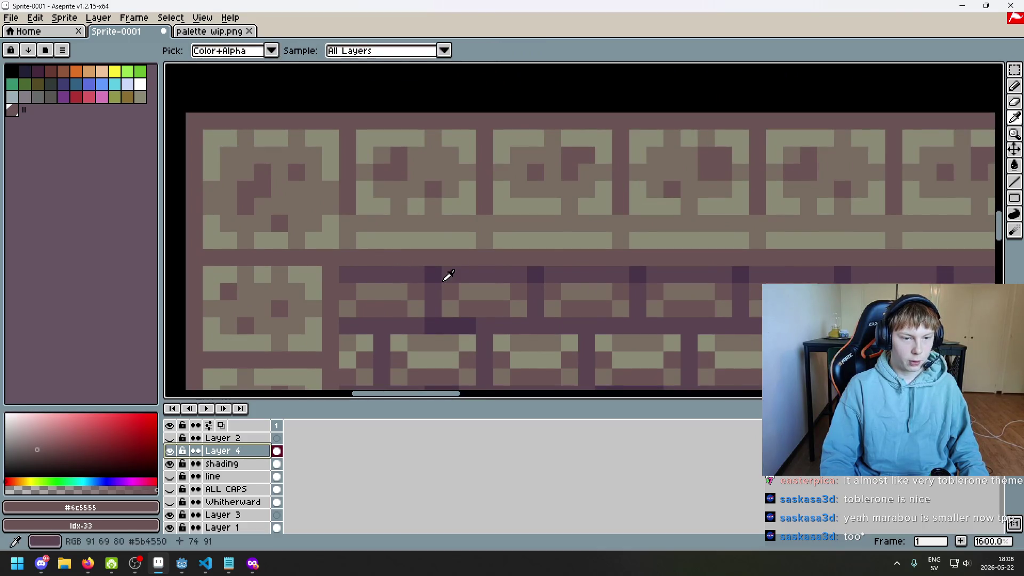
click(403, 268)
- Pan over the title and seated character, then switch to the Rectangular Marquee tool
scroll(359, 155, down, 2)
scroll(393, 203, down, 2)
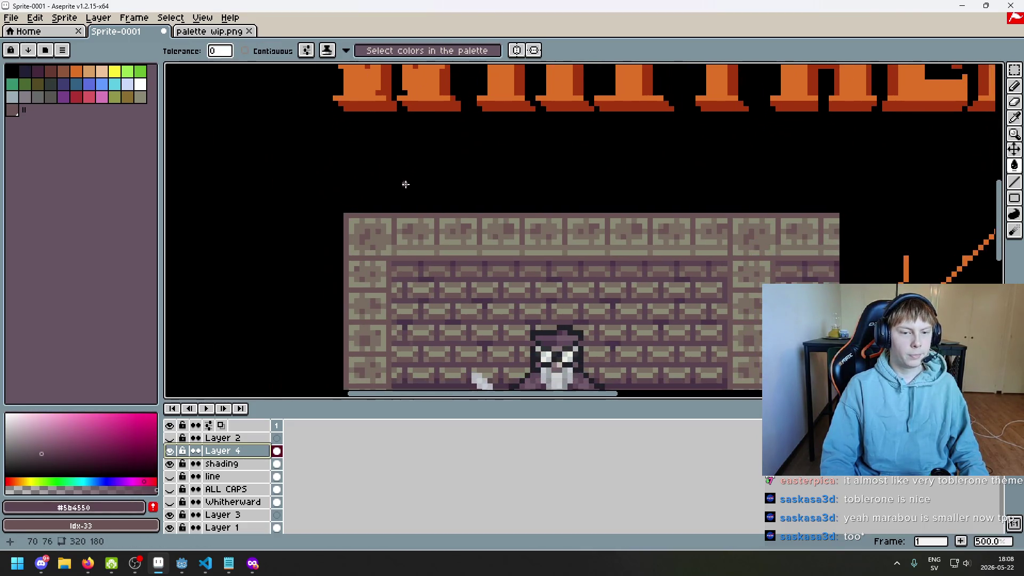
mouse_move(405, 180)
mouse_down()
mouse_move(454, 325)
mouse_move(414, 185)
mouse_move(412, 245)
mouse_move(371, 289)
mouse_move(368, 244)
mouse_up()
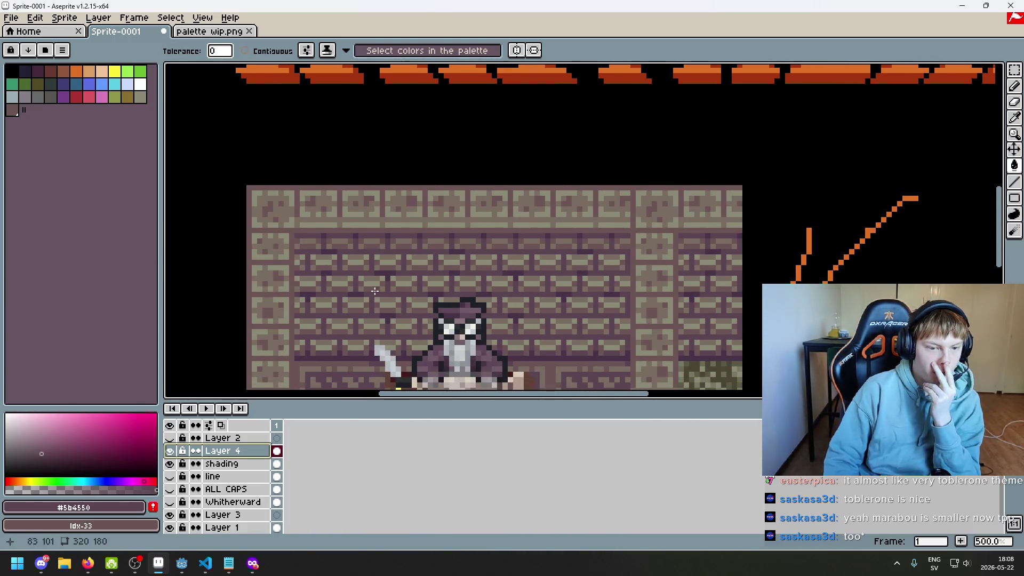
drag(321, 189, 327, 252)
scroll(327, 252, down, 1)
mouse_move(372, 377)
mouse_down()
mouse_move(396, 366)
mouse_move(378, 348)
mouse_move(379, 262)
mouse_up()
scroll(380, 262, up, 1)
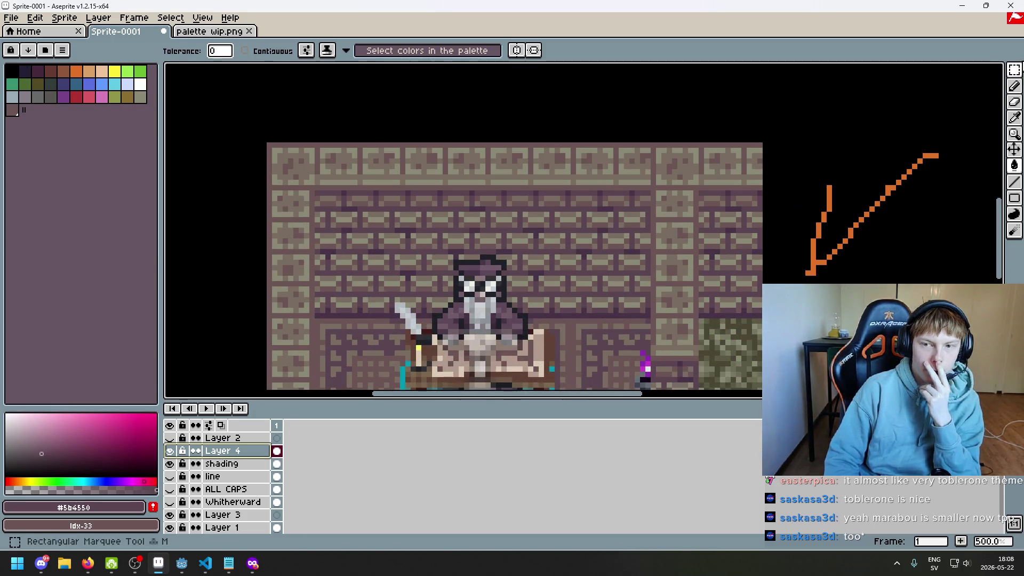
key(m)
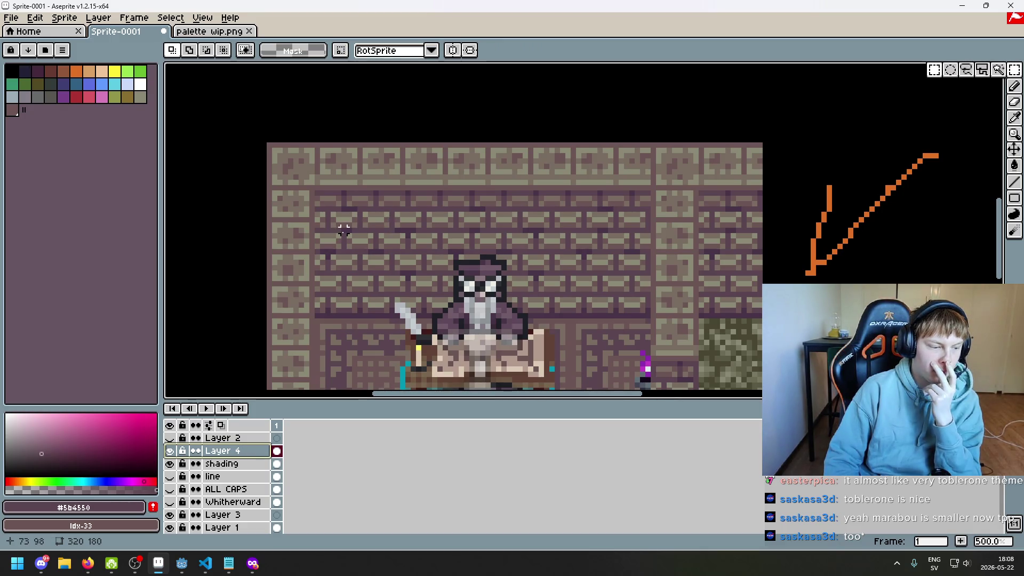
drag(343, 229, 443, 302)
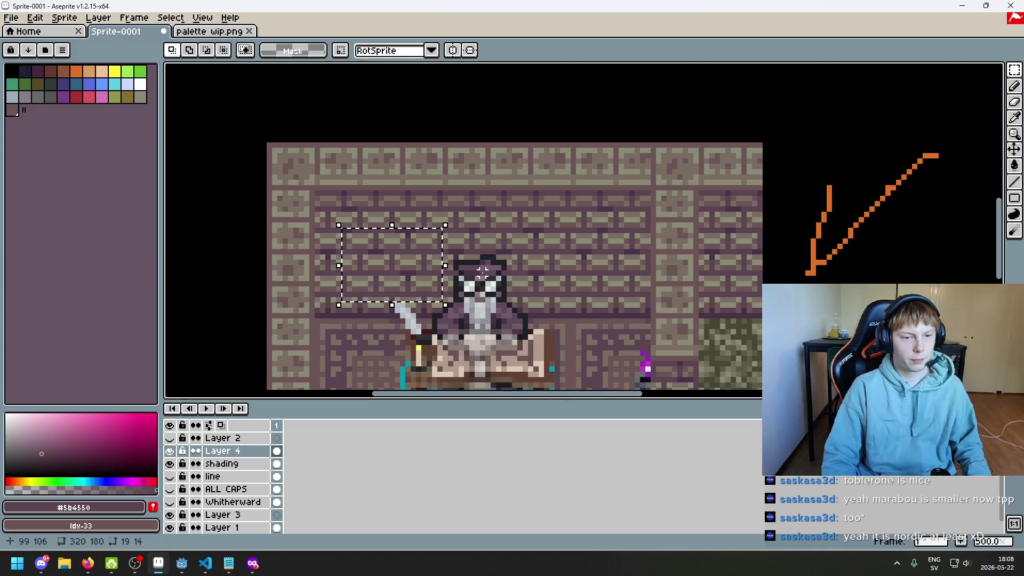
click(172, 453)
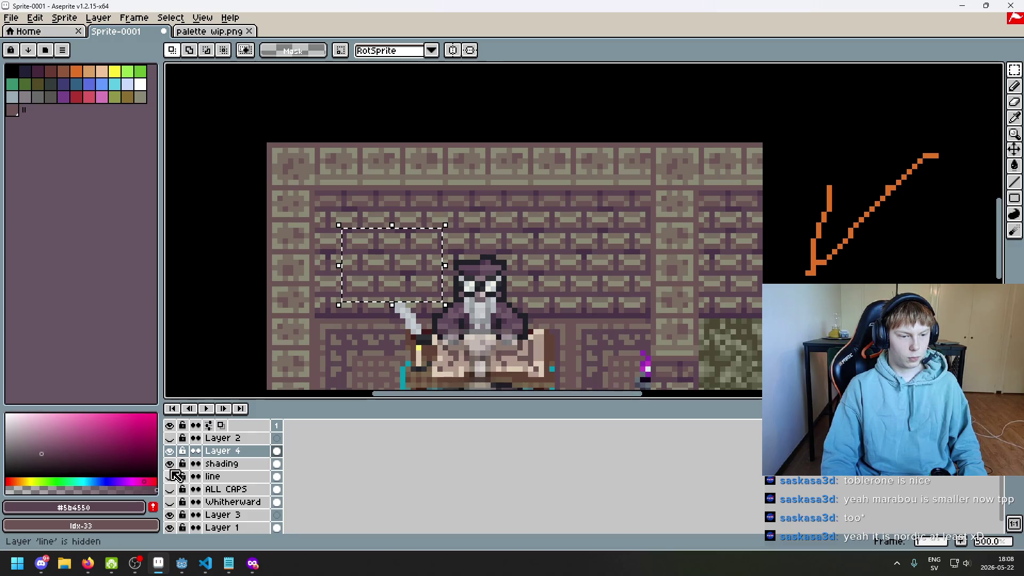
click(229, 464)
key(ctrl+j)
scroll(395, 272, down, 1)
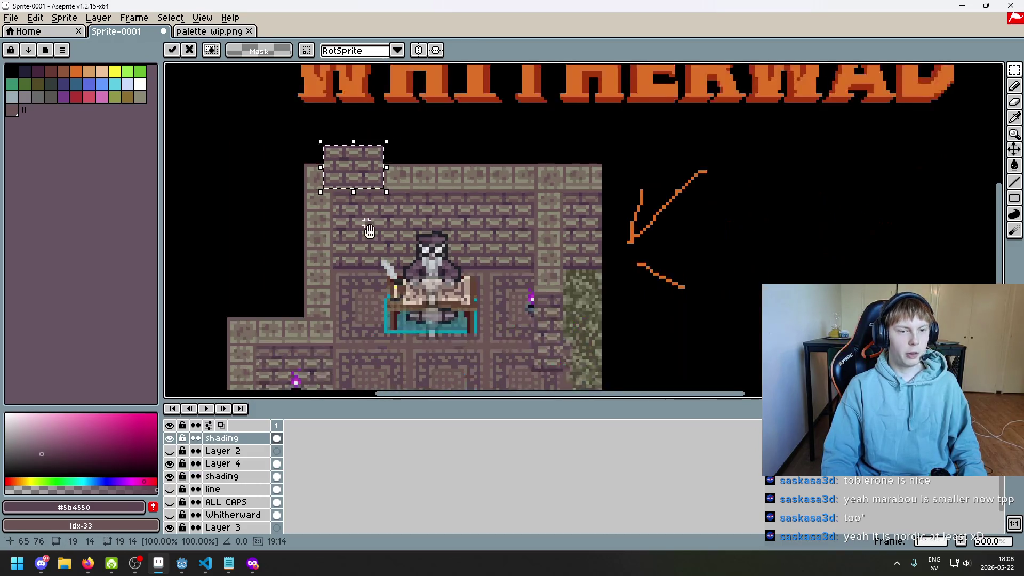
drag(395, 272, 366, 131)
scroll(366, 130, up, 1)
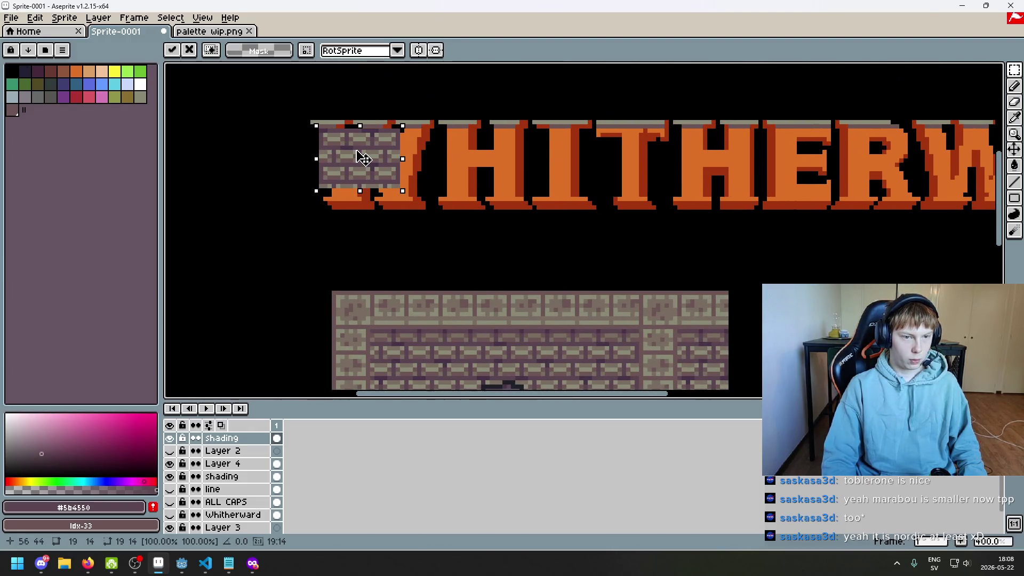
drag(363, 158, 258, 222)
click(332, 243)
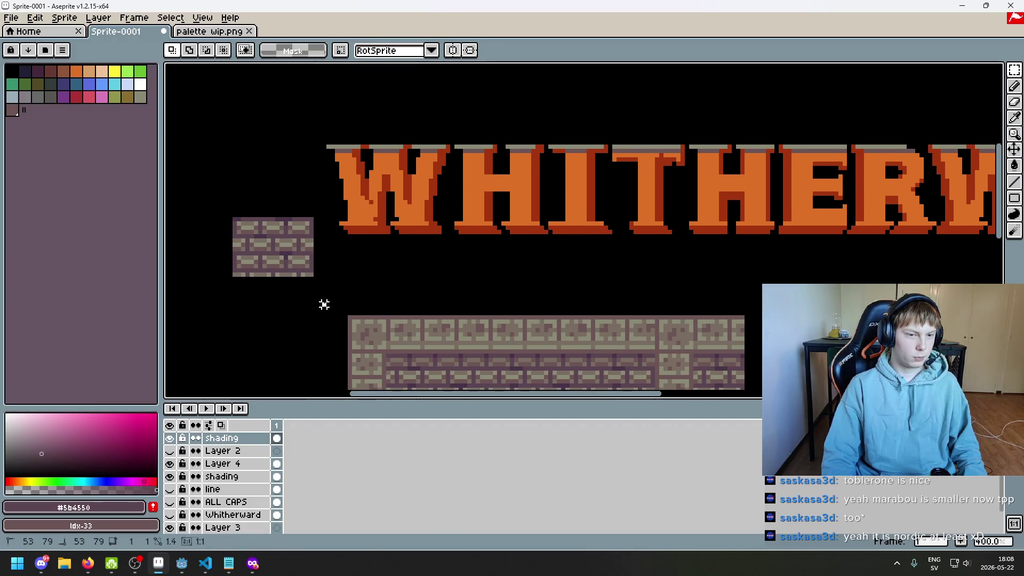
mouse_move(206, 215)
mouse_down()
mouse_move(326, 278)
mouse_move(404, 205)
mouse_up()
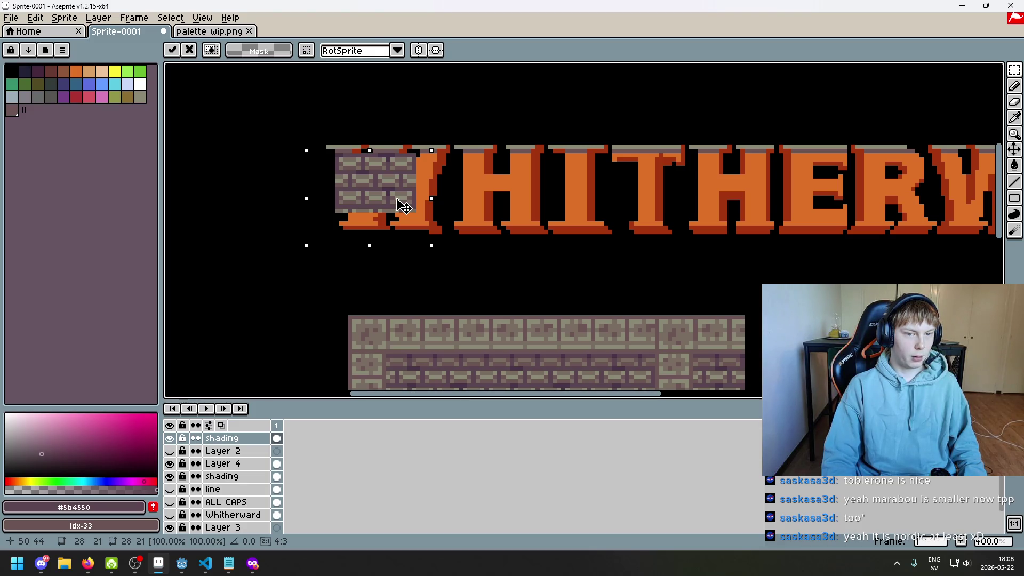
drag(404, 205, 399, 206)
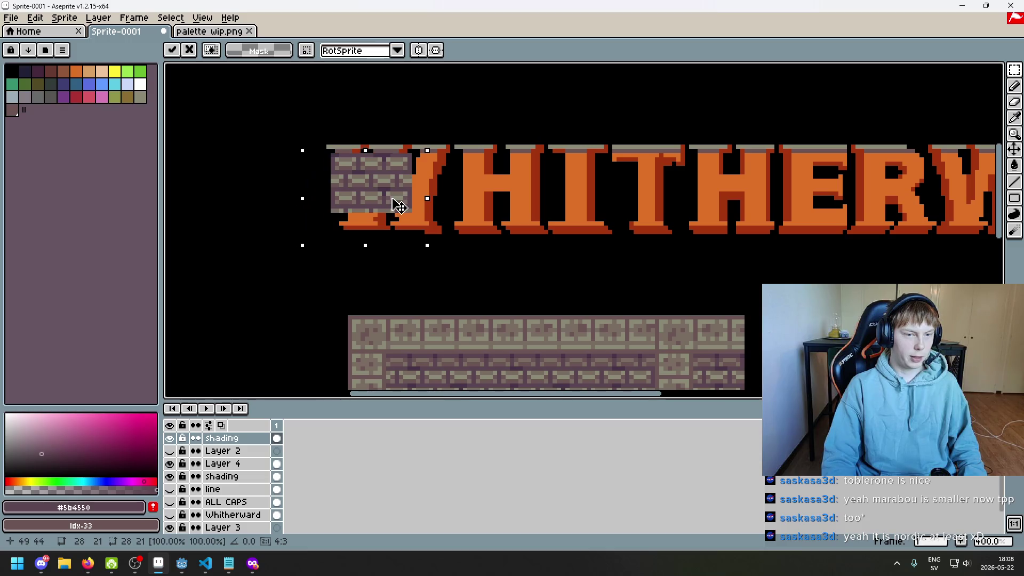
key(Escape)
key(ctrl+d)
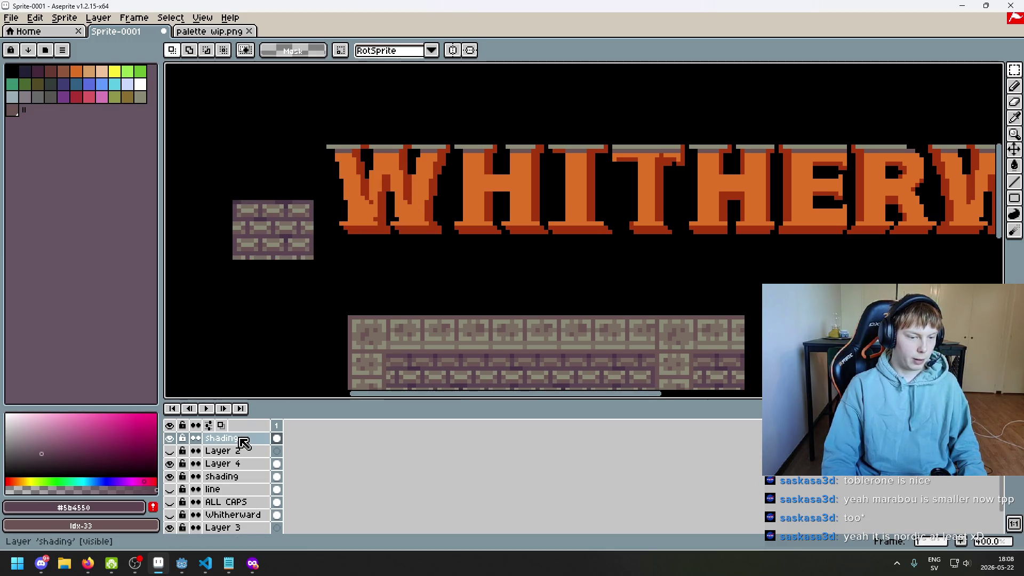
right_click(242, 442)
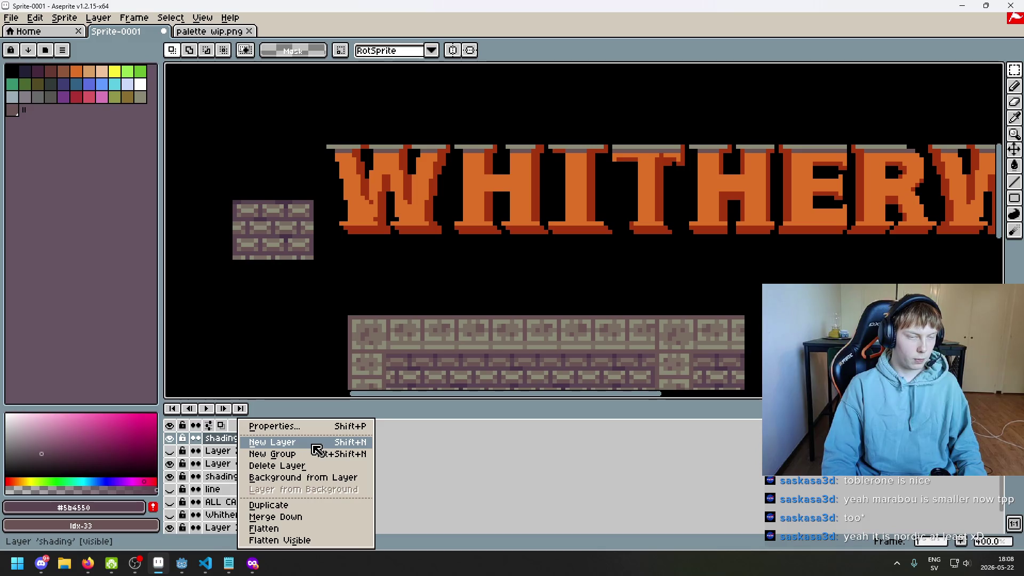
click(317, 447)
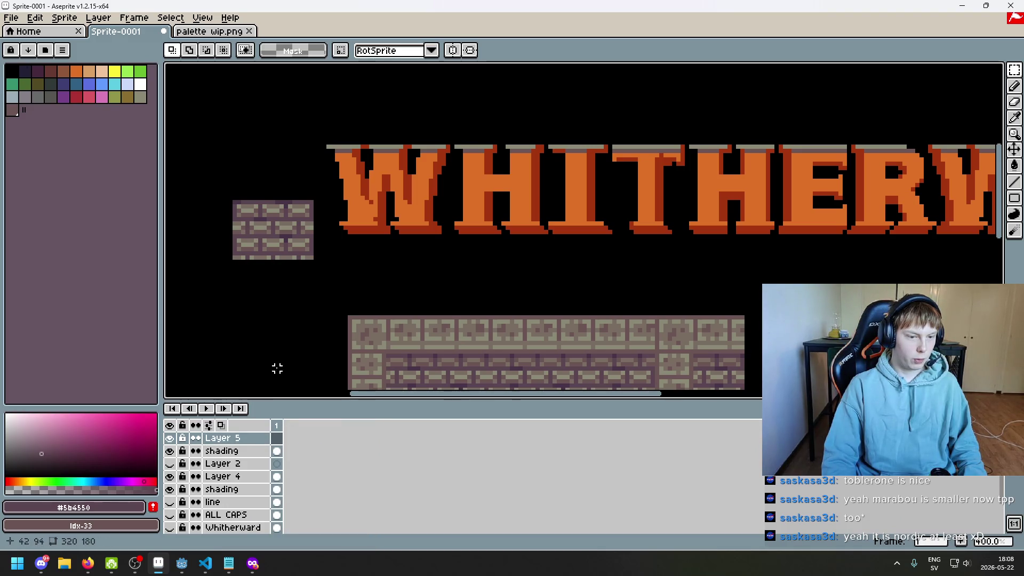
key(ctrl+z)
drag(216, 191, 330, 285)
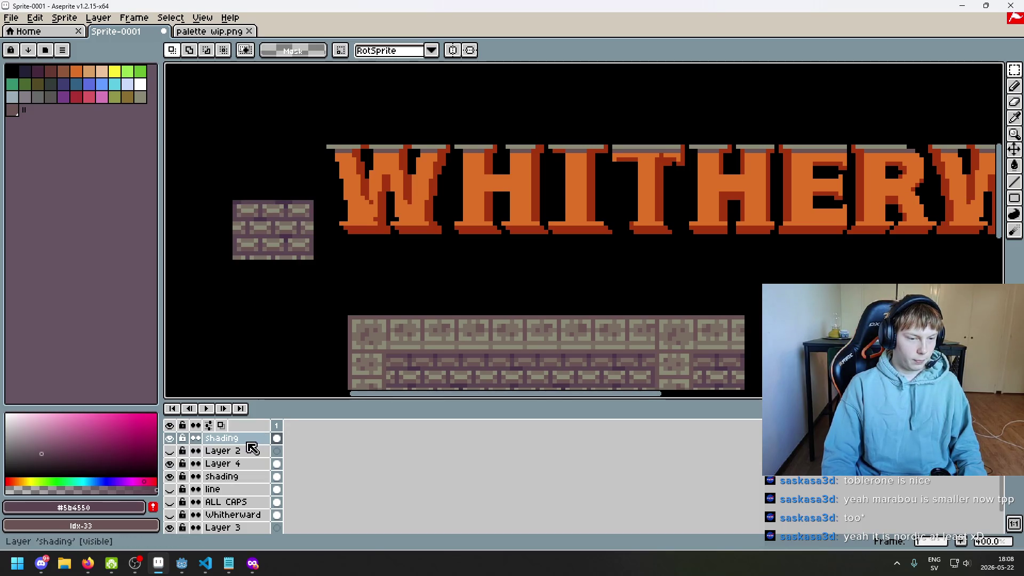
right_click(251, 449)
click(221, 451)
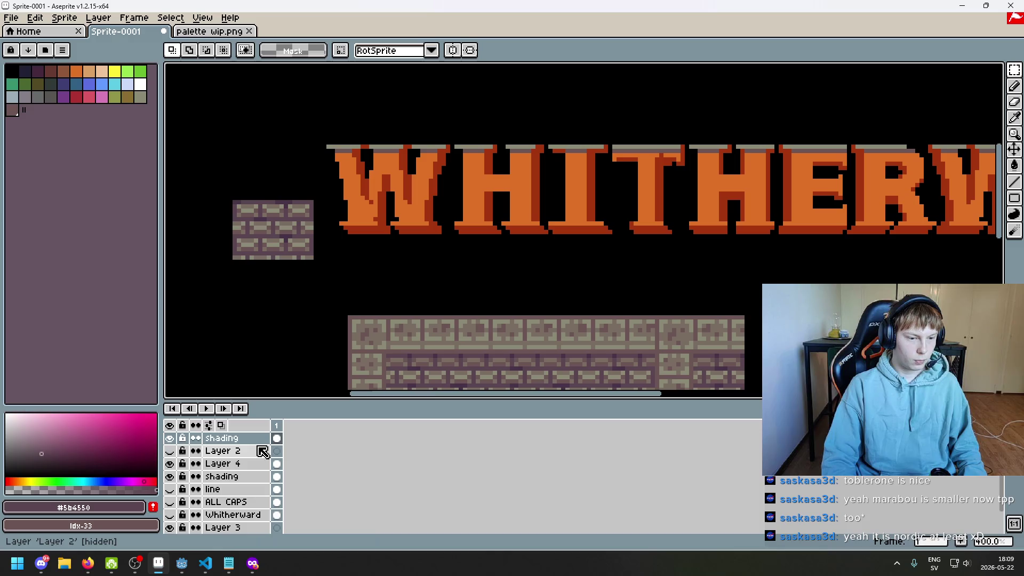
click(171, 438)
click(170, 439)
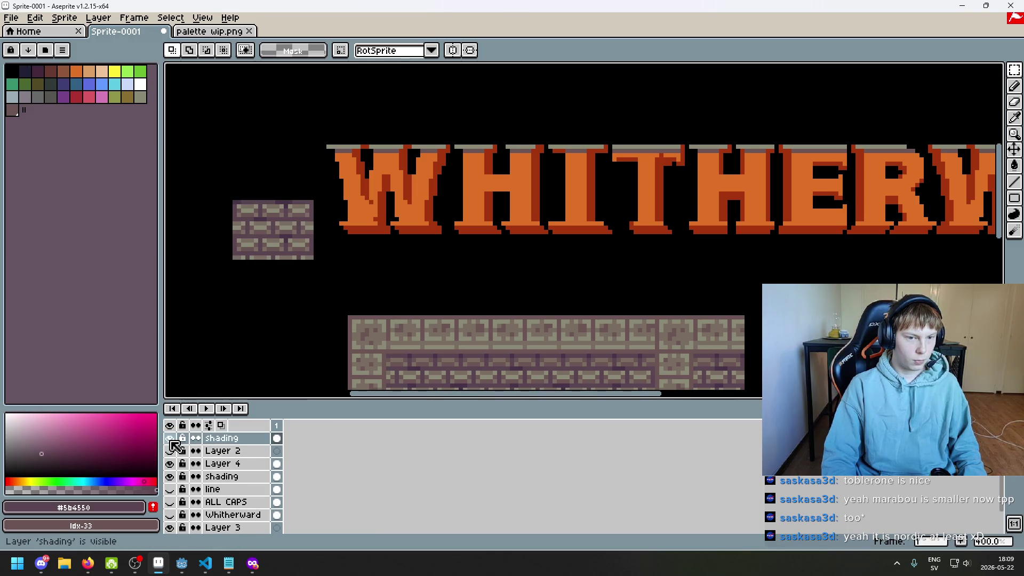
mouse_move(235, 438)
mouse_down()
mouse_move(247, 483)
mouse_move(252, 446)
mouse_up()
click(171, 438)
click(170, 438)
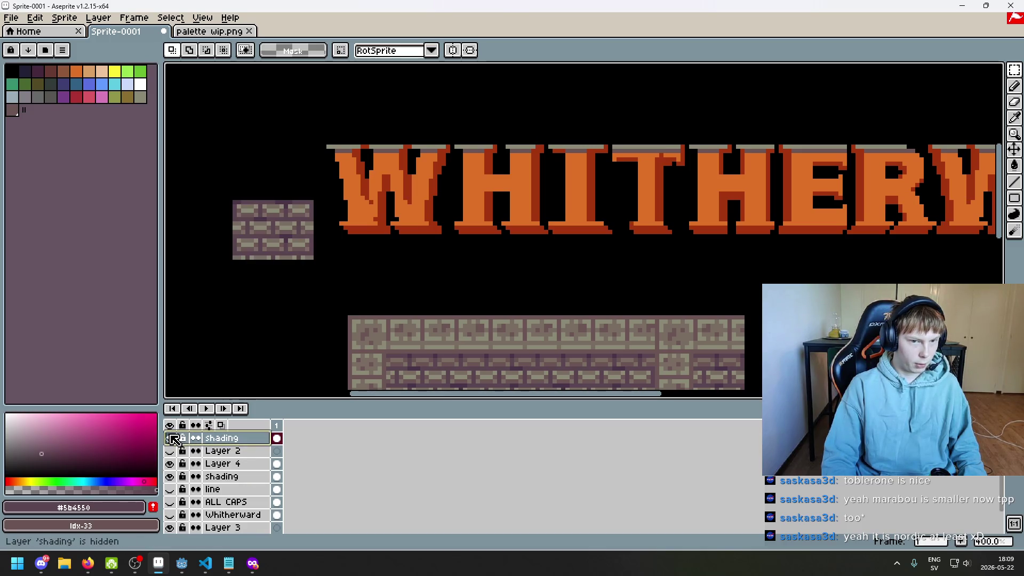
click(170, 439)
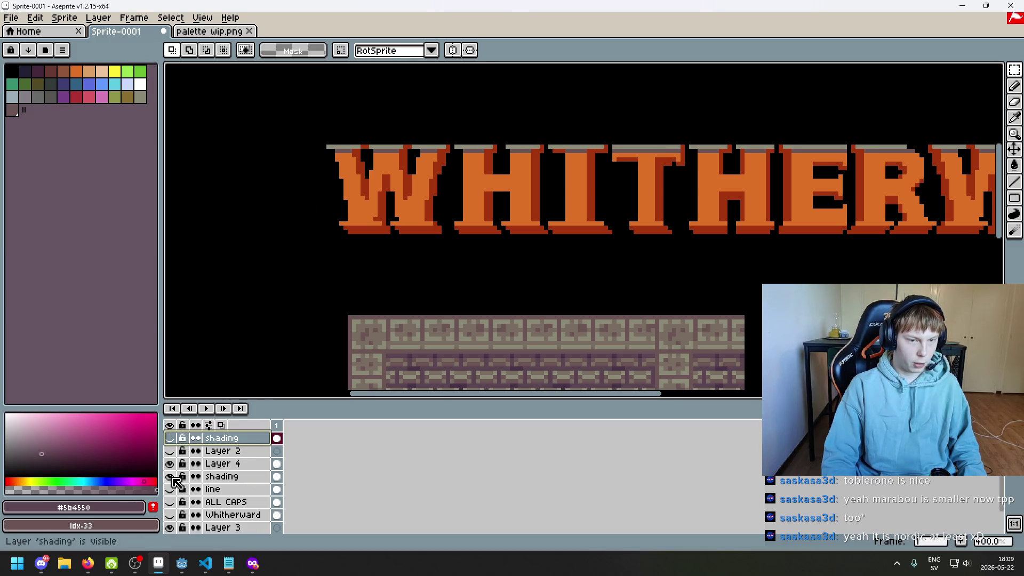
click(170, 477)
click(171, 477)
click(170, 439)
click(170, 438)
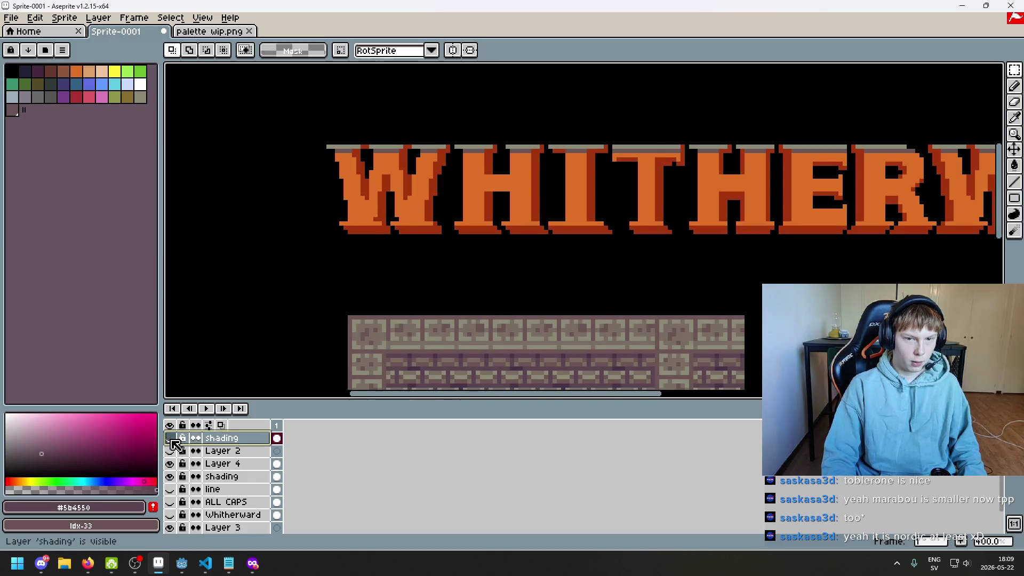
click(170, 439)
click(170, 439)
click(172, 440)
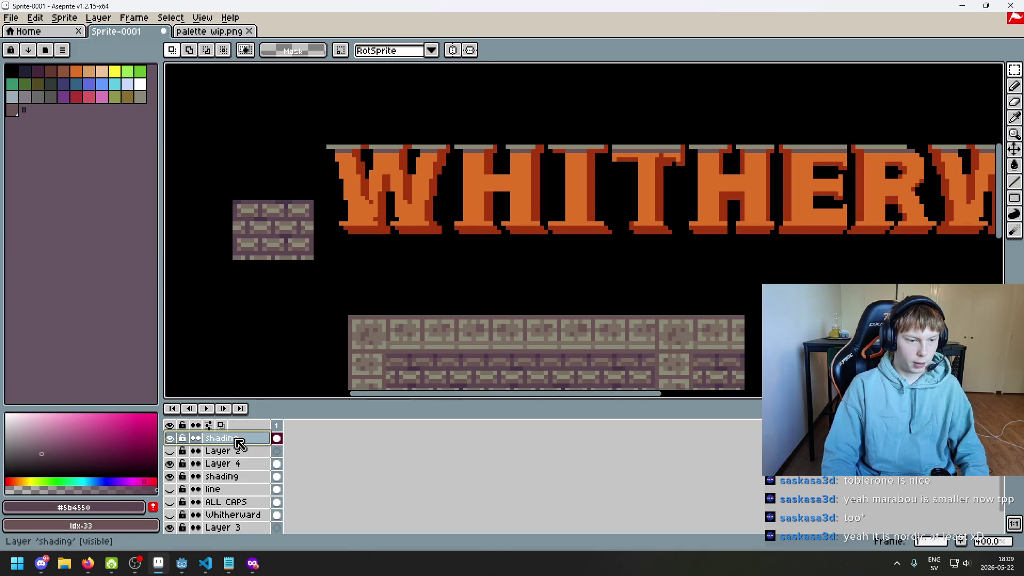
key(Delete)
scroll(299, 265, down, 3)
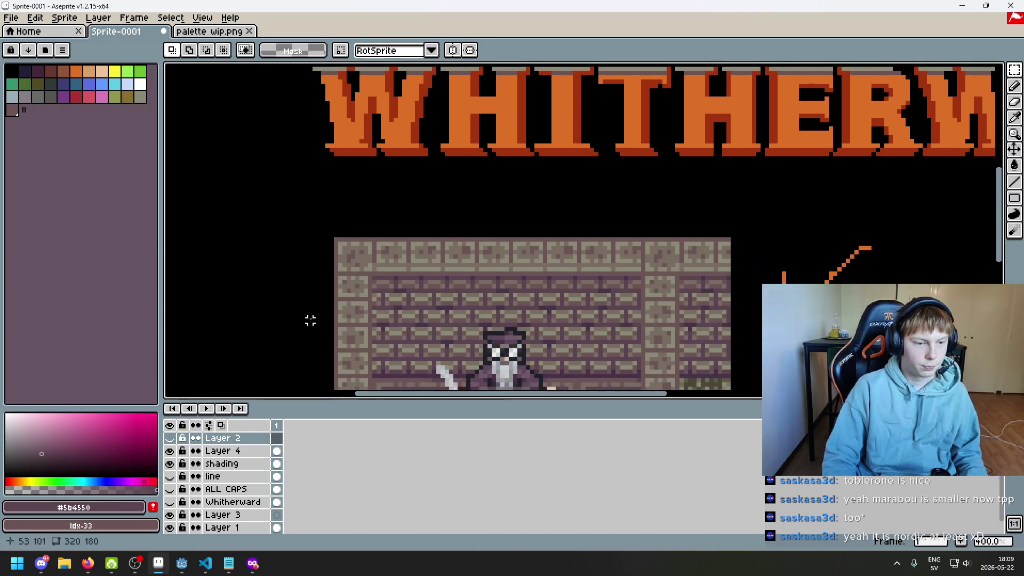
click(170, 451)
click(170, 451)
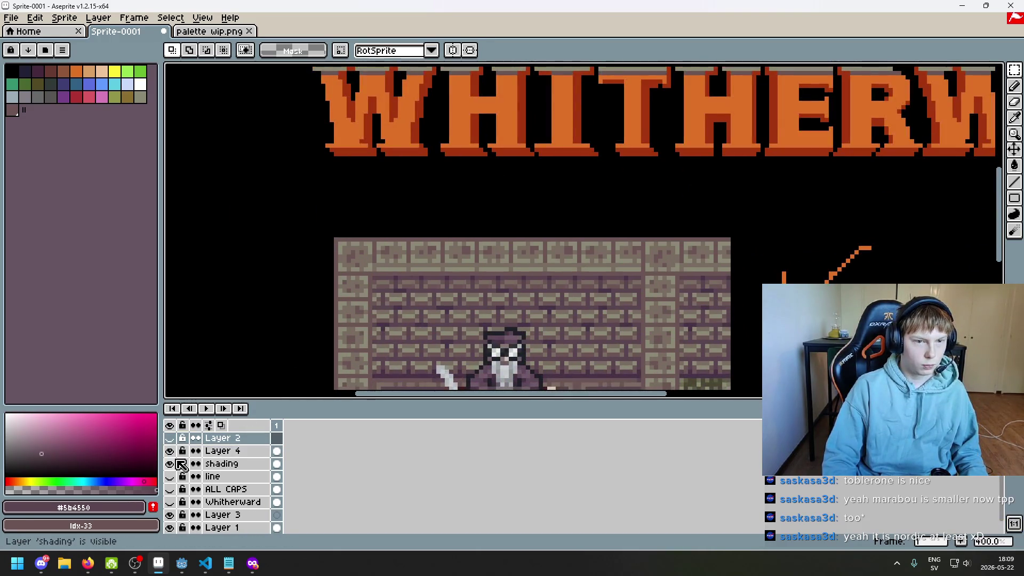
click(170, 464)
click(169, 464)
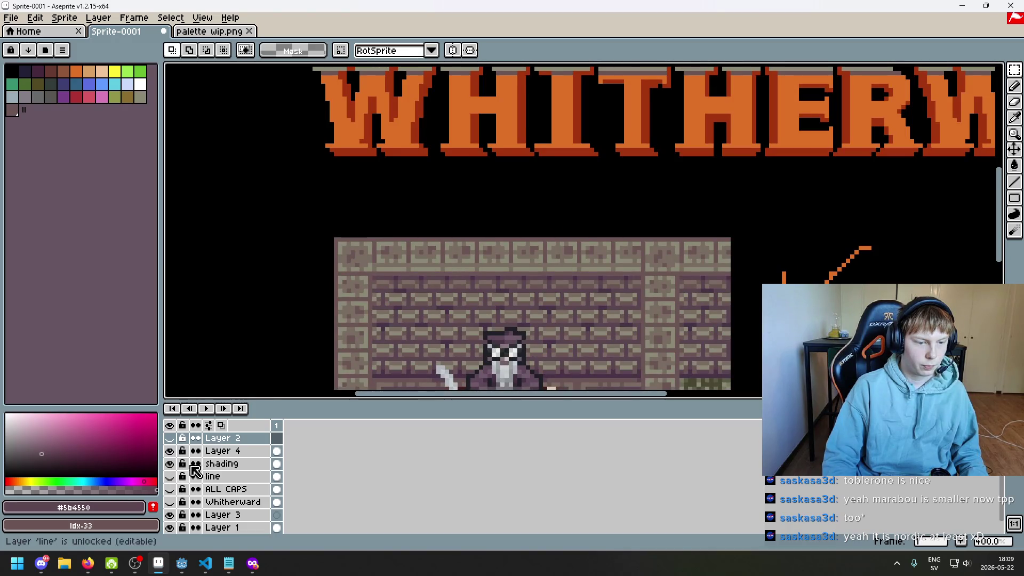
key(Delete)
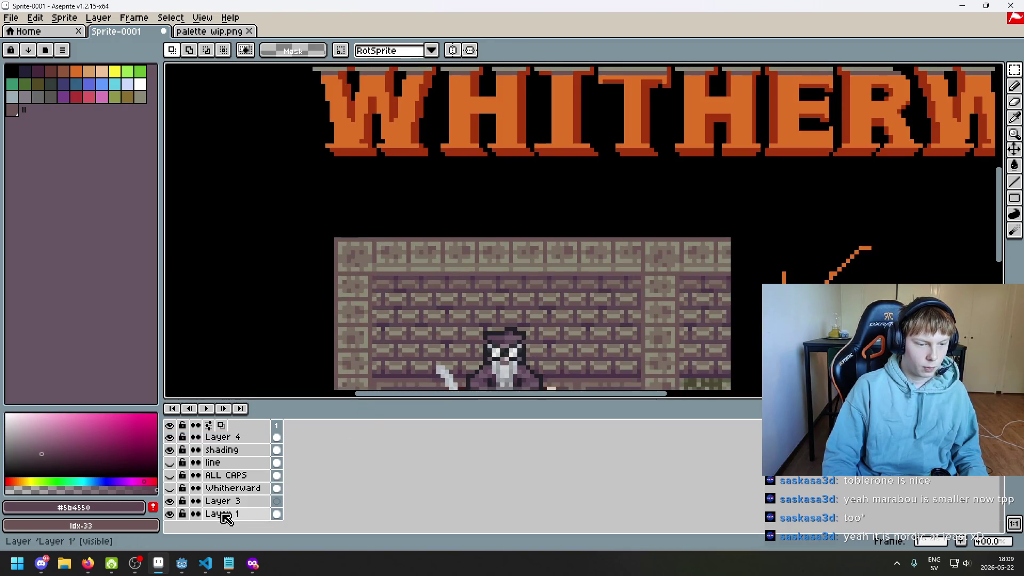
click(169, 513)
click(170, 514)
key(ctrl+z)
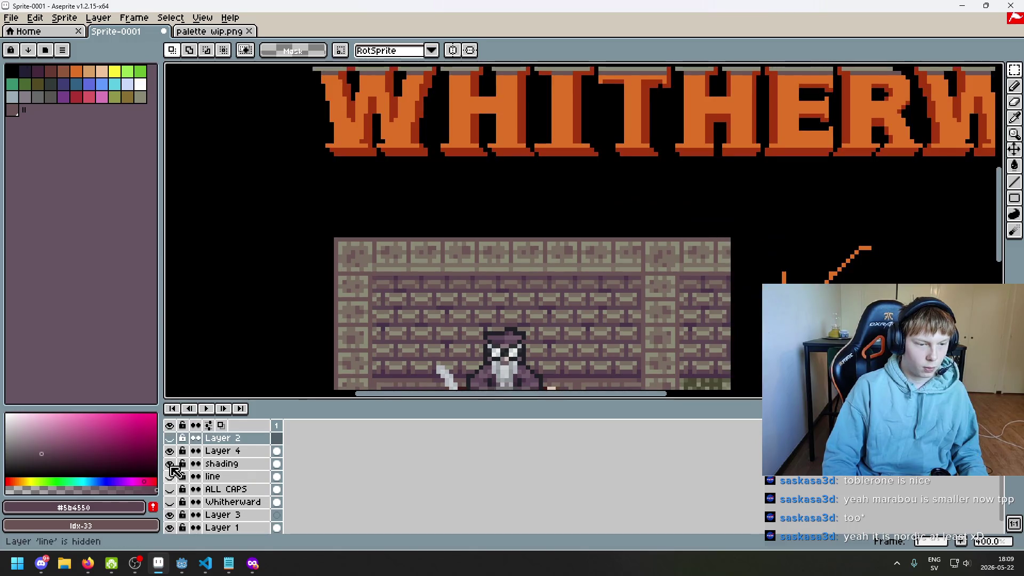
click(170, 464)
click(170, 464)
click(258, 465)
- Marquee-select a 23×16 block of bricks on the room's wall
scroll(386, 288, up, 2)
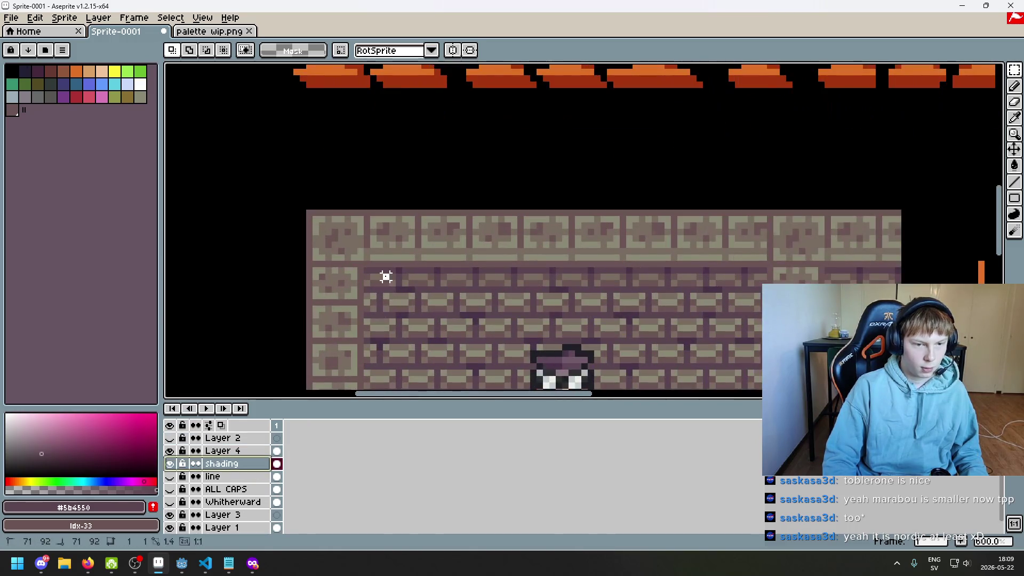
drag(380, 272, 496, 358)
drag(489, 319, 412, 279)
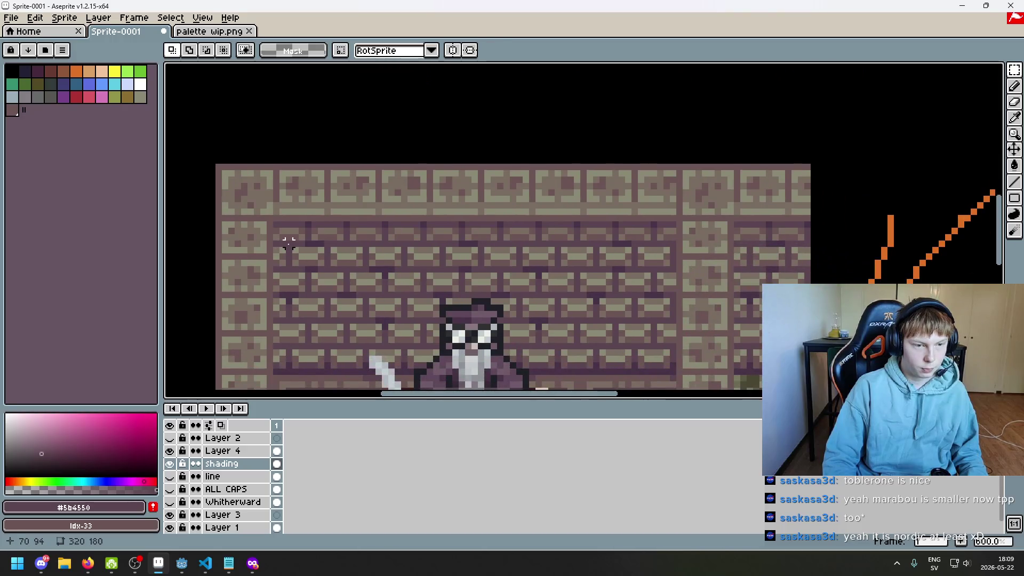
drag(289, 243, 372, 314)
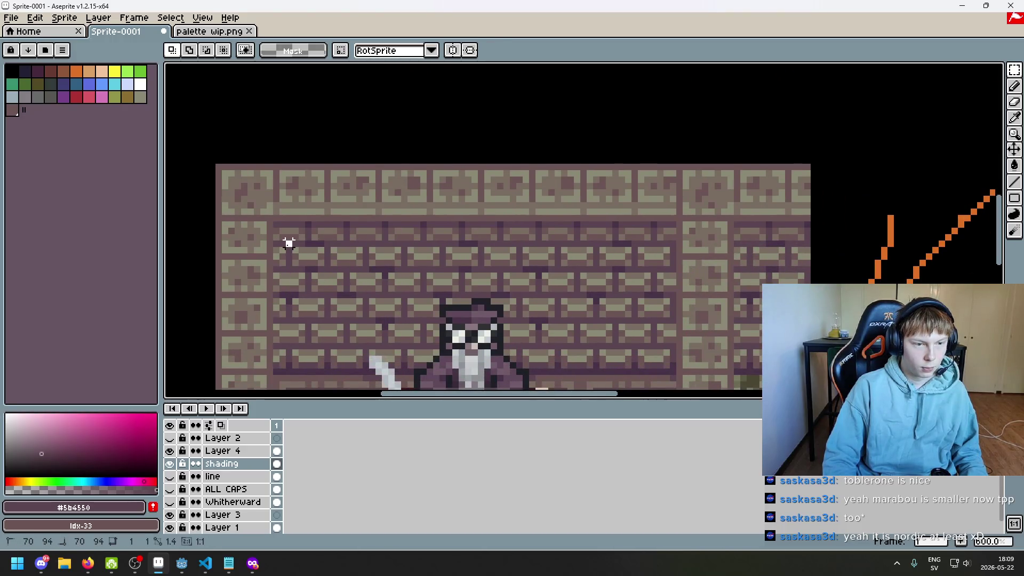
mouse_move(288, 244)
mouse_down()
mouse_move(429, 341)
mouse_move(426, 350)
mouse_up()
scroll(472, 335, down, 1)
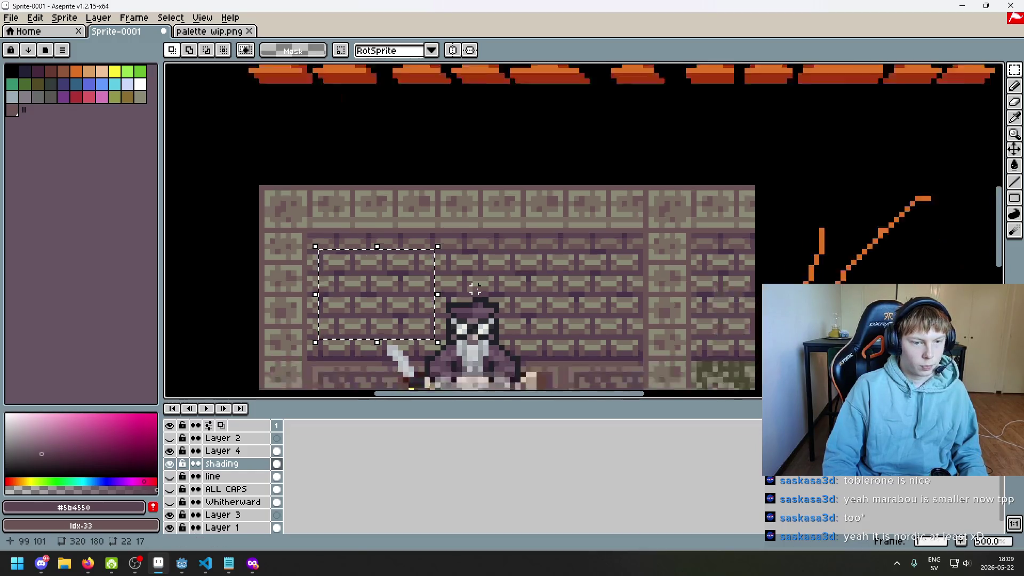
scroll(471, 334, down, 1)
scroll(404, 192, up, 1)
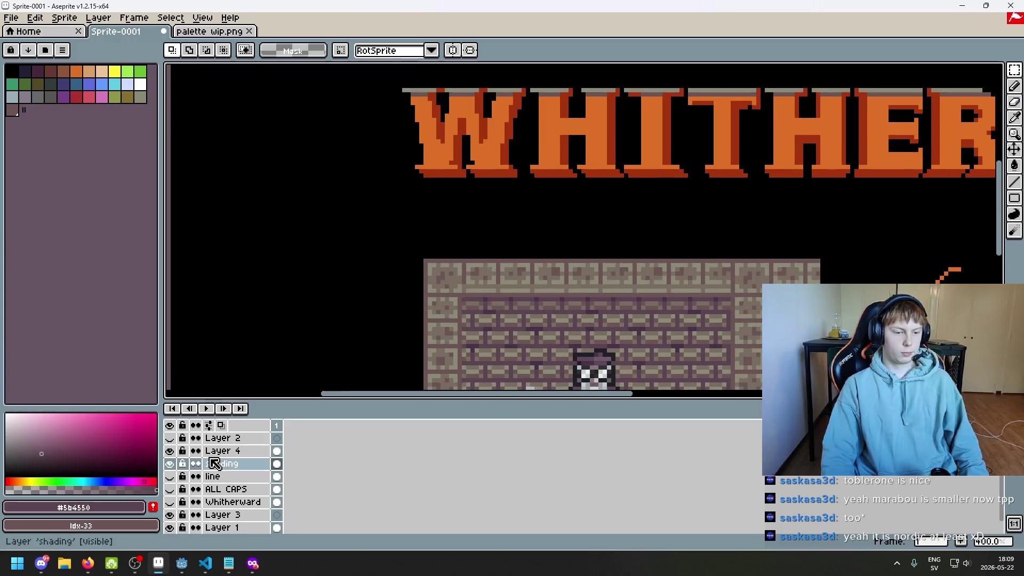
- Add a new Layer 5 above Layer 4
click(229, 451)
right_click(233, 458)
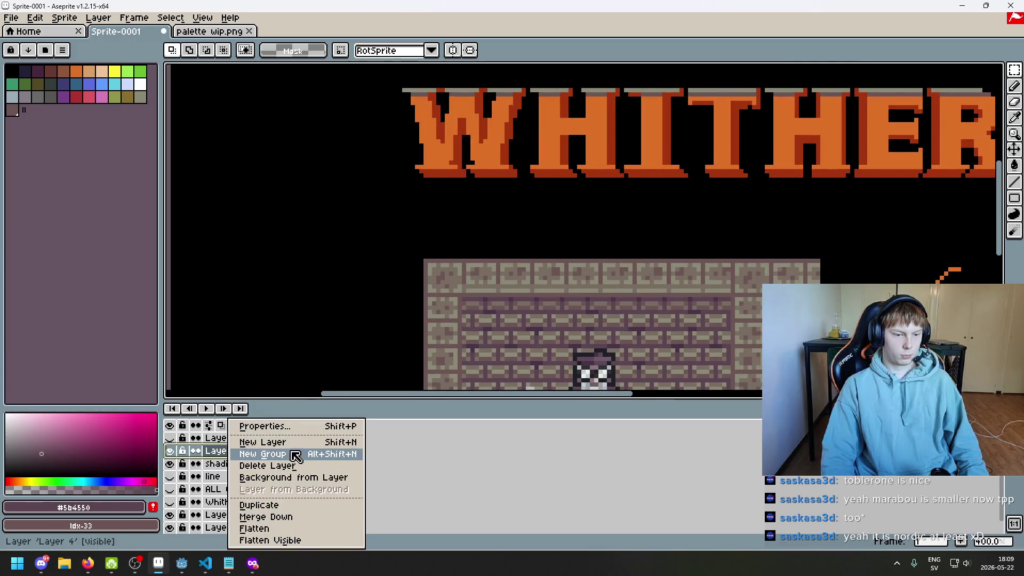
click(297, 451)
- Select a block of wall bricks, move it onto the title's W, and drop it
drag(460, 298, 557, 375)
drag(512, 348, 474, 154)
scroll(474, 154, up, 1)
drag(397, 248, 380, 235)
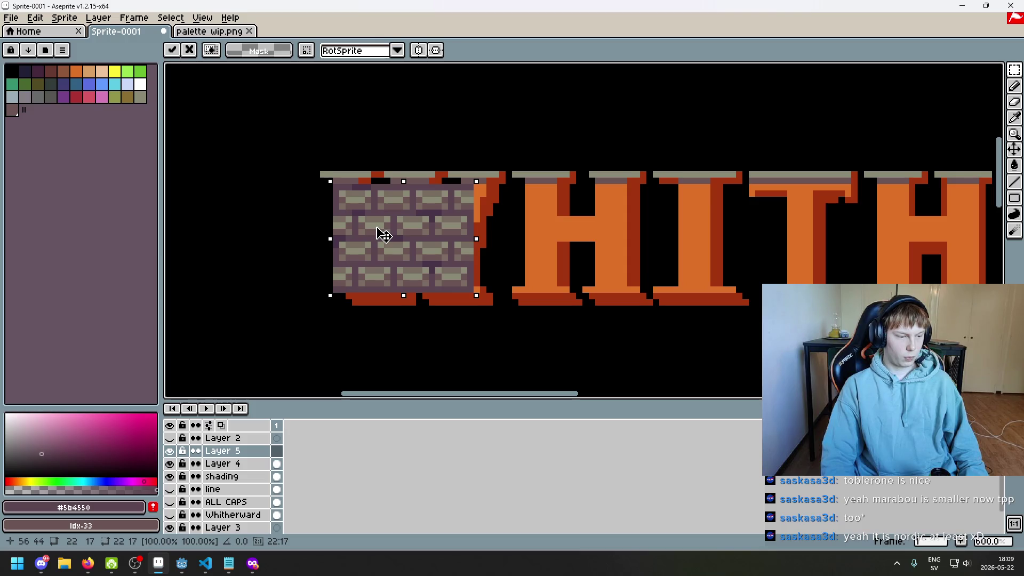
click(304, 245)
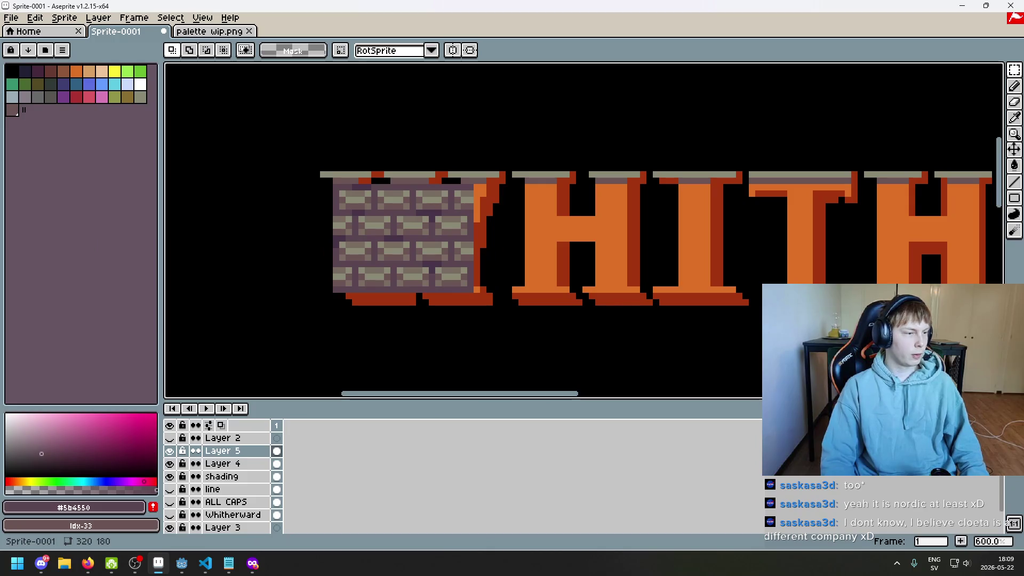
click(252, 563)
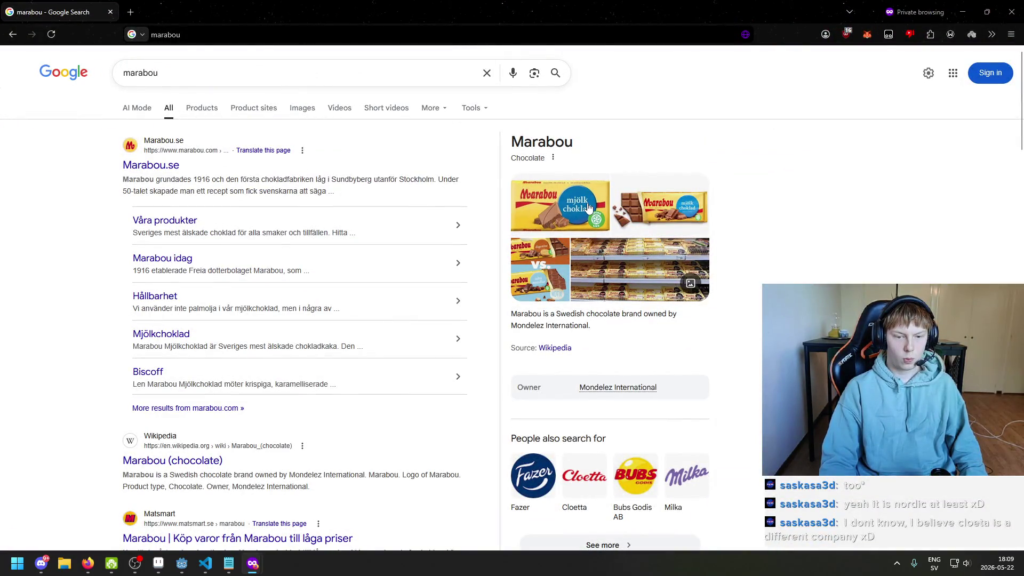
- Search Google for 'marabou owner'
scroll(580, 431, down, 2)
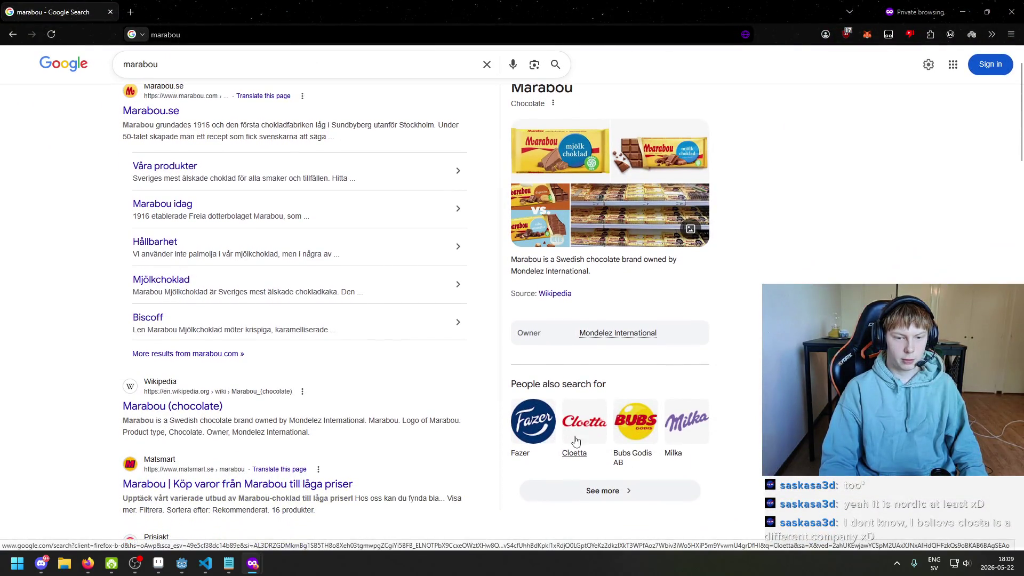
scroll(583, 444, up, 2)
click(229, 79)
text(o)
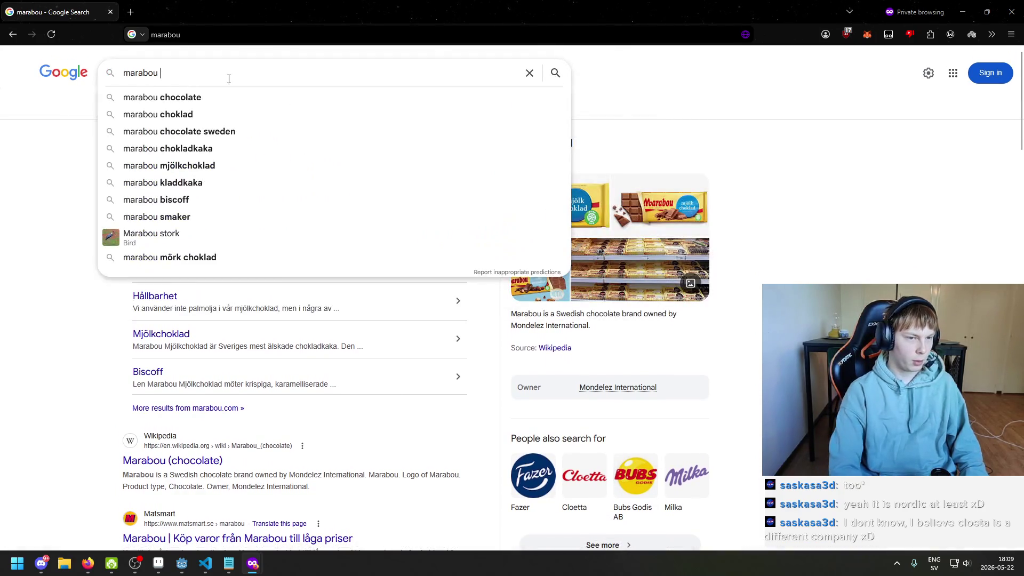
text(wner)
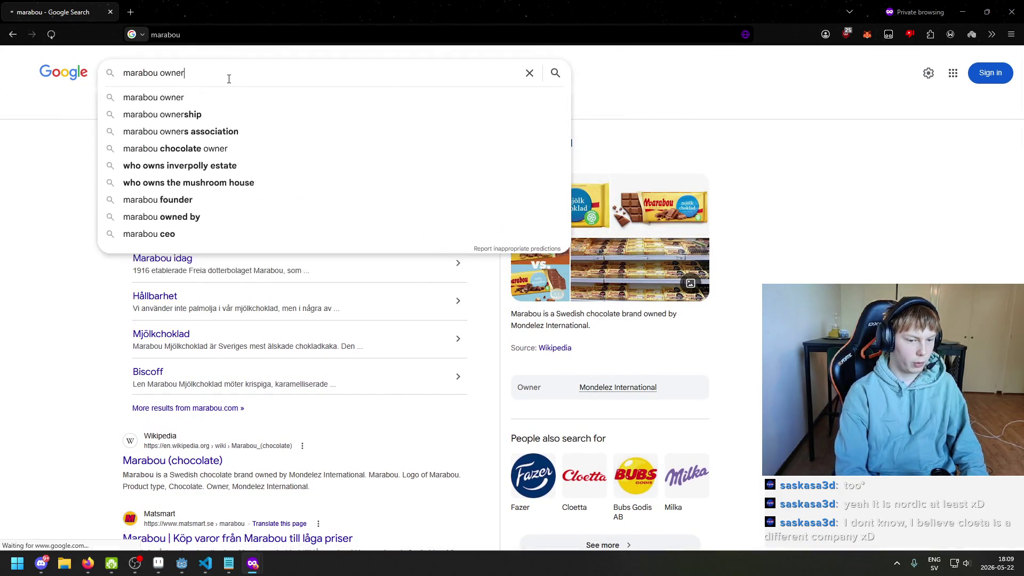
key(Return)
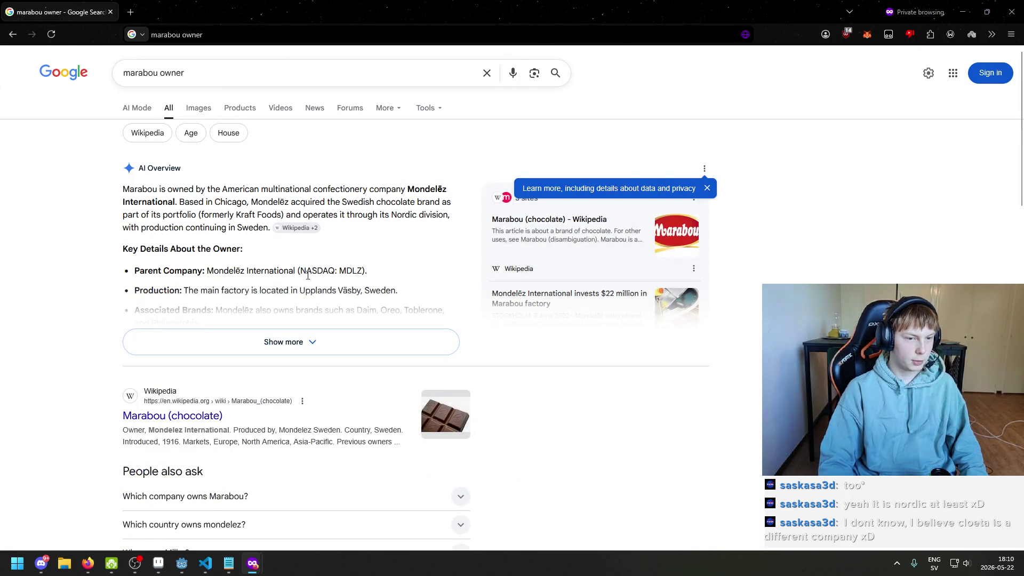
- Read the results on Marabou's owner, expanding the 'Which company owns Marabou?' answer
scroll(327, 292, down, 2)
triple_click(154, 331)
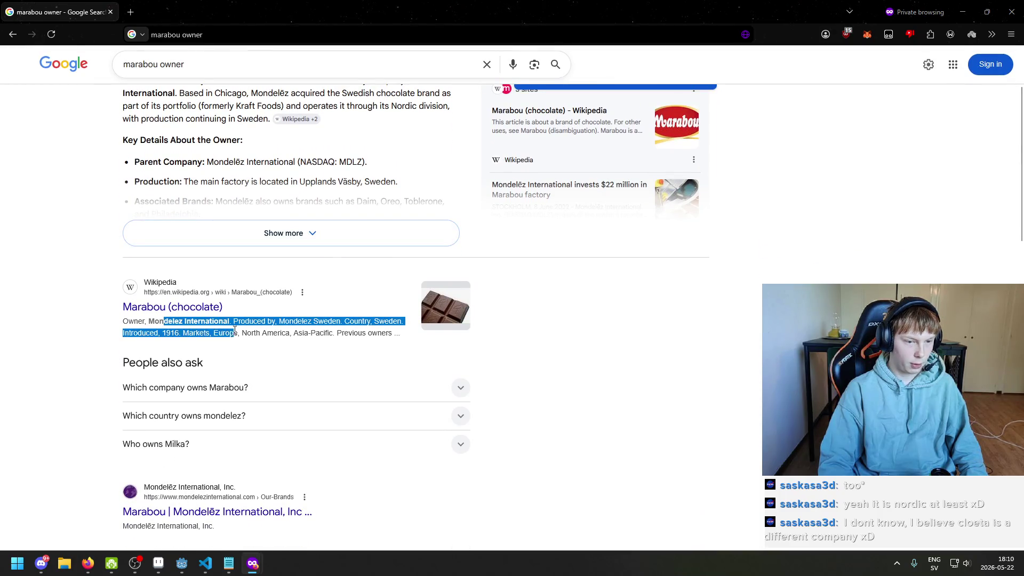
click(235, 332)
scroll(349, 308, up, 2)
scroll(373, 339, down, 3)
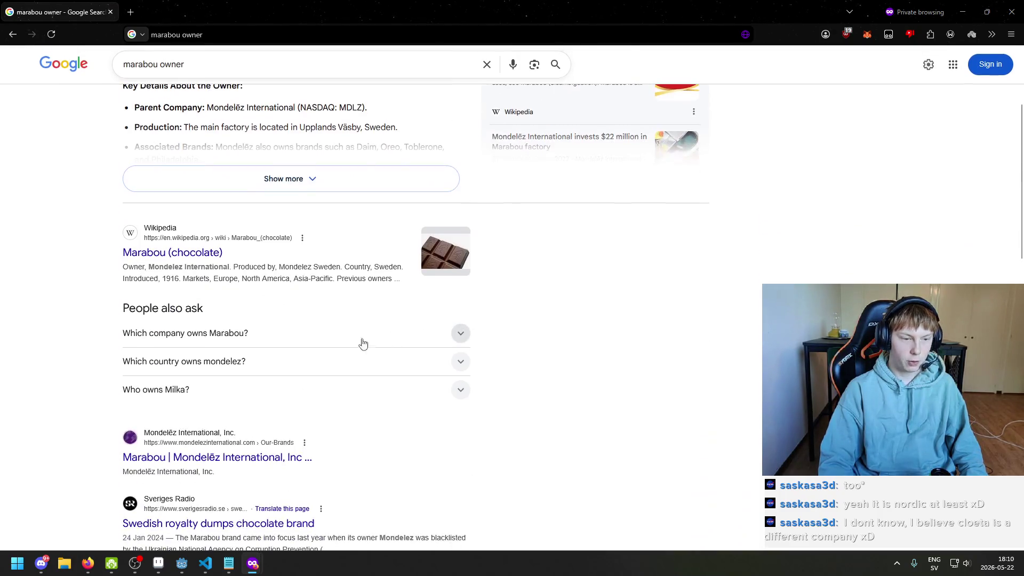
click(253, 338)
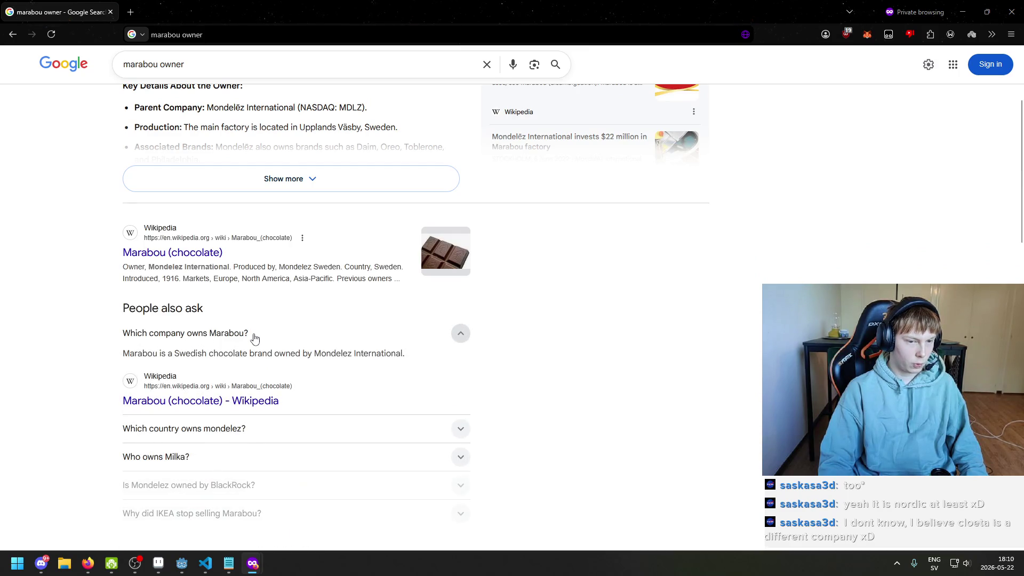
click(255, 338)
- Search 'is mondolez cloetta' and read the overview on the two companies
scroll(245, 214, up, 1)
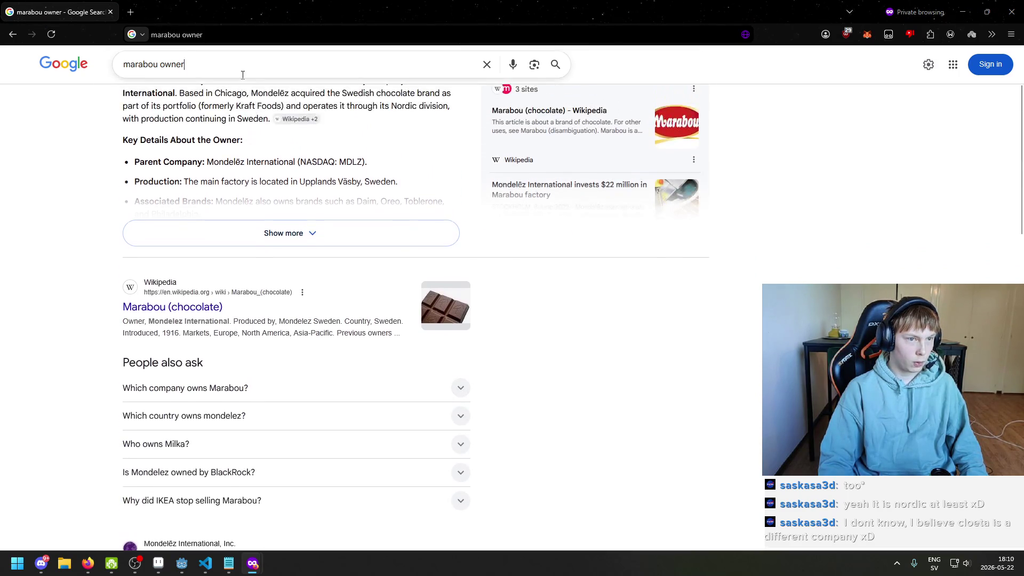
triple_click(243, 75)
text(is o)
key(BackSpace)
text(mo)
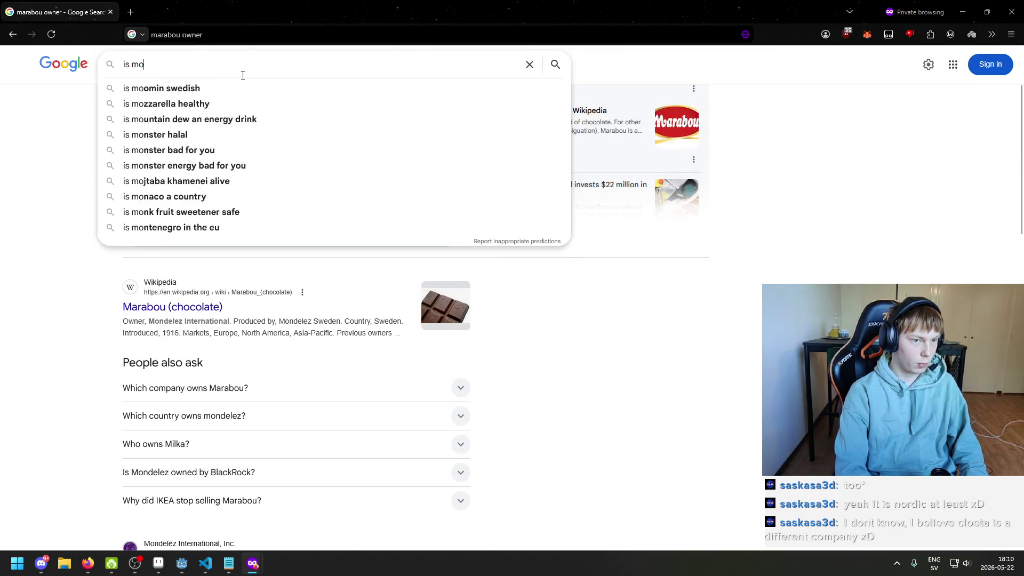
text(ndolez cloetta)
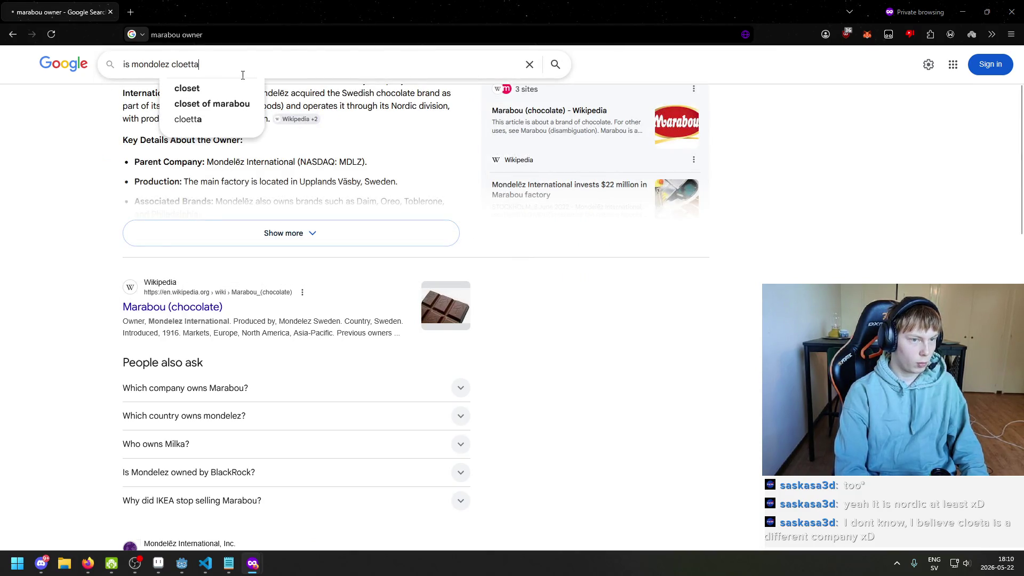
key(Return)
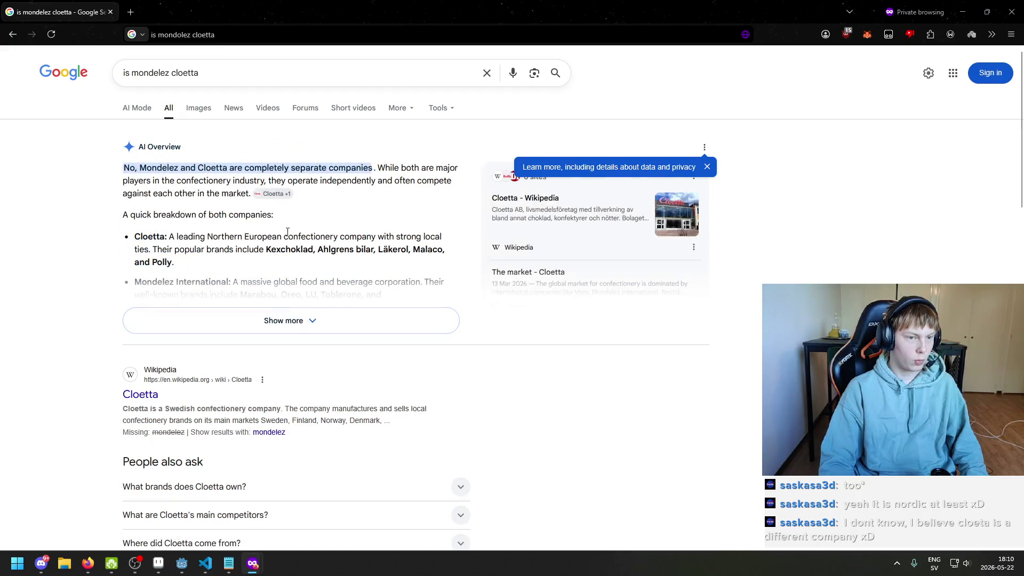
scroll(251, 253, down, 3)
- Back in Aseprite, reposition the brick block over the W and commit it
click(1012, 12)
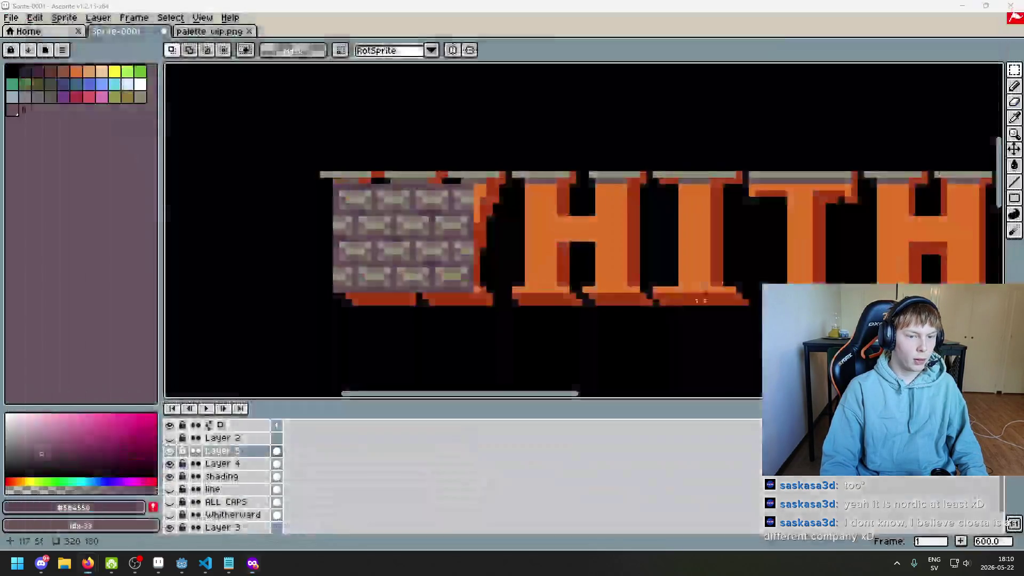
scroll(430, 237, up, 1)
drag(549, 364, 276, 185)
drag(407, 263, 393, 240)
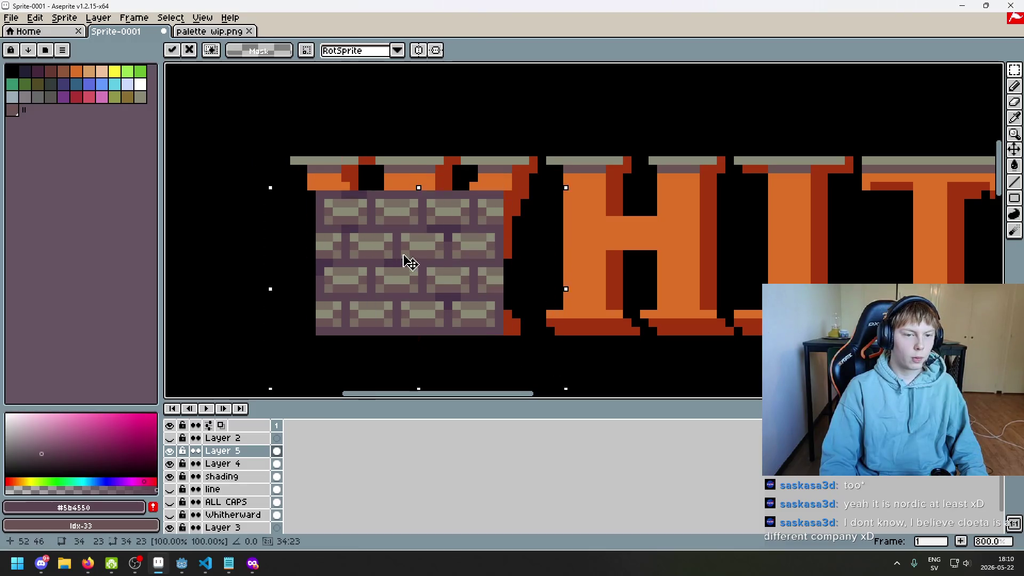
click(585, 236)
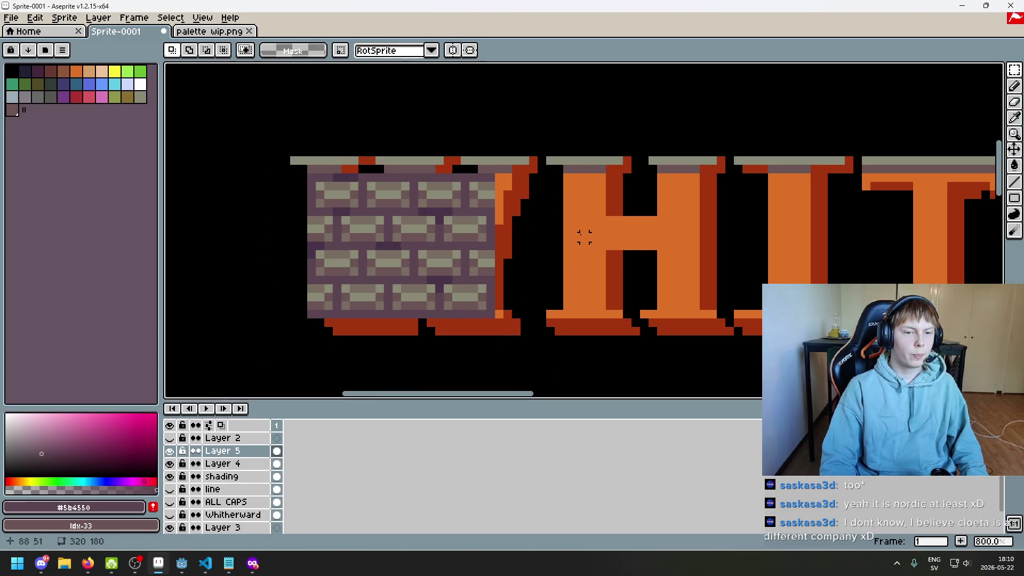
- Try a lower opacity on Layer 5, then undo the change
double_click(237, 452)
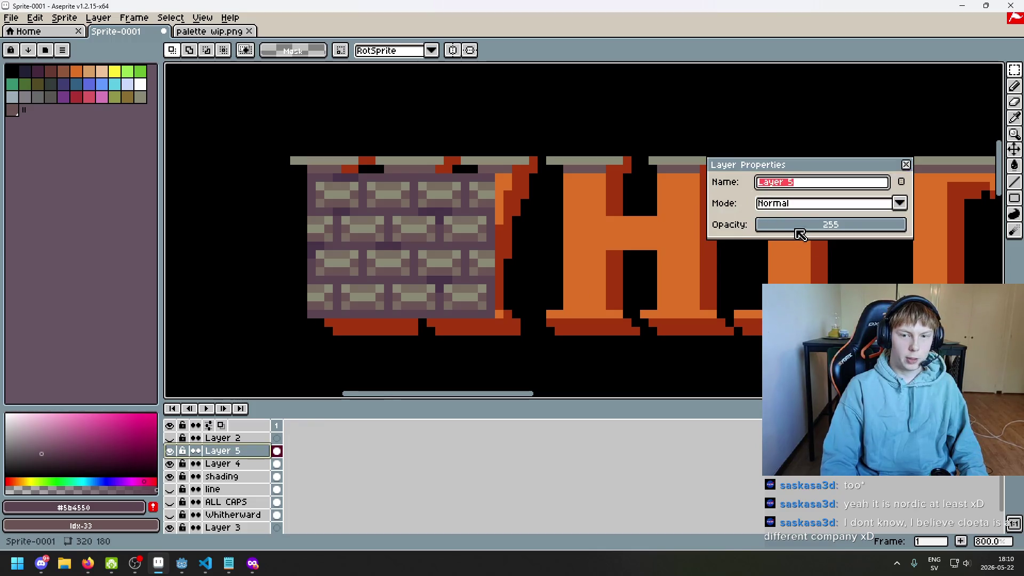
drag(800, 234, 830, 236)
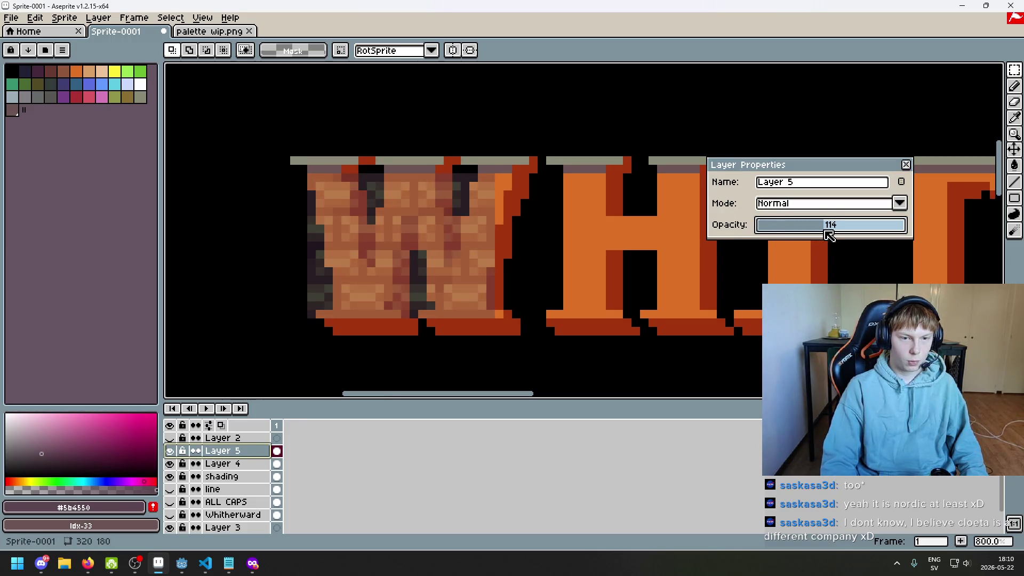
click(907, 165)
scroll(798, 252, down, 2)
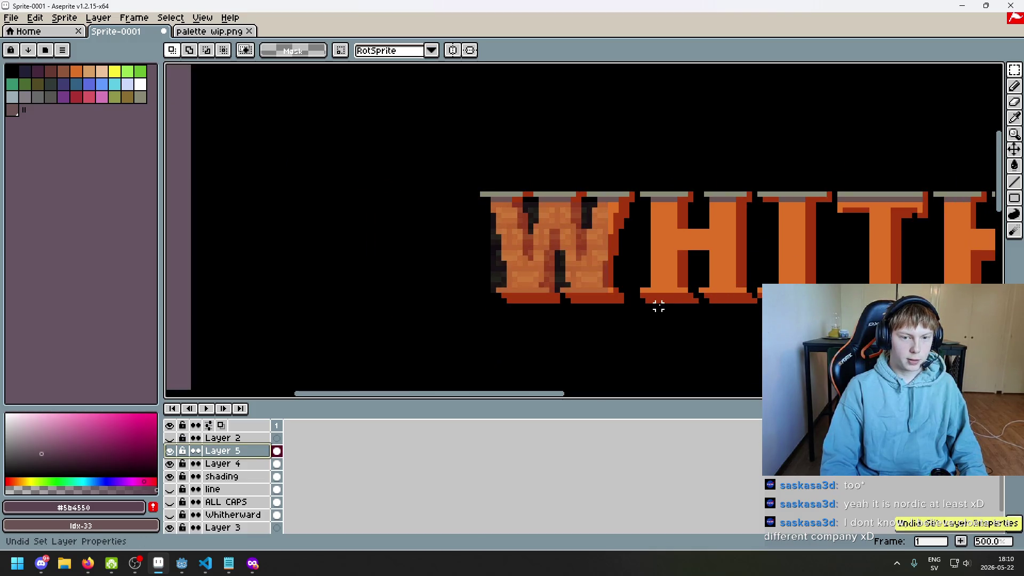
key(ctrl+z)
- Select the brick block covering the W and delete it
drag(632, 311, 427, 203)
key(Delete)
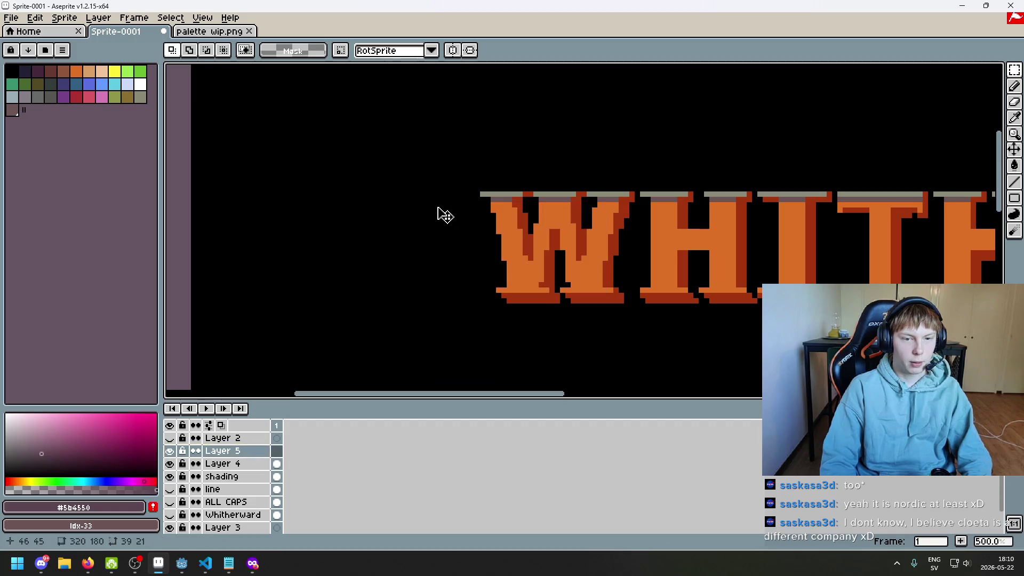
key(alt+f)
- Open wall tile.aseprite and copy its entire brick tile
key(o)
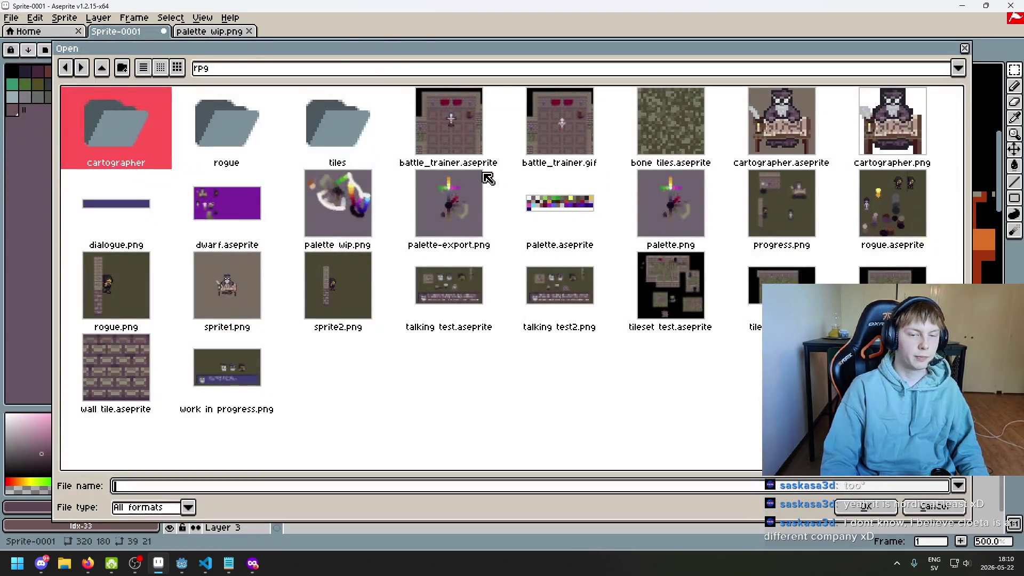
double_click(125, 379)
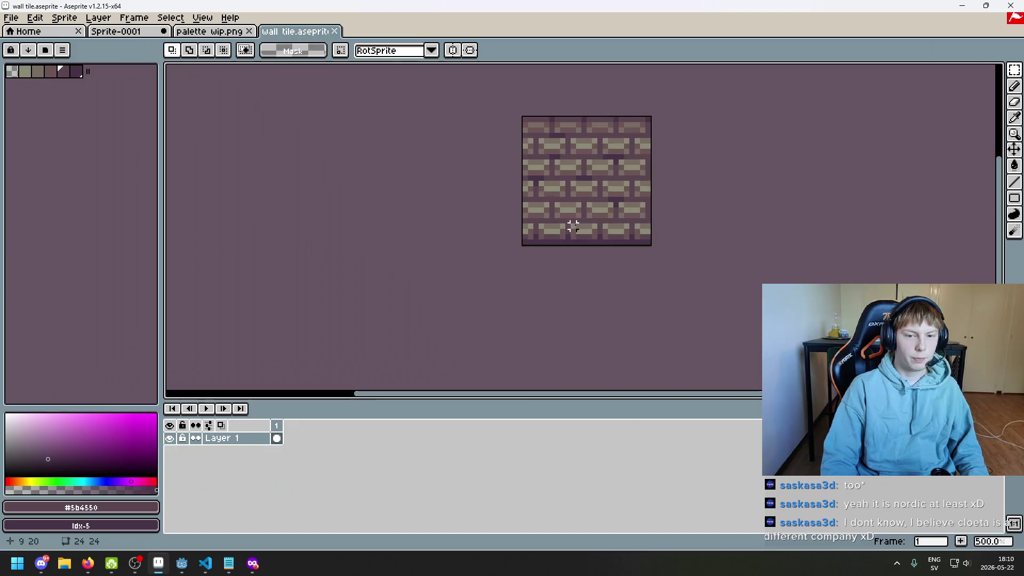
key(ctrl+a)
key(ctrl+c)
- Paste the 24×24 brick tile into Sprite-0001 over the start of the lettering
click(209, 31)
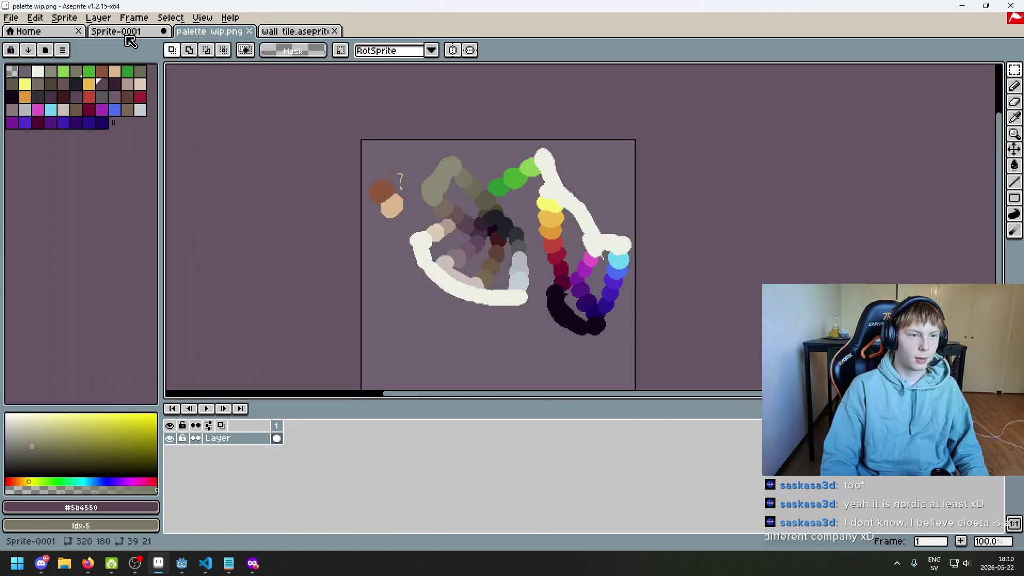
click(126, 32)
key(ctrl+v)
drag(452, 284, 385, 275)
- Nudge the pasted tile into line beside the existing bricks and commit it
key(Up)
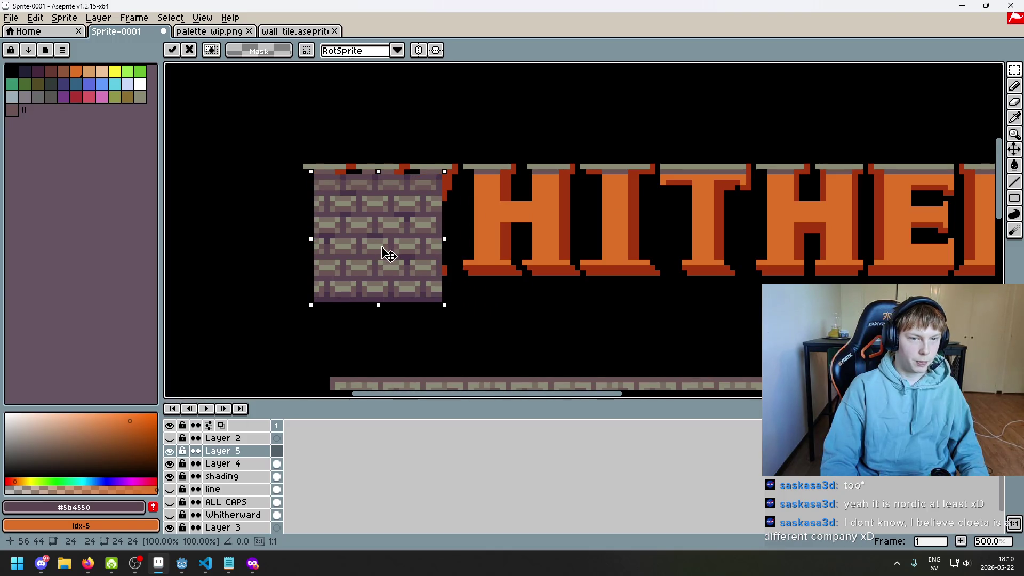
key(Right)
key(Left)
mouse_move(540, 252)
mouse_down()
mouse_move(352, 244)
mouse_move(460, 251)
mouse_up()
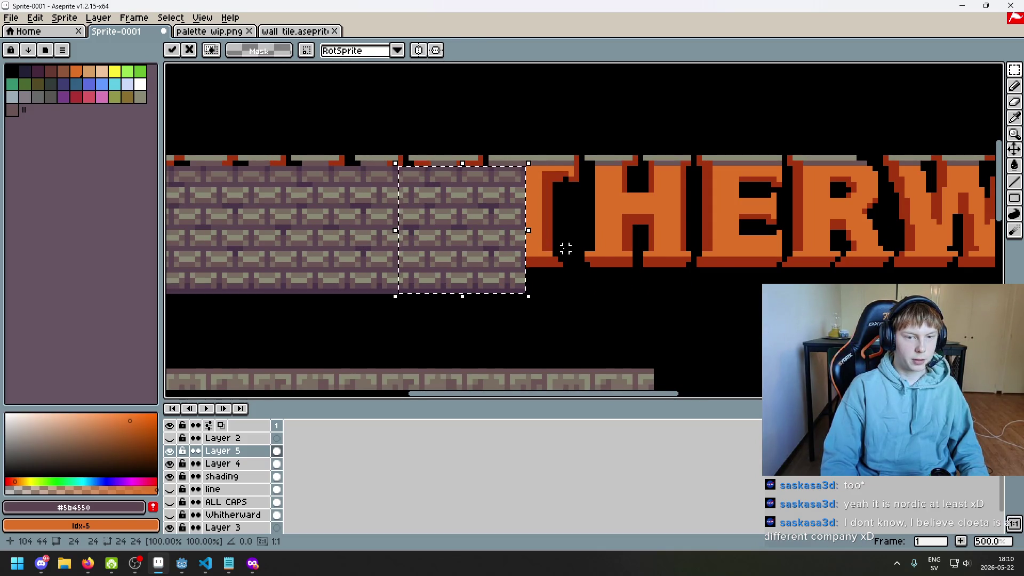
scroll(562, 247, down, 1)
click(579, 277)
- Copy the brick strip rightward across the letters THERW, aligned with the band
drag(579, 273, 205, 175)
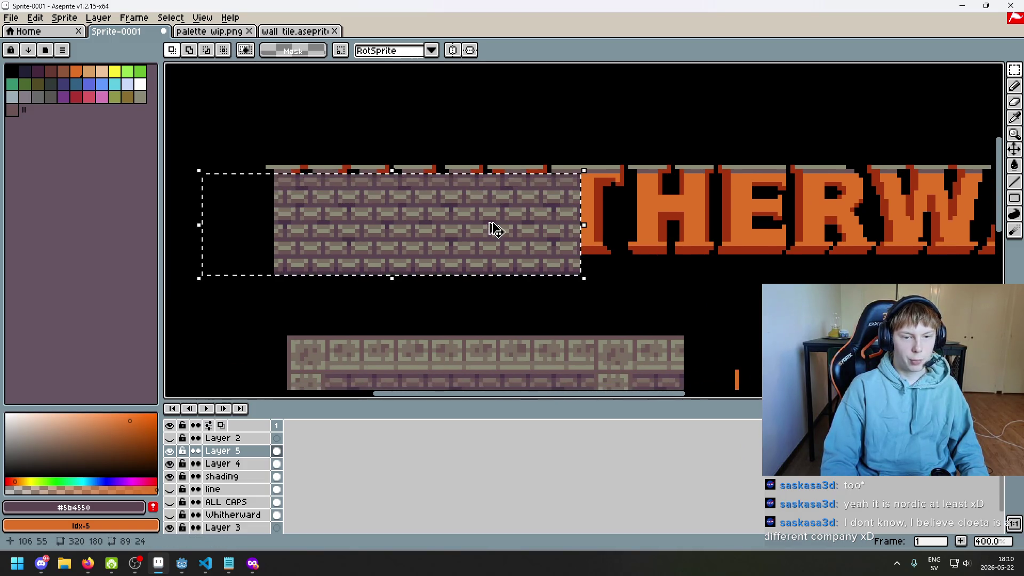
mouse_move(491, 226)
mouse_down()
mouse_move(835, 247)
mouse_move(811, 256)
mouse_up()
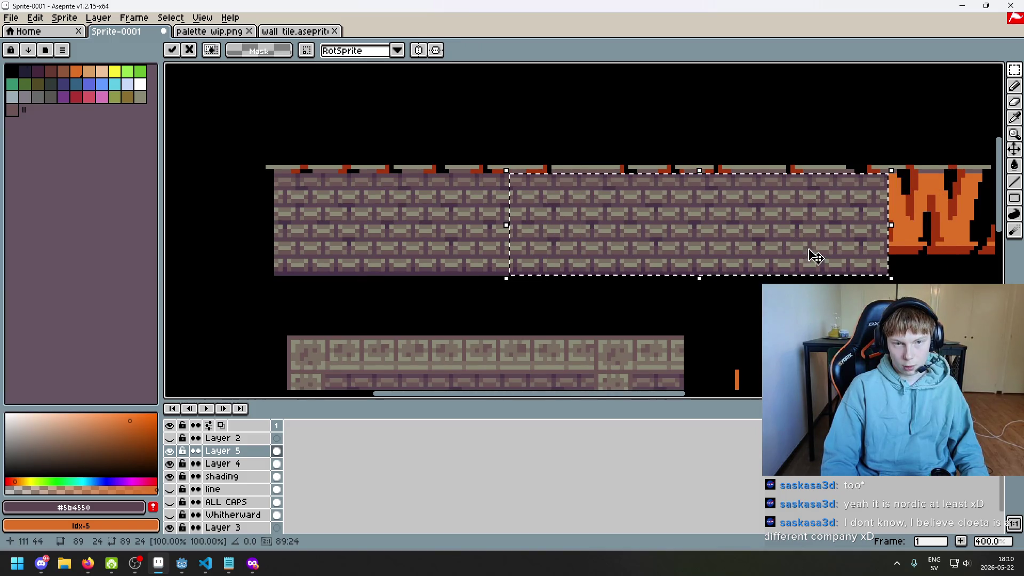
scroll(727, 322, right, 5)
mouse_move(544, 259)
mouse_down()
mouse_move(670, 240)
mouse_move(613, 244)
mouse_up()
click(659, 303)
scroll(662, 299, left, 3)
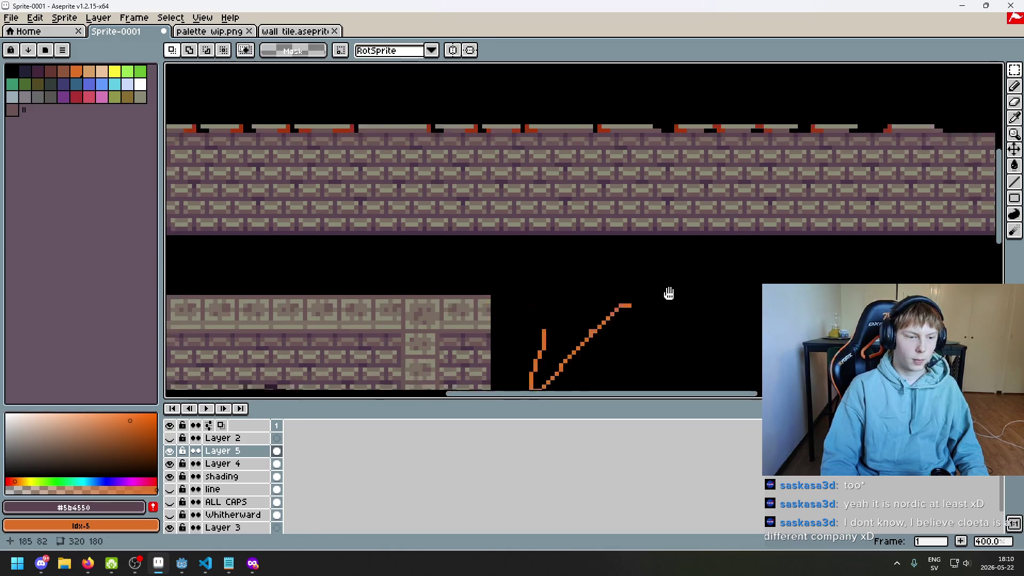
- Test a lower opacity on the brick layer, then restore it to full
double_click(218, 453)
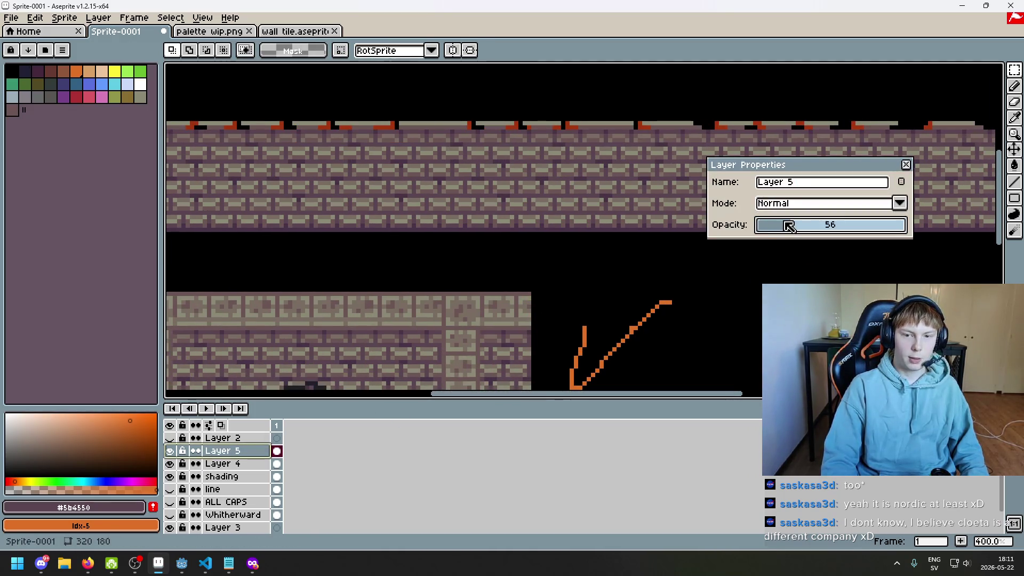
drag(788, 225, 780, 227)
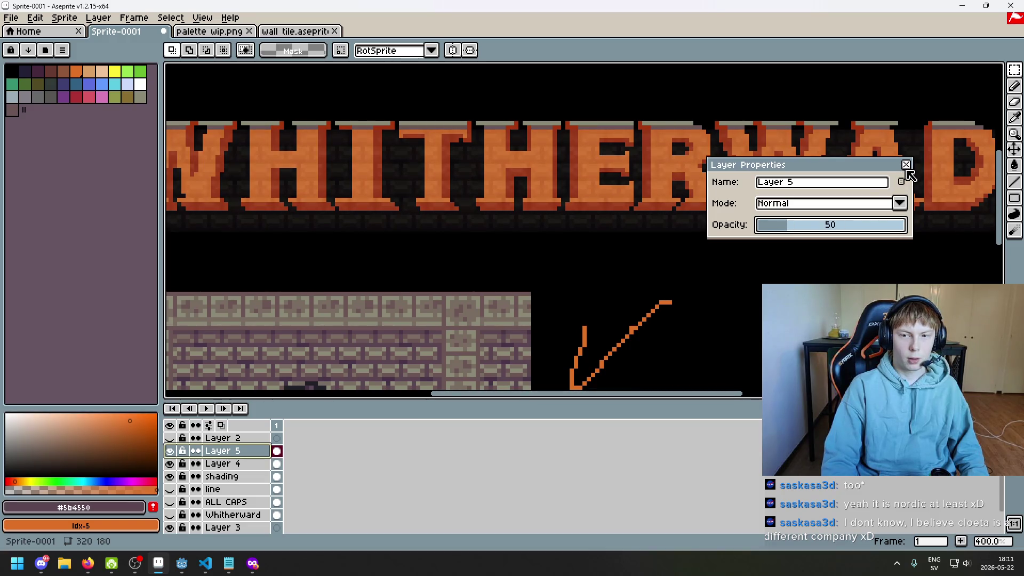
drag(861, 223, 951, 195)
click(905, 165)
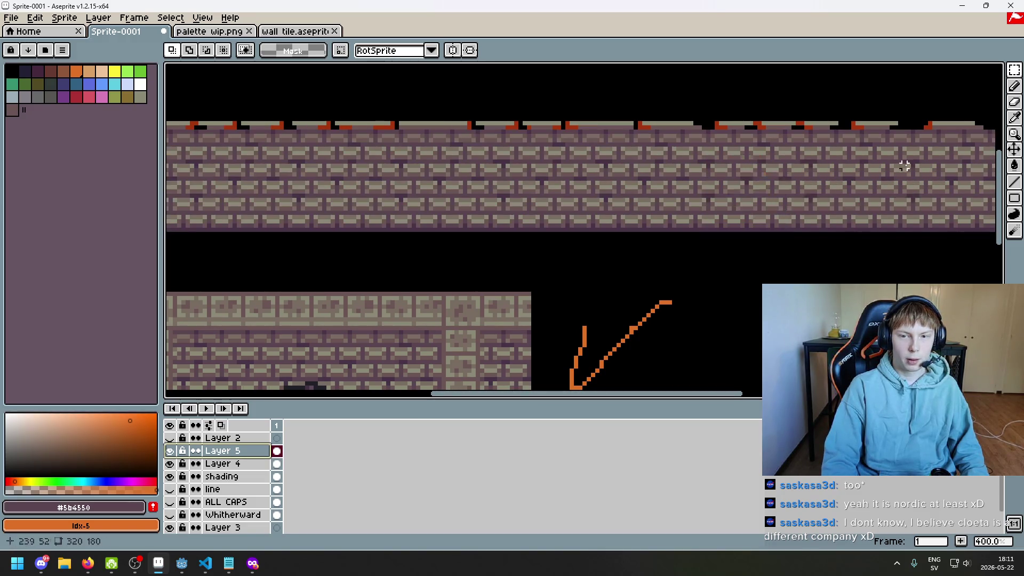
- Hide the brick layer and duplicate Layer 4 and shading to the stack's top
click(169, 451)
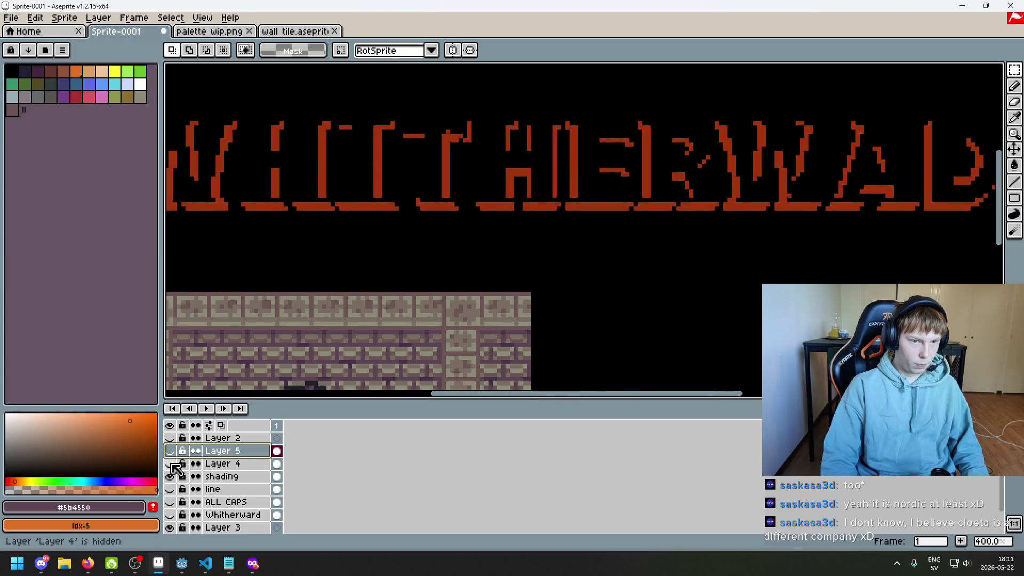
drag(372, 255, 595, 272)
click(169, 464)
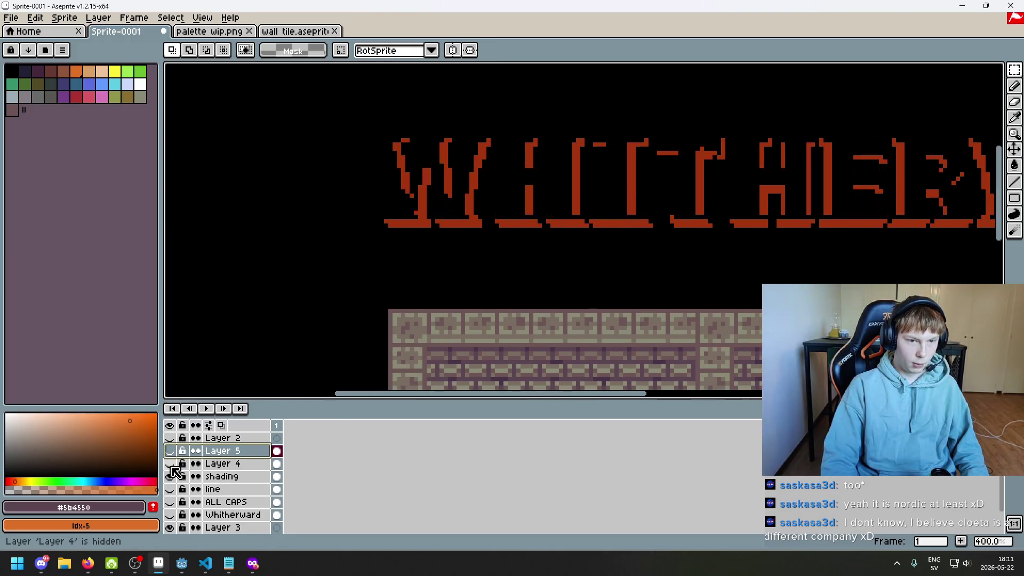
click(170, 463)
click(171, 477)
click(171, 478)
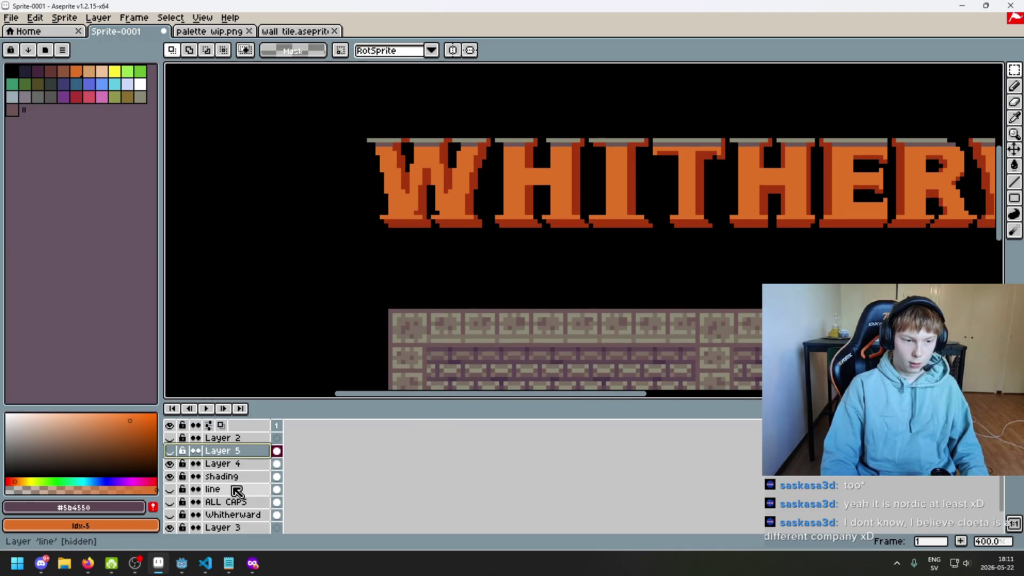
mouse_move(238, 465)
mouse_down()
mouse_move(244, 473)
mouse_move(248, 438)
mouse_up()
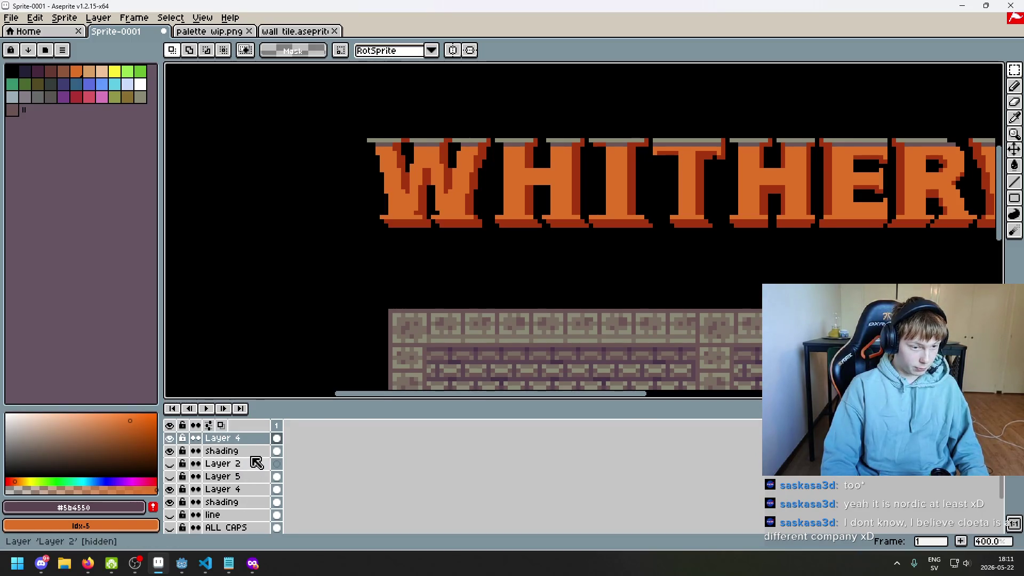
- Merge the top Layer 4 copy down and Magic Wand-select the letter shapes
right_click(253, 439)
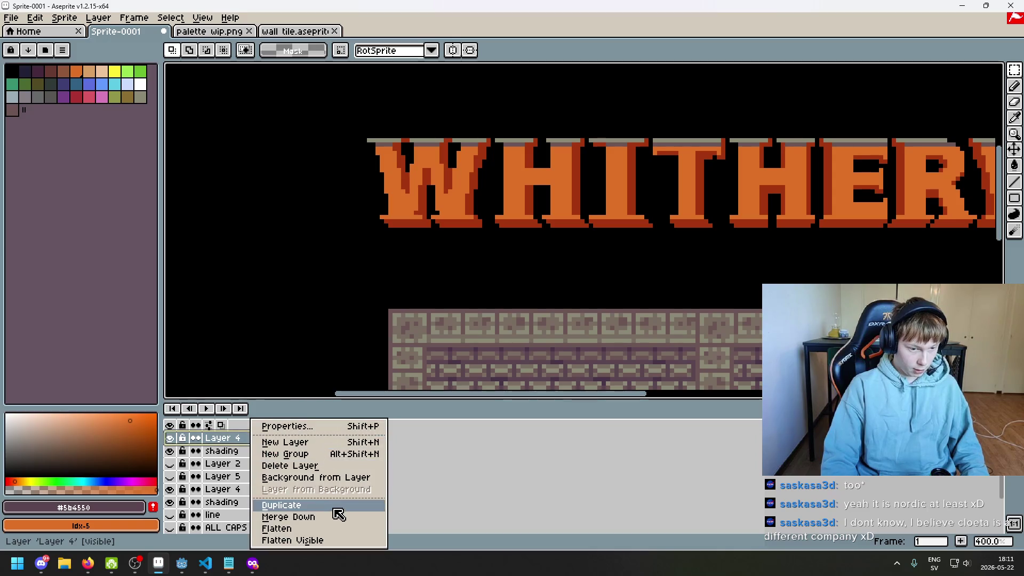
click(332, 517)
key(w)
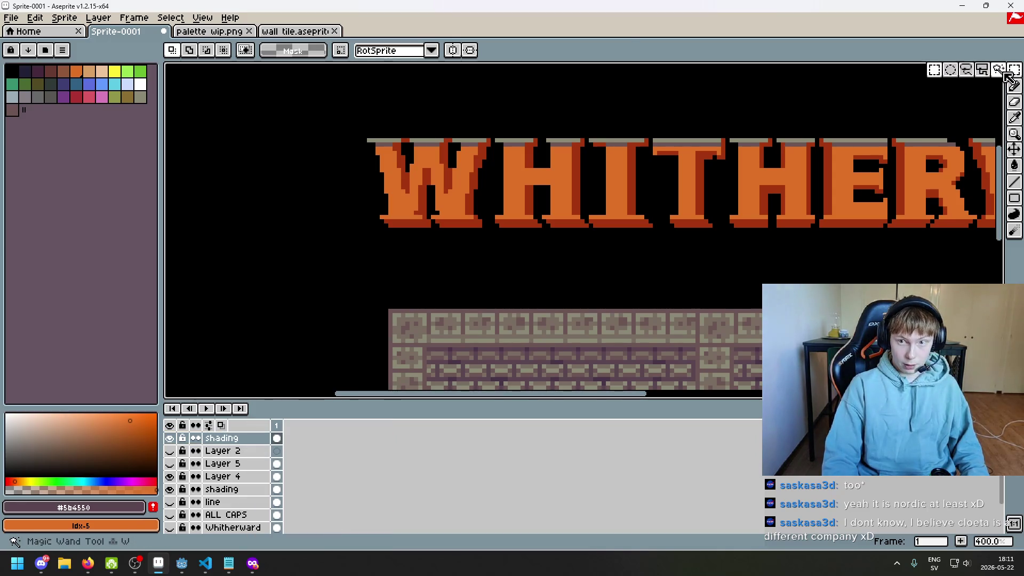
click(608, 273)
scroll(630, 266, down, 1)
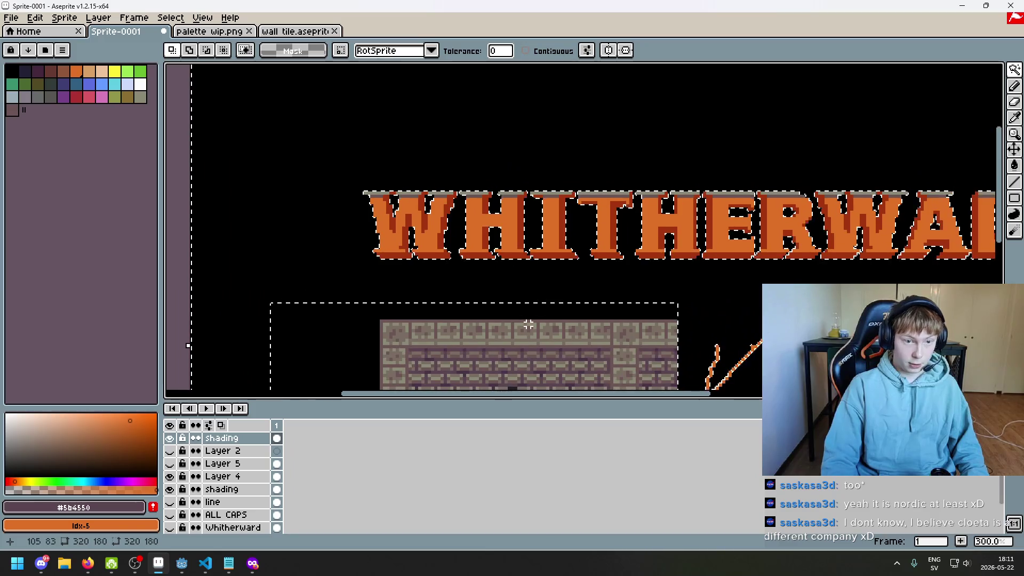
- Show Layer 4 and the brick layer, then delete bricks outside the letters
click(169, 490)
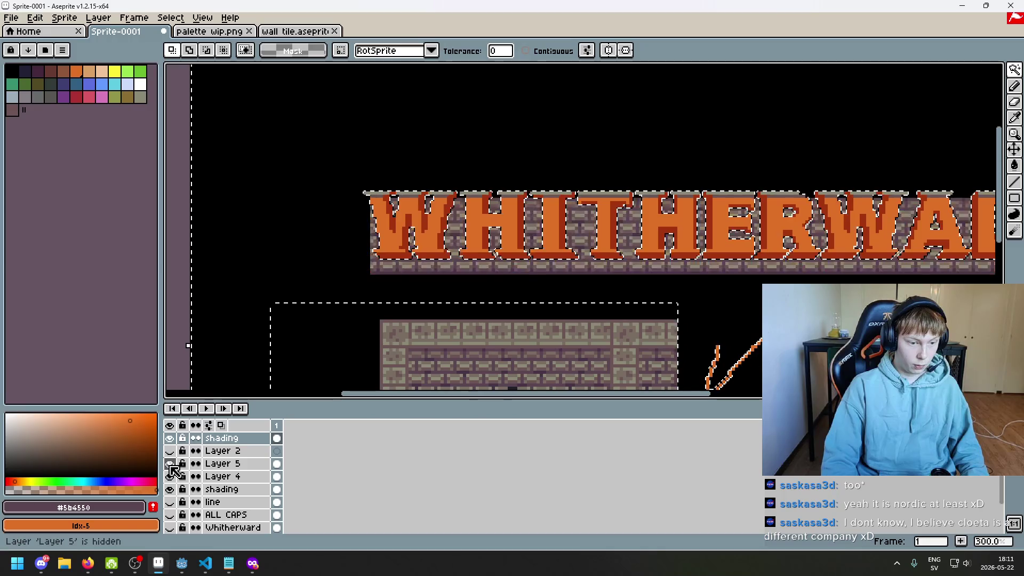
click(169, 464)
click(225, 468)
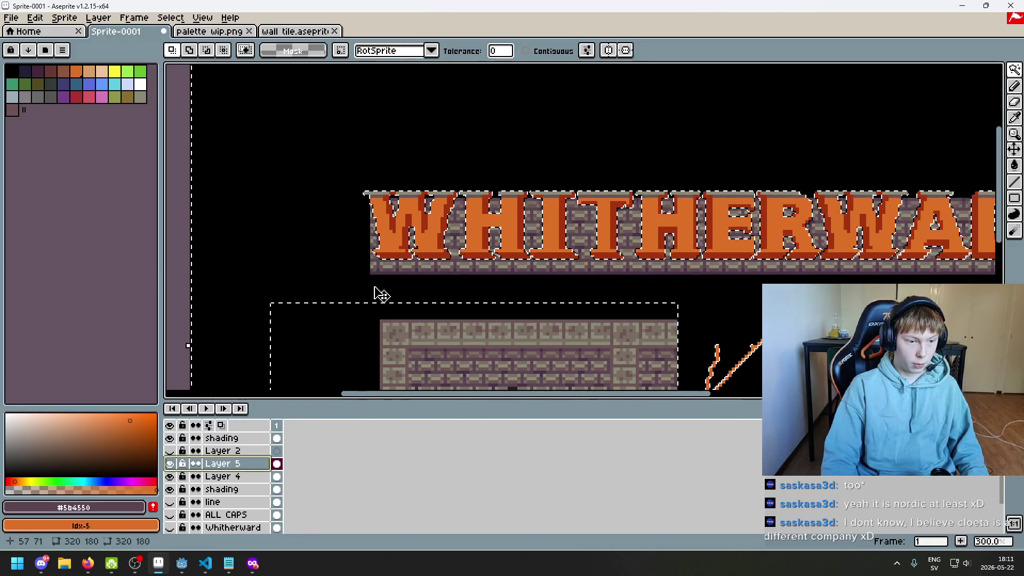
key(Delete)
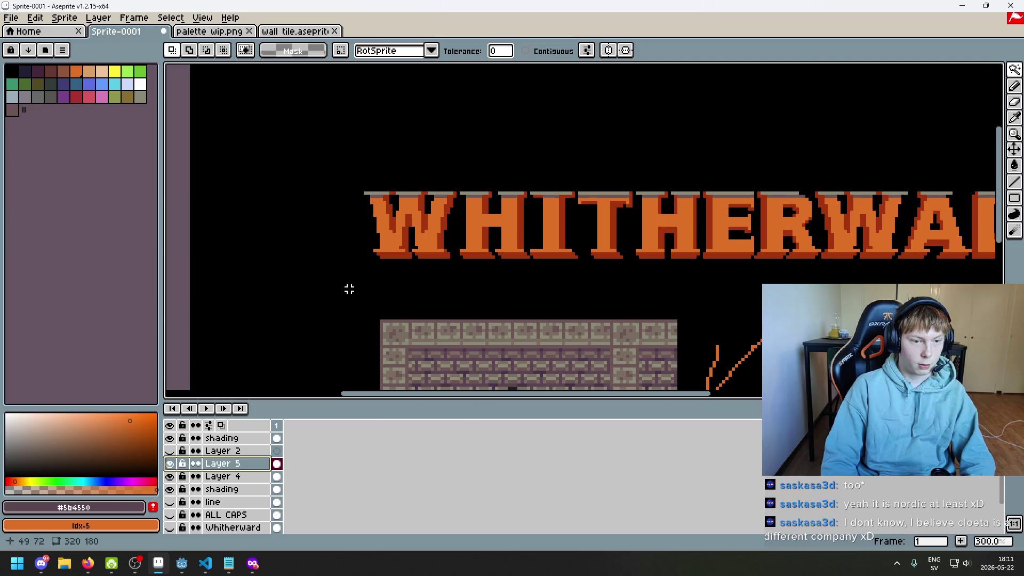
- Delete the extra top shading-layer copy
click(218, 441)
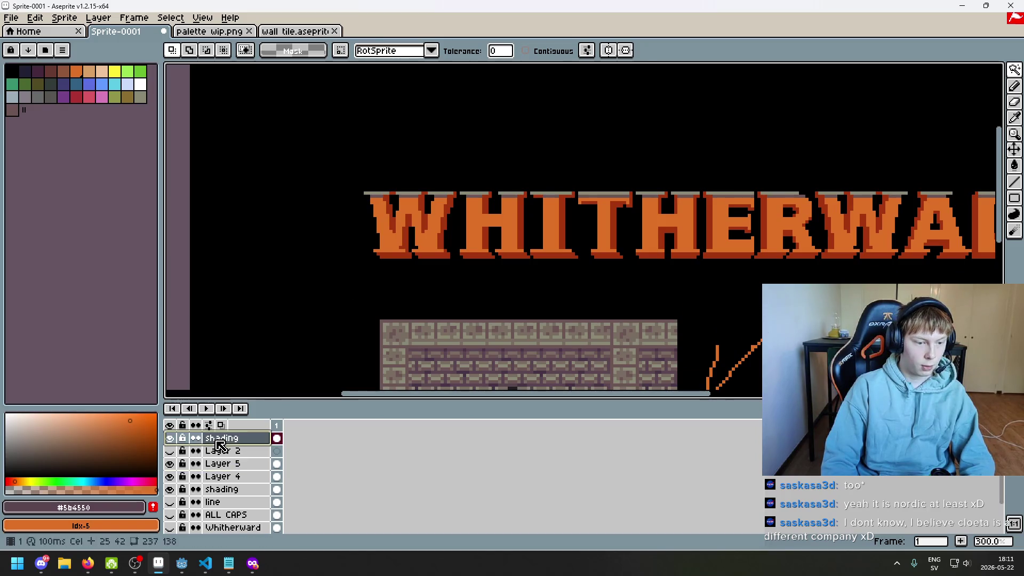
click(170, 438)
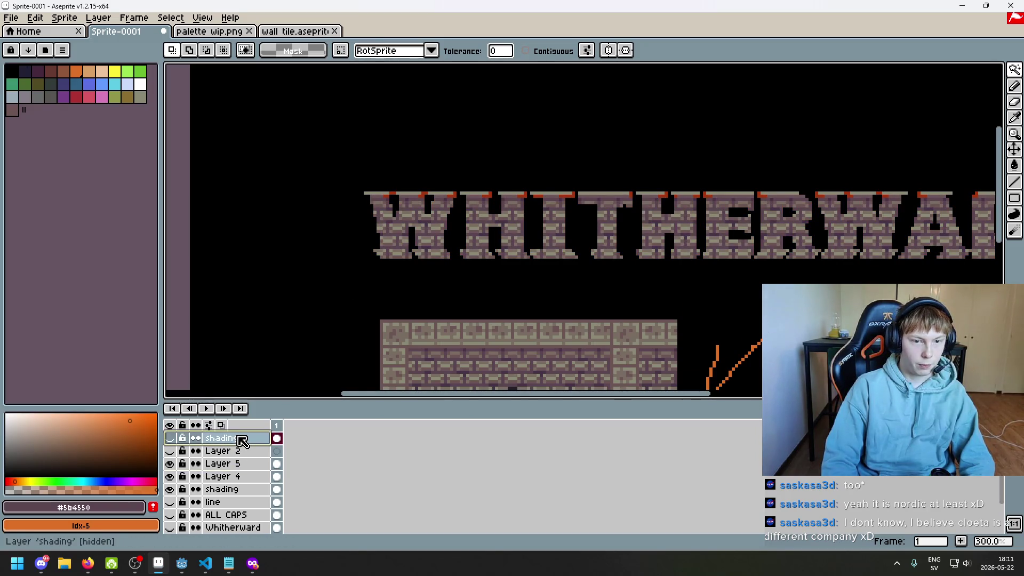
key(Delete)
scroll(533, 256, down, 3)
scroll(534, 256, up, 1)
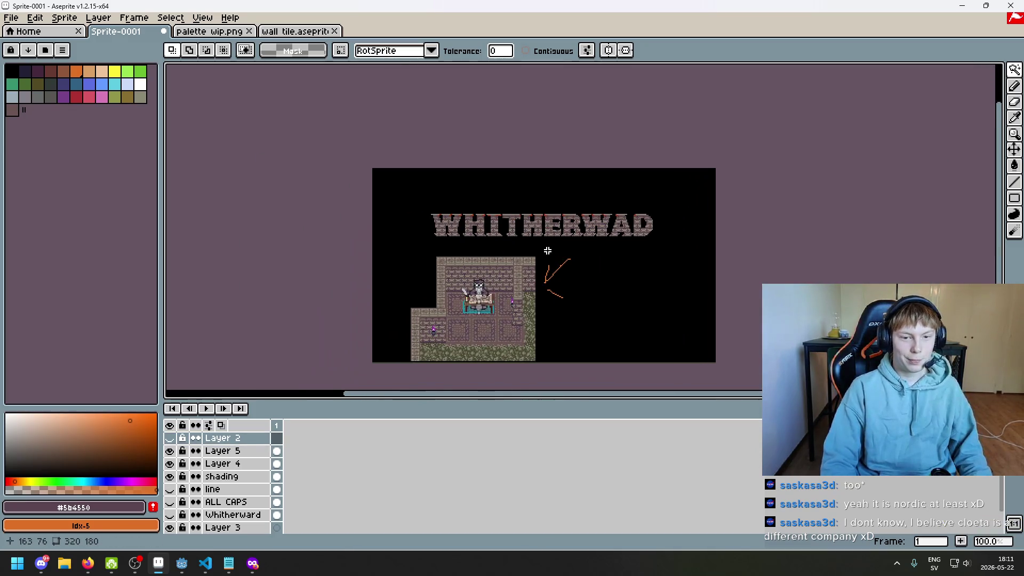
scroll(548, 251, up, 1)
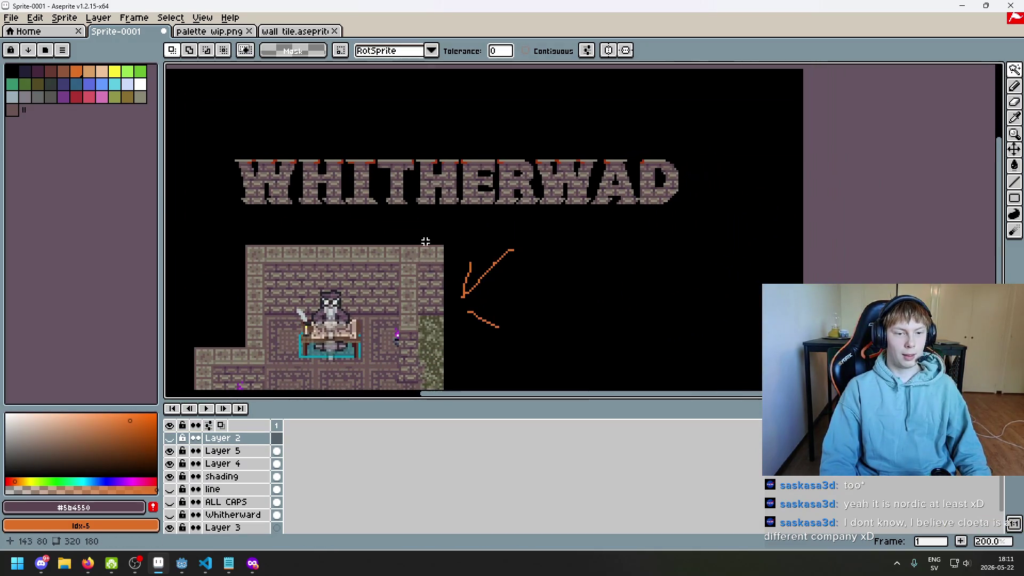
scroll(425, 242, up, 1)
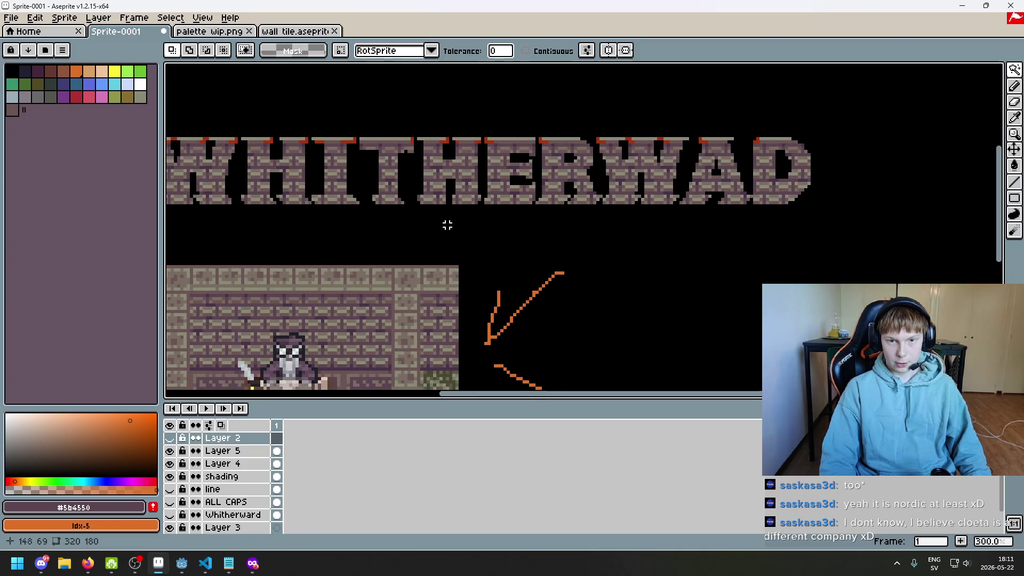